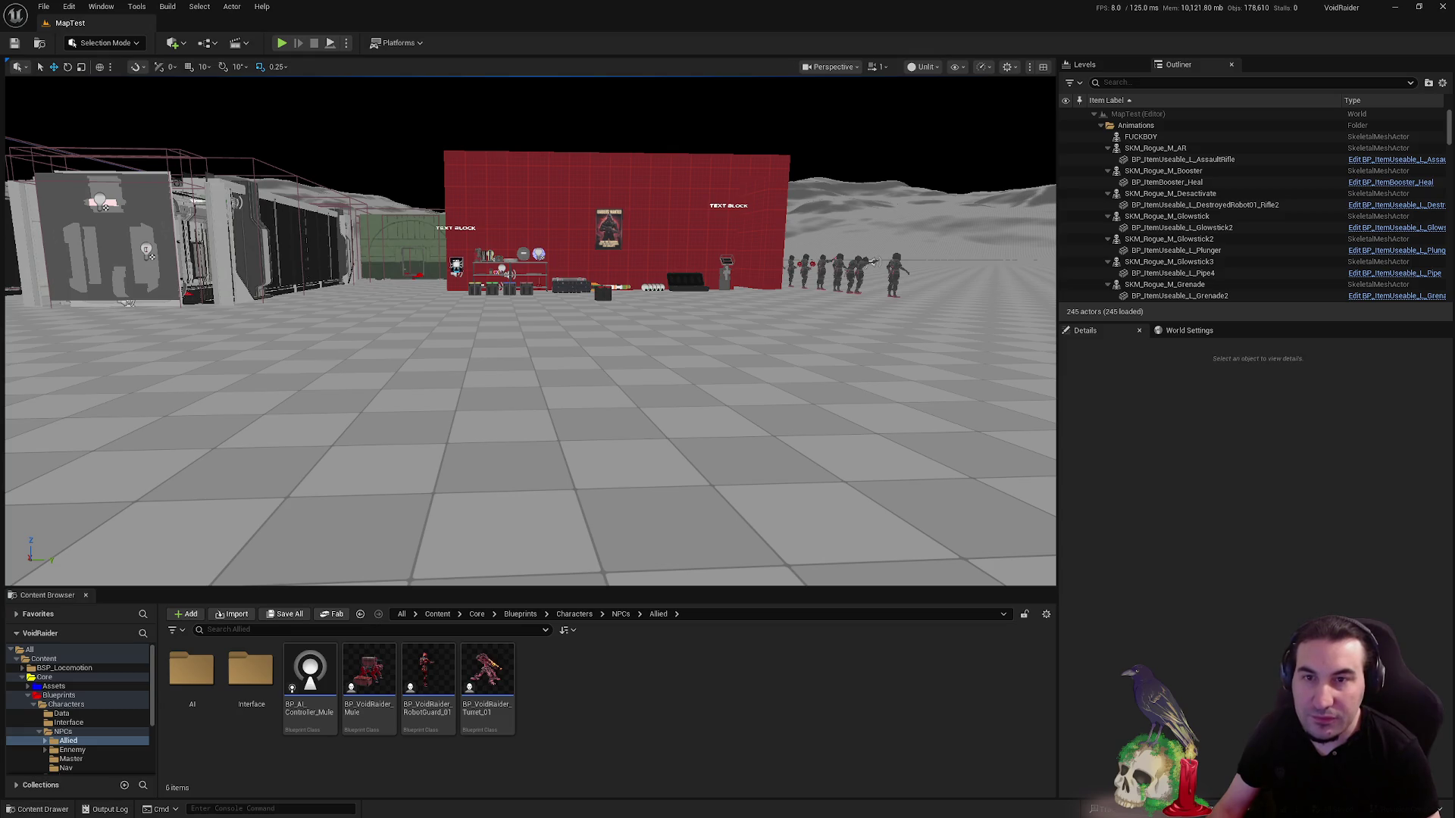
- Bring up the Windows Start menu and taskbar, then dismiss them to return to the editor
{"action": "key", "text": "super"}
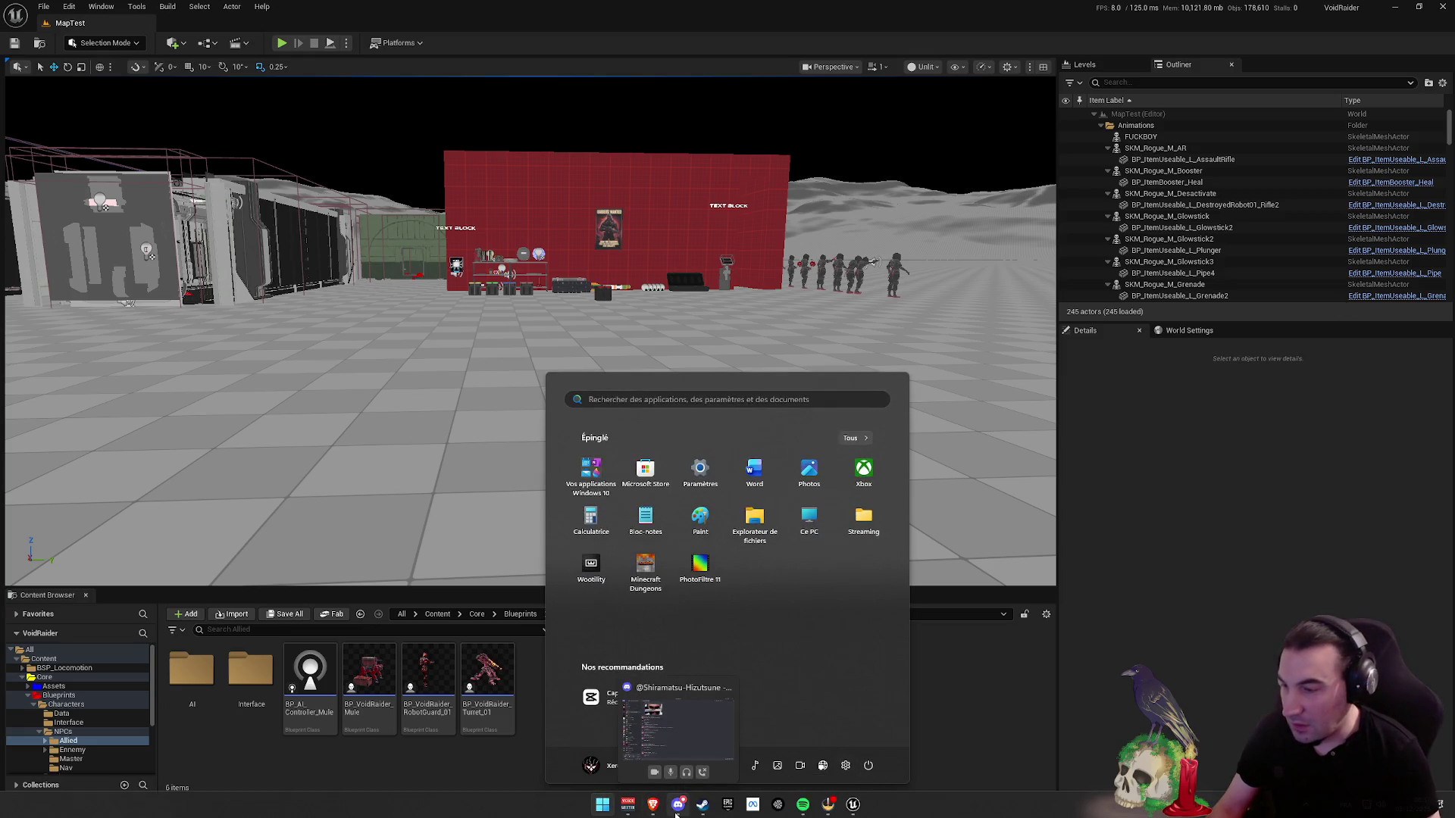
{"action": "left_click", "coordinate": [909, 758]}
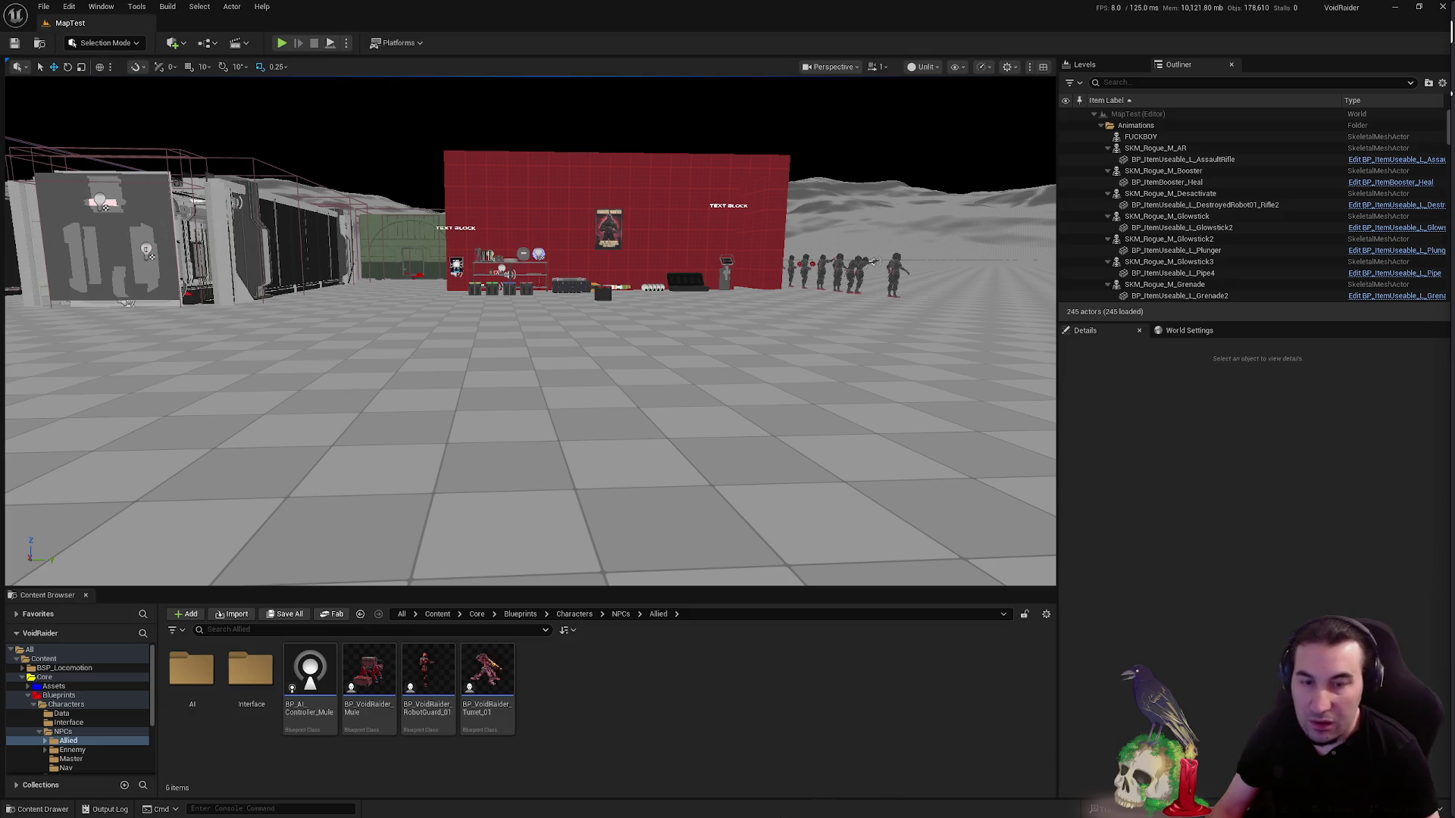
{"action": "key", "text": "super"}
{"action": "mouse_move", "coordinate": [653, 809]}
{"action": "key", "text": "super"}
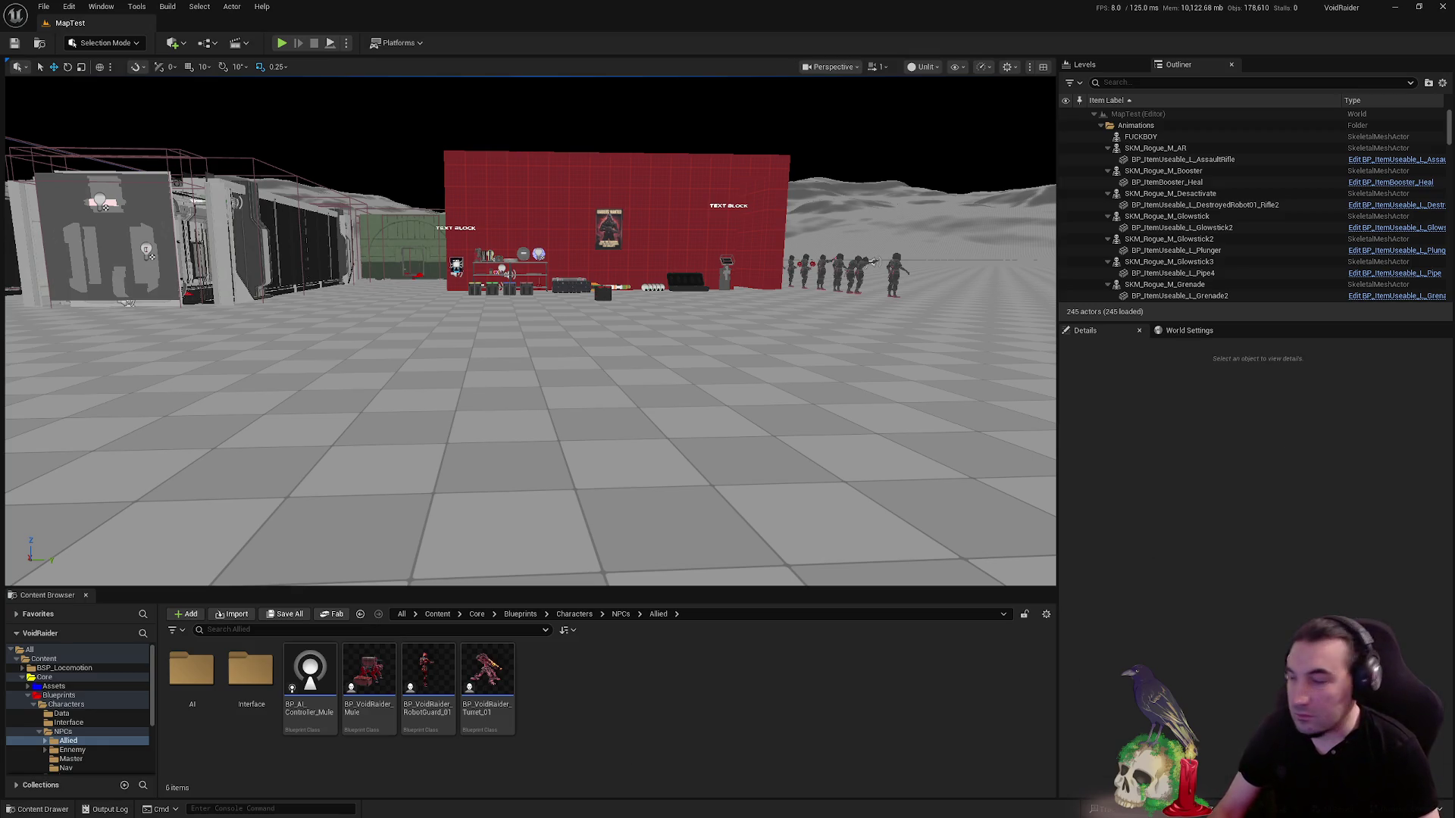
- Bring the Spotify window to the front from the taskbar, then minimize it
{"action": "key", "text": "super"}
{"action": "left_click", "coordinate": [802, 806]}
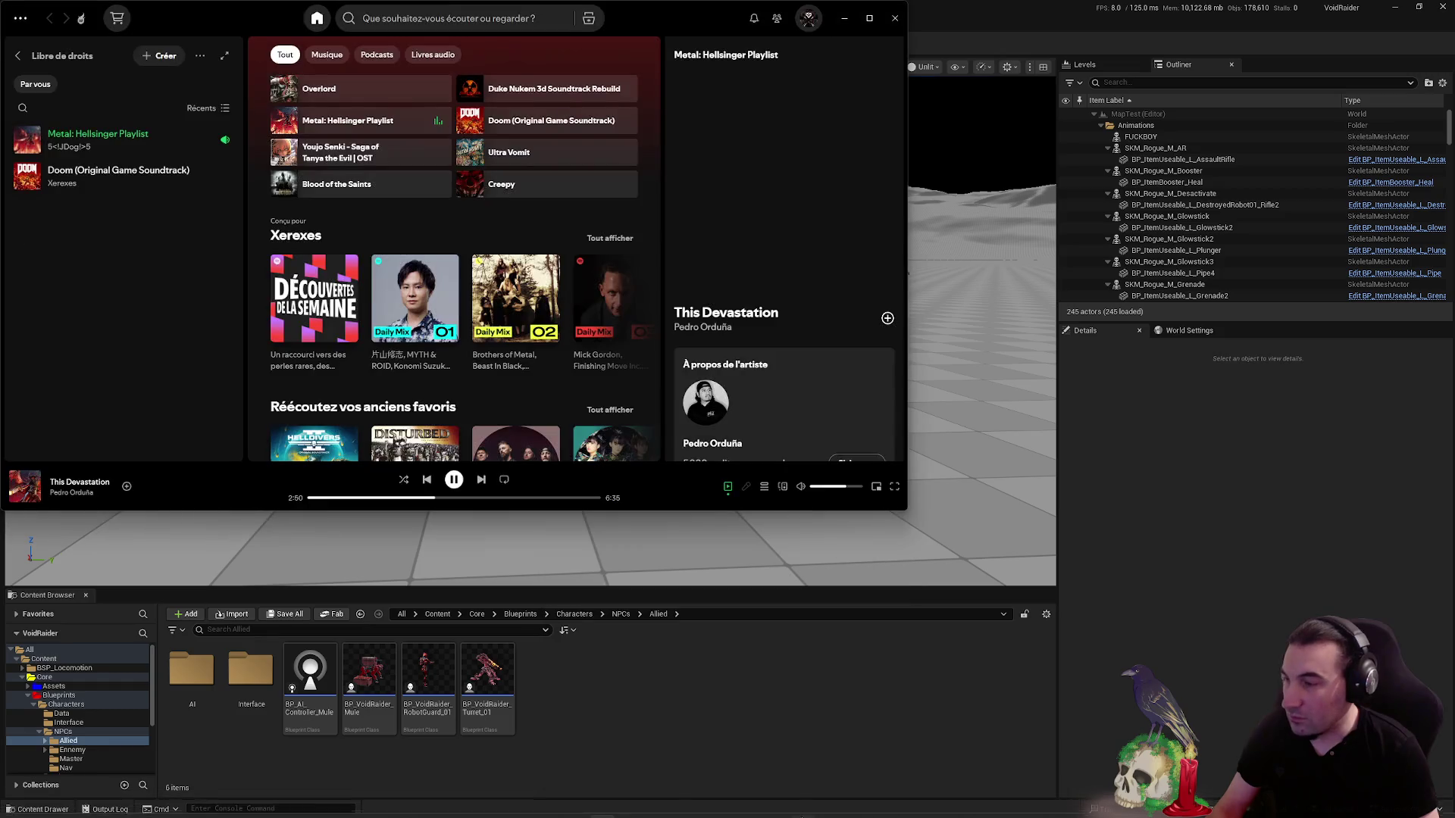
{"action": "left_click", "coordinate": [844, 17]}
{"action": "key", "text": "super"}
{"action": "left_click", "coordinate": [602, 804]}
{"action": "left_click", "coordinate": [602, 805]}
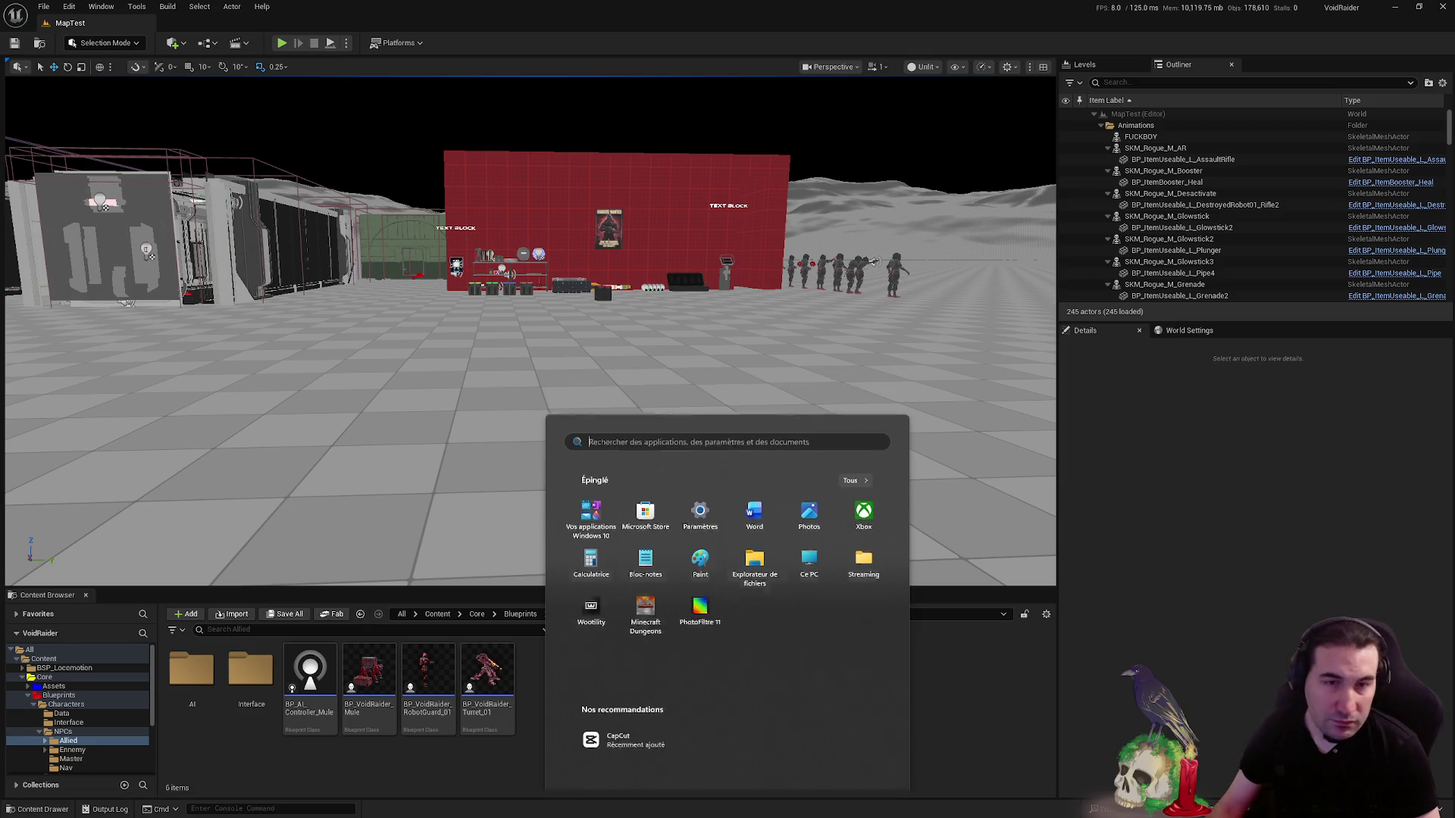
{"action": "left_click", "coordinate": [1264, 493]}
{"action": "key", "text": "super"}
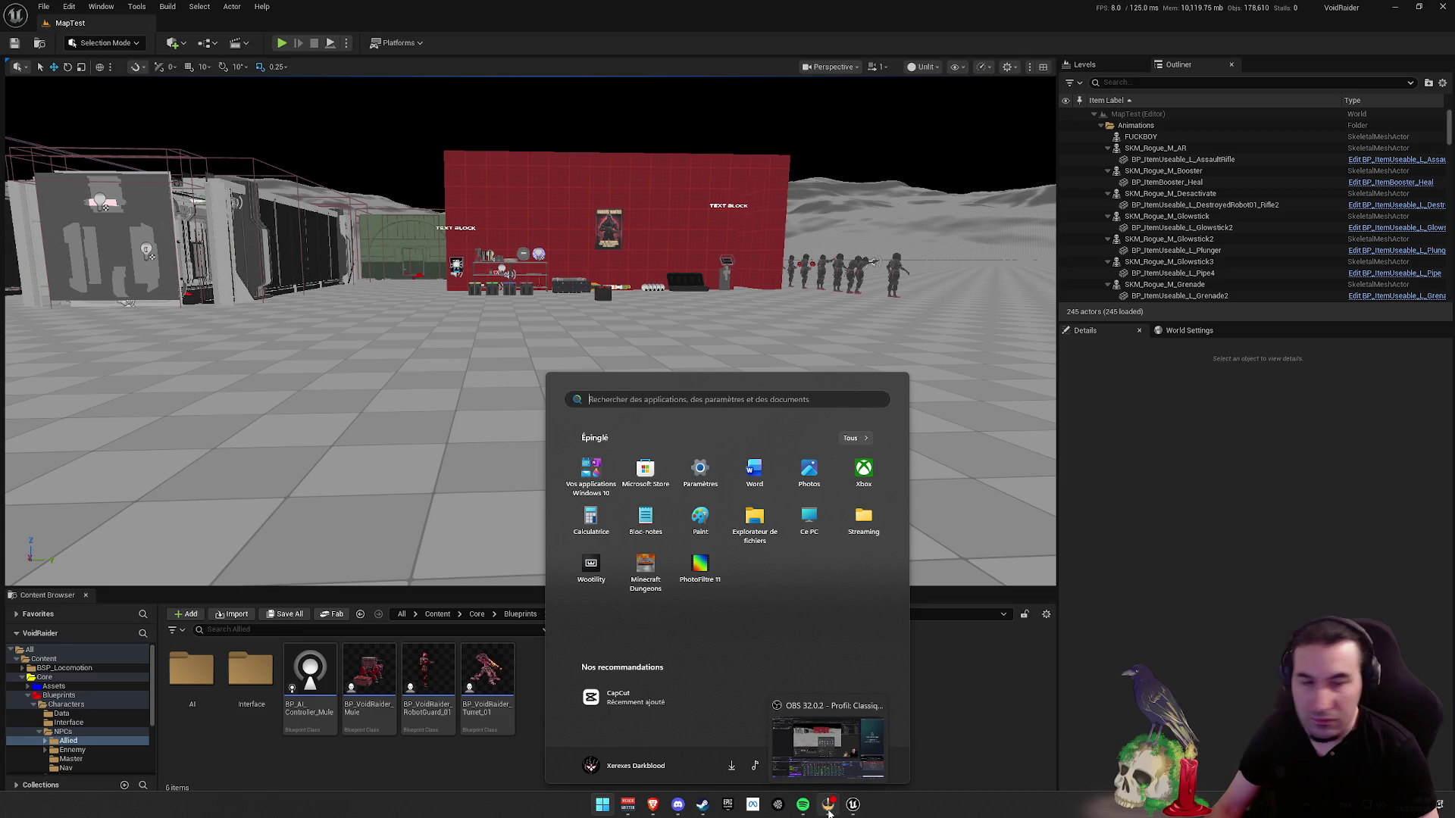
{"action": "mouse_move", "coordinate": [809, 800]}
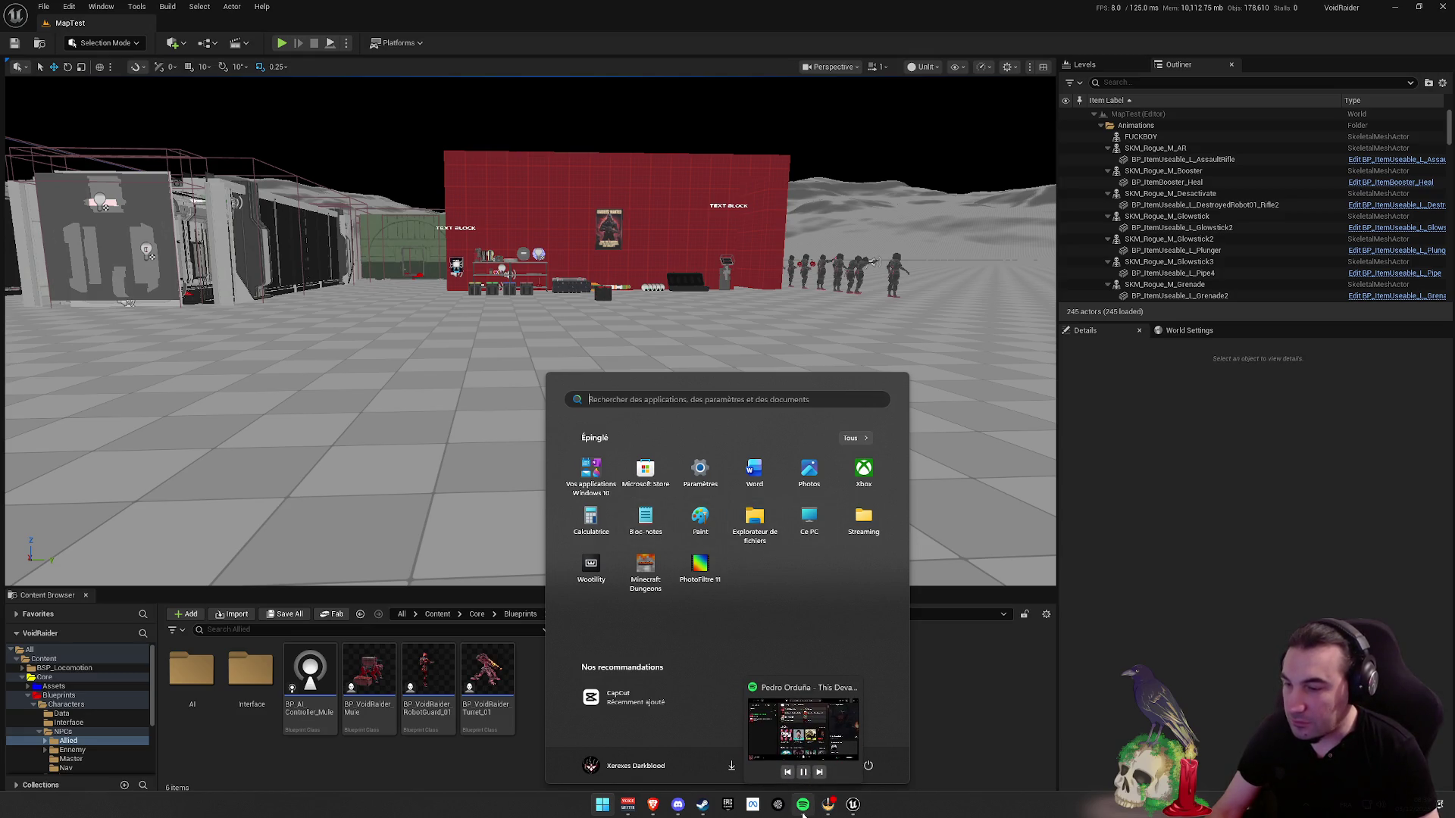
- In Voicemeeter Potato, disable A2 on the Spotify strip, then minimize it and return to Unreal
{"action": "left_click", "coordinate": [992, 650]}
{"action": "left_click", "coordinate": [602, 805]}
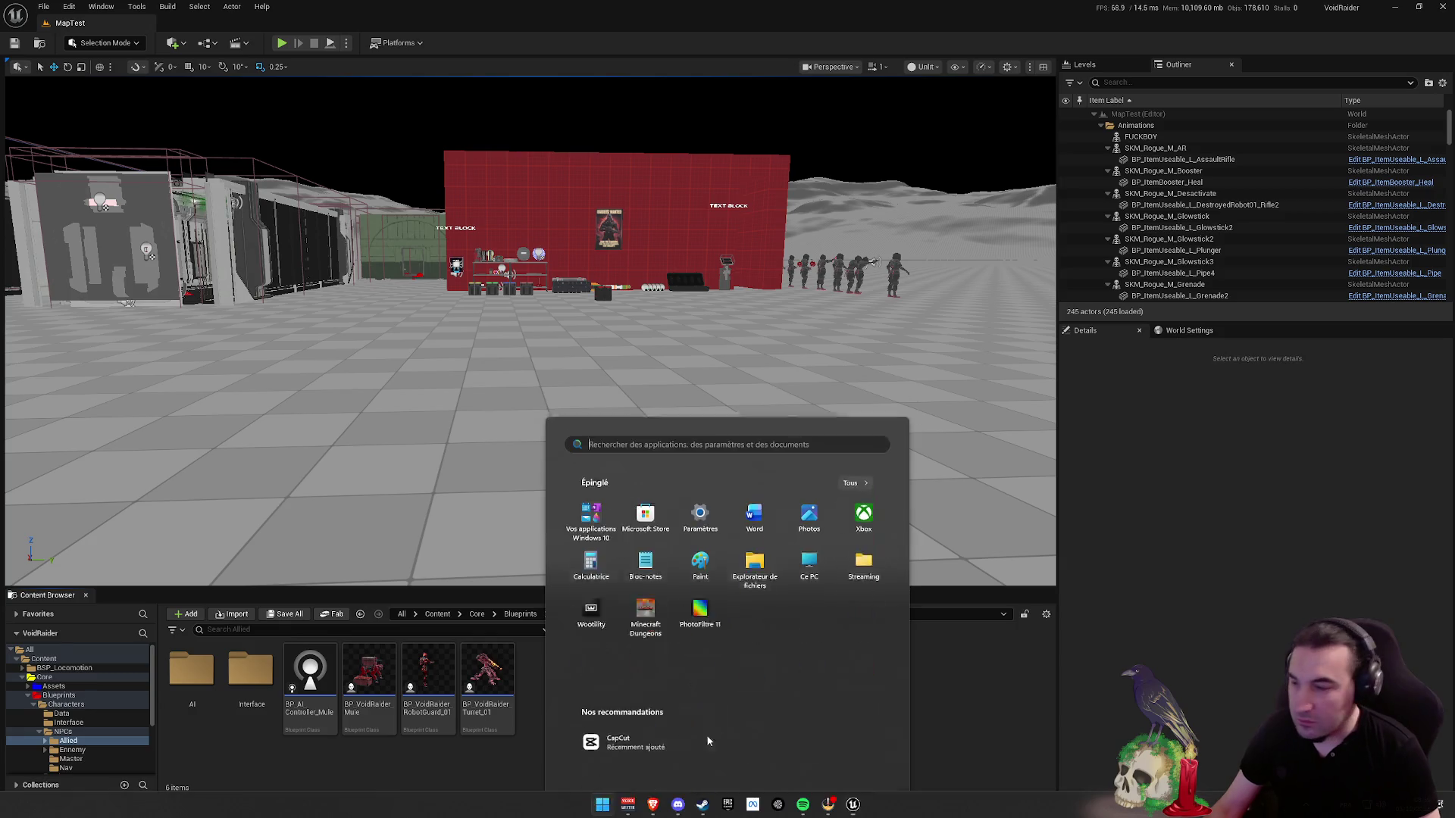
{"action": "left_click", "coordinate": [625, 806]}
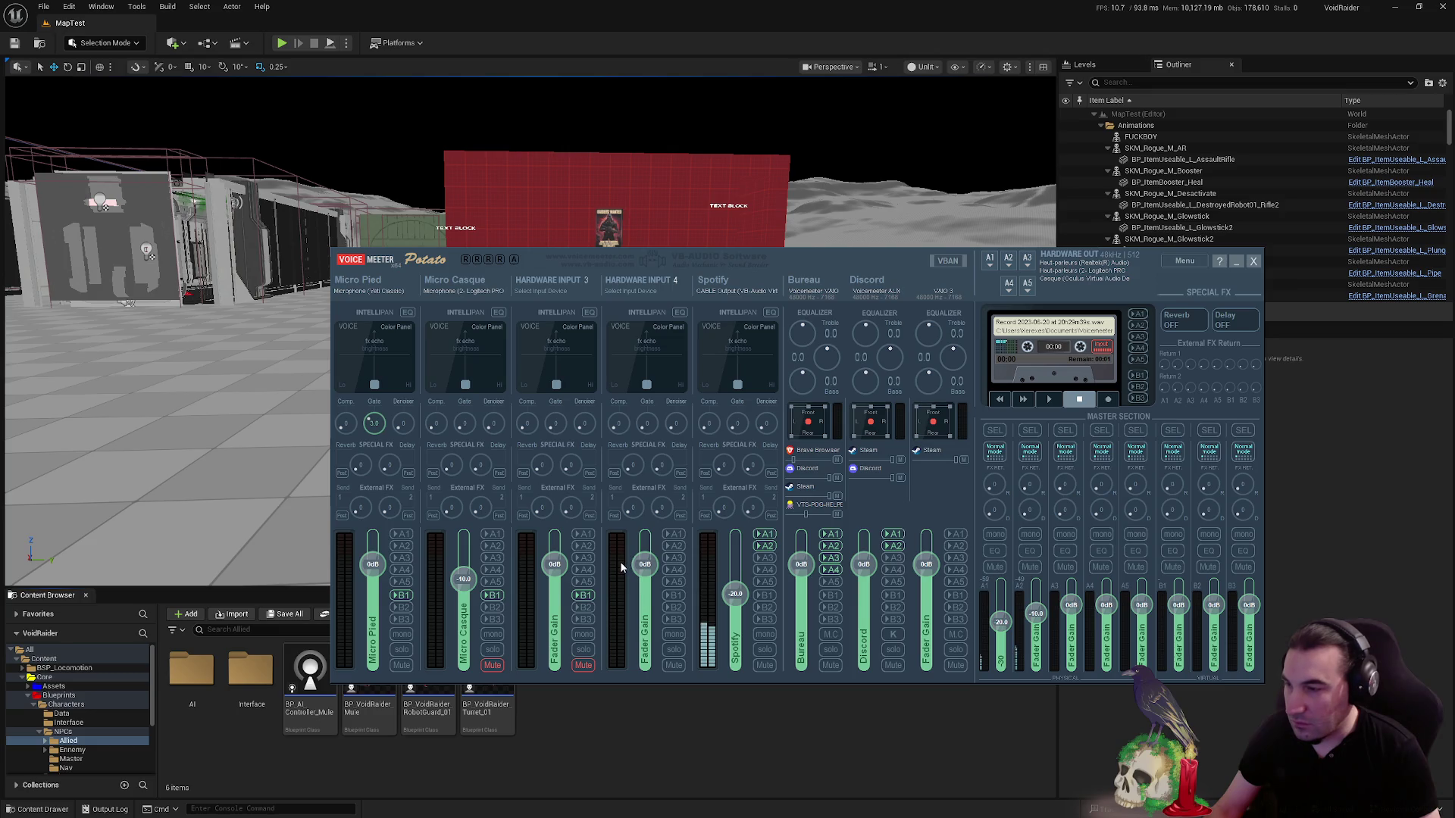
{"action": "left_click", "coordinate": [765, 546]}
{"action": "left_click", "coordinate": [1236, 260]}
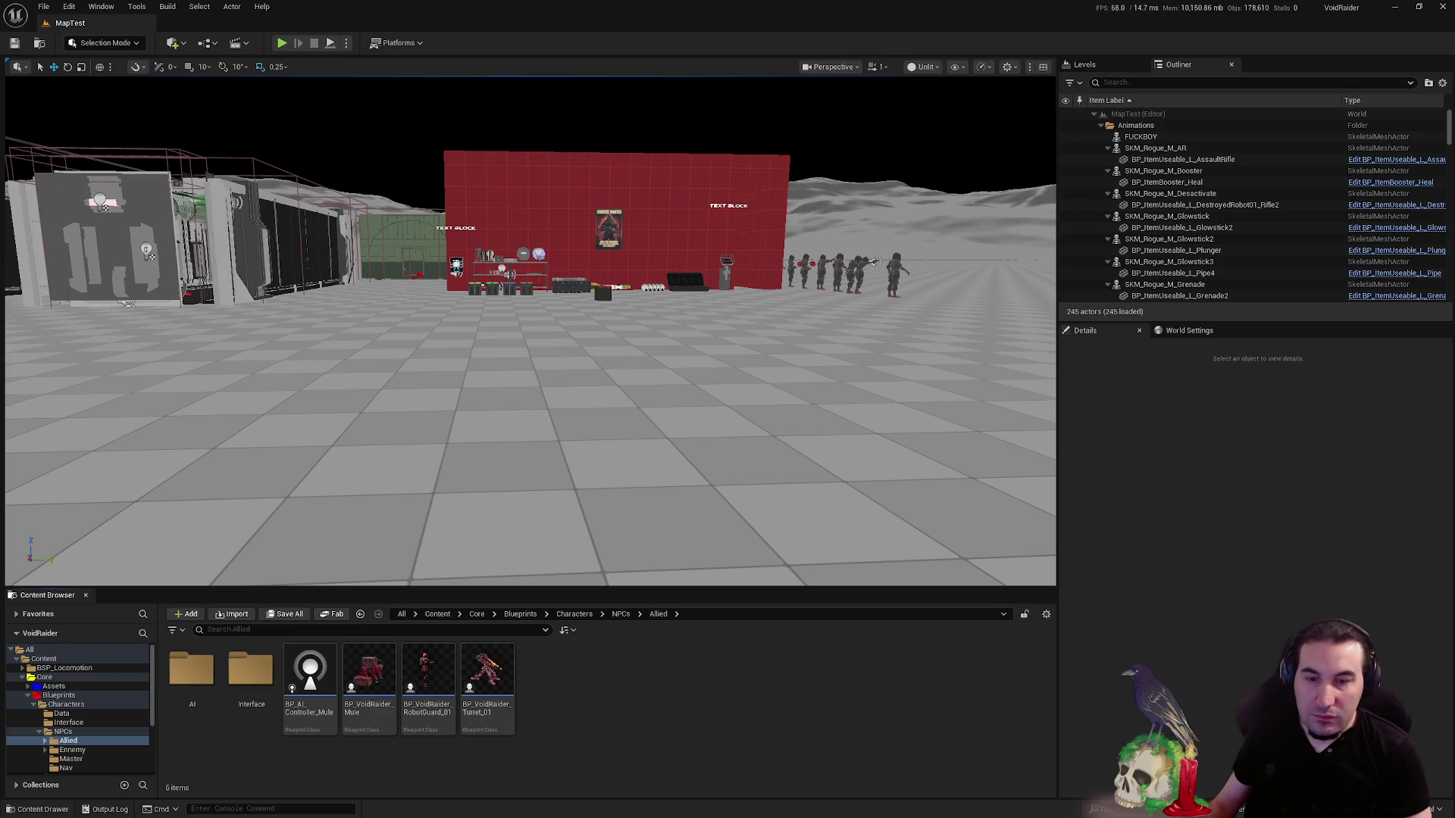
{"action": "left_click", "coordinate": [602, 805]}
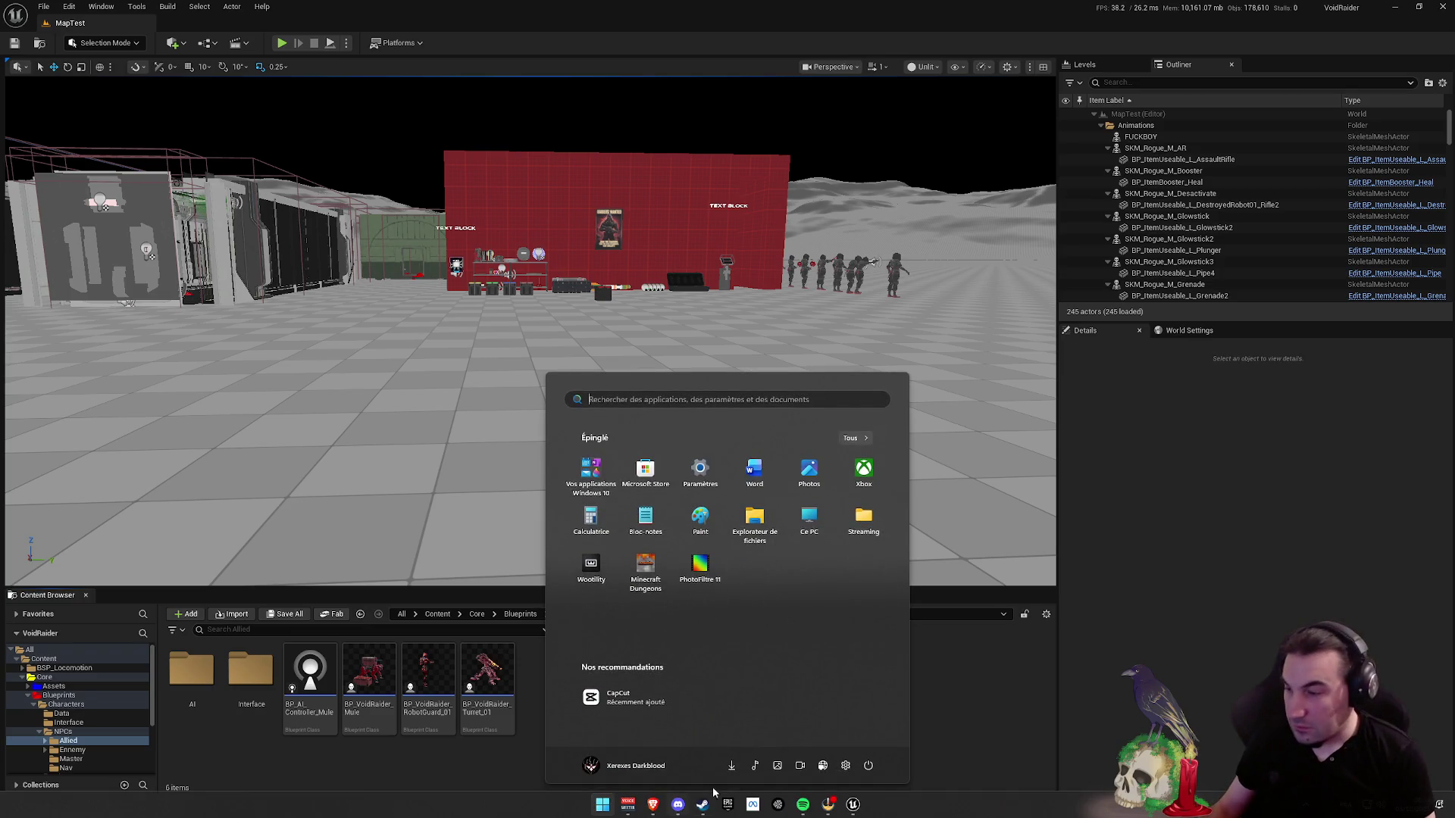
{"action": "mouse_move", "coordinate": [659, 811]}
{"action": "key", "text": "Escape"}
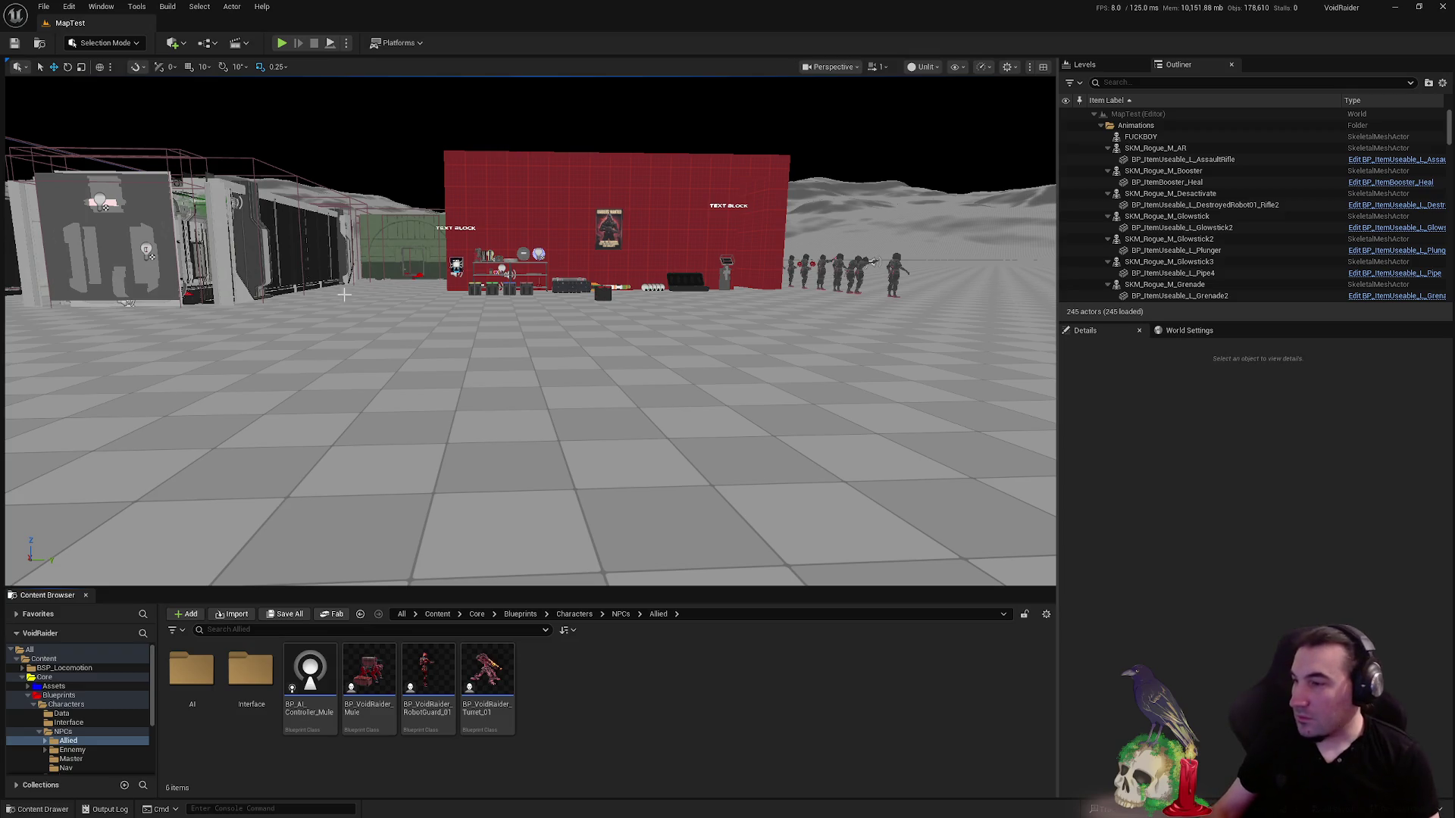
- Fly past the red wall and red ship toward the grey panels, then start Play-In-Editor
{"action": "left_click_drag", "start_coordinate": [985, 303], "coordinate": [985, 197]}
{"action": "mouse_move", "coordinate": [531, 341]}
{"action": "left_mouse_down"}
{"action": "mouse_move", "coordinate": [629, 250]}
{"action": "mouse_move", "coordinate": [765, 257]}
{"action": "mouse_move", "coordinate": [750, 262]}
{"action": "mouse_move", "coordinate": [758, 273]}
{"action": "mouse_move", "coordinate": [961, 461]}
{"action": "mouse_move", "coordinate": [909, 440]}
{"action": "mouse_move", "coordinate": [894, 470]}
{"action": "mouse_move", "coordinate": [849, 450]}
{"action": "left_mouse_up"}
{"action": "left_click_drag", "start_coordinate": [896, 227], "coordinate": [391, 282]}
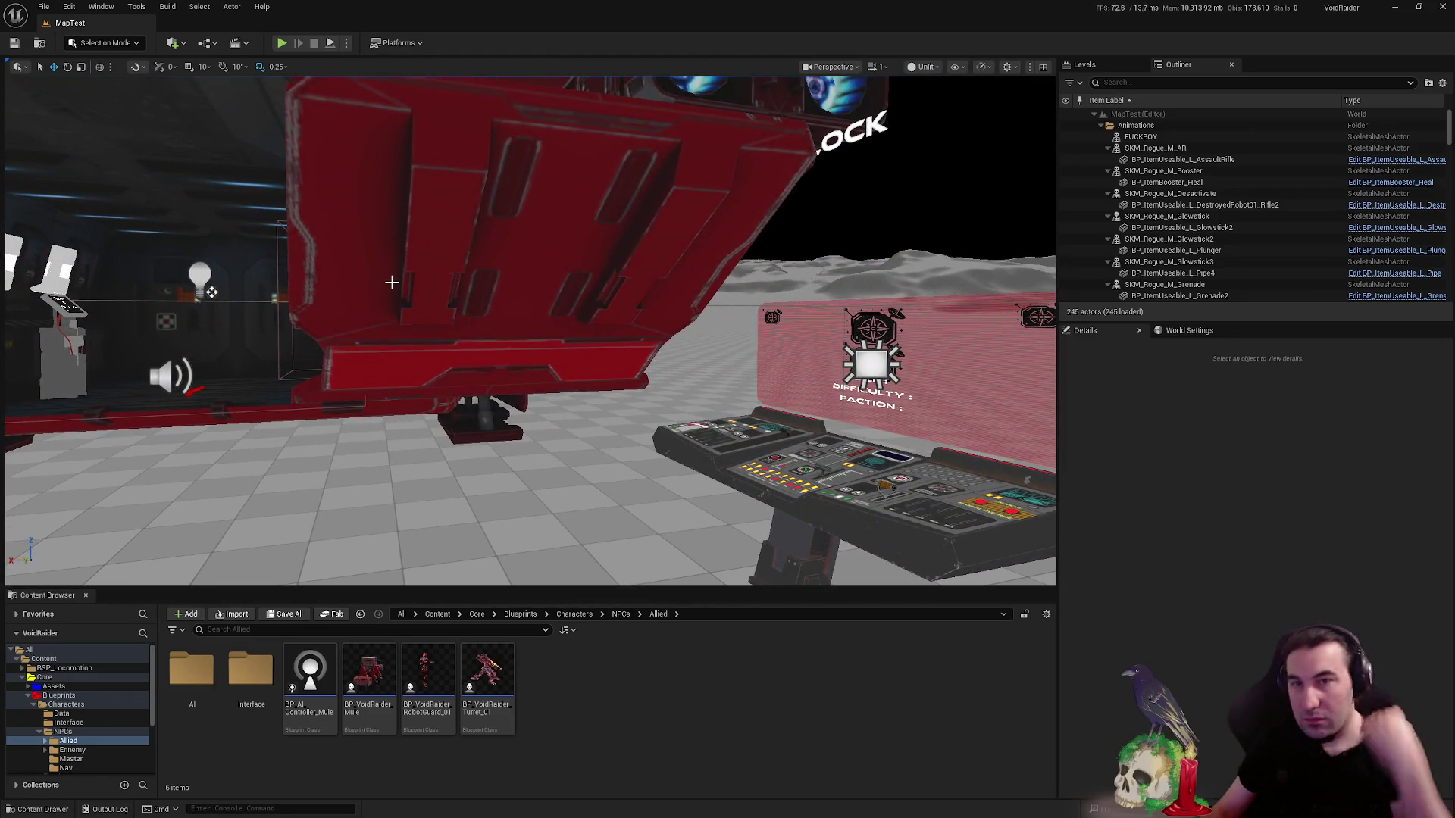
{"action": "mouse_move", "coordinate": [412, 272]}
{"action": "left_mouse_down"}
{"action": "mouse_move", "coordinate": [413, 303]}
{"action": "mouse_move", "coordinate": [622, 318]}
{"action": "mouse_move", "coordinate": [846, 309]}
{"action": "left_mouse_up"}
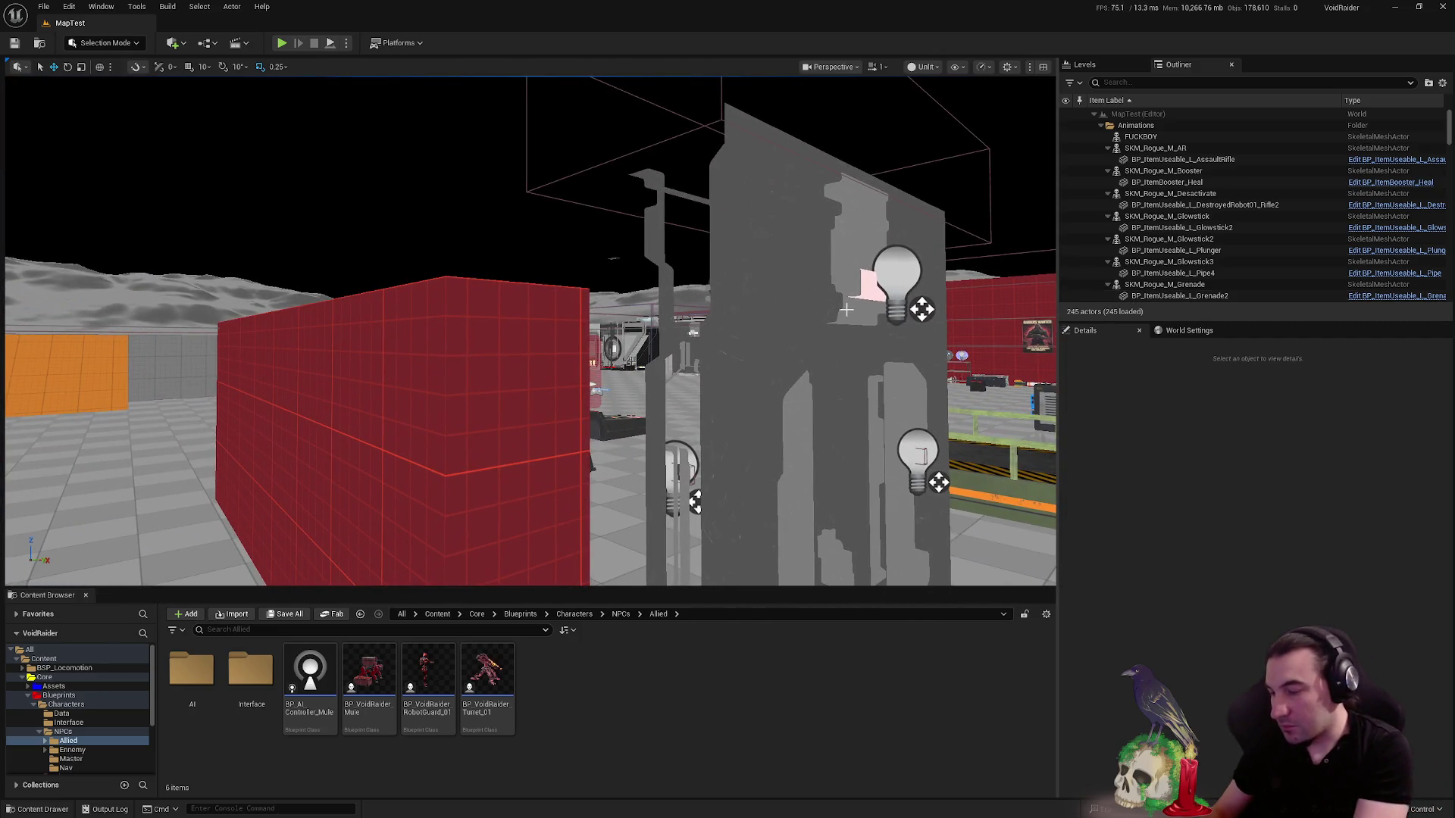
{"action": "mouse_move", "coordinate": [847, 309]}
{"action": "left_mouse_down"}
{"action": "mouse_move", "coordinate": [1000, 314]}
{"action": "mouse_move", "coordinate": [803, 303]}
{"action": "mouse_move", "coordinate": [852, 308]}
{"action": "left_mouse_up"}
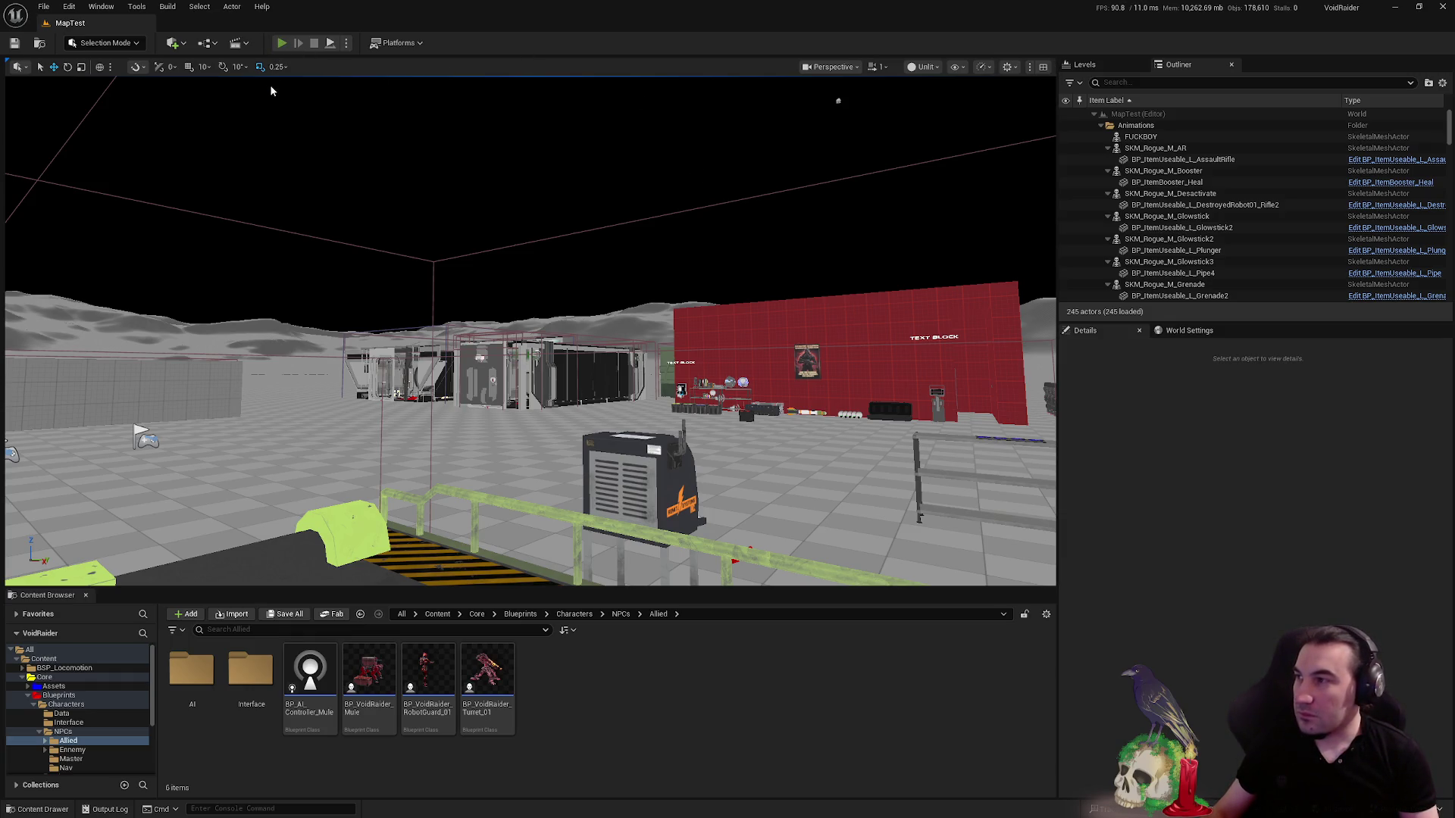
{"action": "key", "text": "alt+p"}
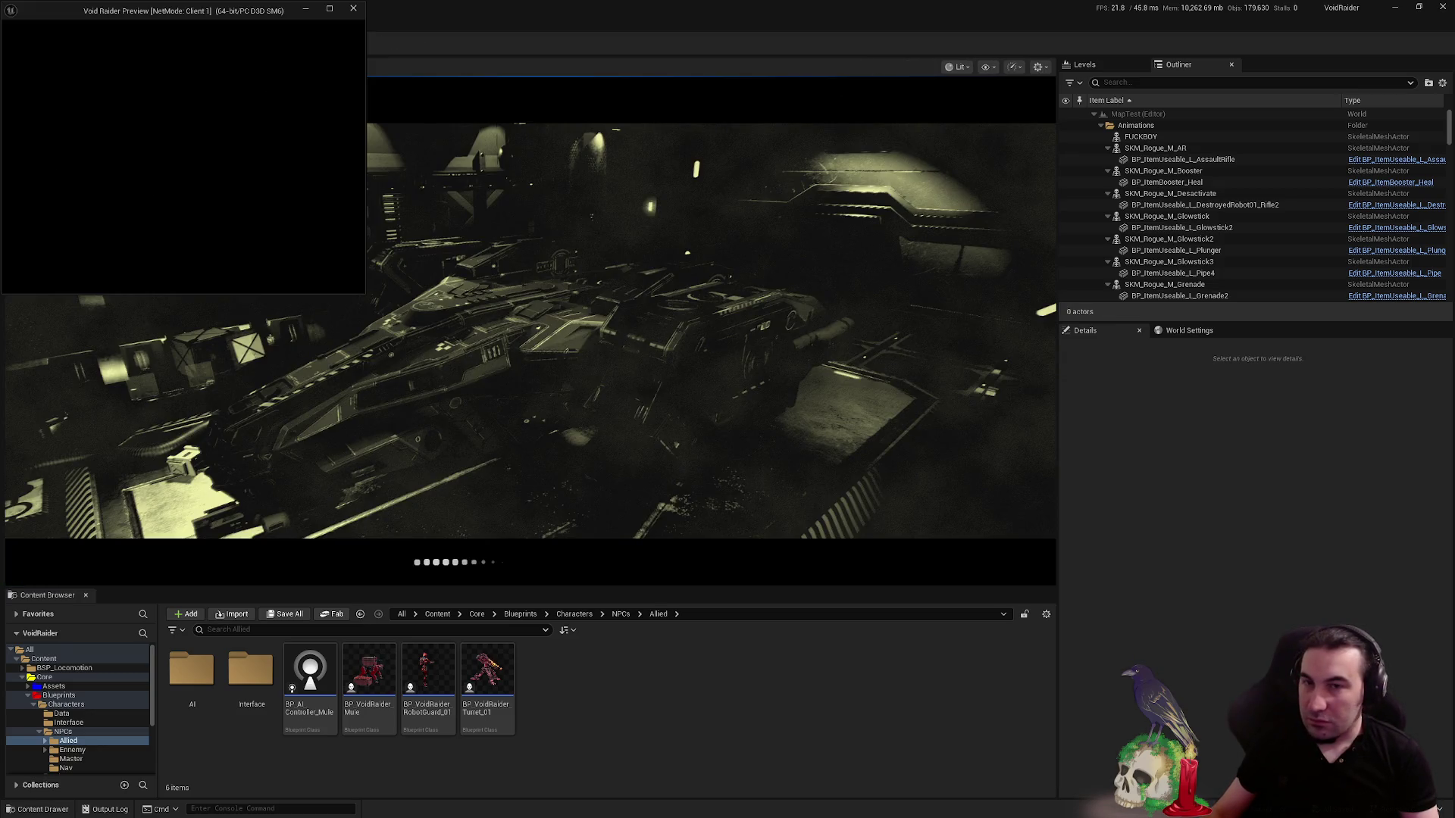
- Stop the play session, check the play mode options, and show the Blueprints folder
{"action": "key", "text": "Escape"}
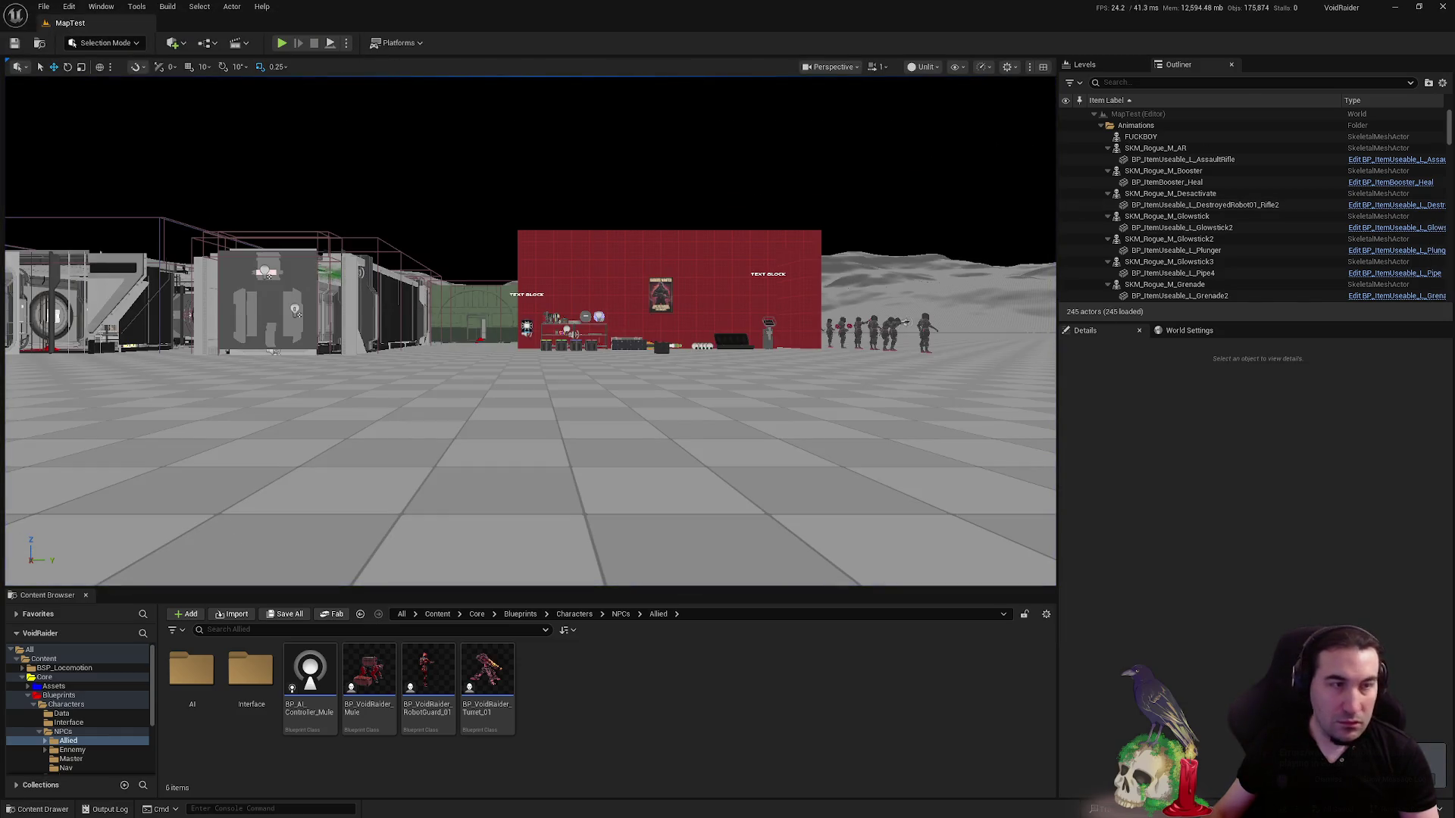
{"action": "left_click", "coordinate": [394, 43]}
{"action": "left_click", "coordinate": [346, 43]}
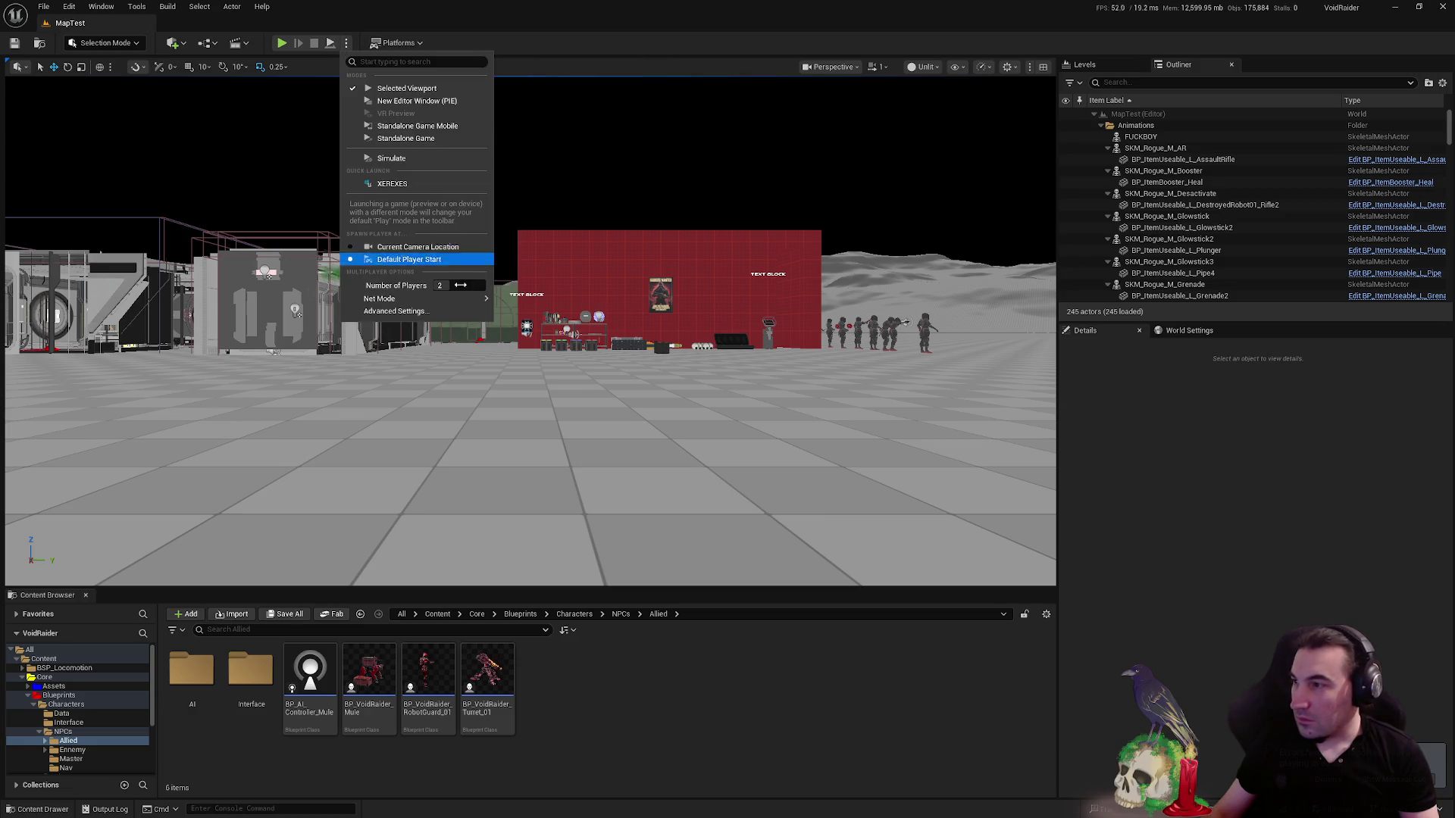
{"action": "key", "text": "Escape"}
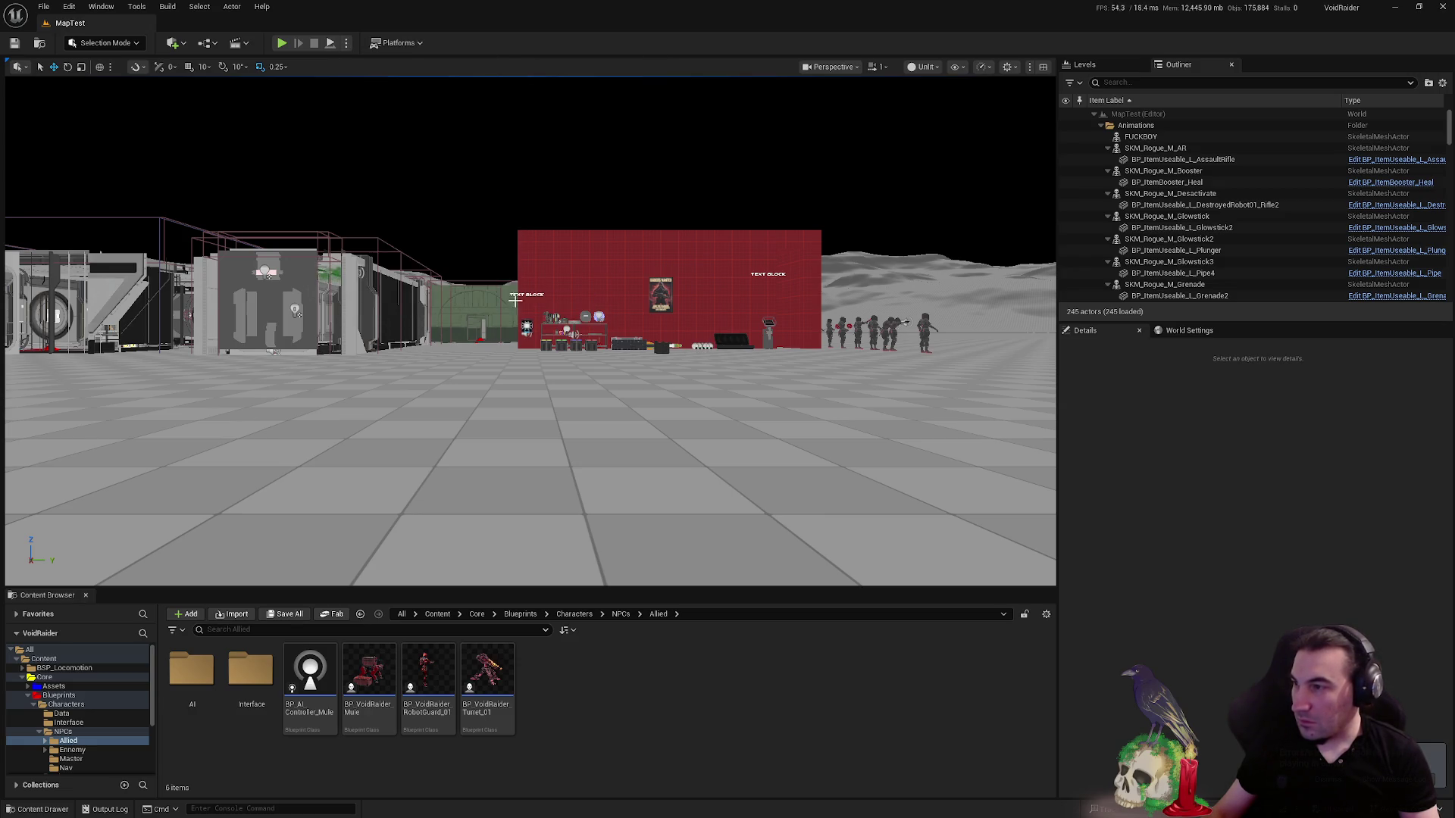
{"action": "left_click", "coordinate": [45, 706]}
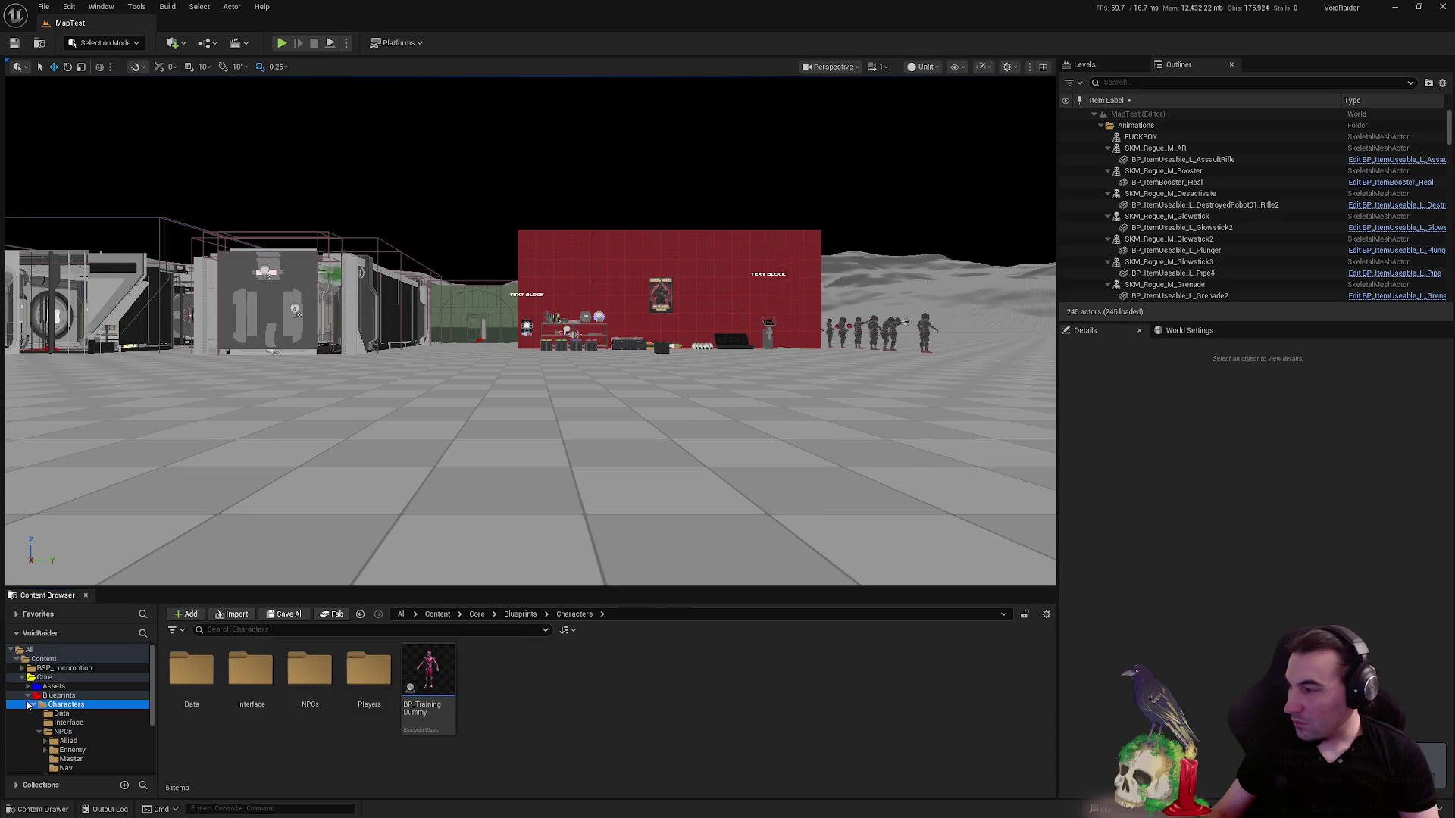
{"action": "double_click", "coordinate": [60, 696]}
- Playtest again as the hooded character, stop, and open the Maps folder
{"action": "left_click", "coordinate": [280, 44]}
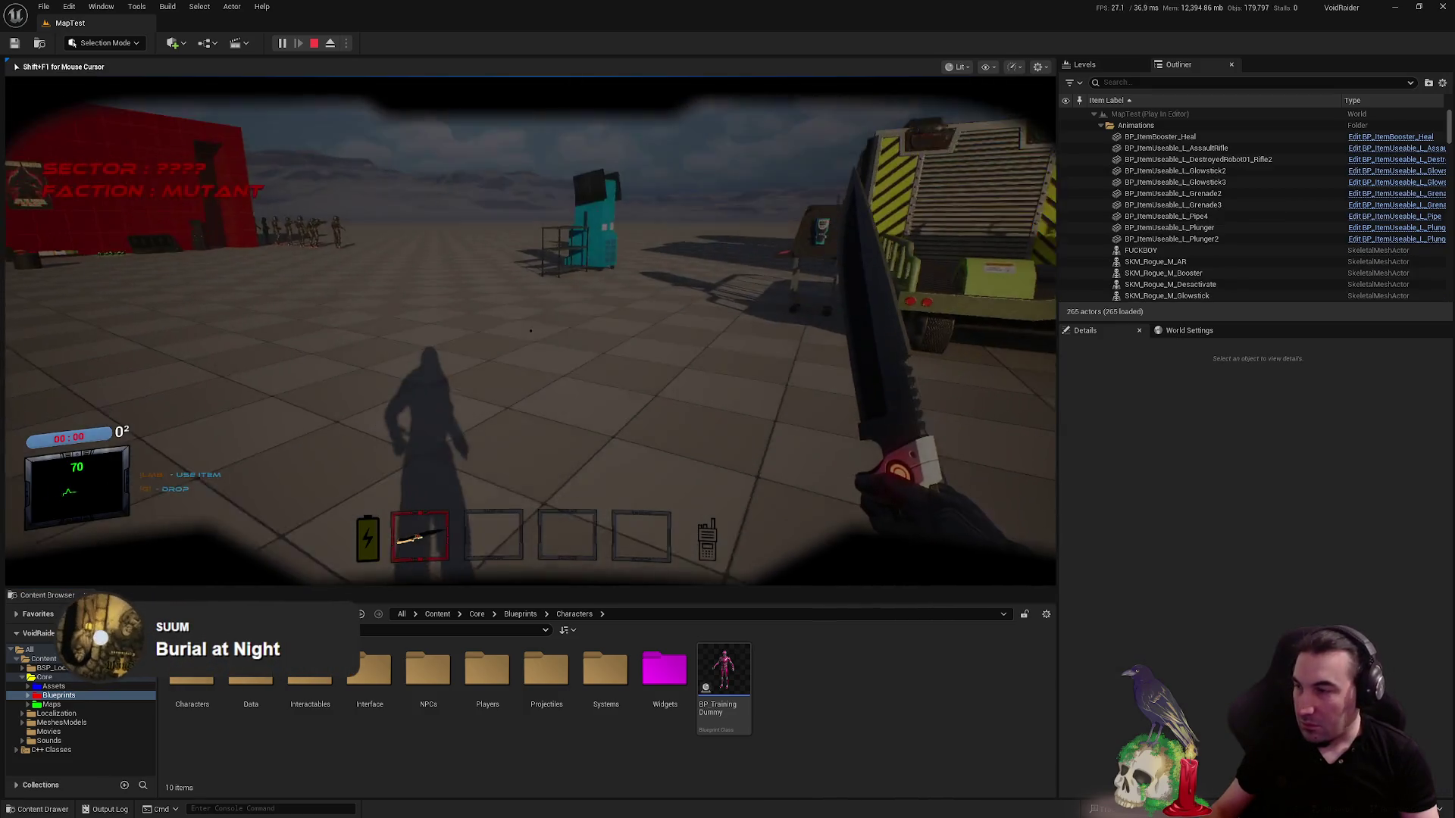
{"action": "key", "text": "b"}
{"action": "left_click", "coordinate": [535, 221]}
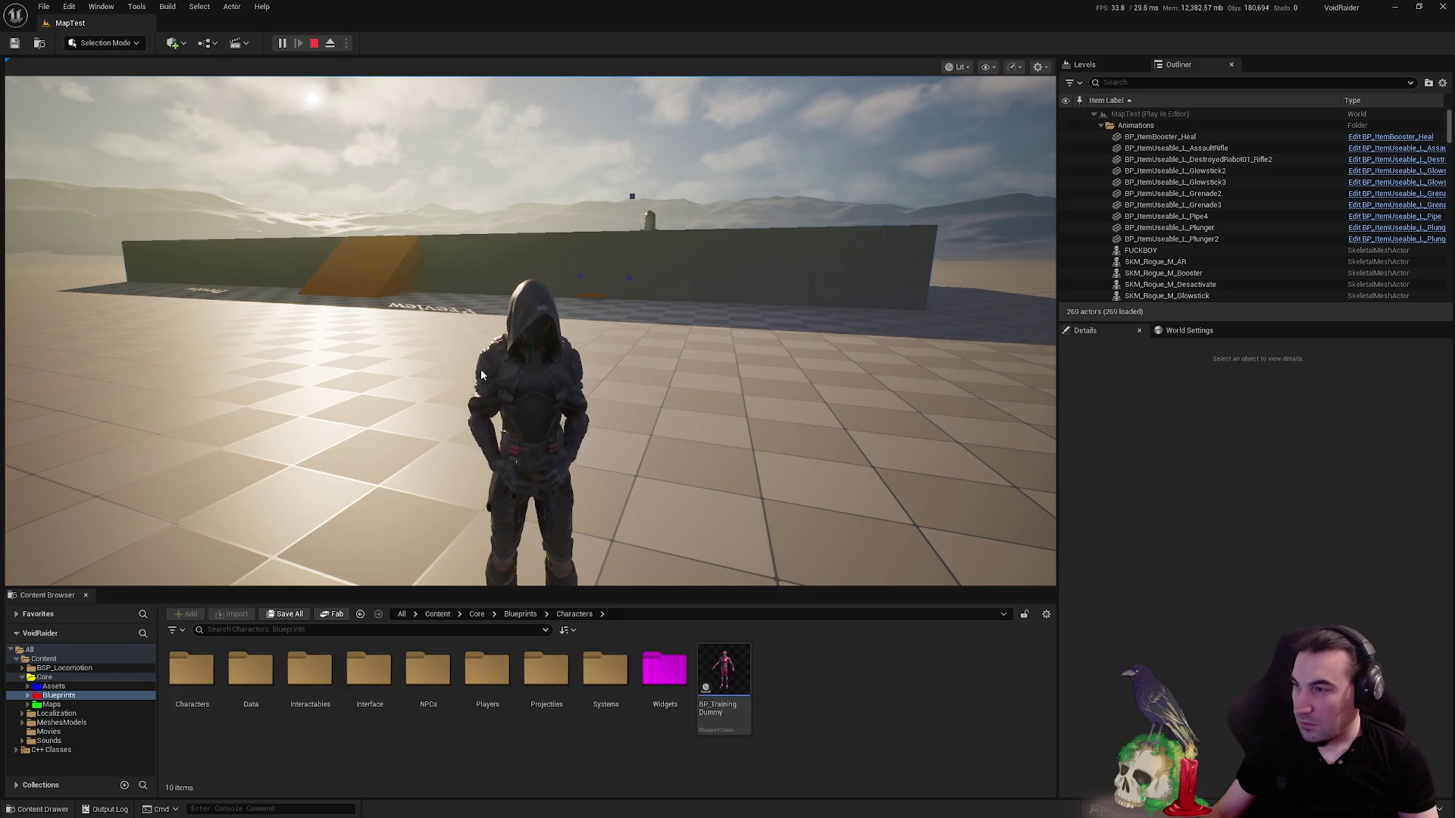
{"action": "key", "text": "w"}
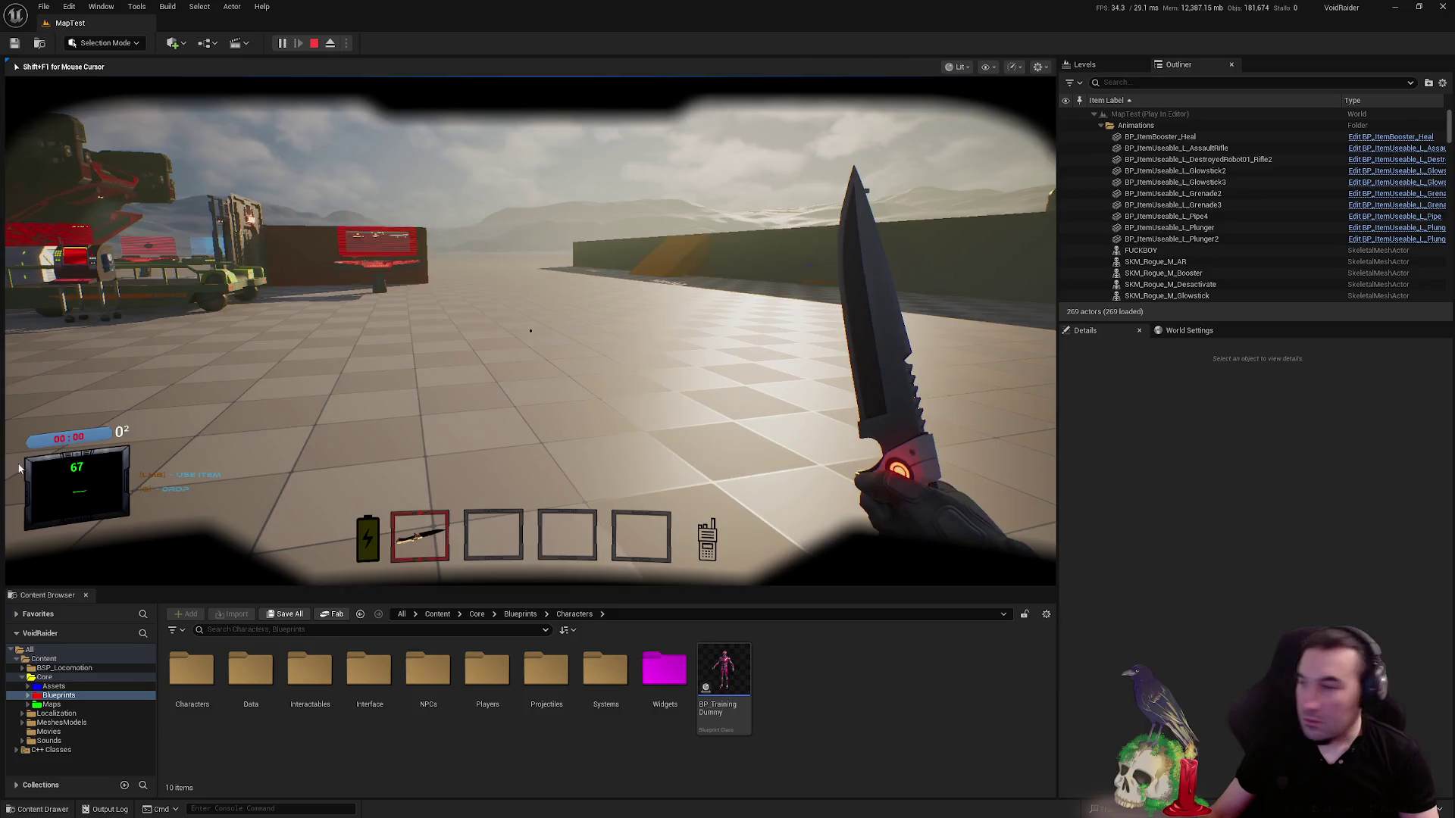
{"action": "key", "text": "Escape"}
{"action": "double_click", "coordinate": [62, 708]}
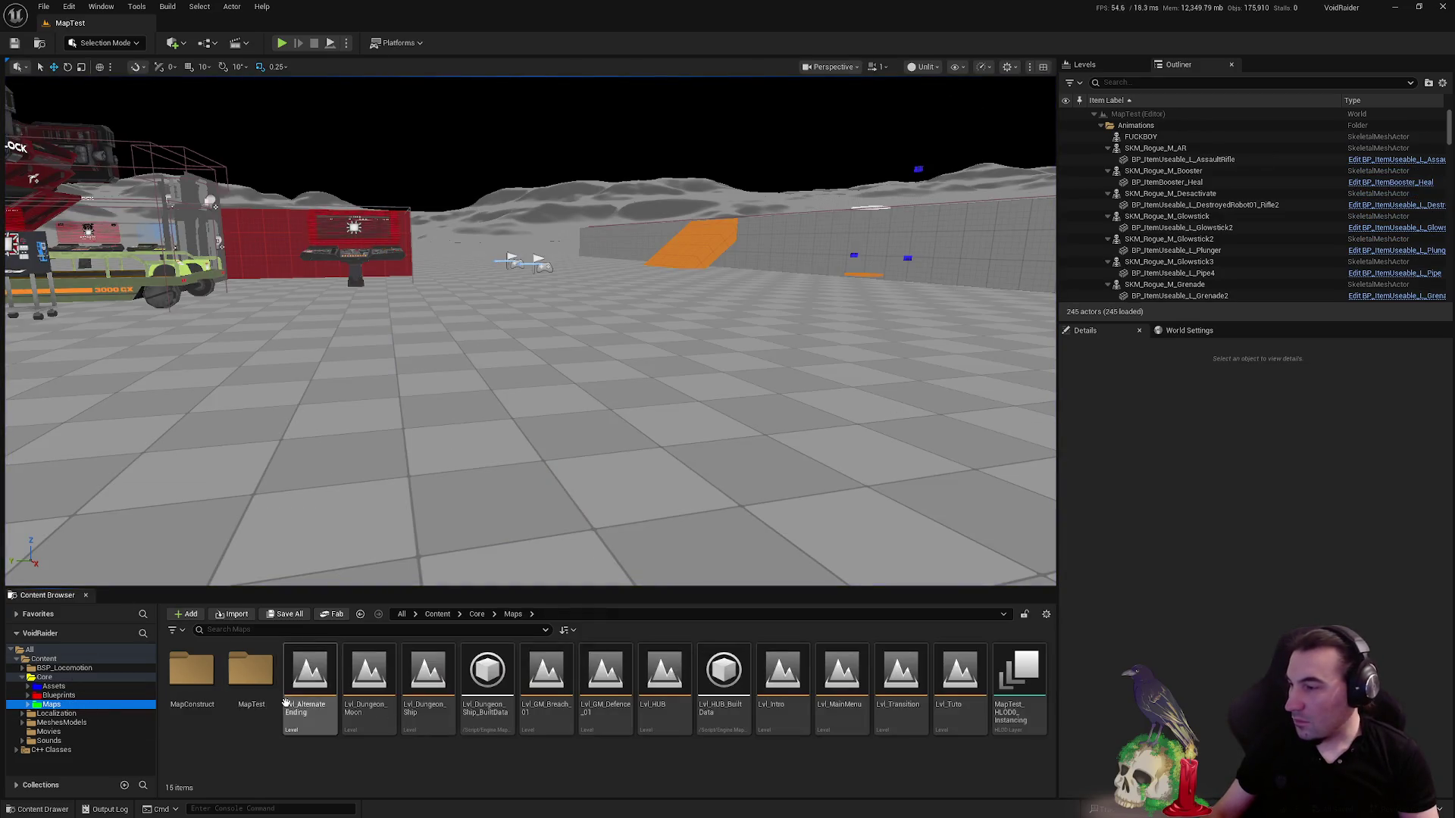
- Browse MapConstruct and MapTest, then load the GameMode_TEST_Defence level
{"action": "double_click", "coordinate": [191, 671]}
{"action": "key", "text": "alt+Left"}
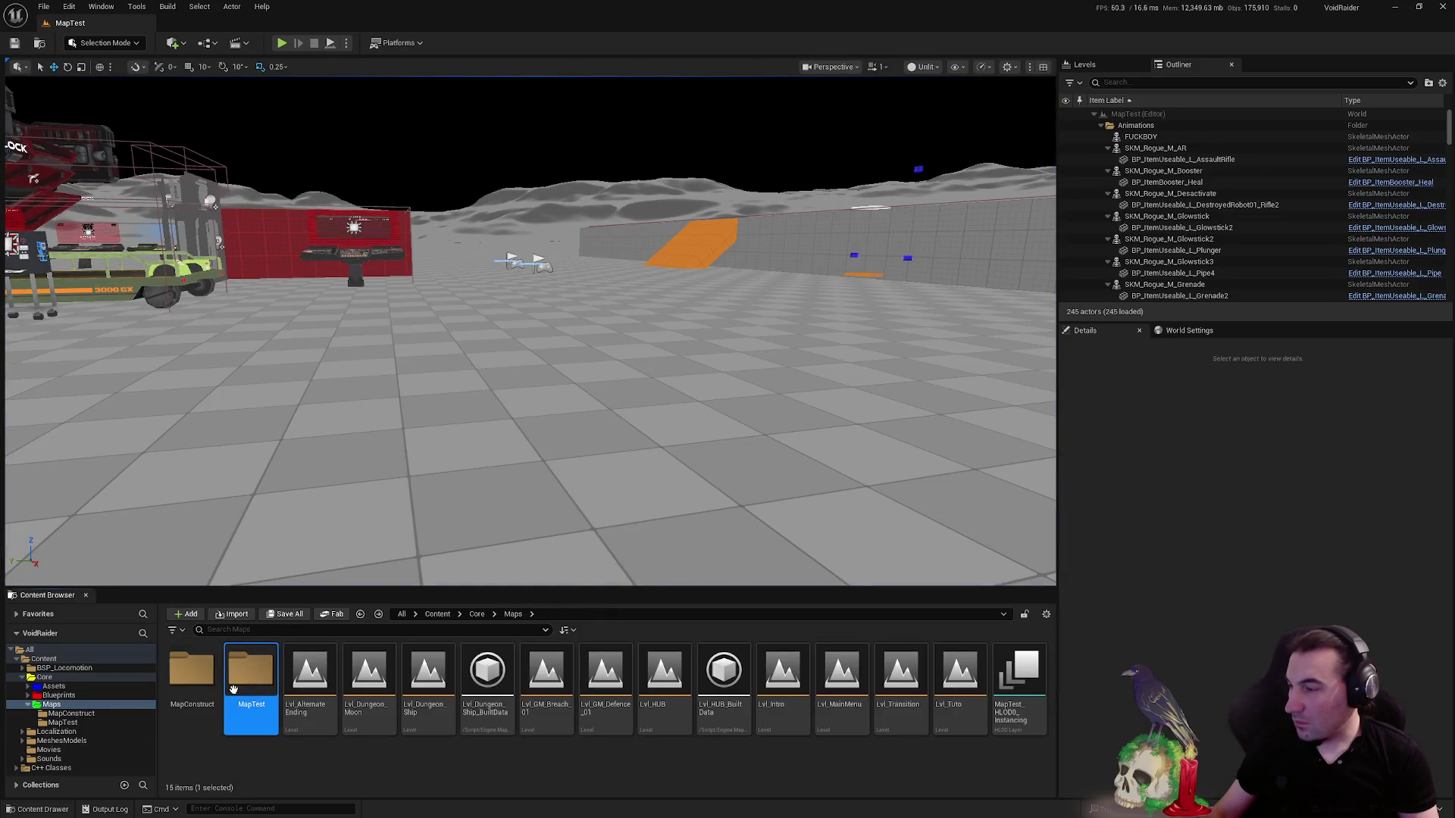
{"action": "double_click", "coordinate": [251, 678]}
{"action": "double_click", "coordinate": [182, 693]}
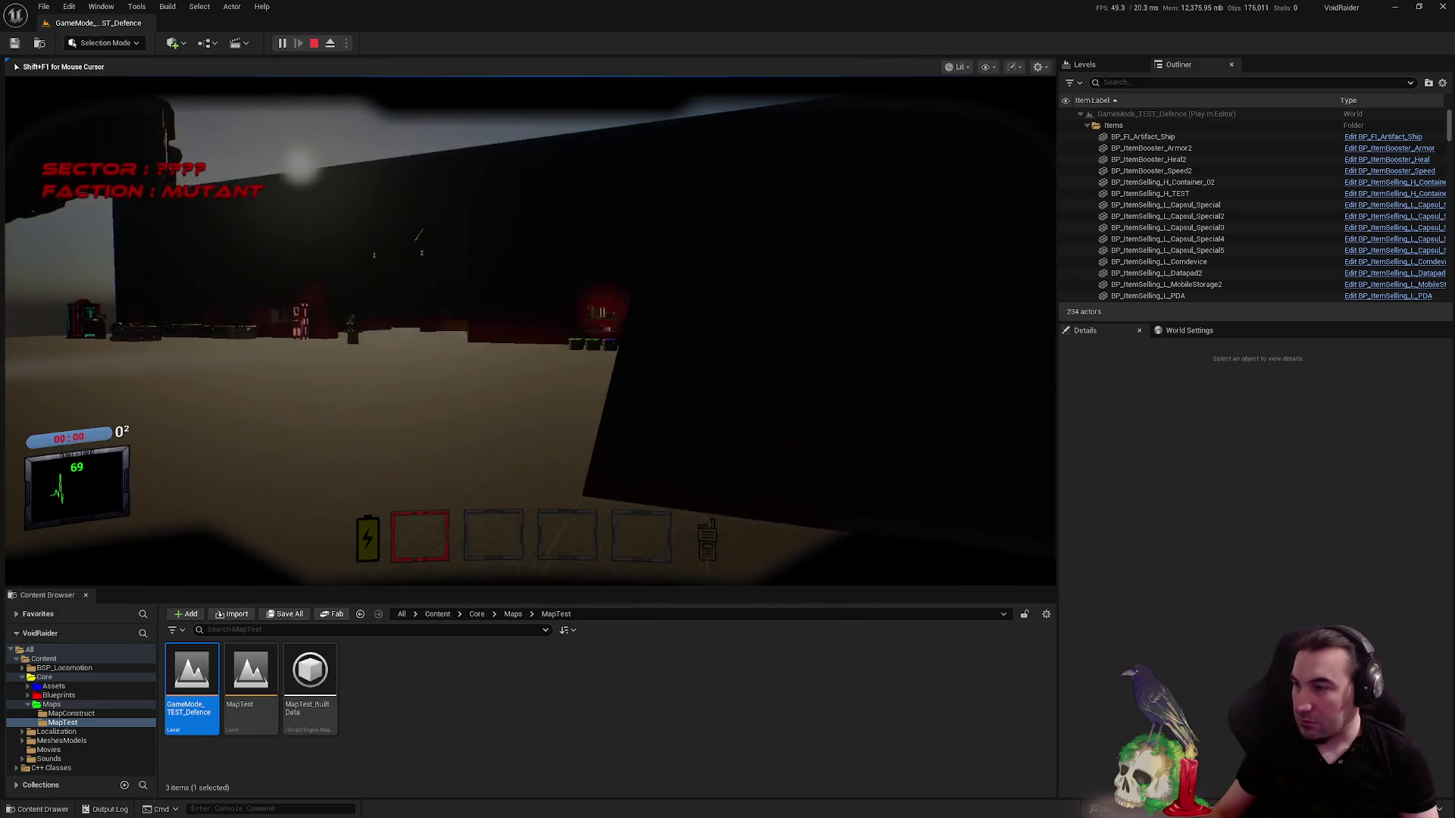
- Walk toward the arcade machine in play mode, toggling F8 camera detach, then end the session
{"action": "key", "text": "w"}
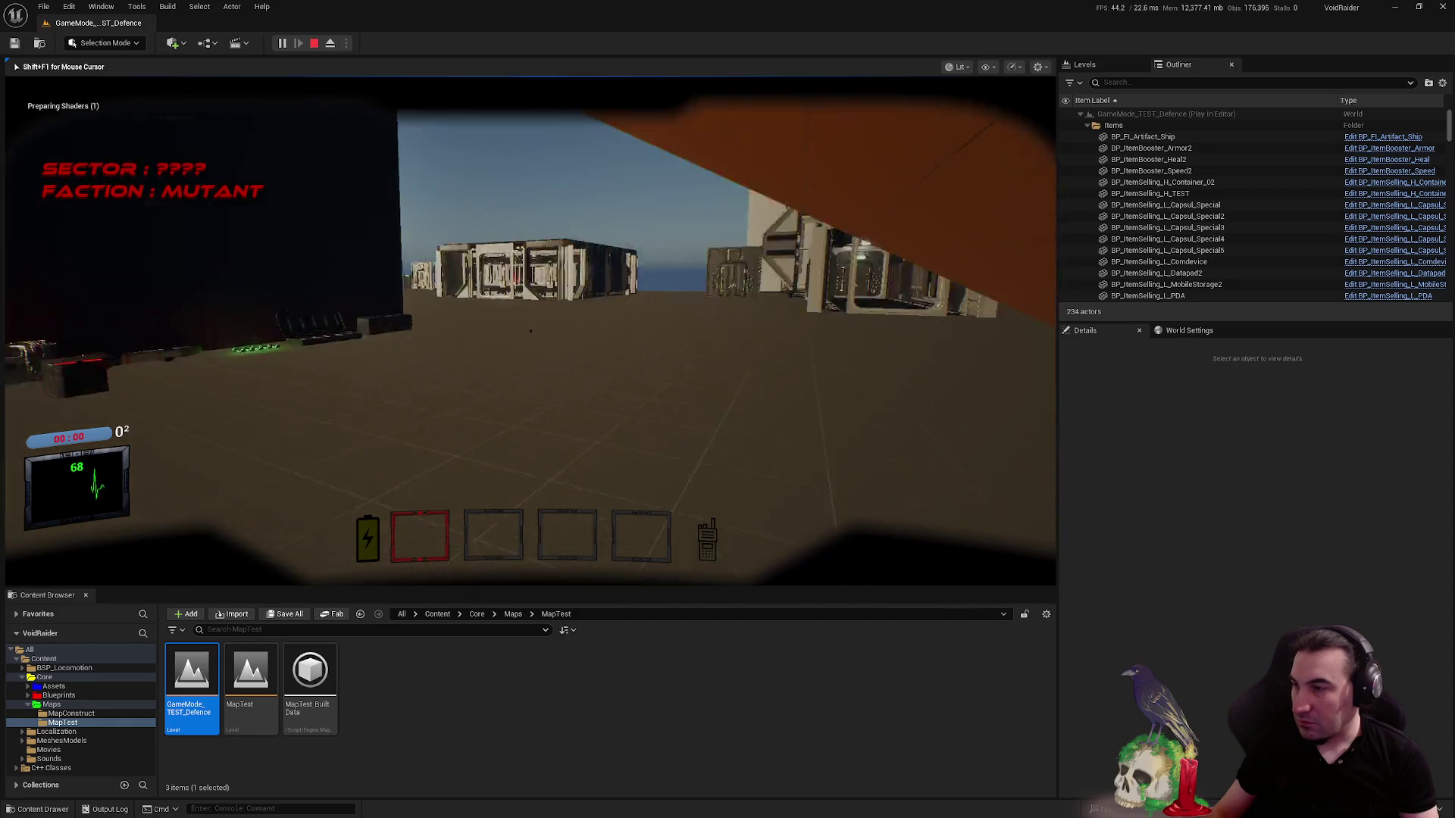
{"action": "key", "text": "w"}
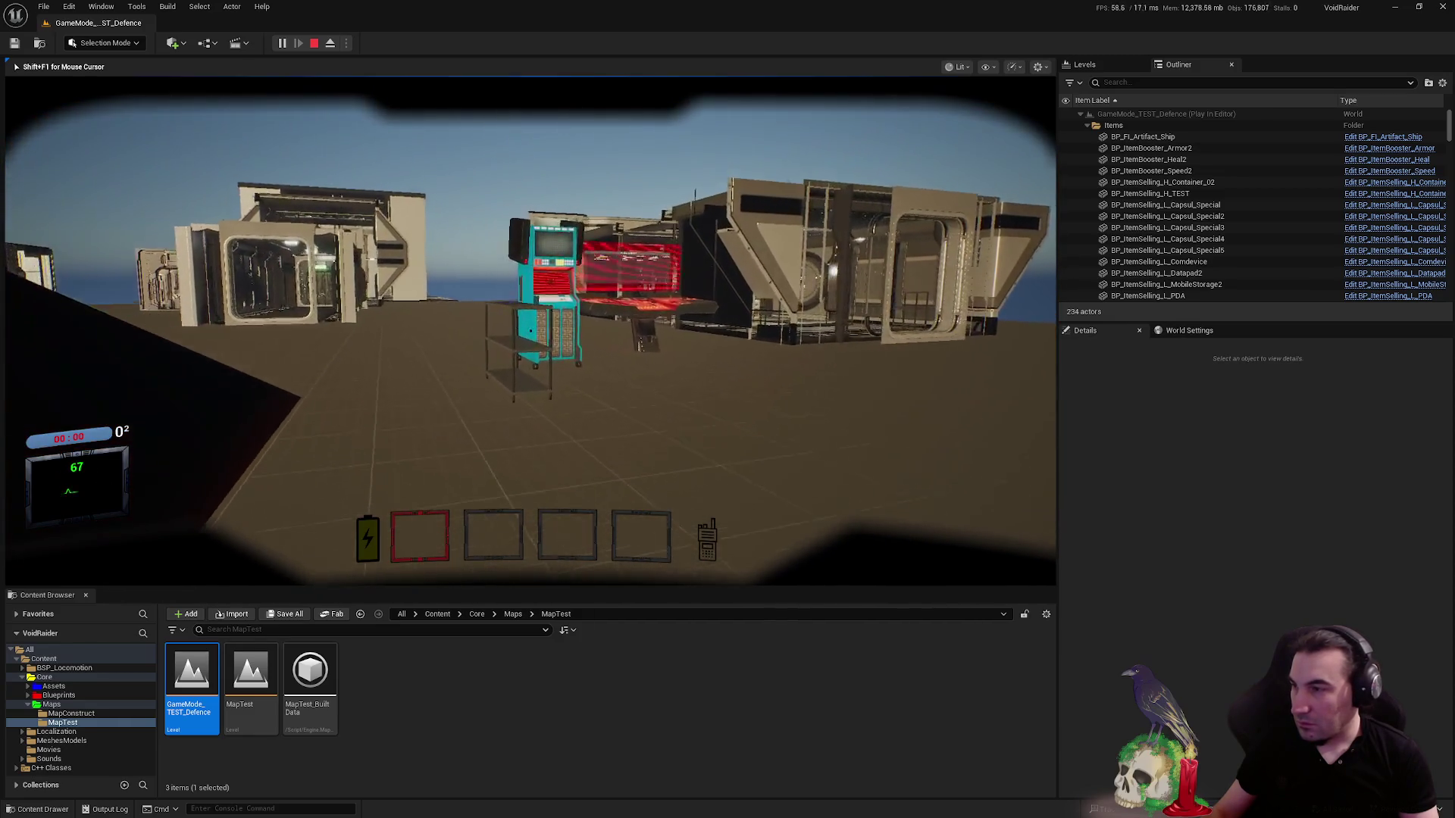
{"action": "key", "text": "F8"}
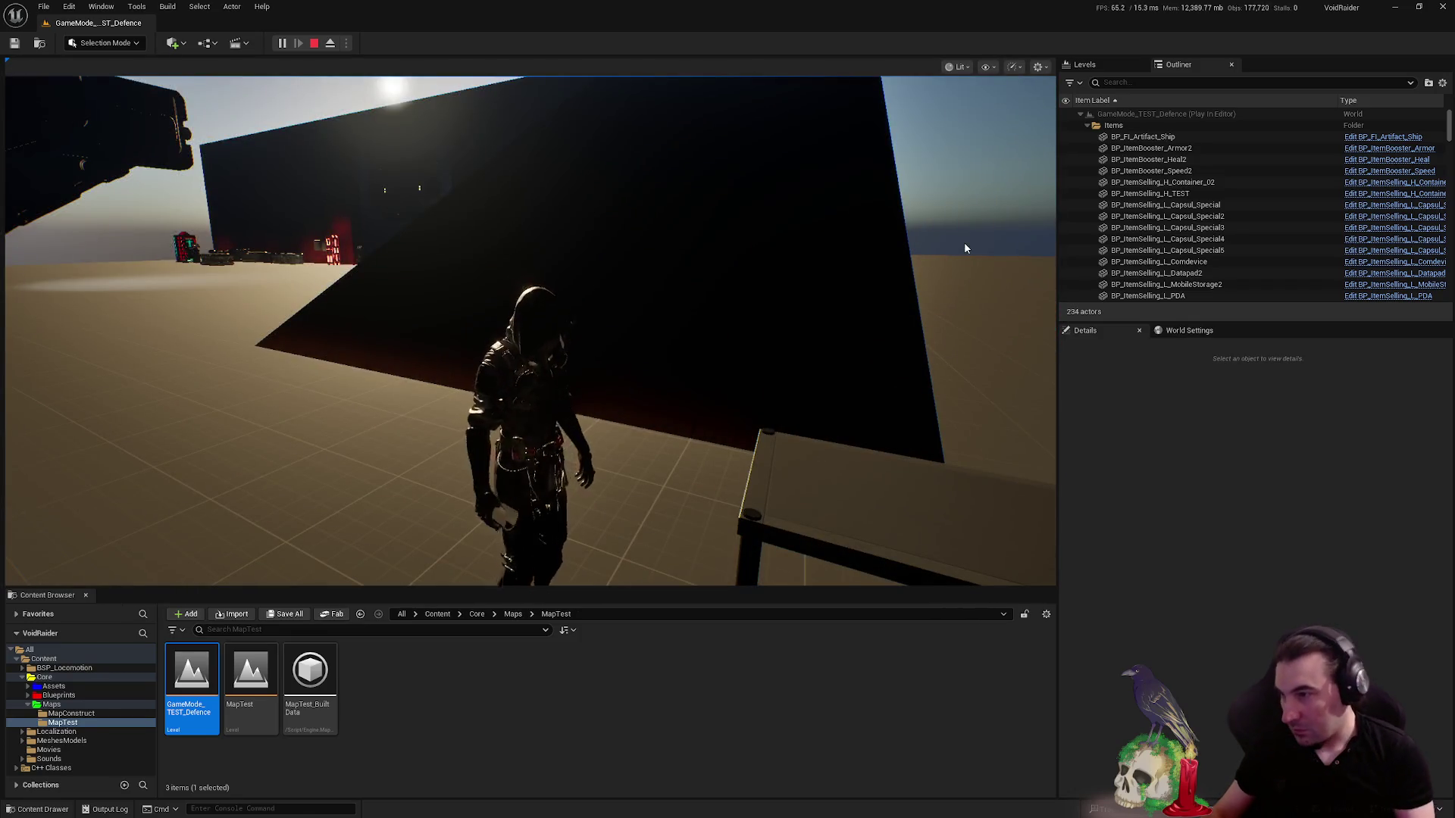
{"action": "key", "text": "F8"}
{"action": "key", "text": "w"}
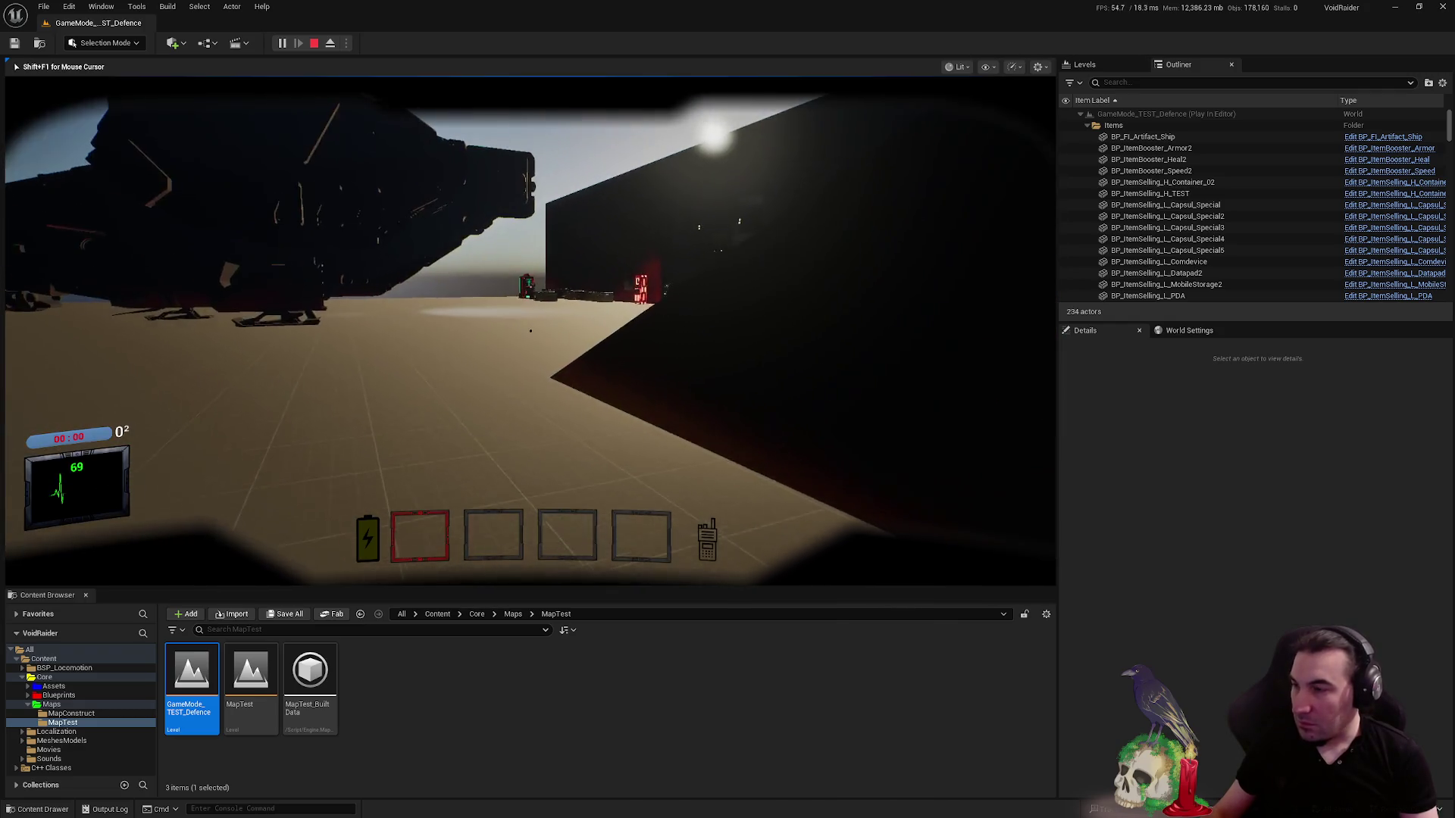
{"action": "key", "text": "Escape"}
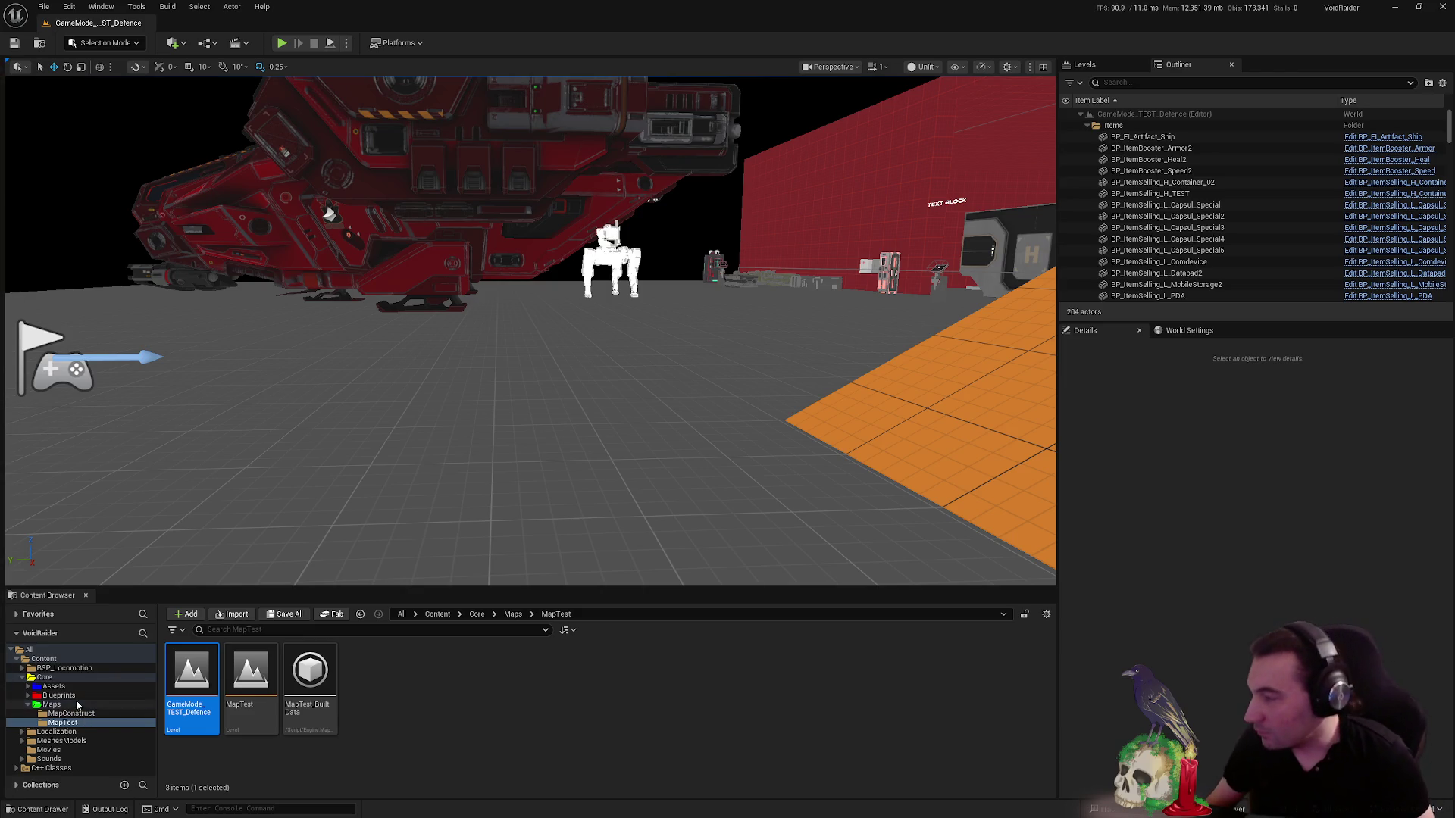
- Navigate Assets > Characters > Factions > VoidRaider > PlayerRogue in the Content Browser
{"action": "left_click", "coordinate": [28, 705]}
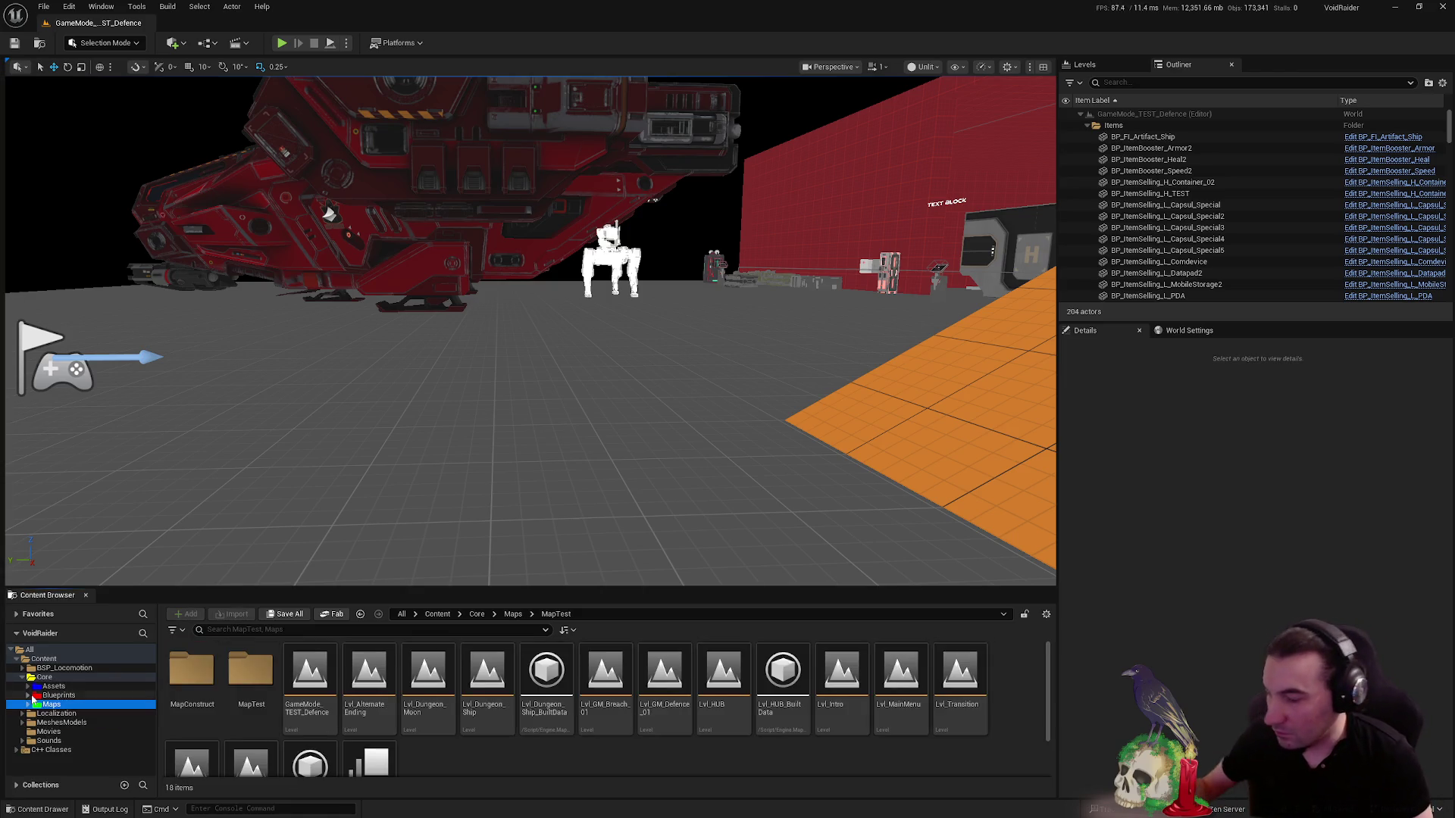
{"action": "left_click", "coordinate": [96, 685]}
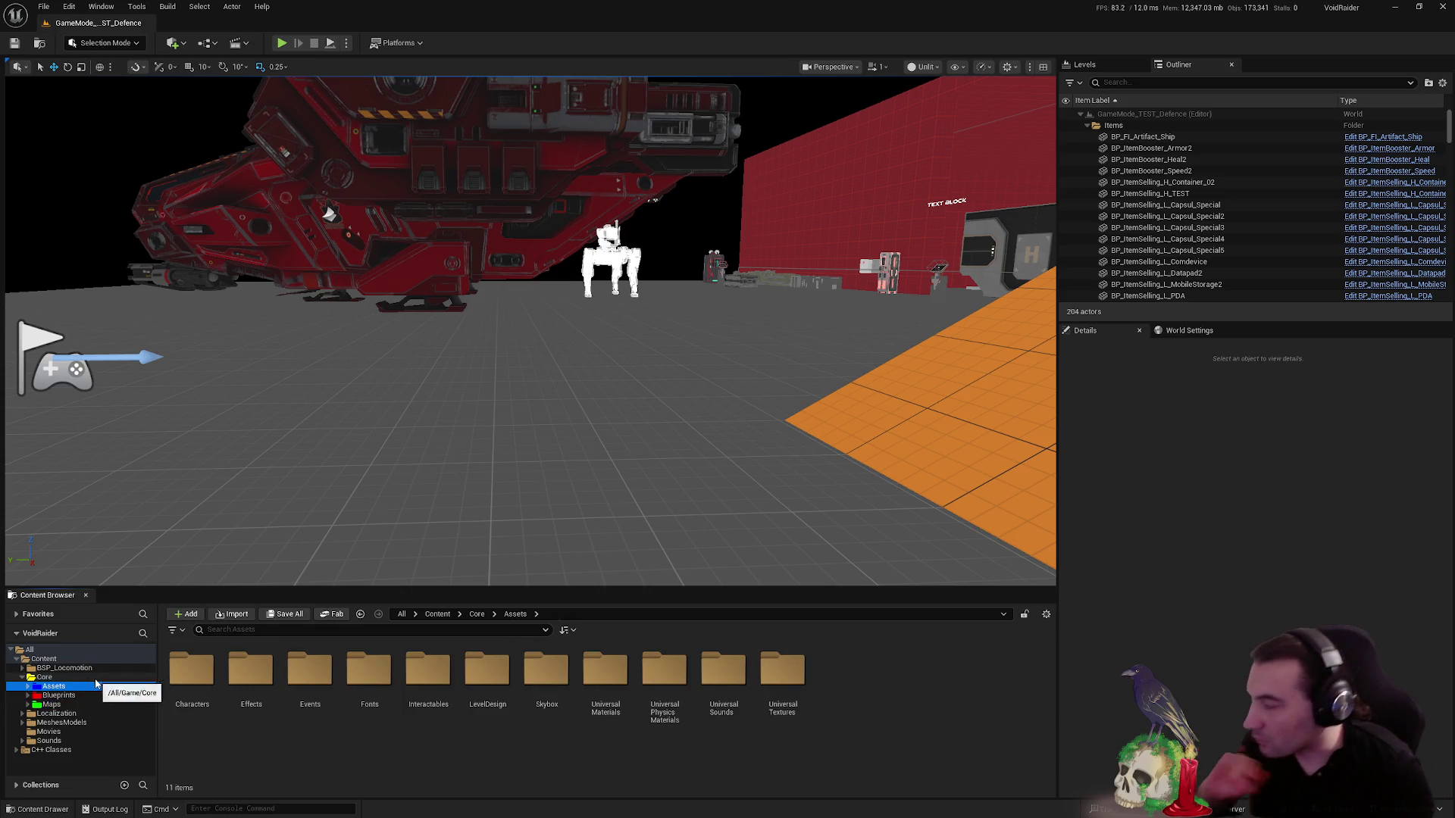
{"action": "left_click", "coordinate": [192, 673]}
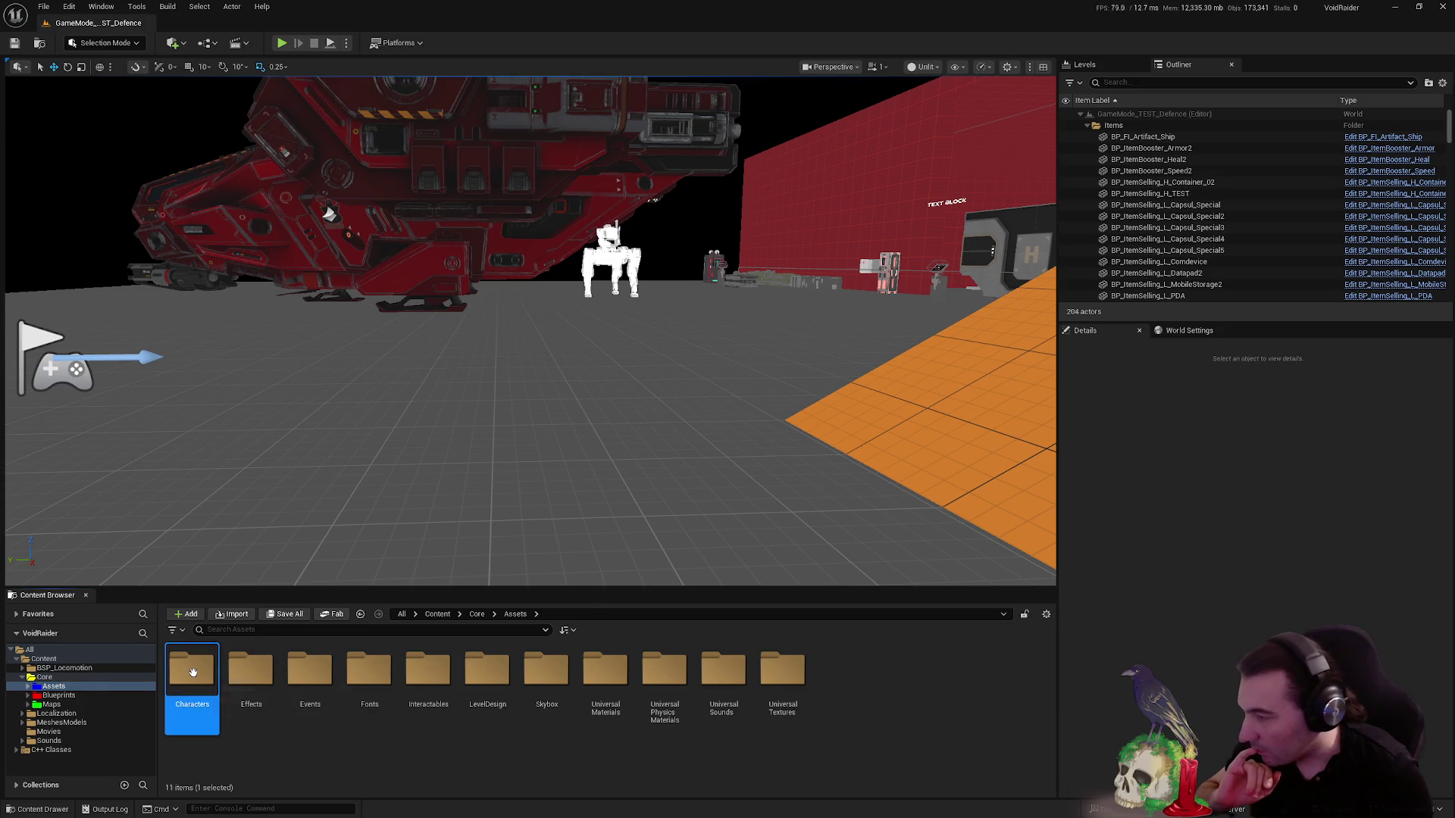
{"action": "double_click", "coordinate": [193, 673]}
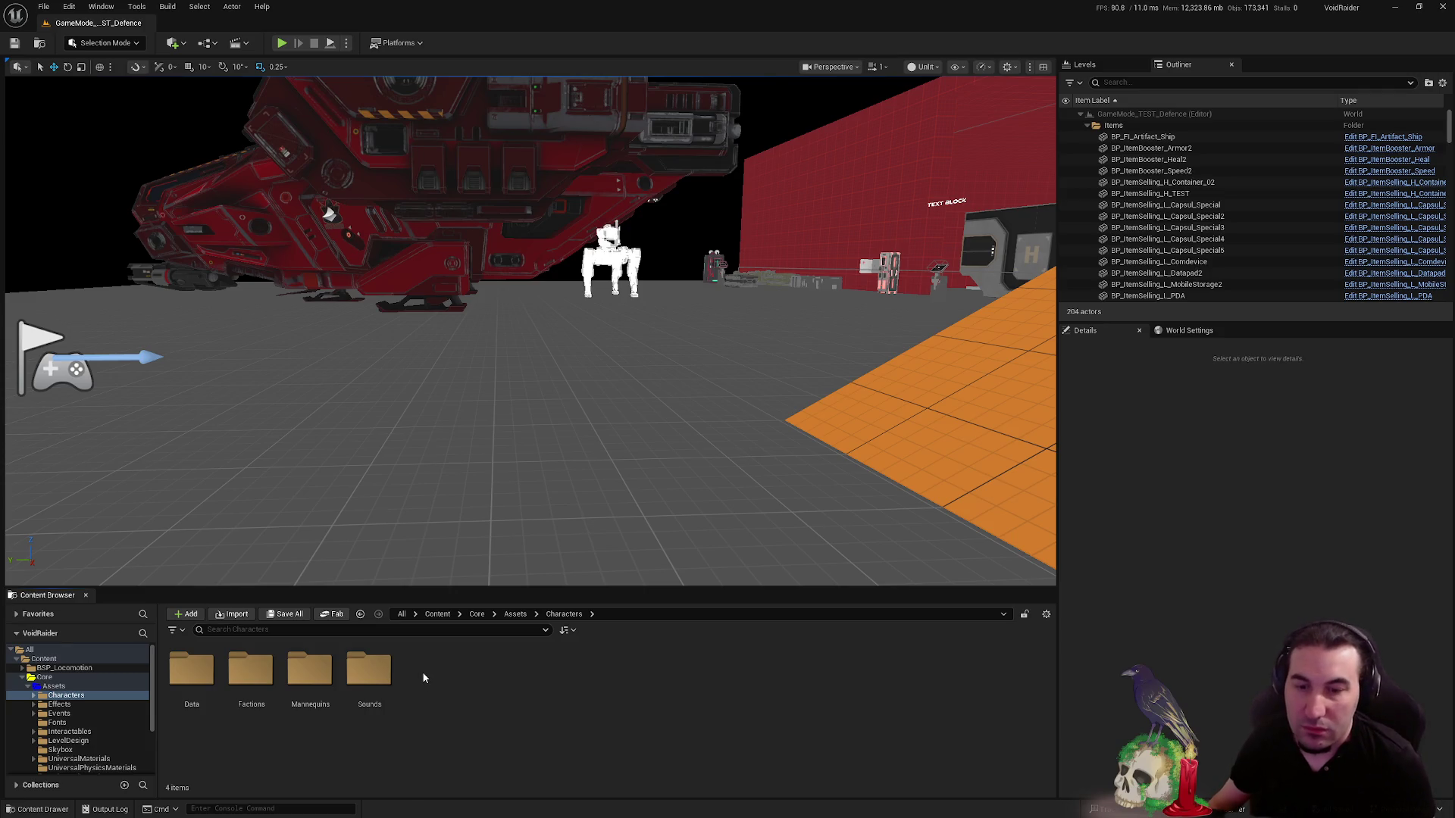
{"action": "scroll", "coordinate": [50, 729], "scroll_direction": "down", "scroll_amount": 1}
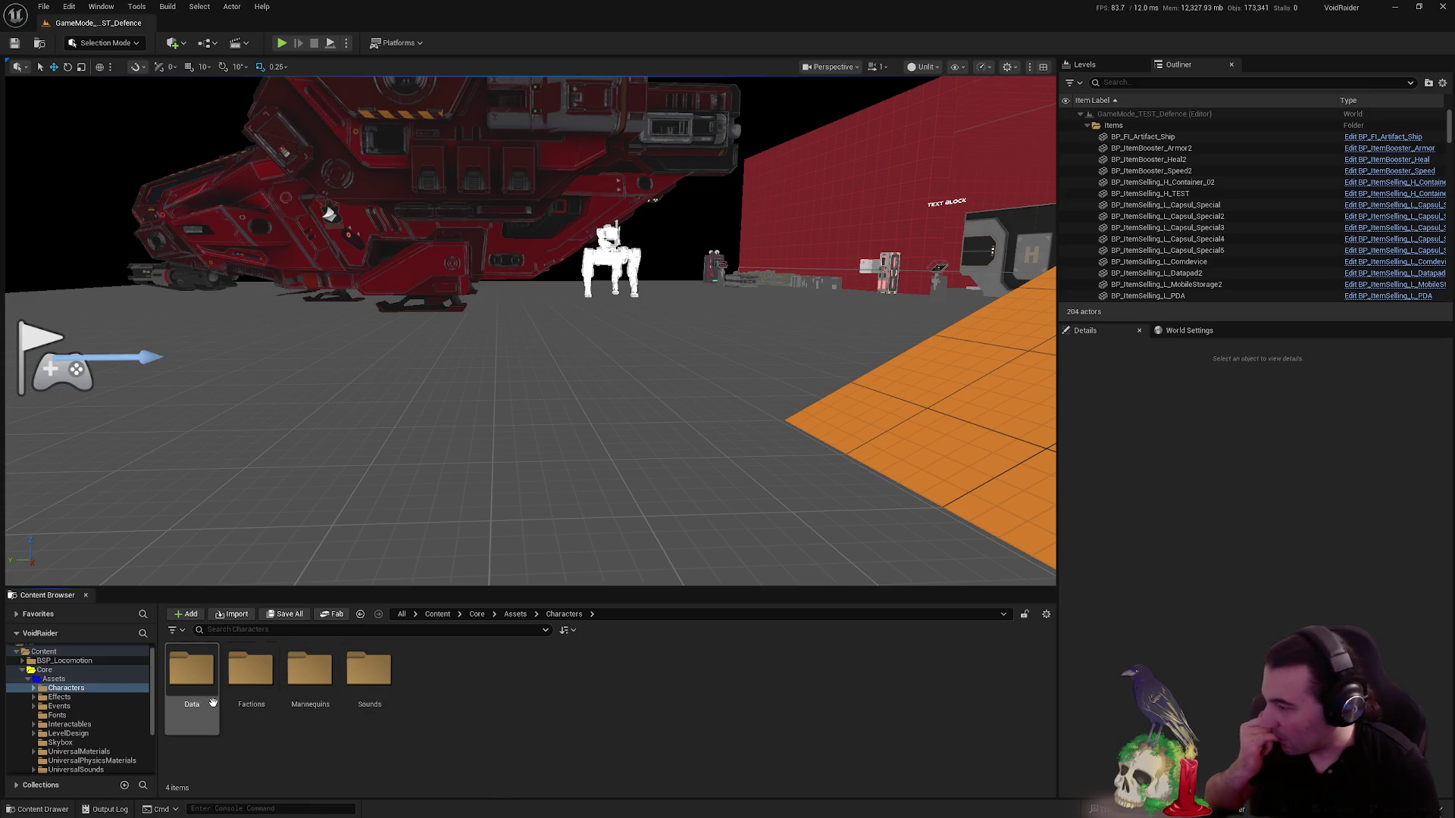
{"action": "double_click", "coordinate": [261, 705]}
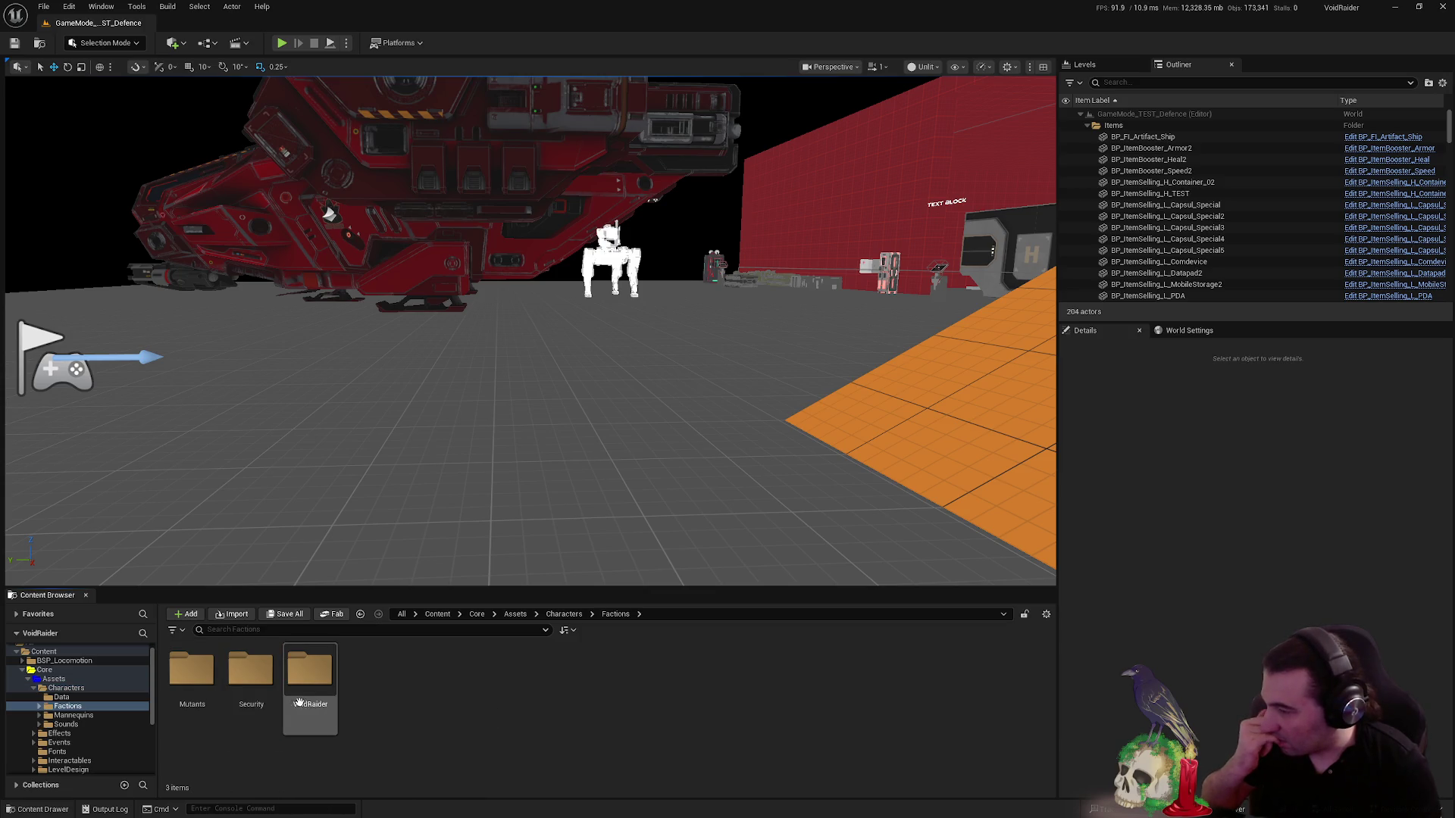
{"action": "double_click", "coordinate": [309, 702]}
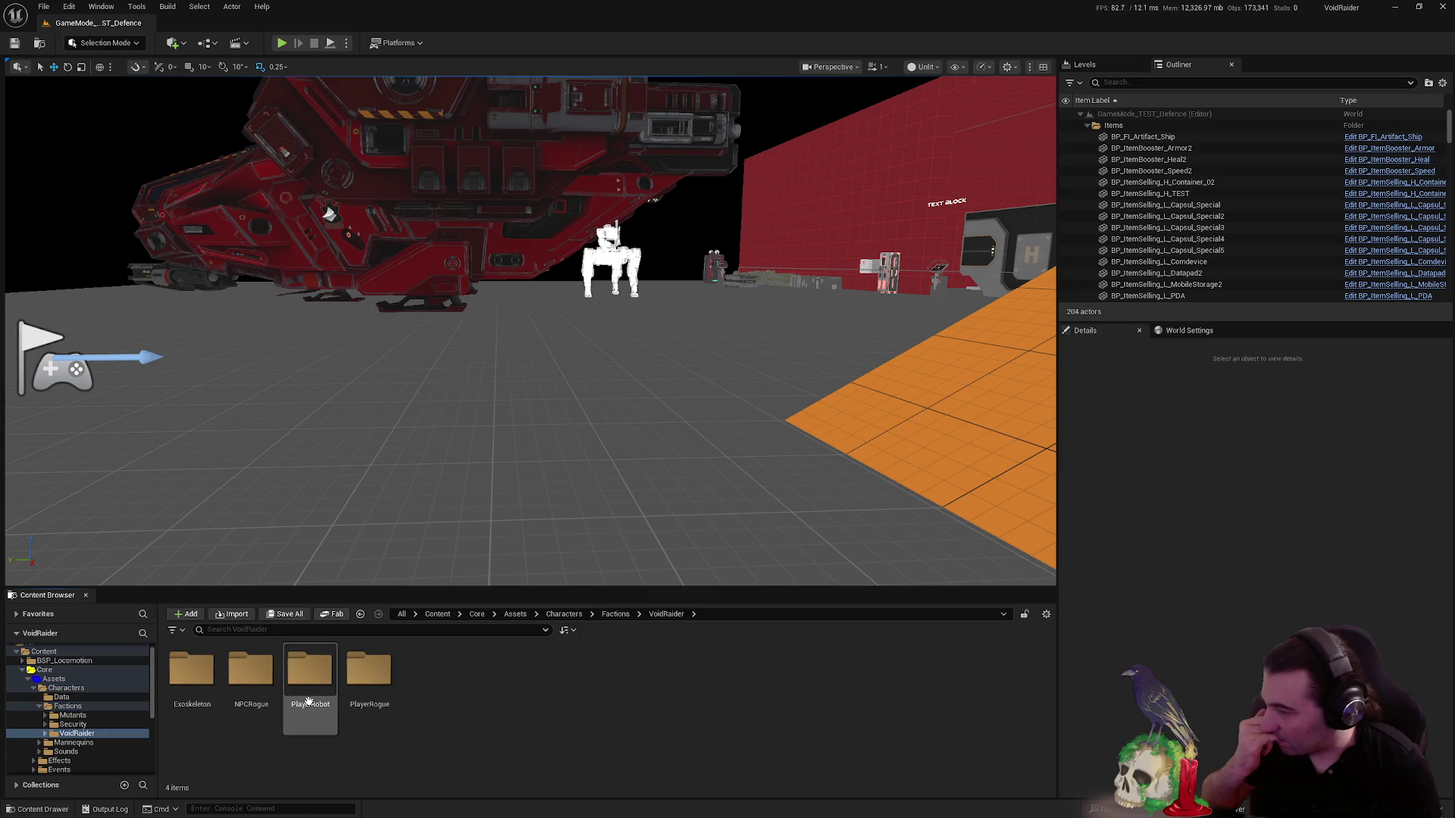
{"action": "double_click", "coordinate": [370, 705]}
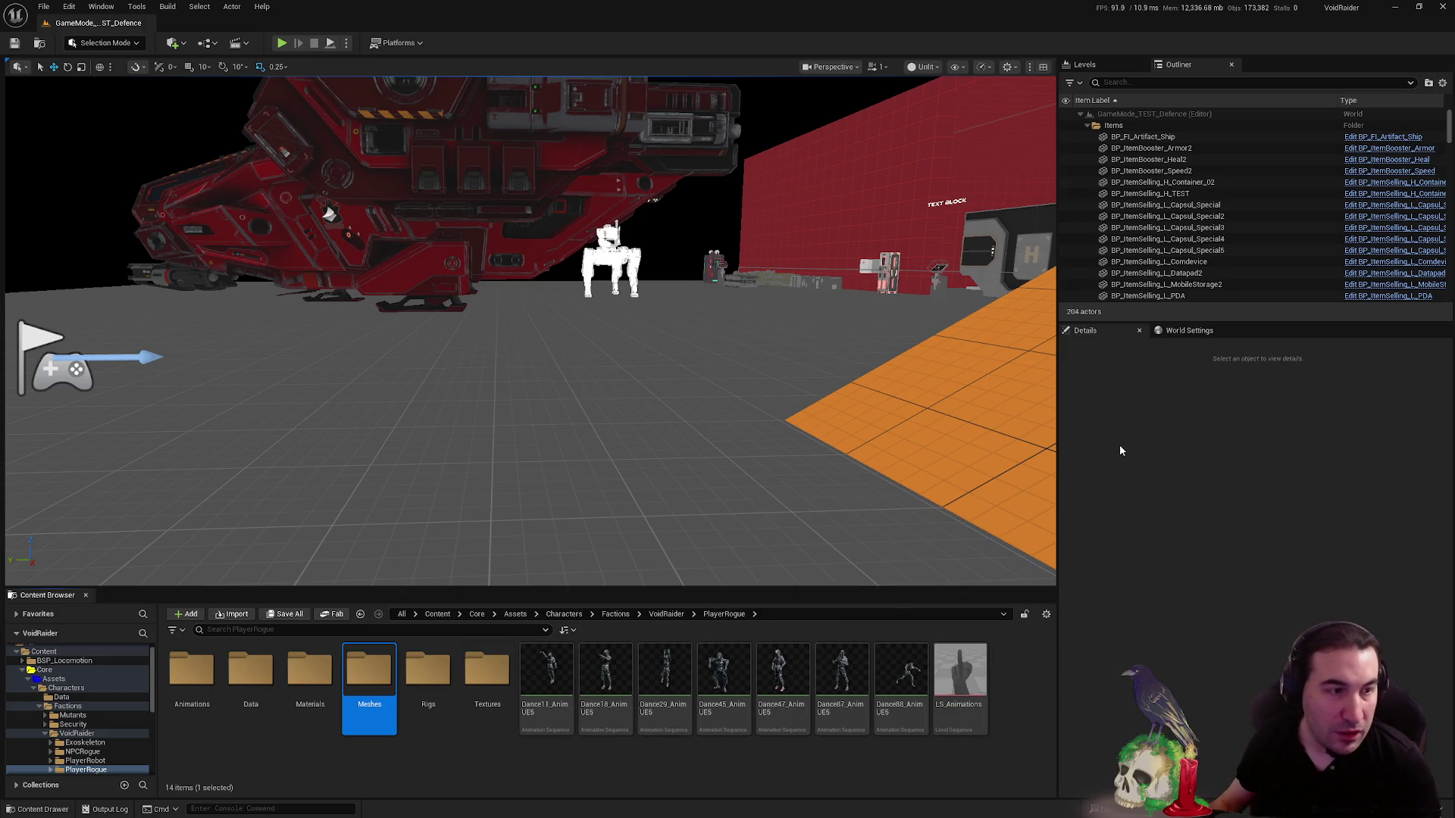
{"action": "key", "text": "super"}
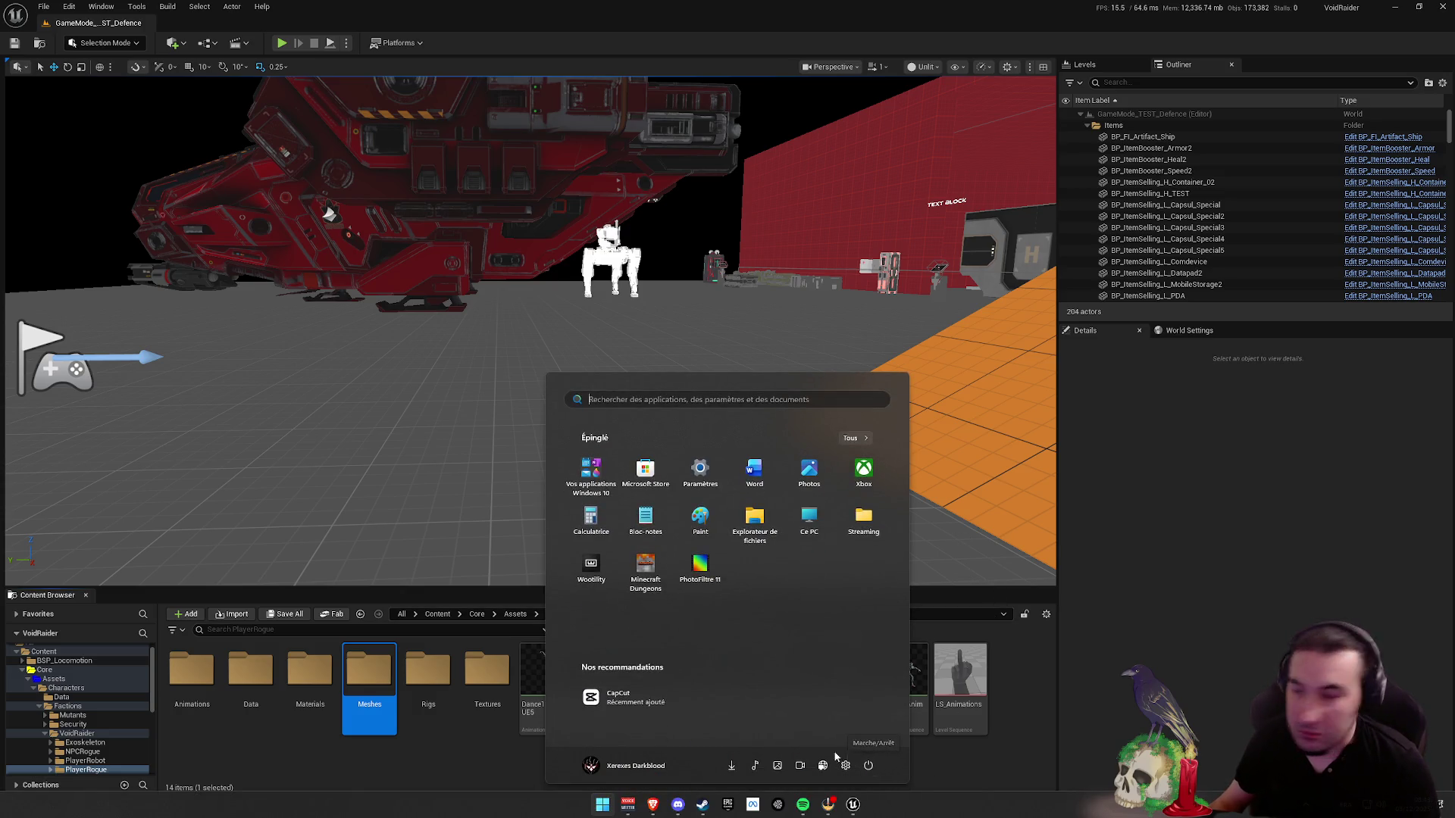
{"action": "key", "text": "super"}
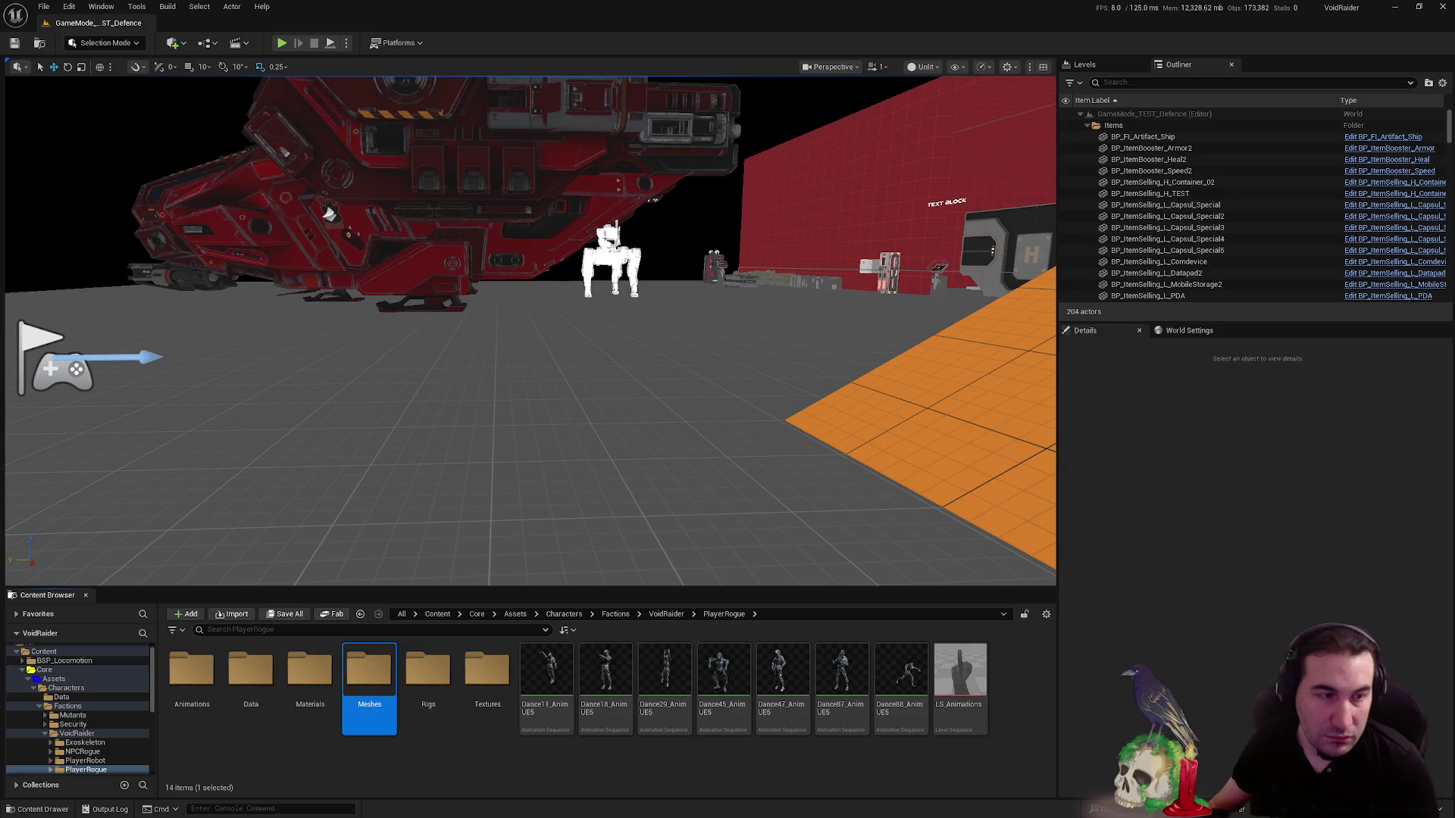
- Fly the camera along the red wall, then peek into Rigs and return to PlayerRogue
{"action": "mouse_move", "coordinate": [329, 215]}
{"action": "left_mouse_down"}
{"action": "mouse_move", "coordinate": [409, 114]}
{"action": "mouse_move", "coordinate": [462, 87]}
{"action": "mouse_move", "coordinate": [447, 110]}
{"action": "mouse_move", "coordinate": [318, 103]}
{"action": "mouse_move", "coordinate": [284, 115]}
{"action": "left_mouse_up"}
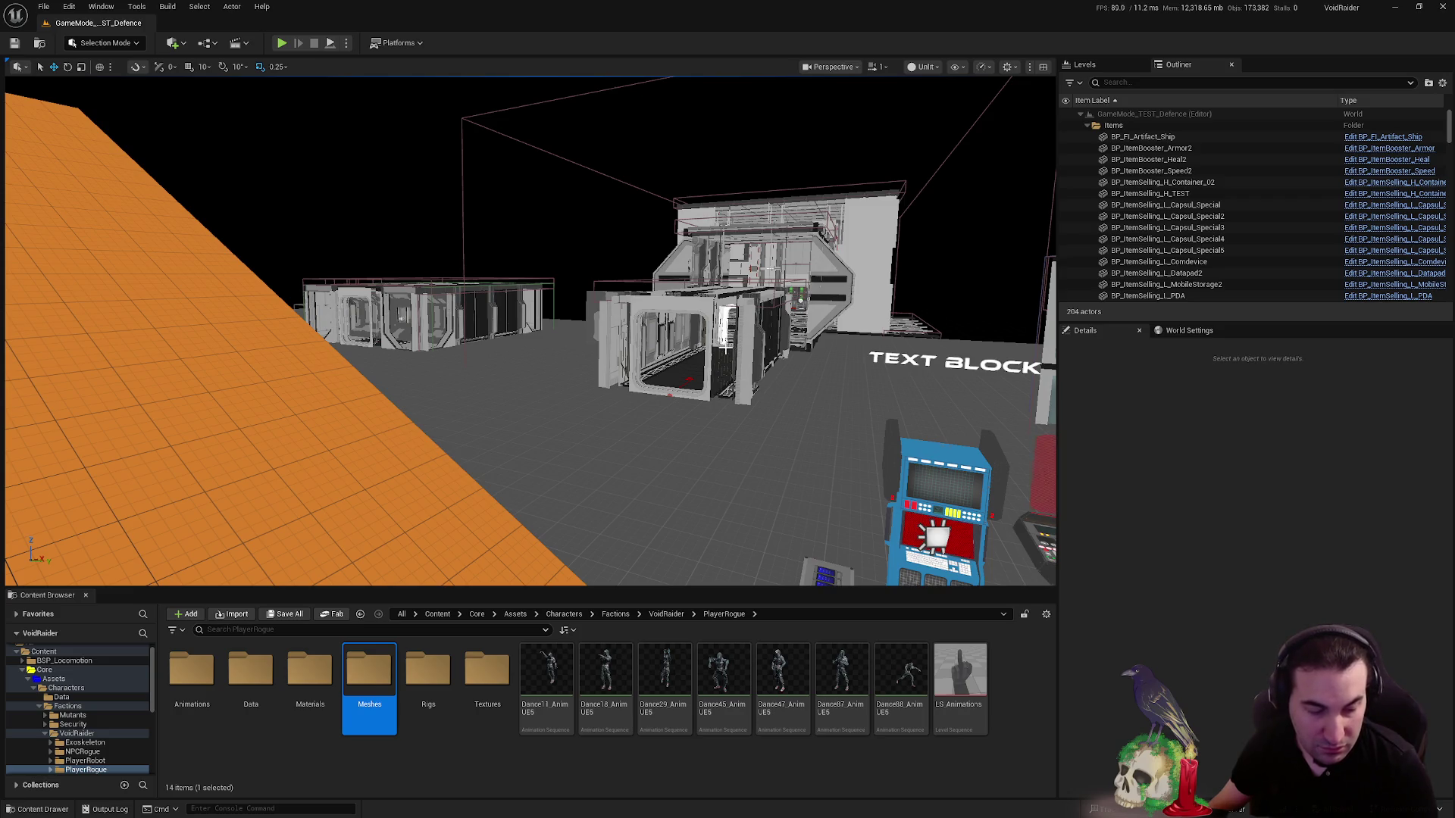
{"action": "left_click_drag", "start_coordinate": [272, 166], "coordinate": [251, 160]}
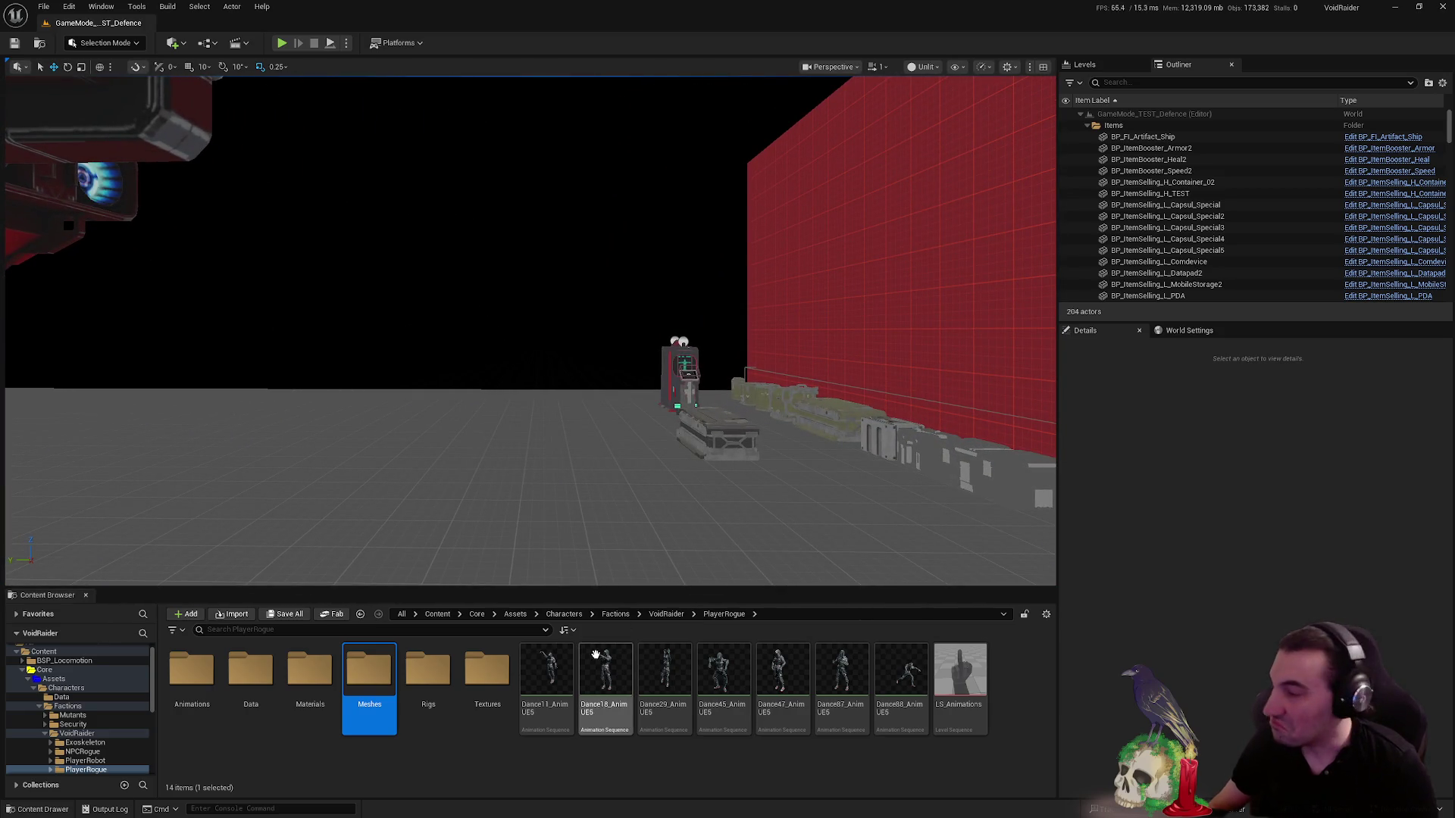
{"action": "double_click", "coordinate": [428, 671]}
{"action": "key", "text": "alt+Left"}
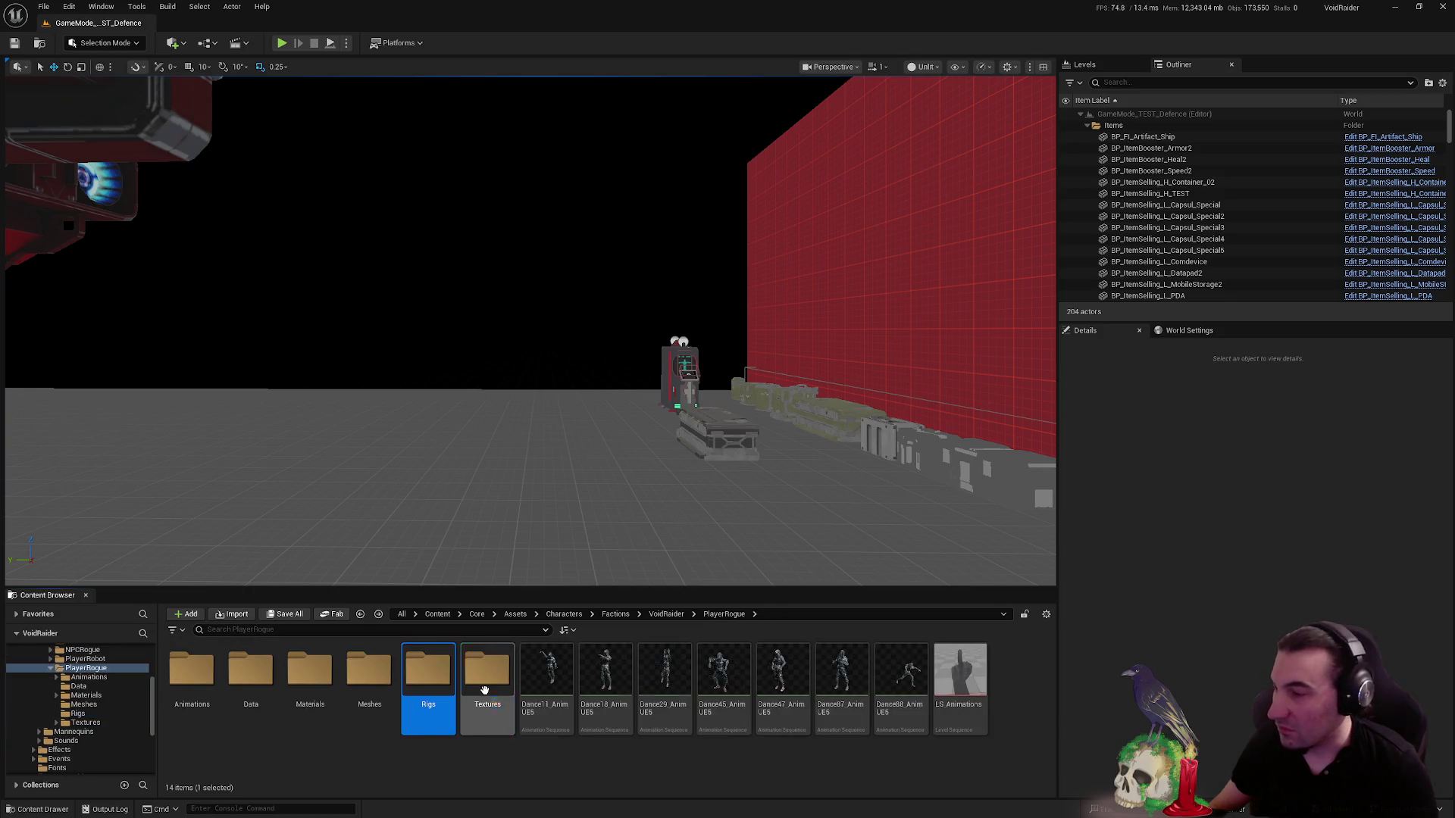
- Peek into Textures, collapse the folder tree, and show Core > Blueprints' five subfolders
{"action": "double_click", "coordinate": [481, 670]}
{"action": "key", "text": "alt+Left"}
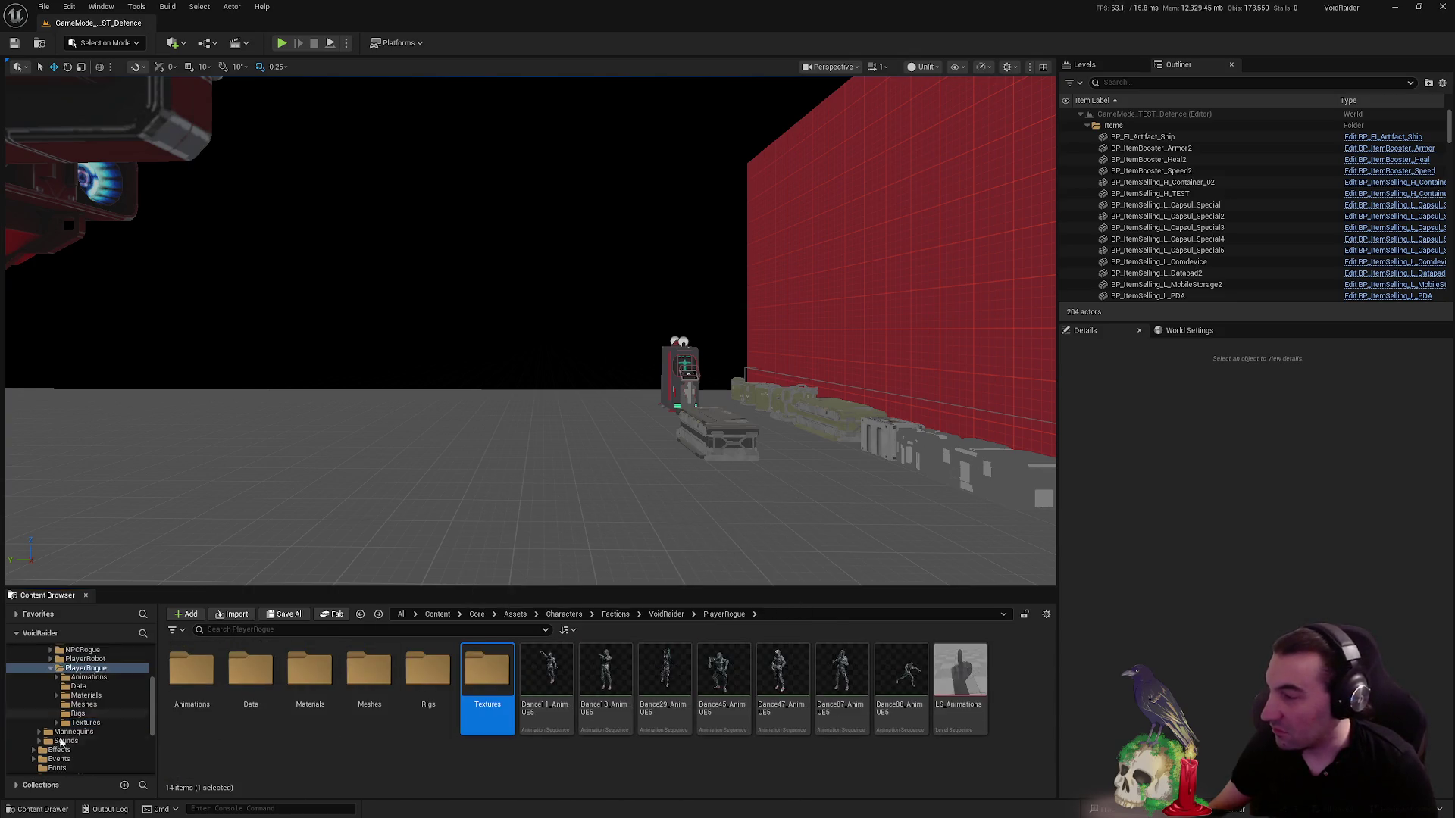
{"action": "scroll", "coordinate": [45, 733], "scroll_direction": "up", "scroll_amount": 3}
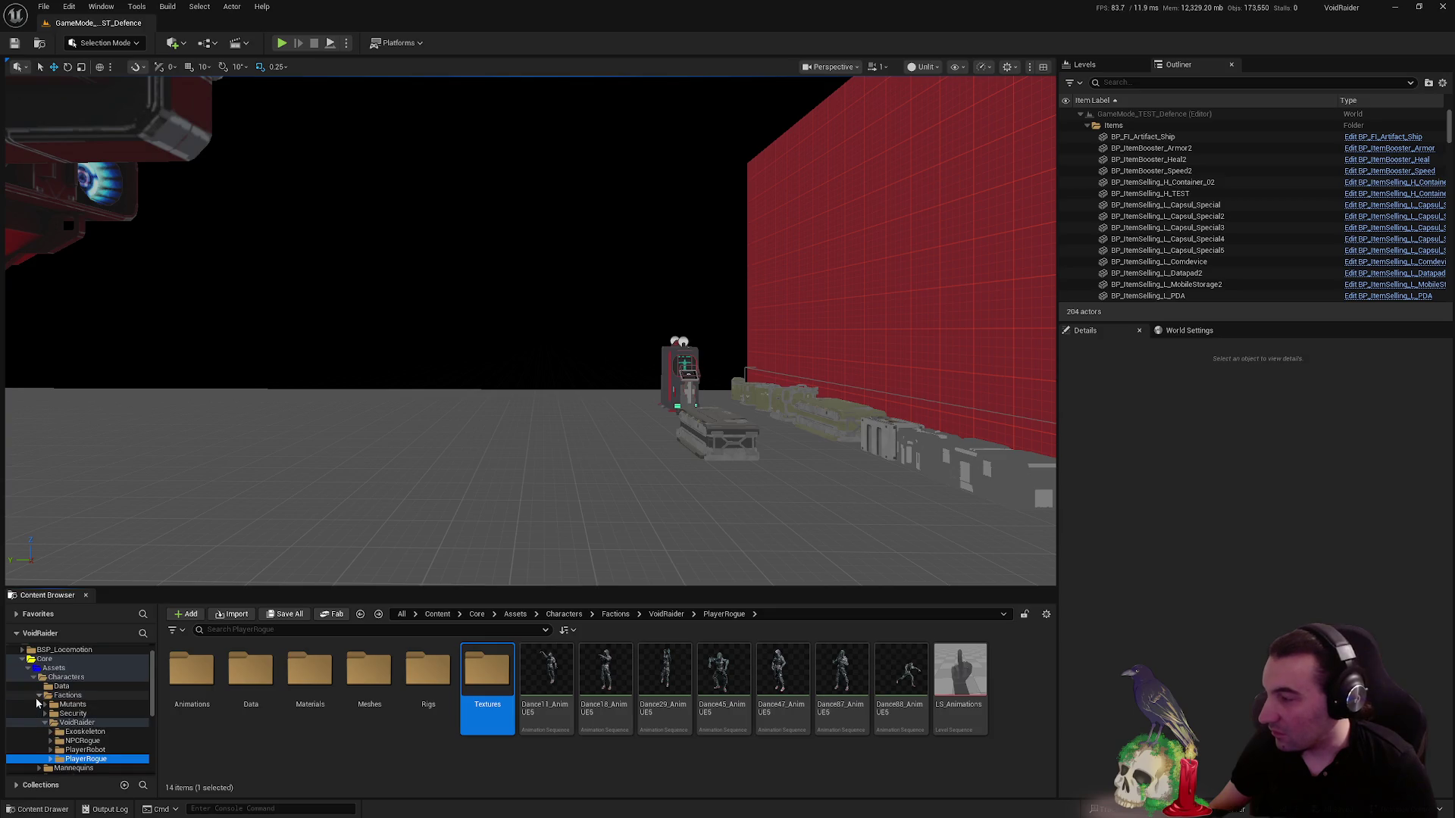
{"action": "left_click", "coordinate": [38, 695]}
{"action": "left_click", "coordinate": [25, 677]}
{"action": "double_click", "coordinate": [53, 668]}
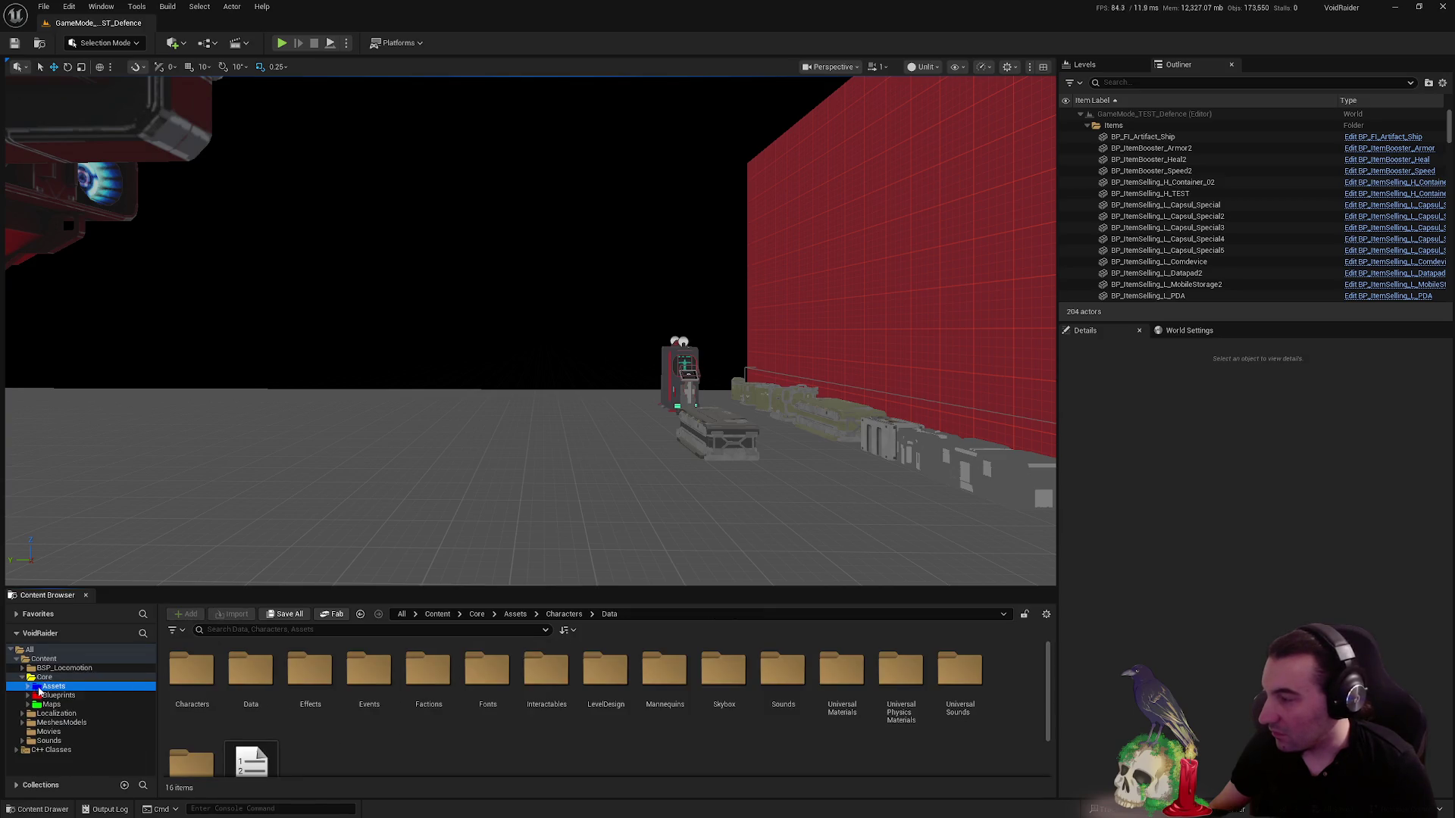
{"action": "left_click", "coordinate": [58, 695]}
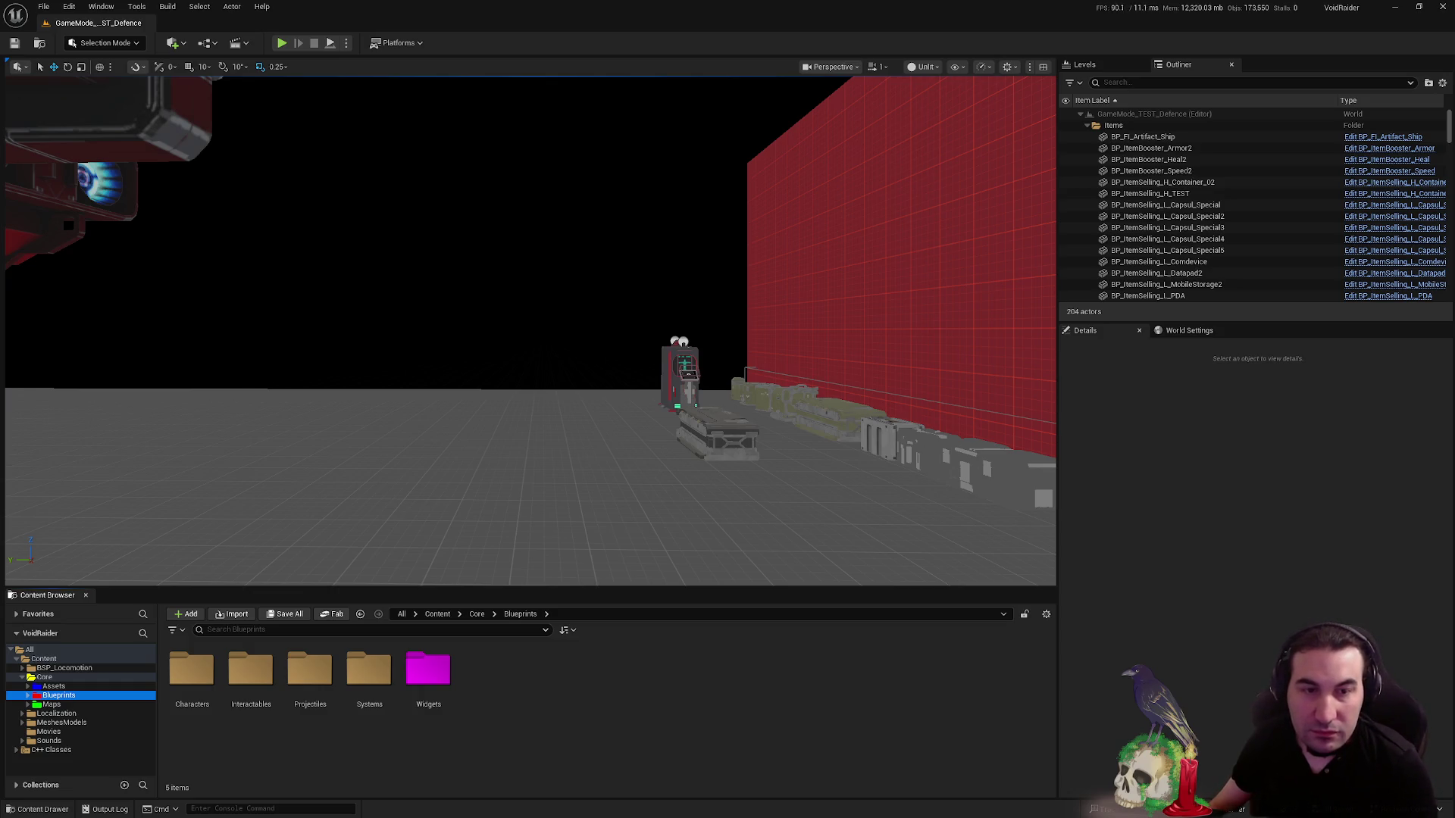
{"action": "key", "text": "super"}
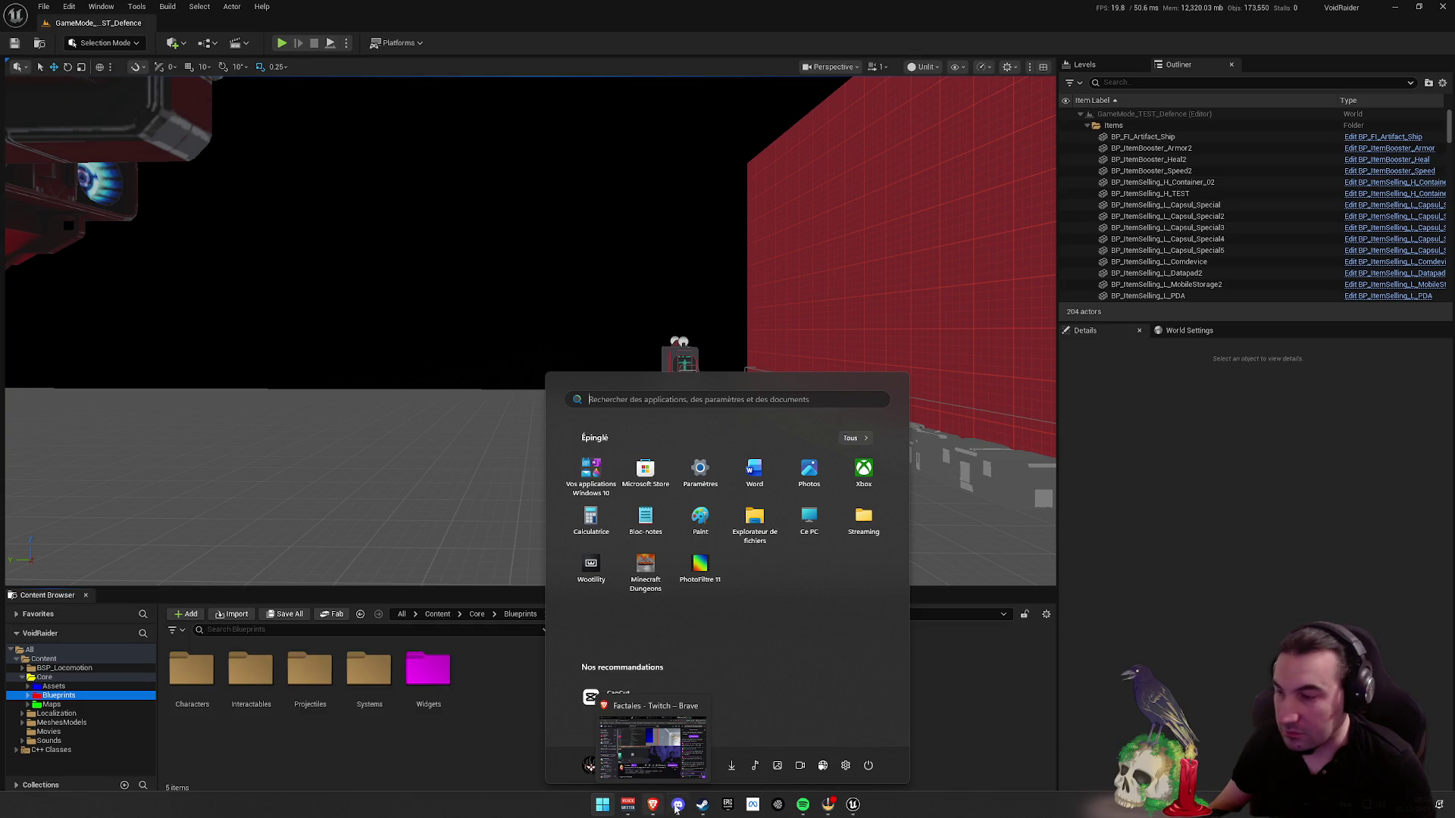
{"action": "left_click", "coordinate": [694, 809]}
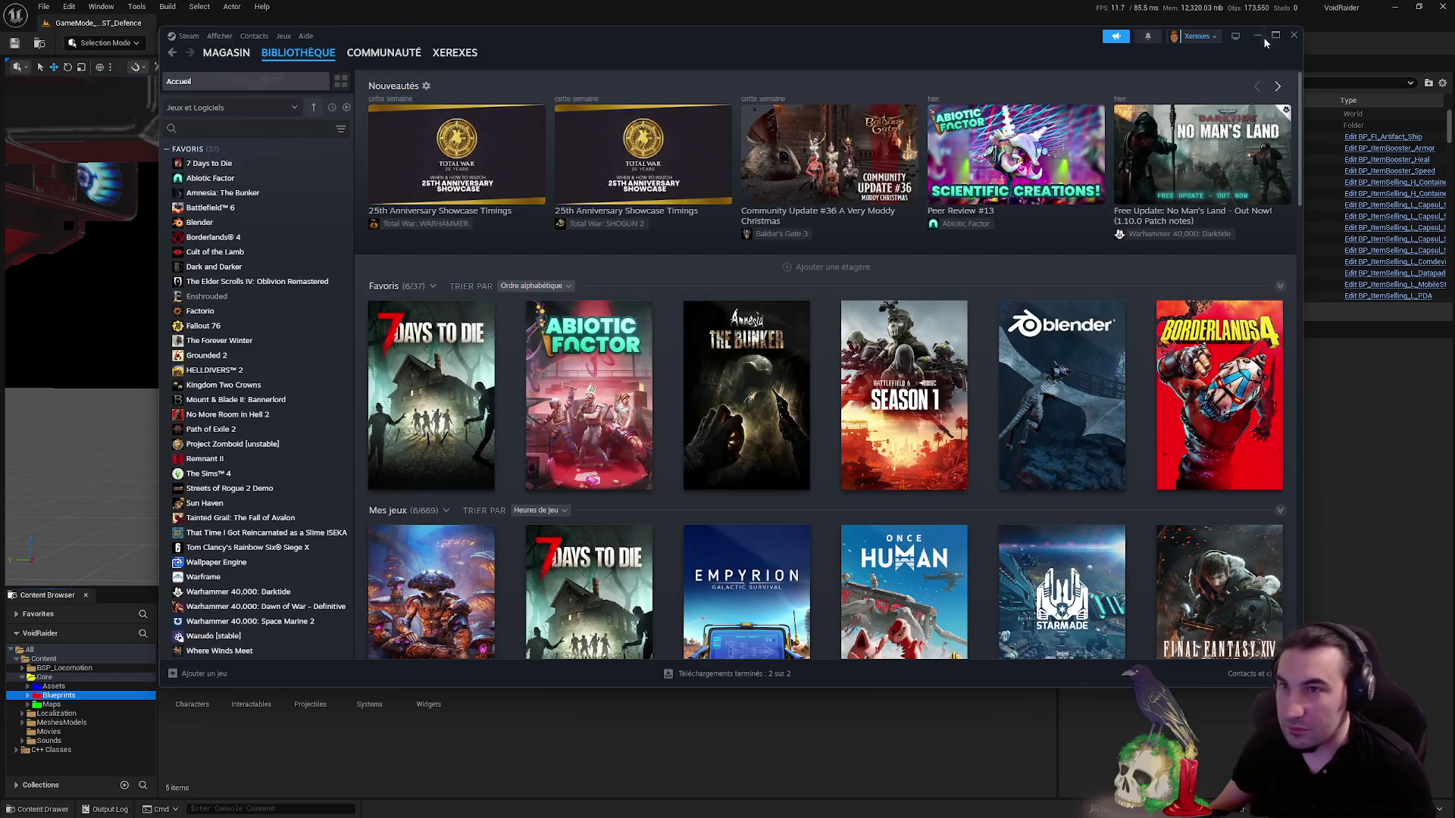
{"action": "left_click", "coordinate": [1257, 36]}
{"action": "key", "text": "super"}
{"action": "key", "text": "Escape"}
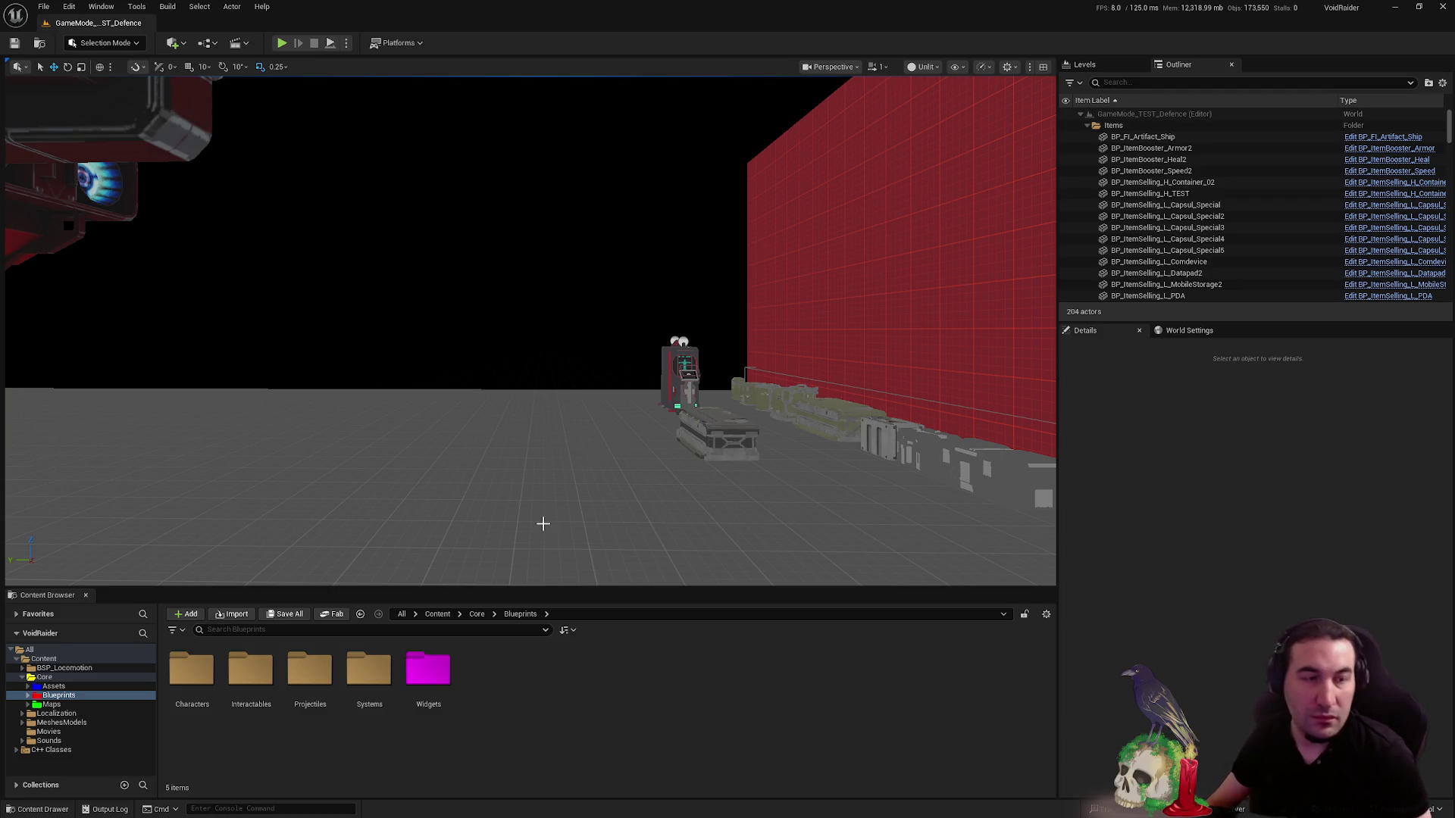
- Nudge the camera toward the terminal by the red wall and shelves, then bring up the Start menu
{"action": "mouse_move", "coordinate": [600, 415]}
{"action": "left_mouse_down"}
{"action": "mouse_move", "coordinate": [583, 341]}
{"action": "mouse_move", "coordinate": [815, 130]}
{"action": "mouse_move", "coordinate": [362, 389]}
{"action": "mouse_move", "coordinate": [38, 411]}
{"action": "mouse_move", "coordinate": [595, 421]}
{"action": "left_mouse_up"}
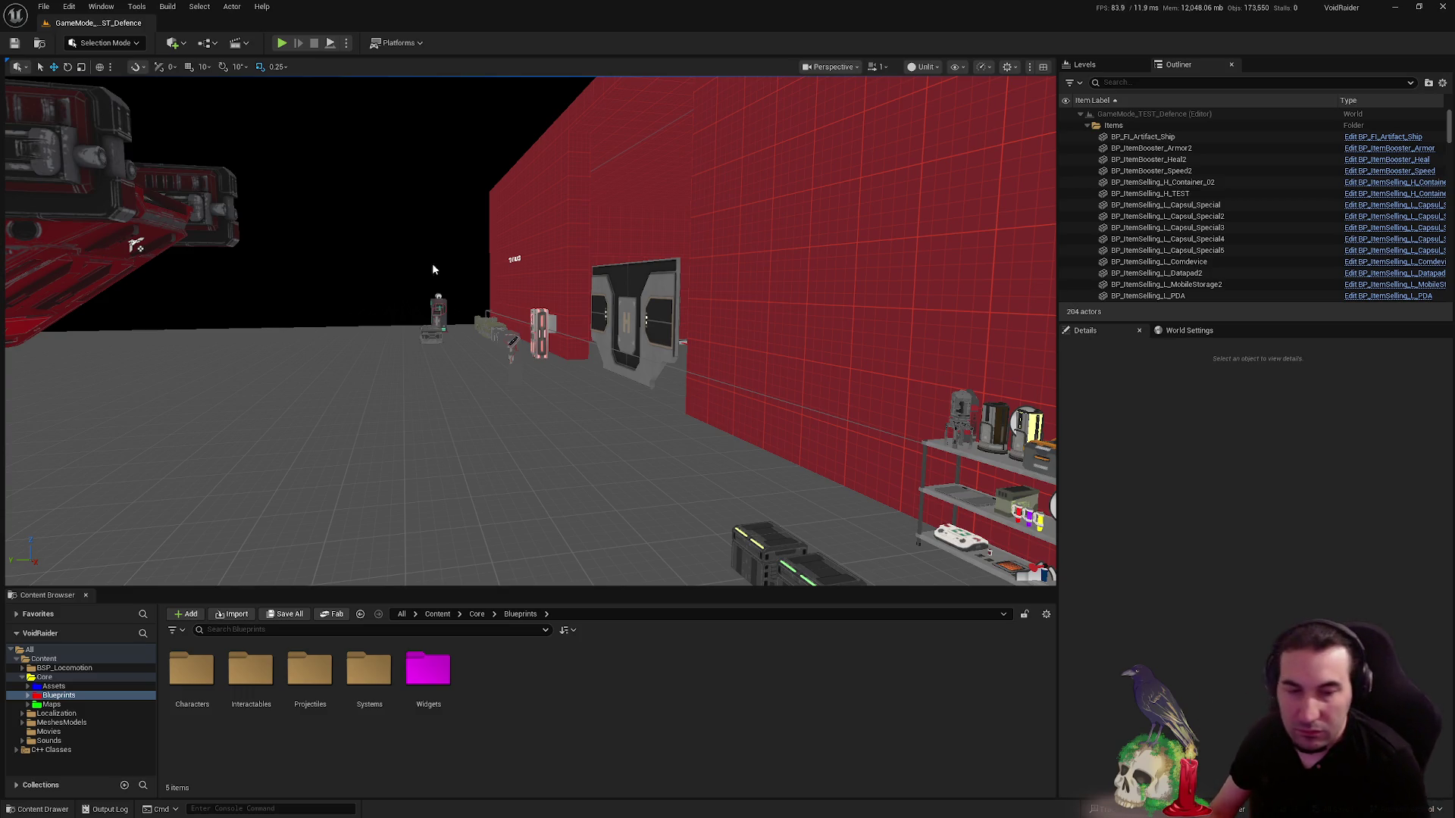
{"action": "key", "text": "super"}
{"action": "key", "text": "super"}
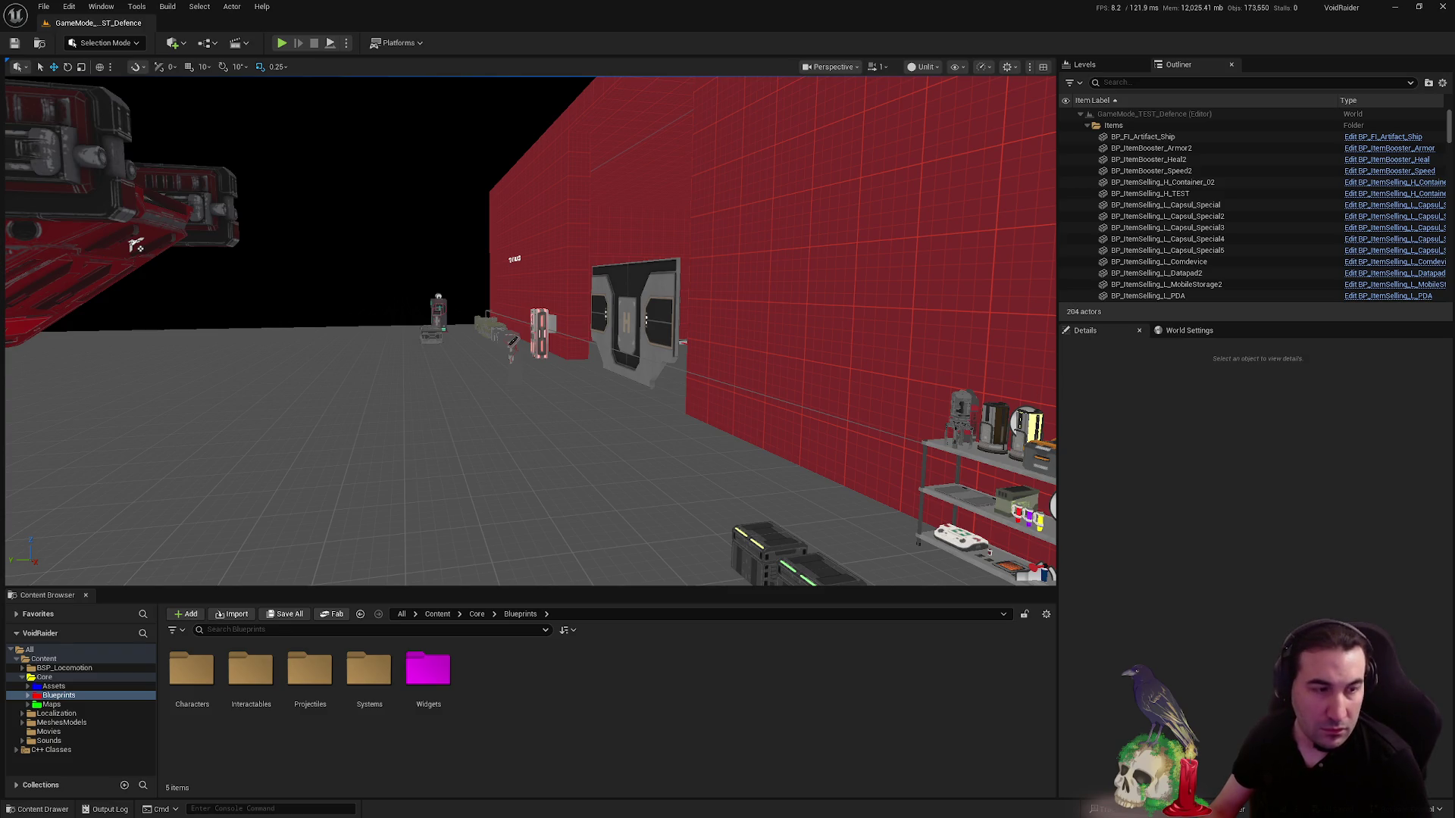
{"action": "left_click", "coordinate": [591, 807]}
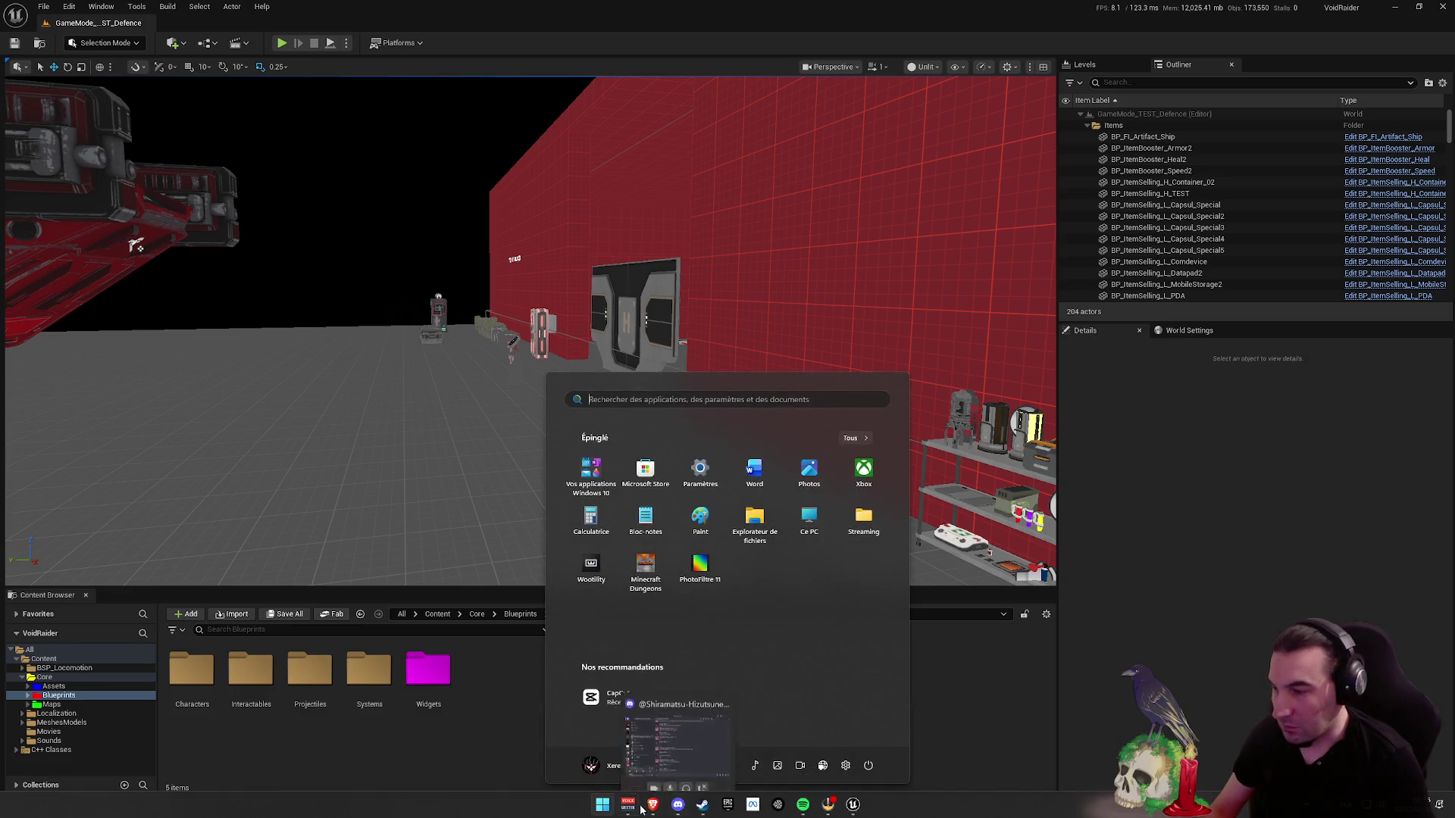
- Toggle the Start menu a few times, then bring Spotify's Metal: Hellsinger Playlist window forward
{"action": "left_click", "coordinate": [677, 790]}
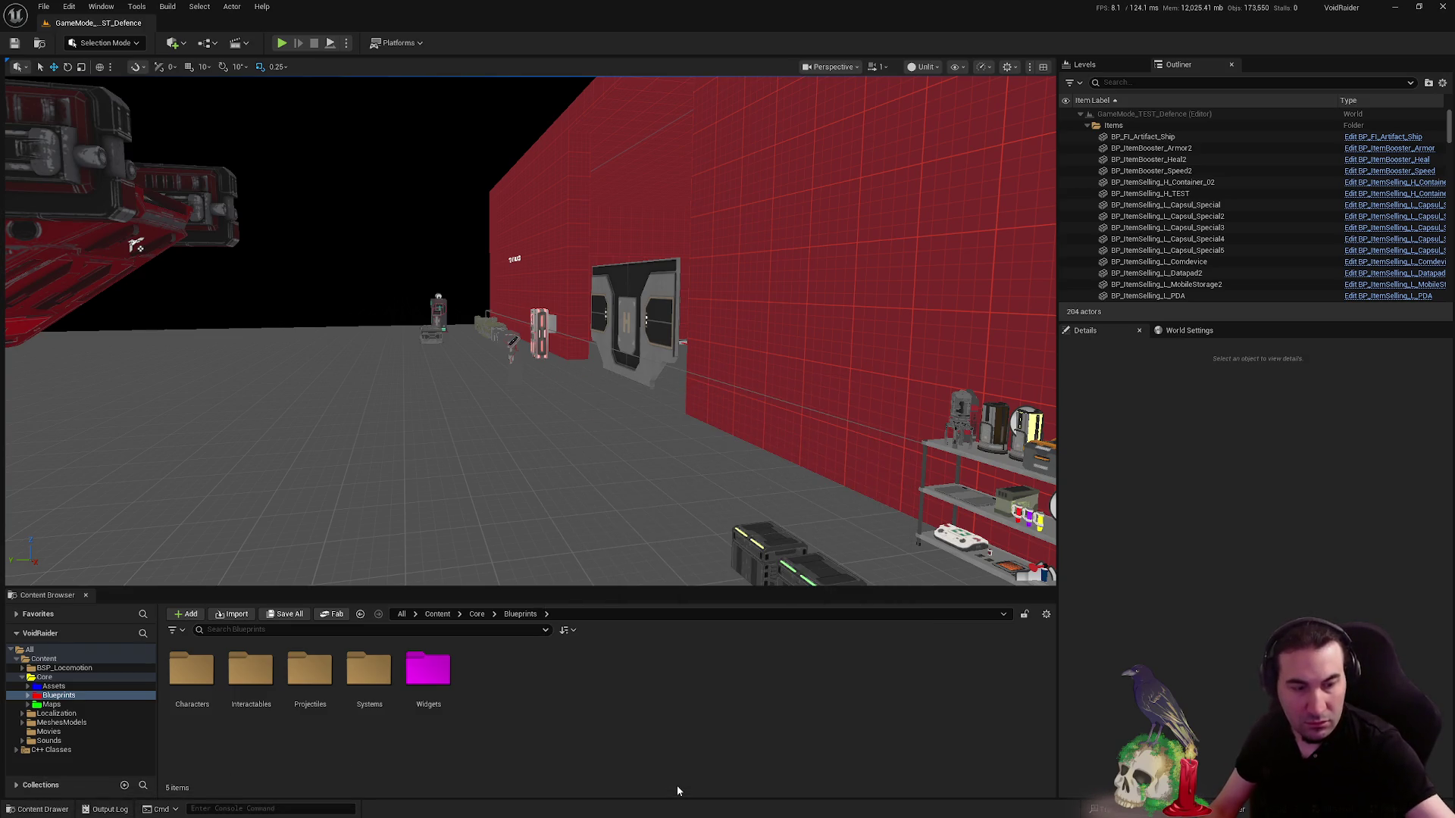
{"action": "key", "text": "super"}
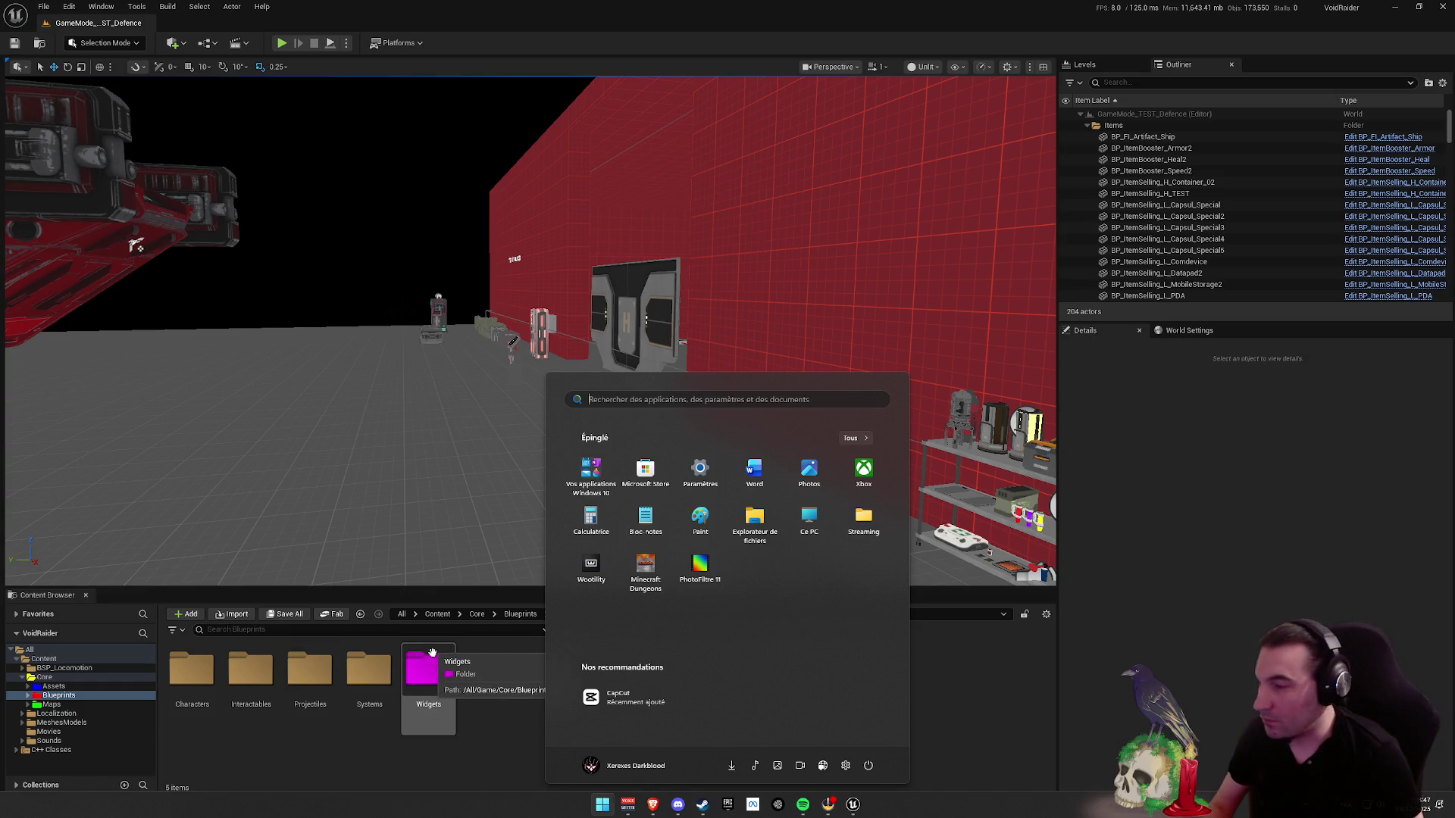
{"action": "left_click", "coordinate": [502, 719]}
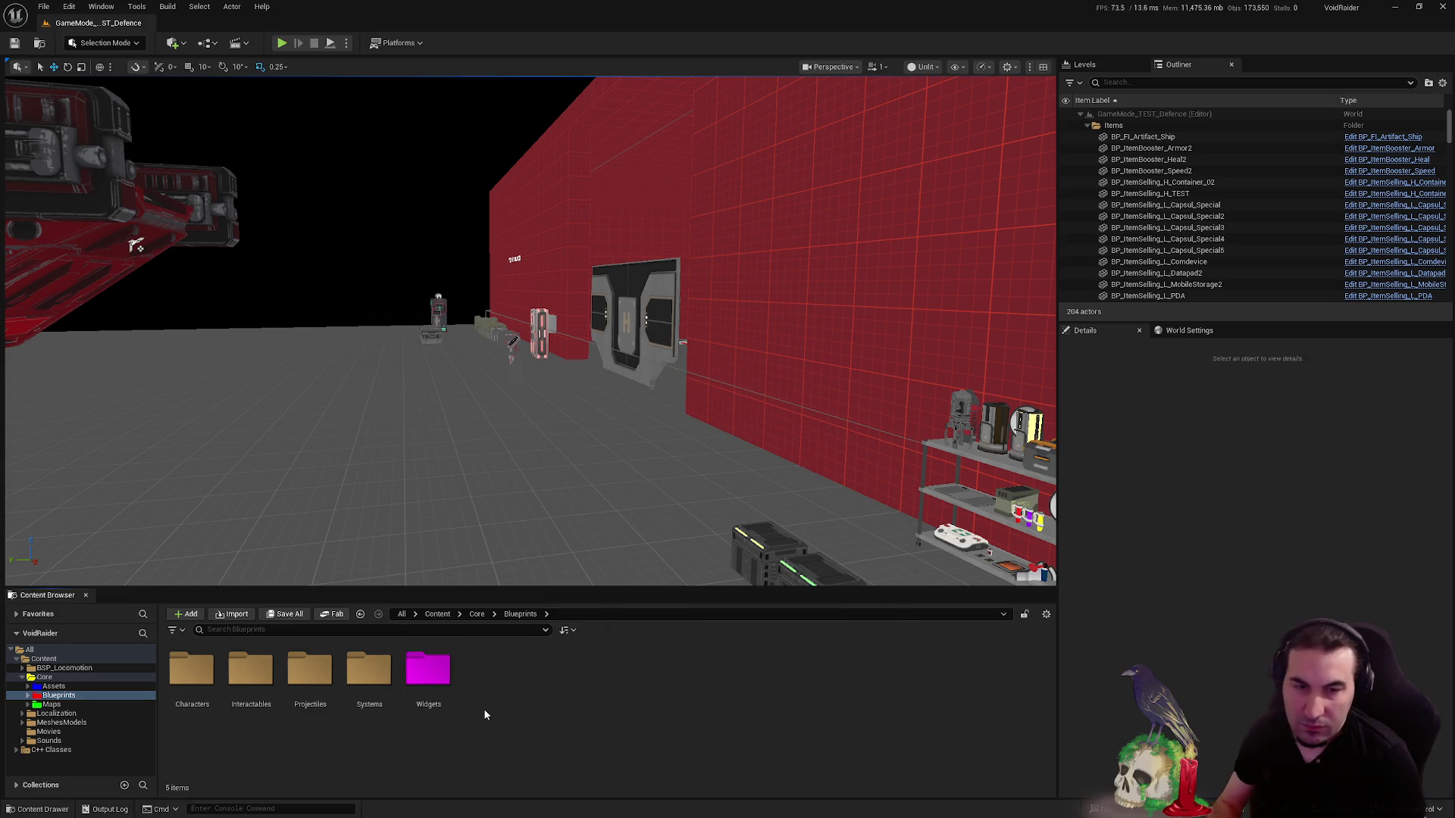
{"action": "key", "text": "super"}
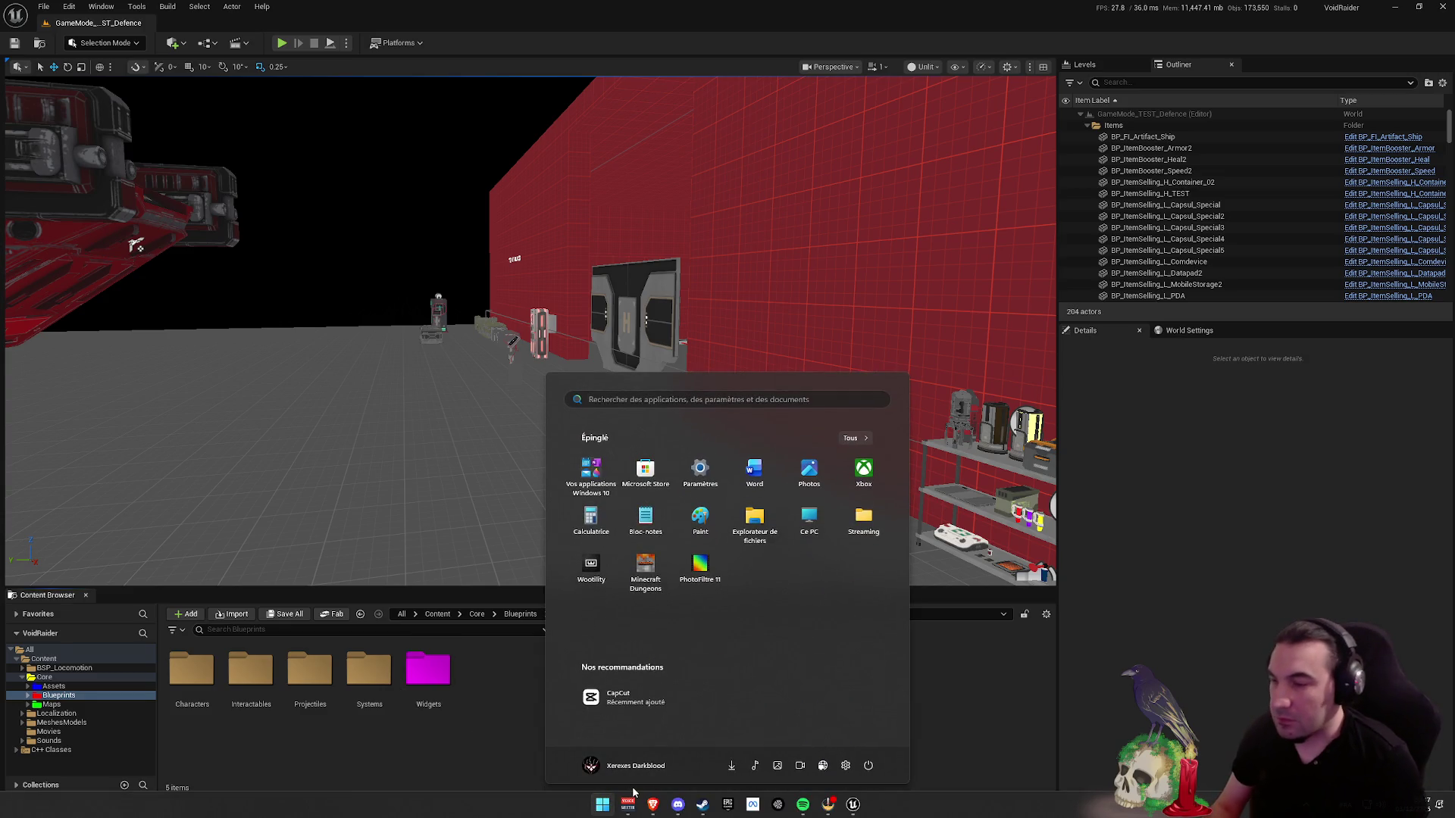
{"action": "left_click", "coordinate": [1092, 737]}
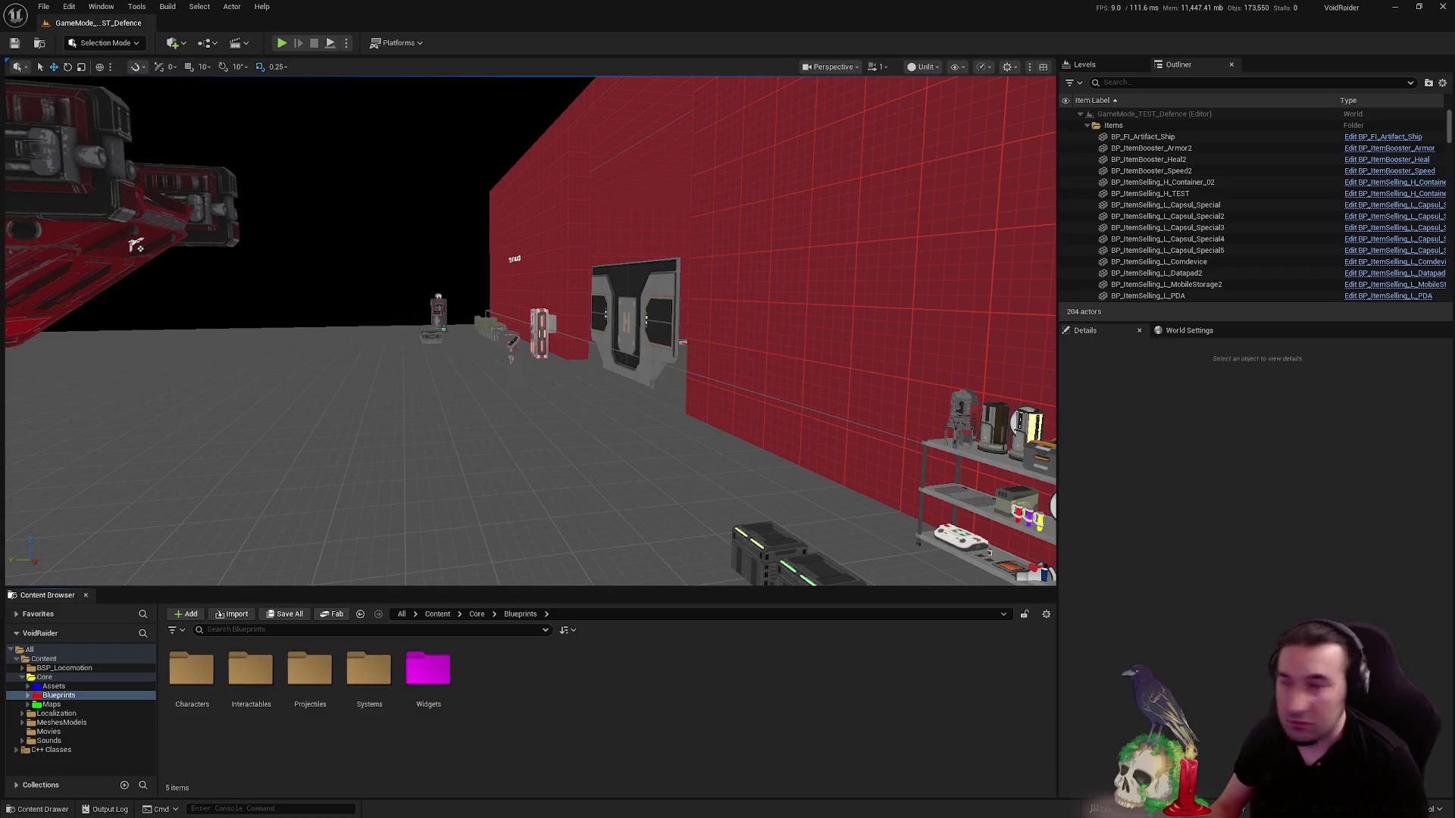
{"action": "key", "text": "super"}
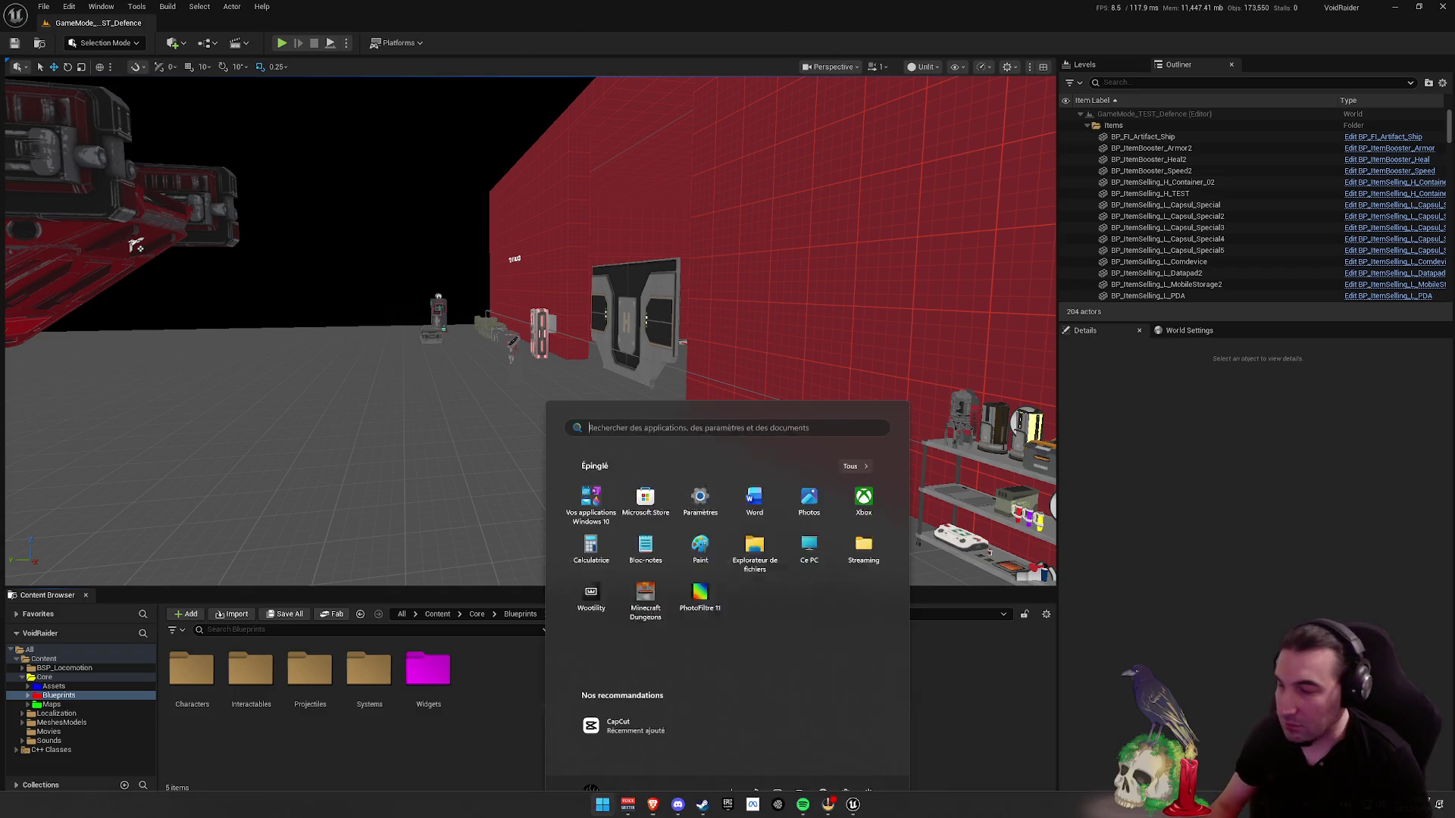
{"action": "left_click", "coordinate": [802, 805]}
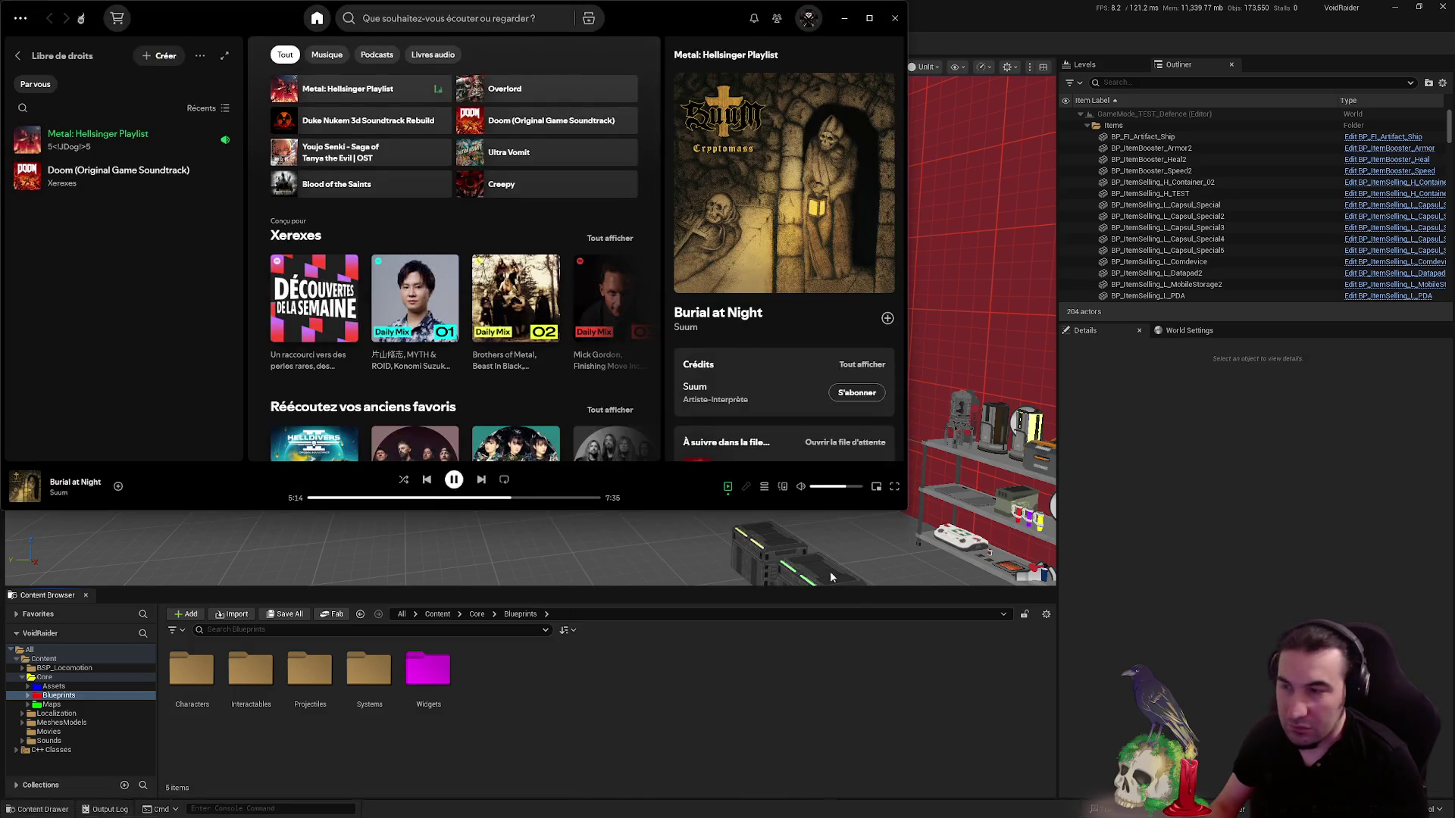
- Minimize Spotify to bring the GameMode_TEST_Defence level view back
{"action": "left_click", "coordinate": [844, 18]}
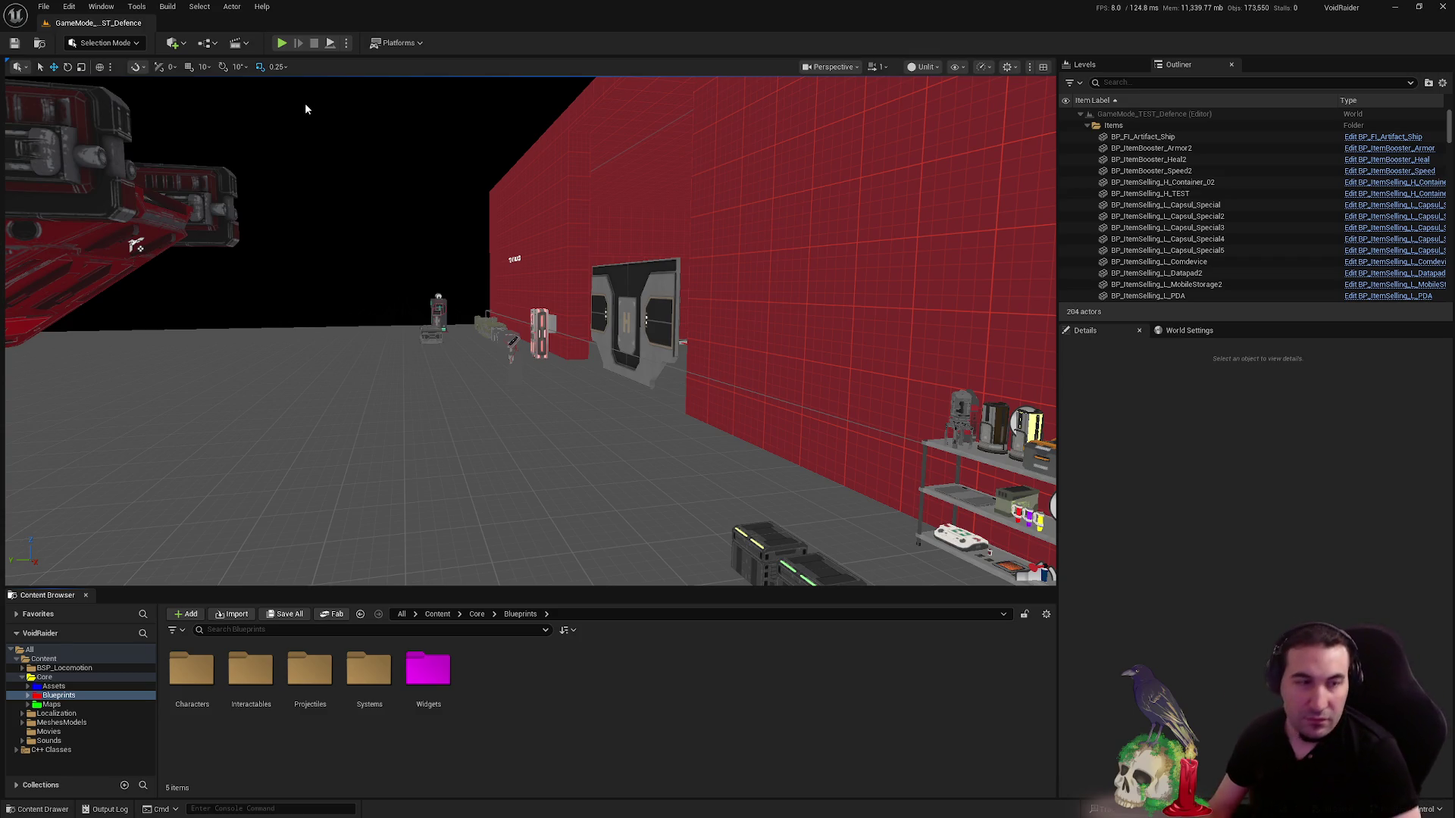
{"action": "key", "text": "super"}
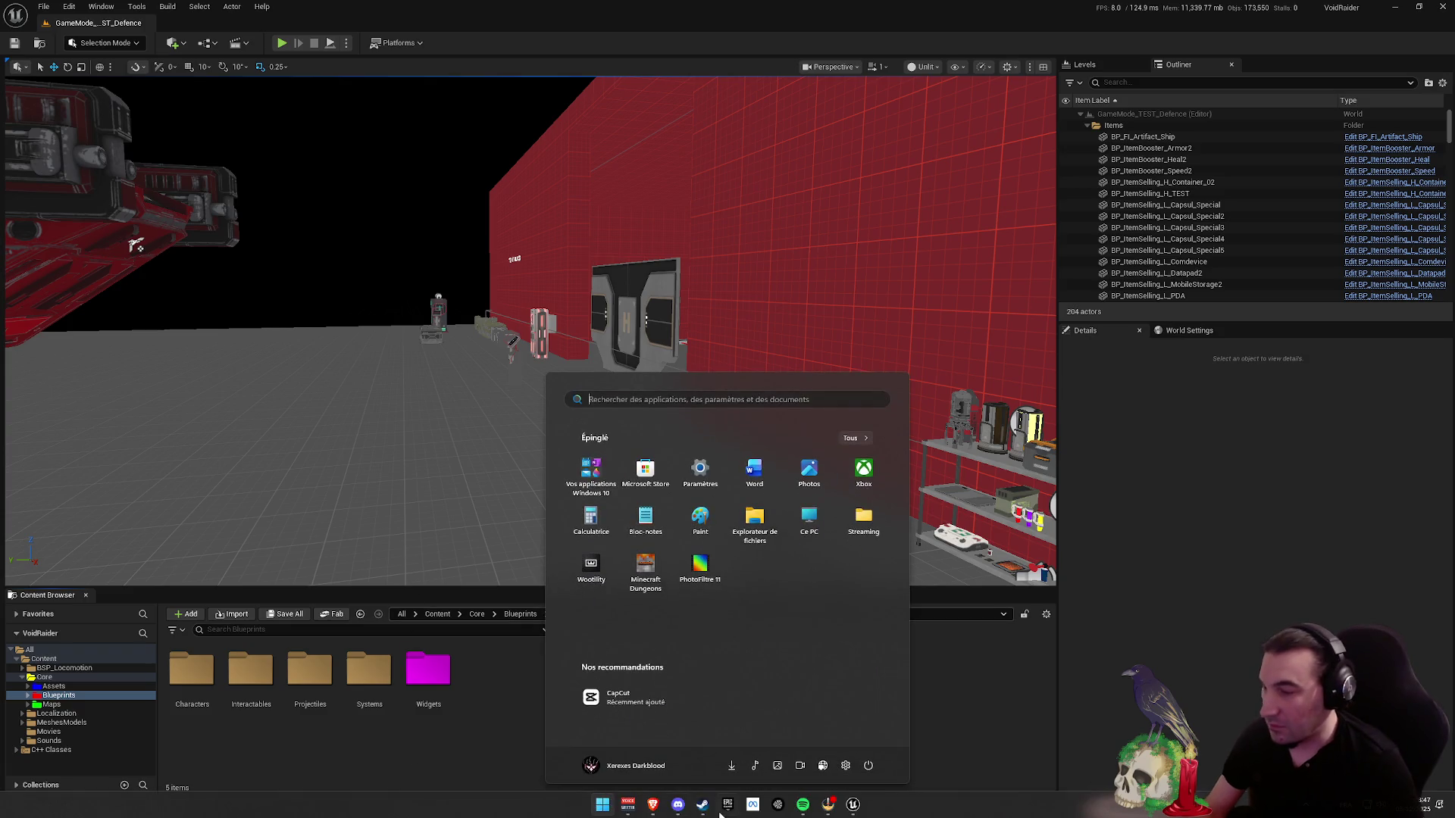
{"action": "mouse_move", "coordinate": [635, 804]}
{"action": "key", "text": "Escape"}
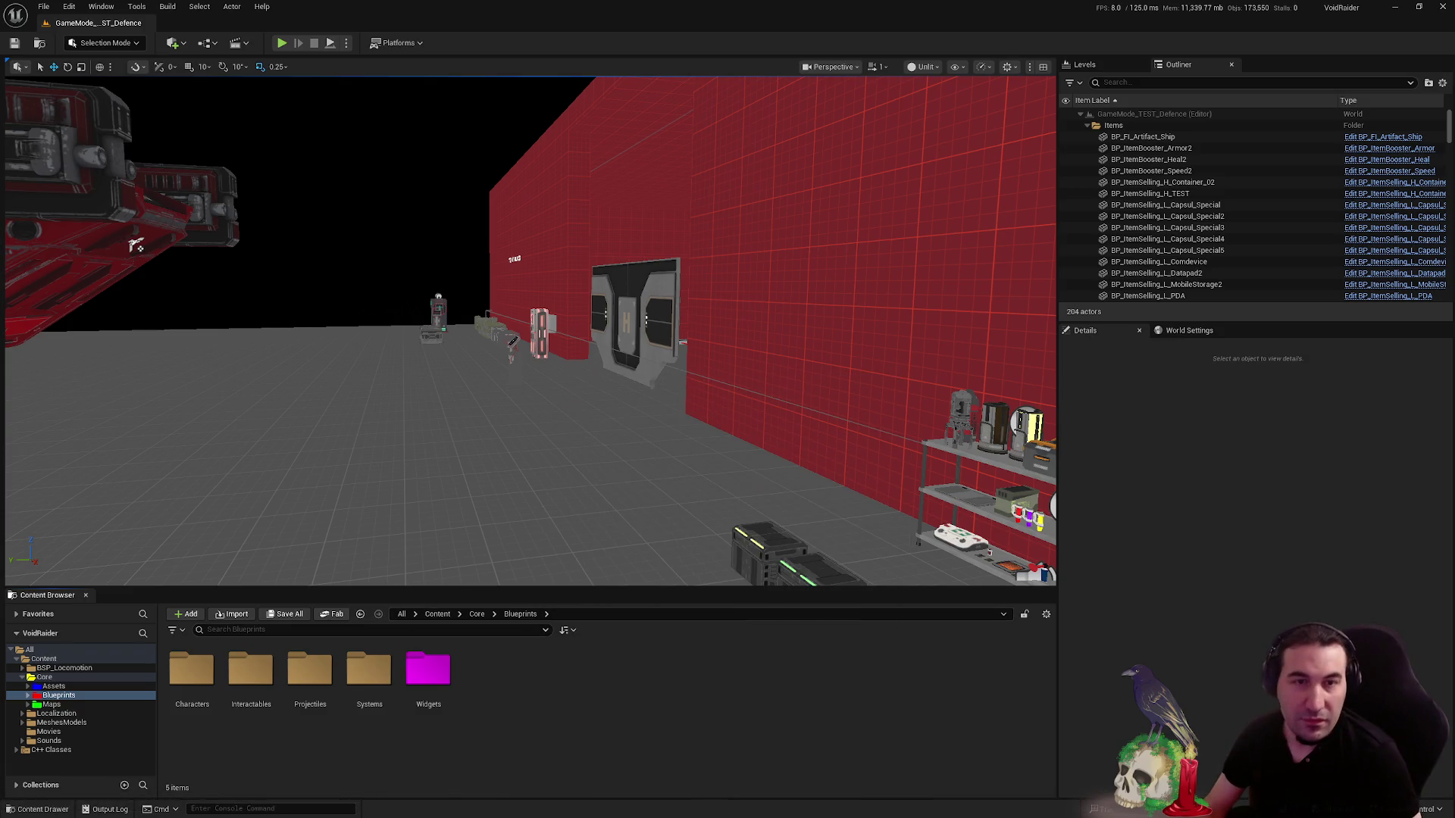
{"action": "key", "text": "super"}
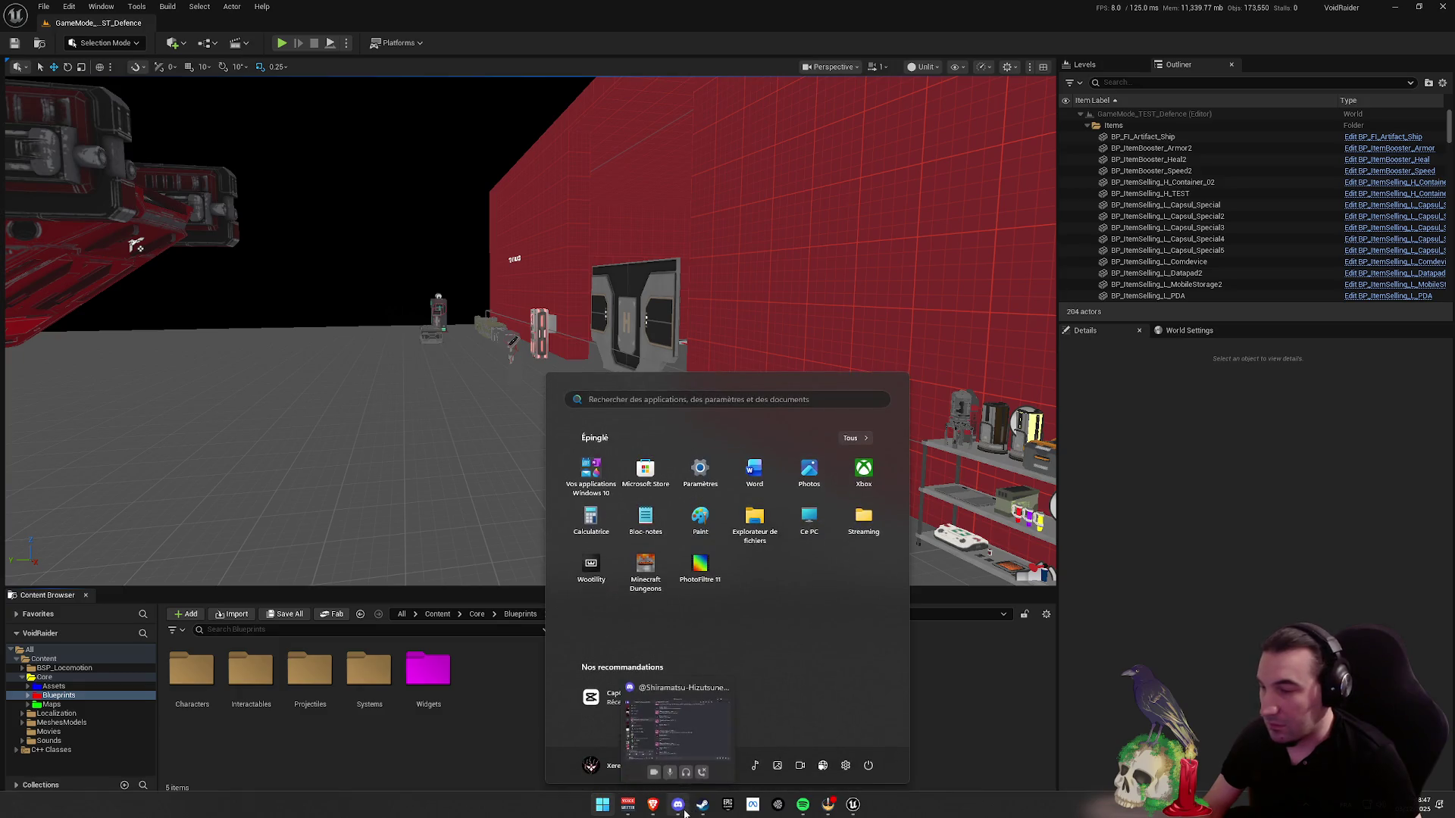
{"action": "key", "text": "Escape"}
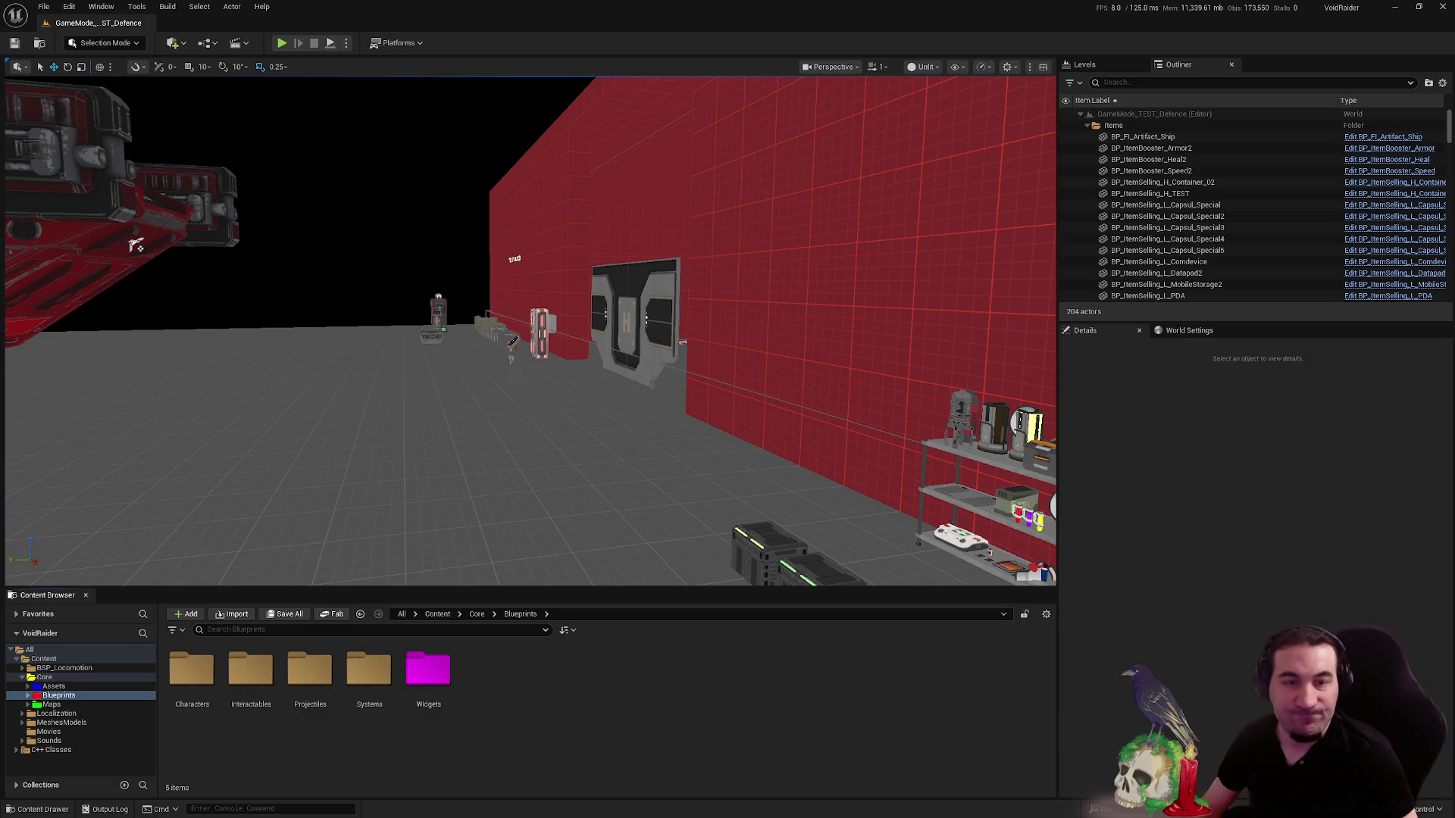
{"action": "key", "text": "super"}
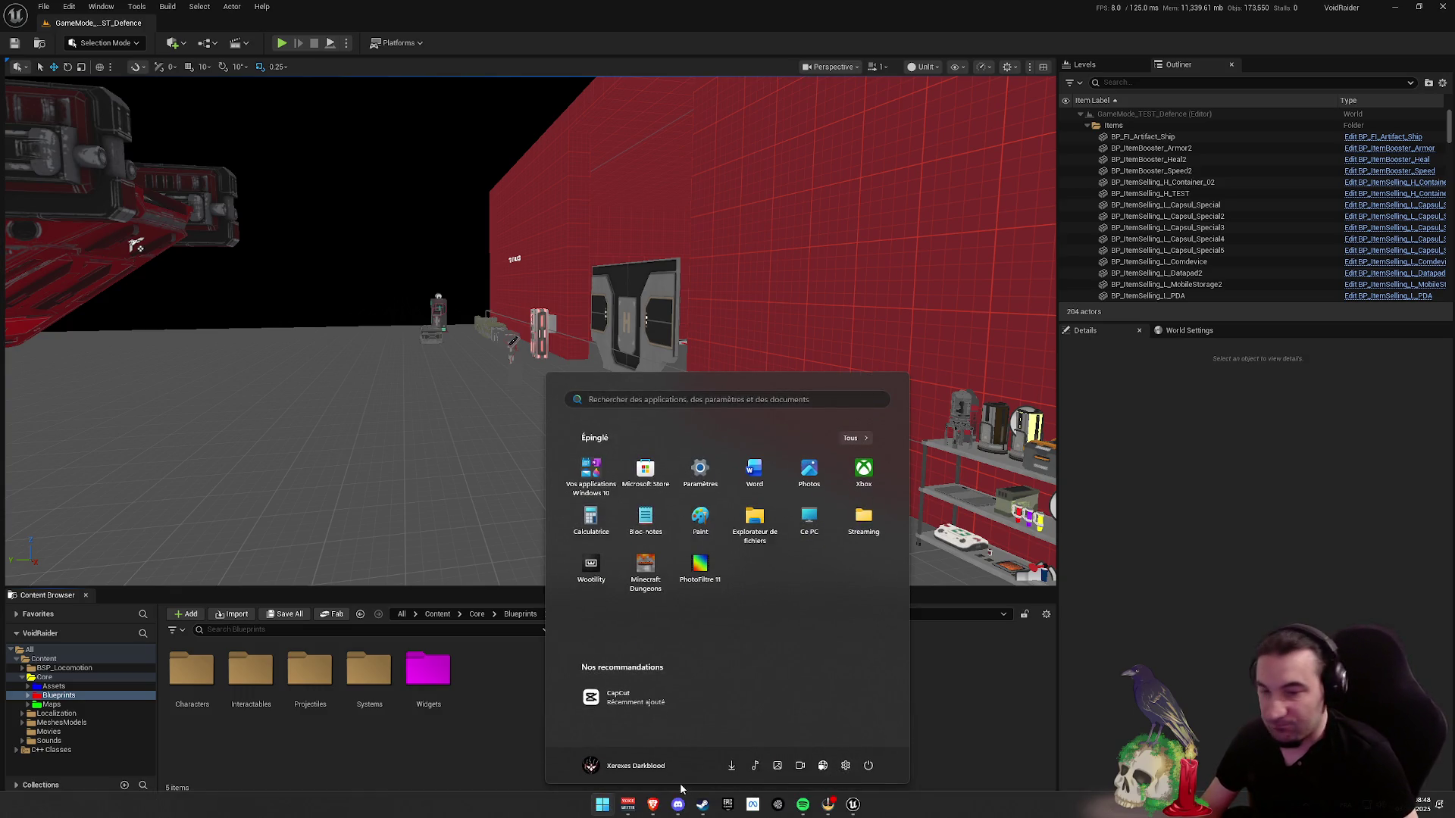
{"action": "key", "text": "Escape"}
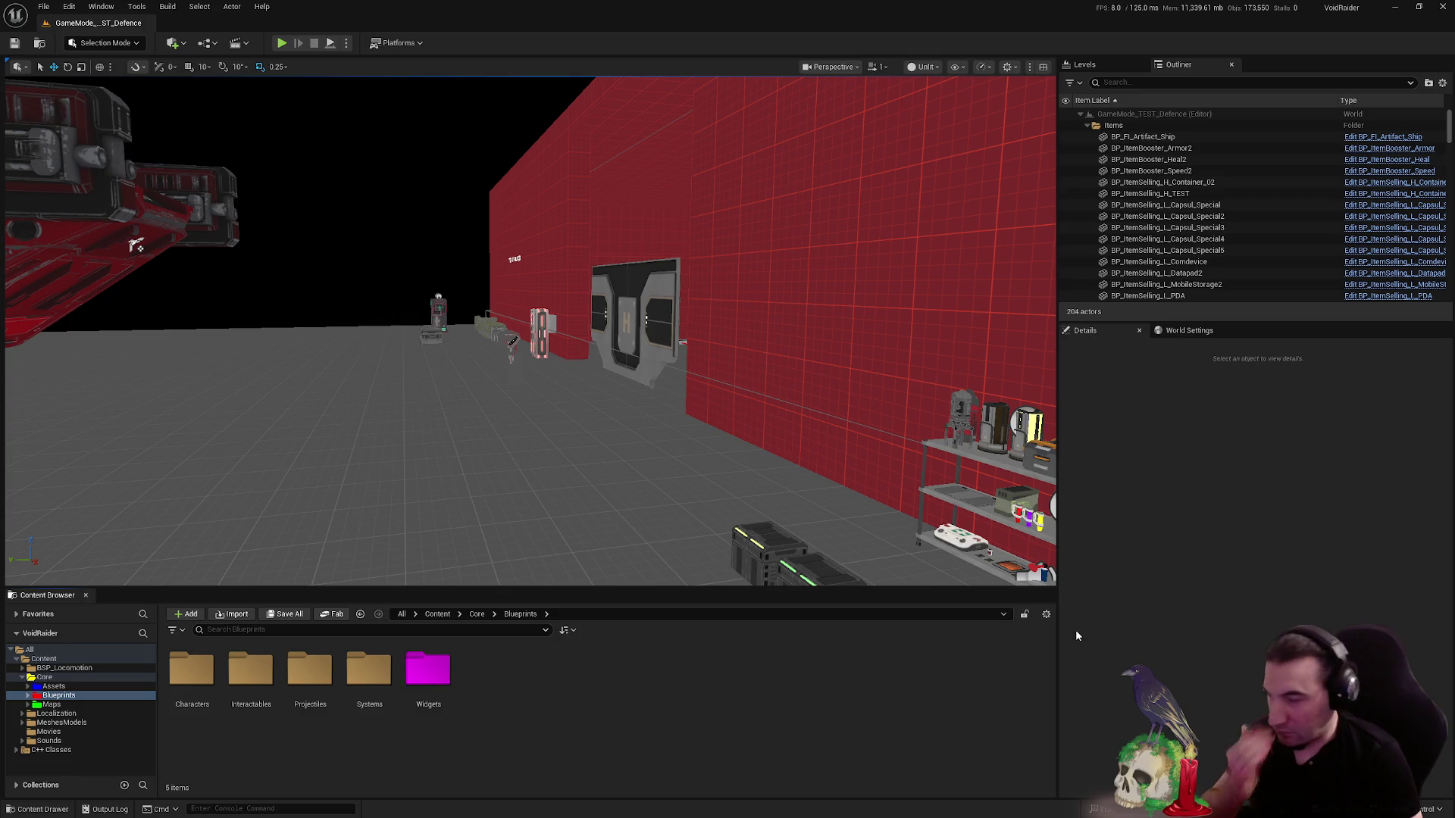
{"action": "key", "text": "super"}
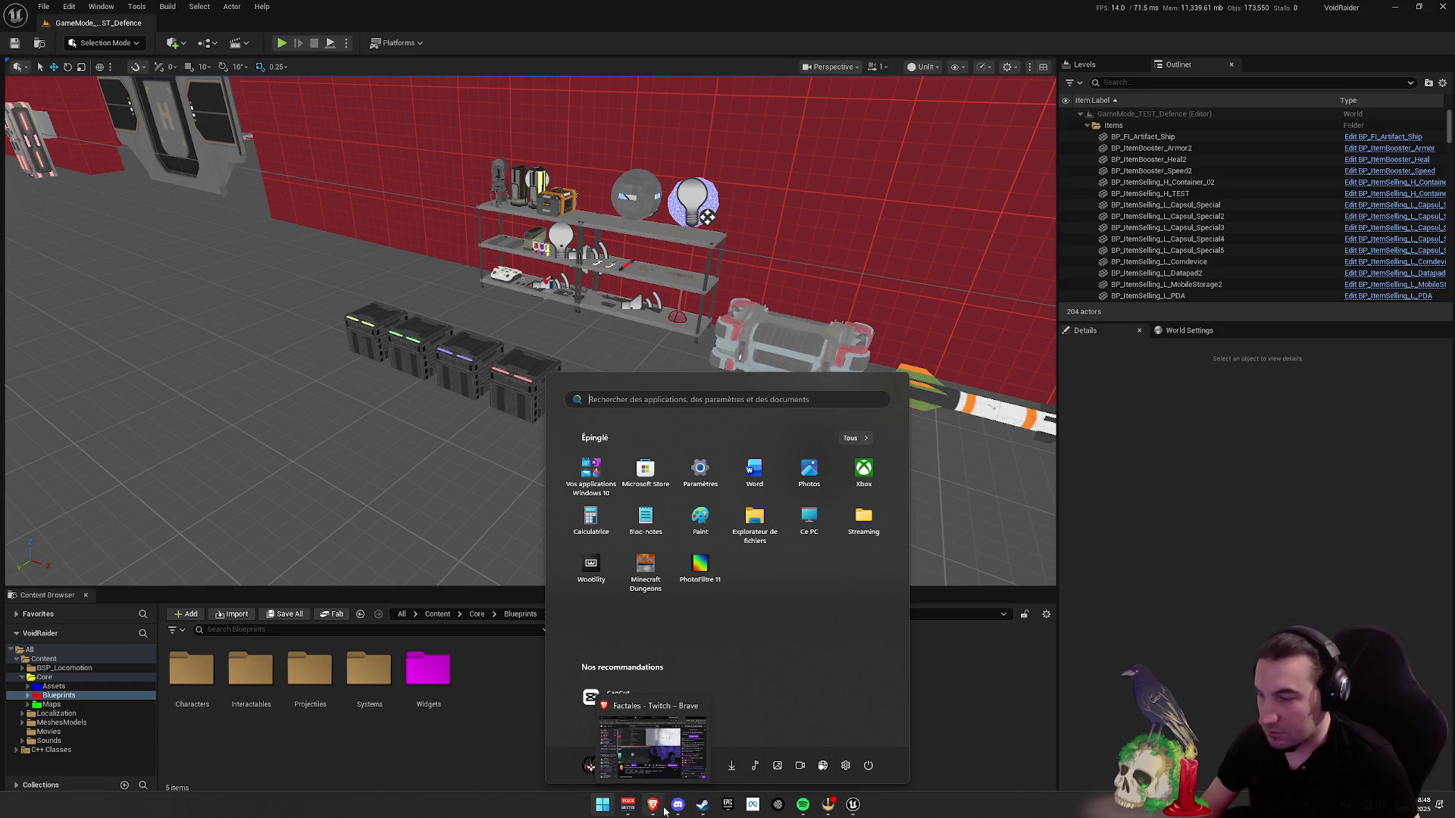
{"action": "left_click", "coordinate": [627, 804]}
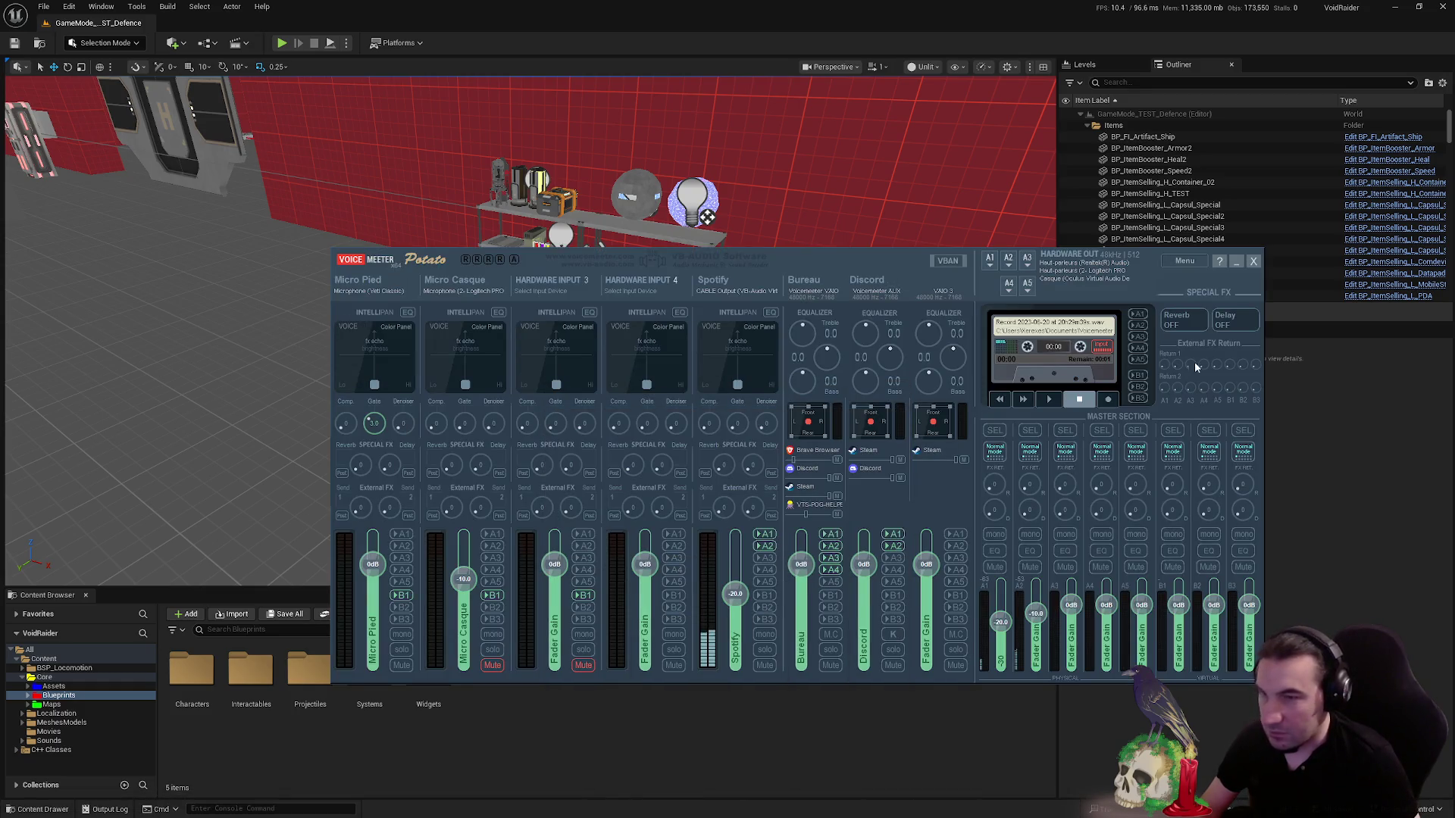
{"action": "left_click", "coordinate": [1235, 262]}
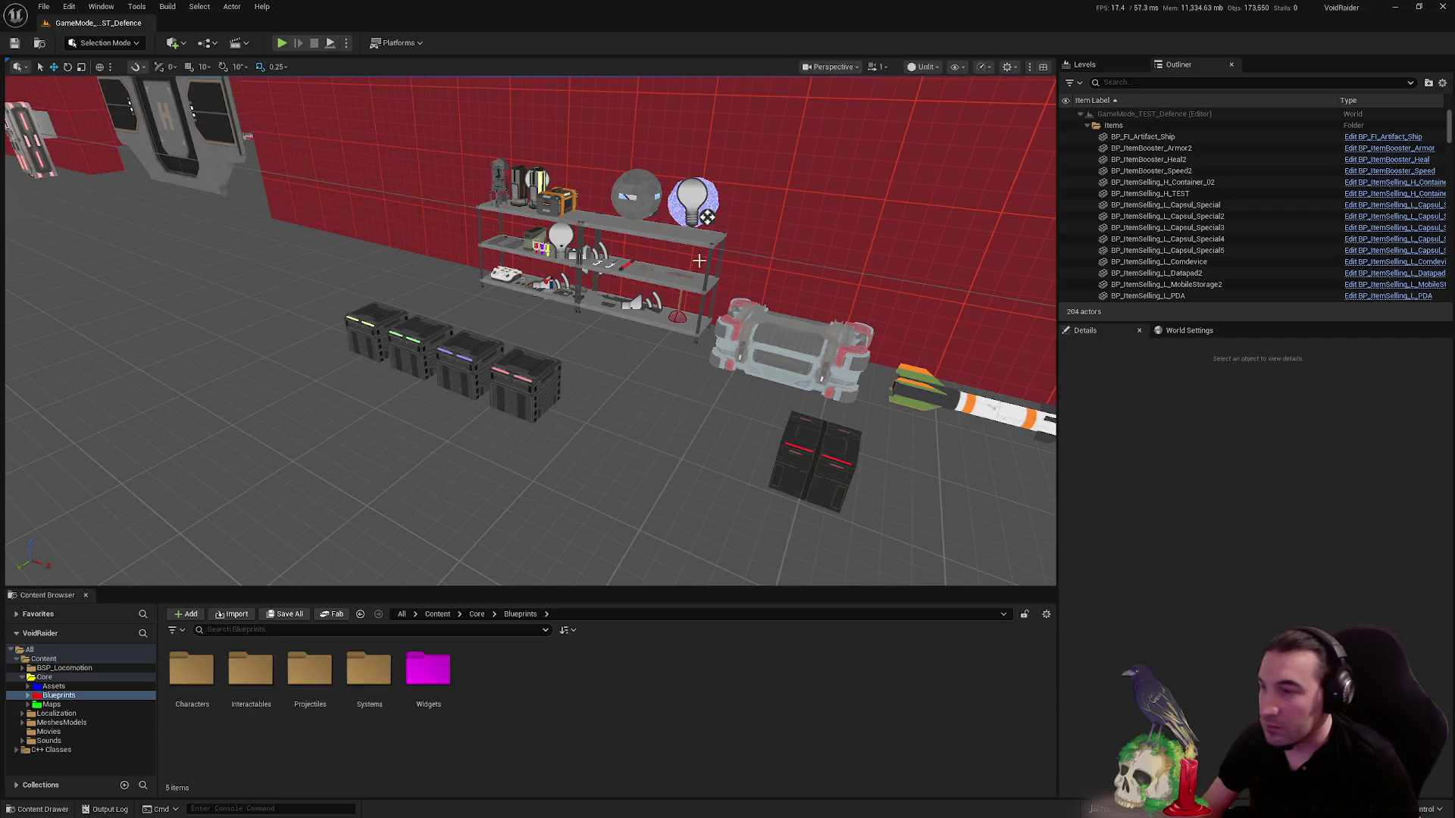
{"action": "left_click_drag", "start_coordinate": [698, 261], "coordinate": [698, 276]}
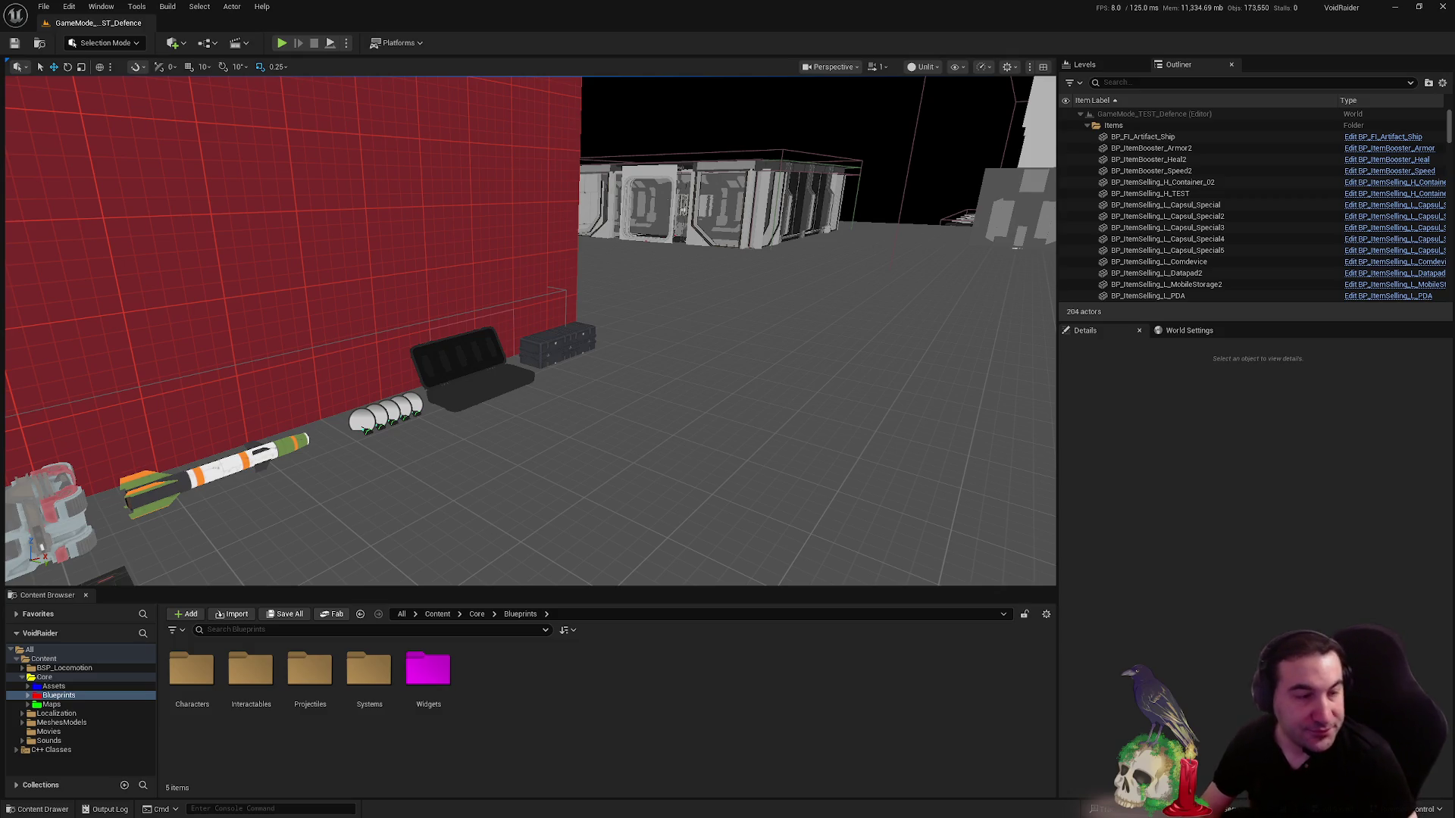
{"action": "key", "text": "super"}
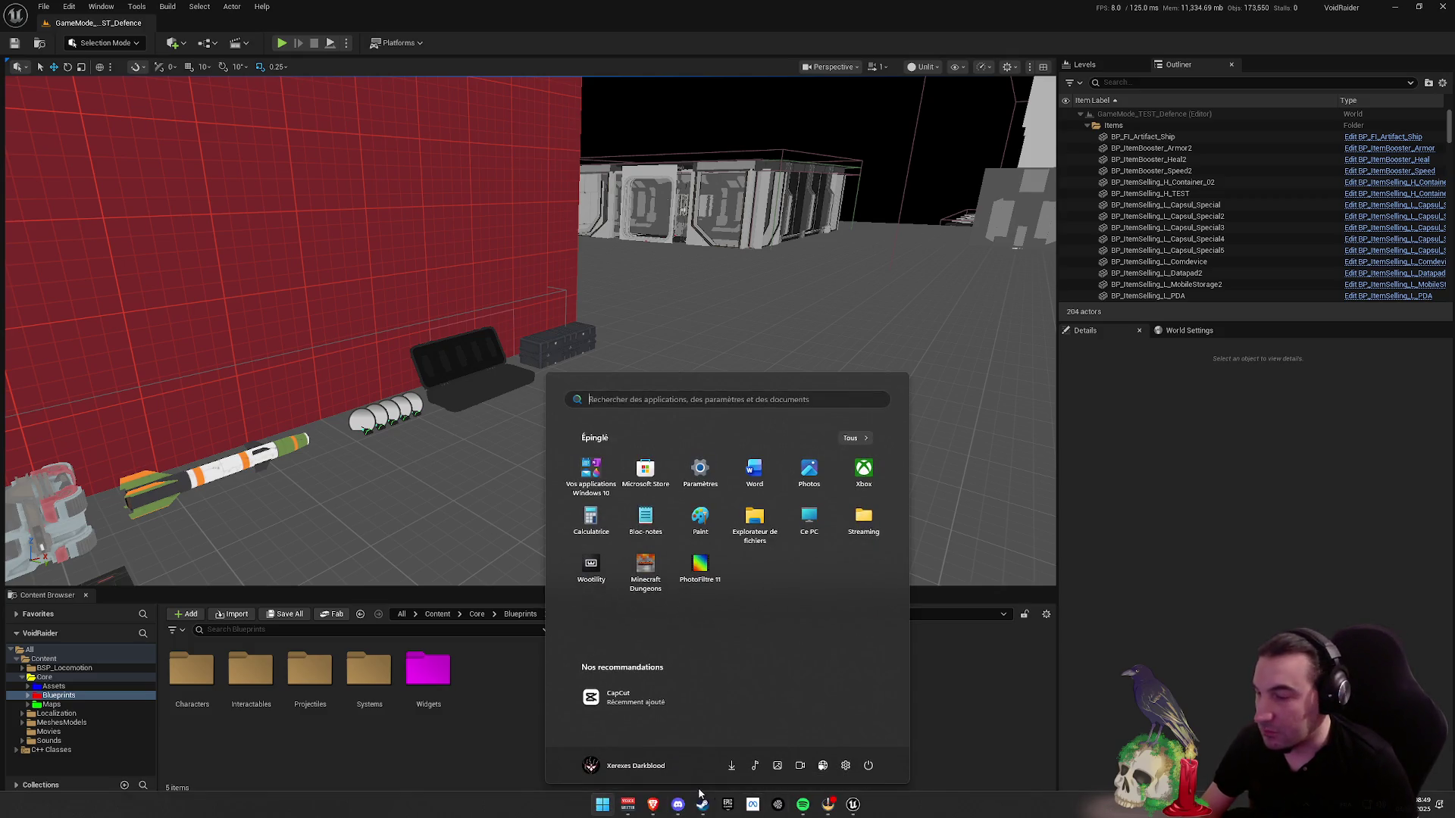
{"action": "key", "text": "super"}
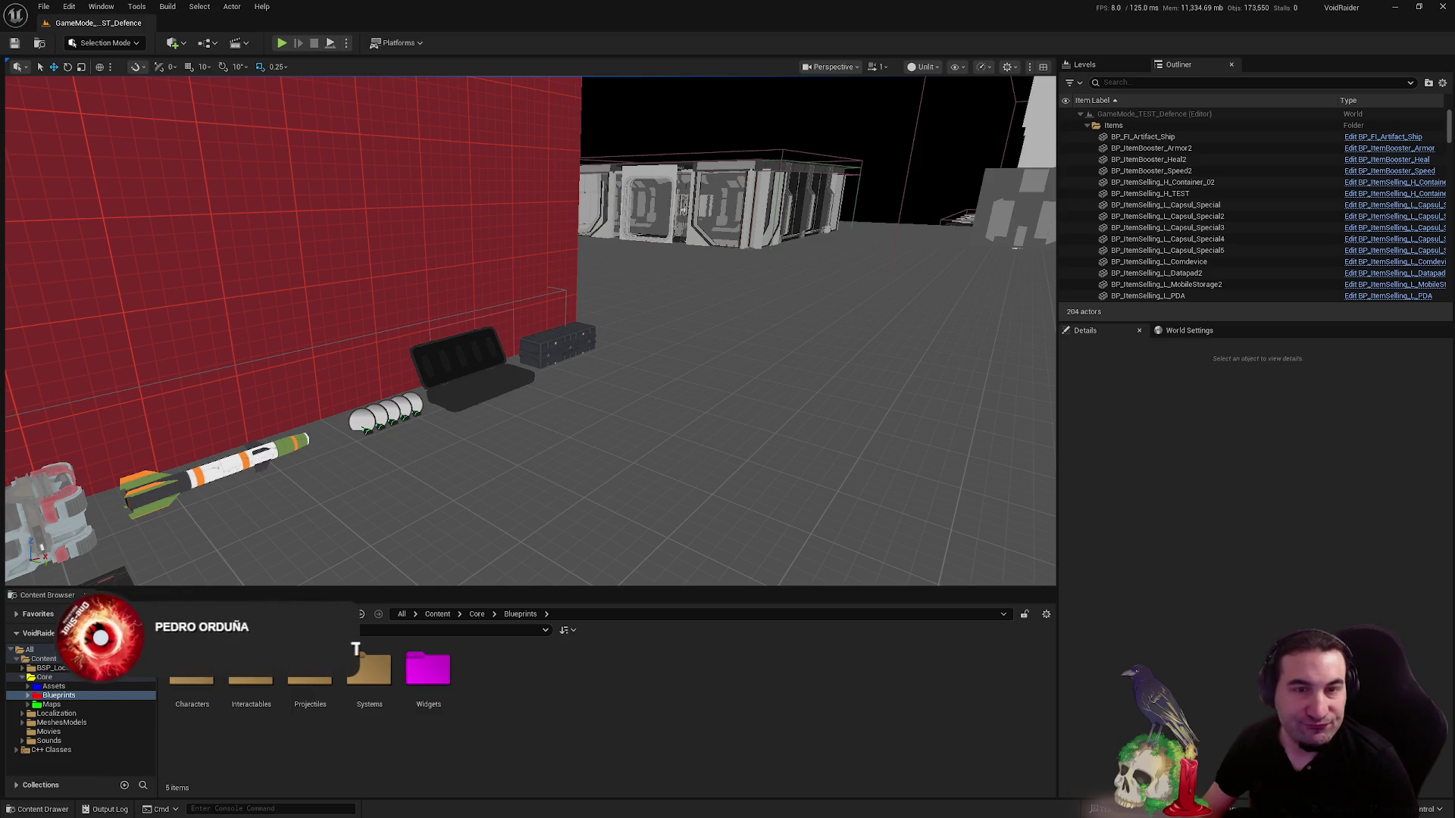
{"action": "left_click_drag", "start_coordinate": [643, 422], "coordinate": [606, 348]}
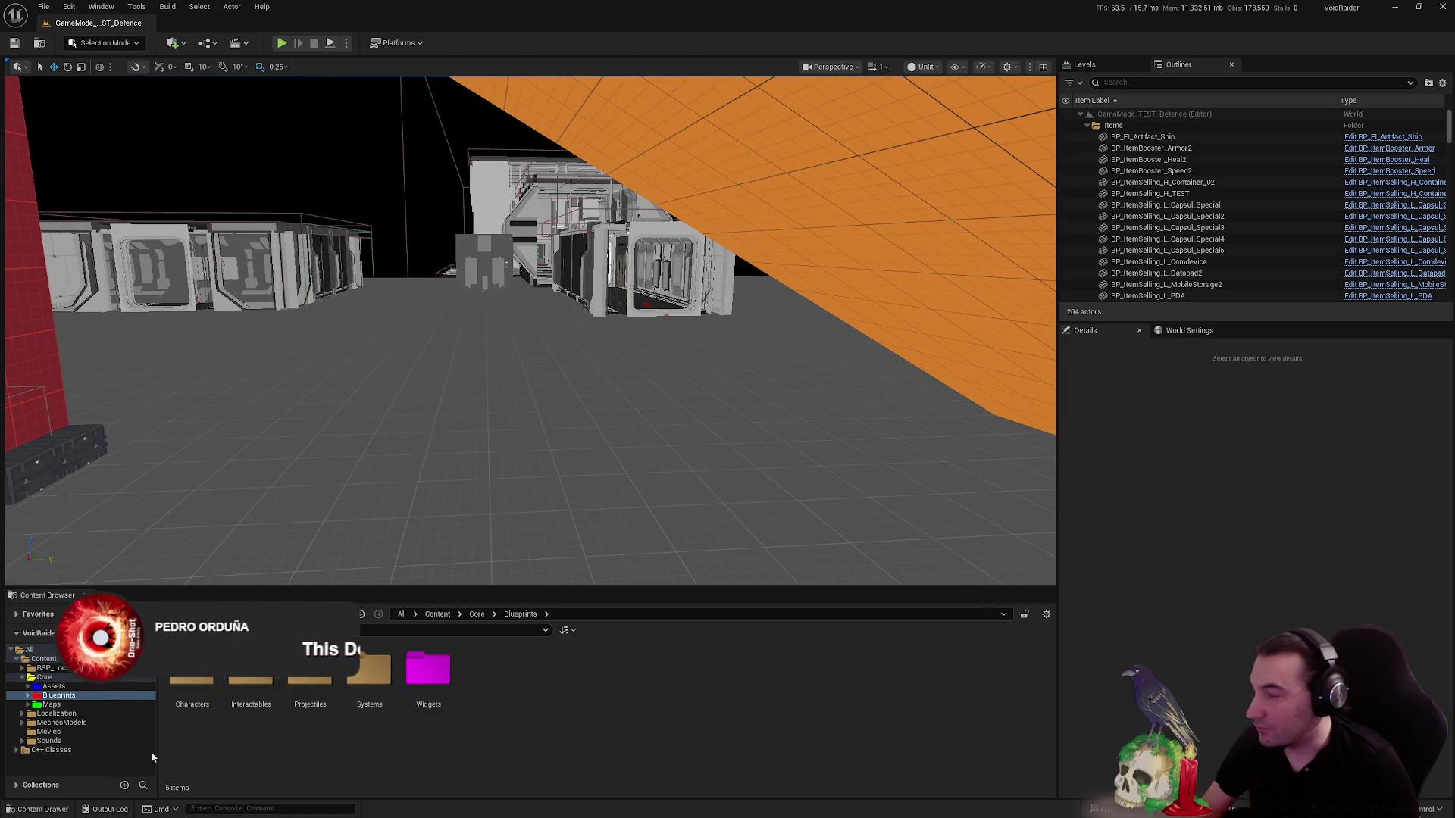
- Browse from Maps back to Blueprints and open the Systems folder with BP_GameMode, BP_HUD and BP_MainMenu
{"action": "left_click", "coordinate": [85, 703]}
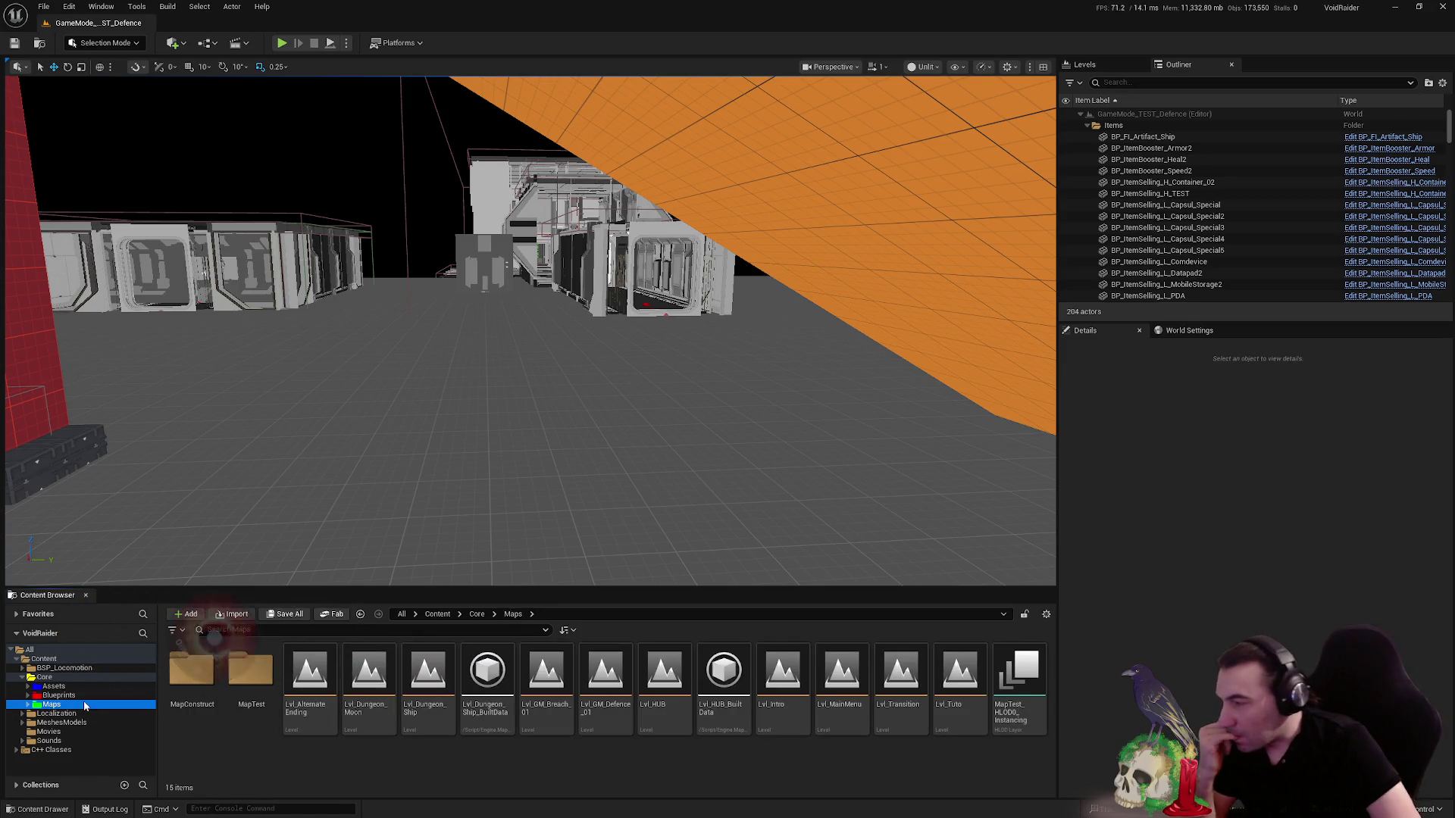
{"action": "left_click", "coordinate": [59, 694]}
{"action": "left_click", "coordinate": [364, 672]}
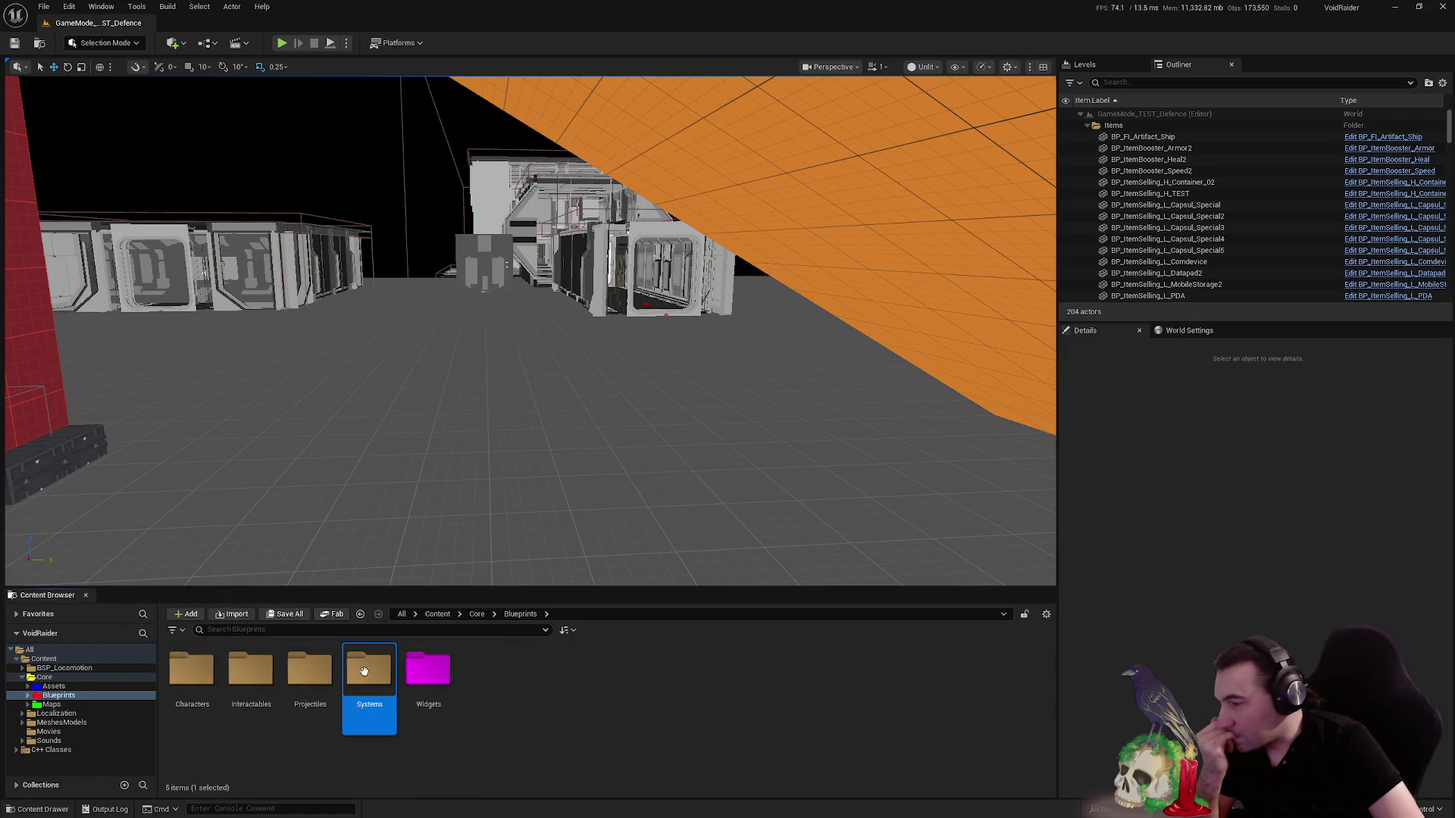
{"action": "double_click", "coordinate": [364, 671]}
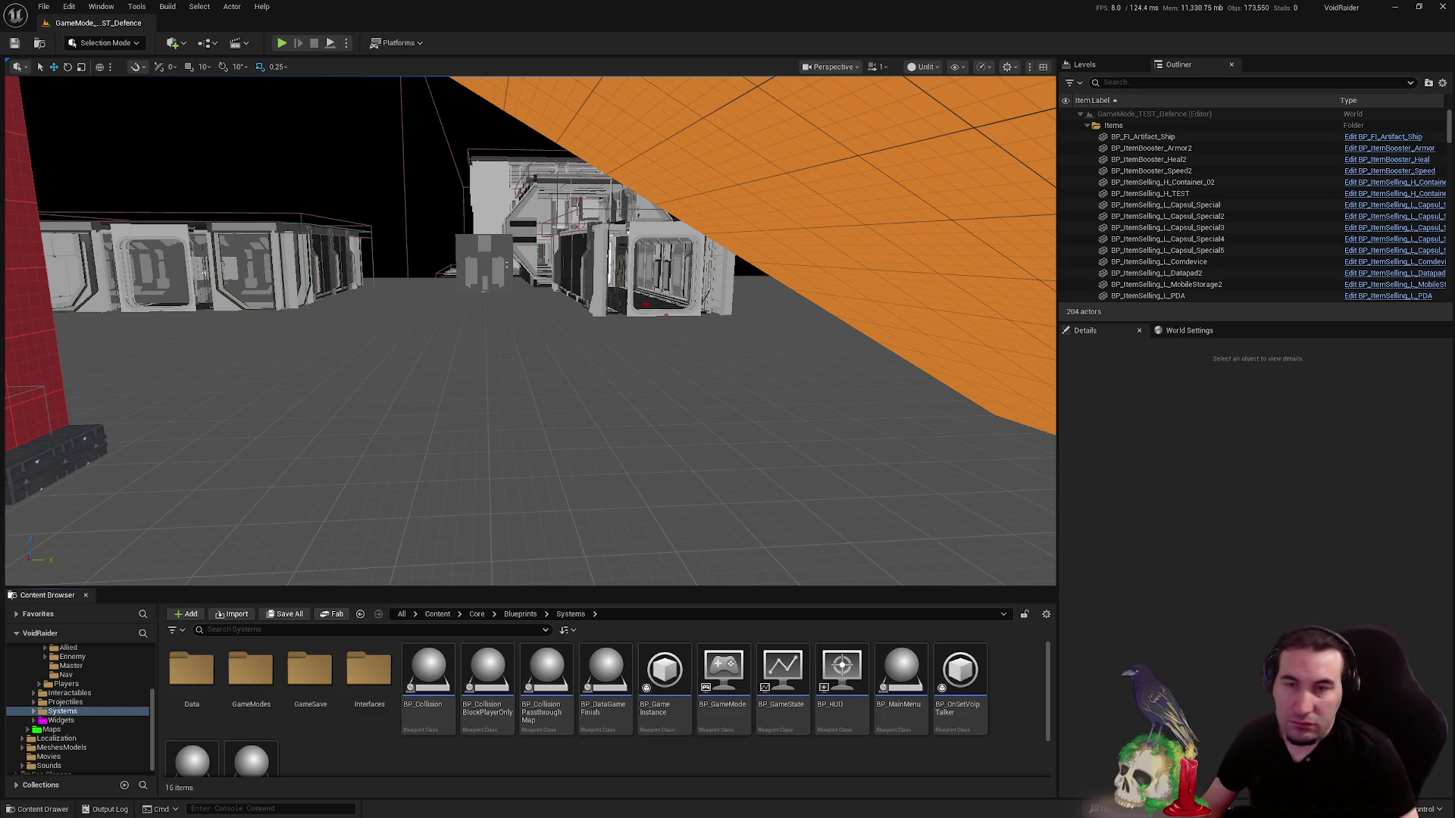
{"action": "key", "text": "super"}
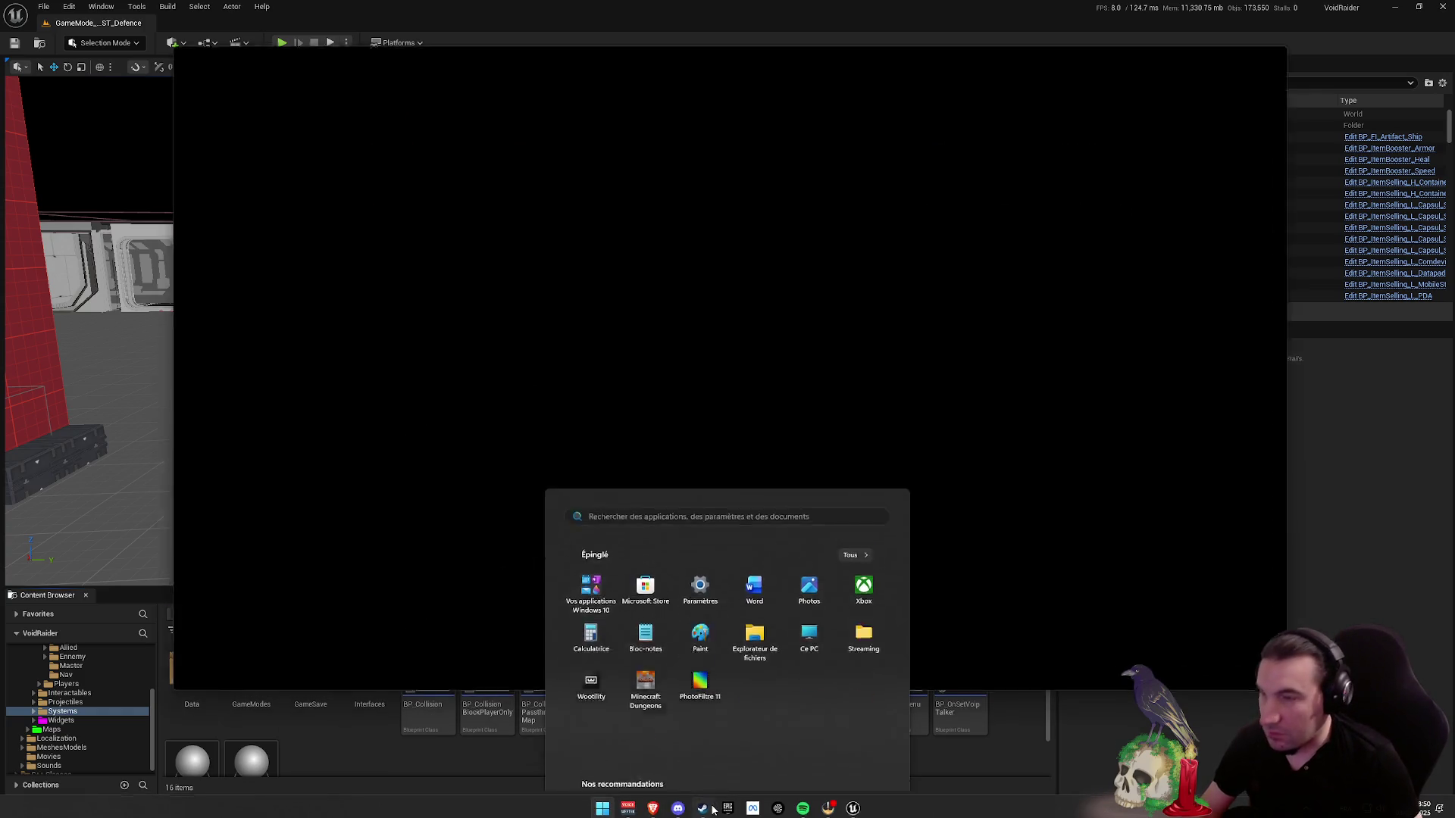
- Bring Steam forward and open Void Raider's store page from the library
{"action": "left_click", "coordinate": [711, 809]}
{"action": "scroll", "coordinate": [235, 541], "scroll_direction": "down", "scroll_amount": 5}
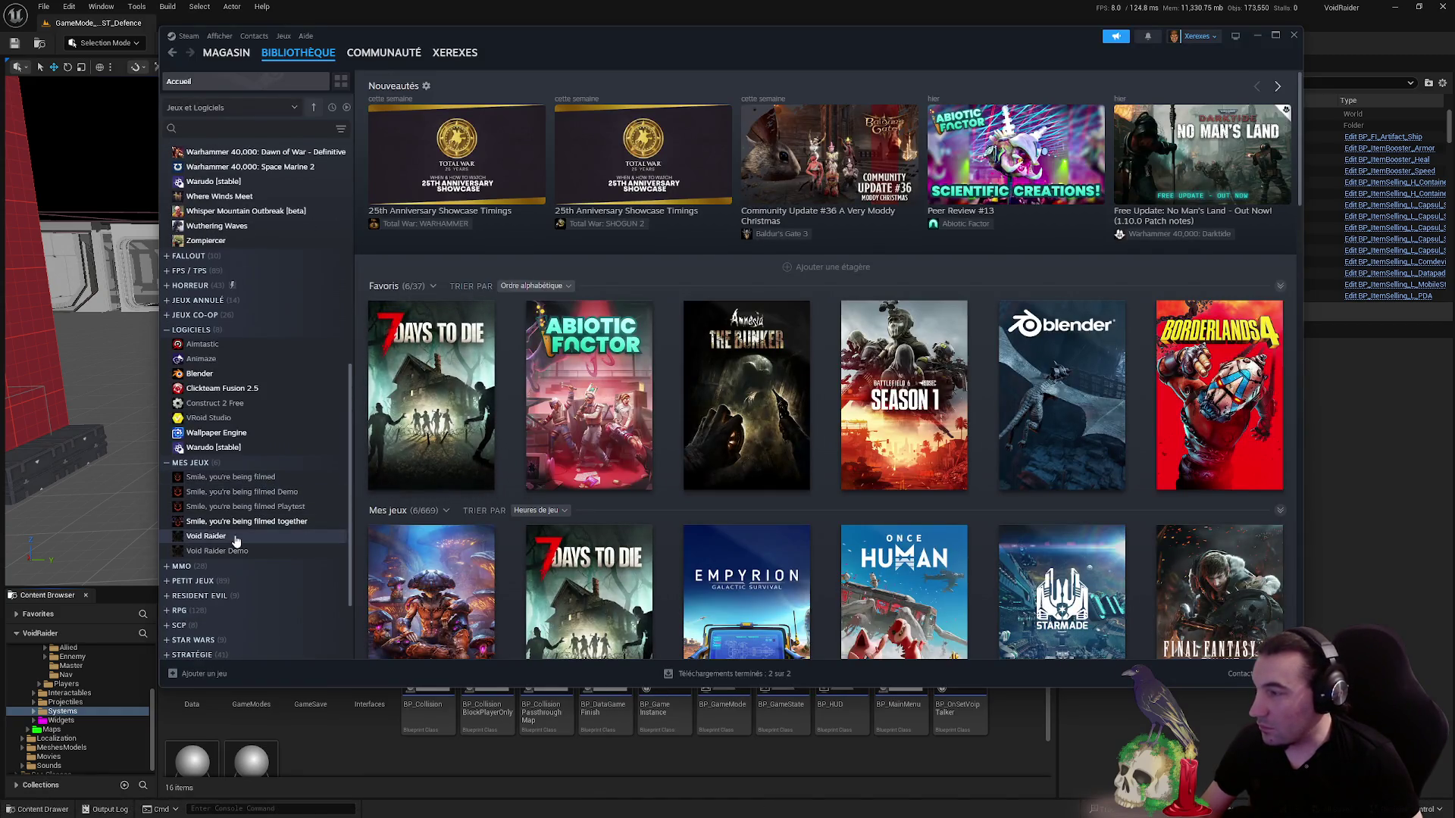
{"action": "left_click", "coordinate": [236, 541]}
{"action": "left_click", "coordinate": [433, 316]}
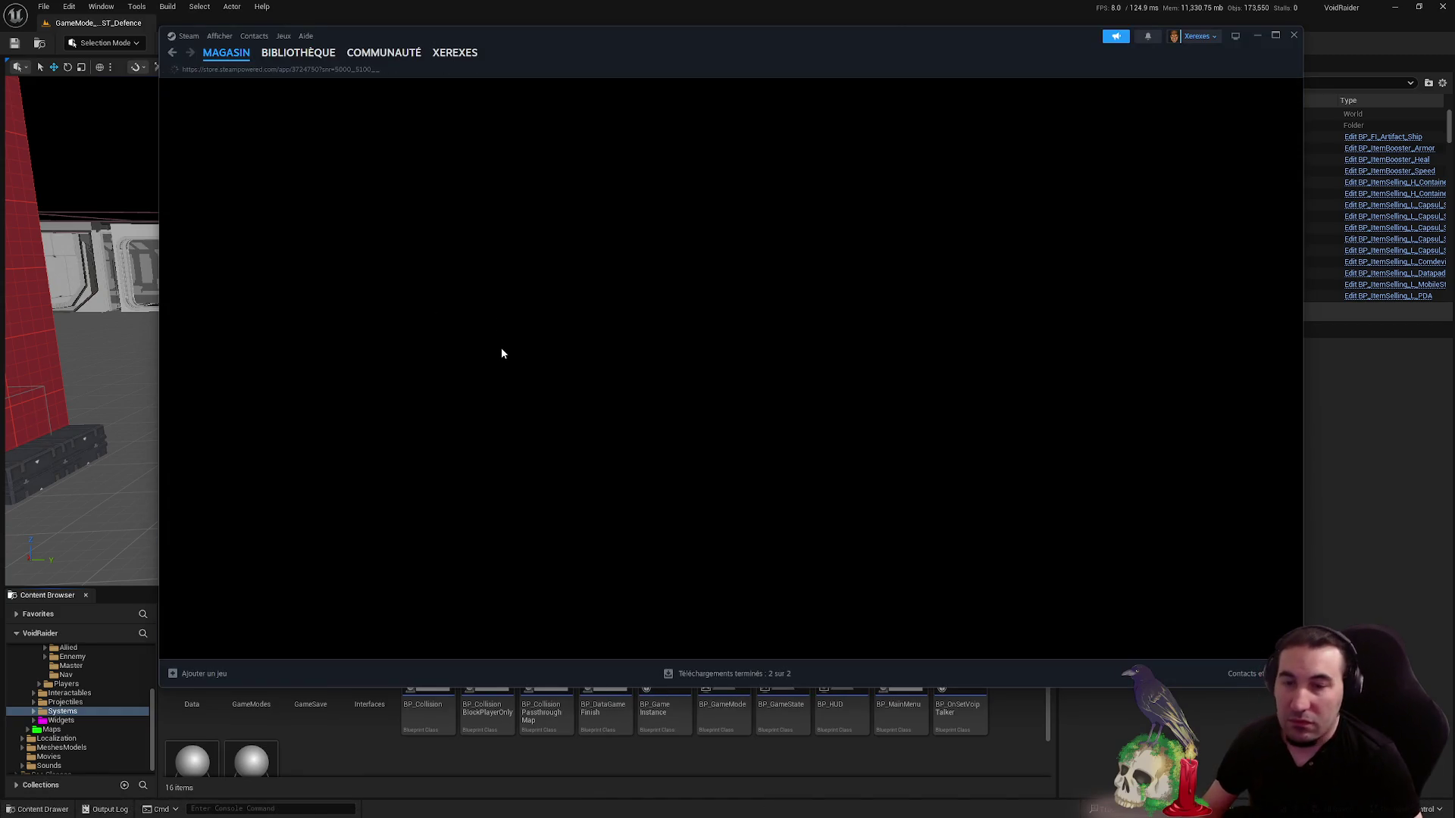
{"action": "scroll", "coordinate": [653, 353], "scroll_direction": "down", "scroll_amount": 15}
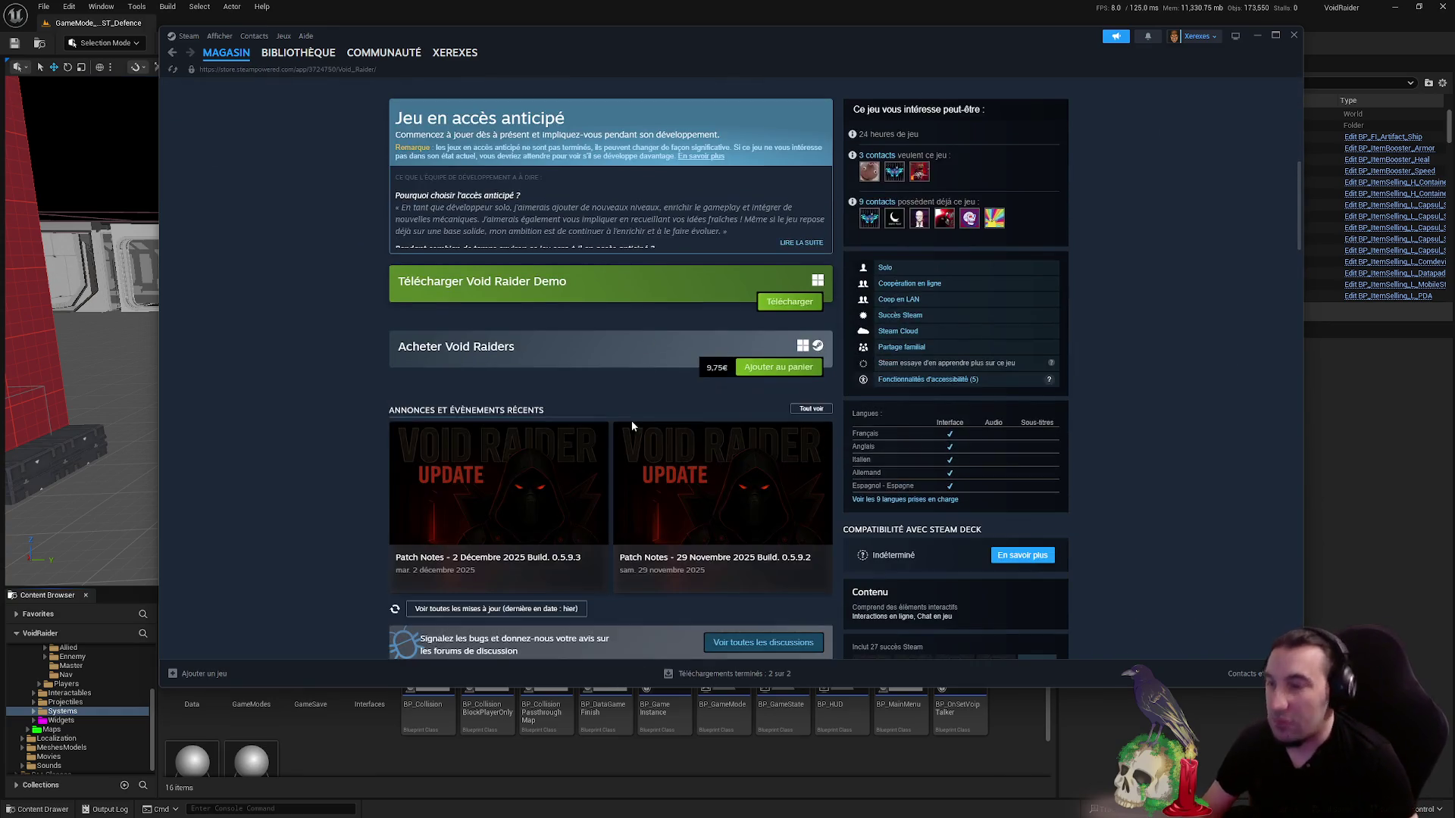
{"action": "scroll", "coordinate": [805, 378], "scroll_direction": "down", "scroll_amount": 20}
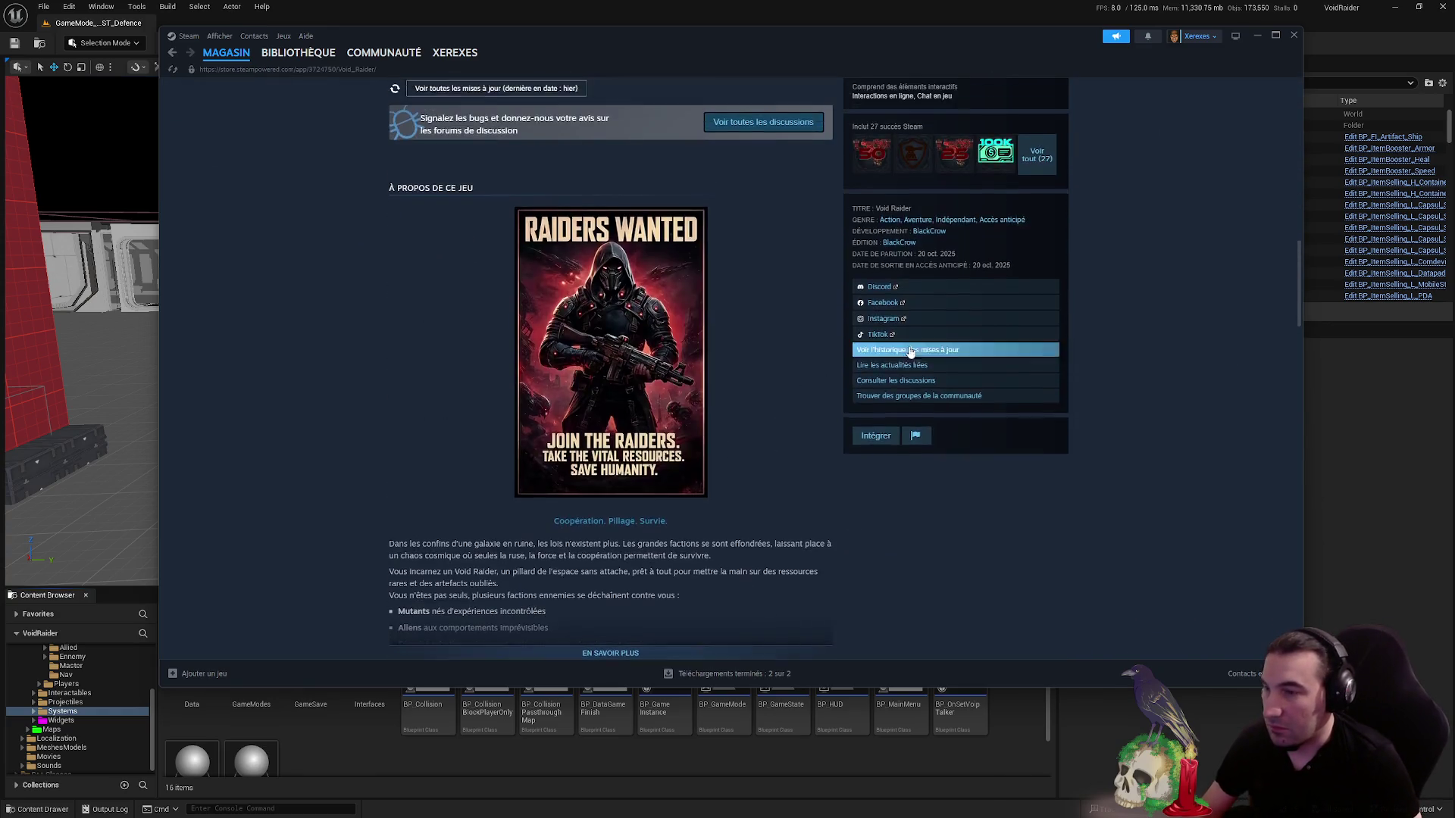
{"action": "scroll", "coordinate": [1023, 457], "scroll_direction": "up", "scroll_amount": 4}
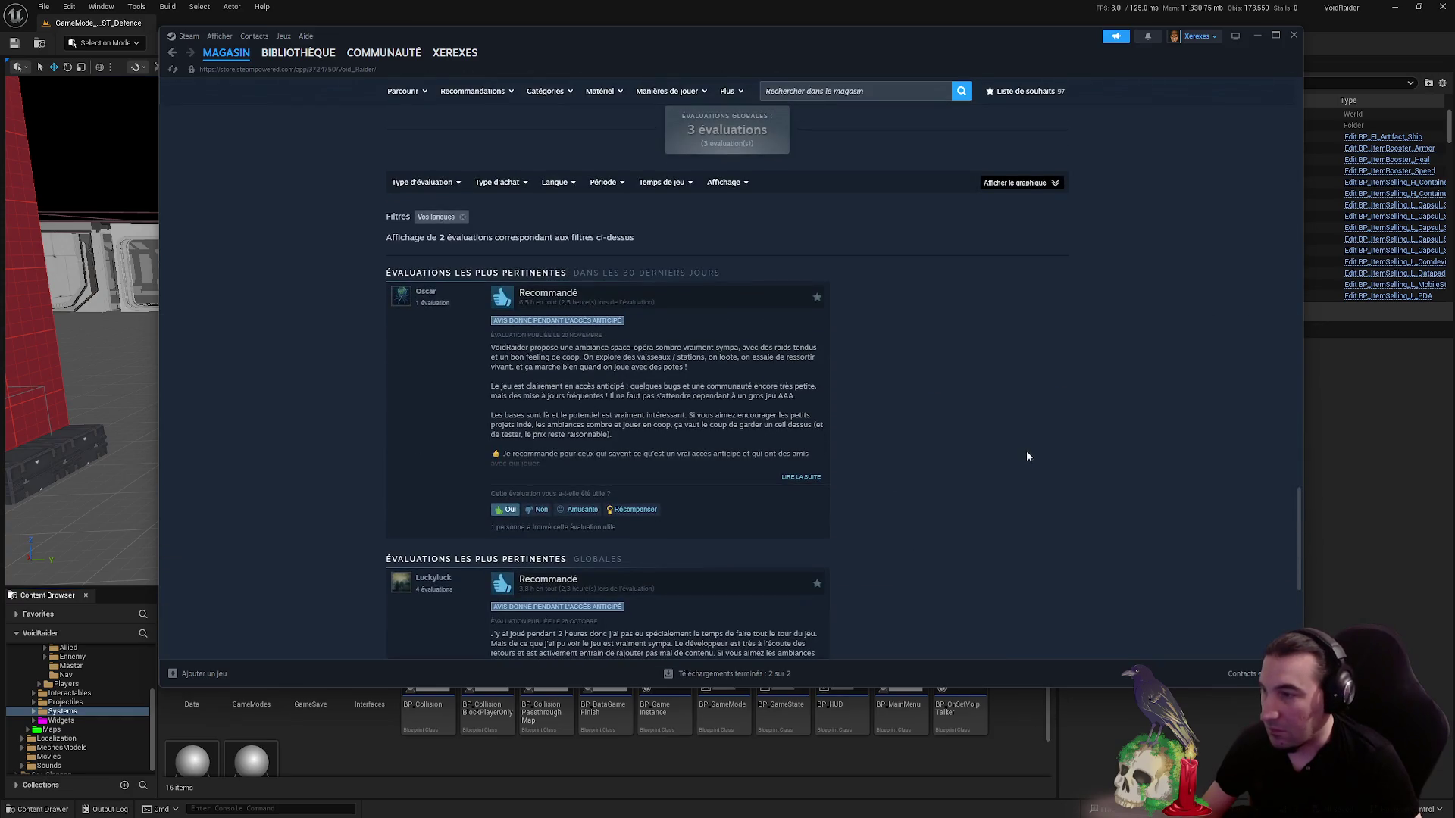
- Show Void Raider reviews in all languages, then open the Peer Review #13 news post
{"action": "left_click", "coordinate": [462, 217]}
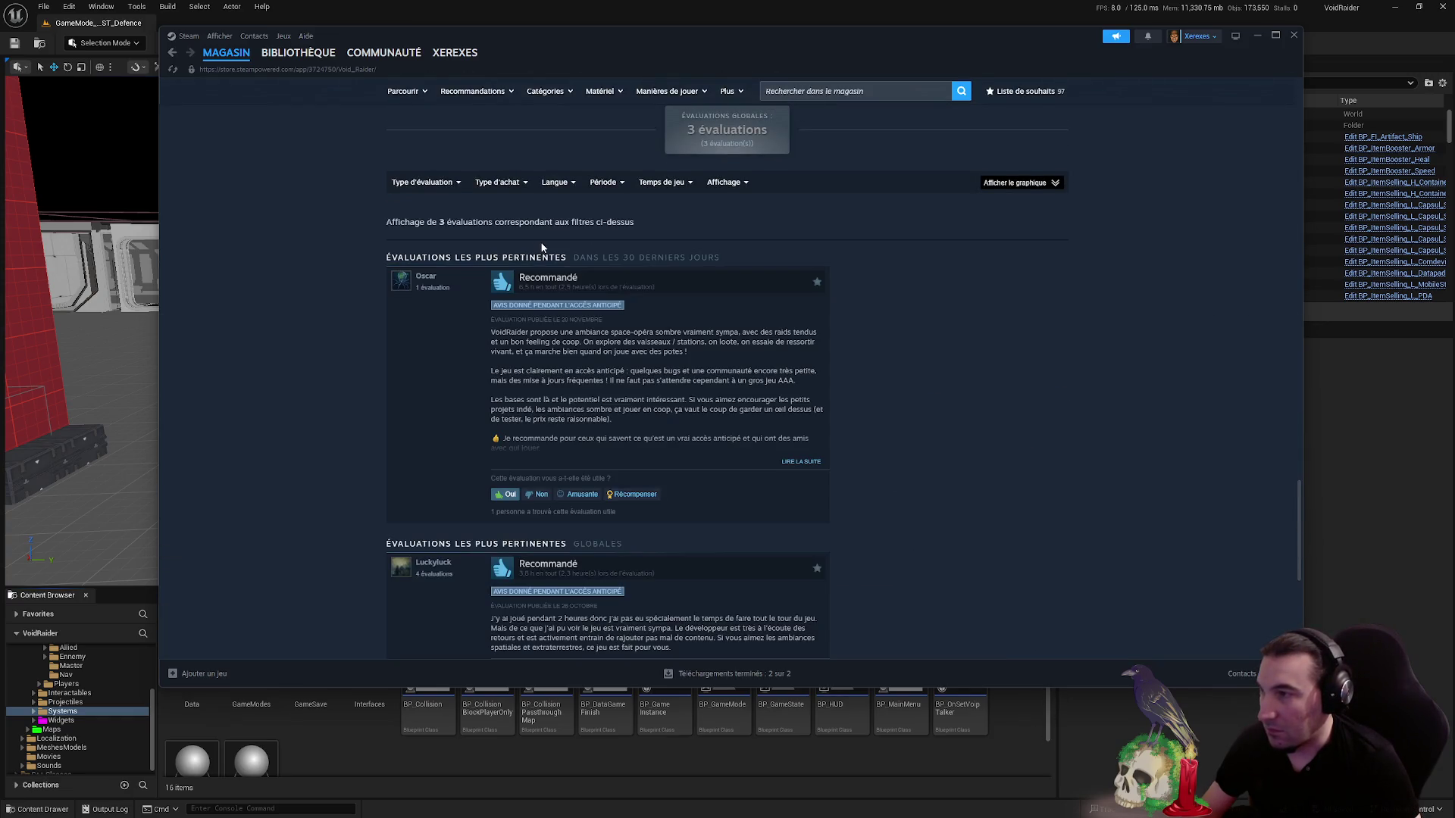
{"action": "scroll", "coordinate": [779, 317], "scroll_direction": "down", "scroll_amount": 5}
{"action": "scroll", "coordinate": [919, 312], "scroll_direction": "up", "scroll_amount": 5}
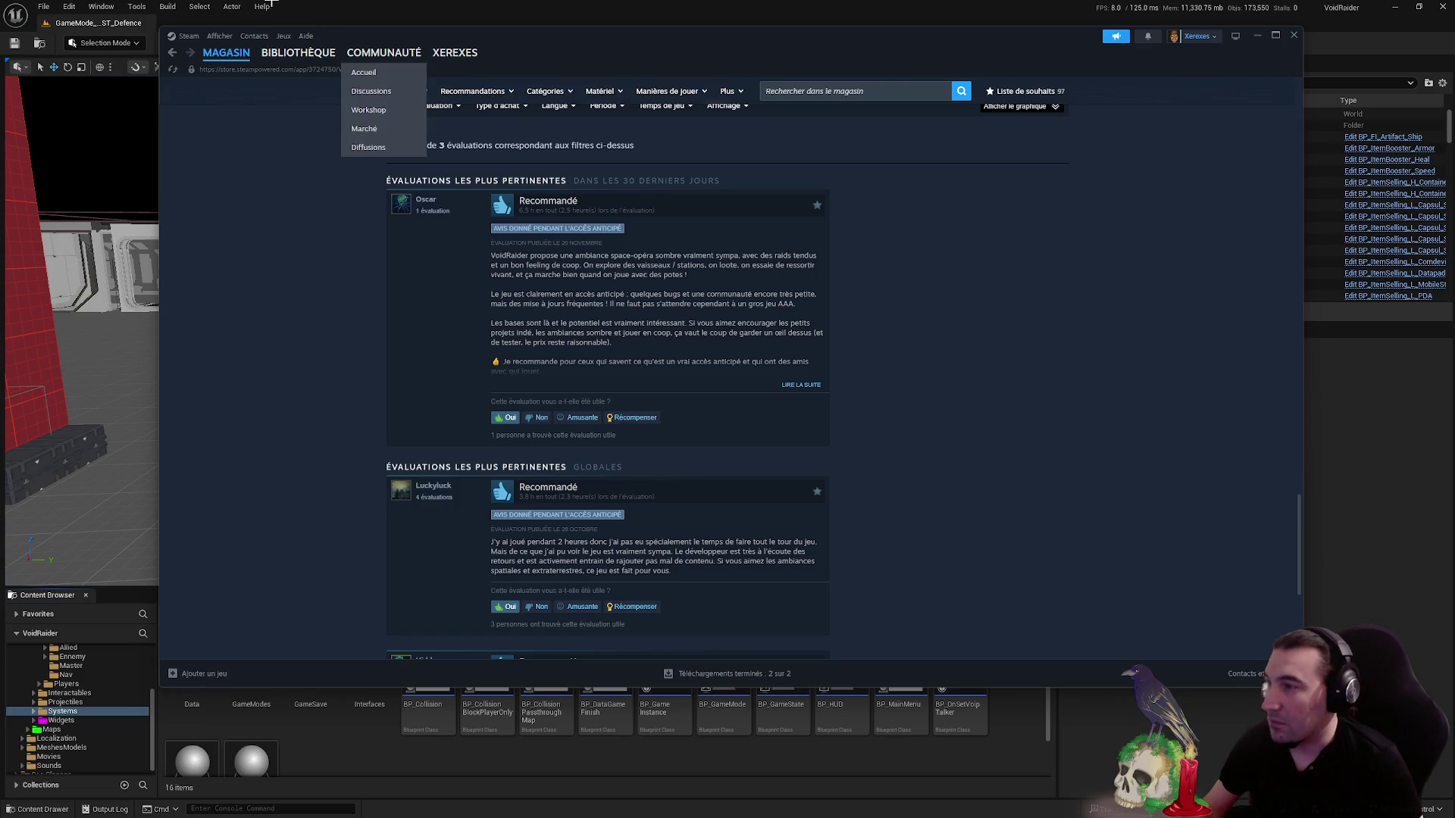
{"action": "left_click", "coordinate": [286, 76]}
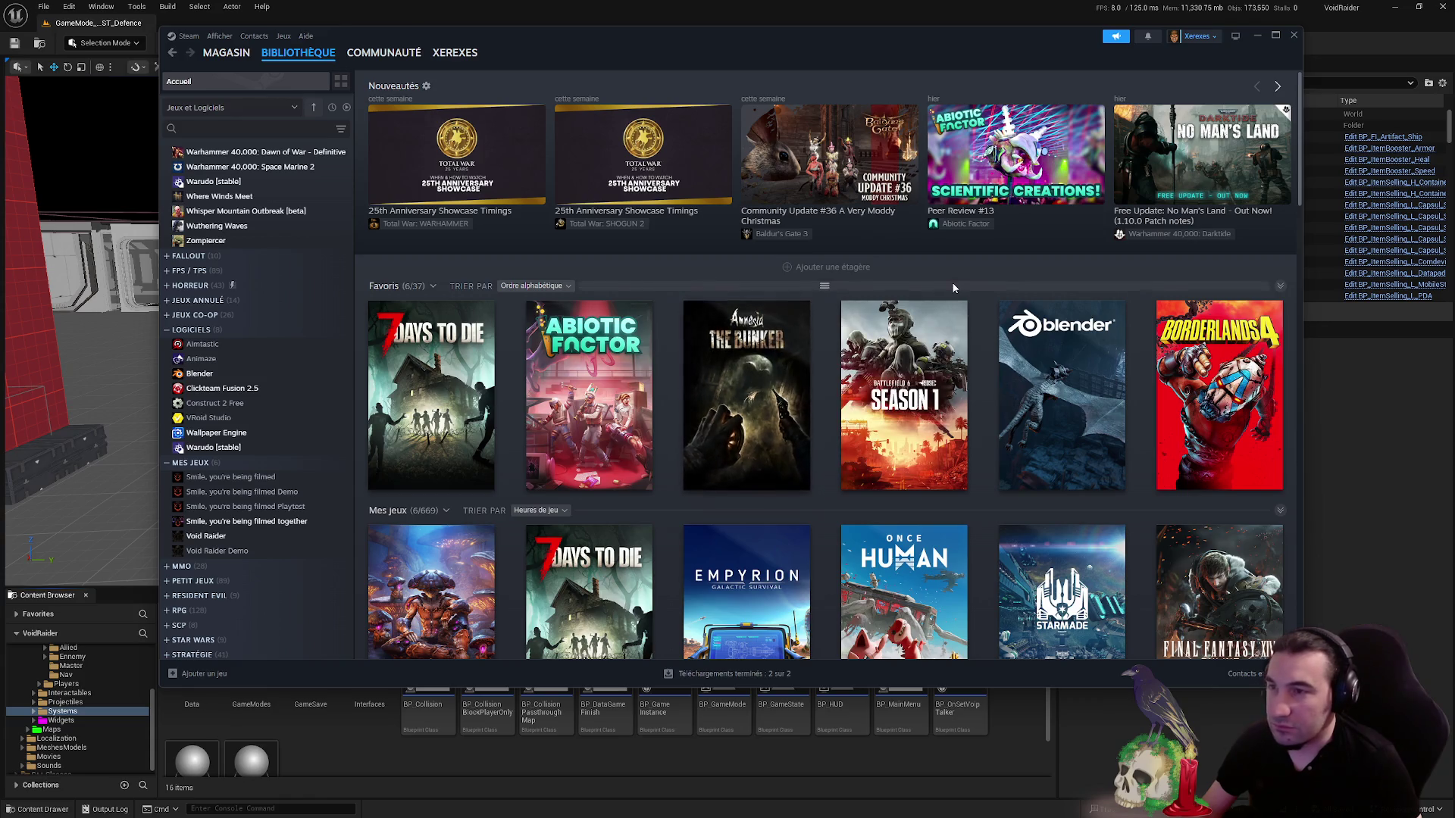
{"action": "left_click", "coordinate": [989, 164]}
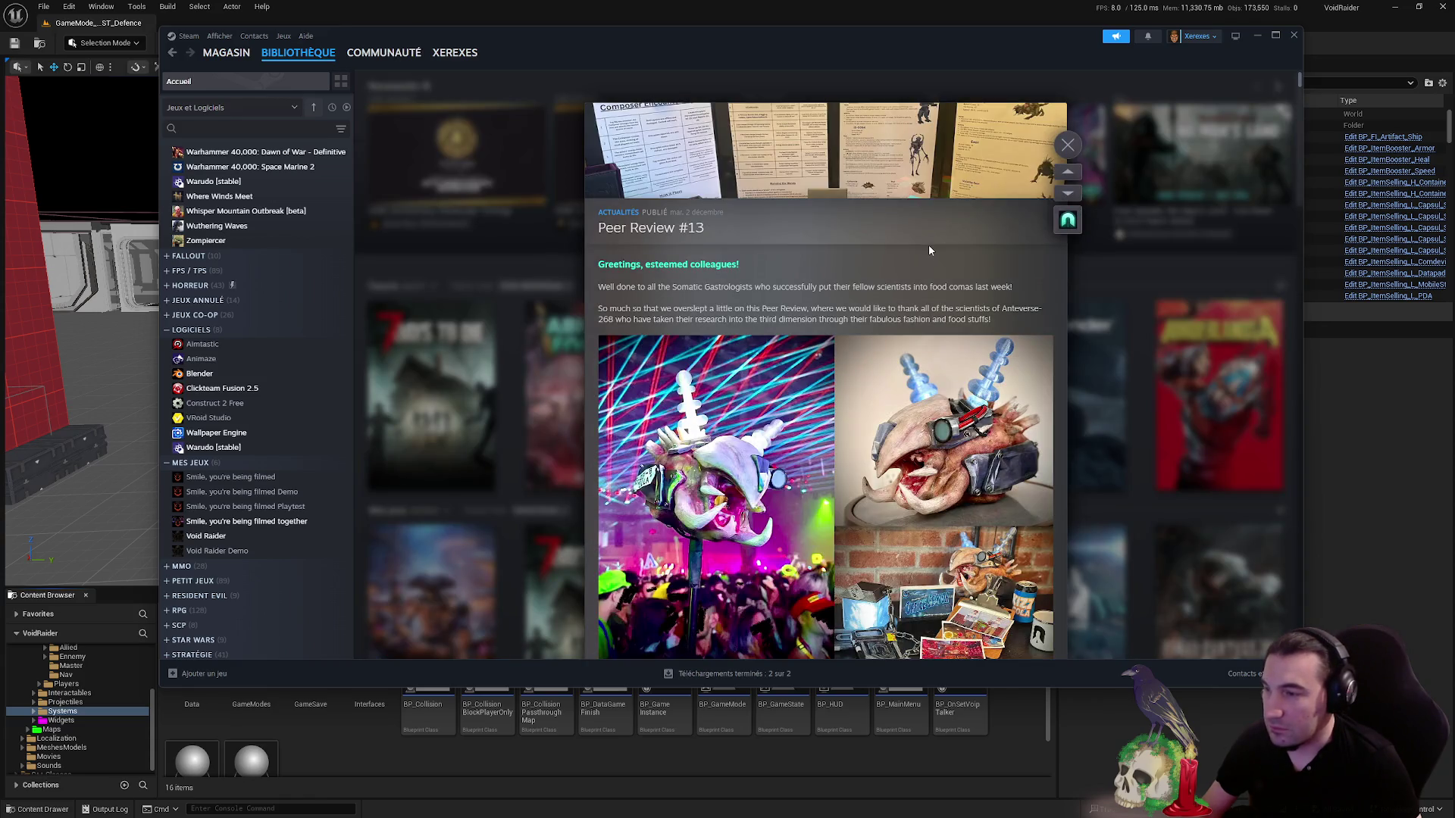
- Scroll through the Abiotic Factor Peer Review #13 news post
{"action": "scroll", "coordinate": [929, 244], "scroll_direction": "down", "scroll_amount": 1}
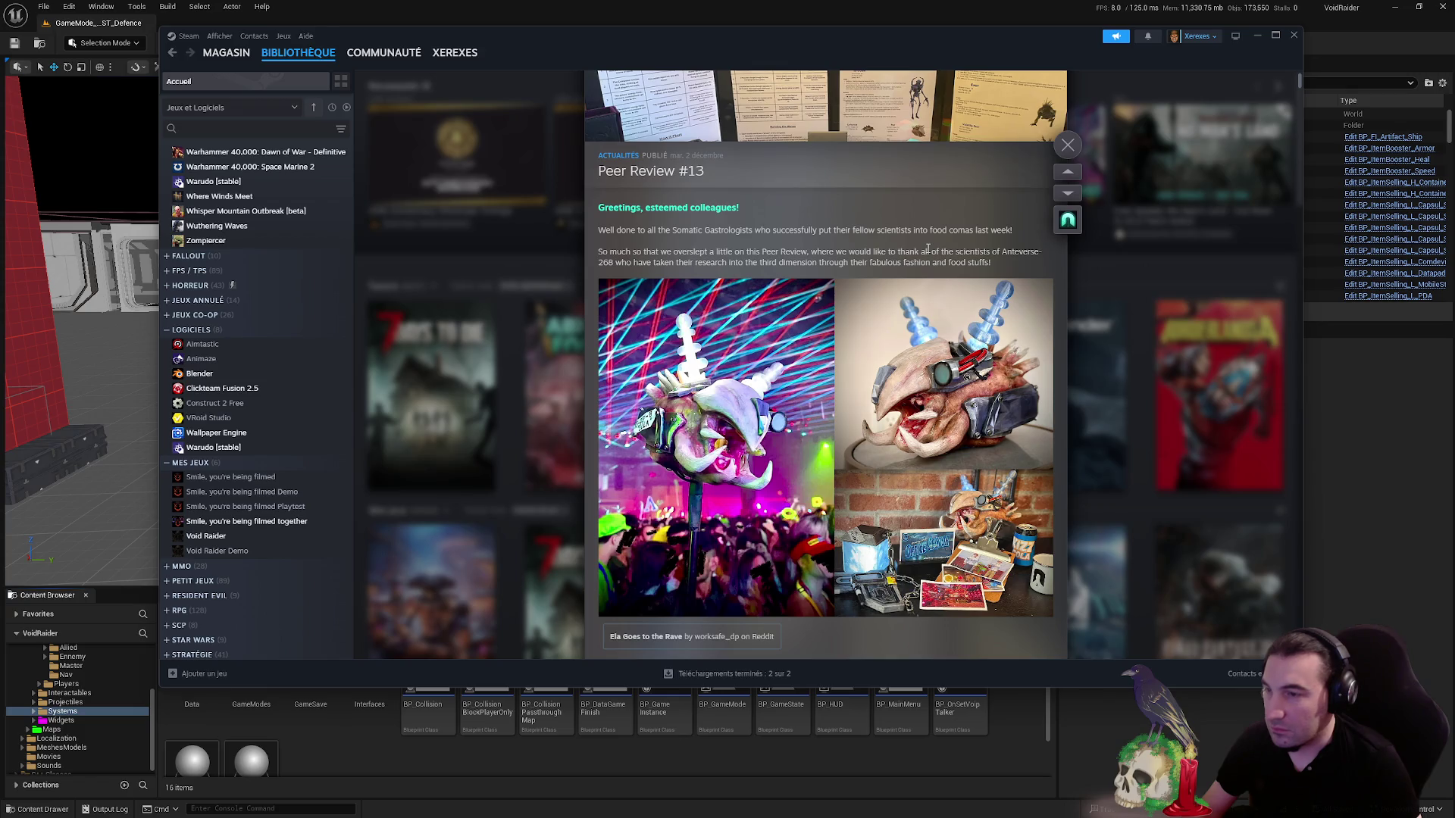
{"action": "scroll", "coordinate": [928, 248], "scroll_direction": "down", "scroll_amount": 5}
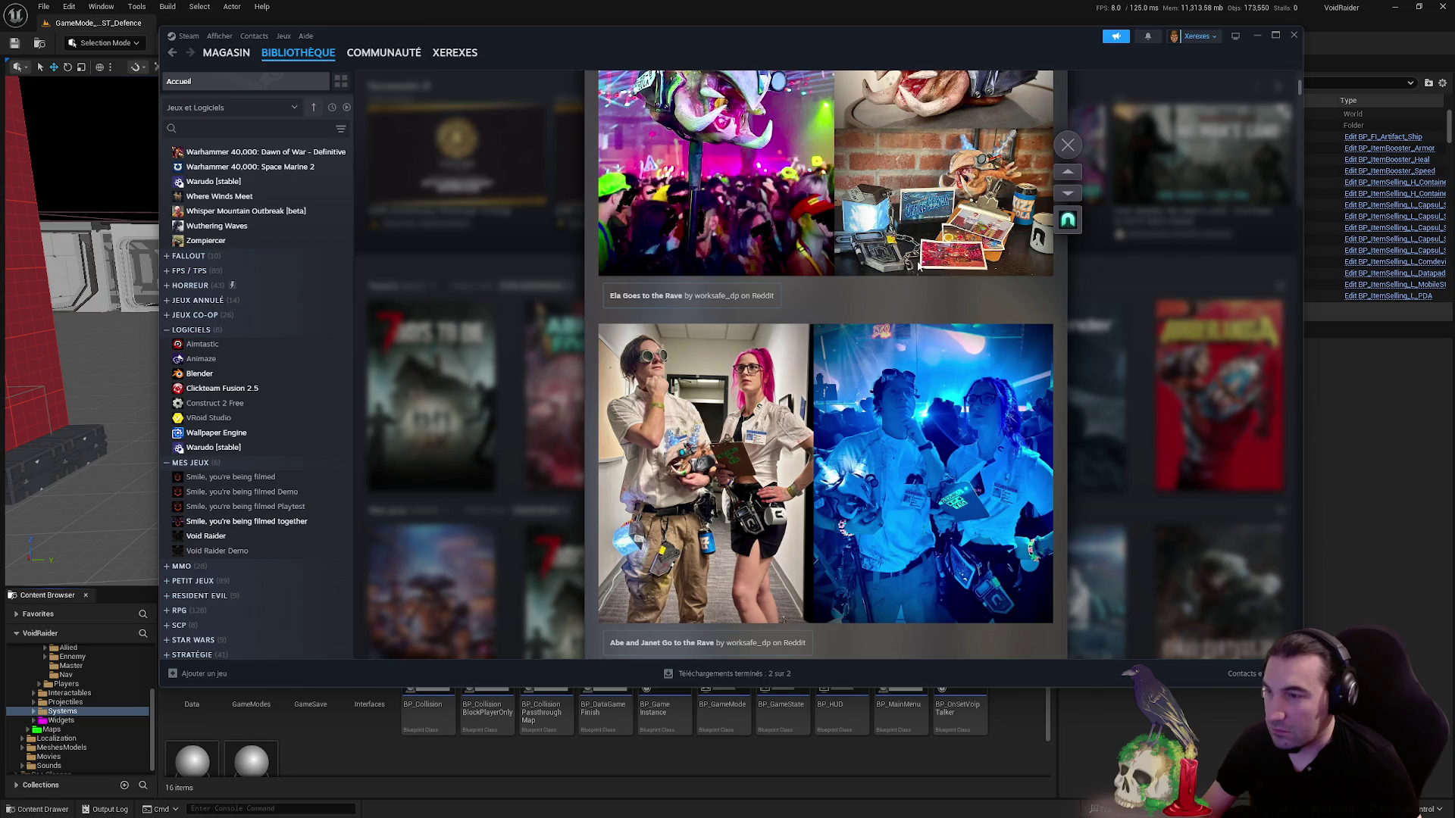
{"action": "scroll", "coordinate": [917, 264], "scroll_direction": "down", "scroll_amount": 5}
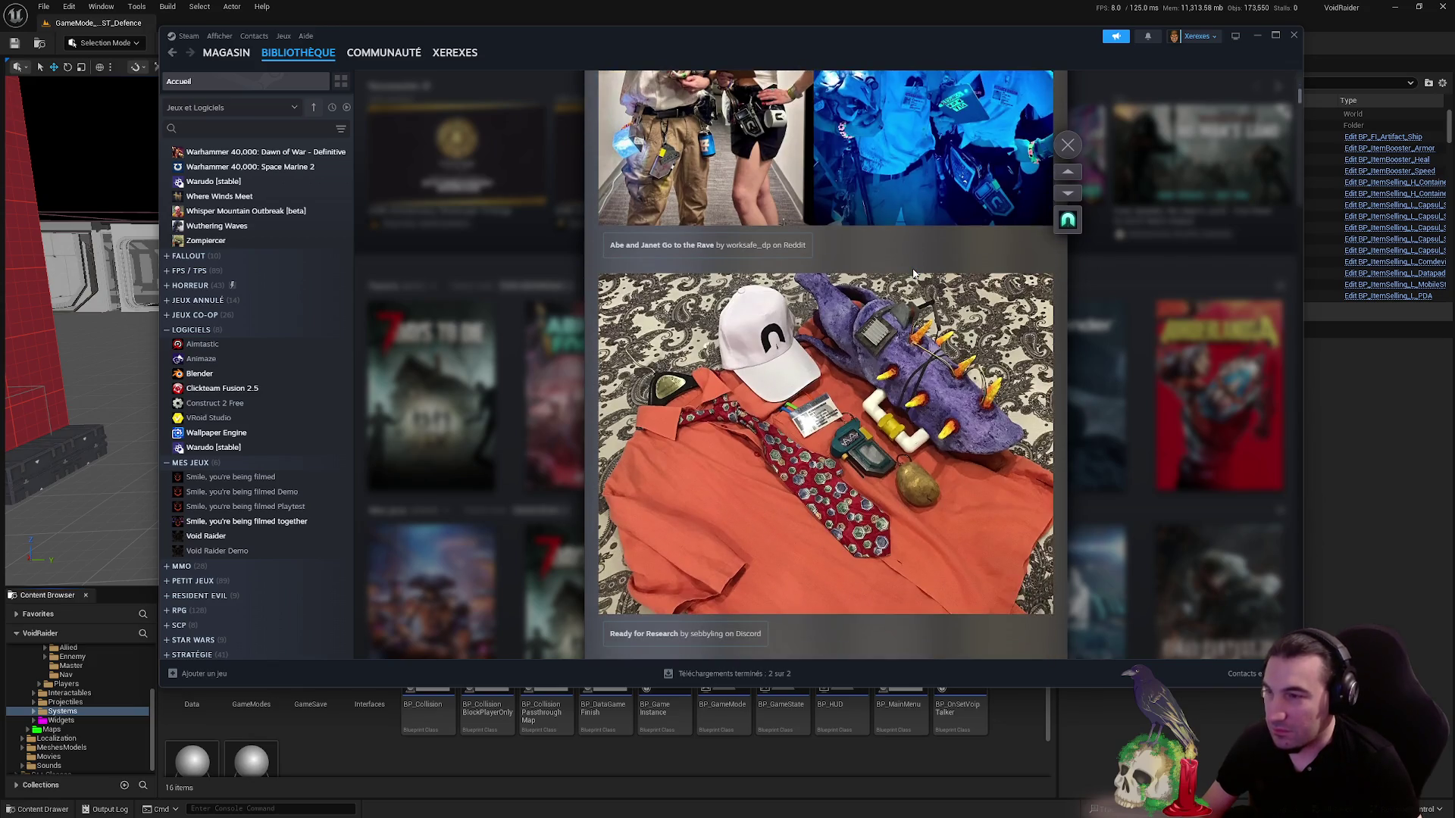
{"action": "scroll", "coordinate": [911, 275], "scroll_direction": "down", "scroll_amount": 8}
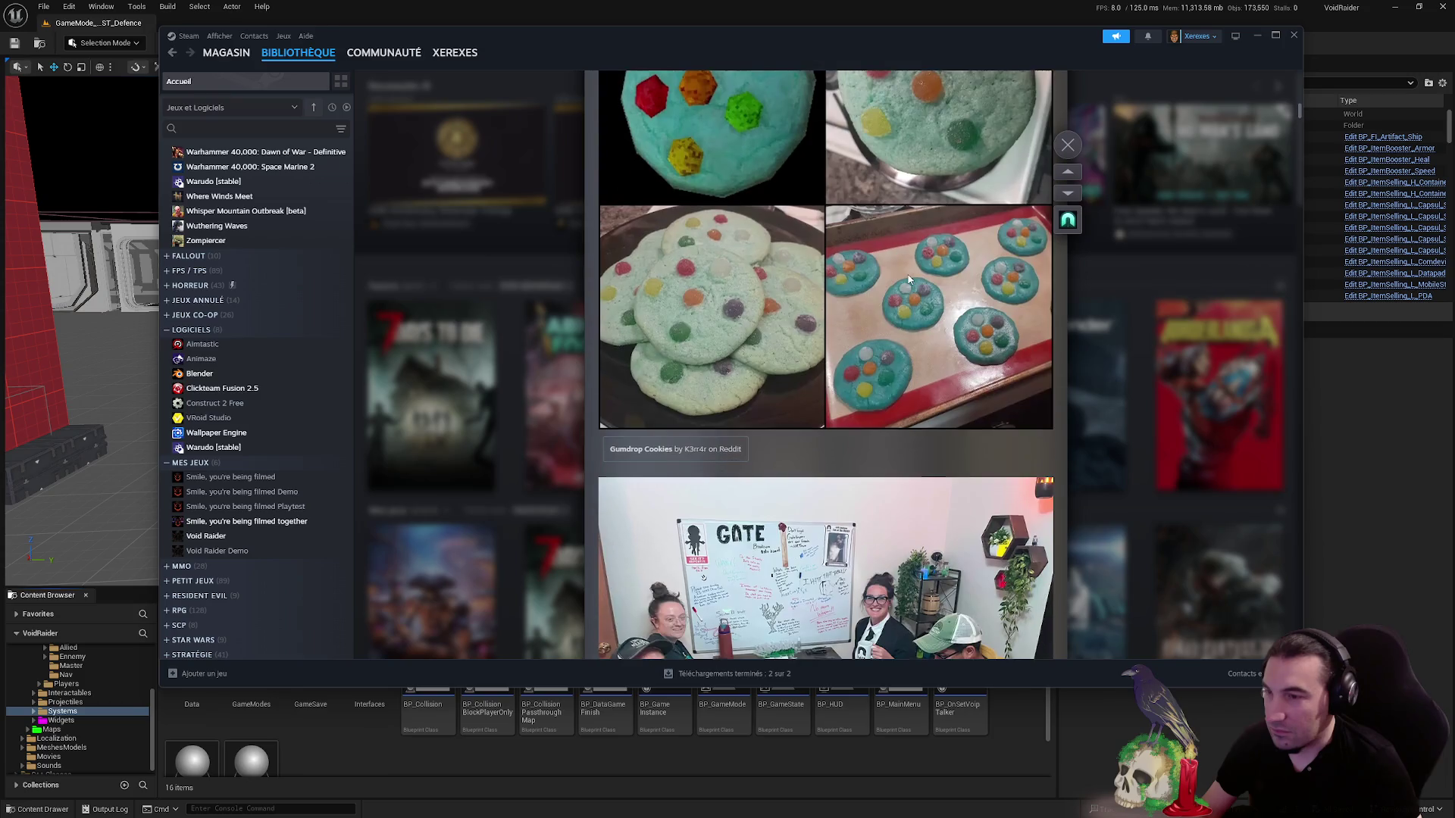
{"action": "scroll", "coordinate": [909, 279], "scroll_direction": "down", "scroll_amount": 4}
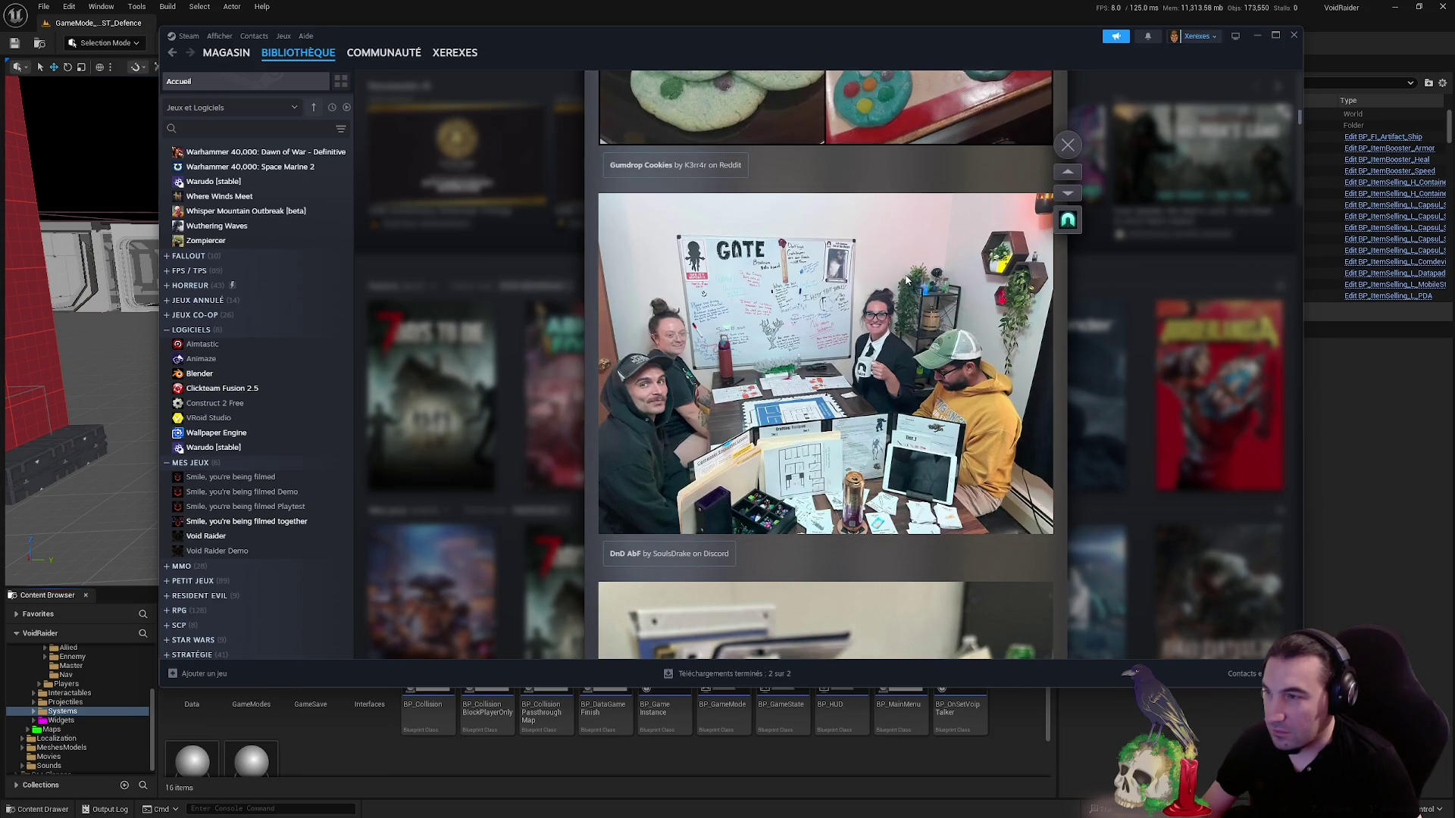
{"action": "scroll", "coordinate": [919, 283], "scroll_direction": "down", "scroll_amount": 8}
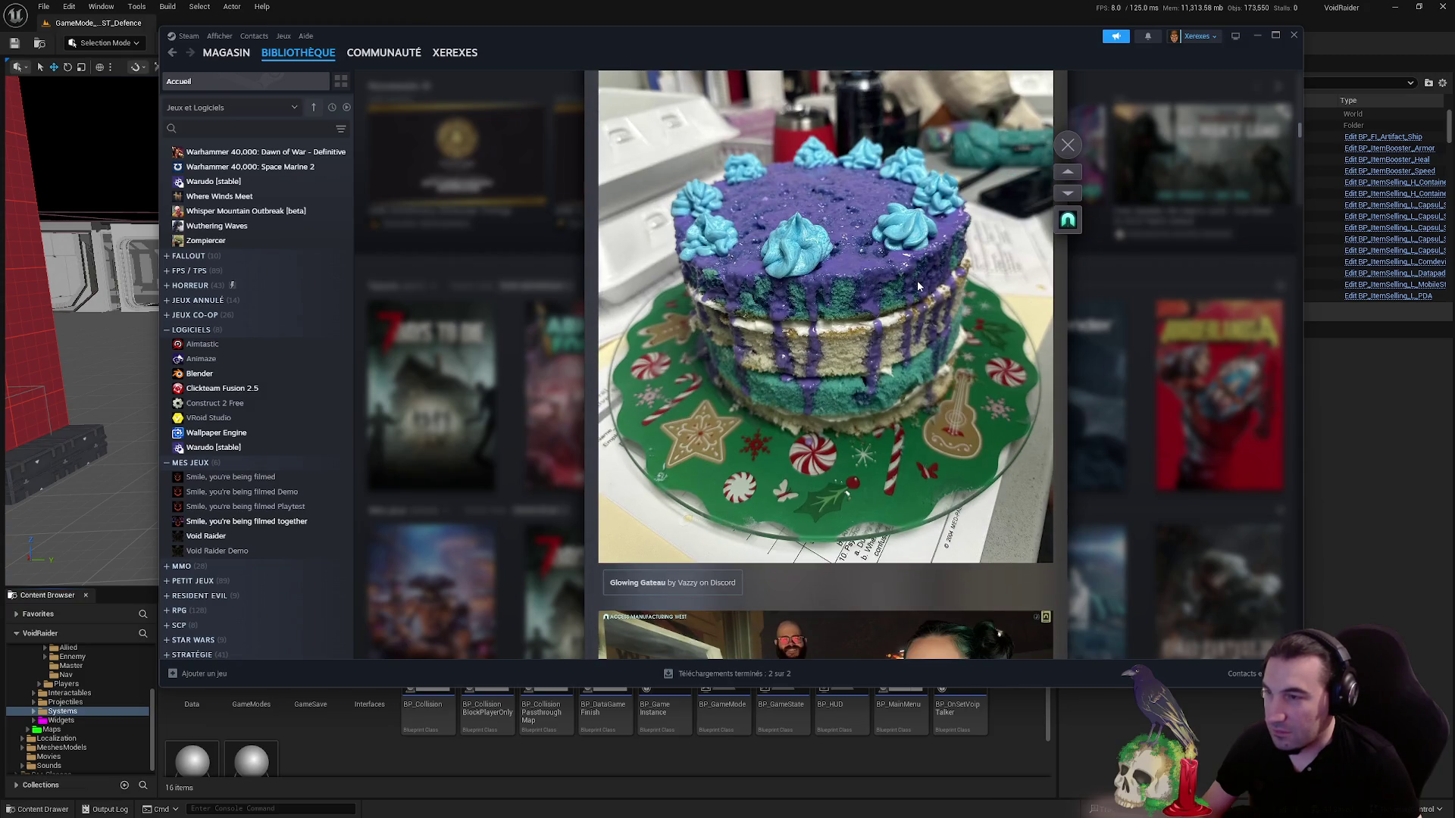
{"action": "scroll", "coordinate": [917, 286], "scroll_direction": "down", "scroll_amount": 4}
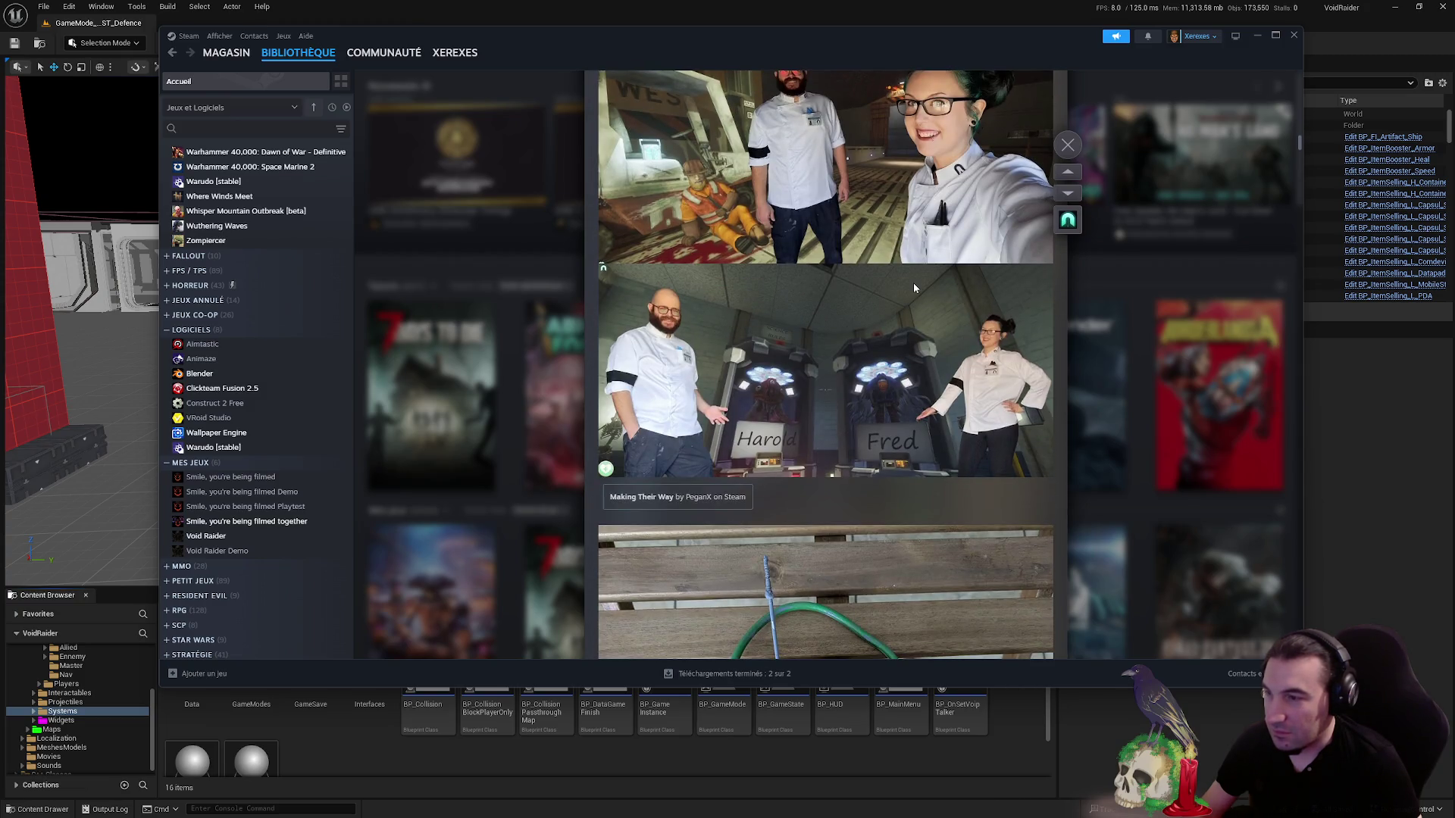
{"action": "scroll", "coordinate": [914, 288], "scroll_direction": "down", "scroll_amount": 3}
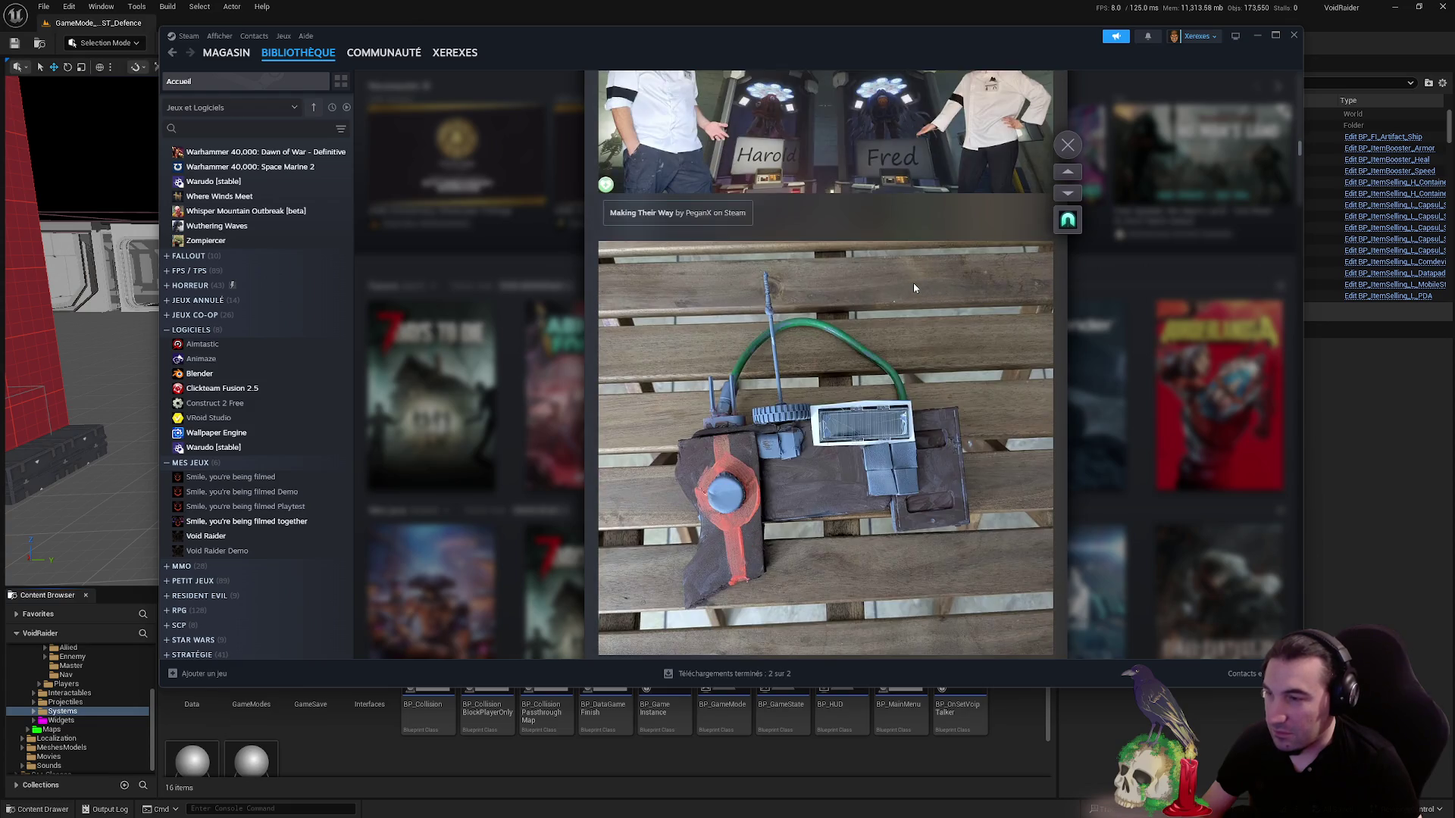
{"action": "scroll", "coordinate": [913, 288], "scroll_direction": "down", "scroll_amount": 3}
{"action": "scroll", "coordinate": [914, 288], "scroll_direction": "down", "scroll_amount": 3}
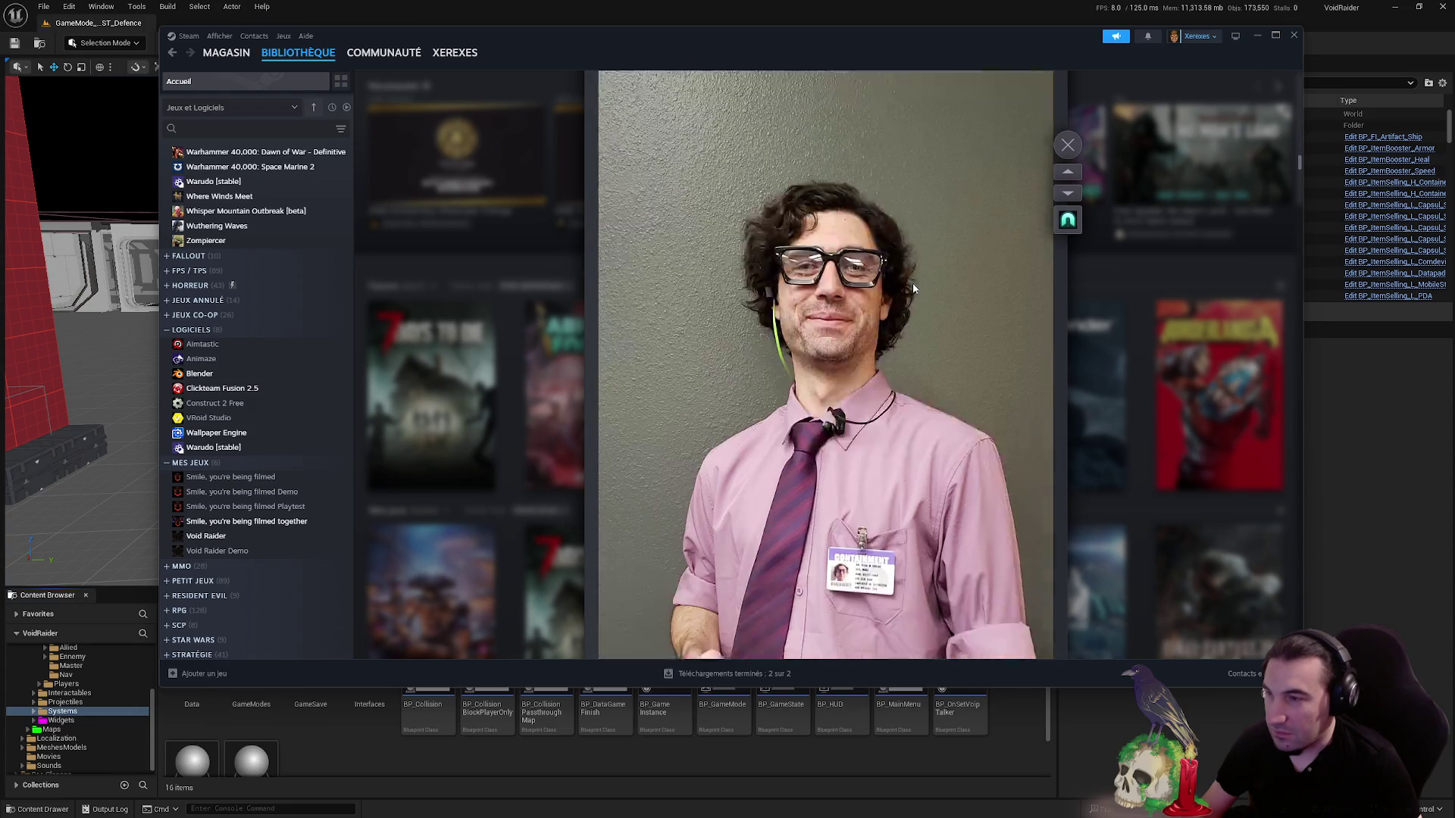
{"action": "scroll", "coordinate": [914, 288], "scroll_direction": "down", "scroll_amount": 3}
{"action": "scroll", "coordinate": [913, 286], "scroll_direction": "down", "scroll_amount": 3}
{"action": "scroll", "coordinate": [913, 287], "scroll_direction": "down", "scroll_amount": 3}
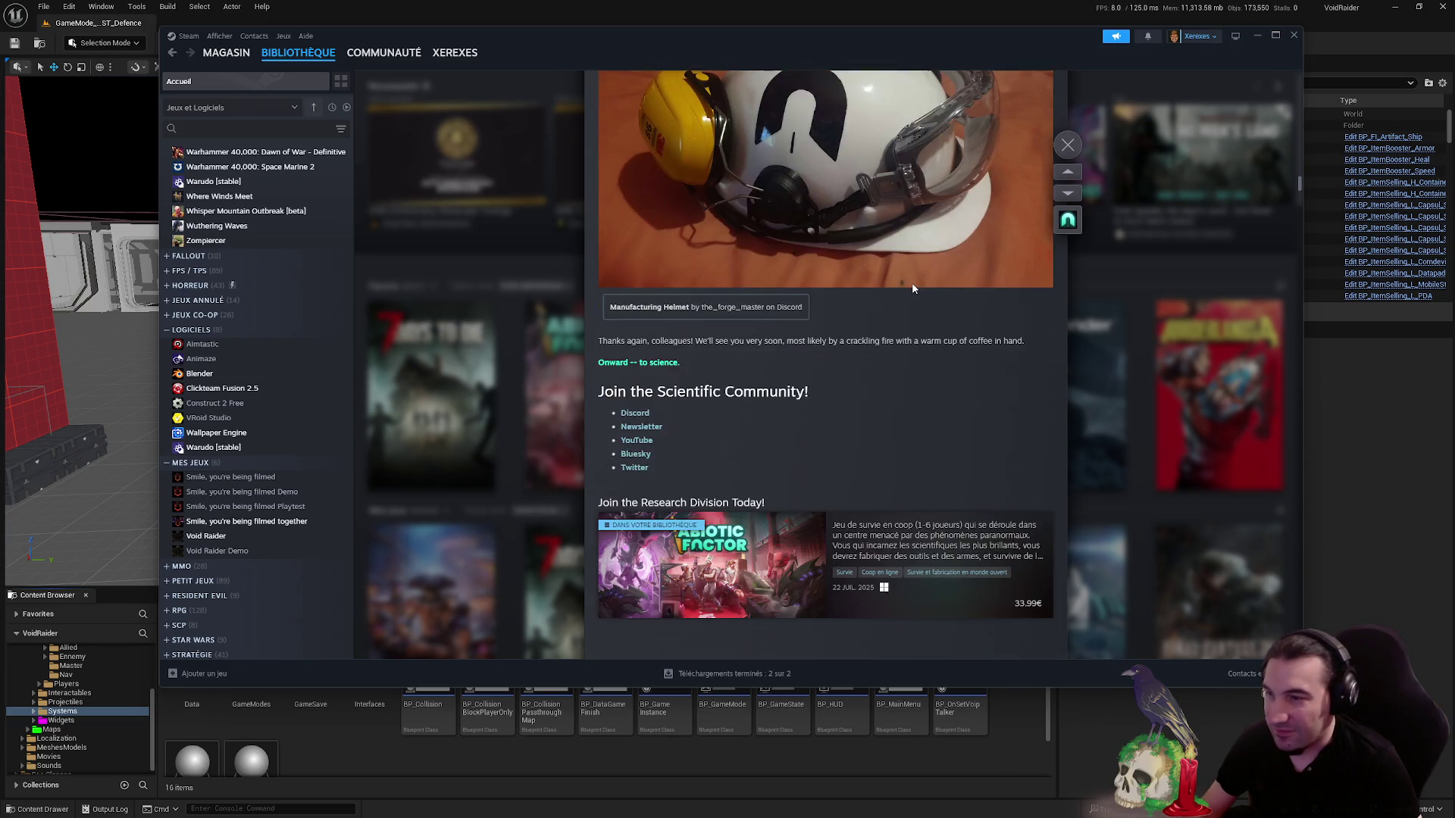
{"action": "scroll", "coordinate": [913, 286], "scroll_direction": "down", "scroll_amount": 3}
- Close the event news and minimize Steam to return to the Unreal editor
{"action": "left_click", "coordinate": [1154, 137]}
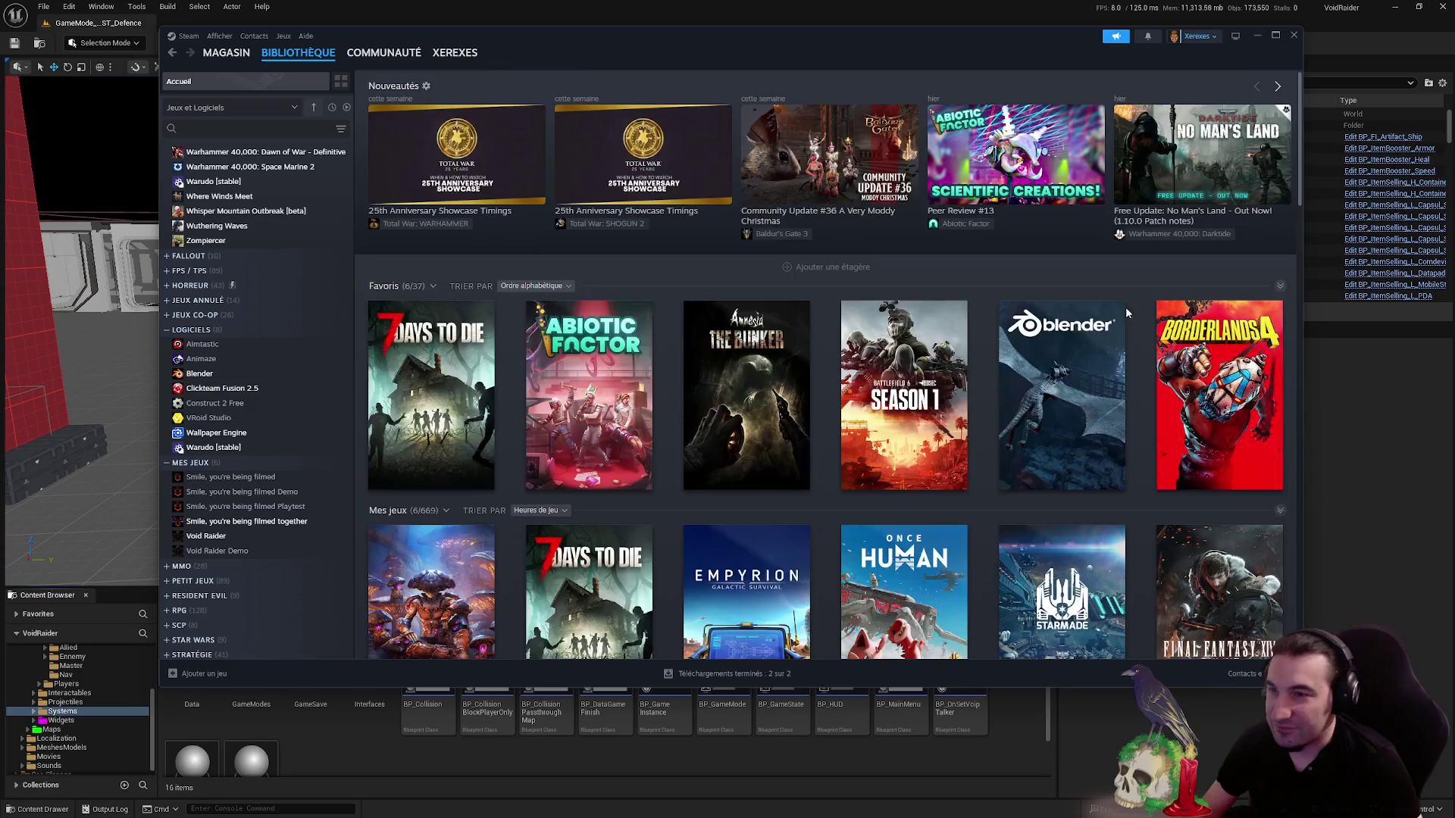
{"action": "scroll", "coordinate": [184, 302], "scroll_direction": "up", "scroll_amount": 10}
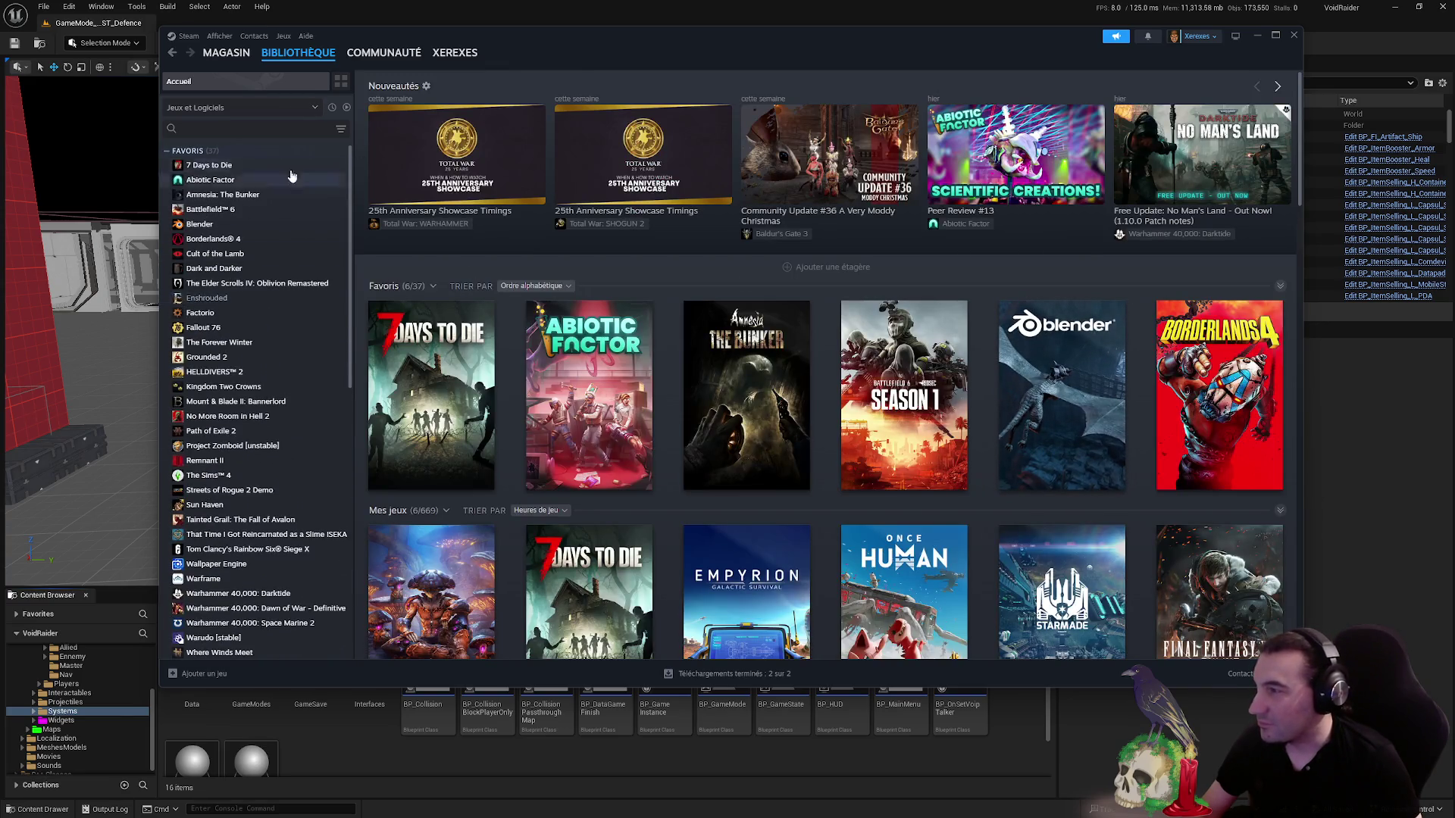
{"action": "left_click", "coordinate": [1254, 38]}
{"action": "scroll", "coordinate": [698, 211], "scroll_direction": "down", "scroll_amount": 5}
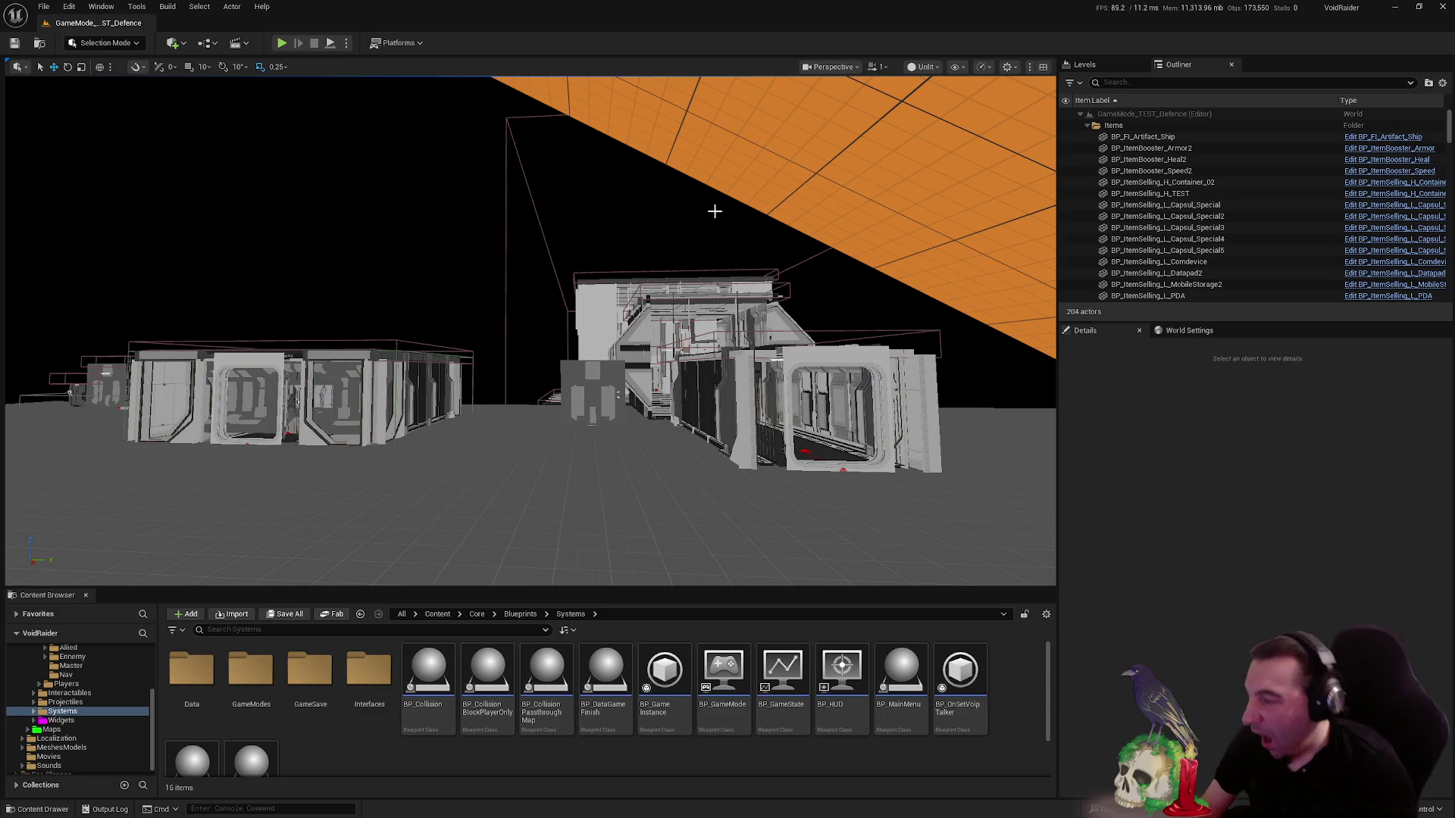
- Browse the Widgets folder's LoadingScreen and Player subfolders
{"action": "left_click", "coordinate": [60, 719]}
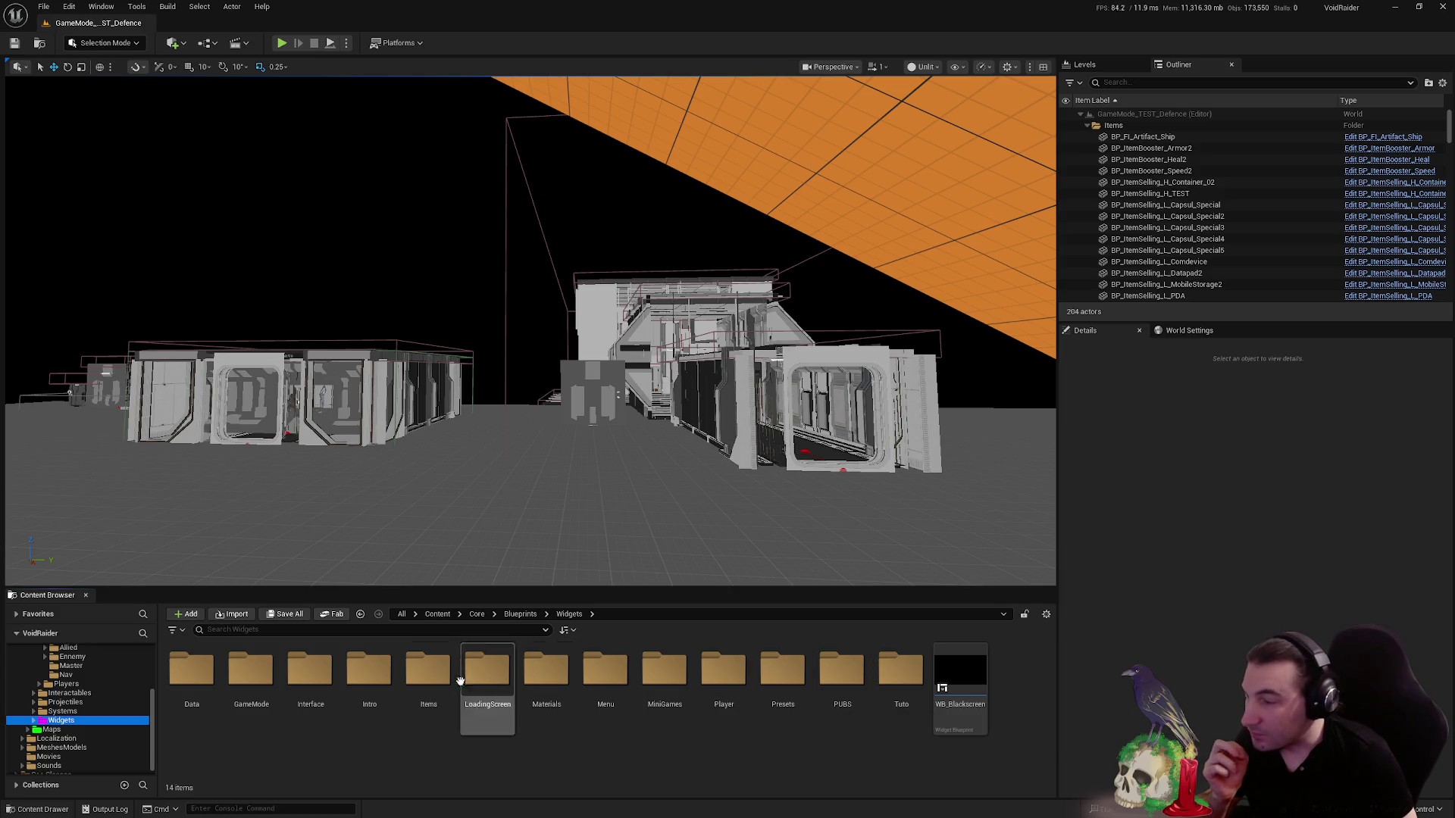
{"action": "double_click", "coordinate": [493, 684]}
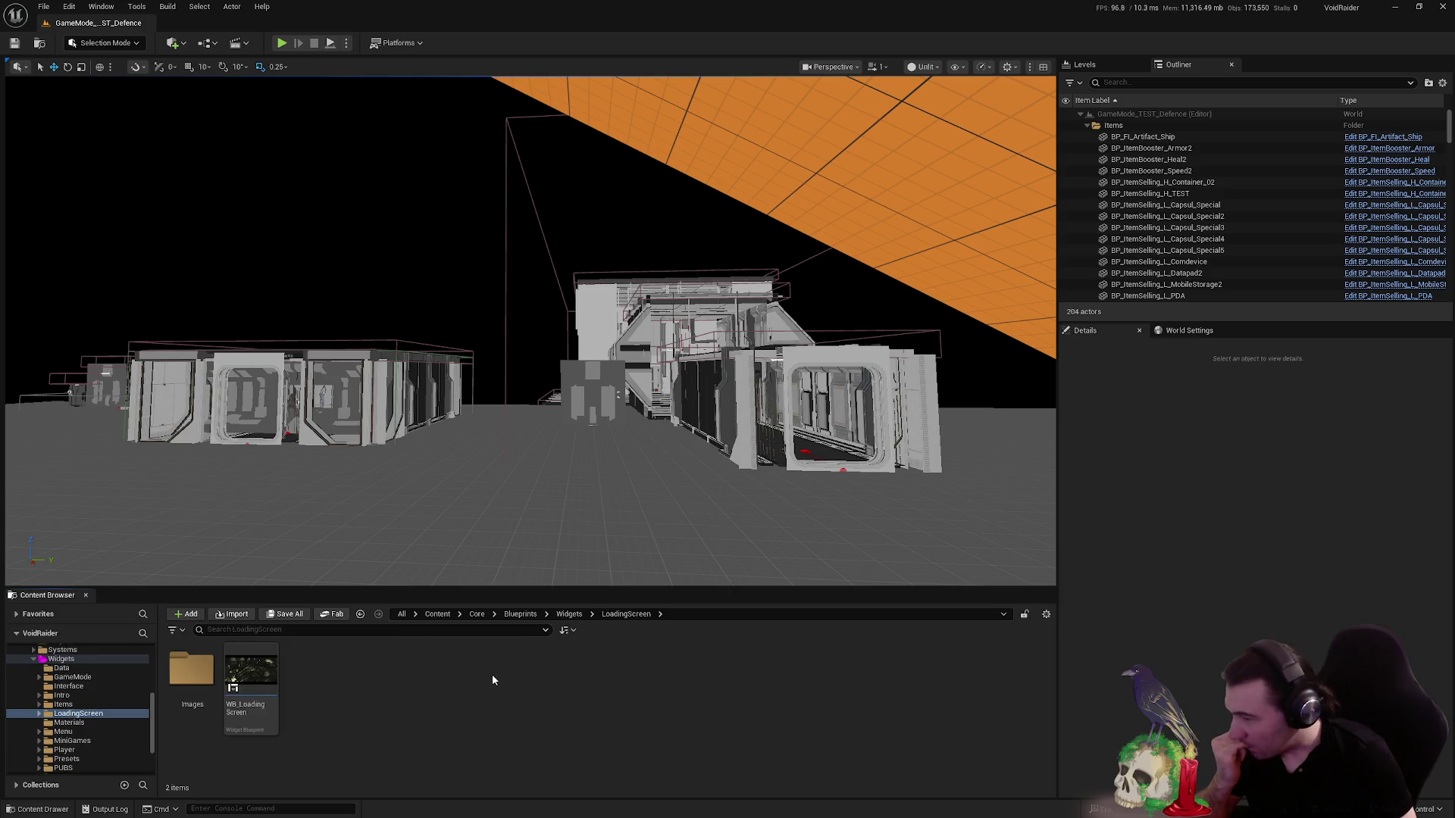
{"action": "key", "text": "alt+Left"}
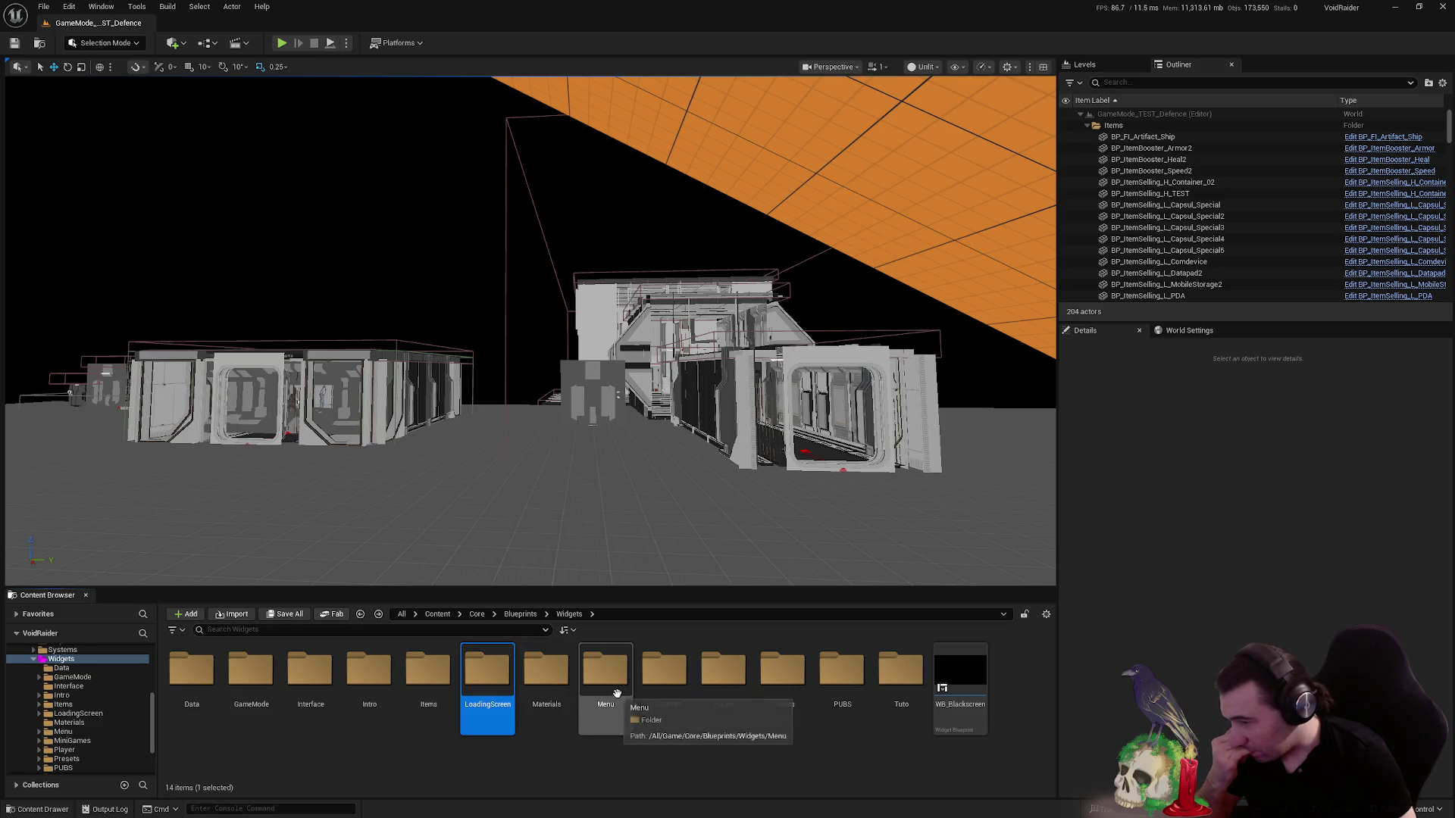
{"action": "double_click", "coordinate": [716, 686]}
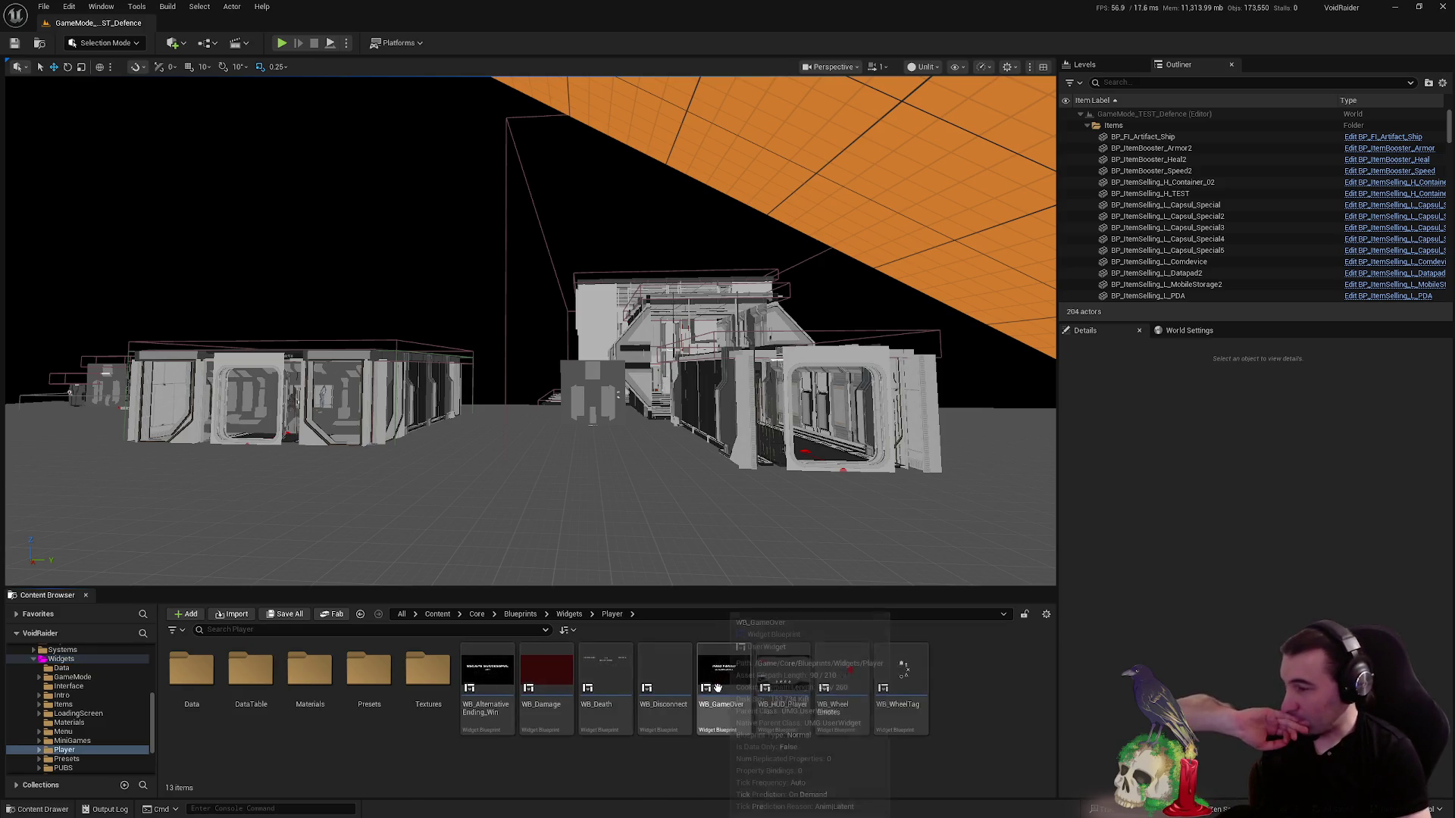
{"action": "key", "text": "alt+Left"}
- Open Widgets > Items > Keypad and open the WB_Keypad widget blueprint
{"action": "double_click", "coordinate": [428, 670]}
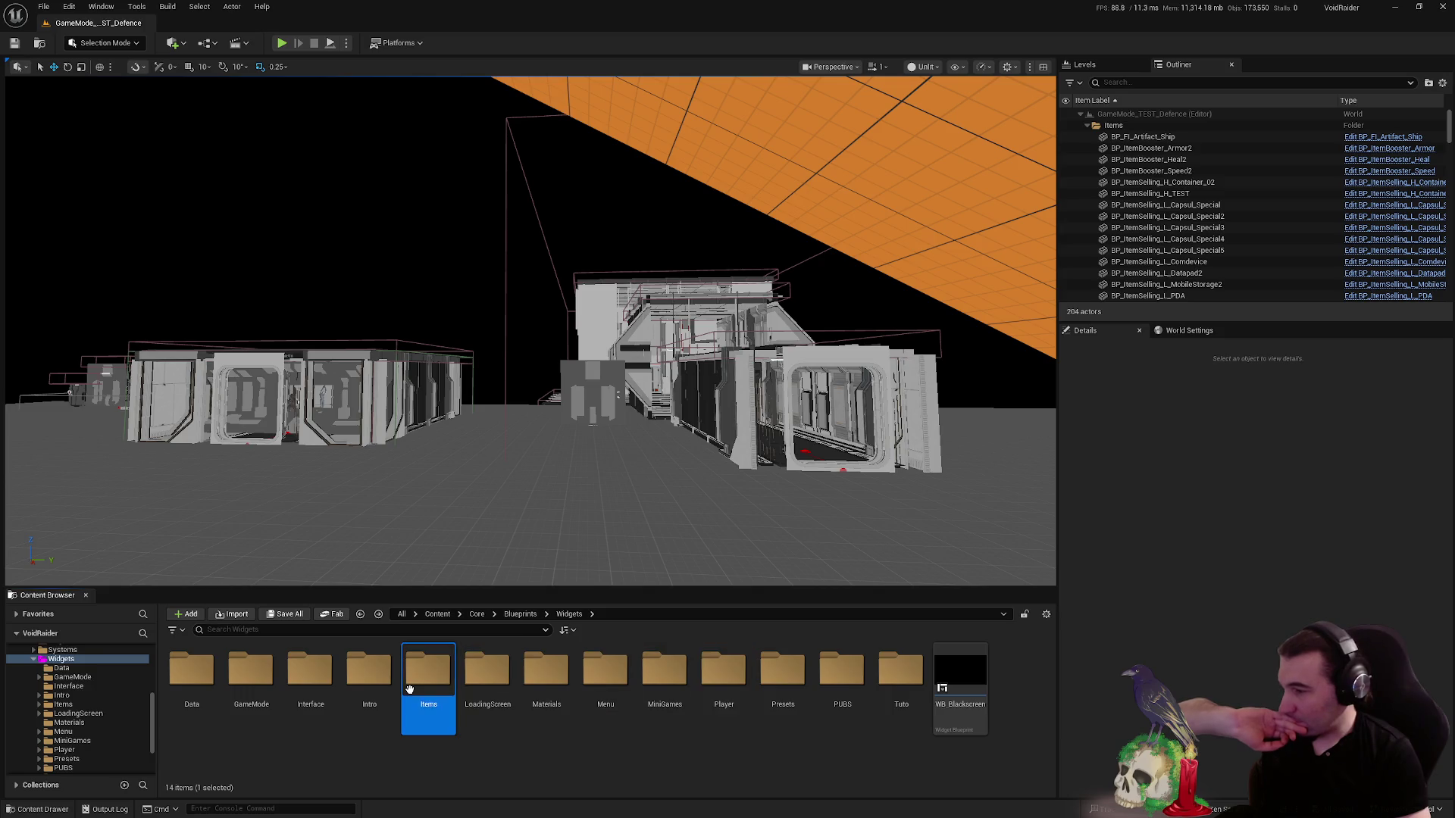
{"action": "double_click", "coordinate": [193, 670]}
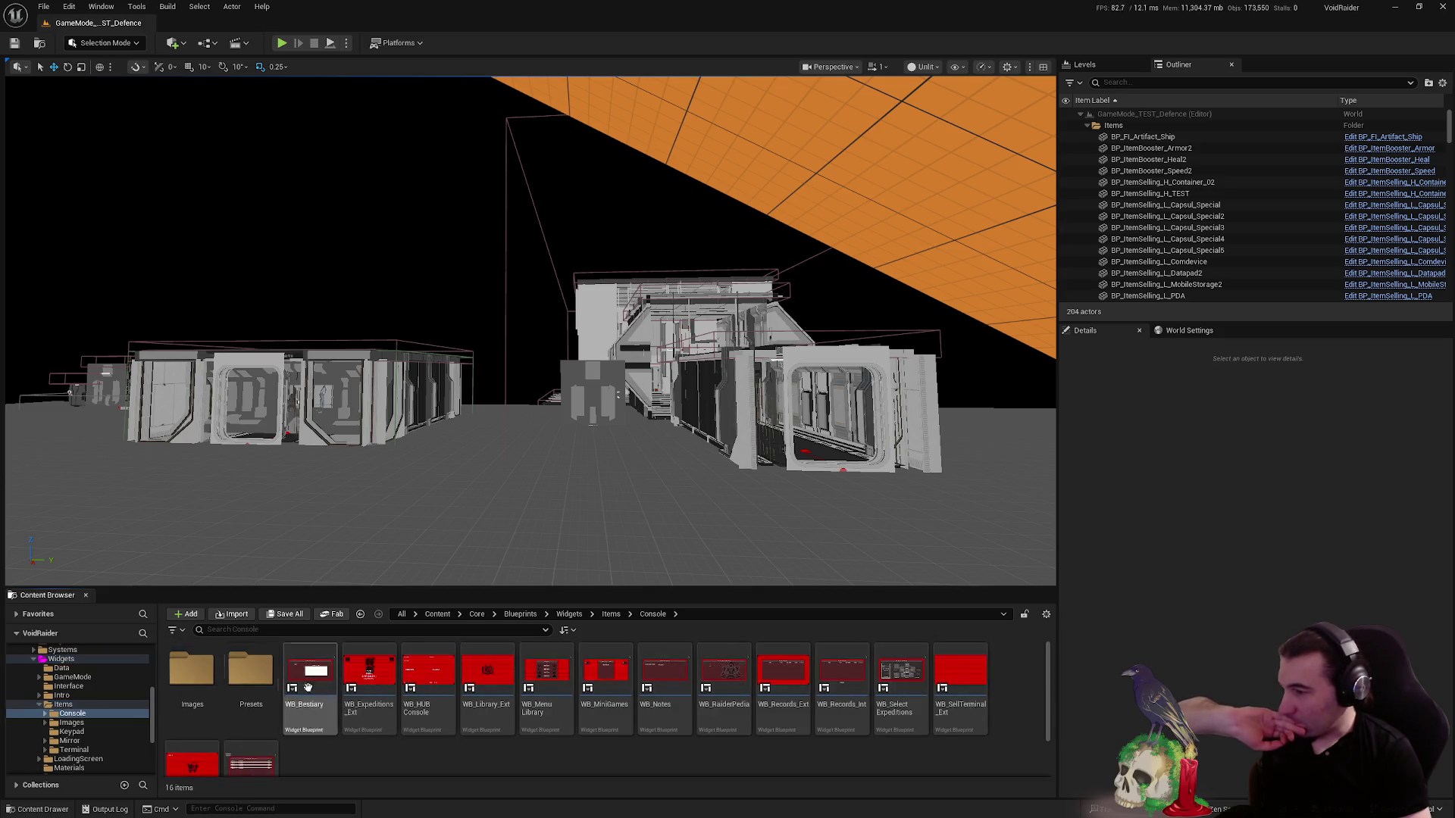
{"action": "key", "text": "alt+Left"}
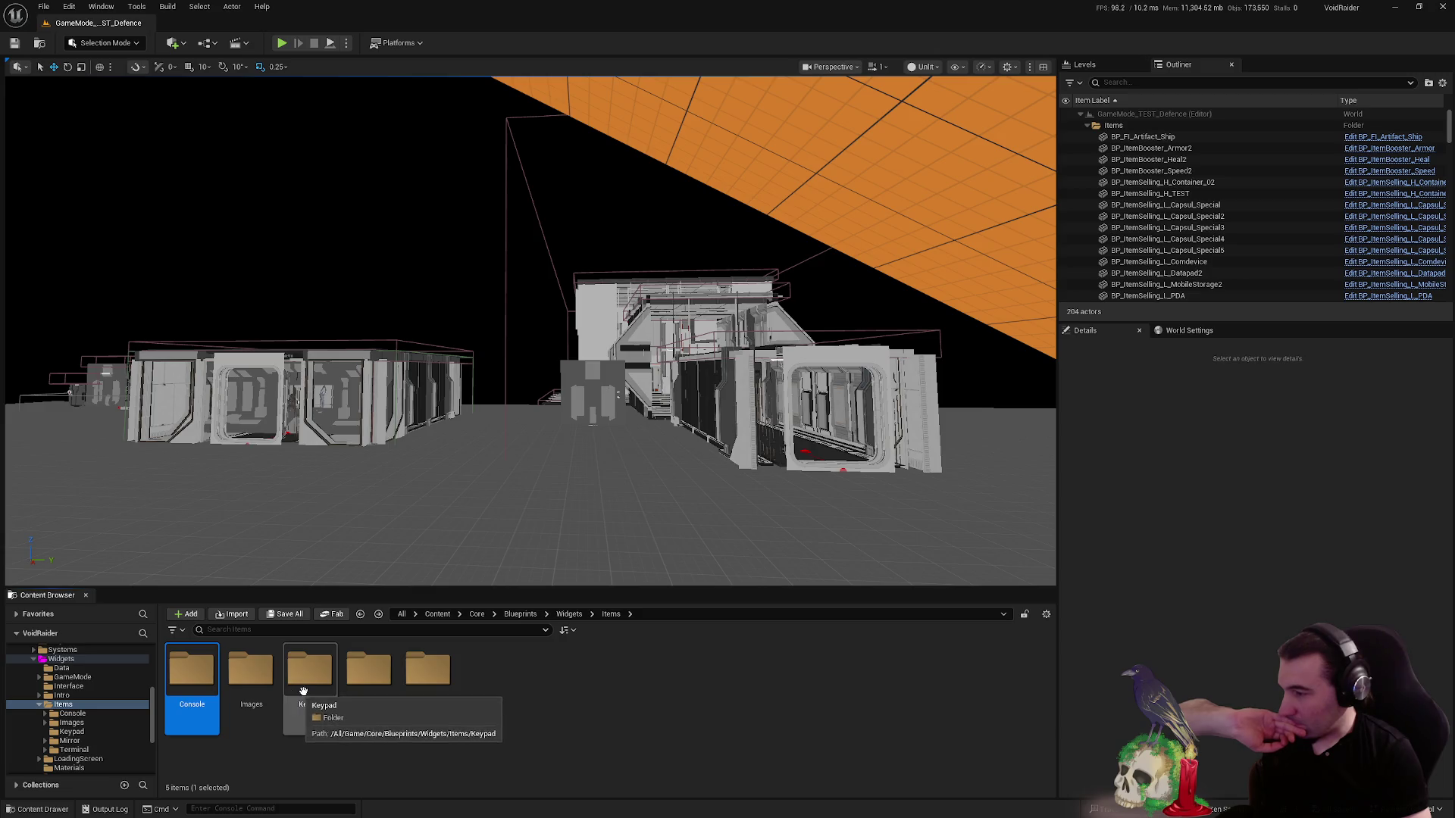
{"action": "double_click", "coordinate": [310, 671]}
{"action": "double_click", "coordinate": [216, 686]}
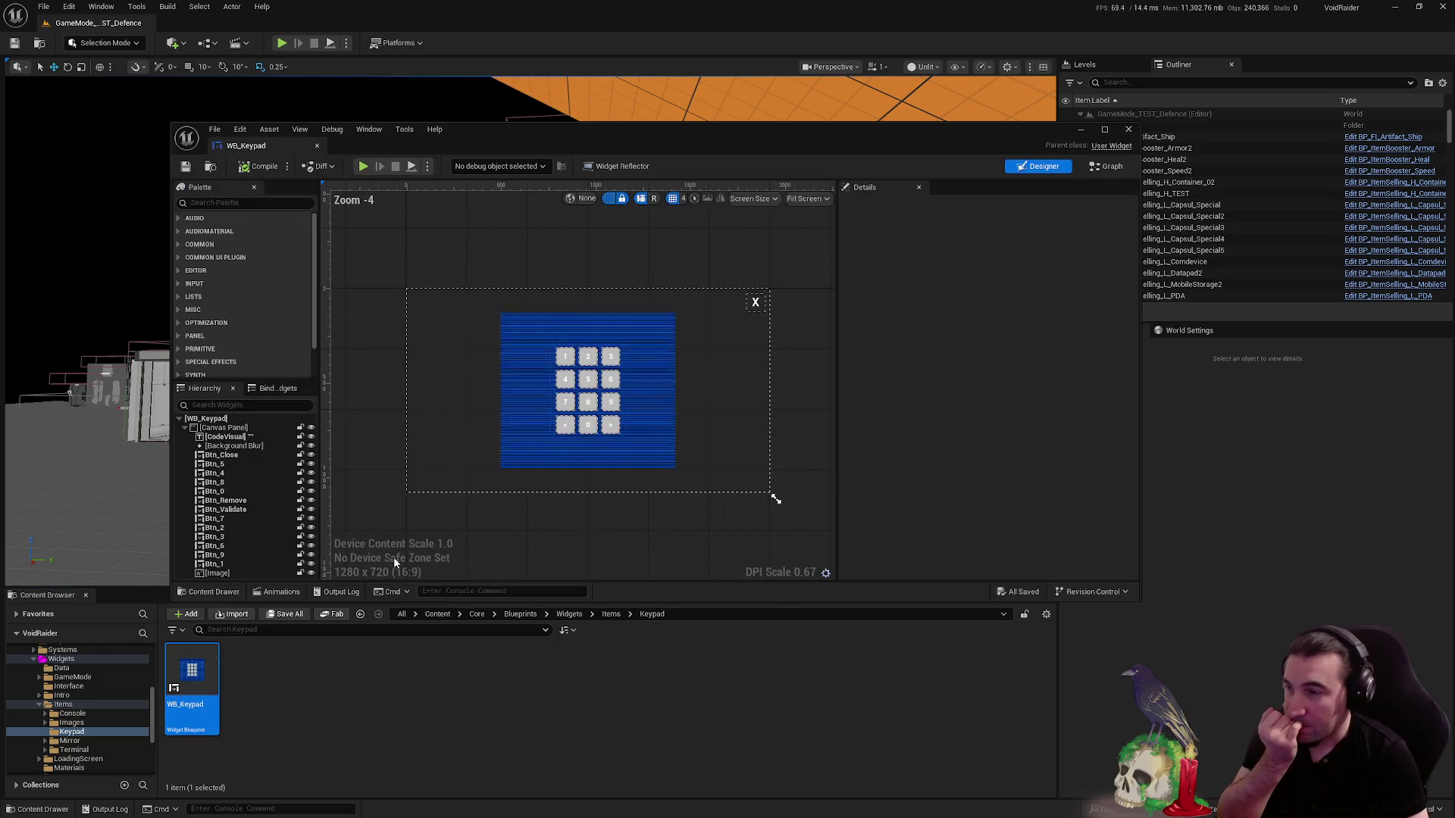
{"action": "left_click", "coordinate": [1107, 165]}
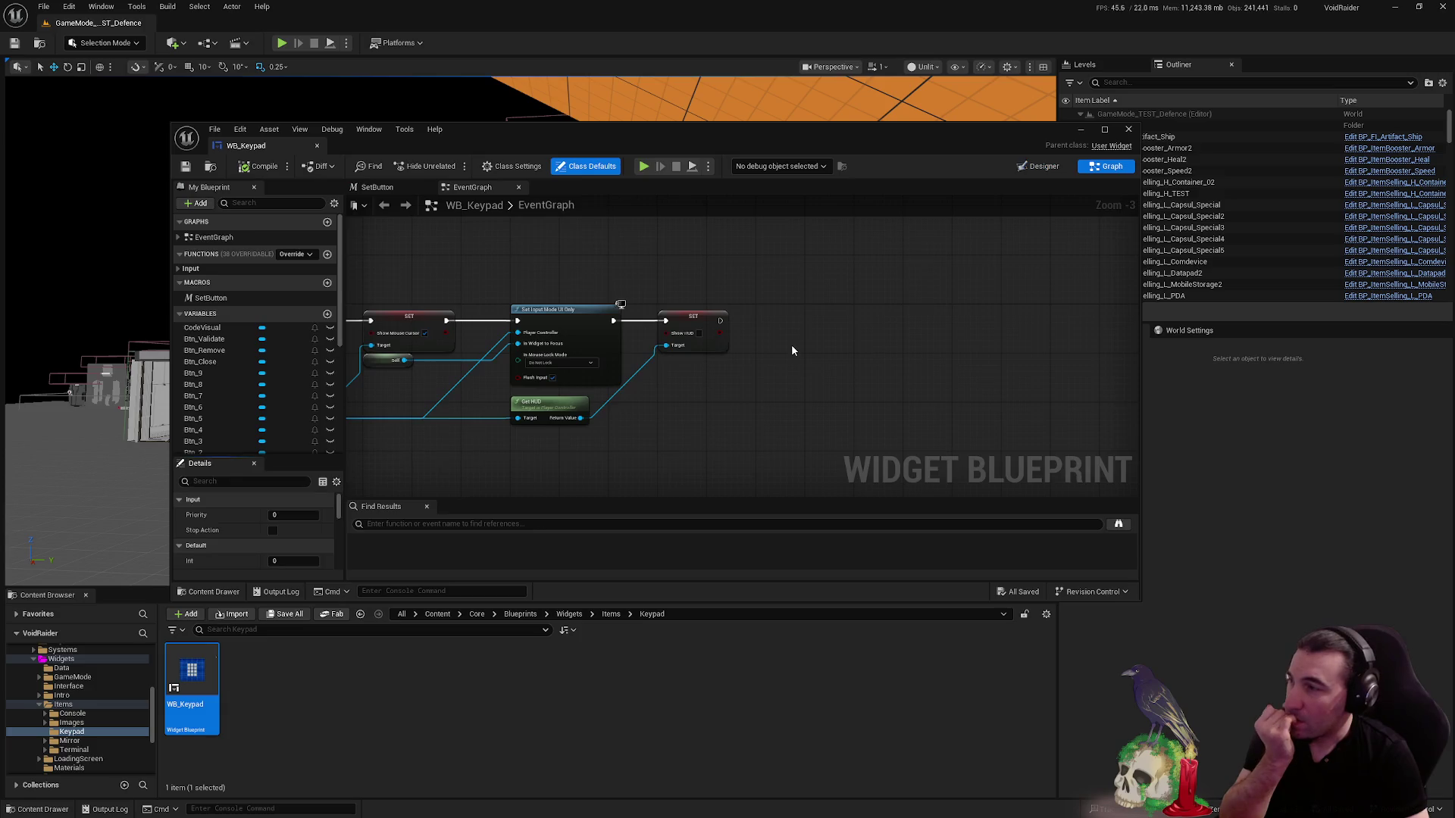
{"action": "scroll", "coordinate": [819, 314], "scroll_direction": "down", "scroll_amount": 5}
{"action": "scroll", "coordinate": [1081, 220], "scroll_direction": "up", "scroll_amount": 6}
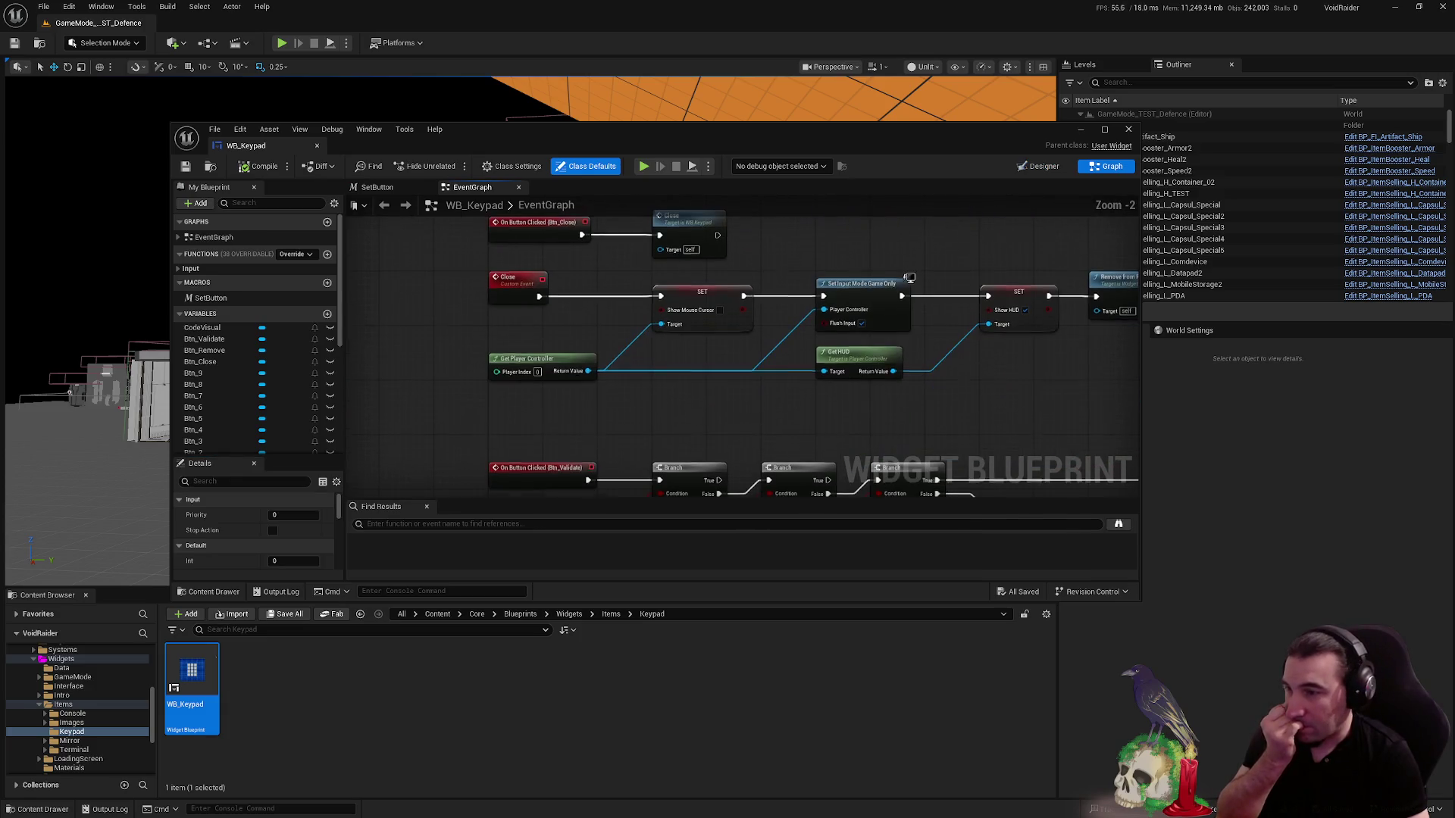
{"action": "scroll", "coordinate": [764, 251], "scroll_direction": "down", "scroll_amount": 3}
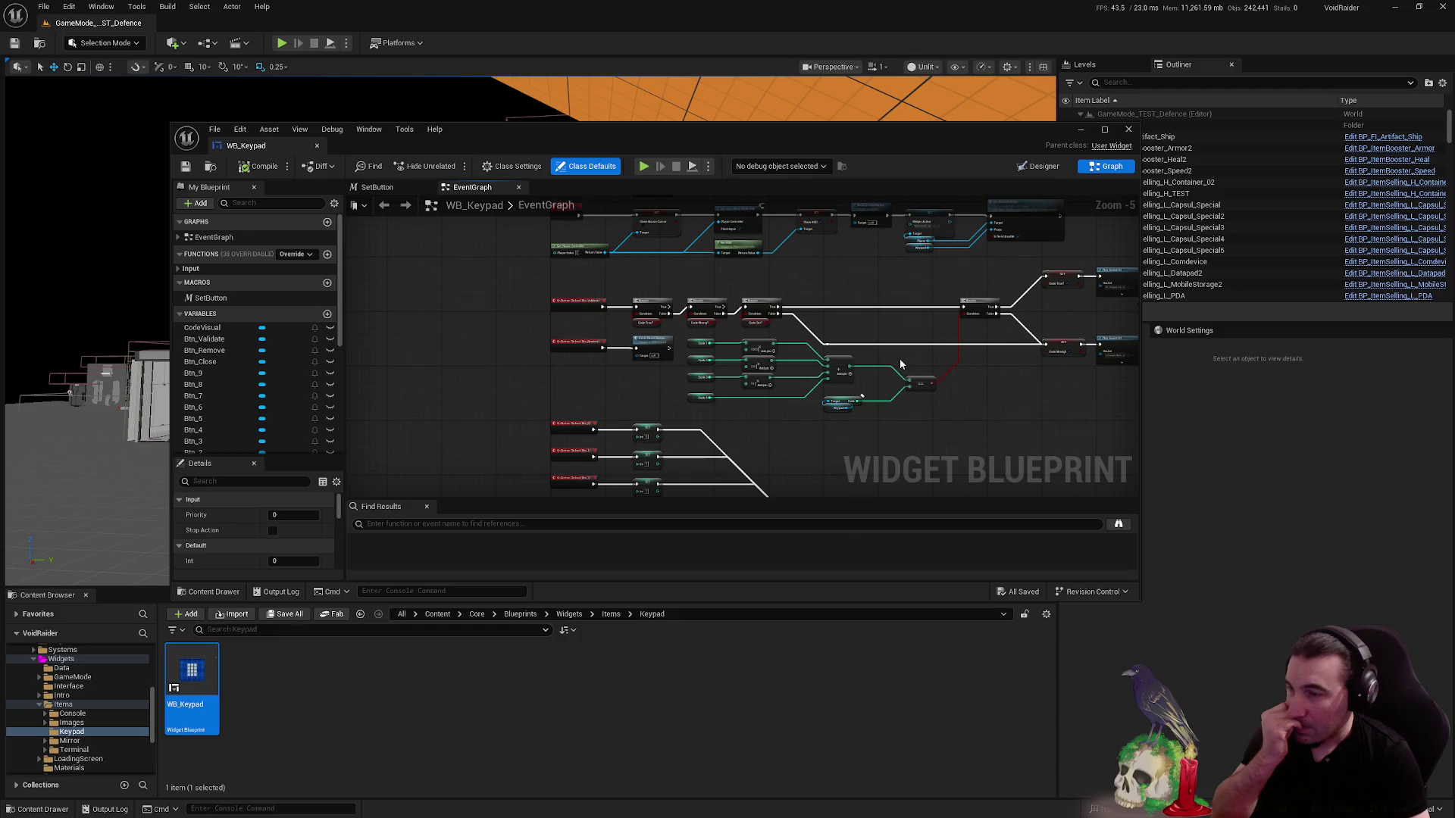
{"action": "mouse_move", "coordinate": [901, 365]}
{"action": "left_mouse_down"}
{"action": "mouse_move", "coordinate": [839, 331]}
{"action": "mouse_move", "coordinate": [756, 329]}
{"action": "left_mouse_up"}
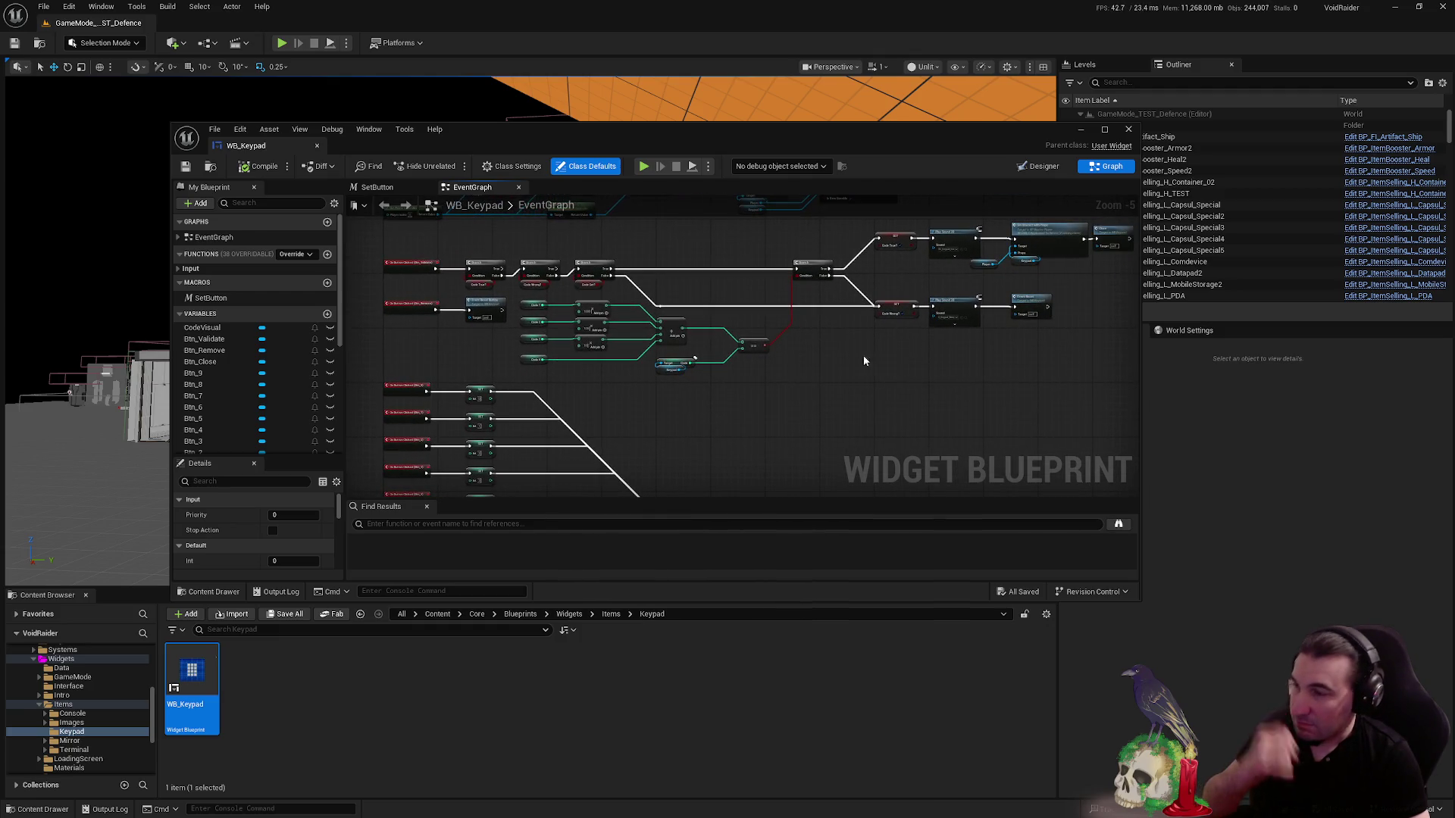
{"action": "scroll", "coordinate": [705, 359], "scroll_direction": "up", "scroll_amount": 3}
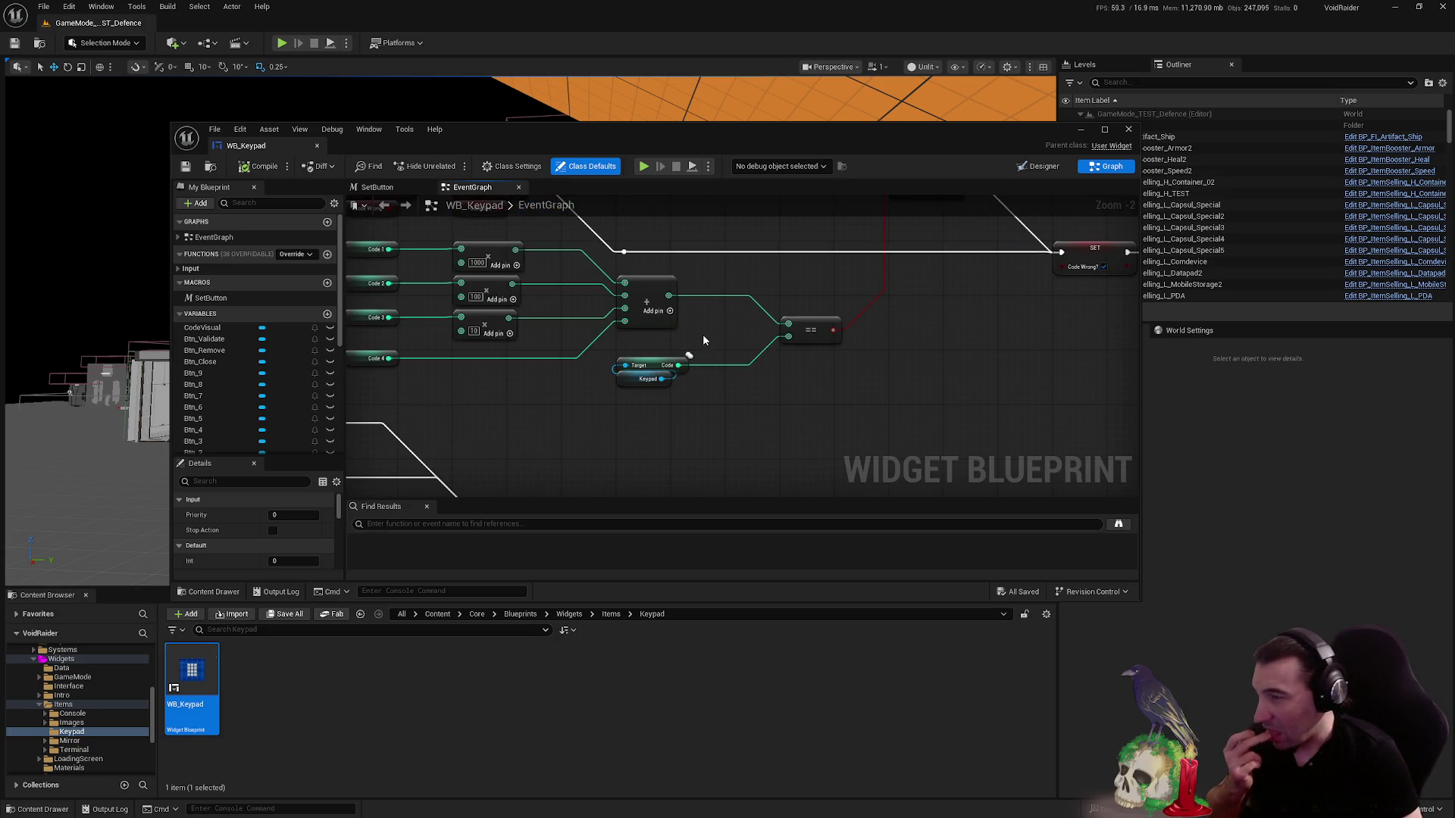
{"action": "left_click_drag", "start_coordinate": [890, 357], "coordinate": [677, 344]}
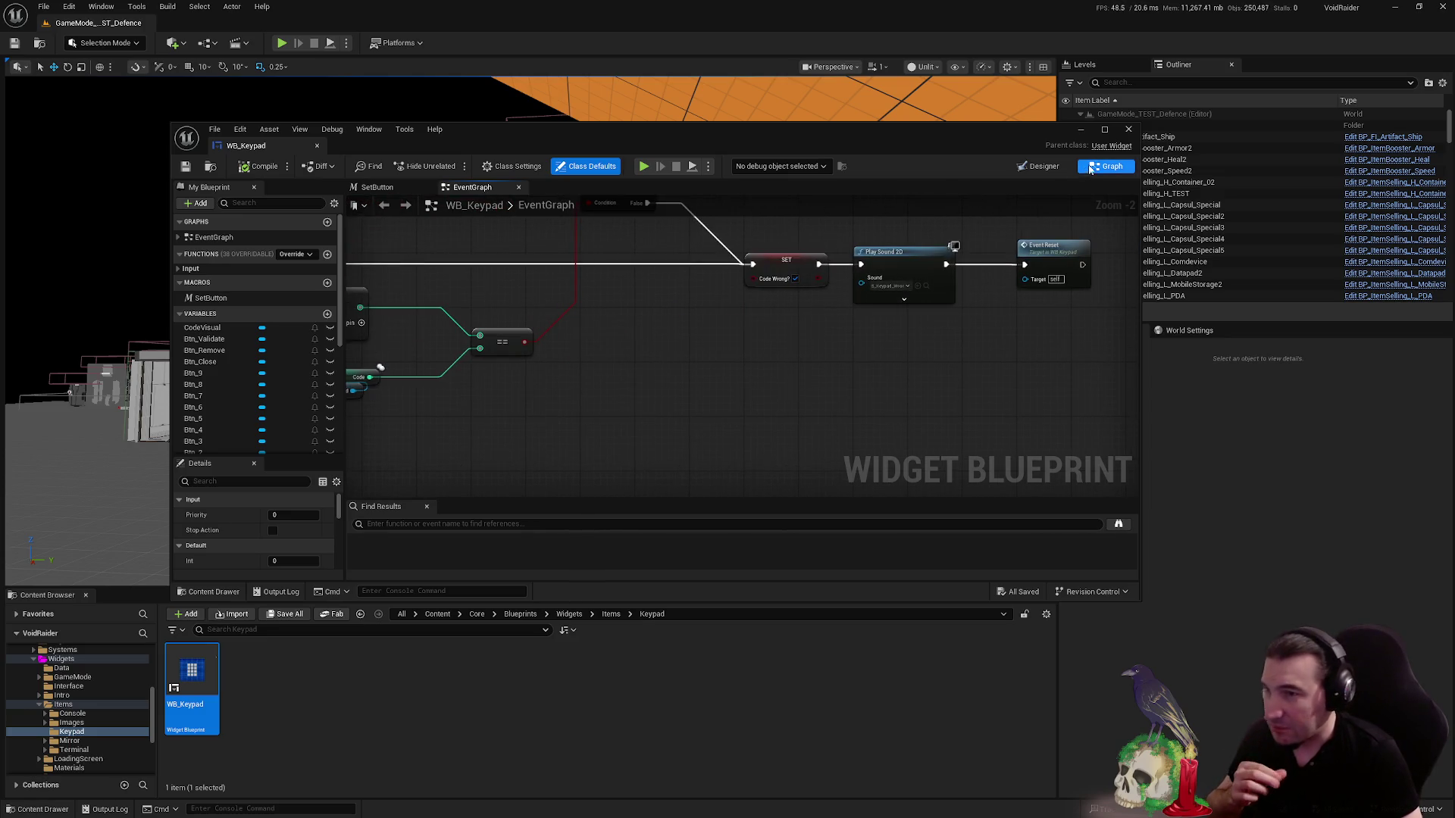
{"action": "left_click", "coordinate": [1129, 132]}
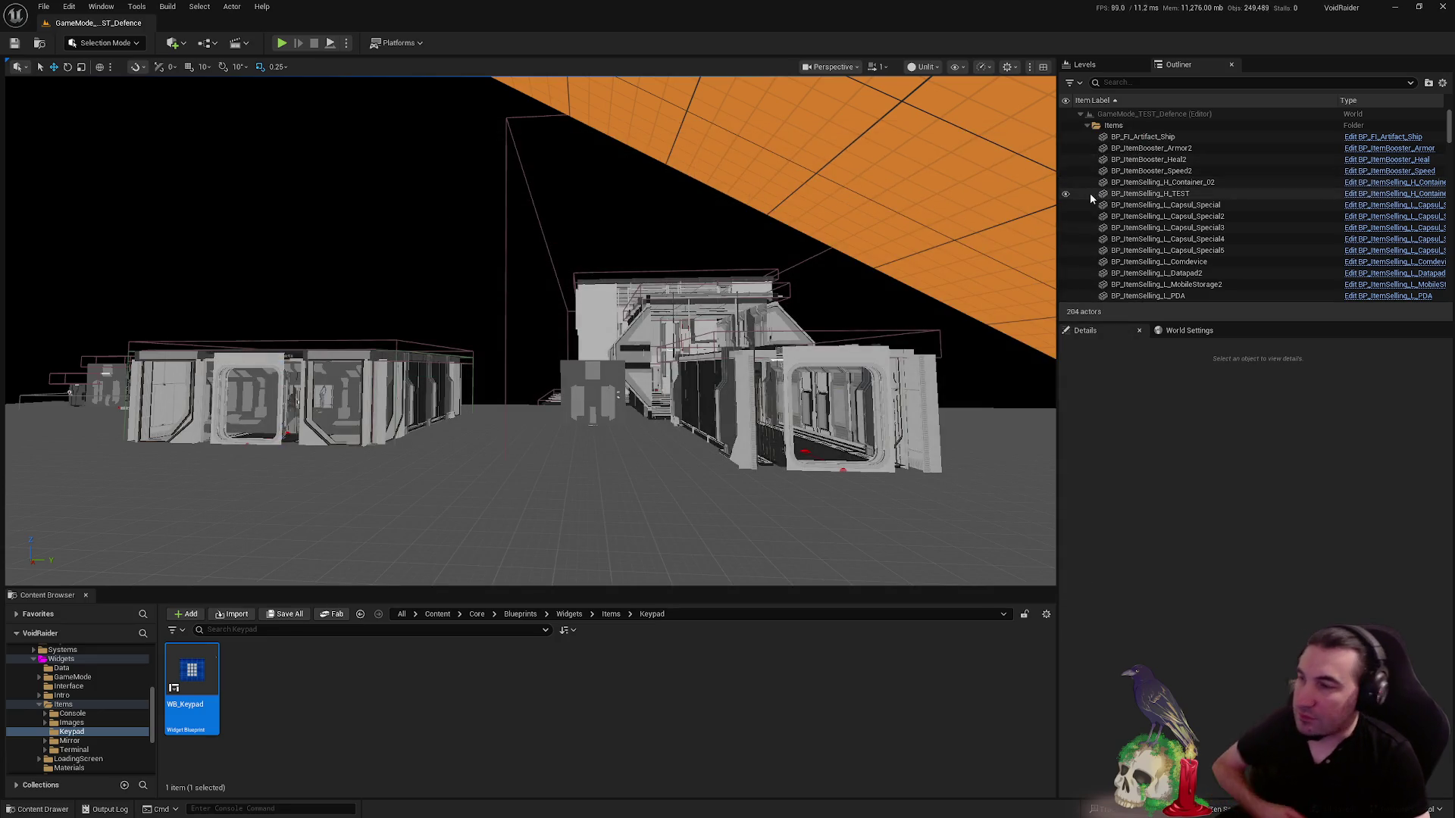
- Fly the viewport camera toward the ship and hangar door
{"action": "mouse_move", "coordinate": [648, 185]}
{"action": "left_mouse_down"}
{"action": "mouse_move", "coordinate": [591, 193]}
{"action": "mouse_move", "coordinate": [629, 186]}
{"action": "left_mouse_up"}
{"action": "mouse_move", "coordinate": [649, 241]}
{"action": "left_mouse_down"}
{"action": "mouse_move", "coordinate": [629, 243]}
{"action": "mouse_move", "coordinate": [475, 79]}
{"action": "left_mouse_up"}
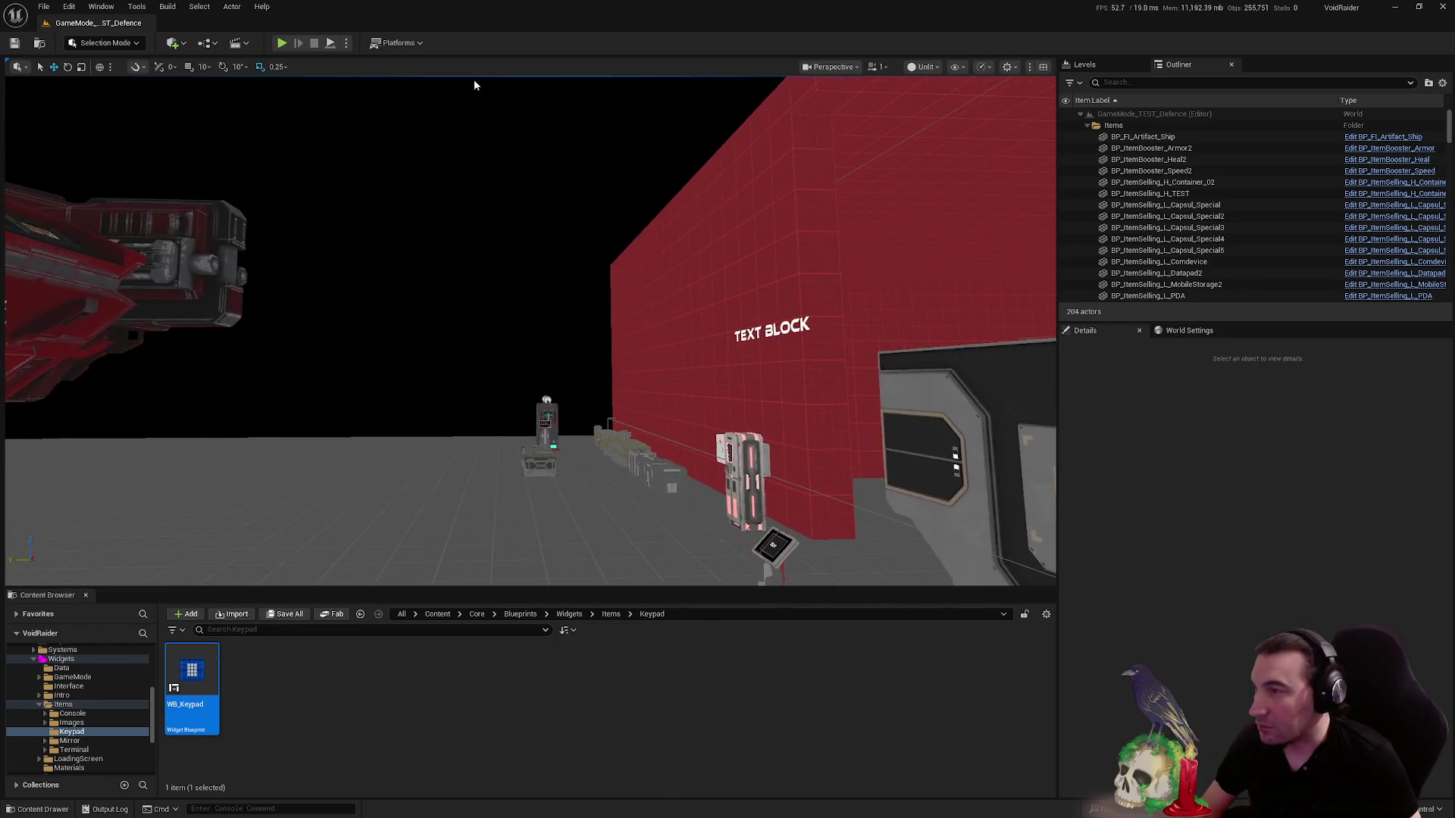
{"action": "scroll", "coordinate": [38, 719], "scroll_direction": "up", "scroll_amount": 2}
{"action": "left_click", "coordinate": [60, 732]}
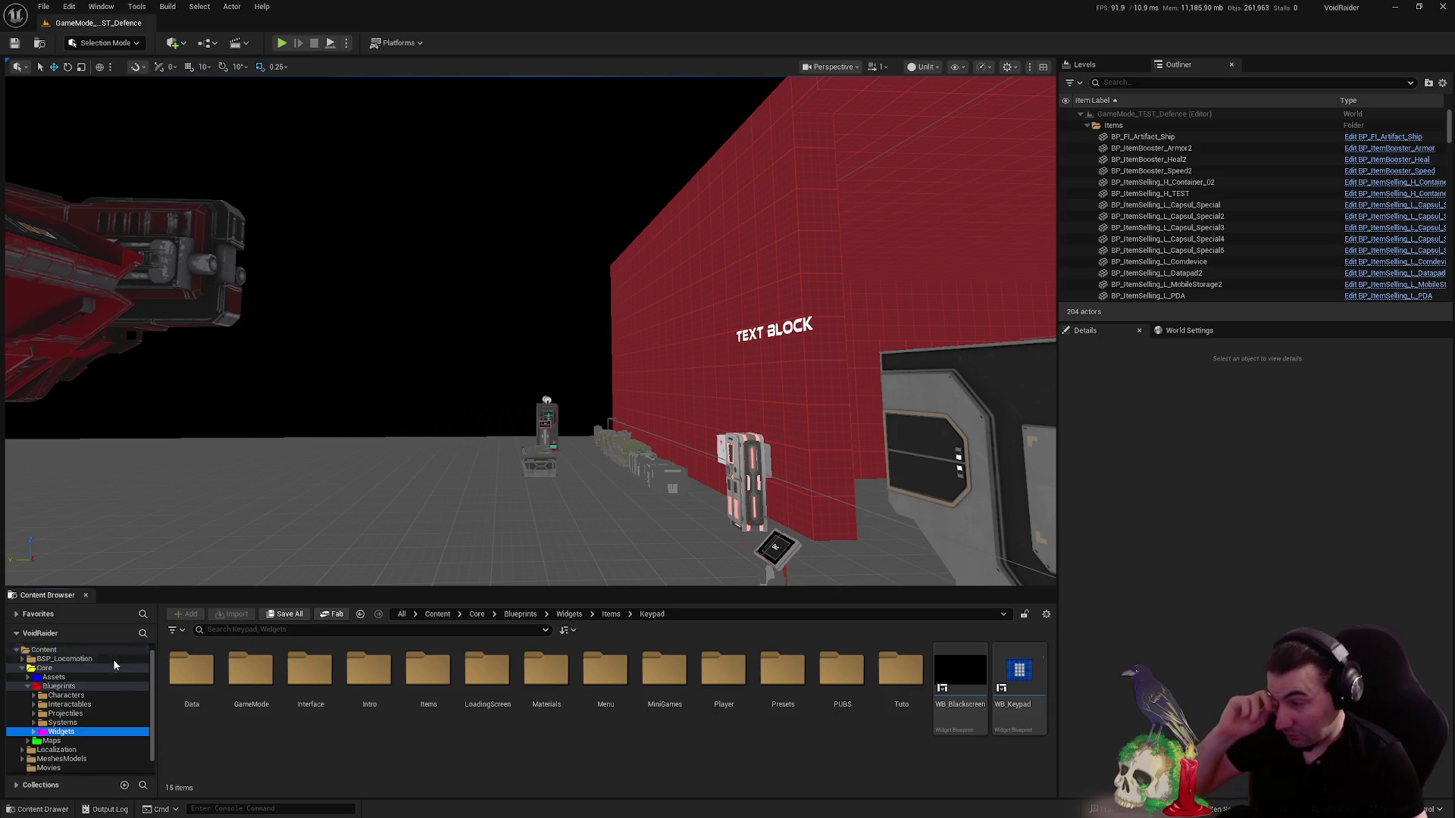
- Browse Assets > Characters > Factions > VoidRaider > PlayerRogue
{"action": "left_click", "coordinate": [72, 677]}
{"action": "double_click", "coordinate": [182, 674]}
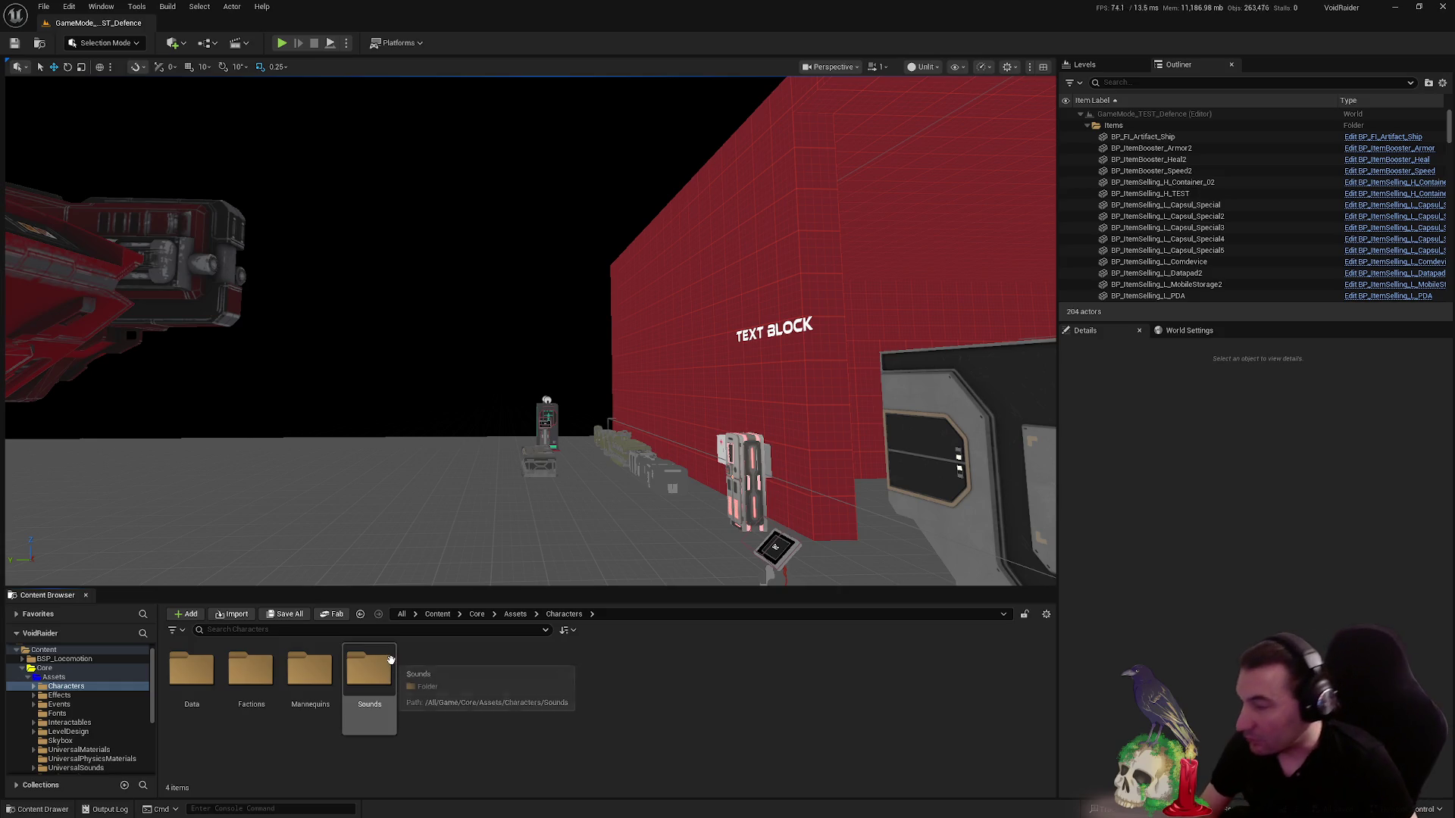
{"action": "double_click", "coordinate": [251, 669]}
{"action": "double_click", "coordinate": [335, 686]}
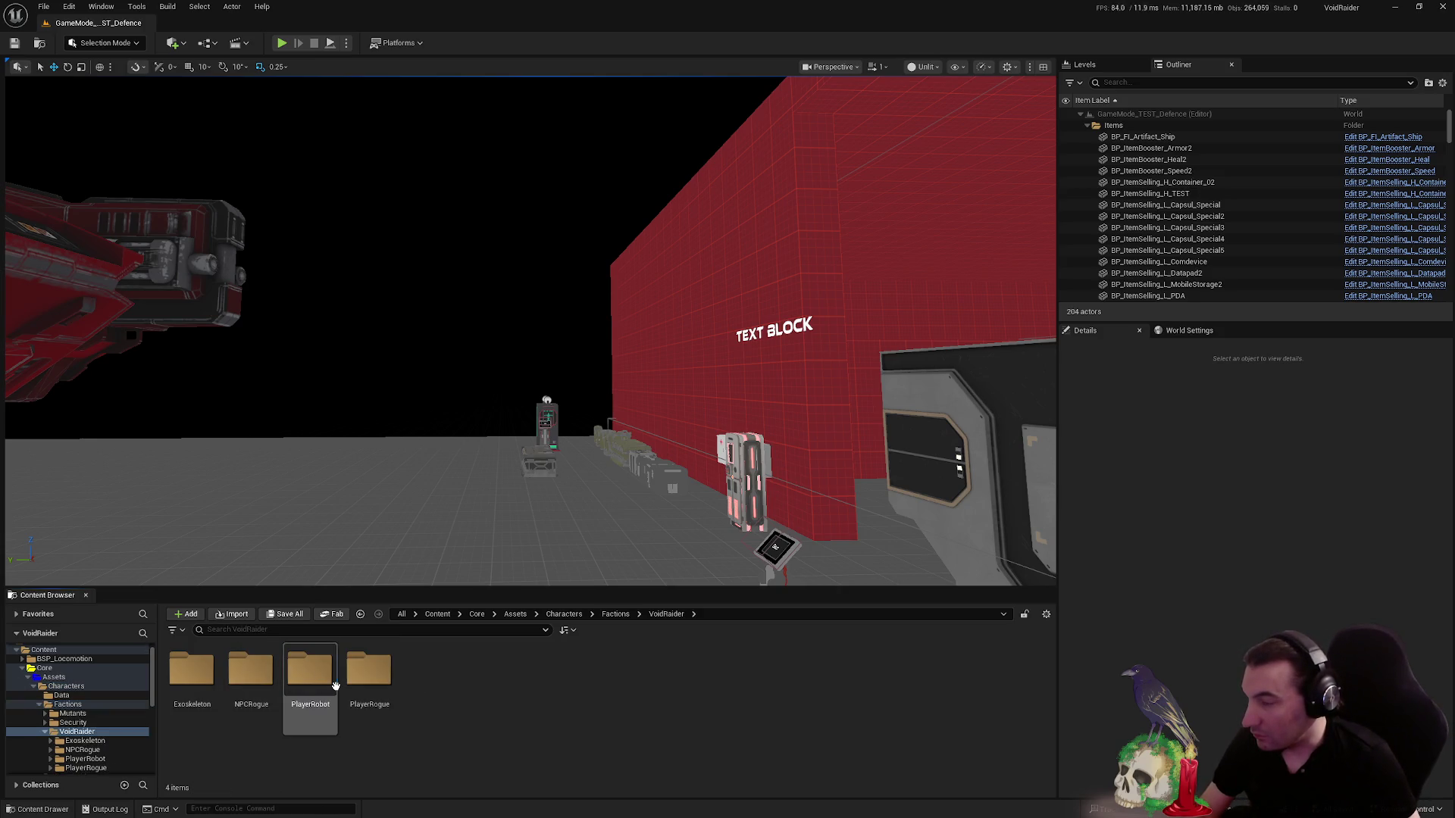
{"action": "double_click", "coordinate": [353, 682]}
{"action": "left_click", "coordinate": [362, 684]}
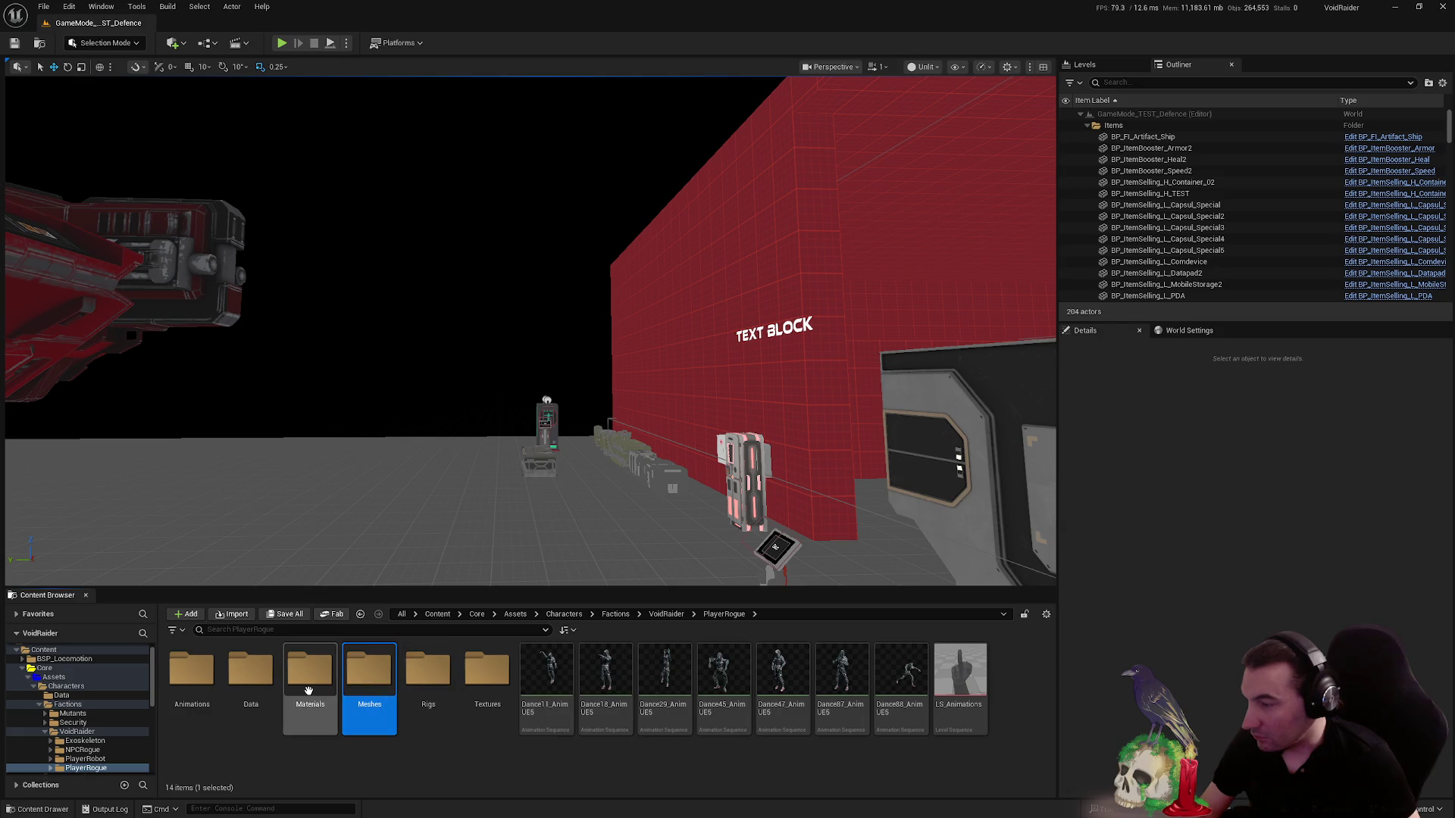
- Open ABP_Rogue_M from Animations > ThirdPerson > Men, then show the Women folder
{"action": "double_click", "coordinate": [191, 671]}
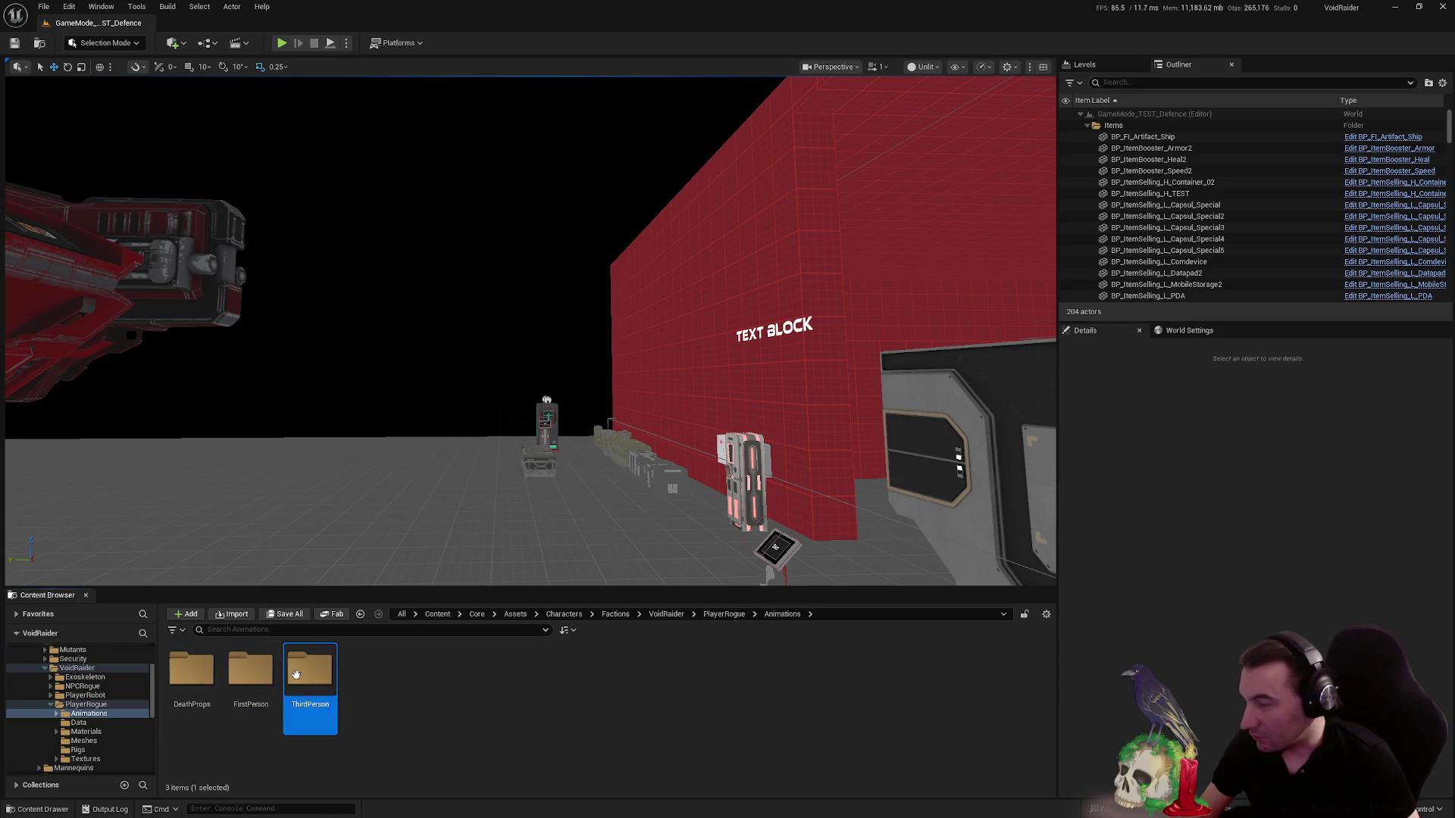
{"action": "double_click", "coordinate": [309, 670]}
{"action": "double_click", "coordinate": [192, 669]}
{"action": "double_click", "coordinate": [545, 673]}
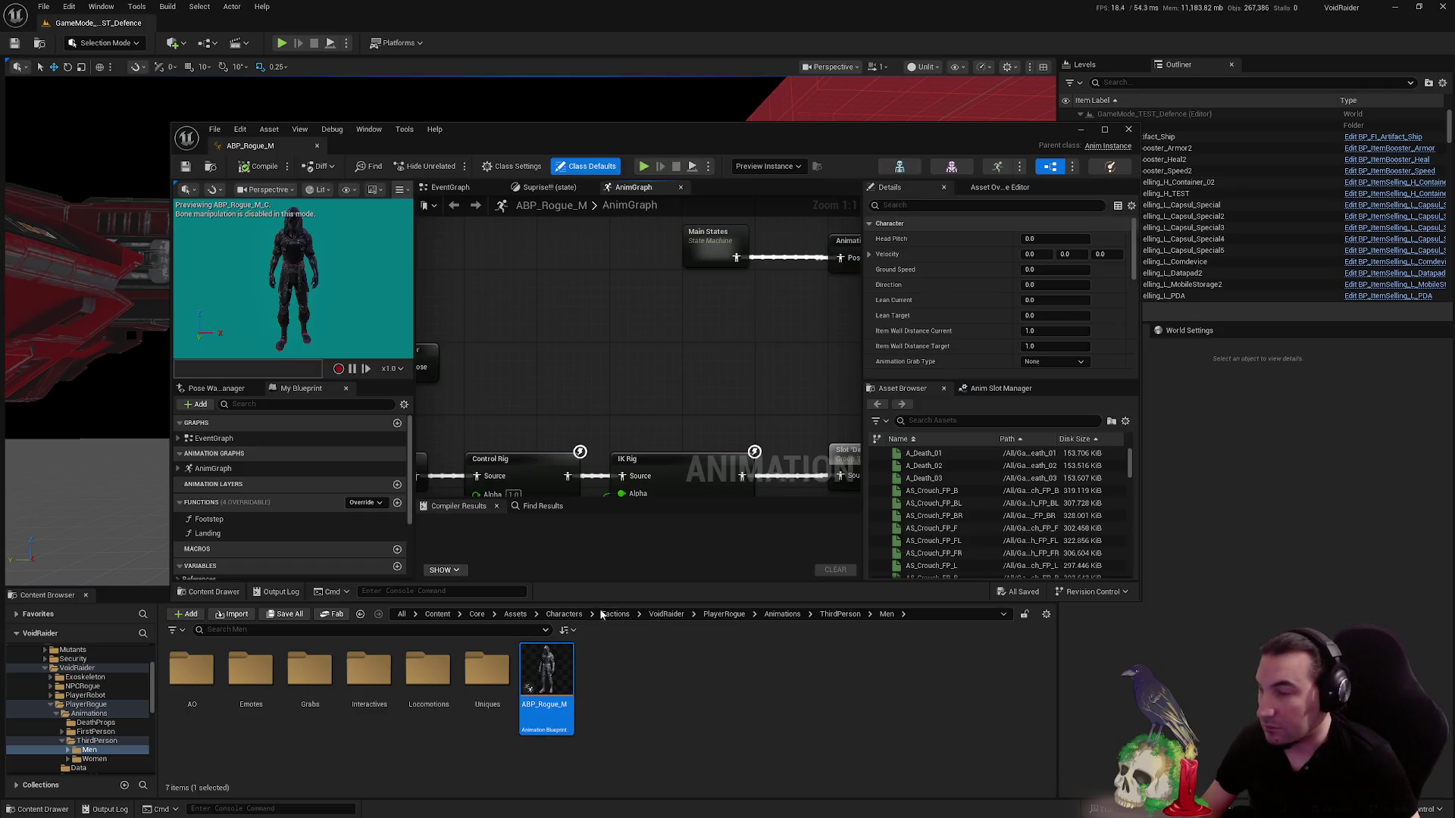
{"action": "left_click", "coordinate": [95, 759]}
- Open ABP_Rogue_W, then switch back to ABP_Rogue_M's main AnimGraph
{"action": "double_click", "coordinate": [546, 672]}
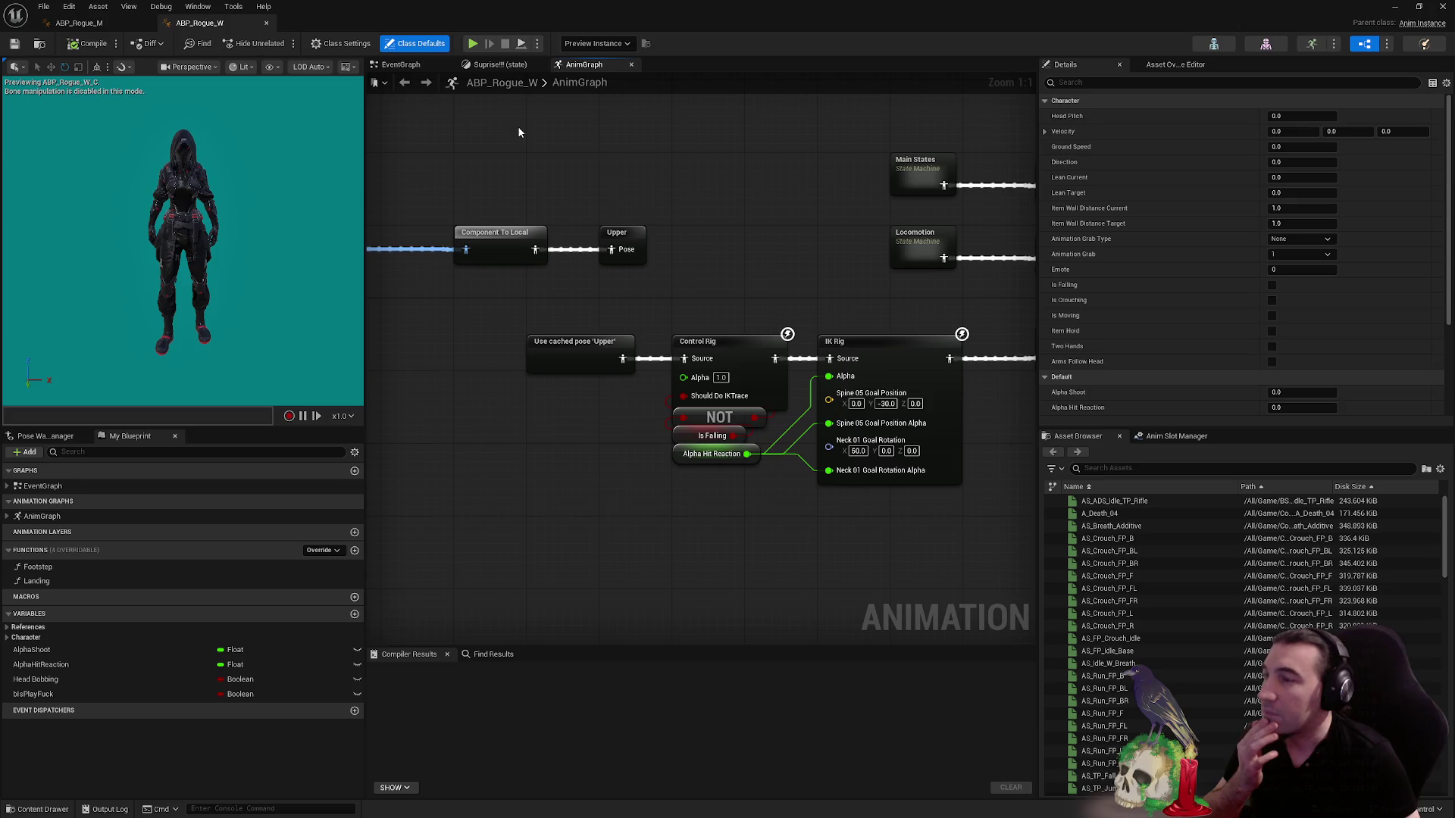
{"action": "left_click", "coordinate": [55, 24]}
{"action": "left_click", "coordinate": [538, 66]}
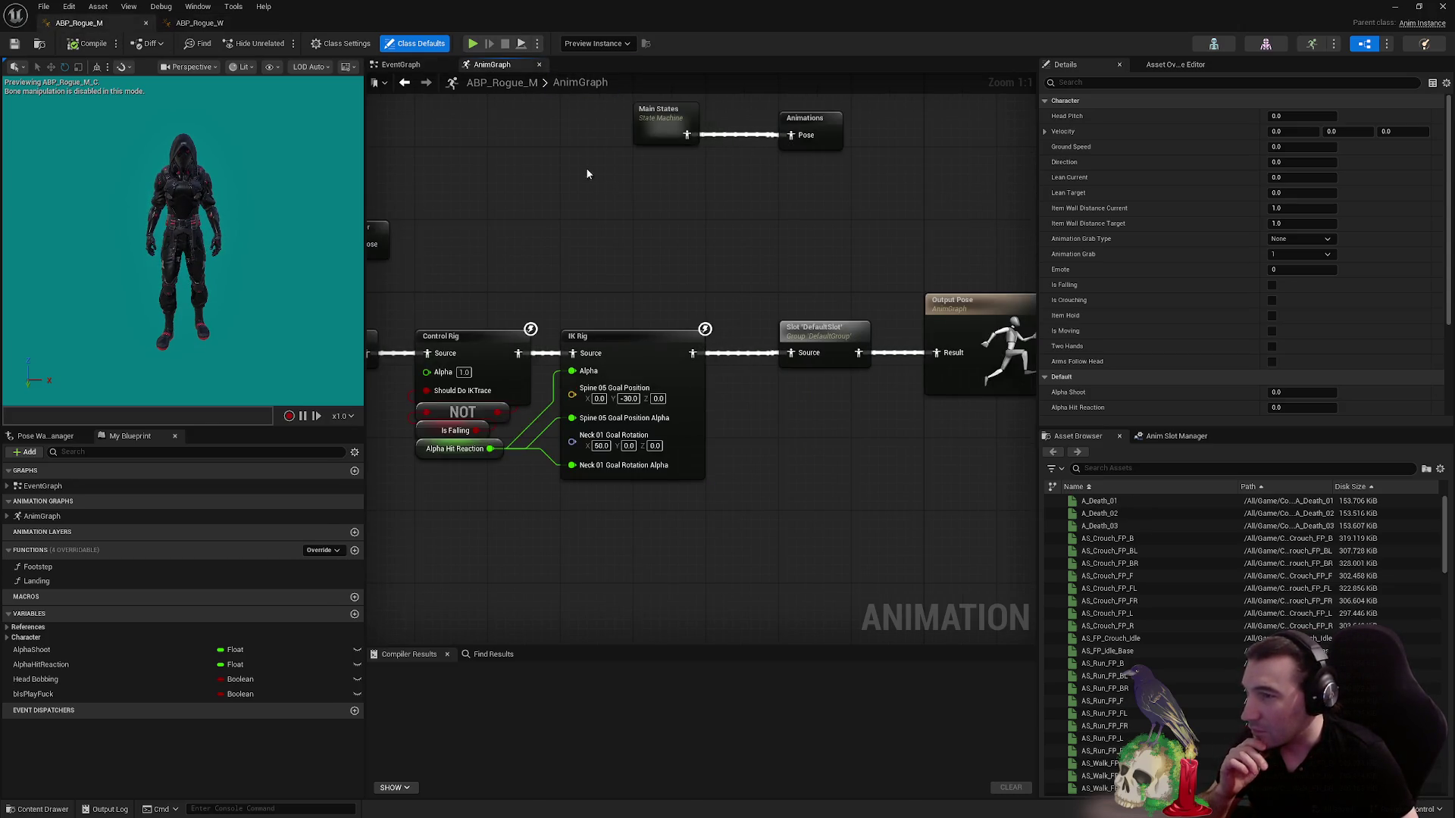
{"action": "scroll", "coordinate": [587, 175], "scroll_direction": "down", "scroll_amount": 2}
- Duplicate the DefaultSlot node, set it to UpperSlot, and place it under Control Rig
{"action": "left_click", "coordinate": [833, 314]}
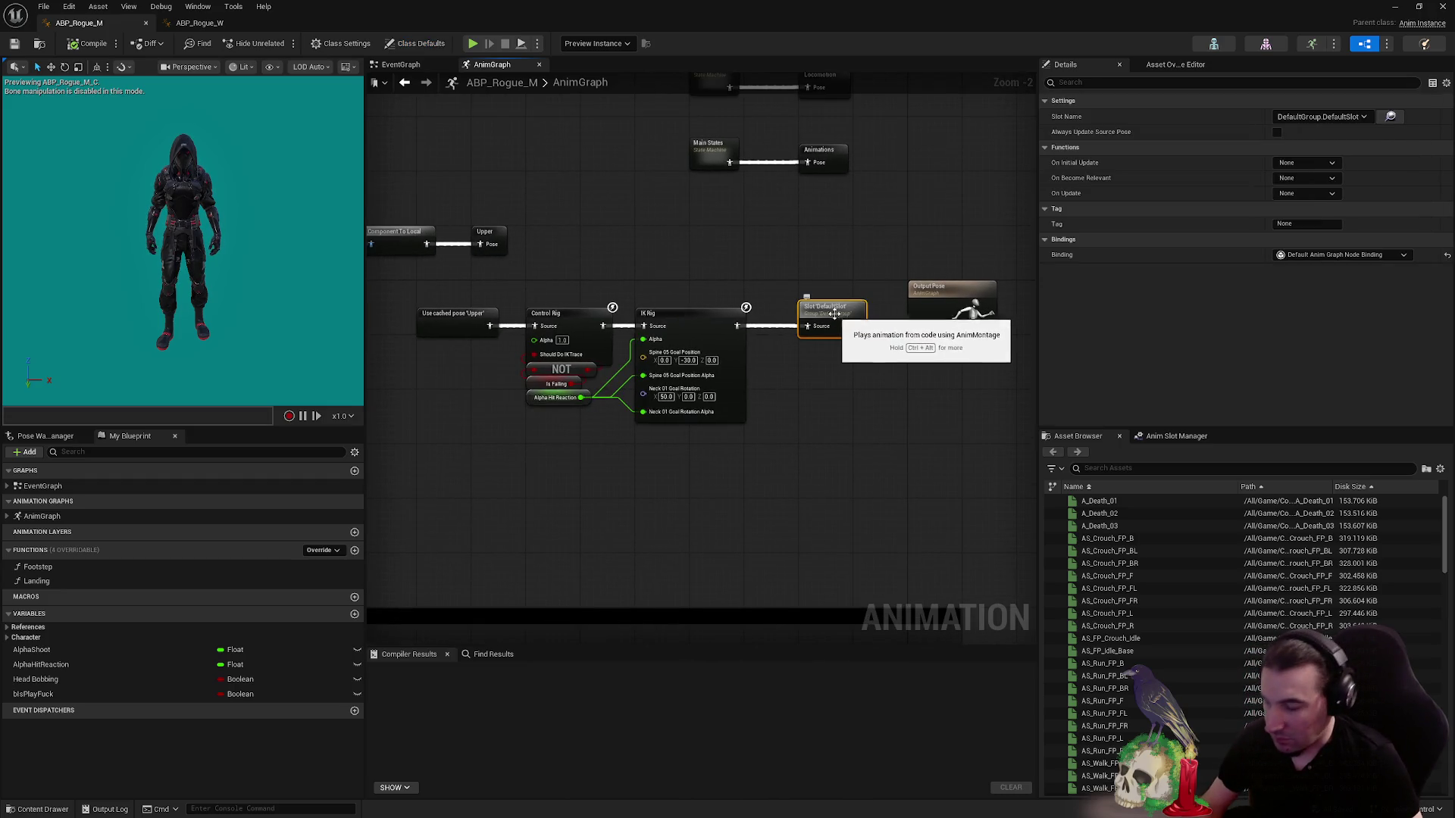
{"action": "left_click", "coordinate": [808, 453]}
{"action": "key", "text": "ctrl+v"}
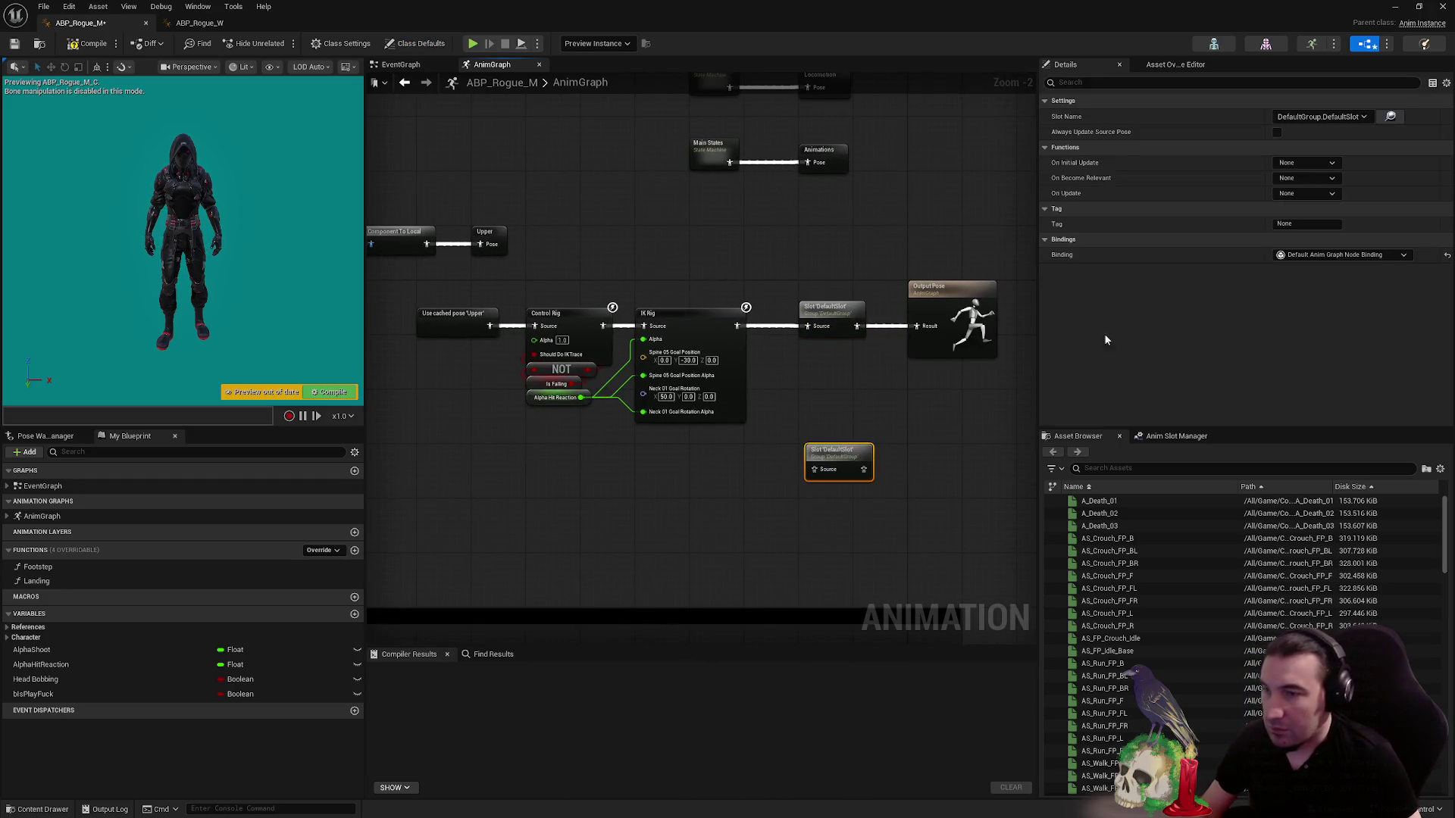
{"action": "left_click", "coordinate": [1320, 117]}
{"action": "left_click", "coordinate": [1351, 143]}
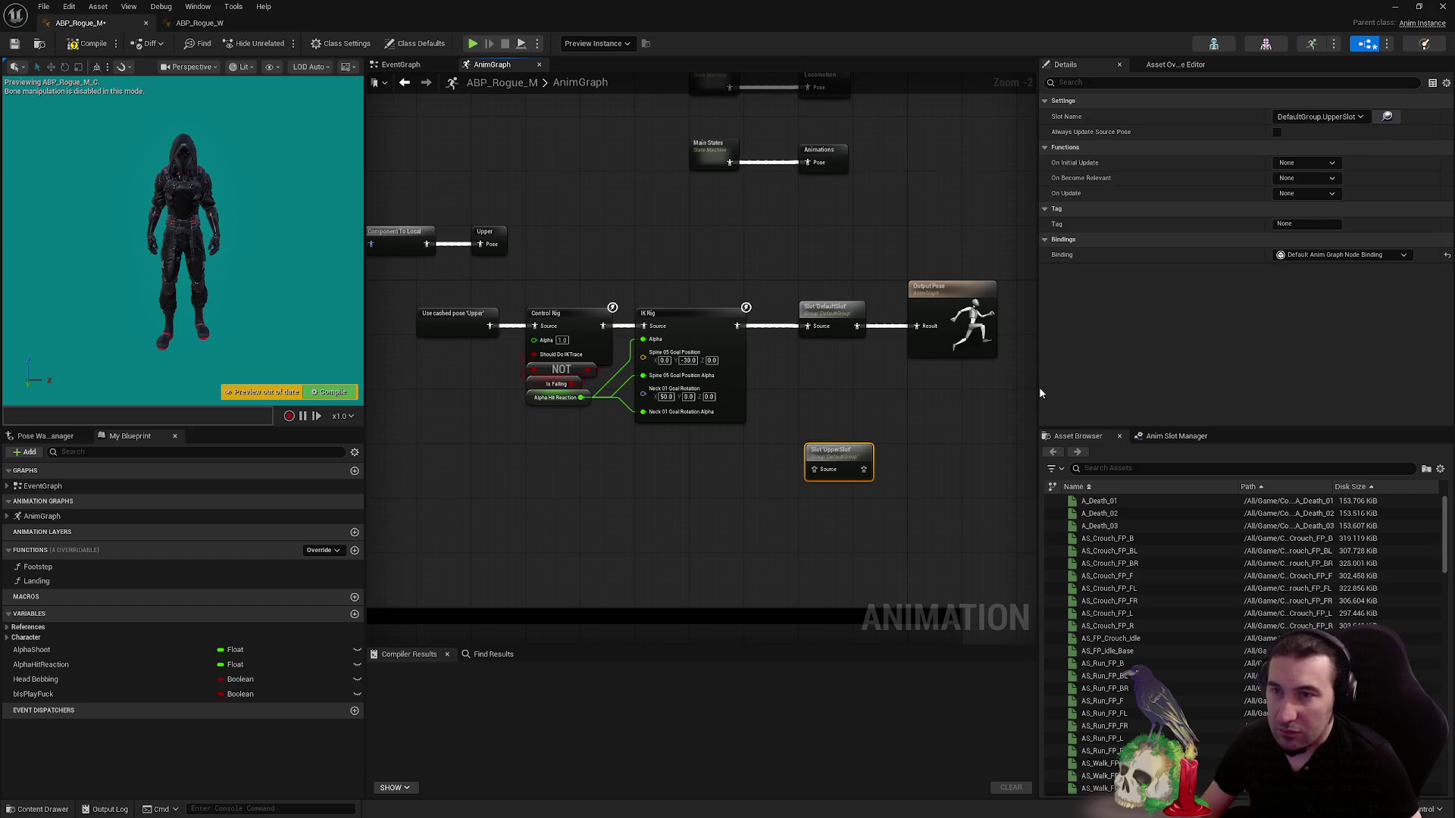
{"action": "mouse_move", "coordinate": [863, 458]}
{"action": "left_mouse_down"}
{"action": "mouse_move", "coordinate": [587, 462]}
{"action": "mouse_move", "coordinate": [536, 477]}
{"action": "left_mouse_up"}
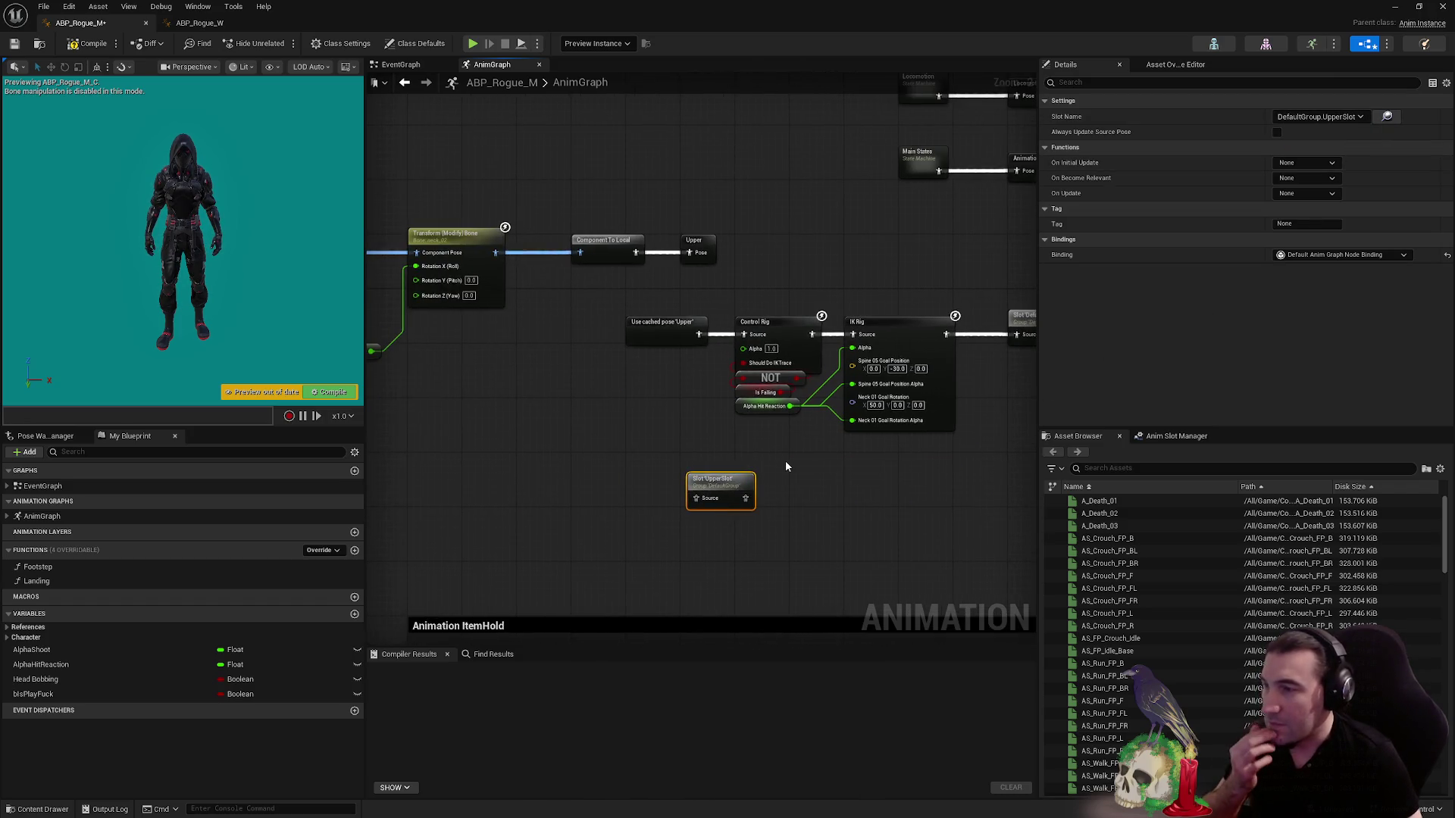
- Pan the AnimGraph to bring the emotes blend nodes into view
{"action": "left_click_drag", "start_coordinate": [731, 434], "coordinate": [833, 423]}
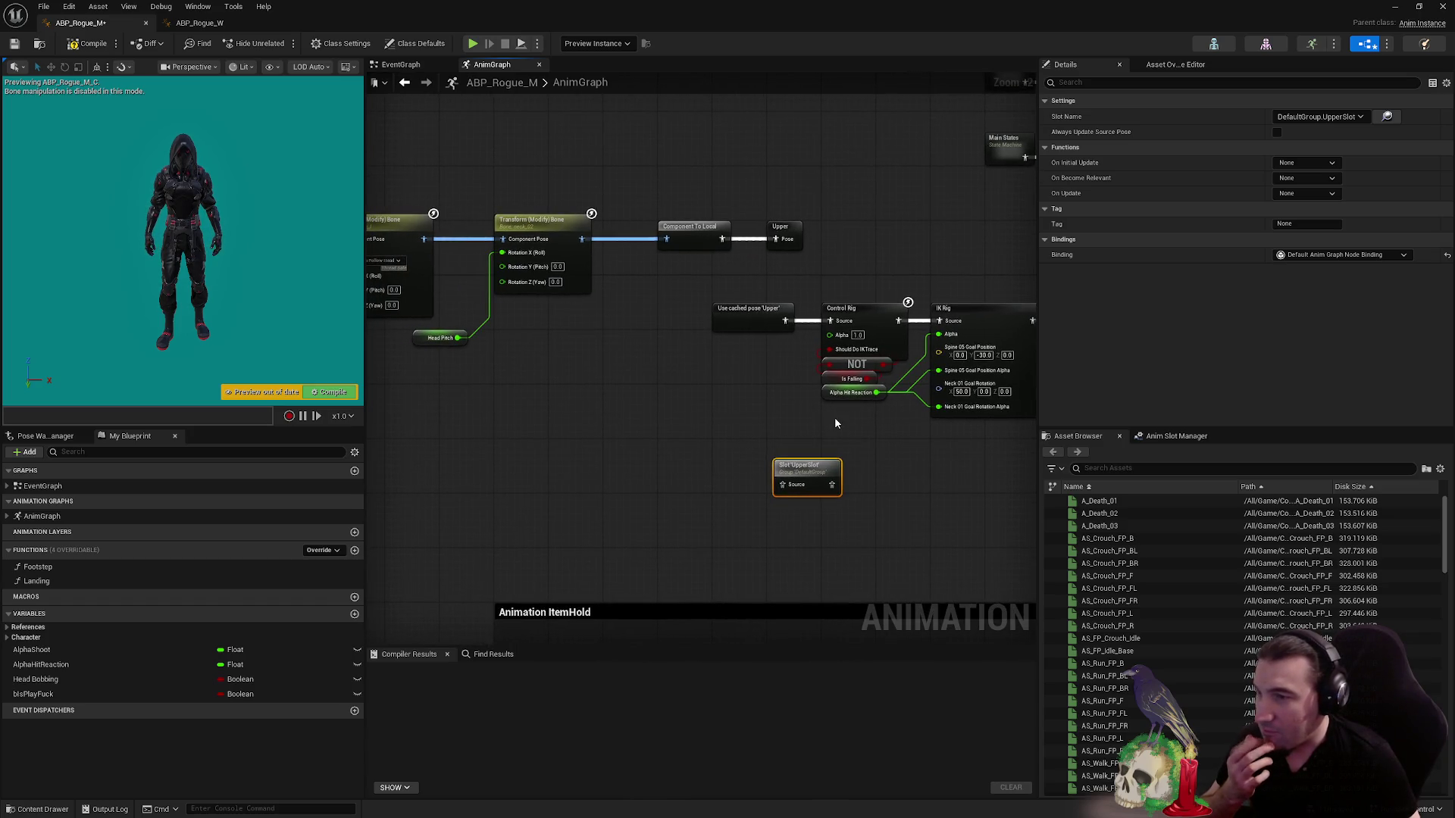
{"action": "mouse_move", "coordinate": [835, 422]}
{"action": "left_mouse_down"}
{"action": "mouse_move", "coordinate": [780, 409]}
{"action": "mouse_move", "coordinate": [870, 449]}
{"action": "left_mouse_up"}
{"action": "scroll", "coordinate": [845, 447], "scroll_direction": "down", "scroll_amount": 2}
{"action": "scroll", "coordinate": [815, 307], "scroll_direction": "up", "scroll_amount": 2}
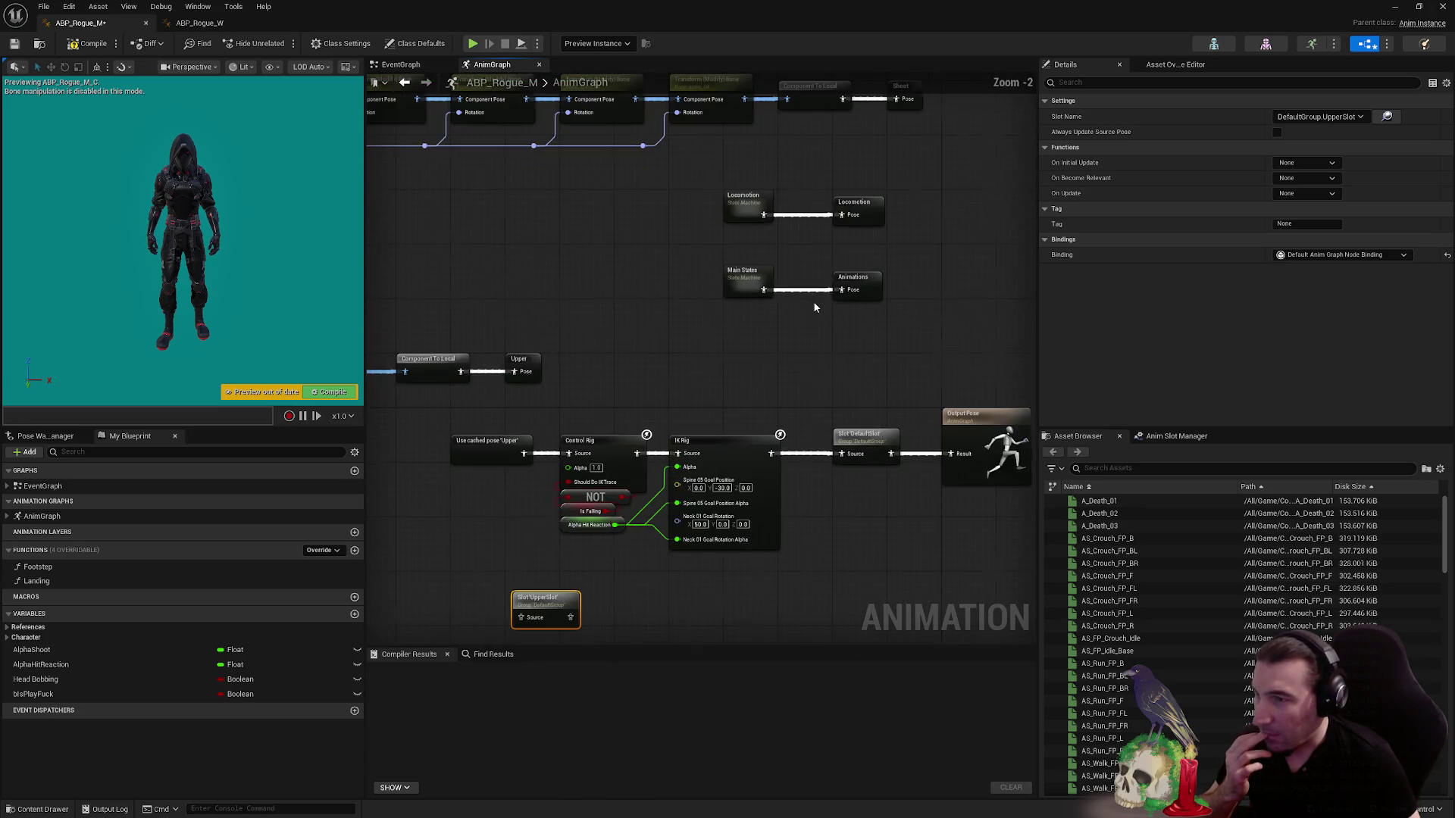
{"action": "left_click_drag", "start_coordinate": [614, 337], "coordinate": [617, 358]}
{"action": "scroll", "coordinate": [617, 359], "scroll_direction": "down", "scroll_amount": 3}
{"action": "scroll", "coordinate": [769, 361], "scroll_direction": "up", "scroll_amount": 2}
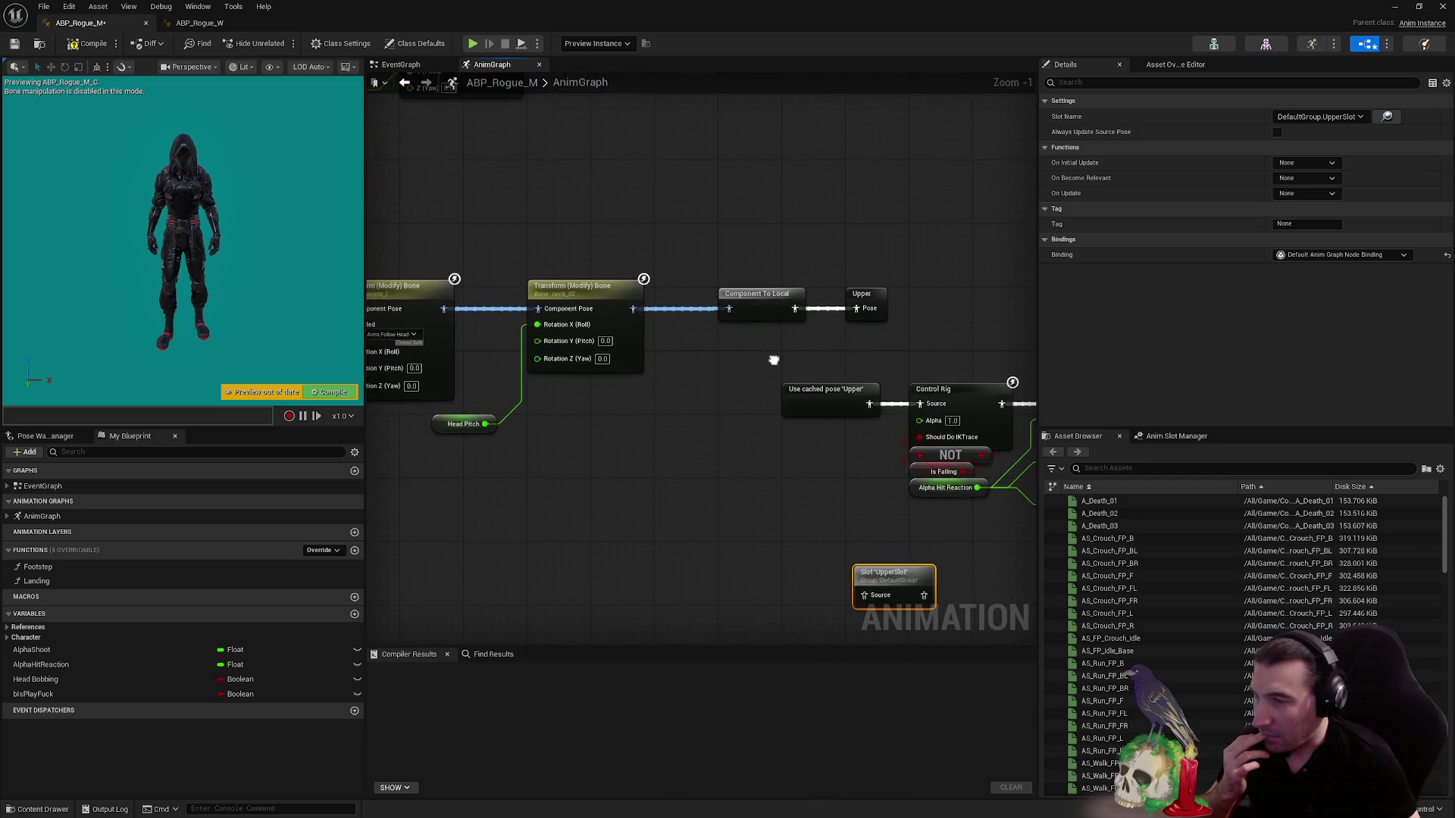
{"action": "scroll", "coordinate": [833, 346], "scroll_direction": "down", "scroll_amount": 1}
{"action": "scroll", "coordinate": [581, 350], "scroll_direction": "up", "scroll_amount": 4}
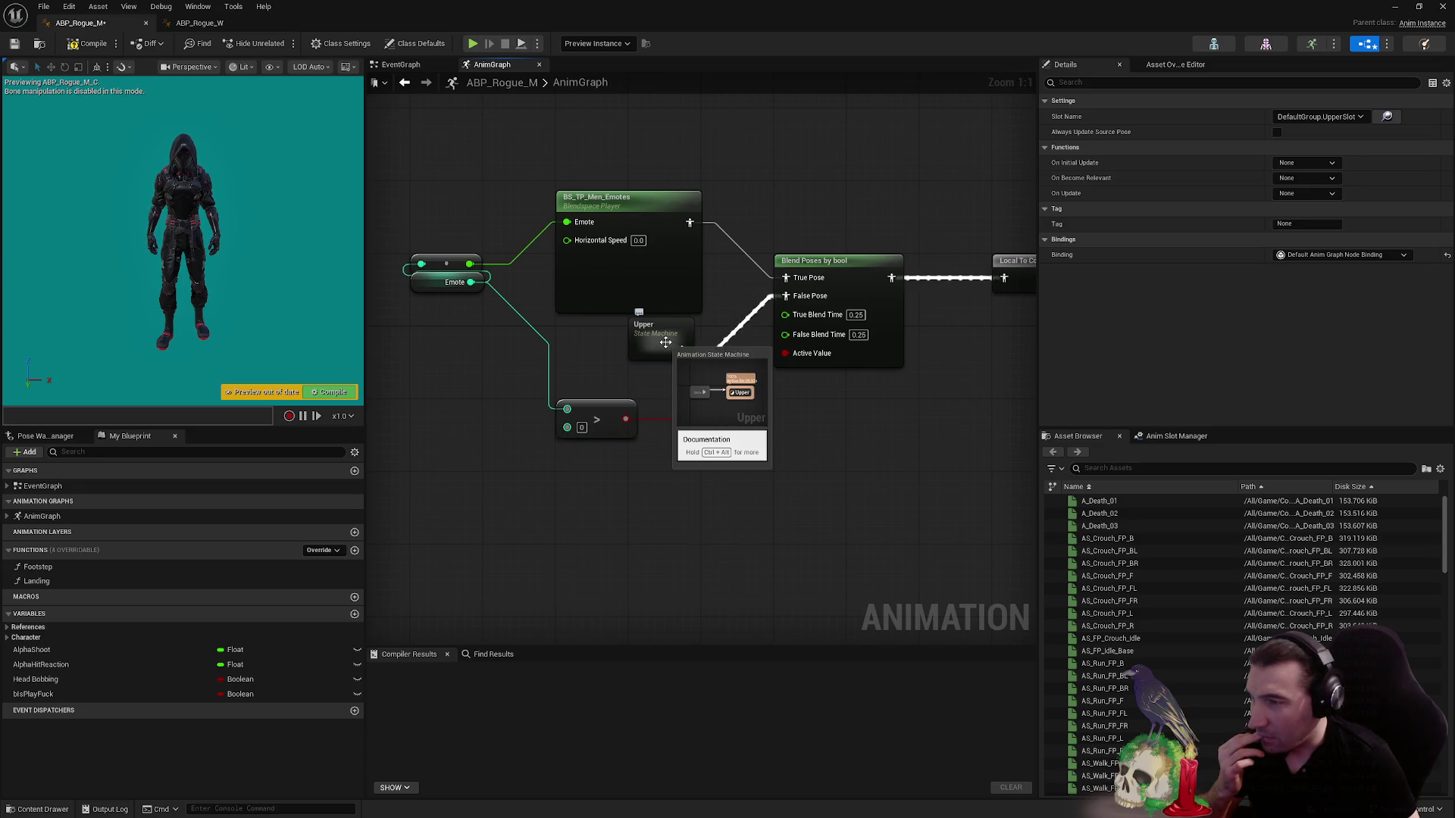
- Inspect the Upper state machine's Upper state graph, then return to the AnimGraph
{"action": "double_click", "coordinate": [666, 342]}
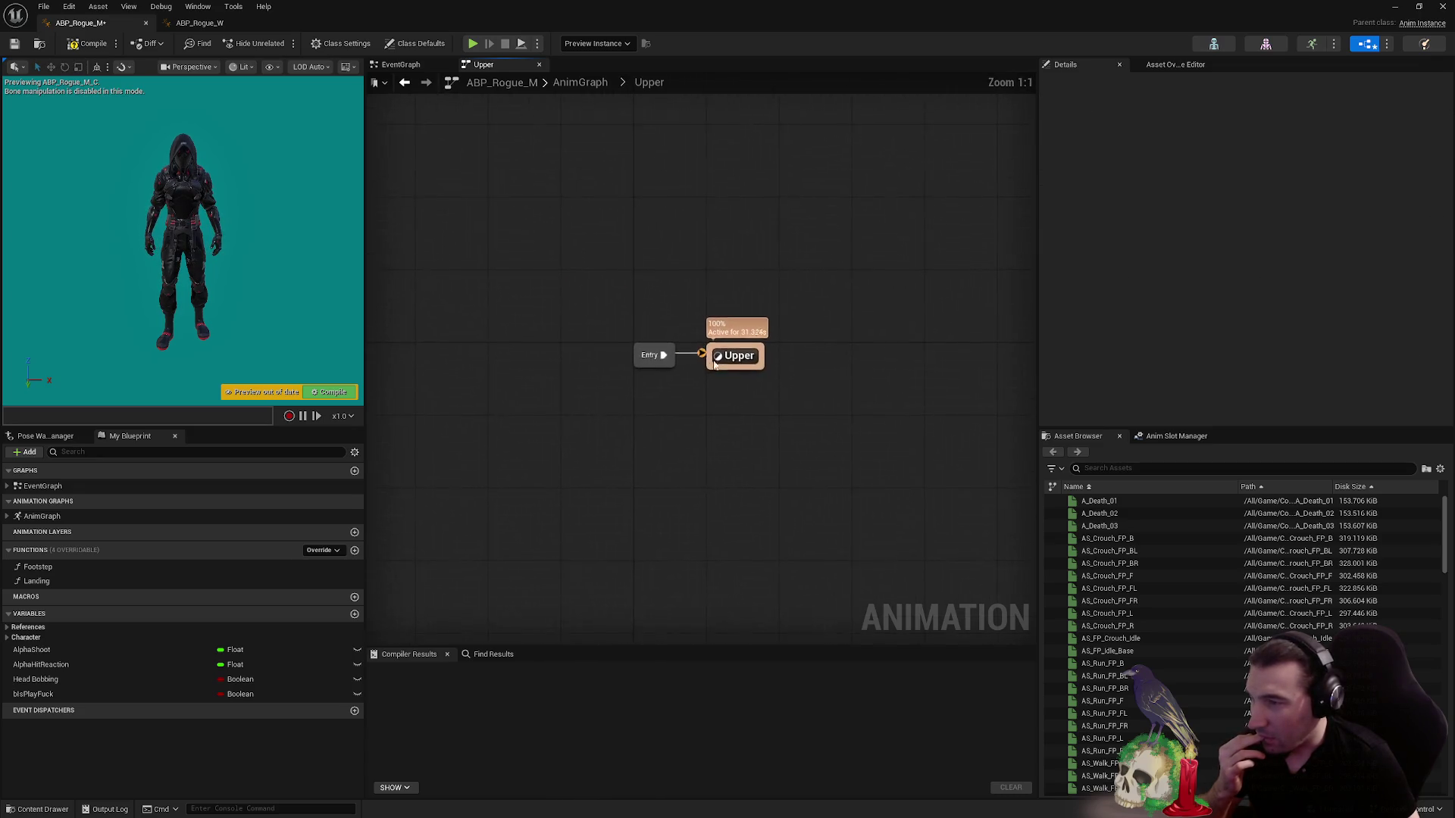
{"action": "double_click", "coordinate": [727, 365]}
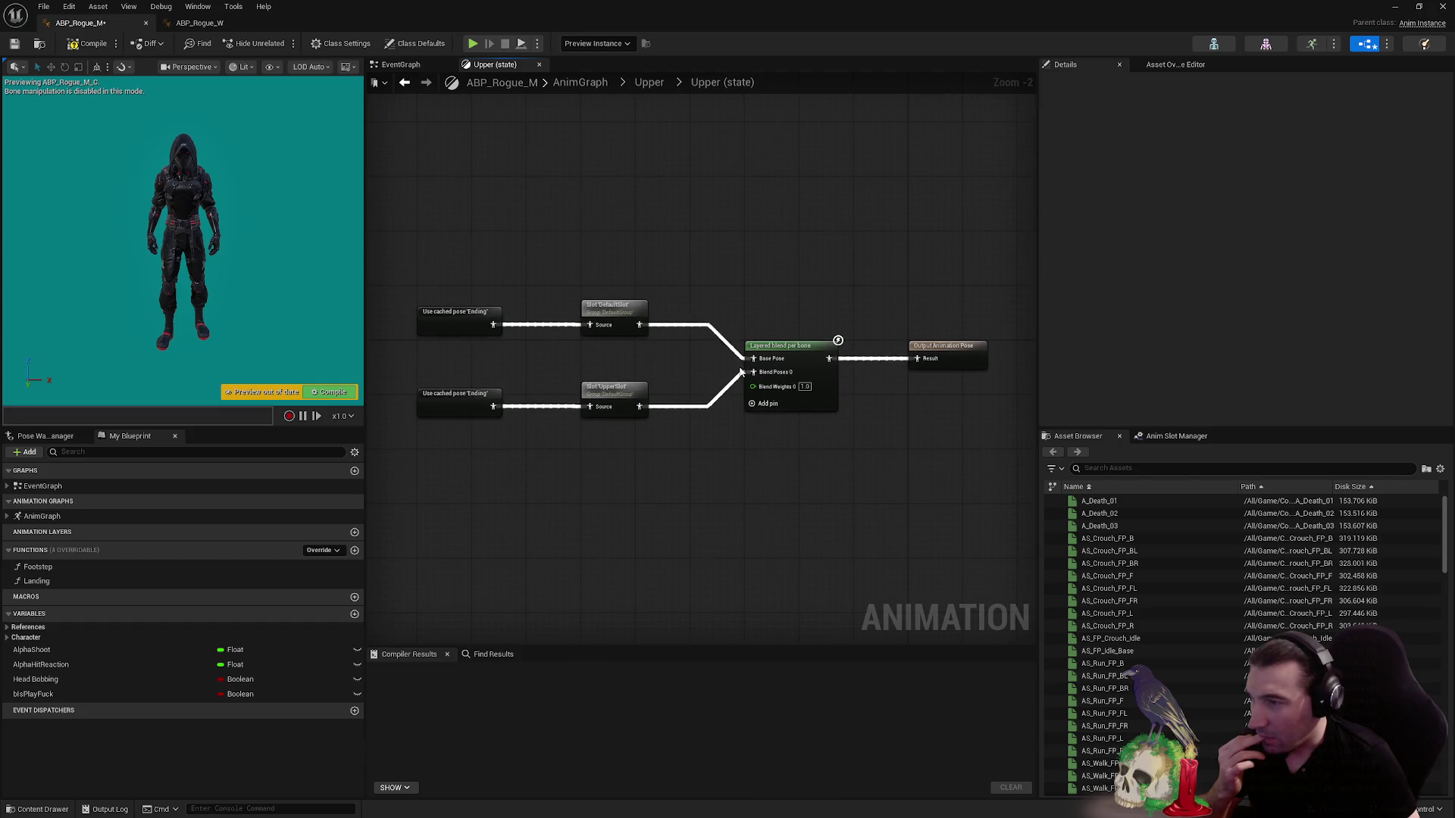
{"action": "scroll", "coordinate": [576, 377], "scroll_direction": "up", "scroll_amount": 2}
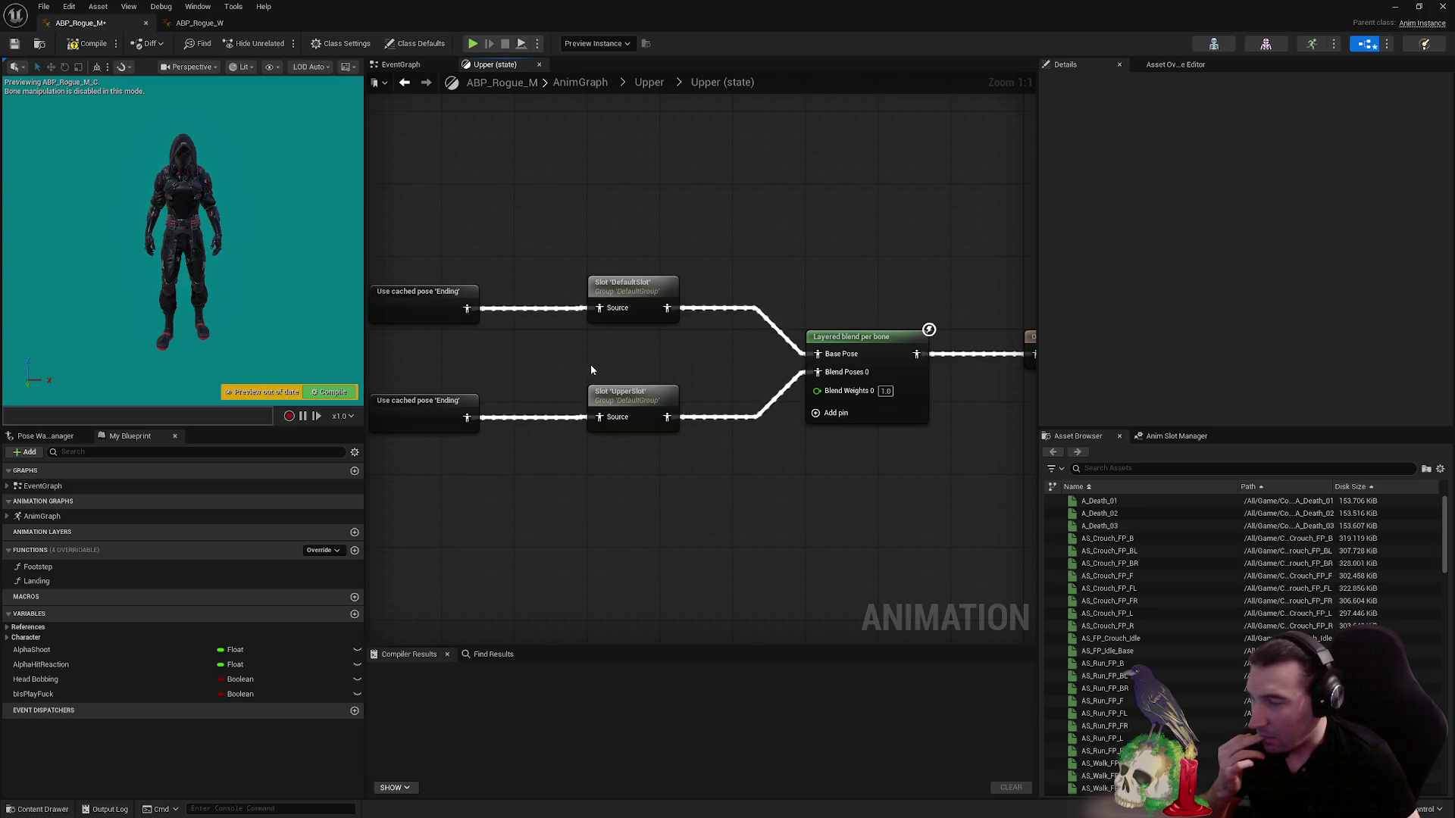
{"action": "key", "text": "alt+Left"}
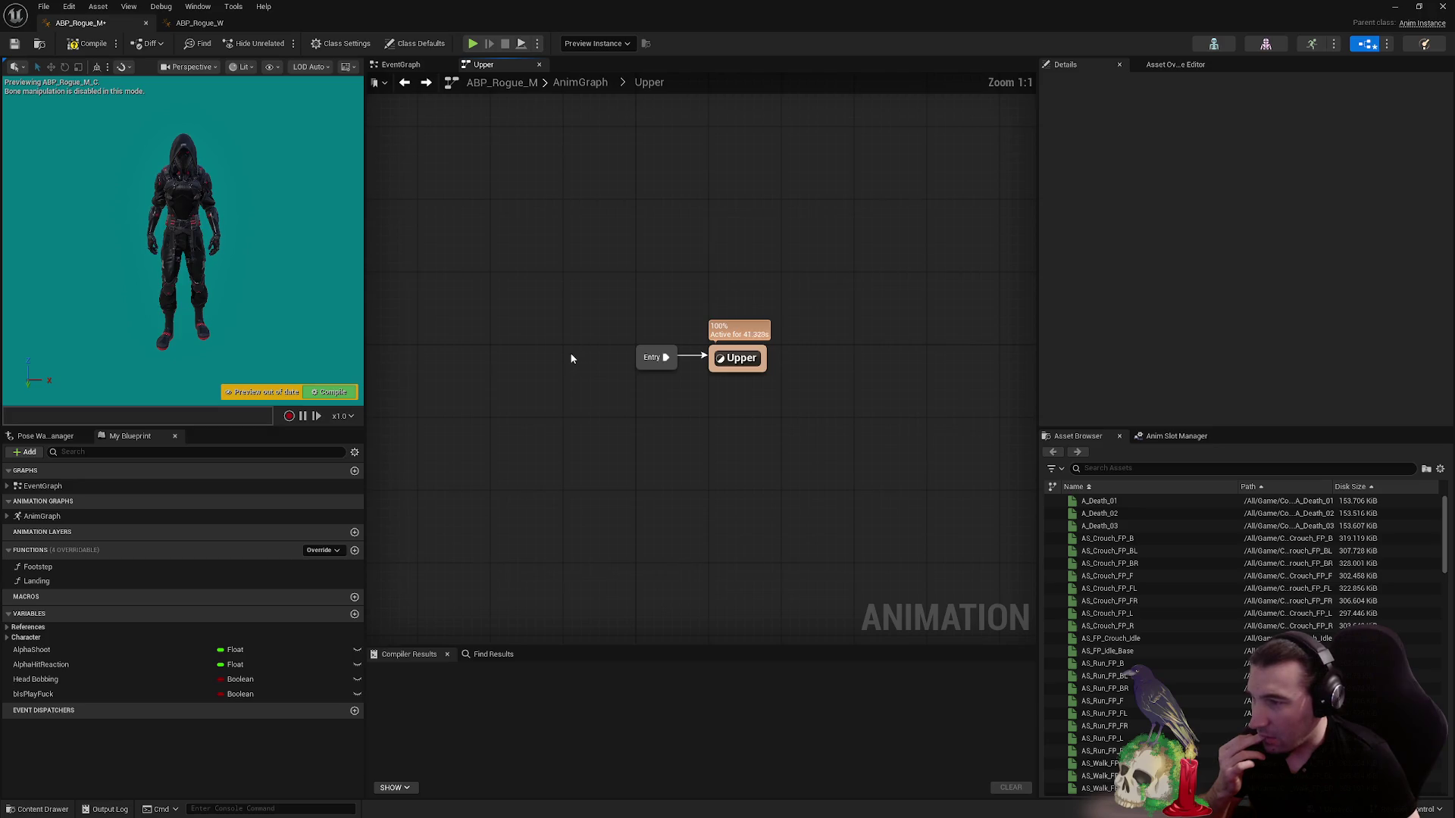
{"action": "key", "text": "alt+Left"}
{"action": "scroll", "coordinate": [677, 286], "scroll_direction": "down", "scroll_amount": 2}
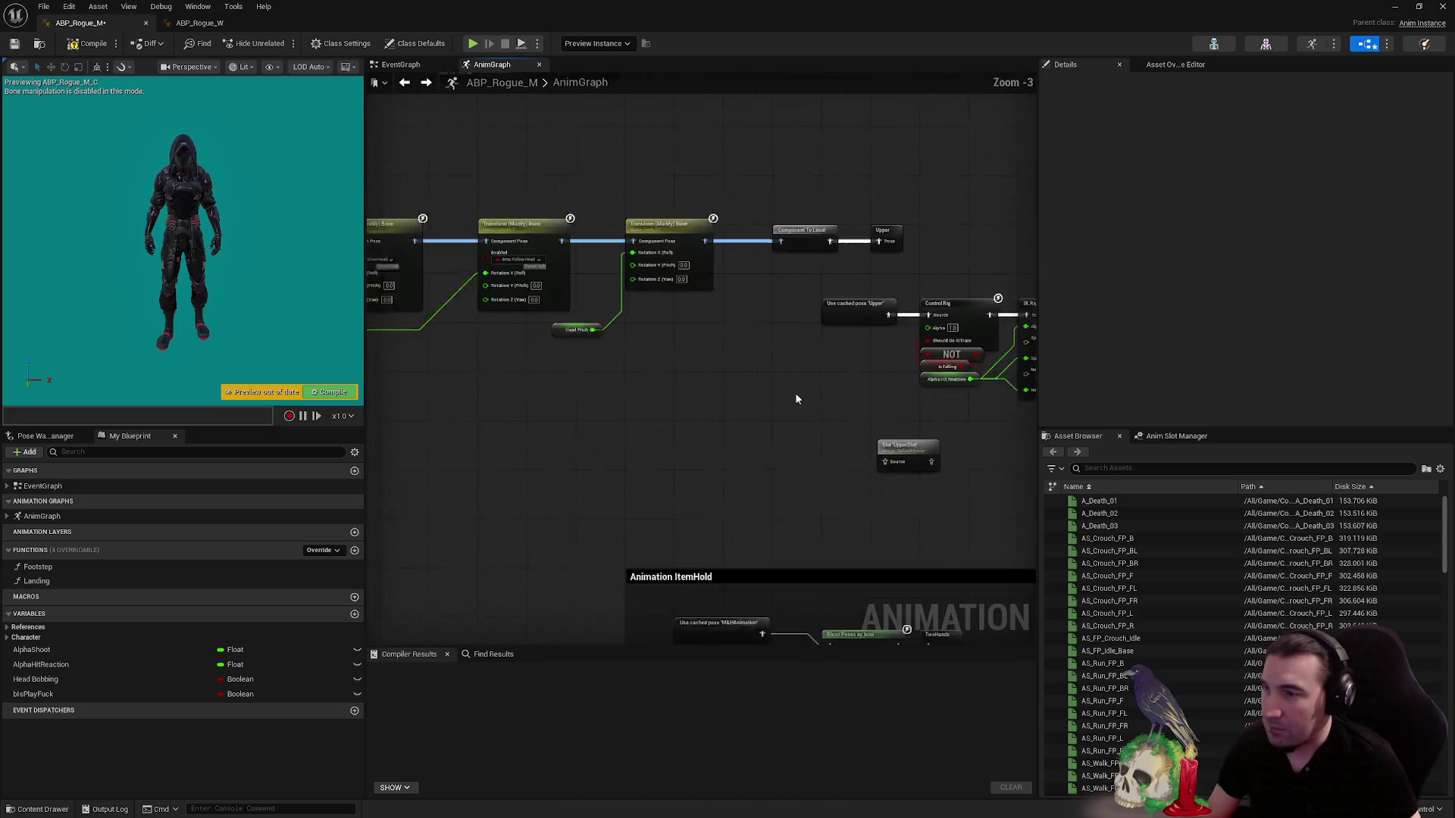
- Select the new UpperSlot node and reopen the Upper state machine
{"action": "left_click", "coordinate": [612, 442]}
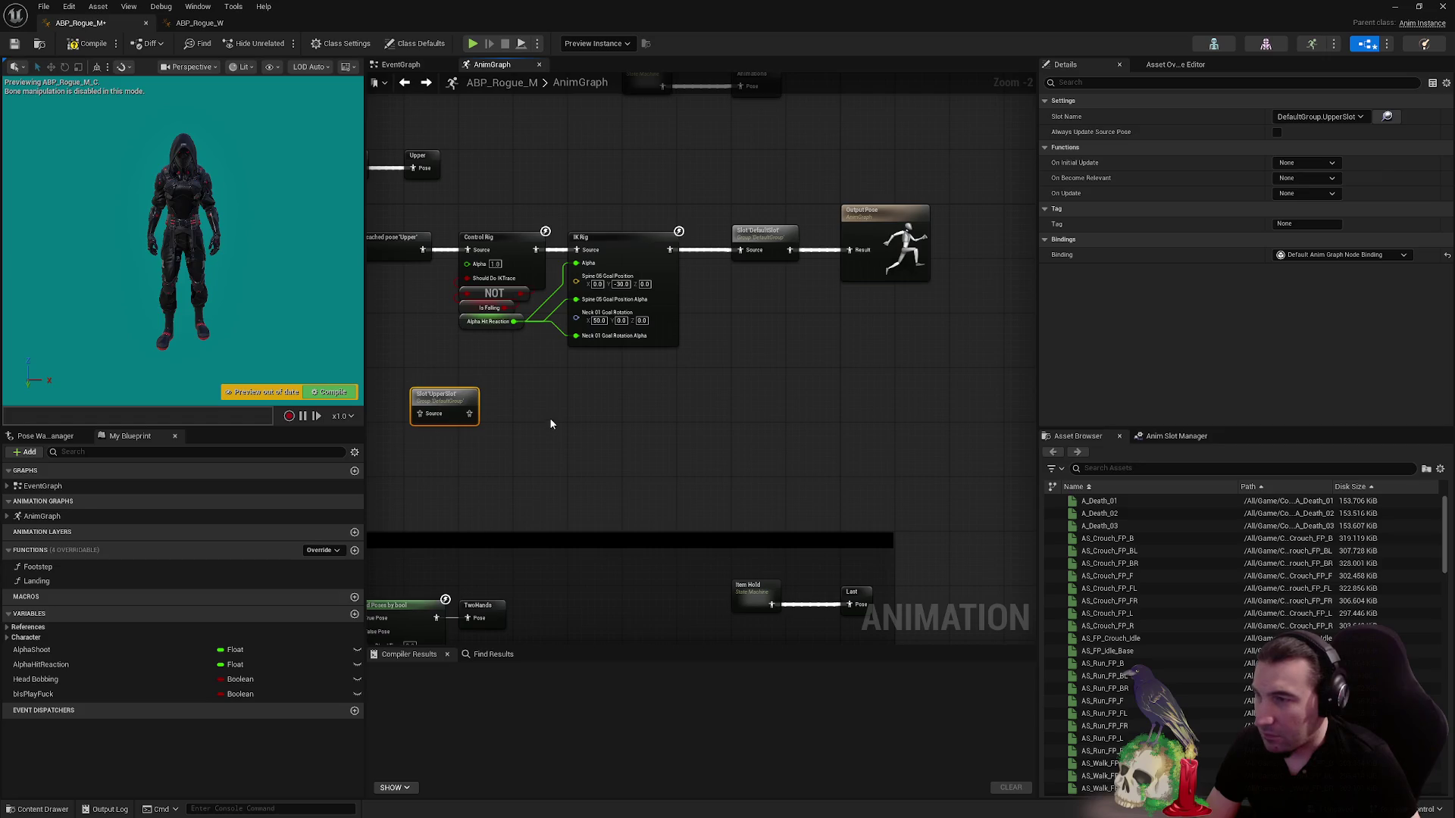
{"action": "scroll", "coordinate": [551, 424], "scroll_direction": "down", "scroll_amount": 3}
{"action": "left_click_drag", "start_coordinate": [834, 460], "coordinate": [474, 334]}
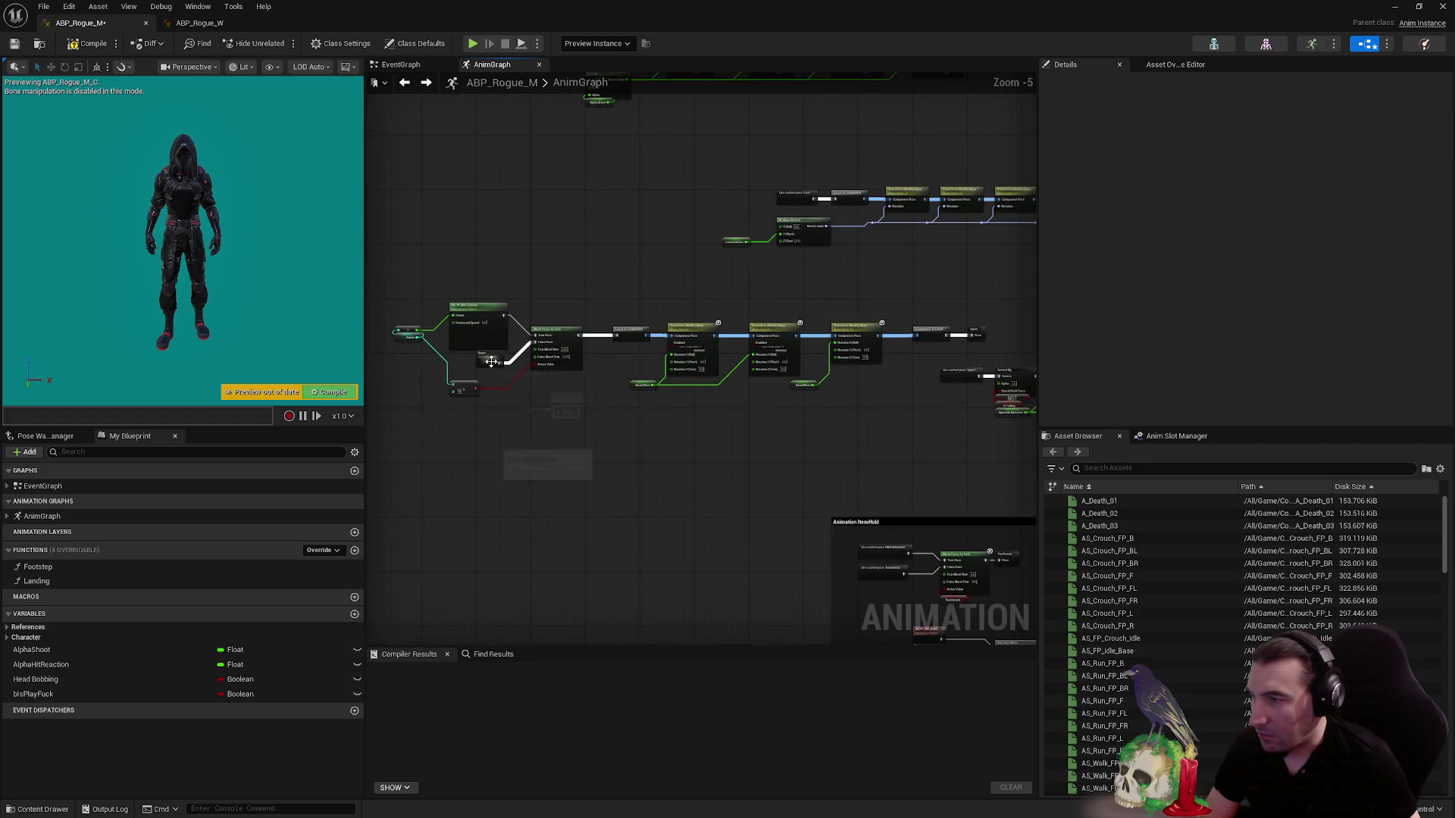
{"action": "double_click", "coordinate": [491, 362]}
{"action": "key", "text": "alt+Left"}
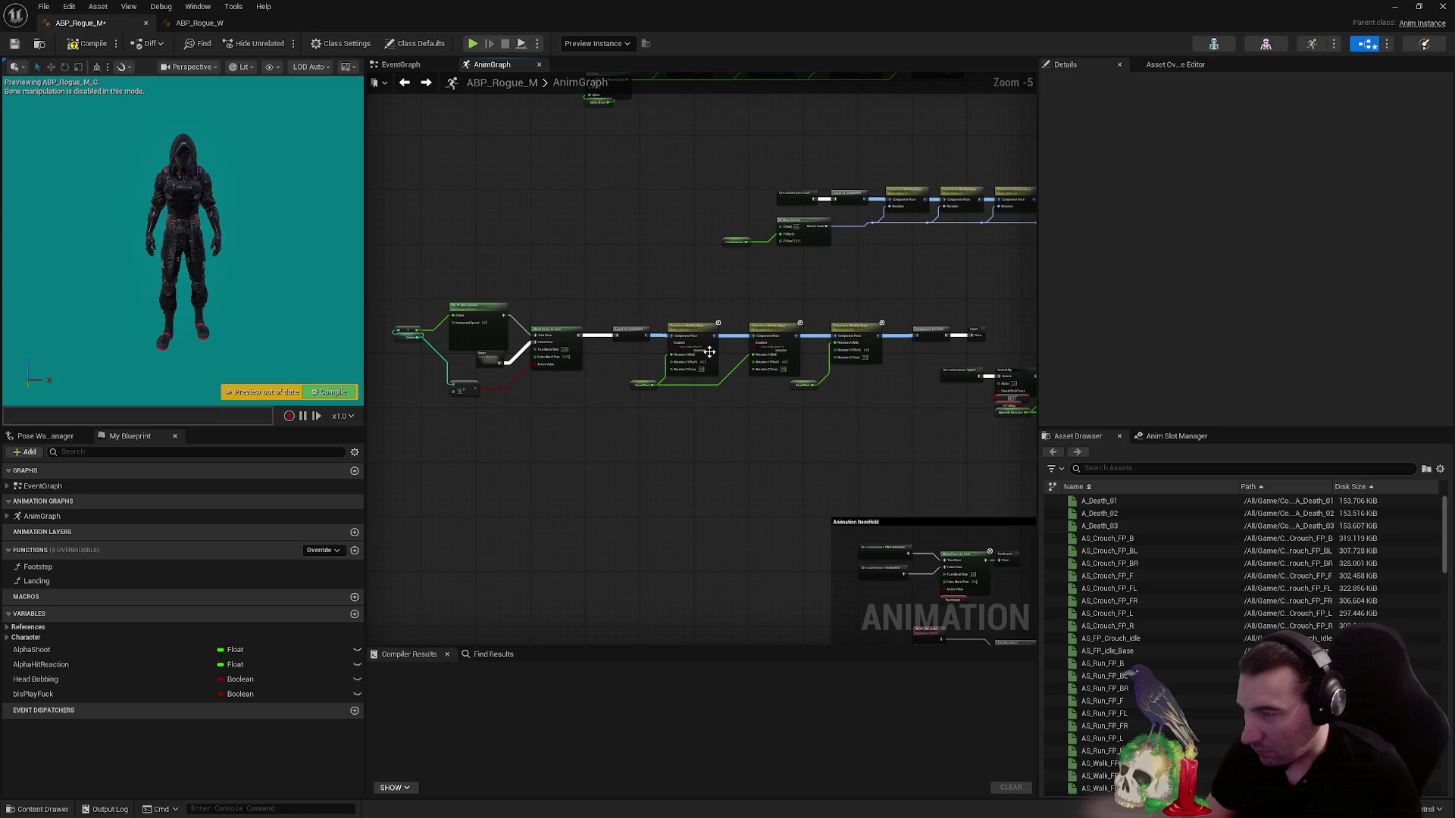
{"action": "scroll", "coordinate": [497, 367], "scroll_direction": "up", "scroll_amount": 5}
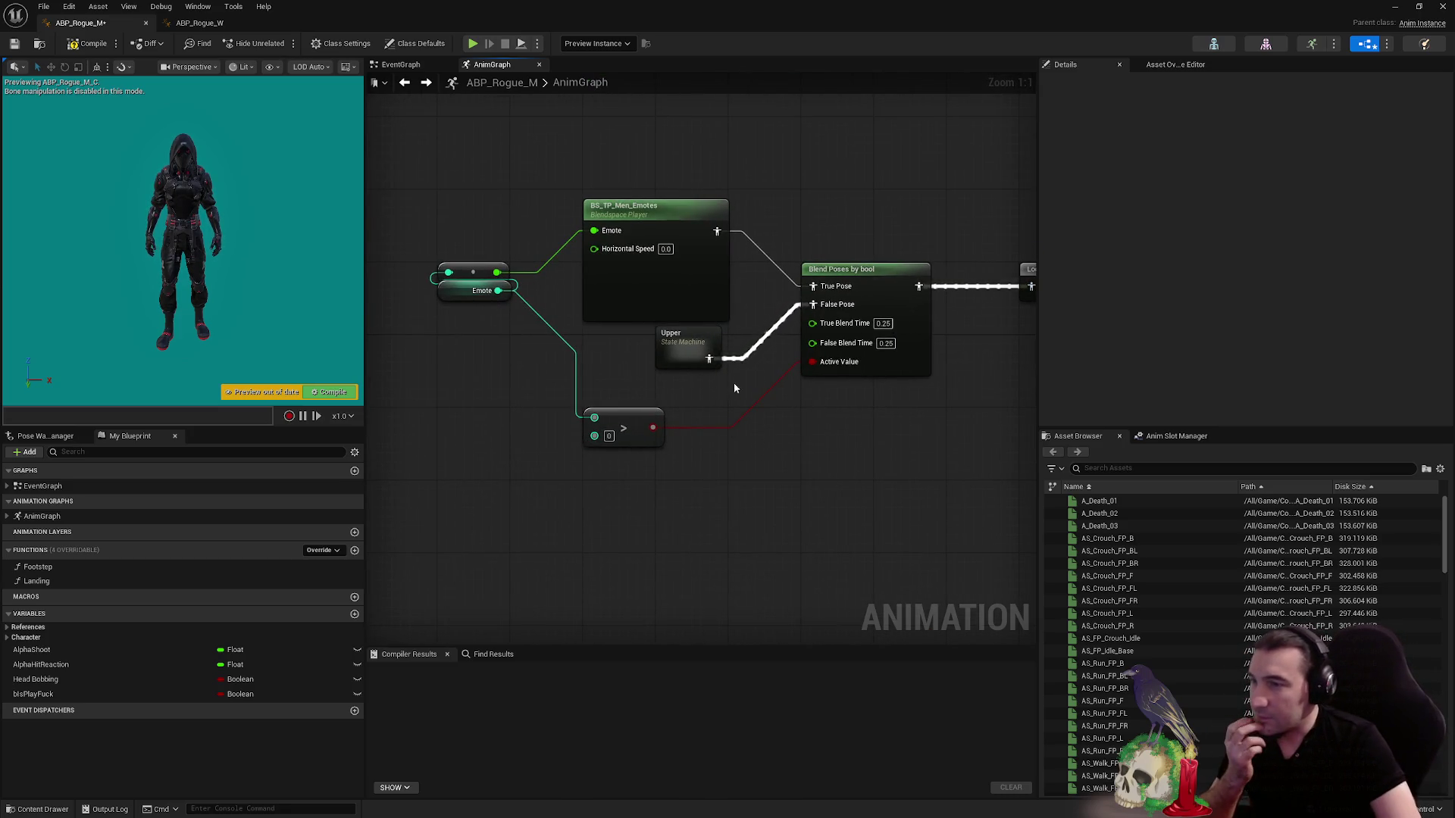
{"action": "double_click", "coordinate": [681, 365]}
- Check the UpperSlot node in the Upper state, compile and save ABP_Rogue_M, then shrink its window
{"action": "double_click", "coordinate": [729, 355]}
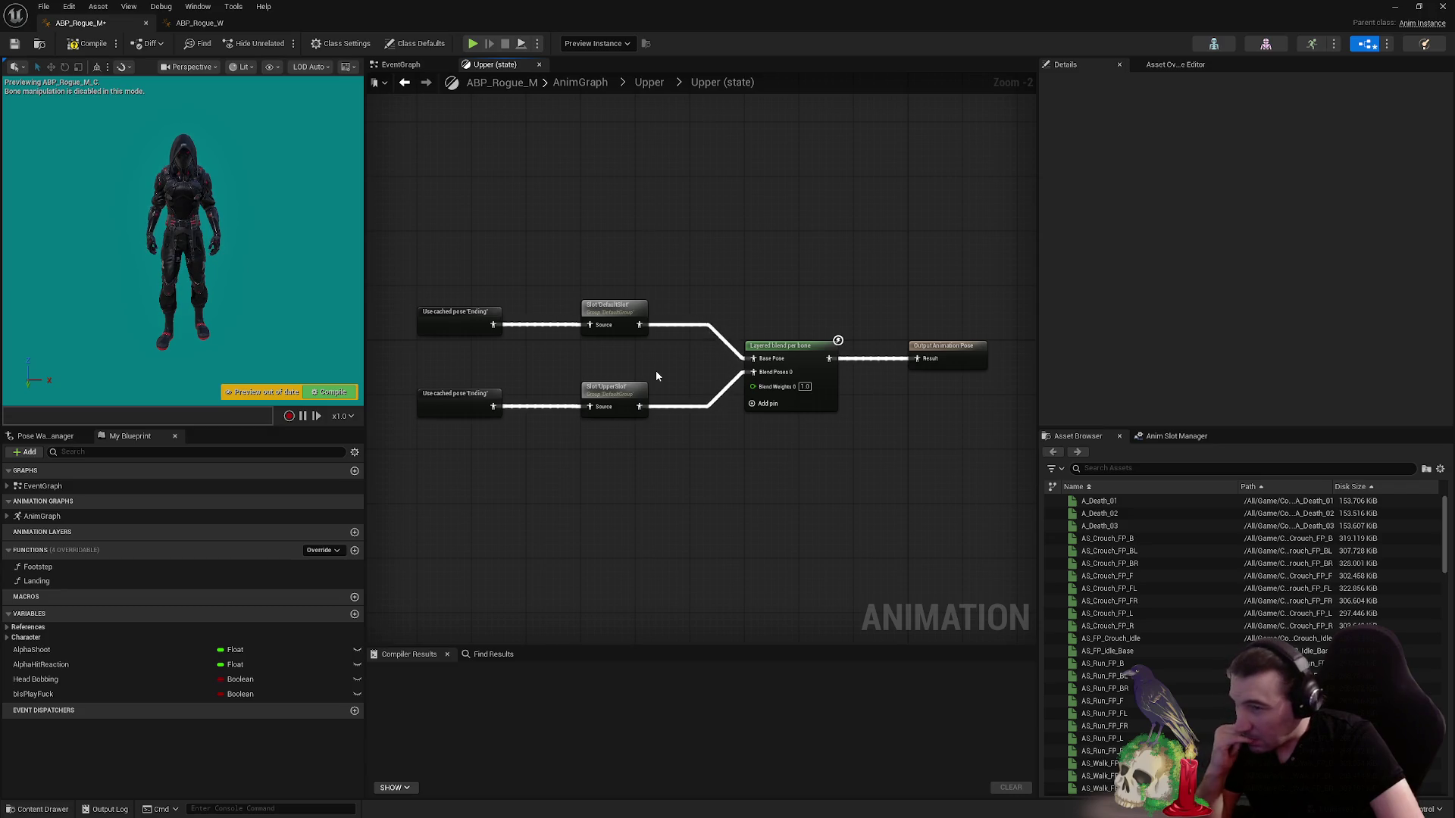
{"action": "left_click", "coordinate": [637, 392]}
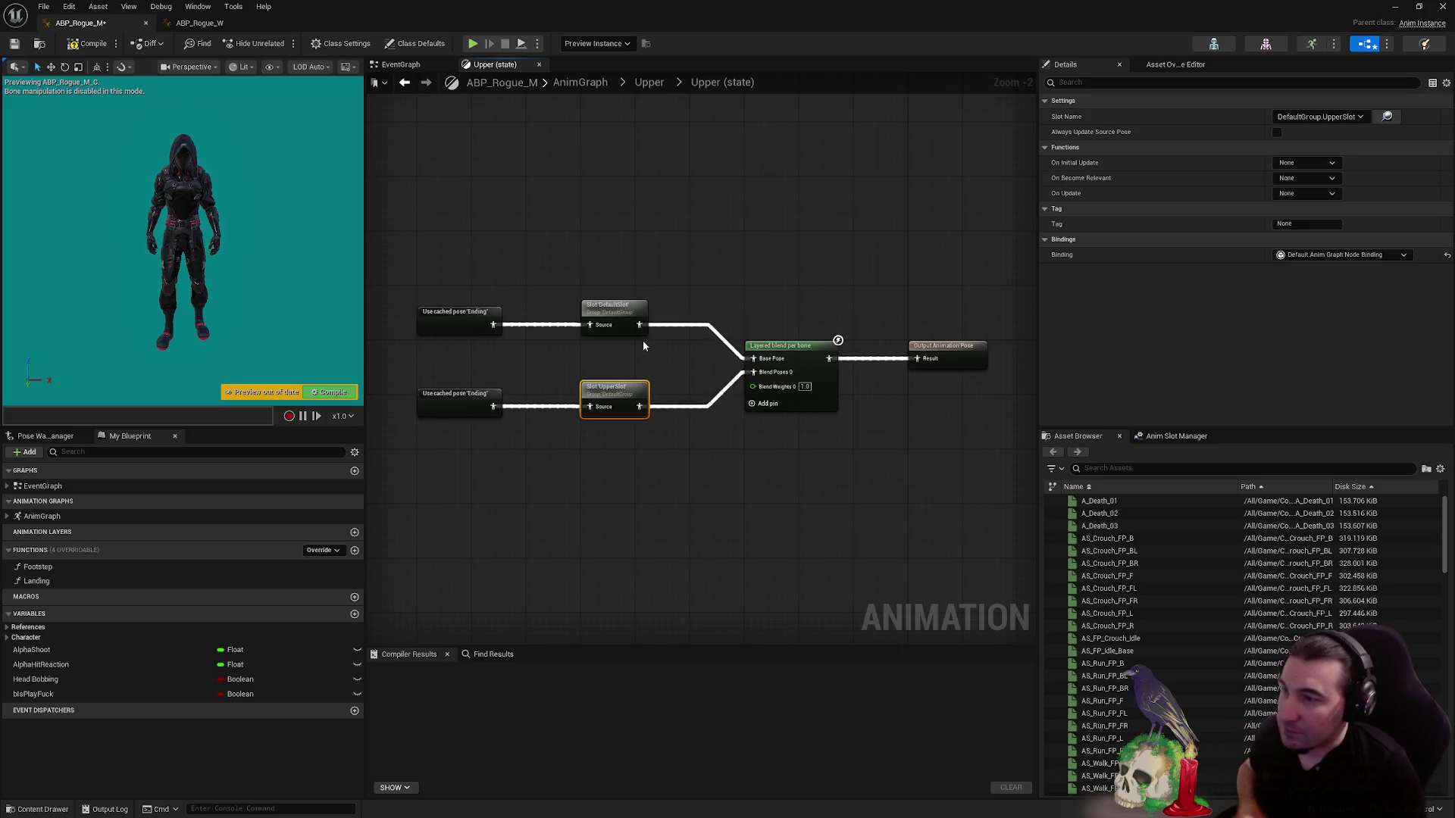
{"action": "left_click", "coordinate": [89, 43]}
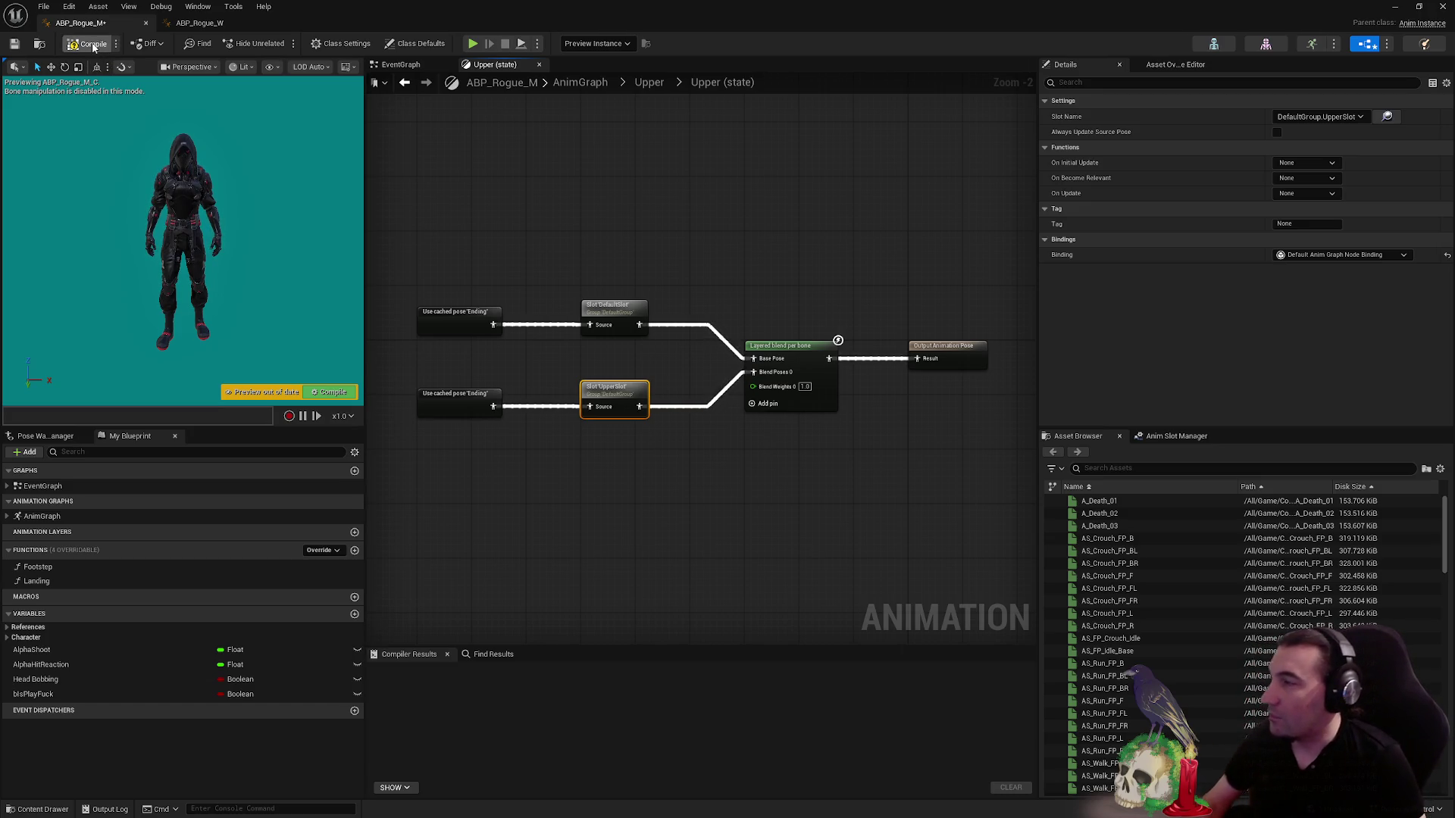
{"action": "left_click", "coordinate": [25, 50]}
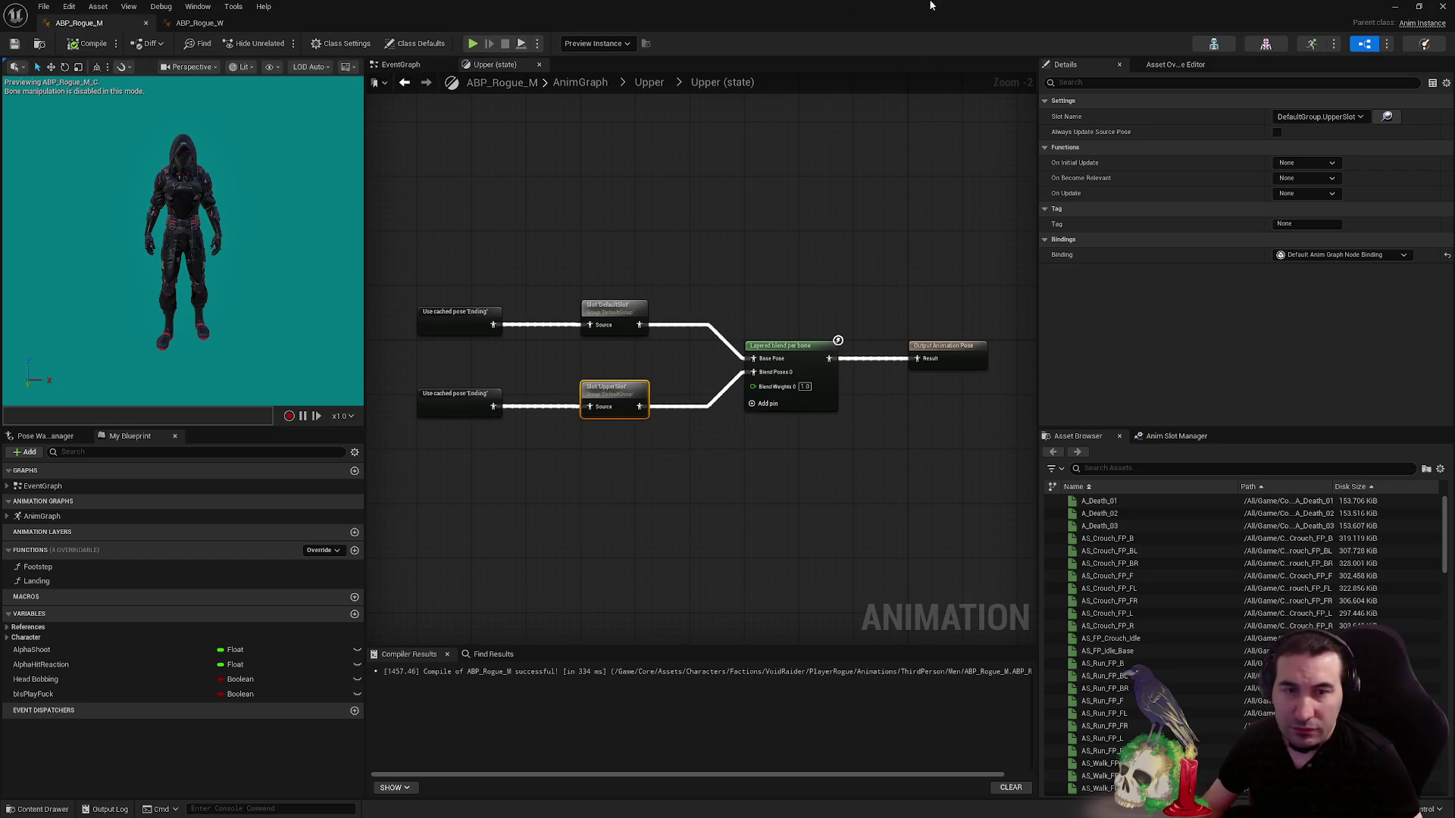
{"action": "mouse_move", "coordinate": [930, 6]}
{"action": "left_mouse_down"}
{"action": "mouse_move", "coordinate": [720, 578]}
{"action": "mouse_move", "coordinate": [683, 777]}
{"action": "left_mouse_up"}
{"action": "left_click_drag", "start_coordinate": [584, 315], "coordinate": [494, 529]}
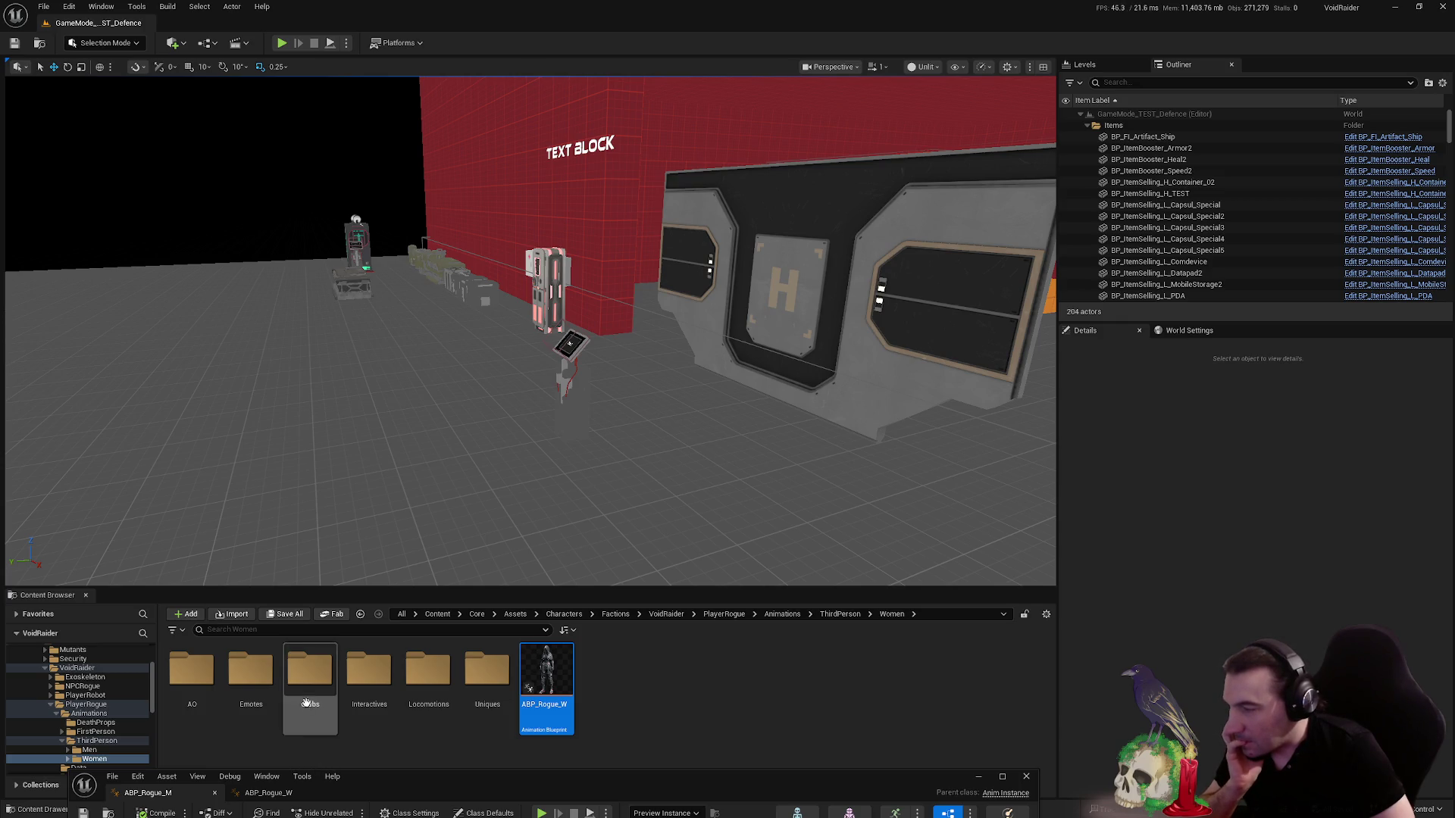
- Look at ASM_Interactive_Drinking_W_TP in the Women Interactives folder, then go back to ThirdPerson
{"action": "double_click", "coordinate": [251, 667]}
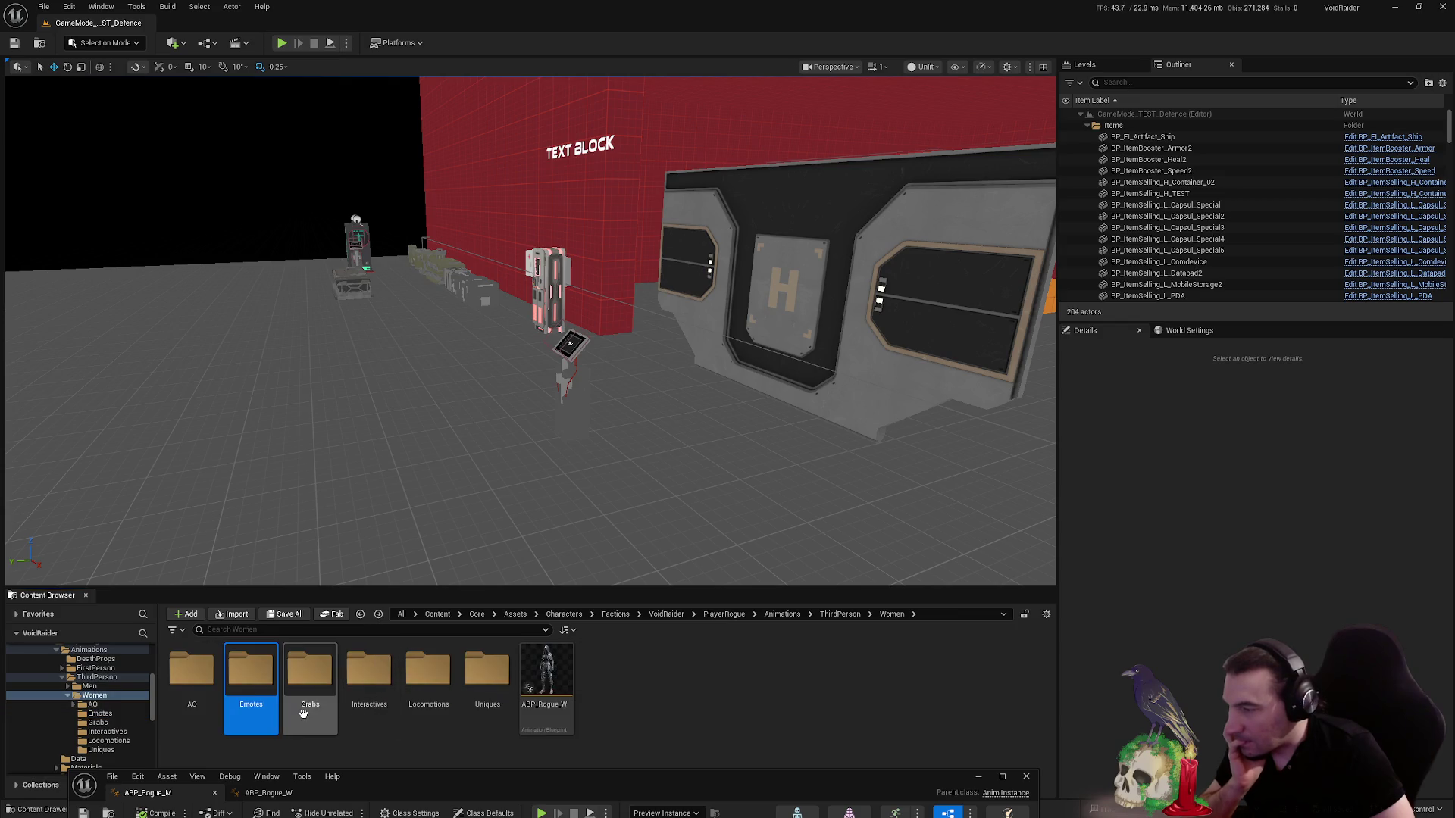
{"action": "double_click", "coordinate": [369, 670]}
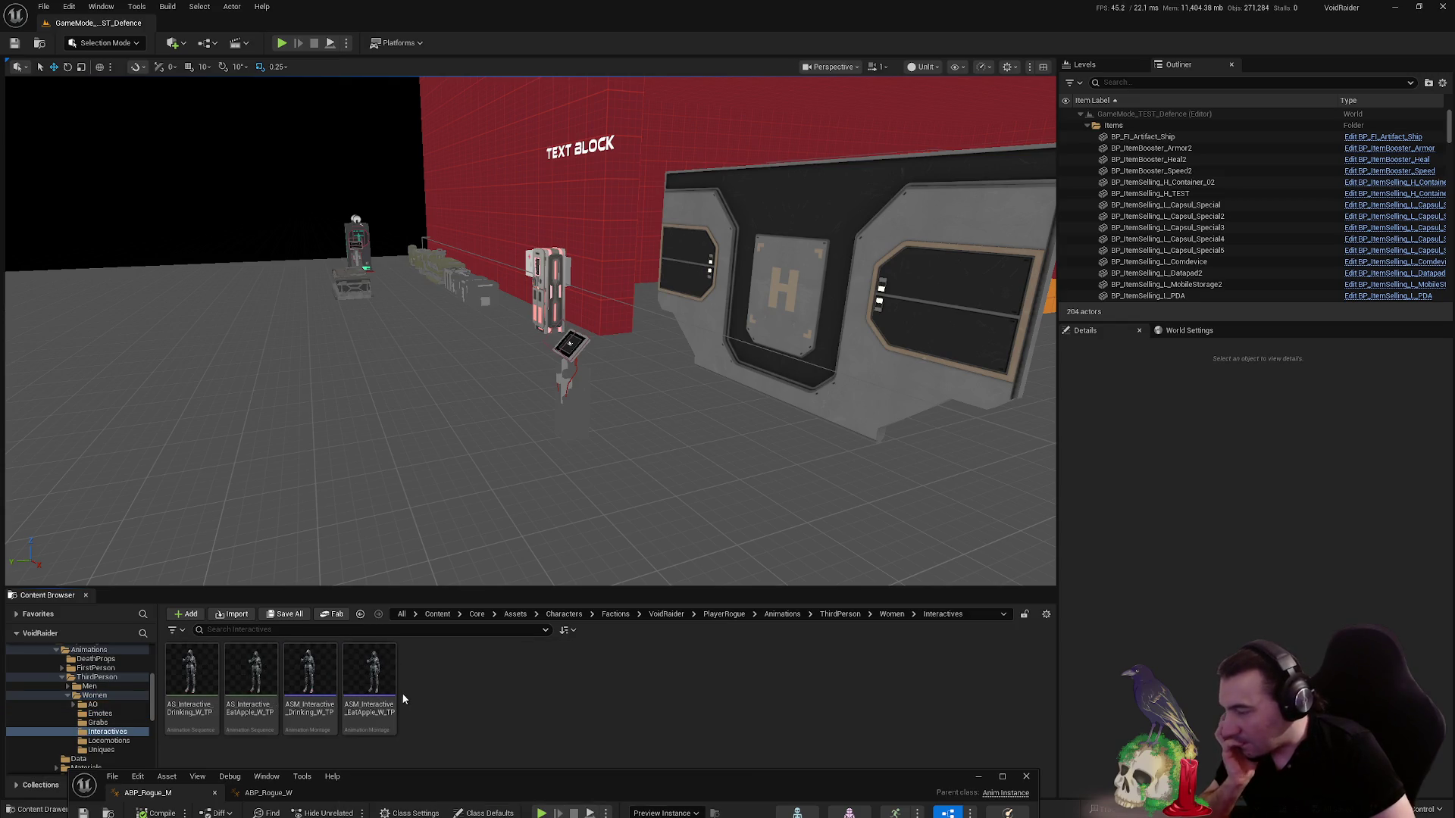
{"action": "left_click", "coordinate": [335, 691]}
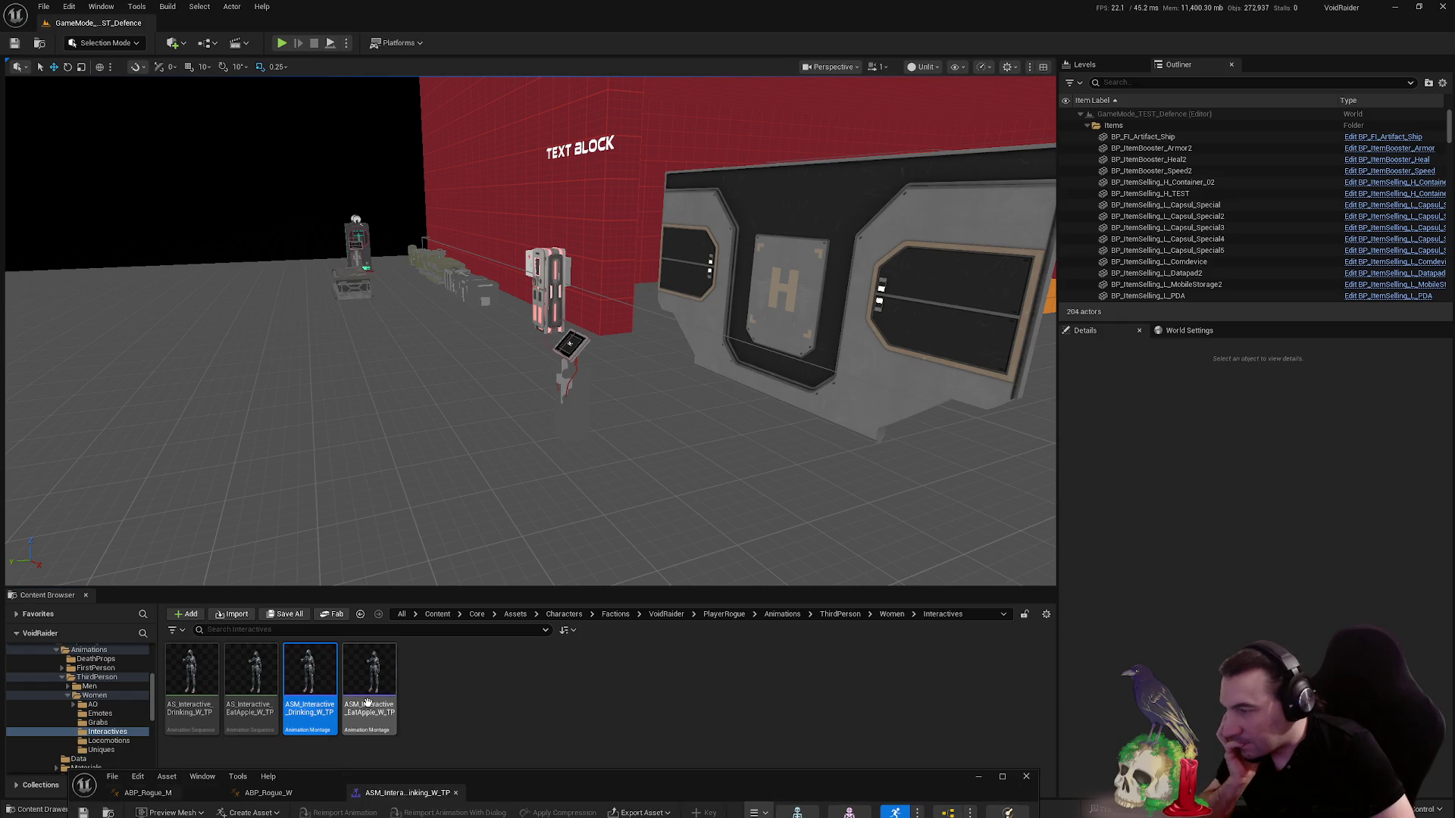
{"action": "key", "text": "alt+Left"}
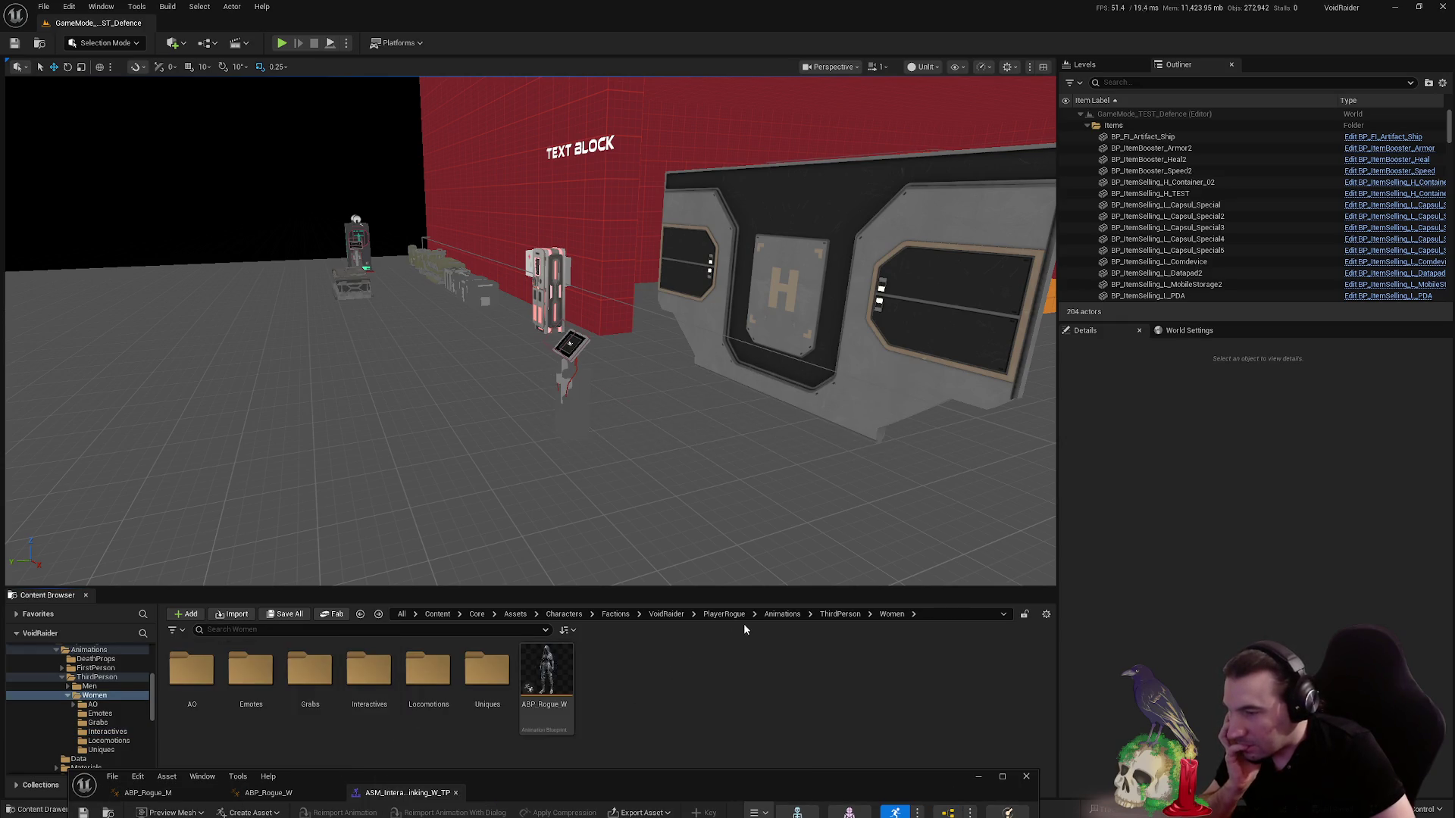
{"action": "key", "text": "alt+Left"}
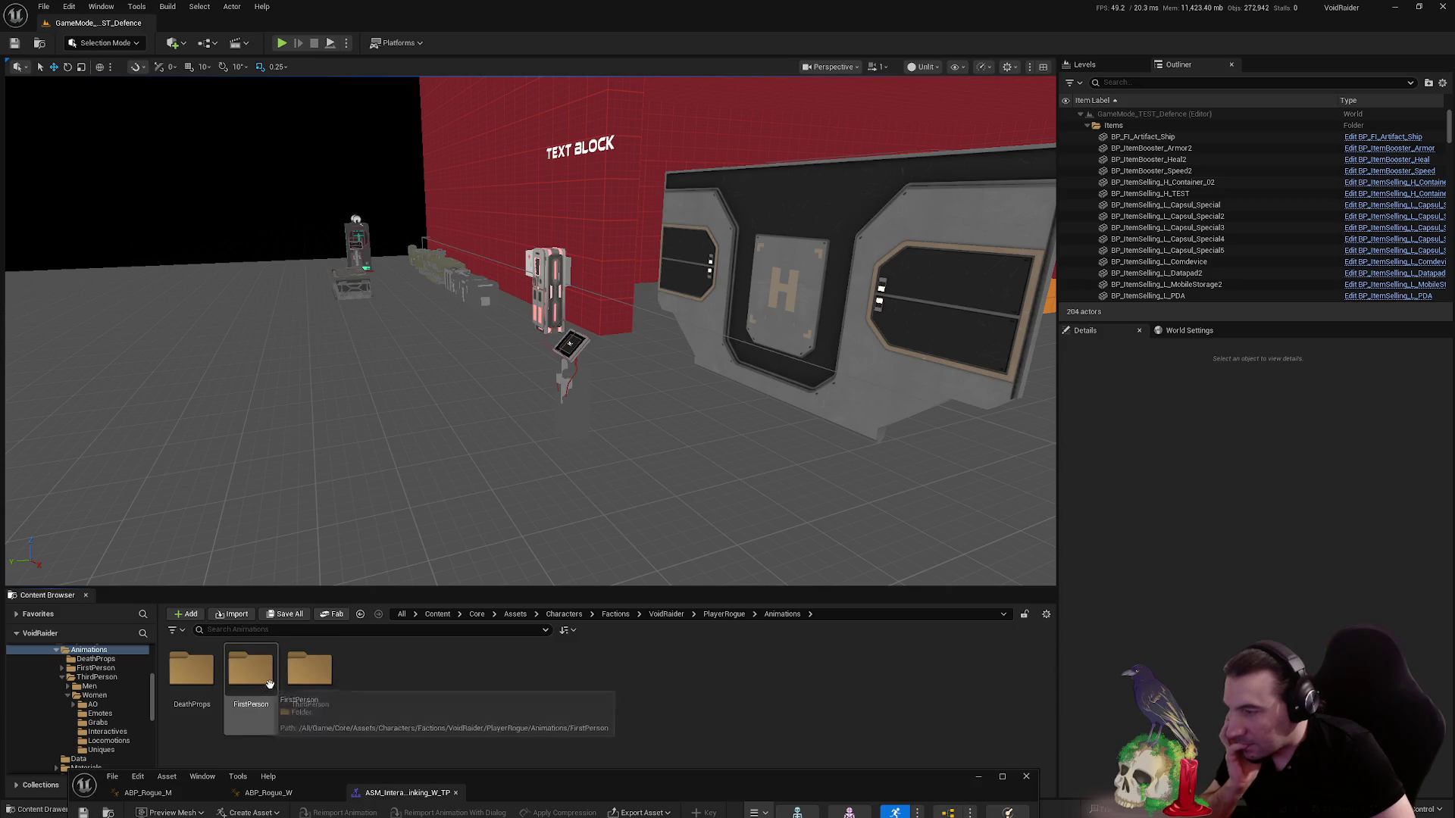
- Open ASM_Interactive_Drinking_M_TP from the Men Interactives folder
{"action": "double_click", "coordinate": [193, 678]}
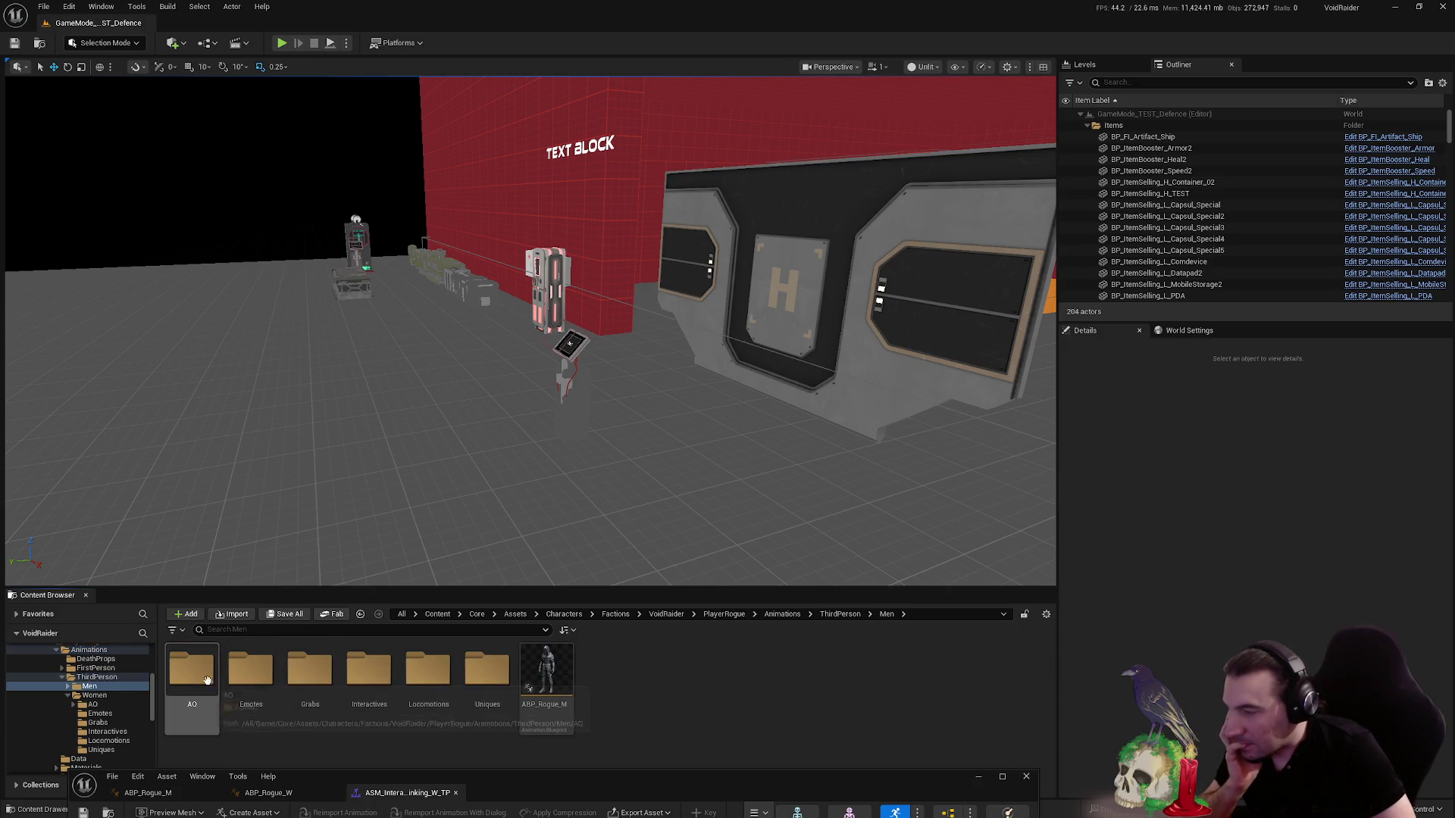
{"action": "double_click", "coordinate": [369, 682]}
{"action": "left_click", "coordinate": [313, 684]}
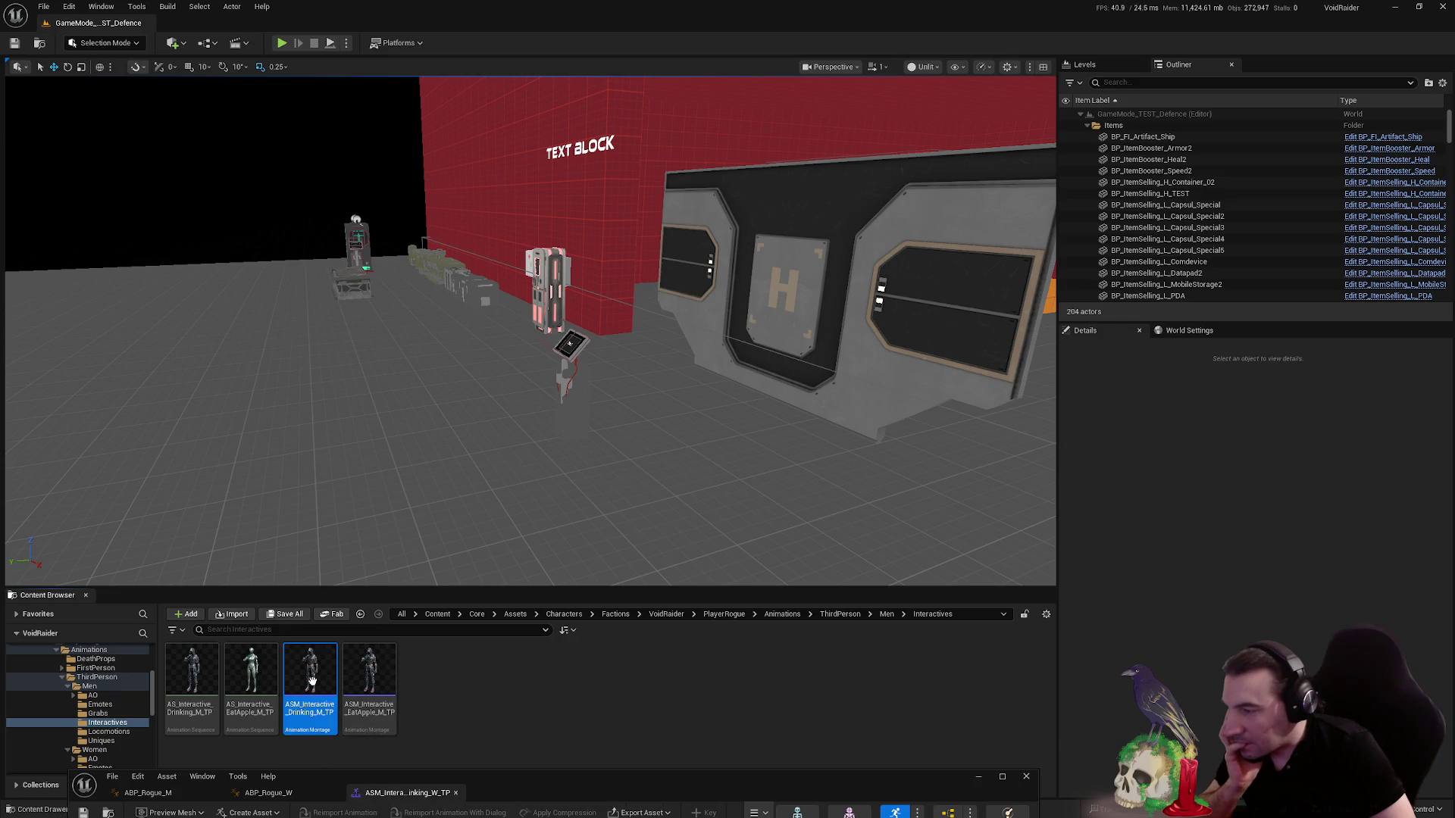
{"action": "double_click", "coordinate": [314, 686]}
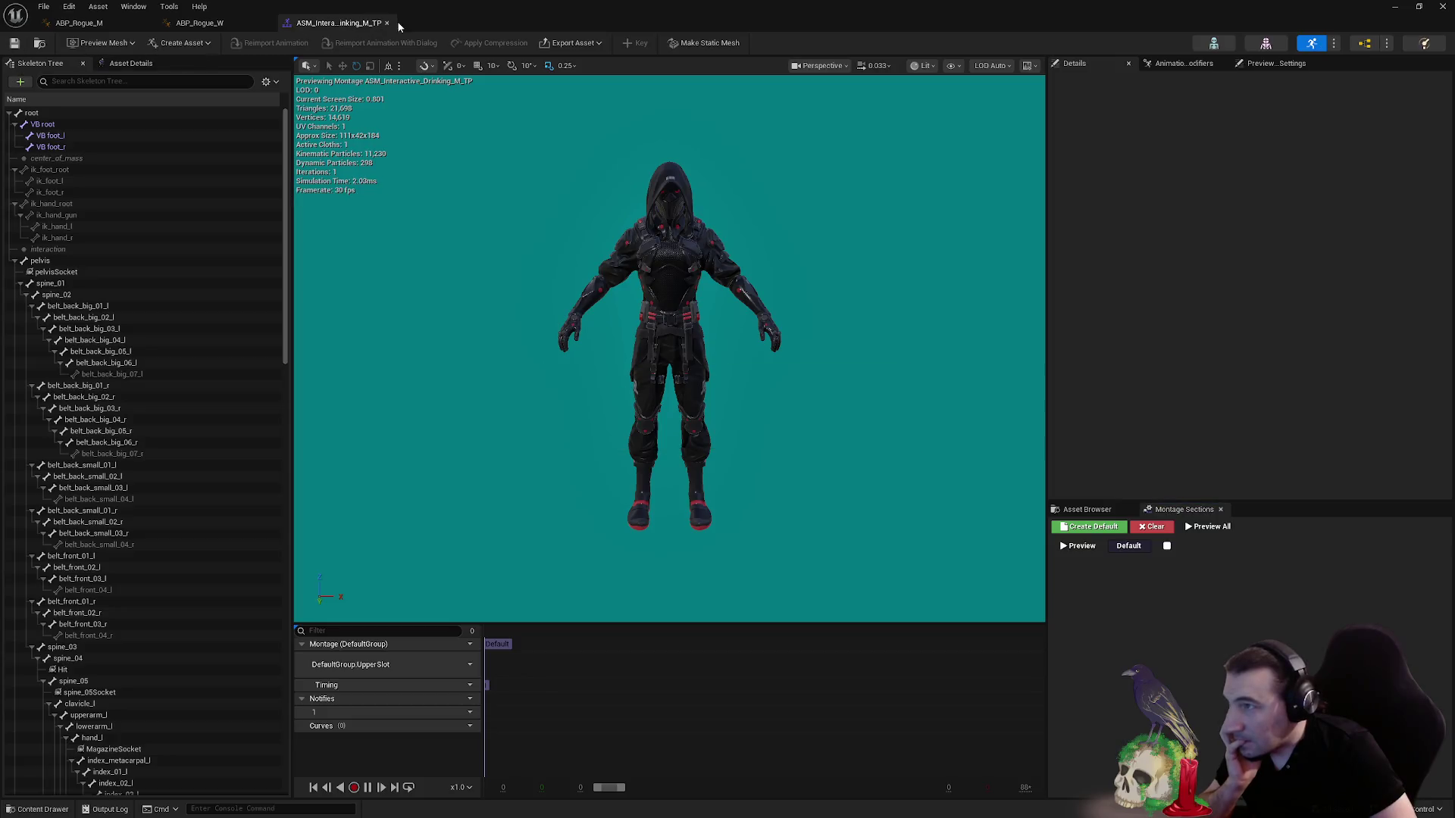
- Reopen ASM_Interactive_Drinking_M_TP and inspect its drinking animation segment
{"action": "left_click", "coordinate": [387, 24]}
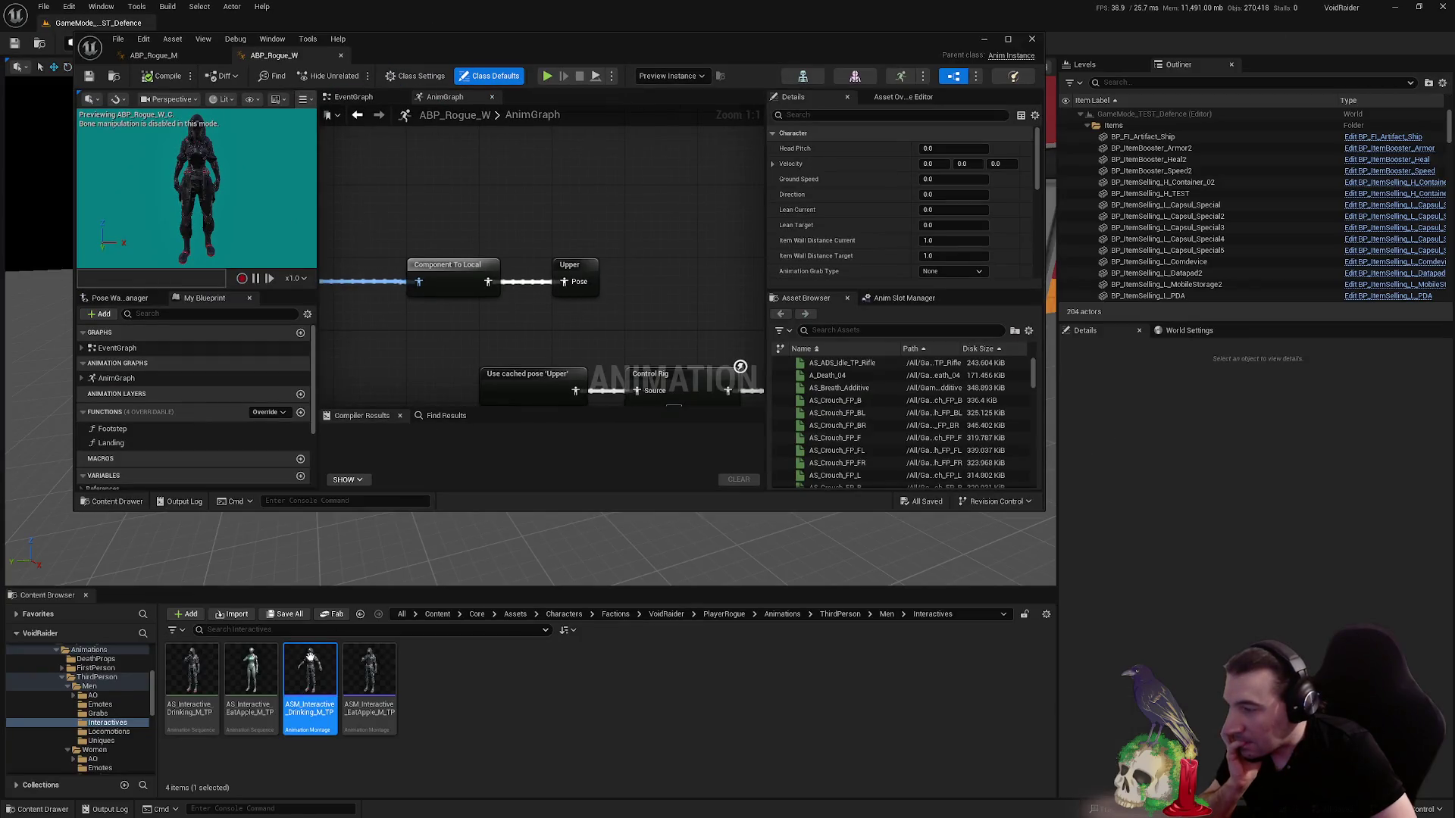
{"action": "double_click", "coordinate": [311, 656]}
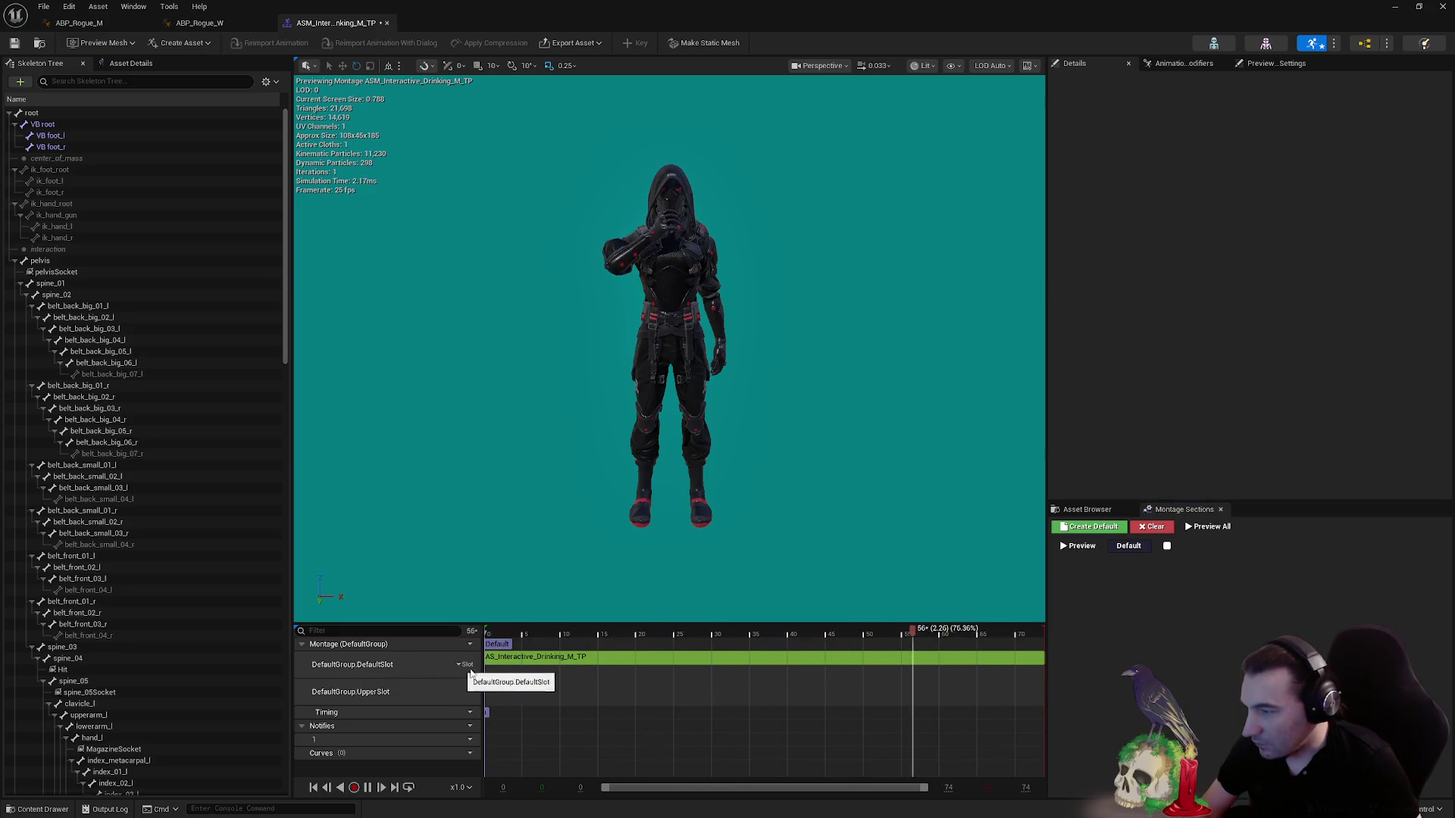
{"action": "left_click", "coordinate": [1086, 509]}
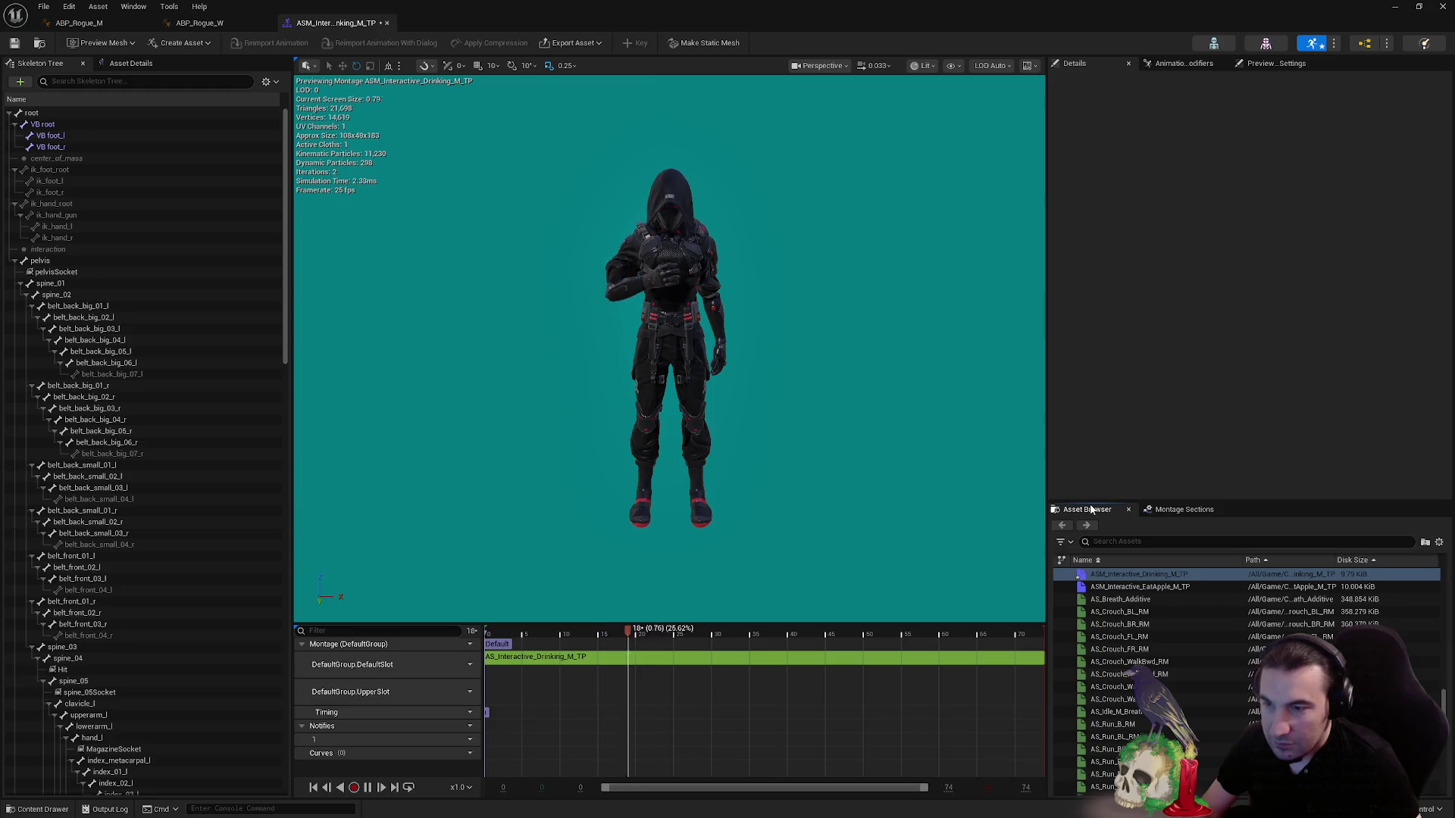
{"action": "left_click", "coordinate": [1186, 509]}
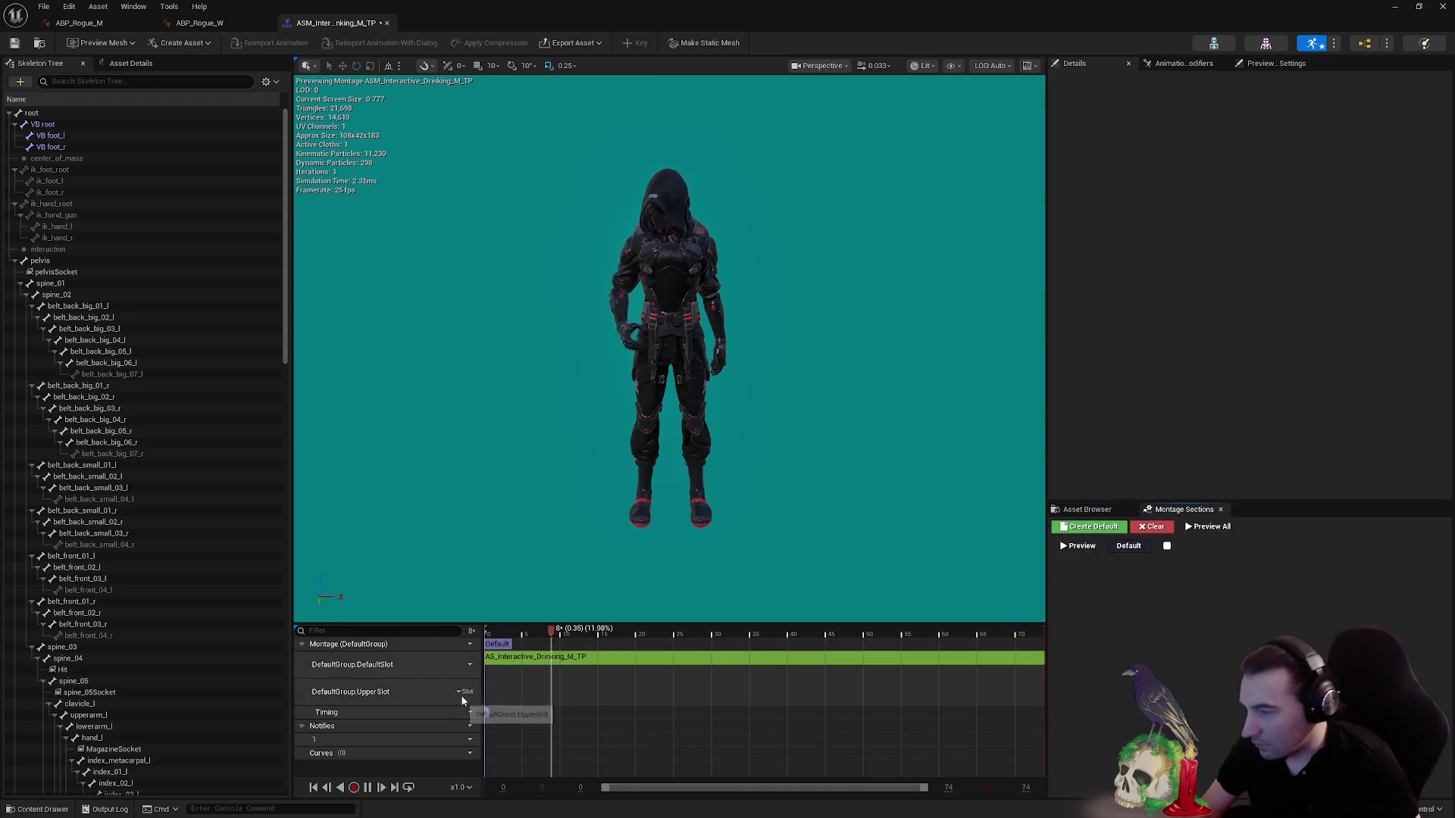
{"action": "left_click", "coordinate": [506, 658]}
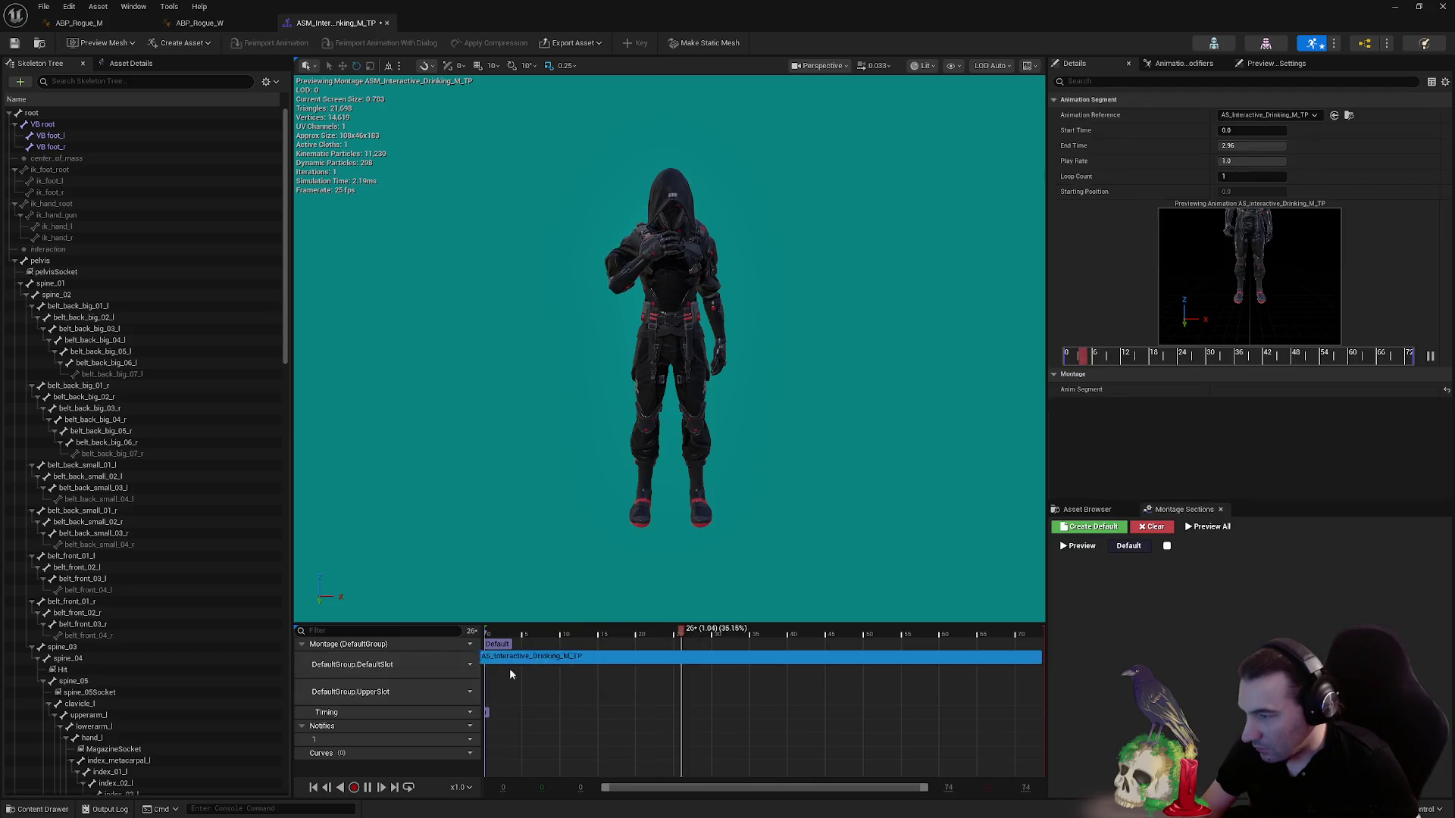
{"action": "left_click", "coordinate": [440, 696]}
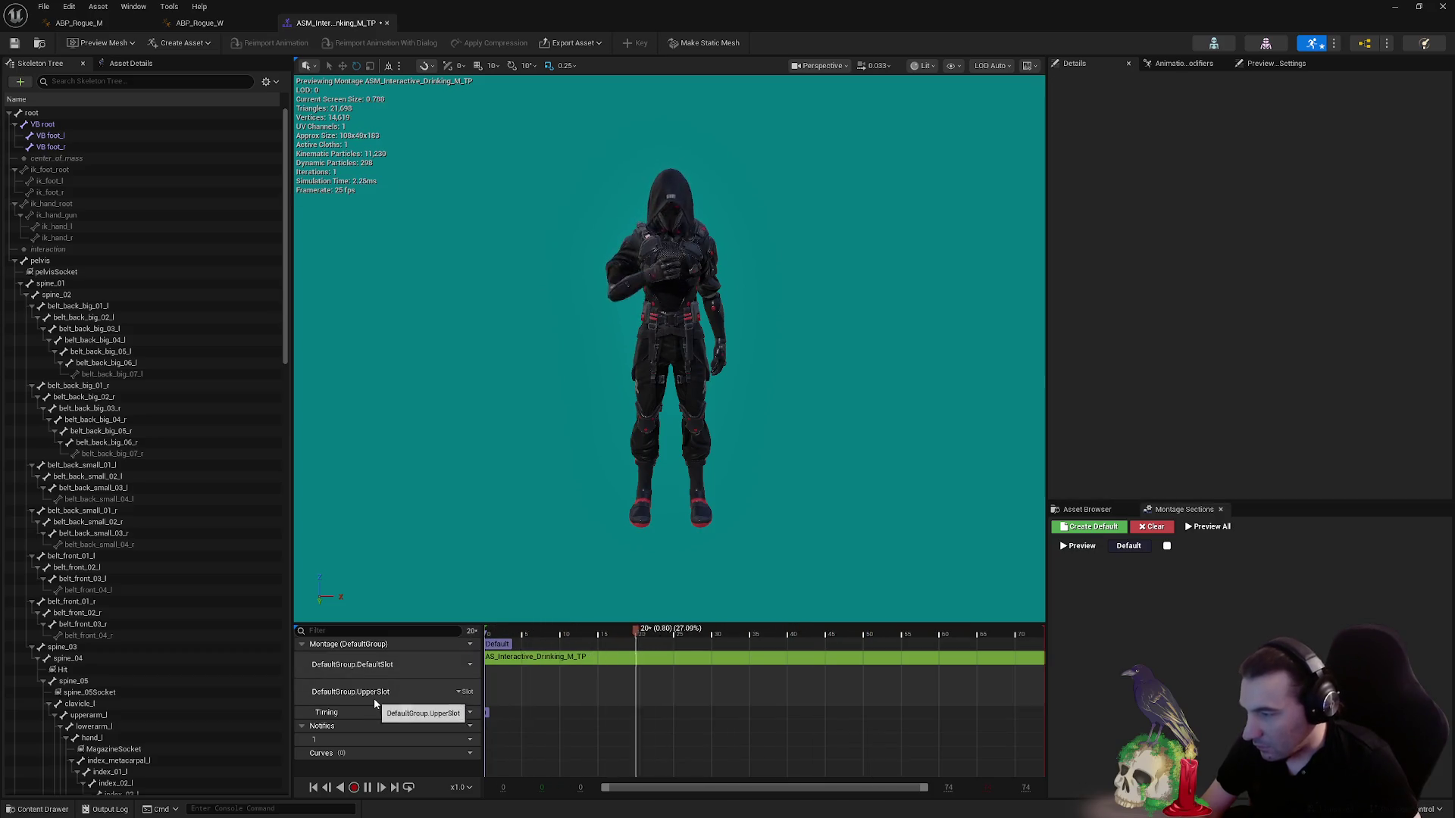
- Delete the extra UpperSlot track, save the montage, and minimize its editor
{"action": "left_click", "coordinate": [462, 692]}
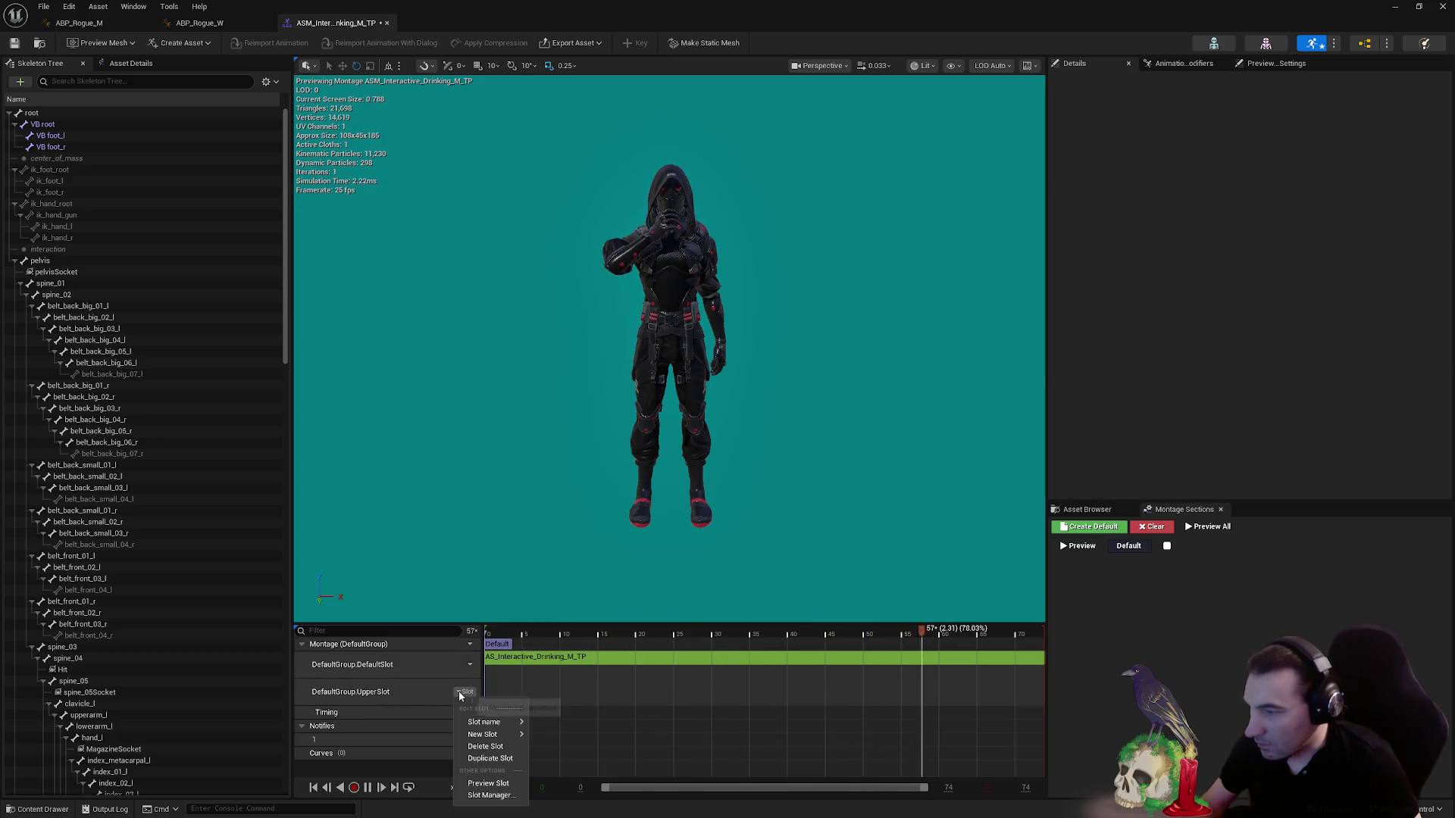
{"action": "left_click", "coordinate": [487, 747]}
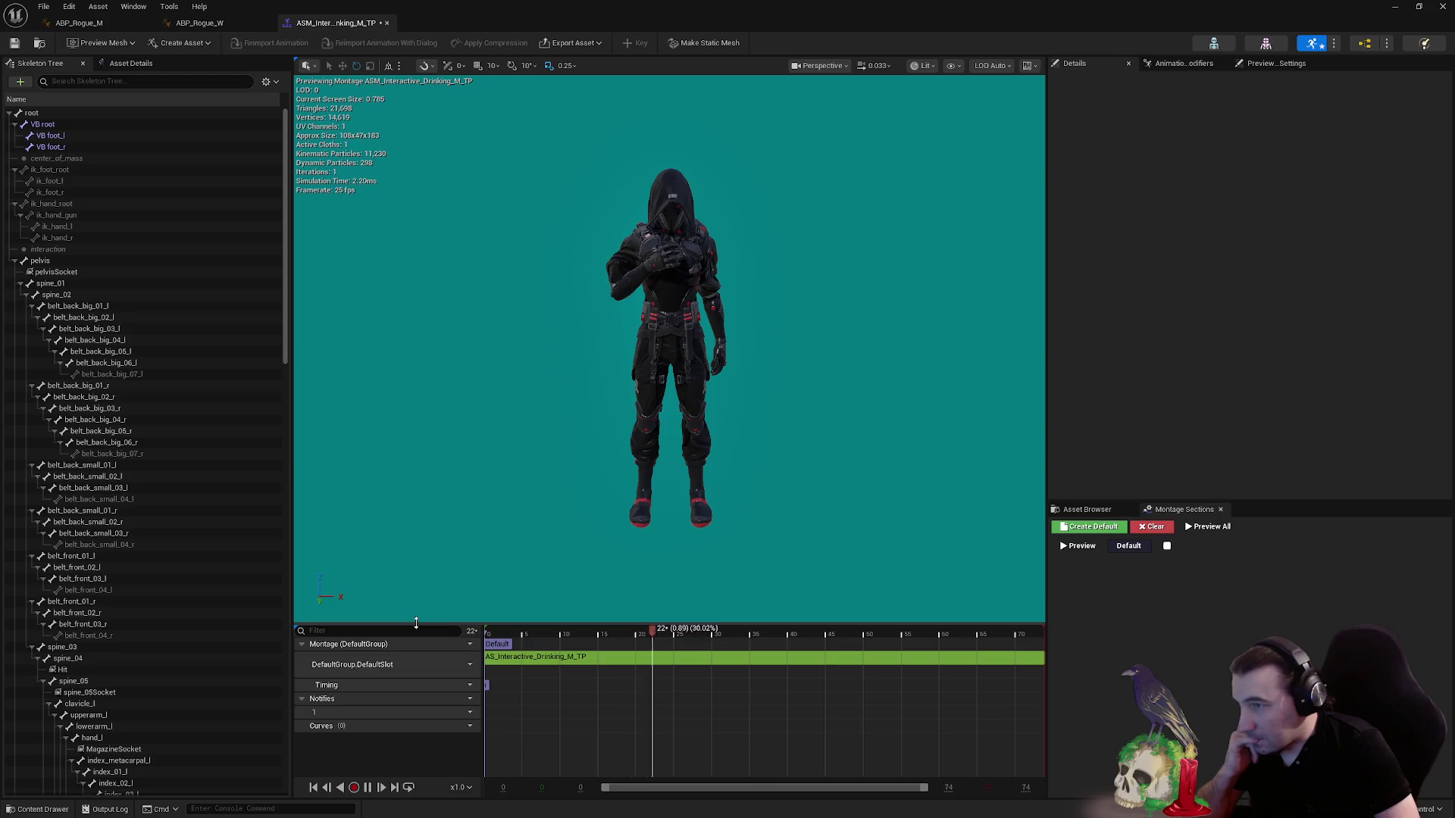
{"action": "left_click", "coordinate": [15, 43]}
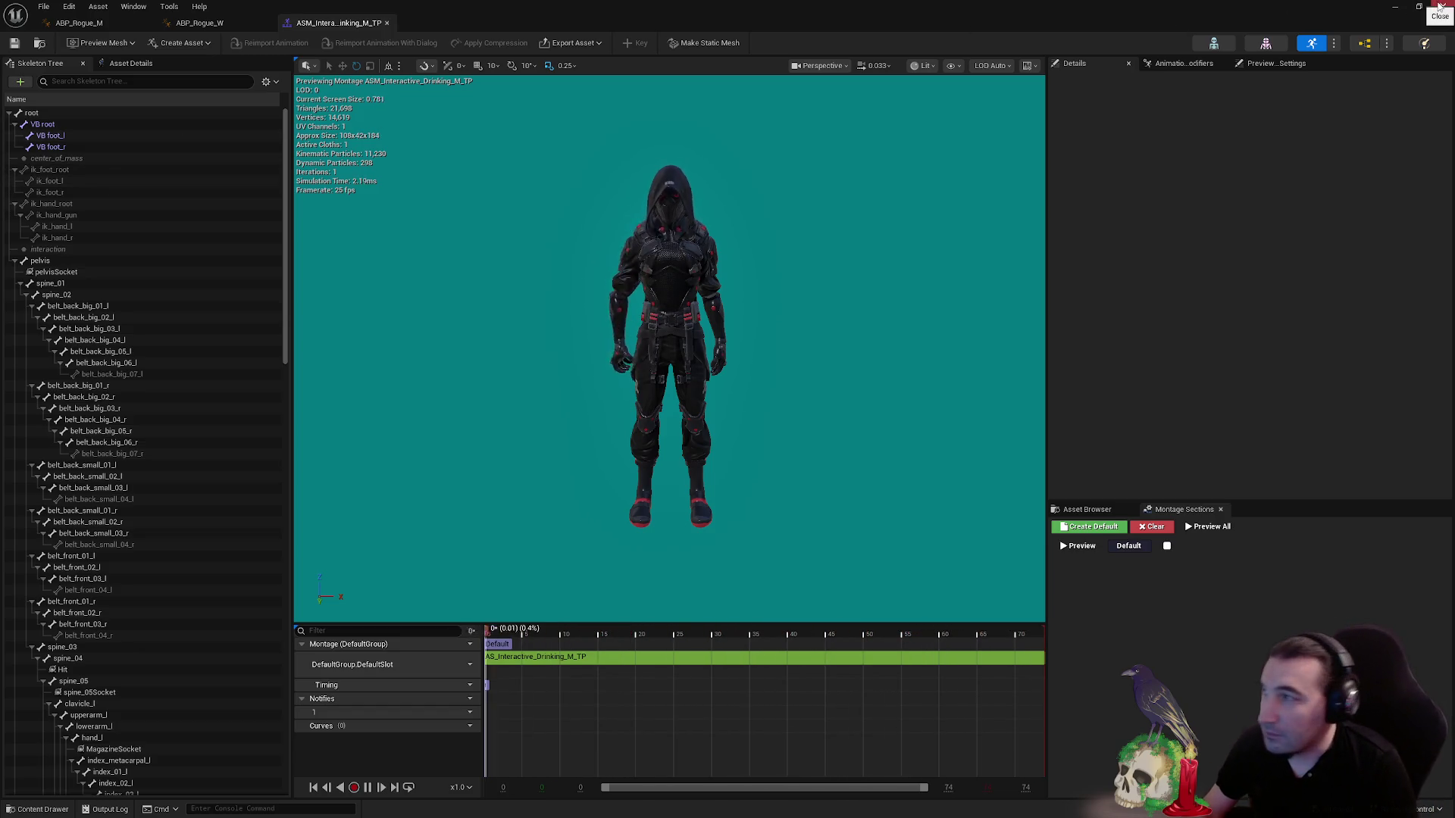
{"action": "left_click", "coordinate": [1395, 7]}
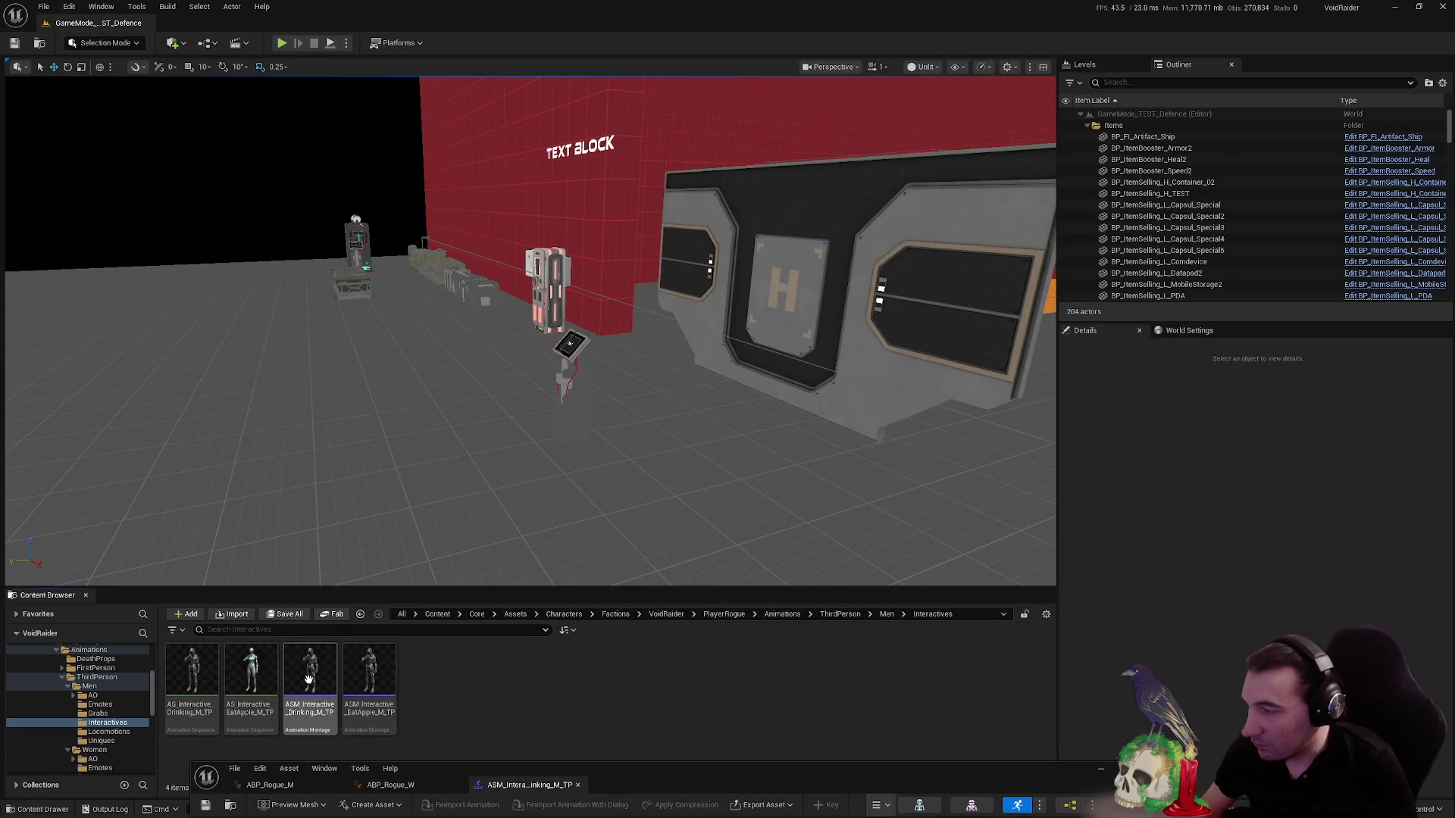
- Duplicate ASM_Interactive_Drinking_M_TP as a test copy named ASM_Interactive_Drinking_M_TPtest
{"action": "left_click", "coordinate": [309, 679]}
{"action": "key", "text": "ctrl+d"}
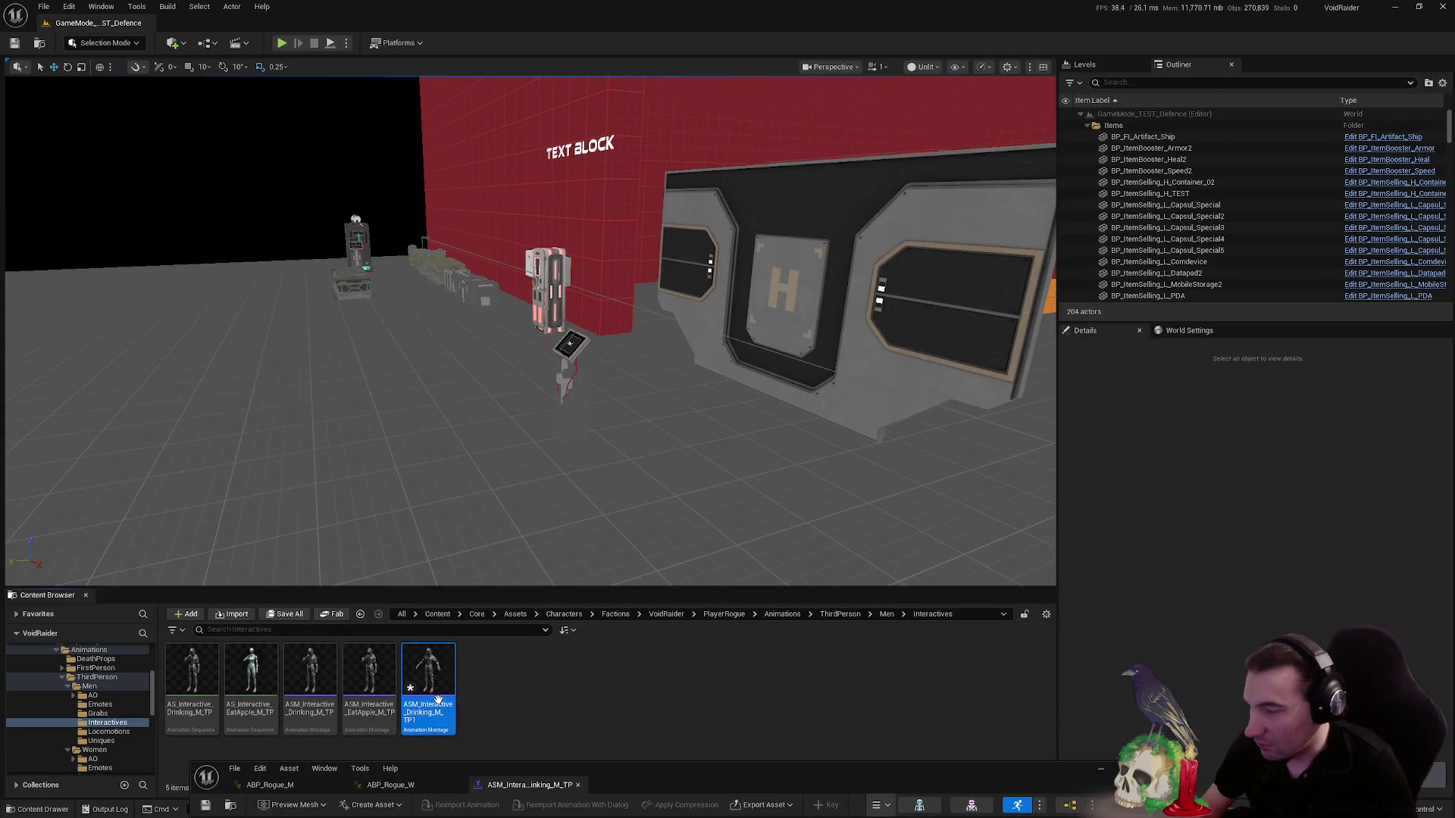
{"action": "key", "text": "End"}
{"action": "key", "text": "BackSpace"}
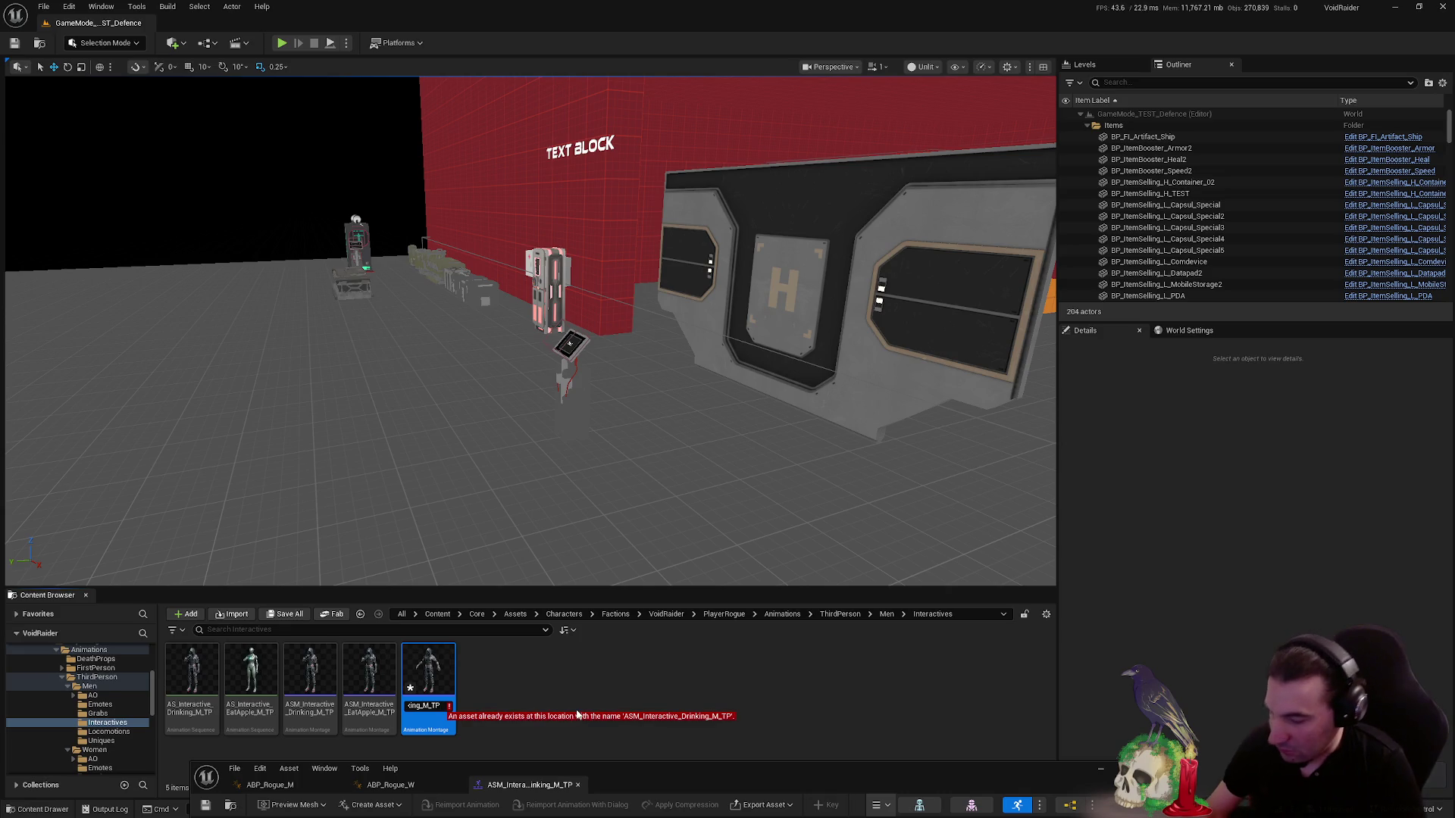
{"action": "type", "text": "test"}
{"action": "key", "text": "Return"}
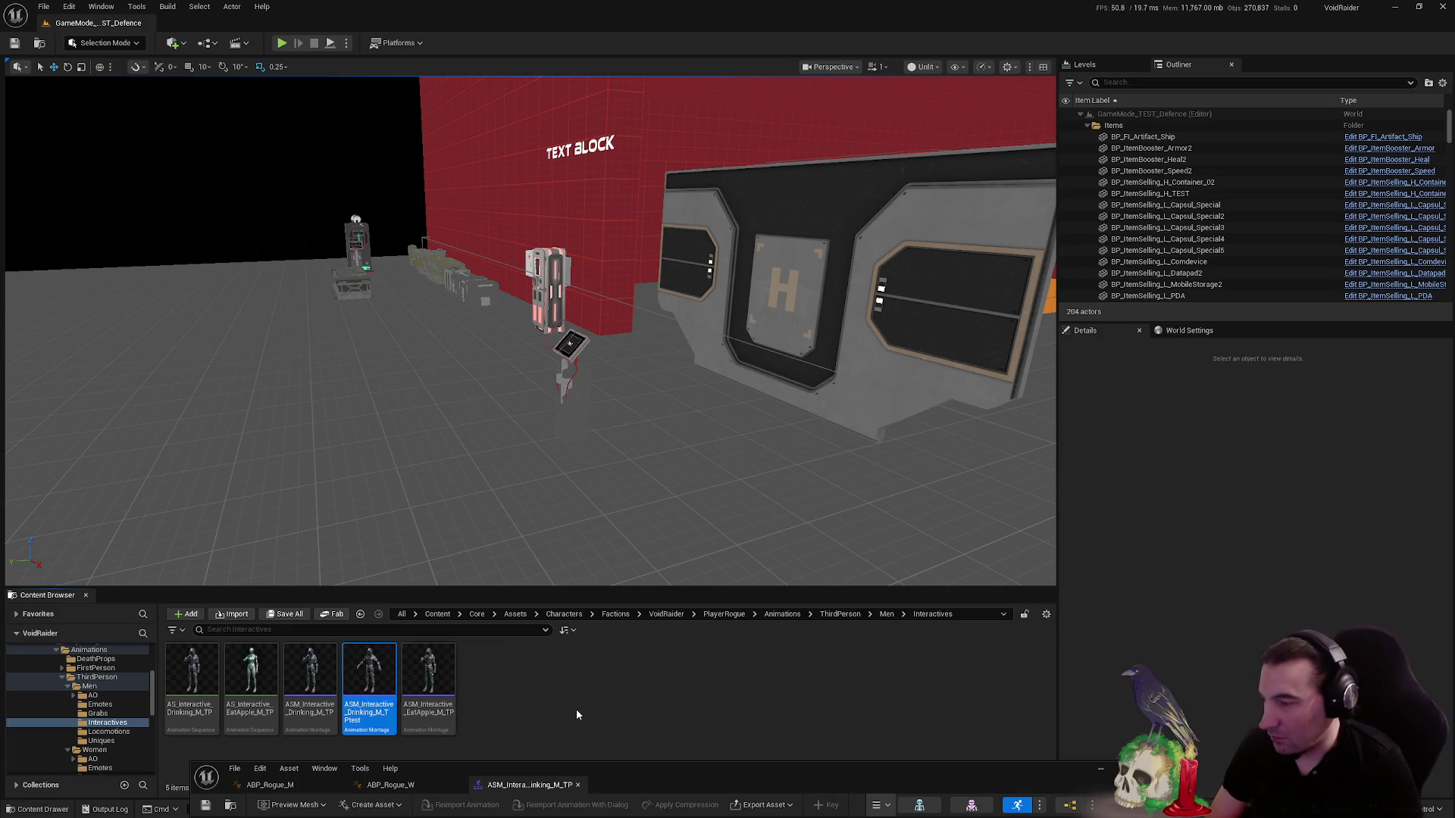
- Open the test montage copy and set its track slot to DefaultGroup.UpperSlot
{"action": "mouse_move", "coordinate": [656, 785]}
{"action": "left_mouse_down"}
{"action": "mouse_move", "coordinate": [688, 761]}
{"action": "mouse_move", "coordinate": [895, 217]}
{"action": "left_mouse_up"}
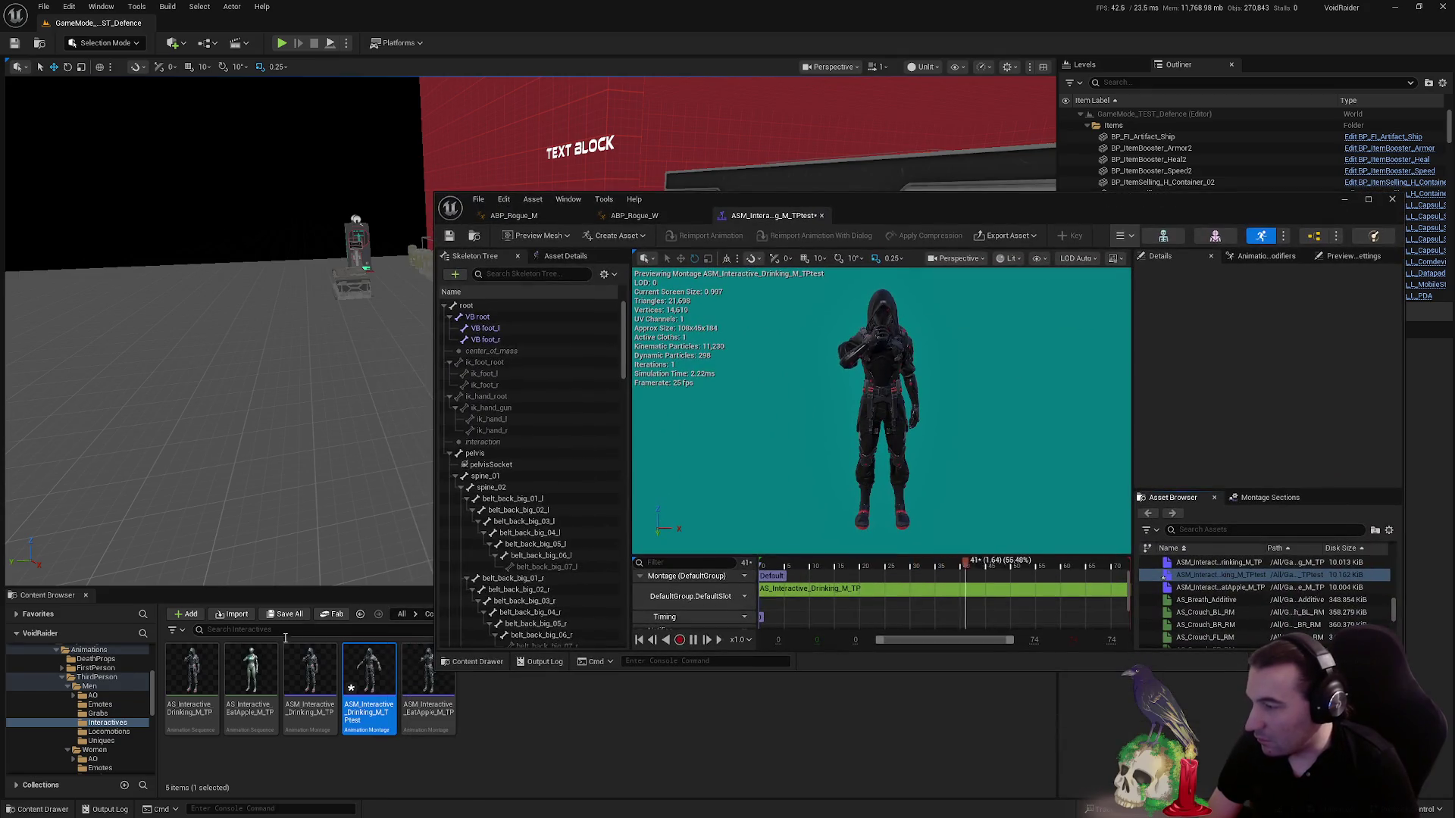
{"action": "double_click", "coordinate": [198, 676]}
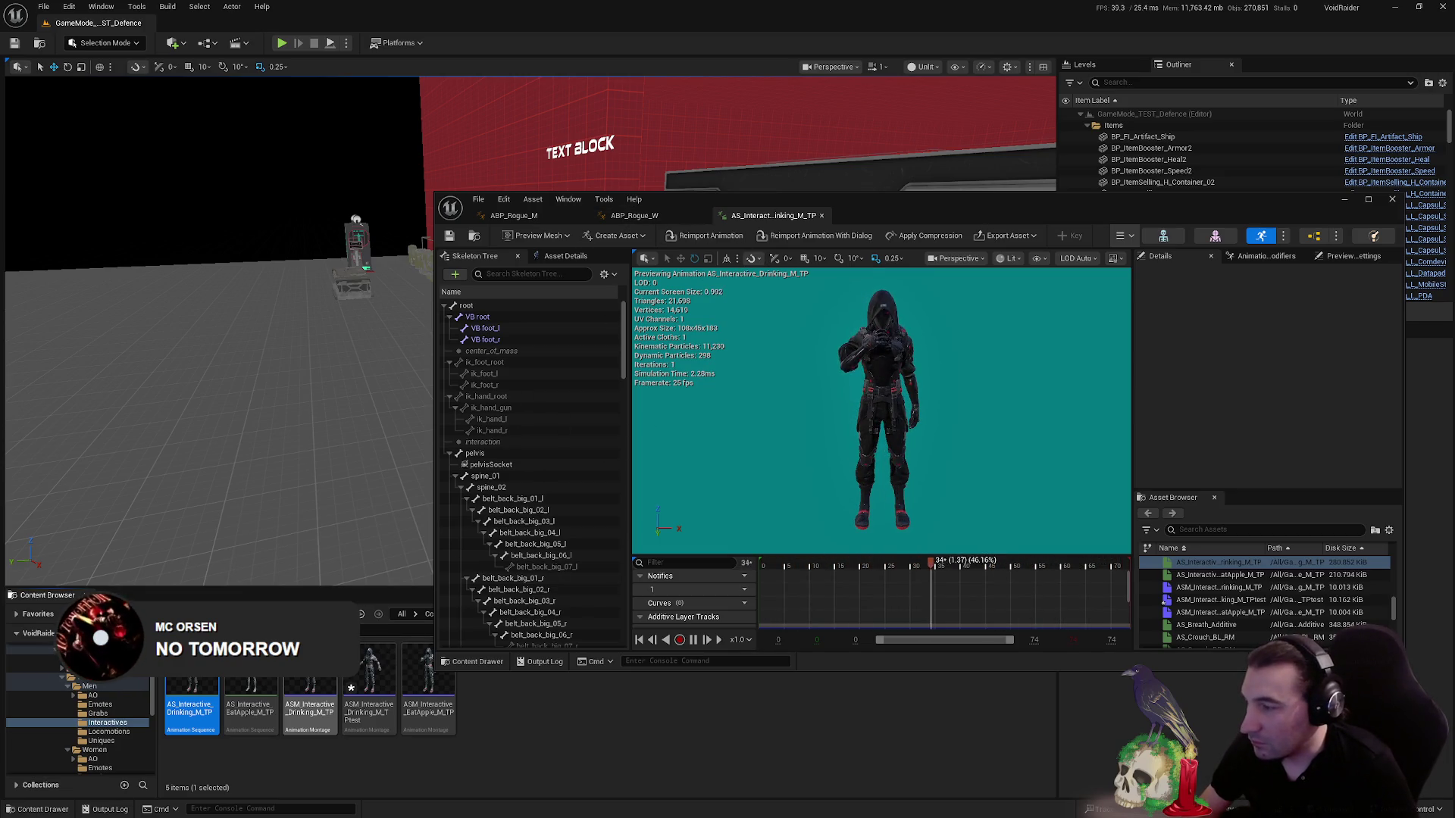
{"action": "left_click", "coordinate": [382, 681]}
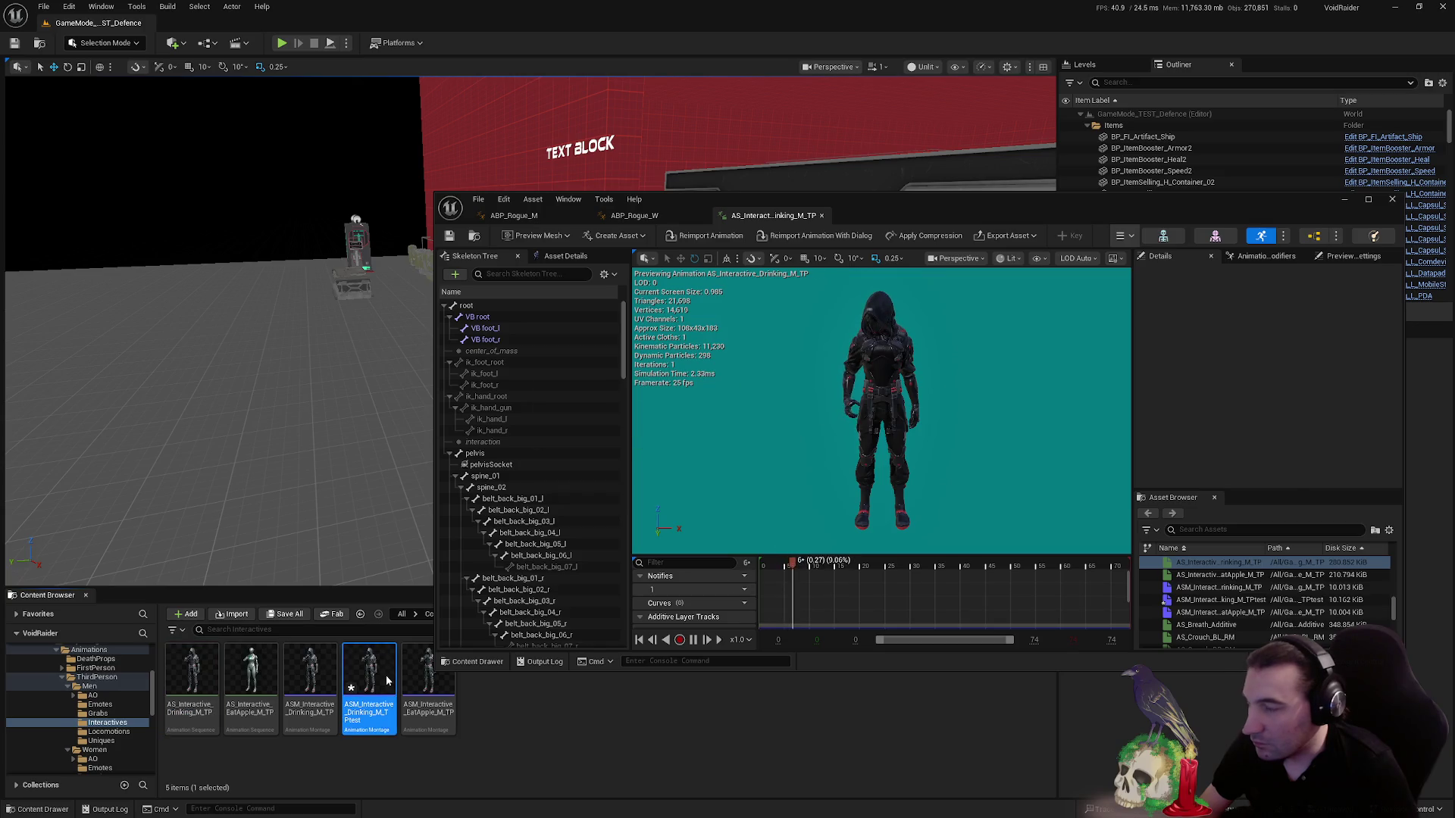
{"action": "double_click", "coordinate": [386, 681]}
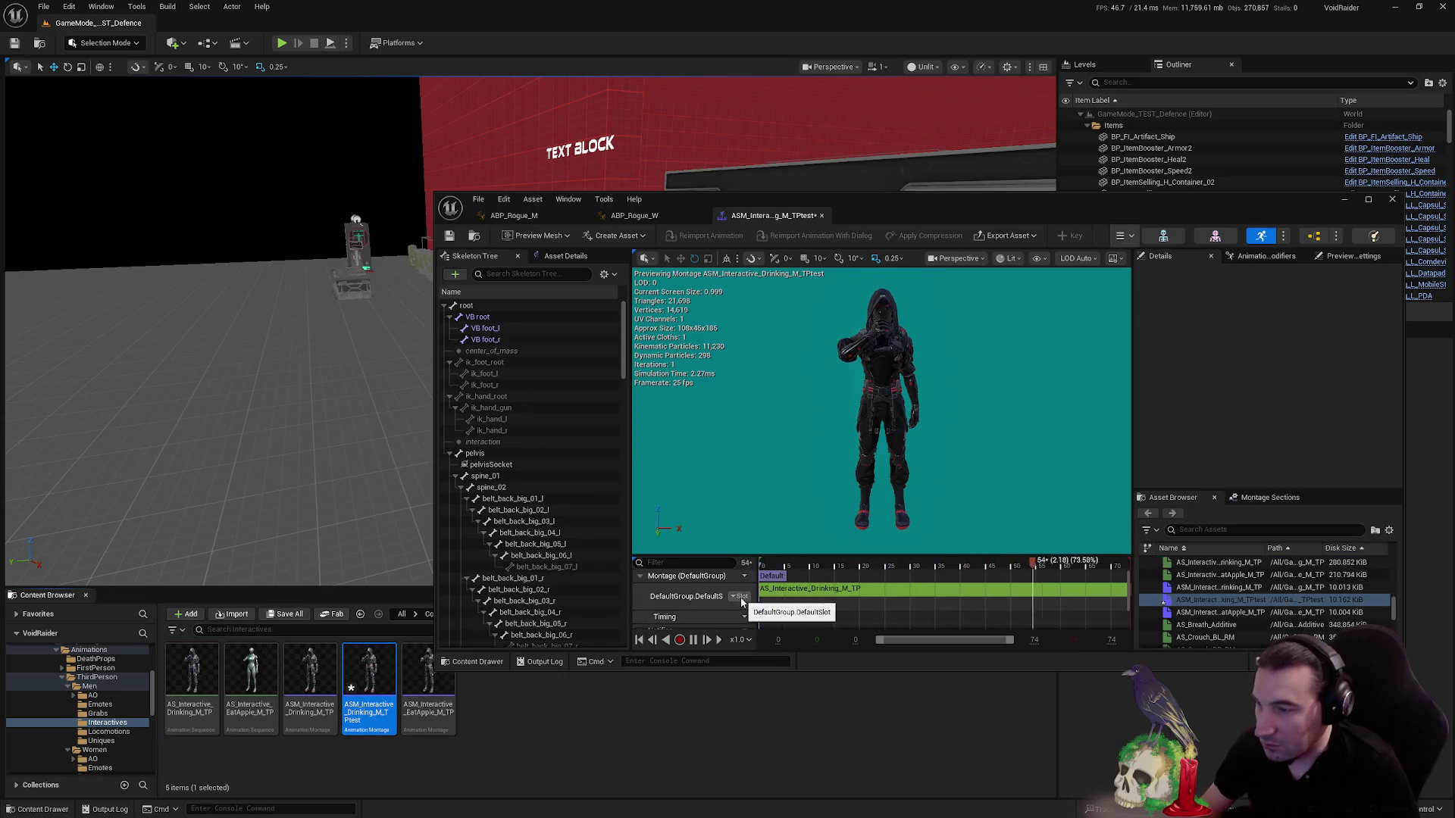
{"action": "left_click", "coordinate": [742, 598]}
{"action": "mouse_move", "coordinate": [768, 627]}
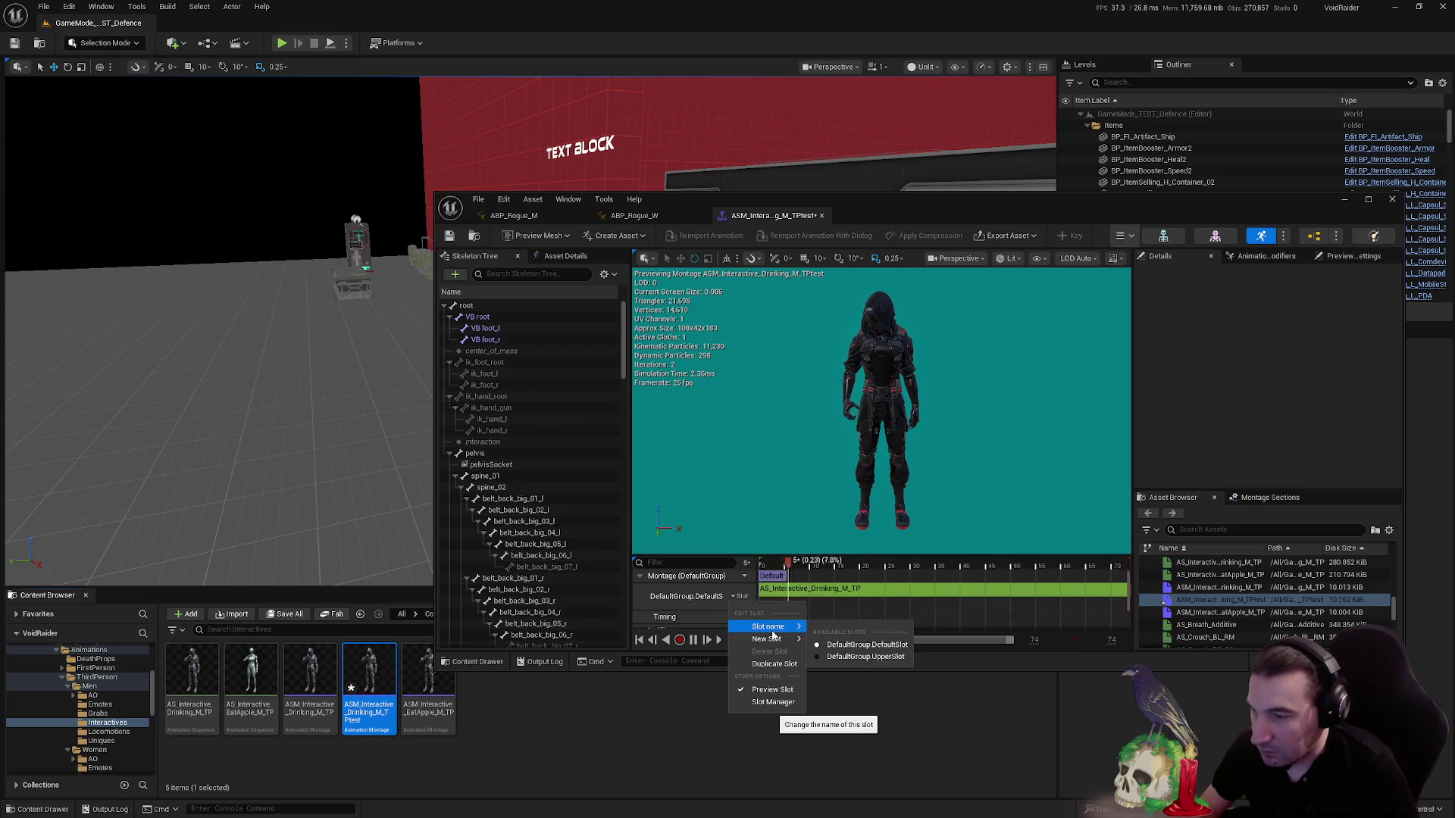
{"action": "left_click", "coordinate": [837, 657]}
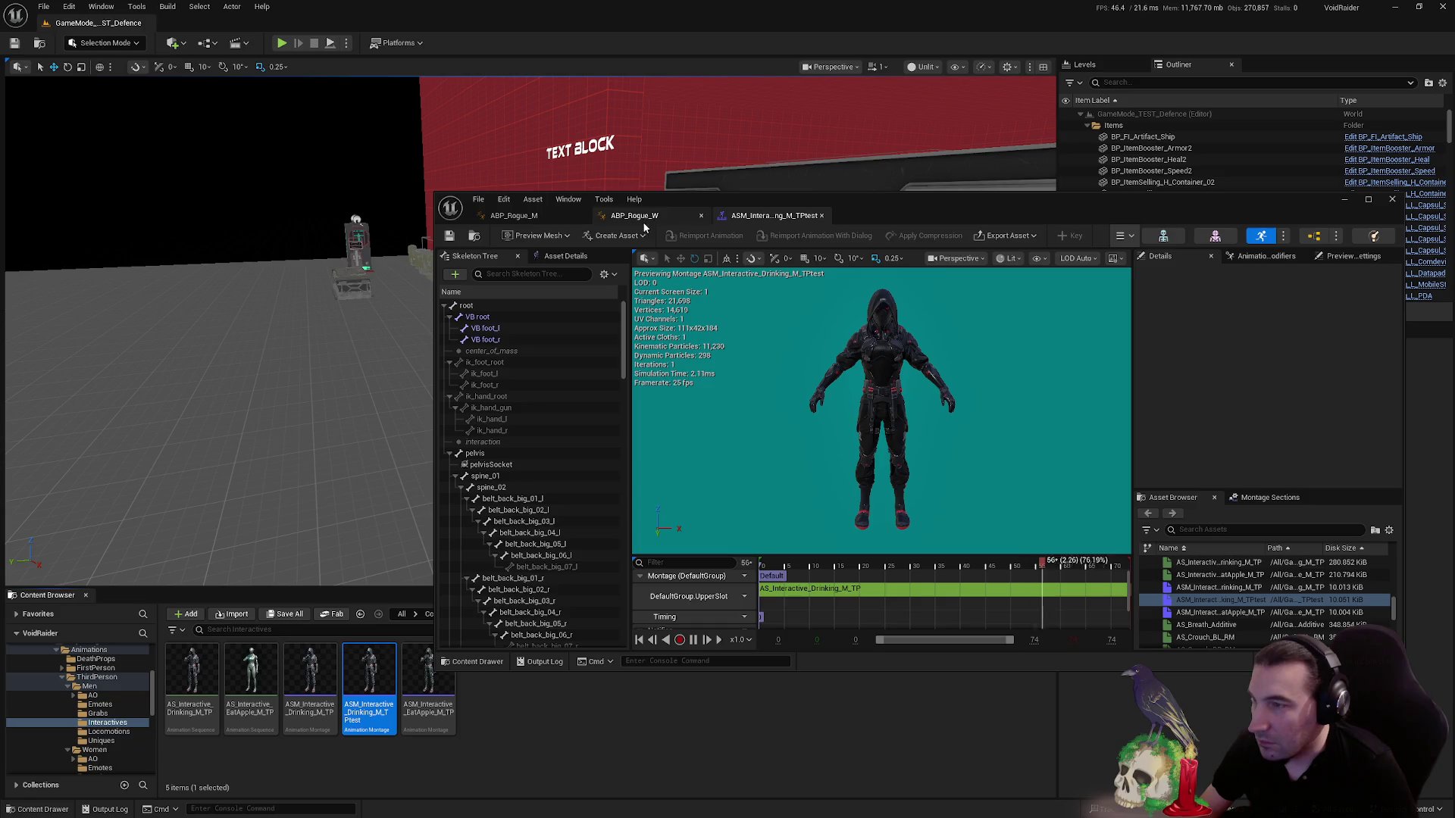
- Close the test montage and delete the ASM_Interactive_Drinking_M_TPtest copy
{"action": "left_click", "coordinate": [824, 215]}
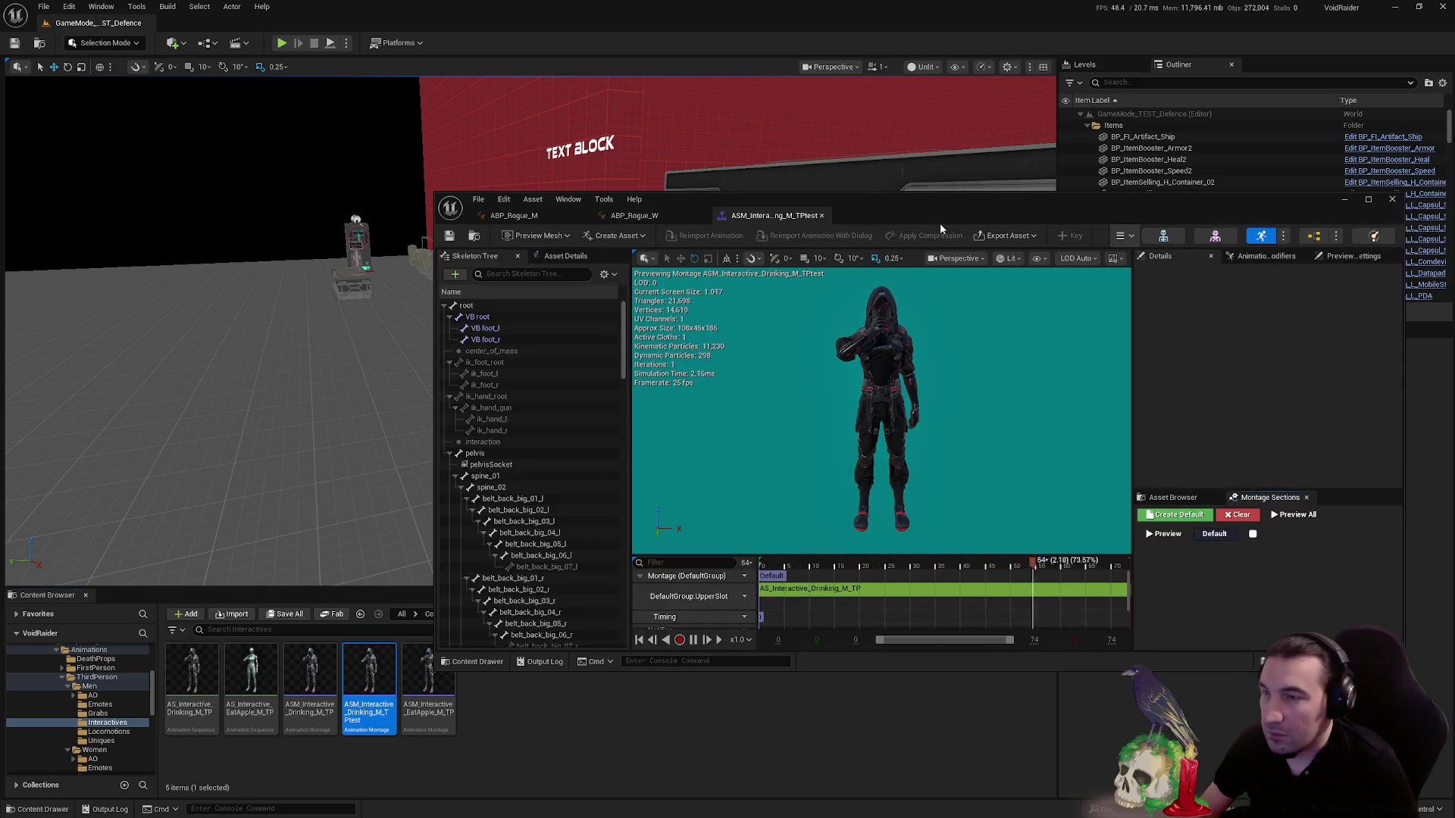
{"action": "mouse_move", "coordinate": [940, 223]}
{"action": "left_mouse_down"}
{"action": "mouse_move", "coordinate": [769, 512]}
{"action": "mouse_move", "coordinate": [773, 814]}
{"action": "mouse_move", "coordinate": [784, 347]}
{"action": "mouse_move", "coordinate": [700, 502]}
{"action": "mouse_move", "coordinate": [580, 812]}
{"action": "left_mouse_up"}
{"action": "left_click", "coordinate": [658, 359]}
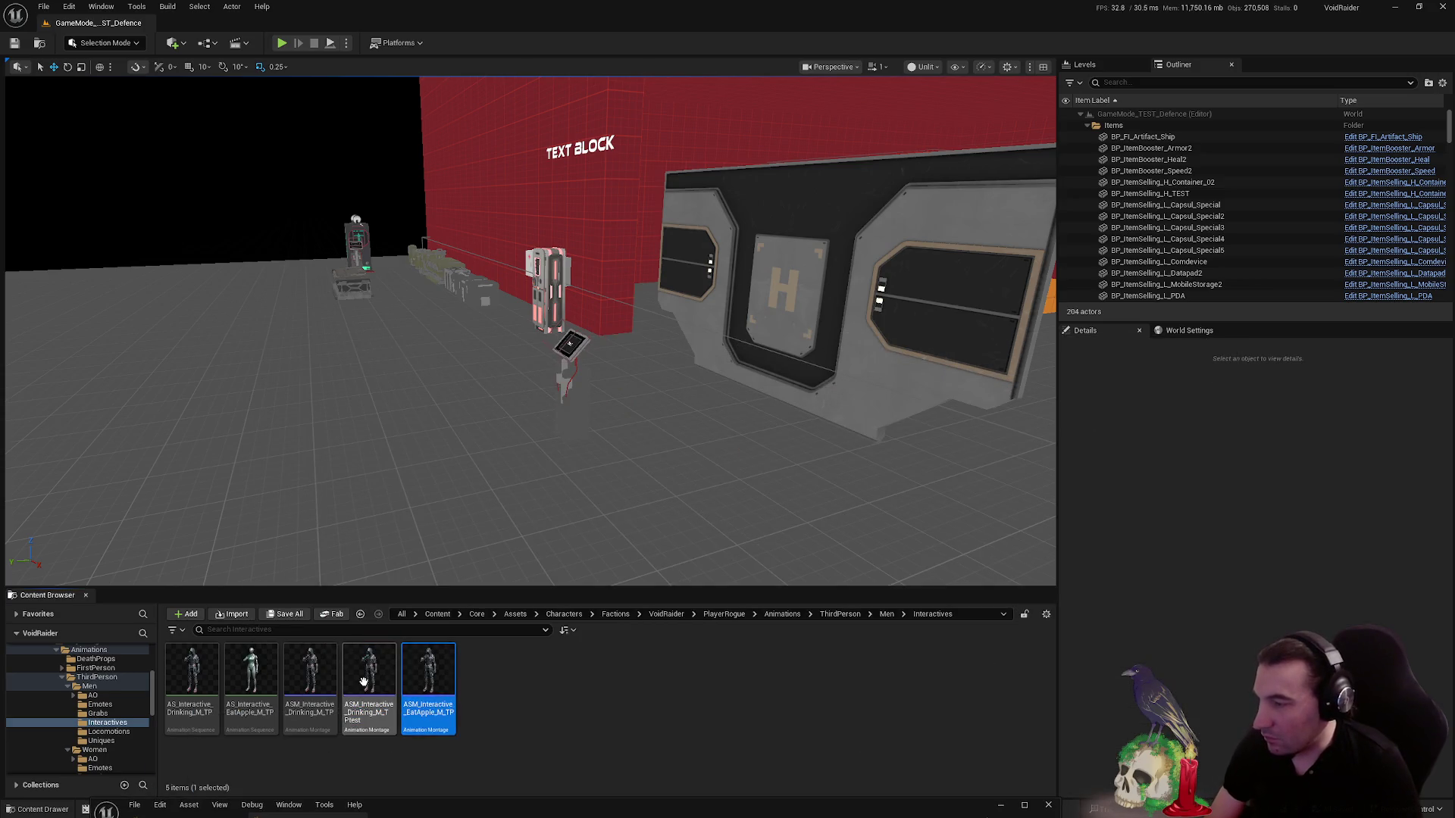
{"action": "left_click", "coordinate": [364, 681]}
{"action": "key", "text": "Delete"}
{"action": "left_click", "coordinate": [629, 600]}
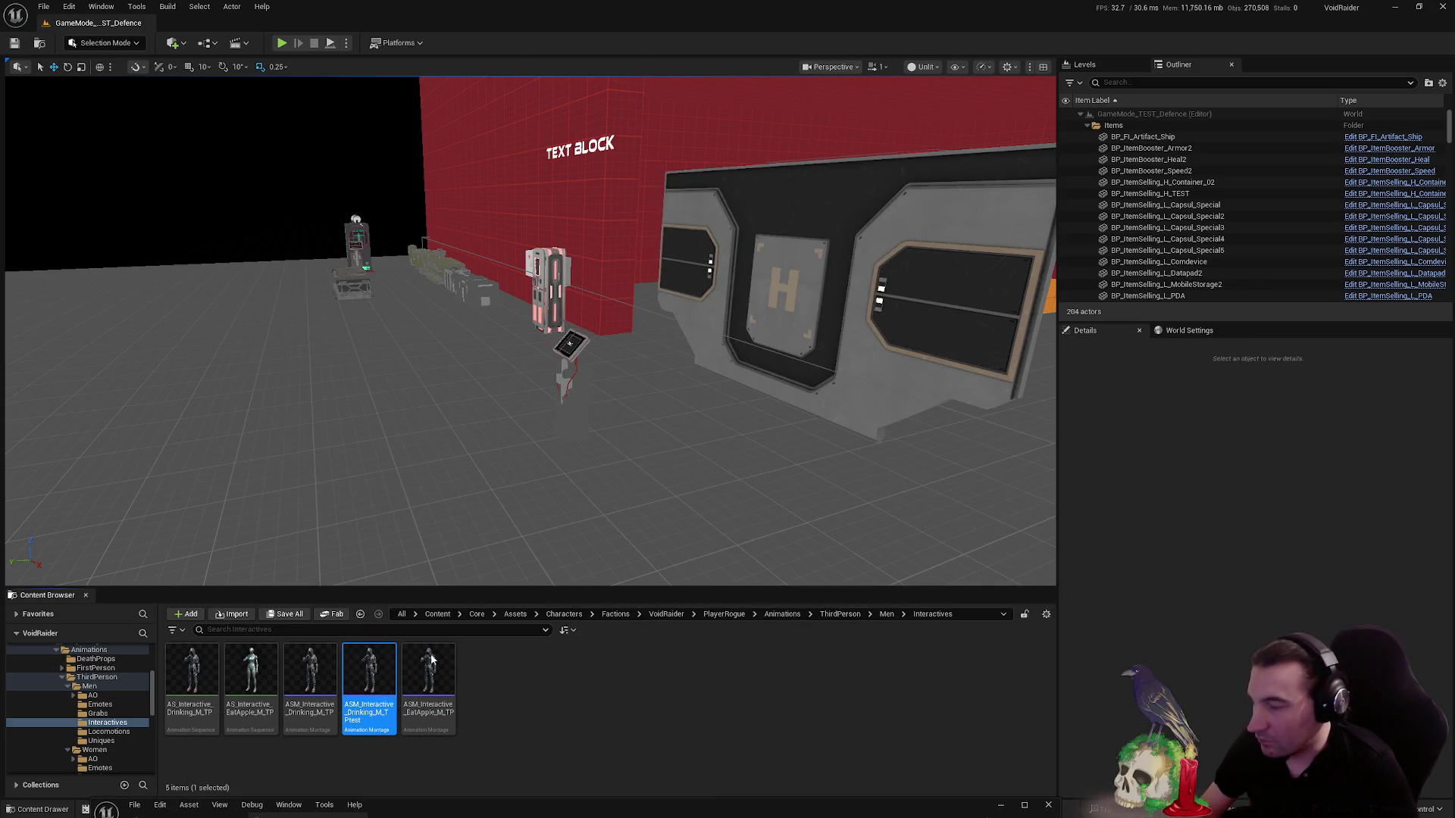
- Set the original ASM_Interactive_Drinking_M_TP montage's slot to DefaultGroup.UpperSlot
{"action": "left_click", "coordinate": [329, 666]}
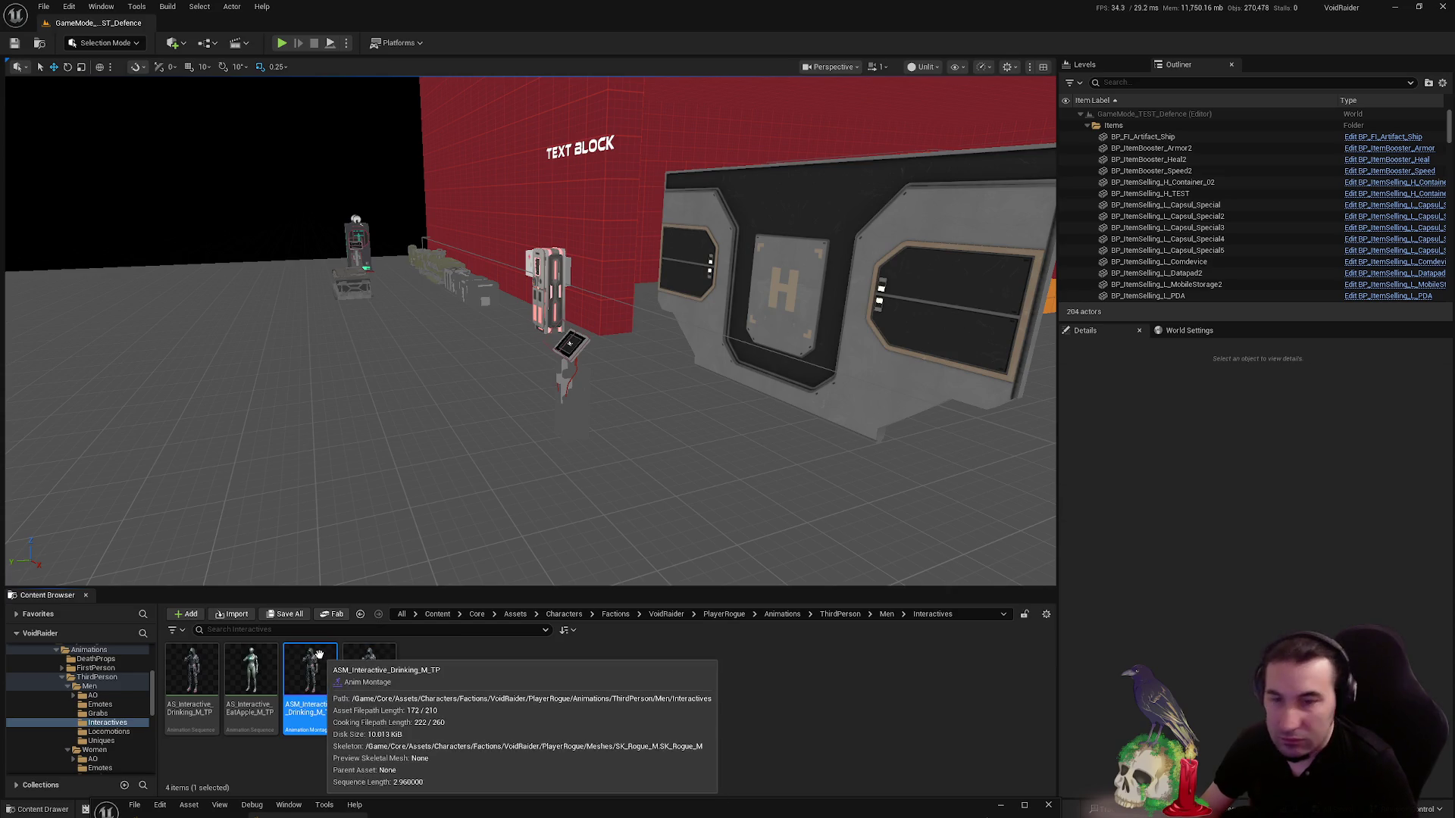
{"action": "double_click", "coordinate": [317, 663]}
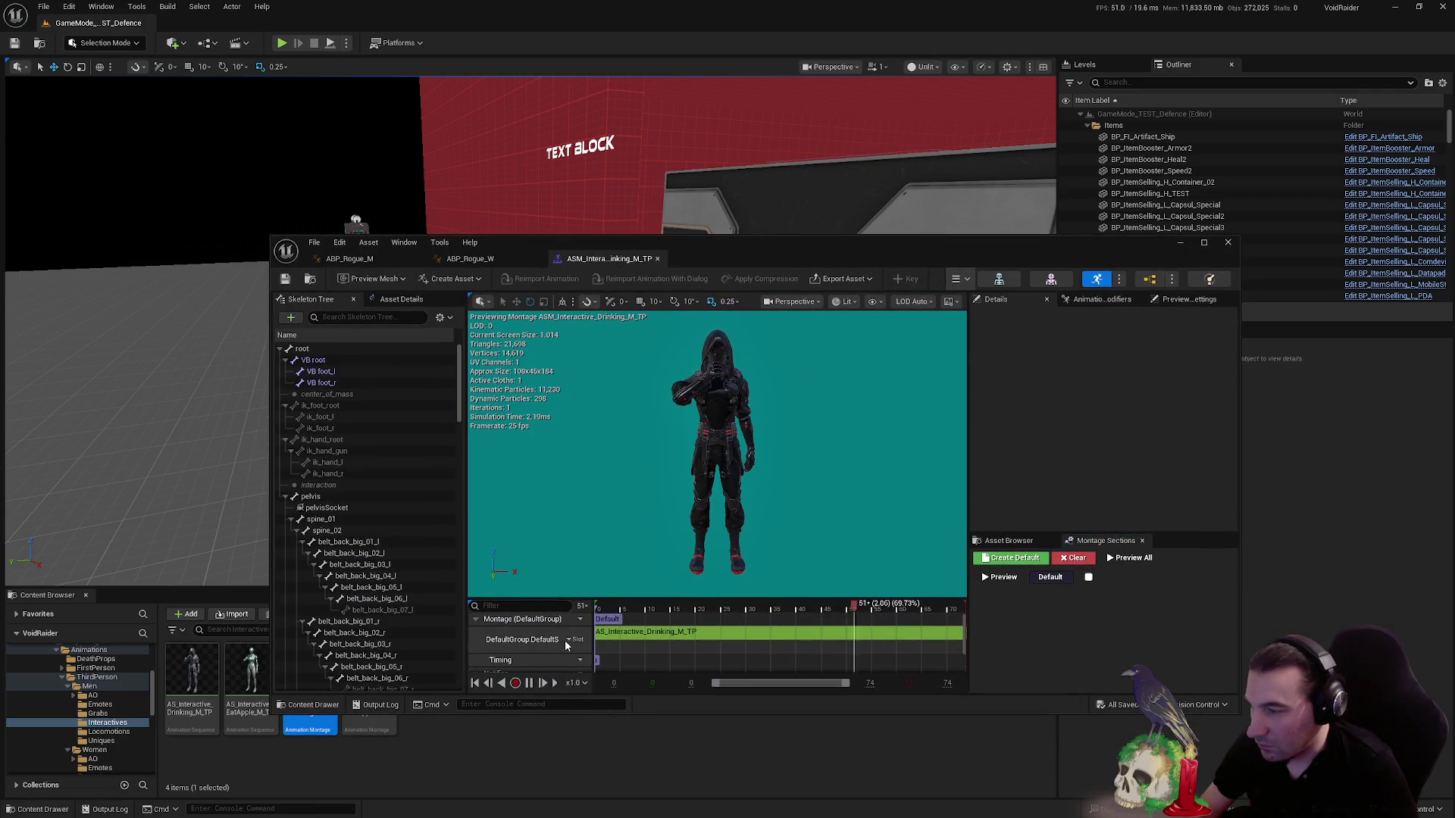
{"action": "left_click", "coordinate": [573, 639]}
{"action": "mouse_move", "coordinate": [614, 670]}
{"action": "left_click", "coordinate": [701, 699]}
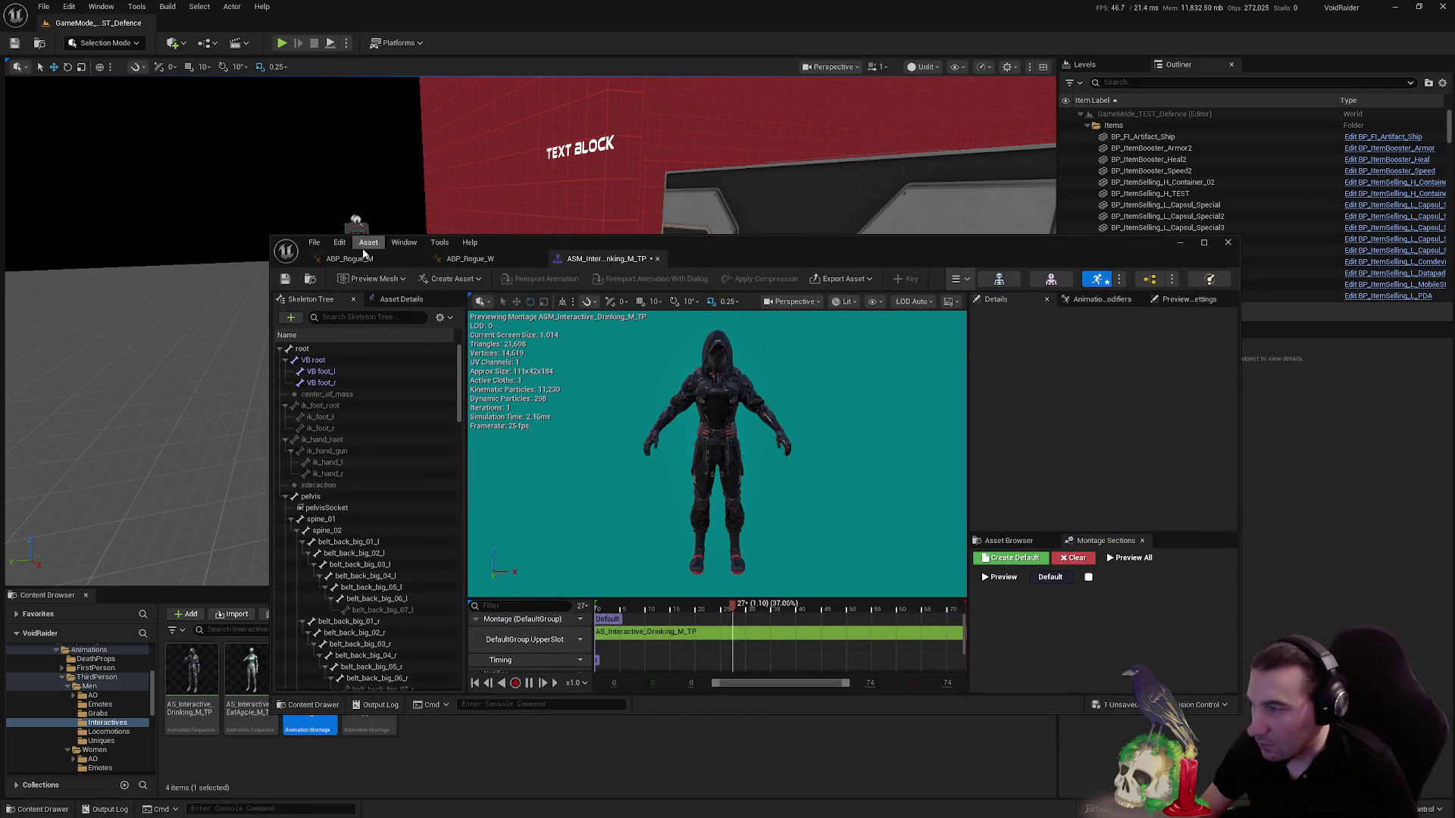
- Start a Play-In-Editor session of the level
{"action": "left_click", "coordinate": [497, 258]}
{"action": "left_click_drag", "start_coordinate": [531, 244], "coordinate": [412, 716]}
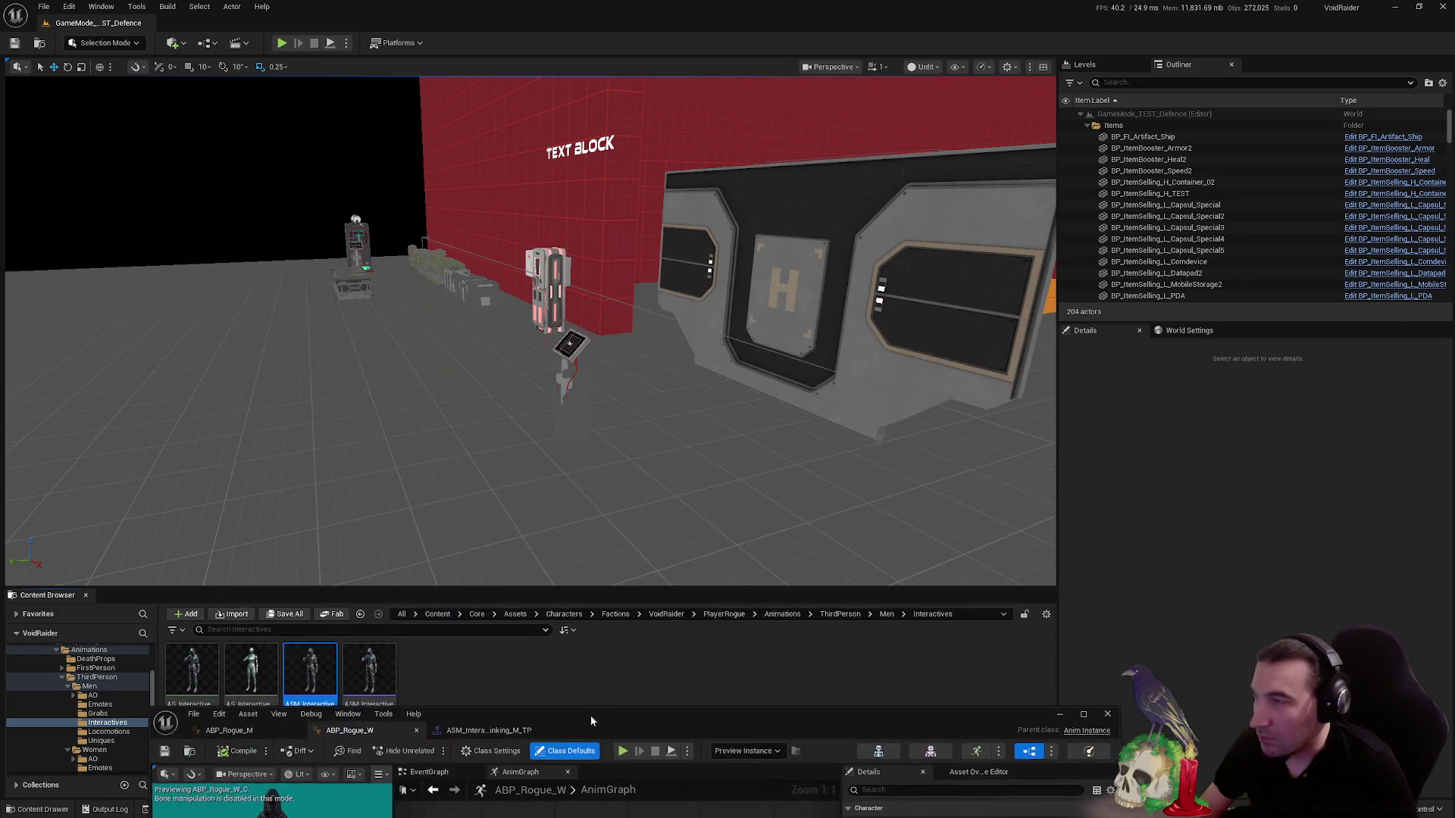
{"action": "left_click", "coordinate": [283, 44]}
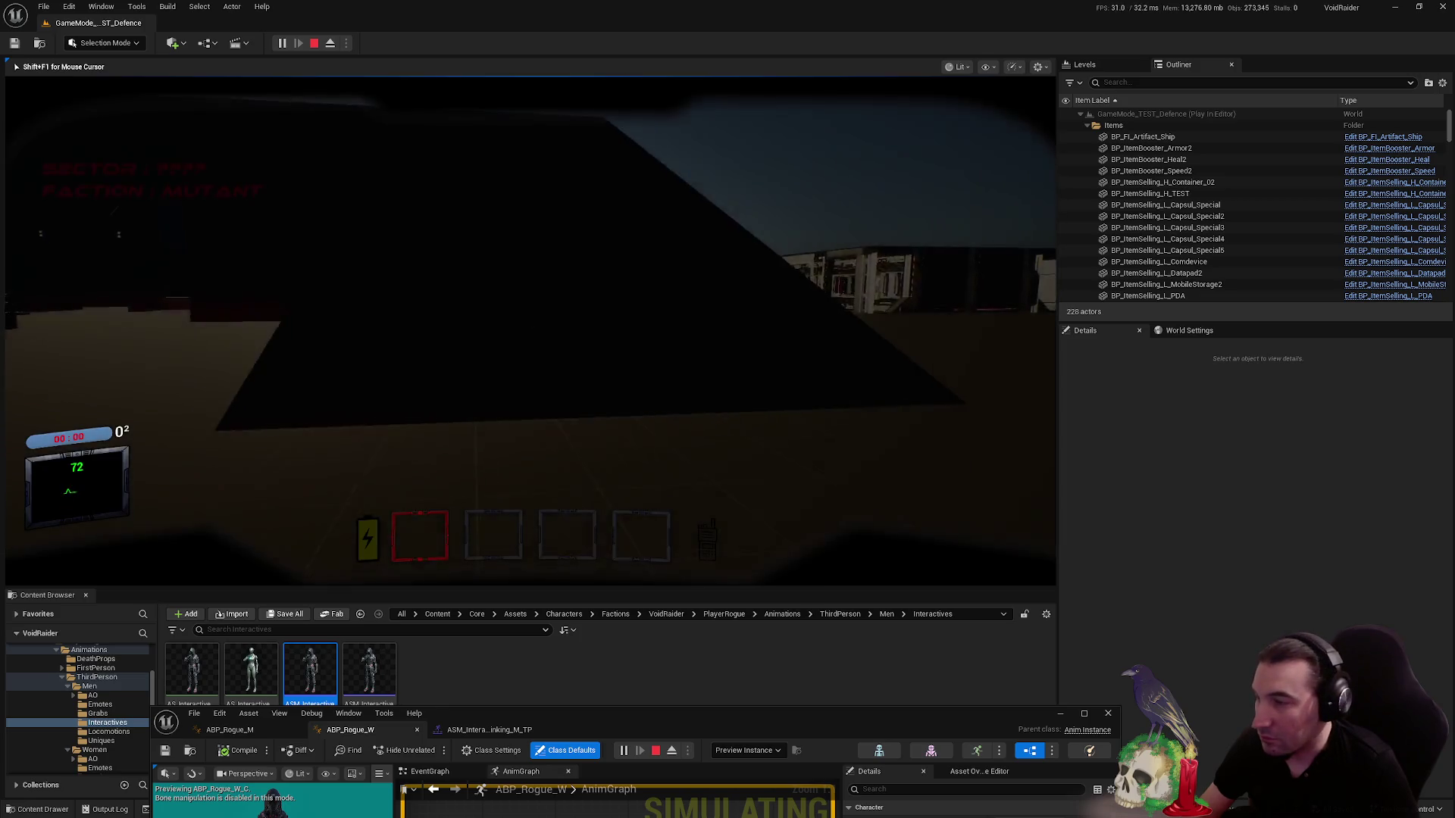
- Walk the character to the table by the arcade kiosks and interact with the kiosk
{"action": "key", "text": "w"}
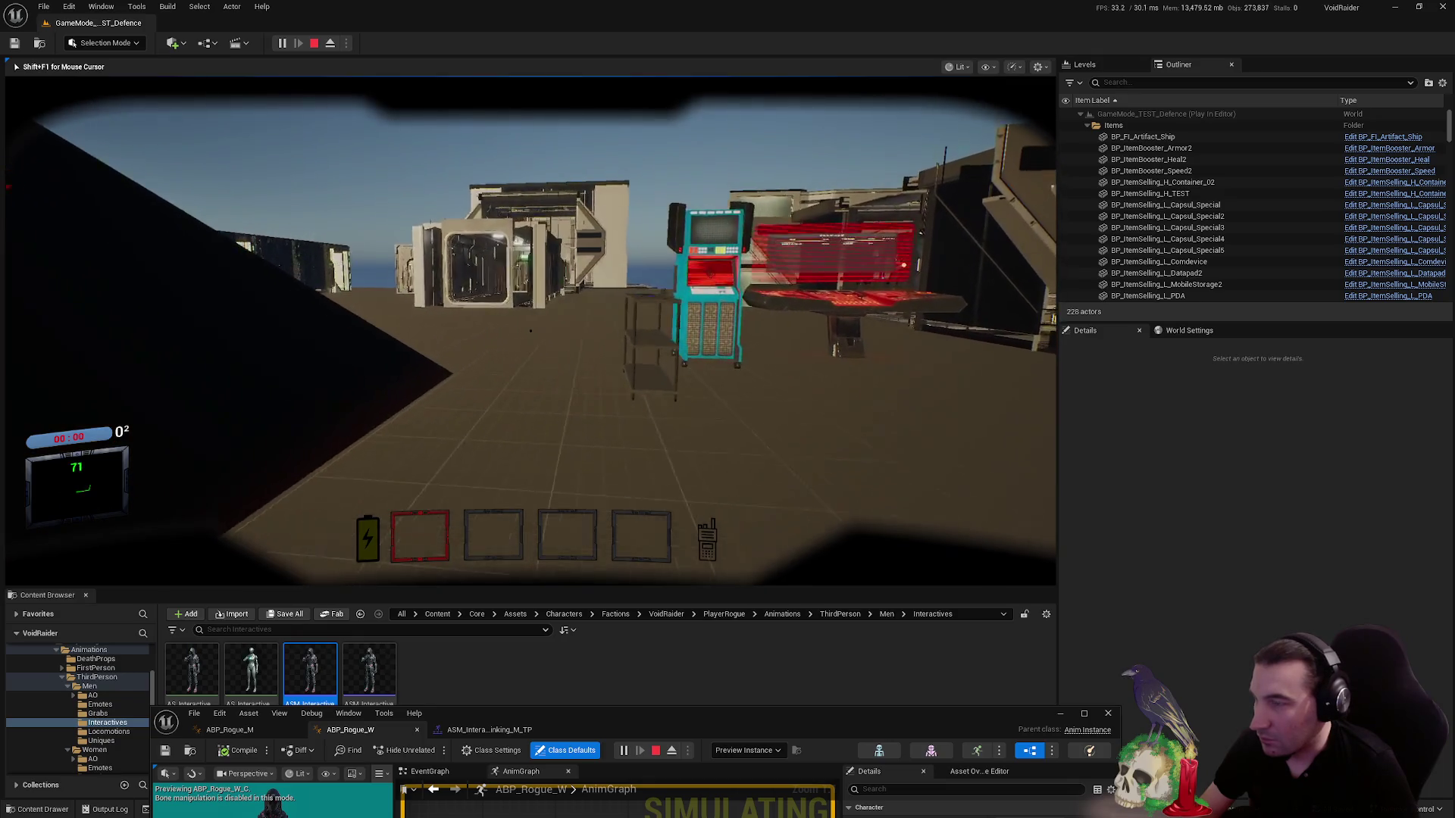
{"action": "key", "text": "F8"}
{"action": "left_click", "coordinate": [103, 212]}
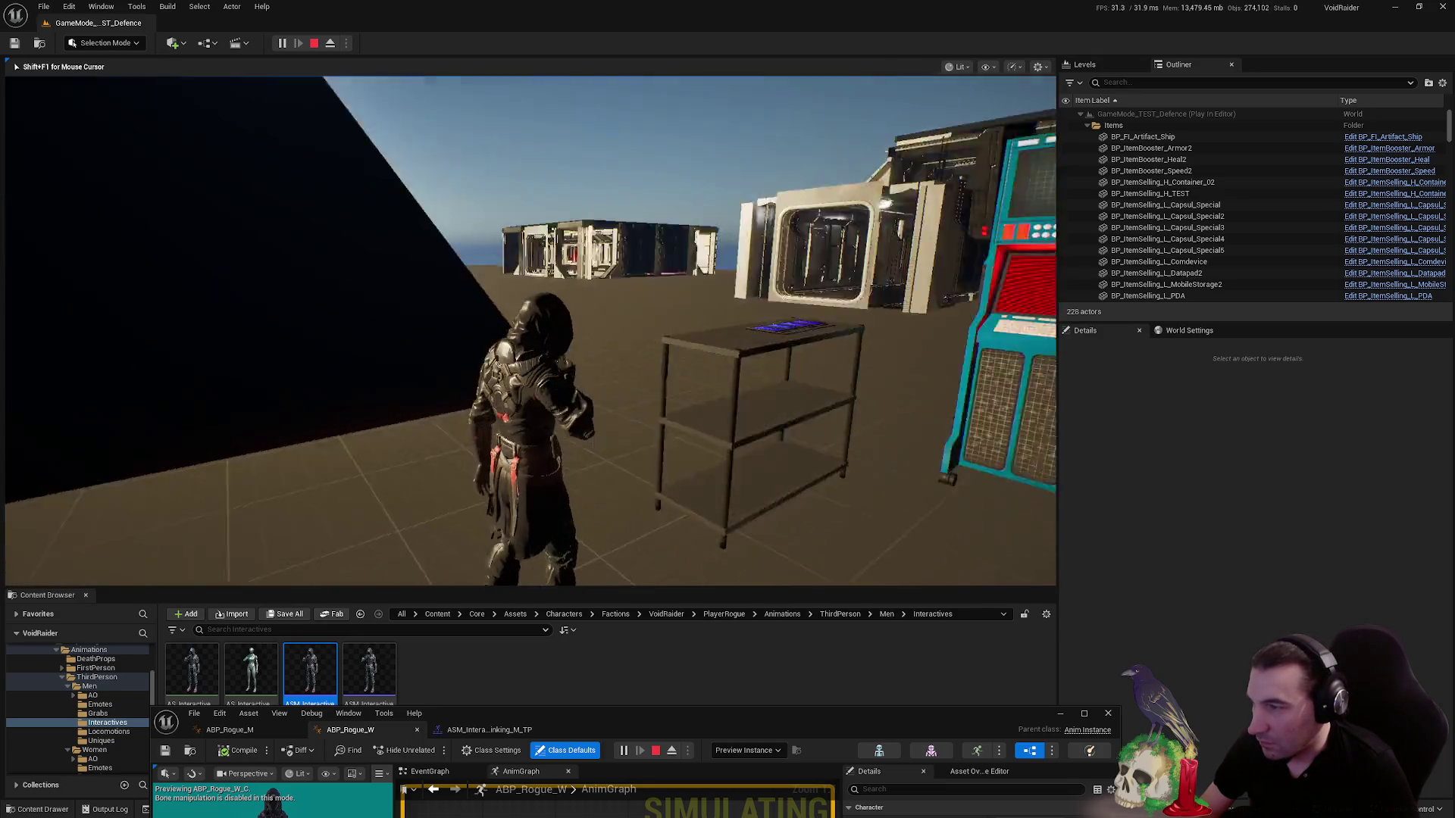
{"action": "key", "text": "w"}
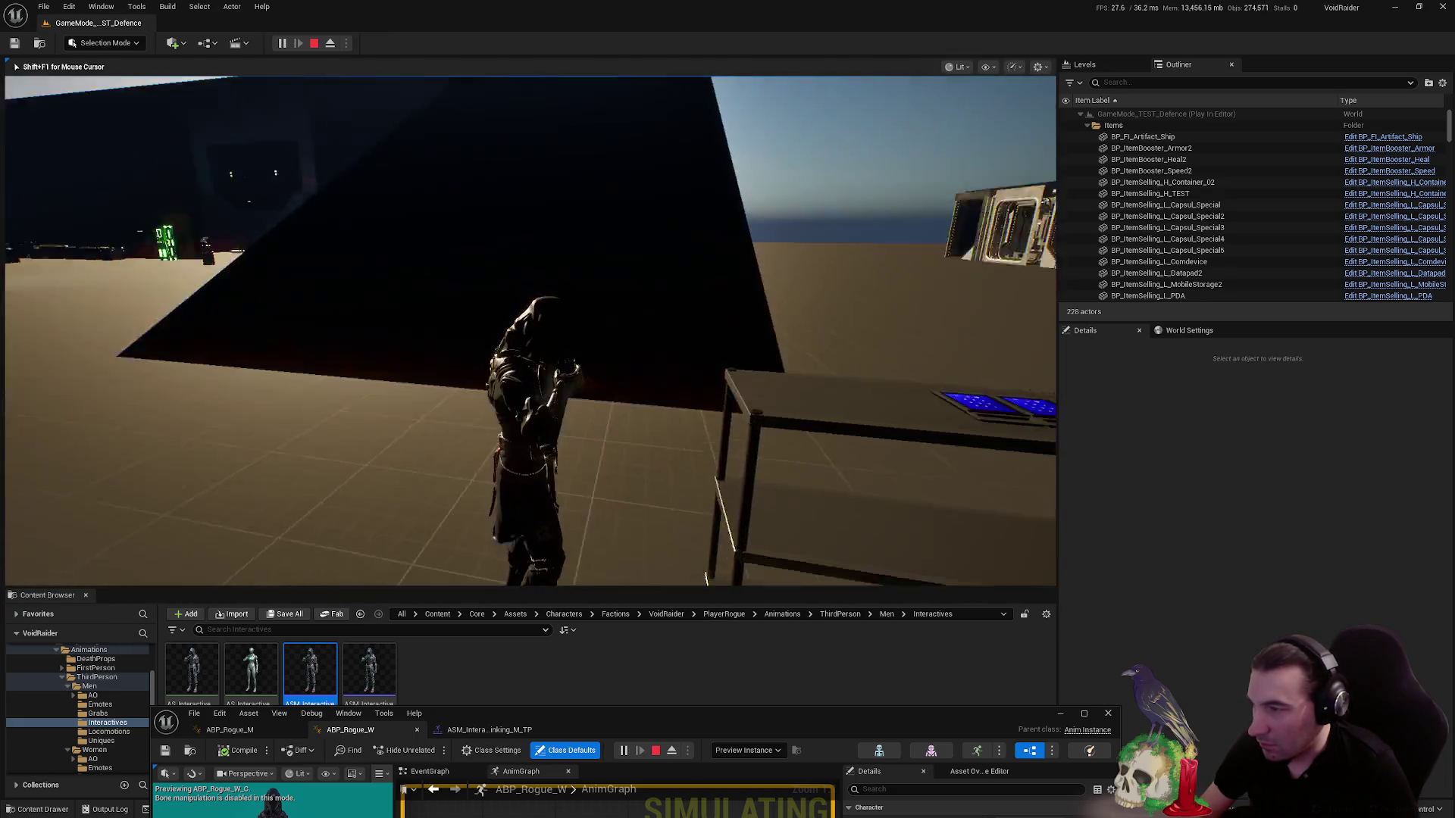
{"action": "key", "text": "shift+F1"}
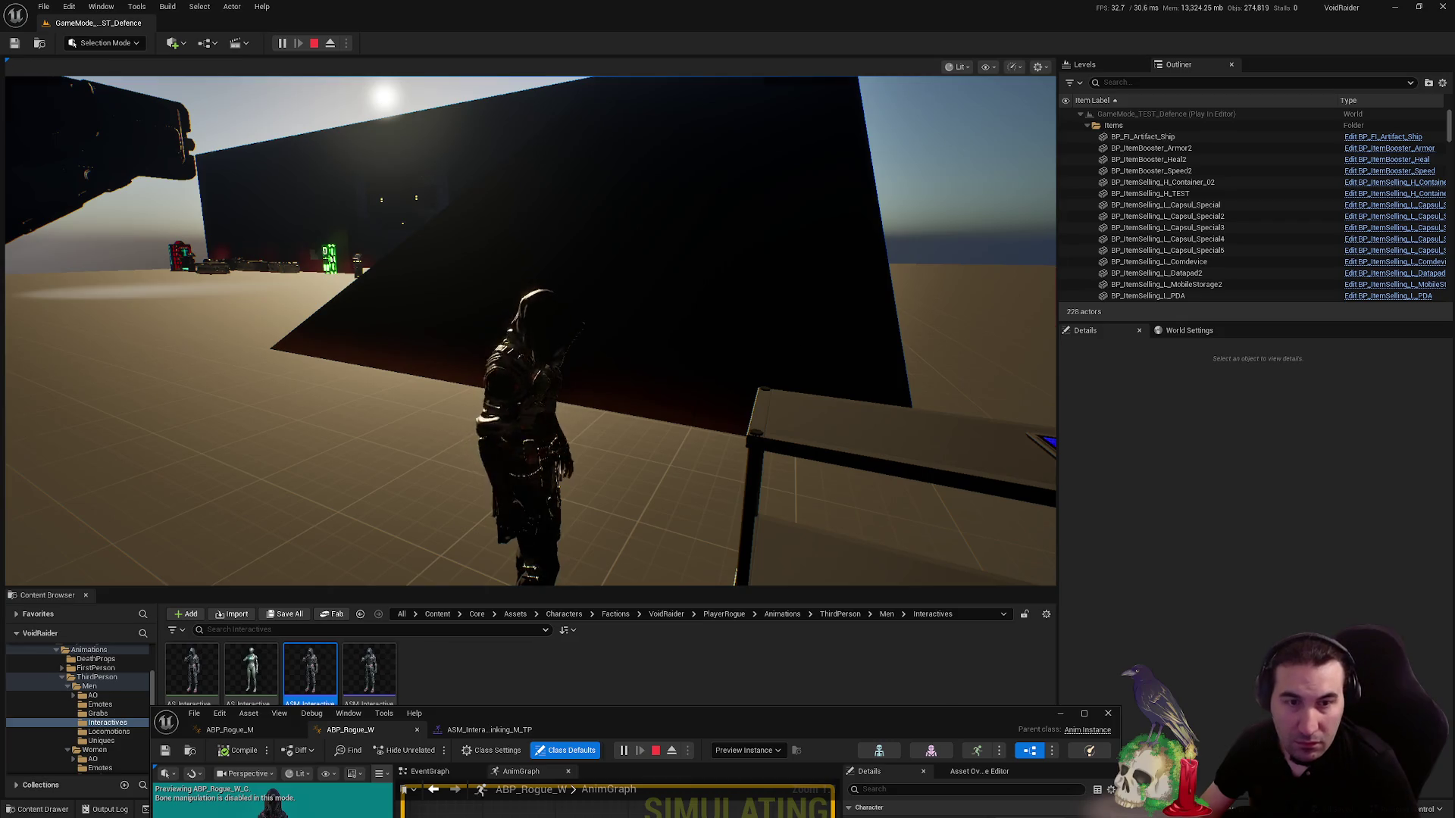
{"action": "key", "text": "e"}
{"action": "left_click", "coordinate": [822, 395]}
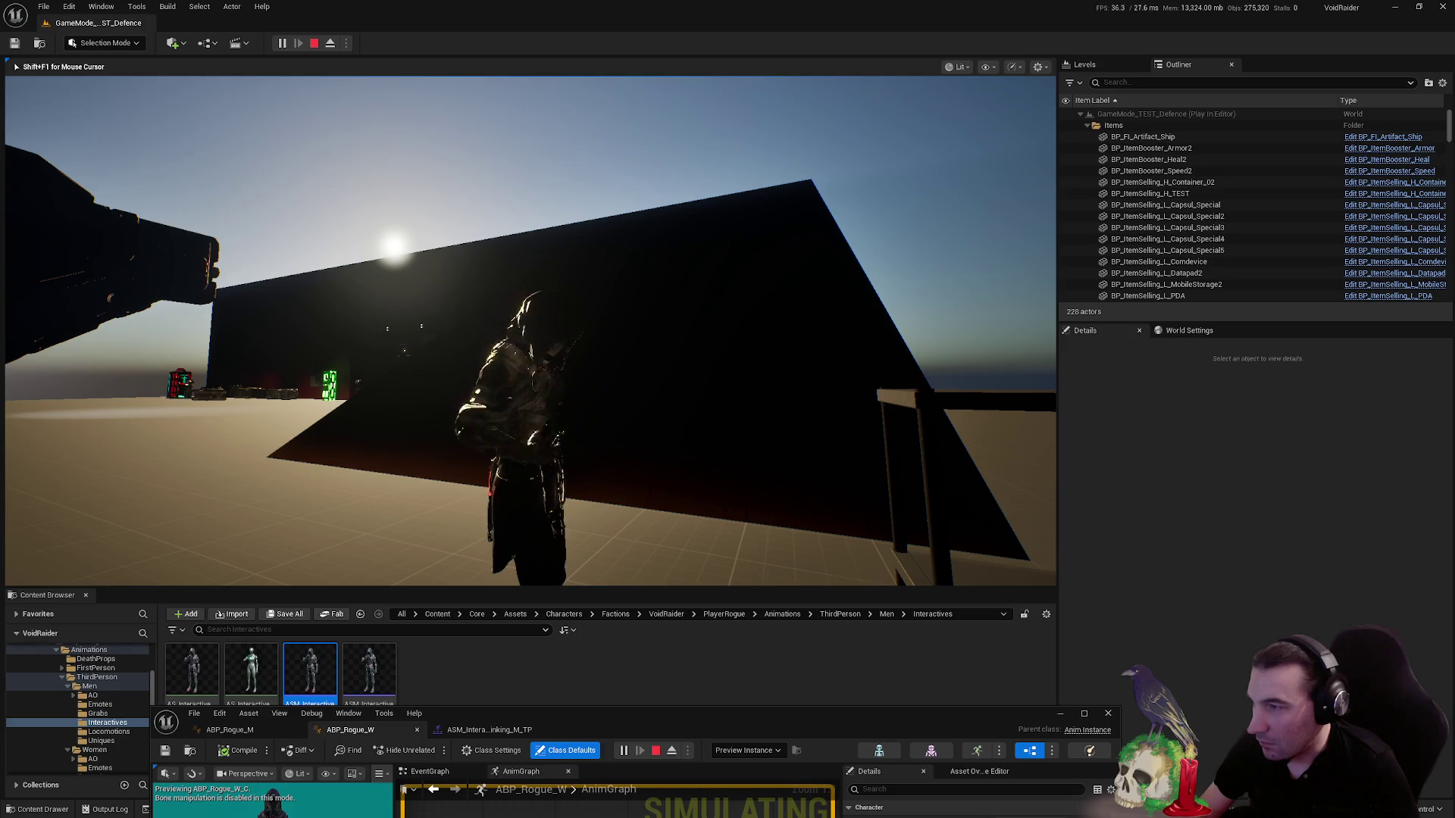
- Toggle between the first-person kiosk view and third-person, then stop the play session
{"action": "key", "text": "e"}
{"action": "key", "text": "e"}
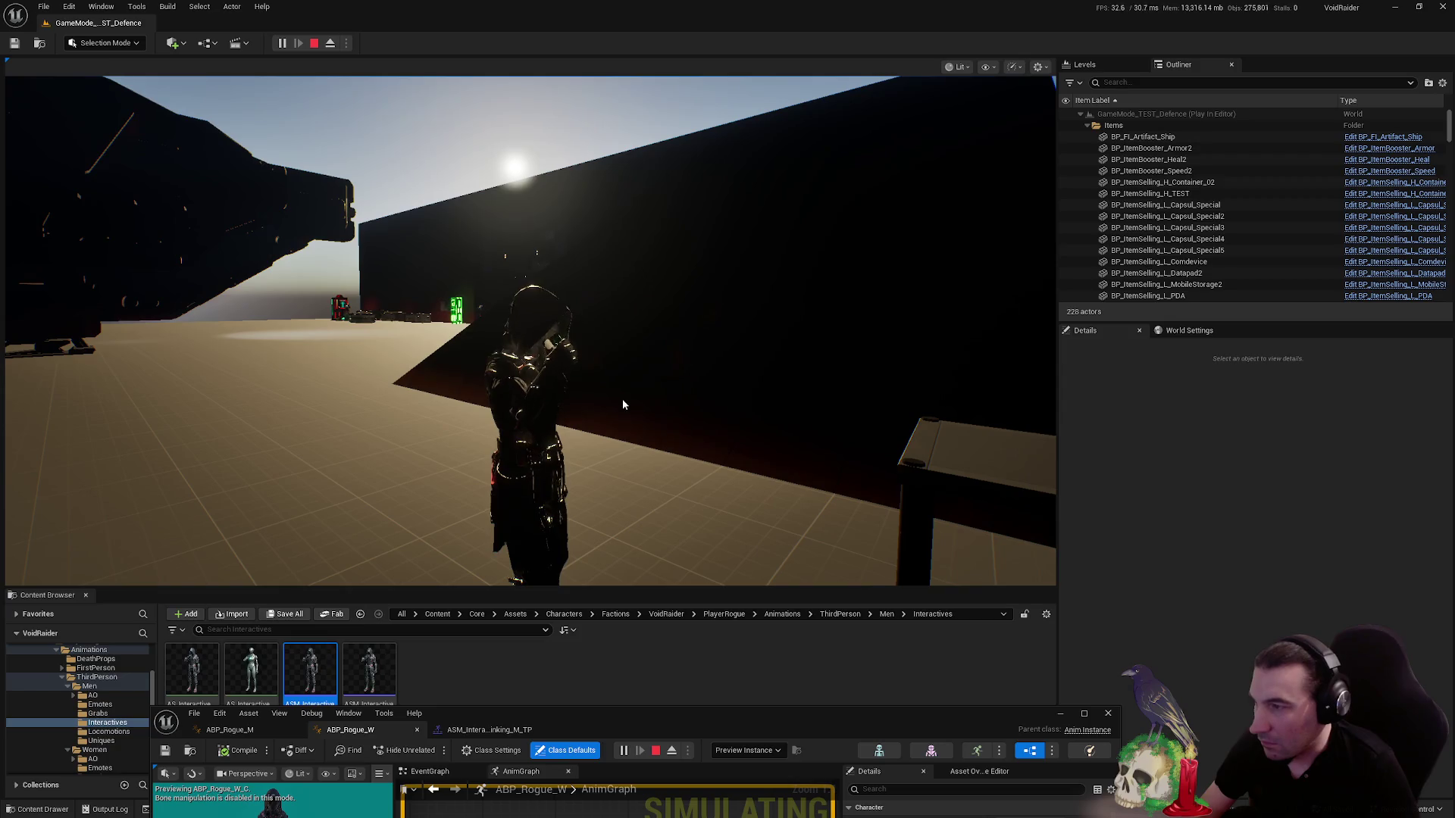
{"action": "key", "text": "e"}
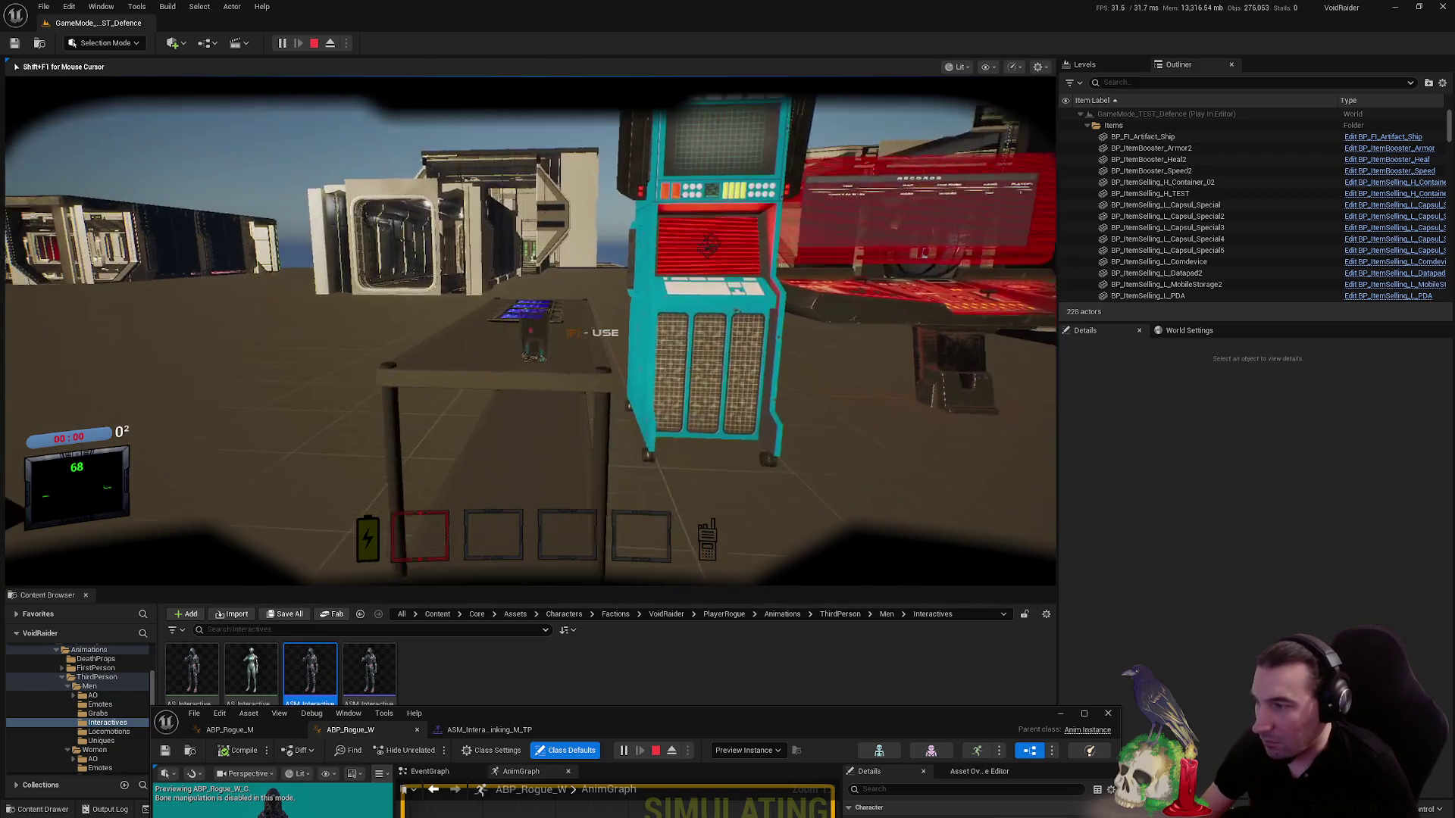
{"action": "key", "text": "e"}
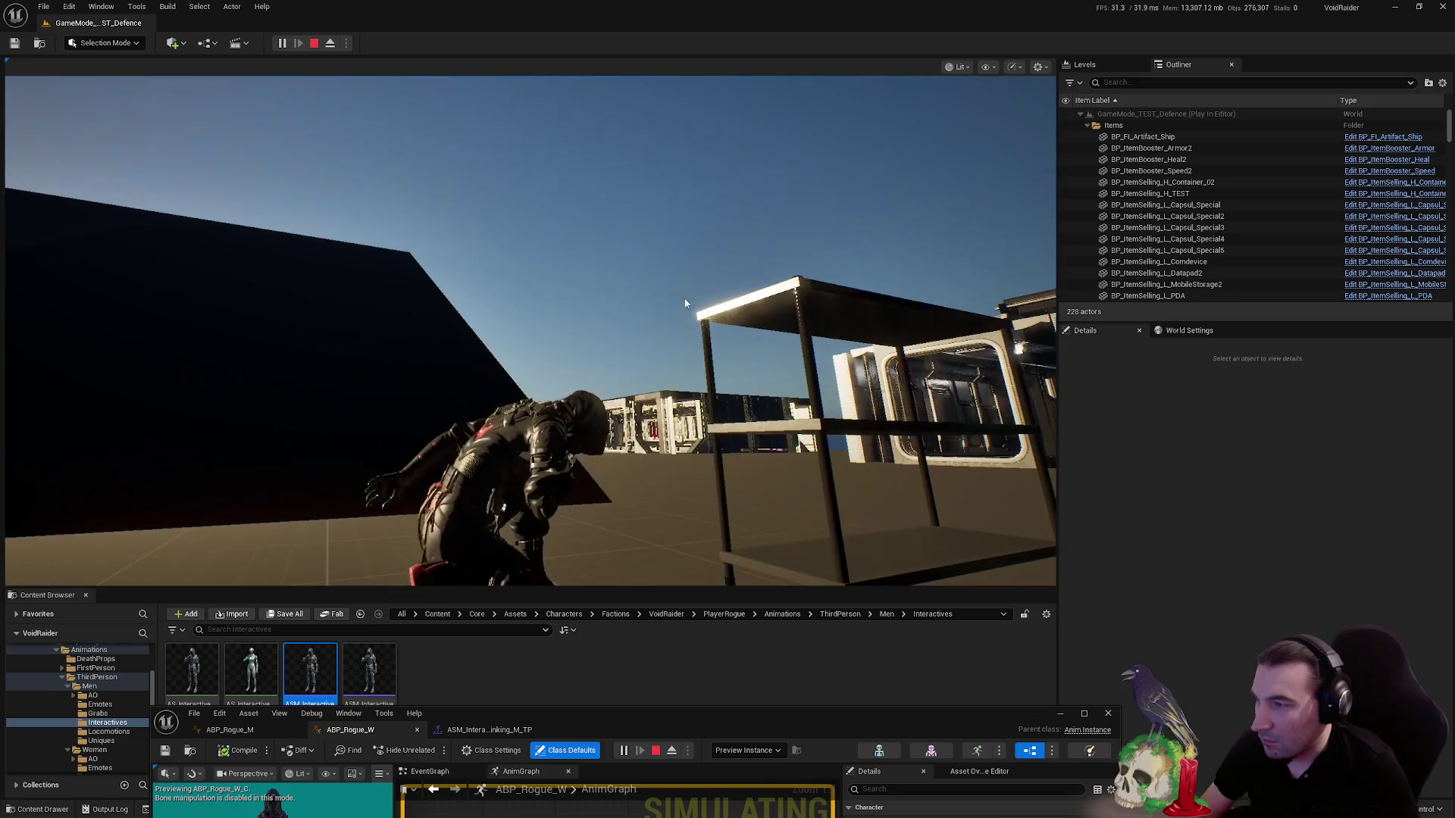
{"action": "key", "text": "shift+F1"}
{"action": "left_click", "coordinate": [894, 347]}
{"action": "key", "text": "e"}
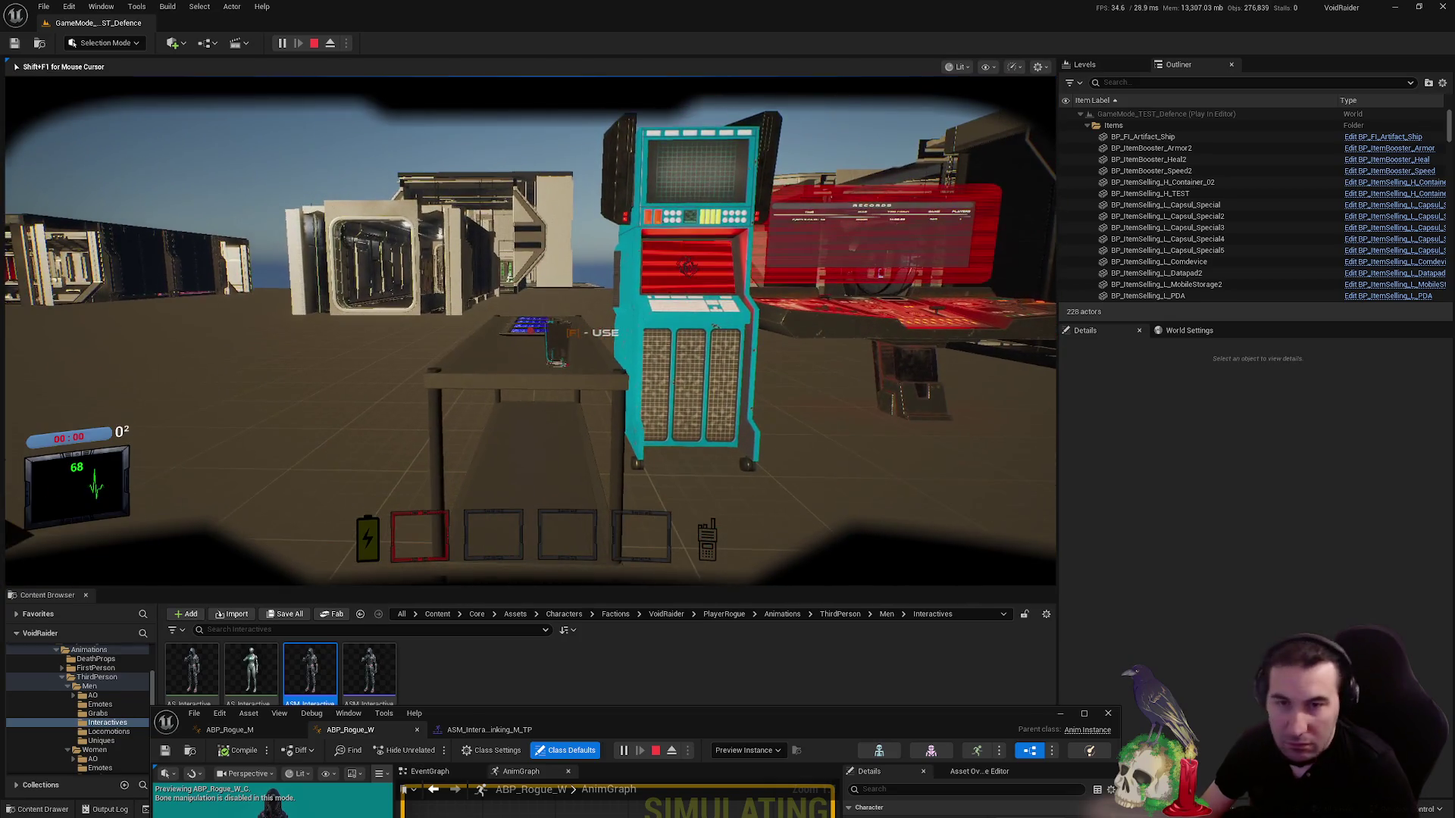
{"action": "key", "text": "Escape"}
{"action": "left_click_drag", "start_coordinate": [876, 715], "coordinate": [876, 353]}
- Switch the drinking montage's slot to DefaultGroup.DefaultSlot and close the montage and ABP_Rogue_W editors
{"action": "double_click", "coordinate": [876, 354]}
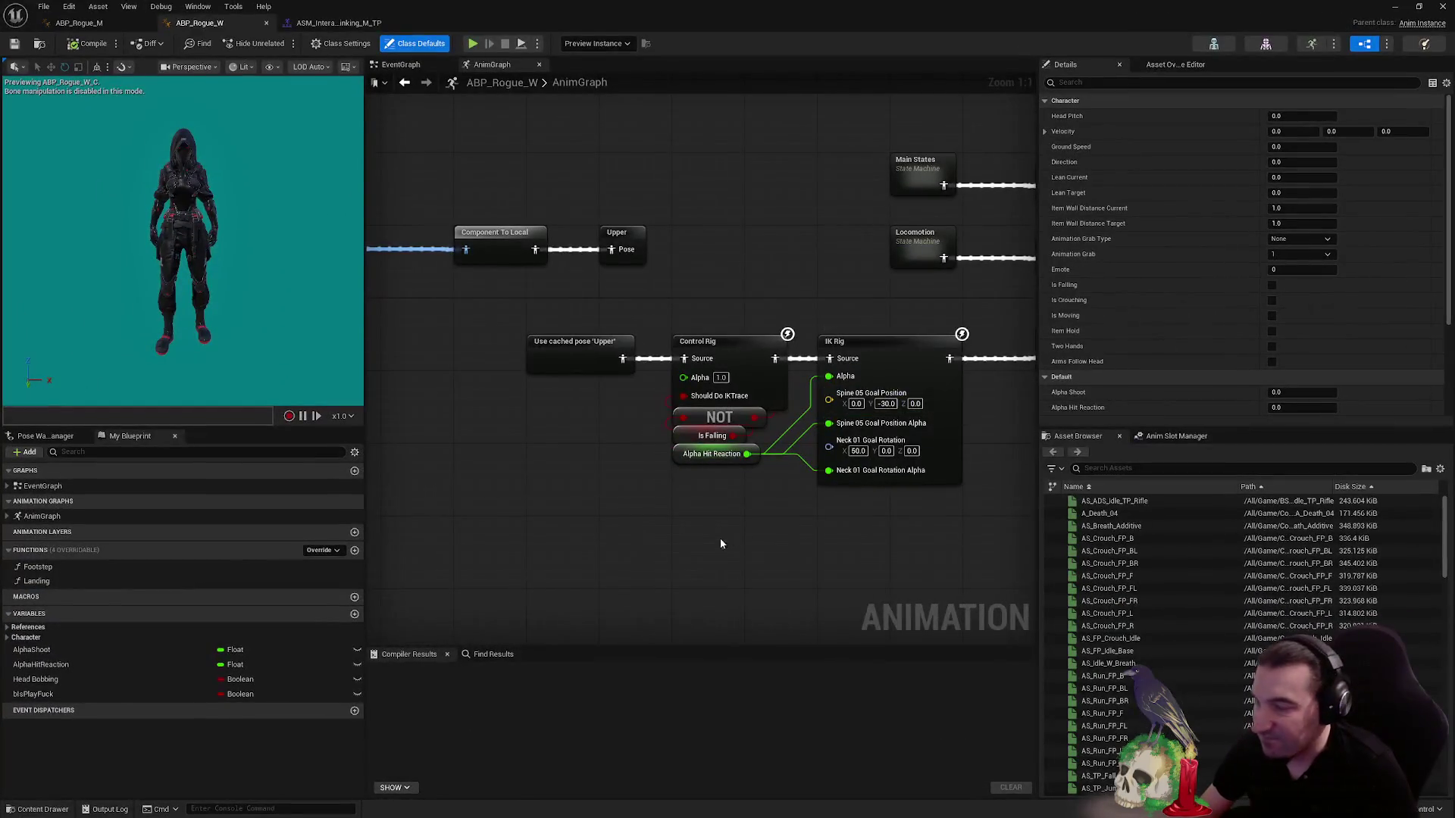
{"action": "scroll", "coordinate": [727, 464], "scroll_direction": "down", "scroll_amount": 2}
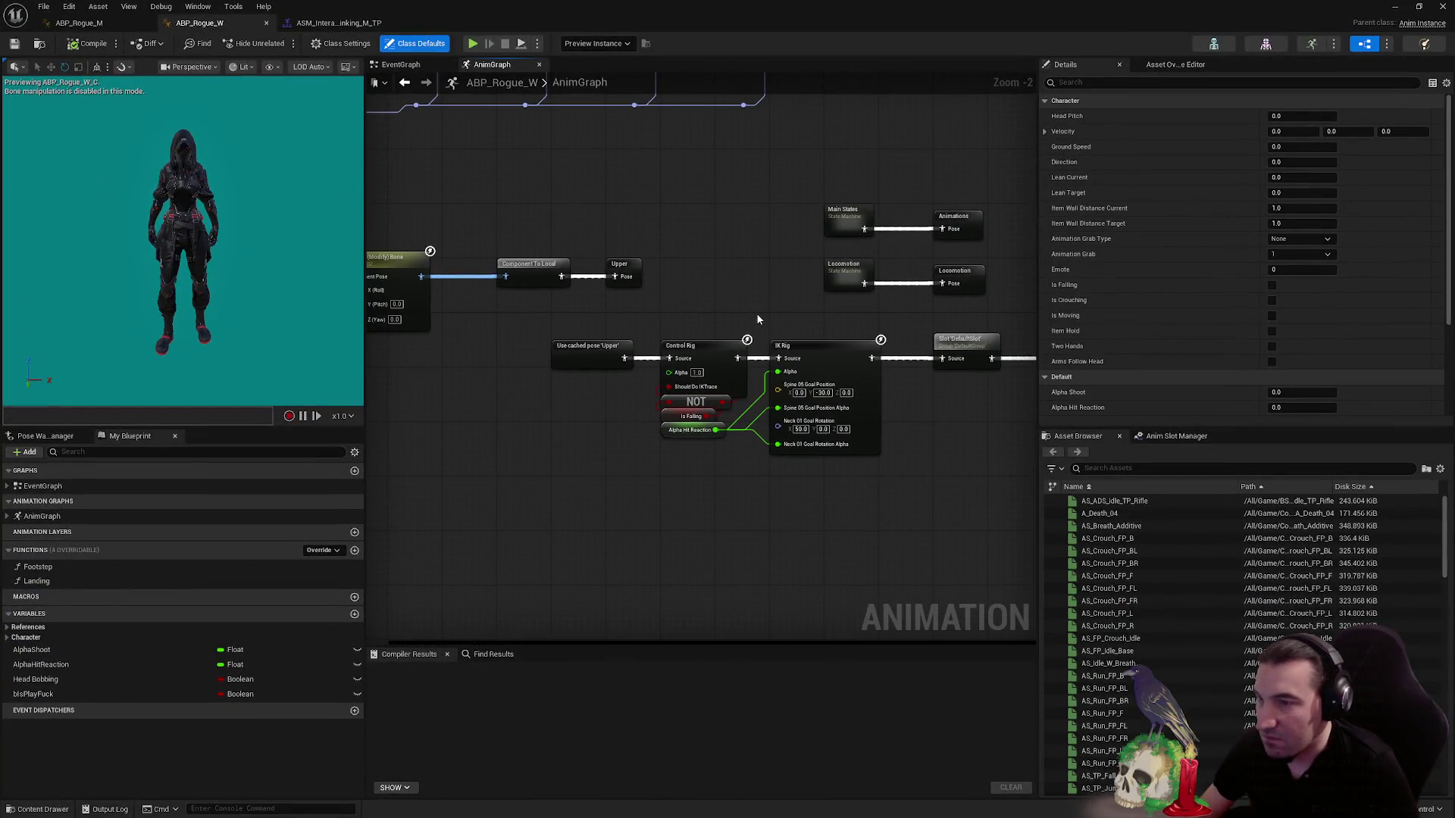
{"action": "left_click", "coordinate": [339, 24]}
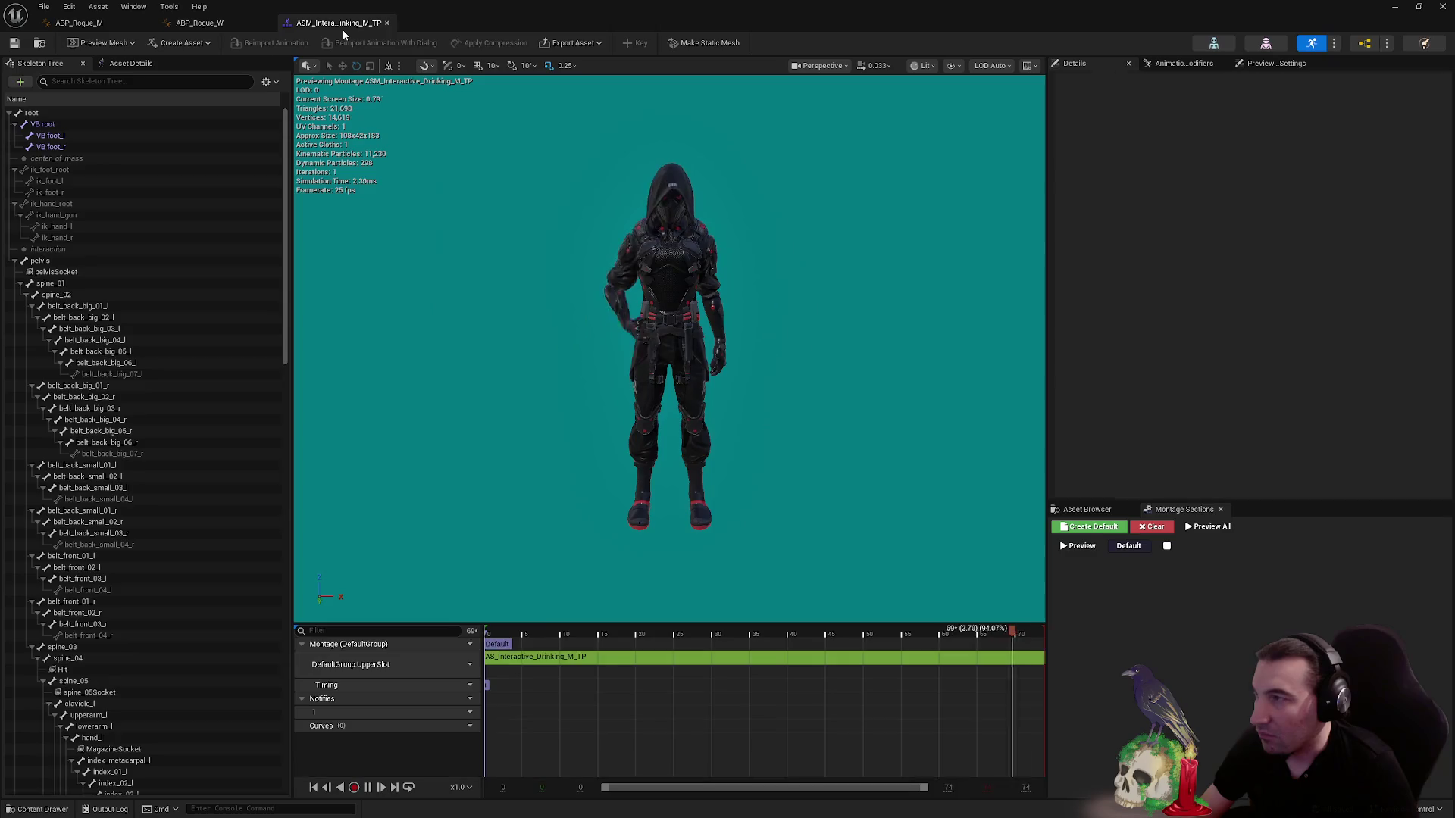
{"action": "left_click", "coordinate": [466, 664]}
{"action": "mouse_move", "coordinate": [494, 694]}
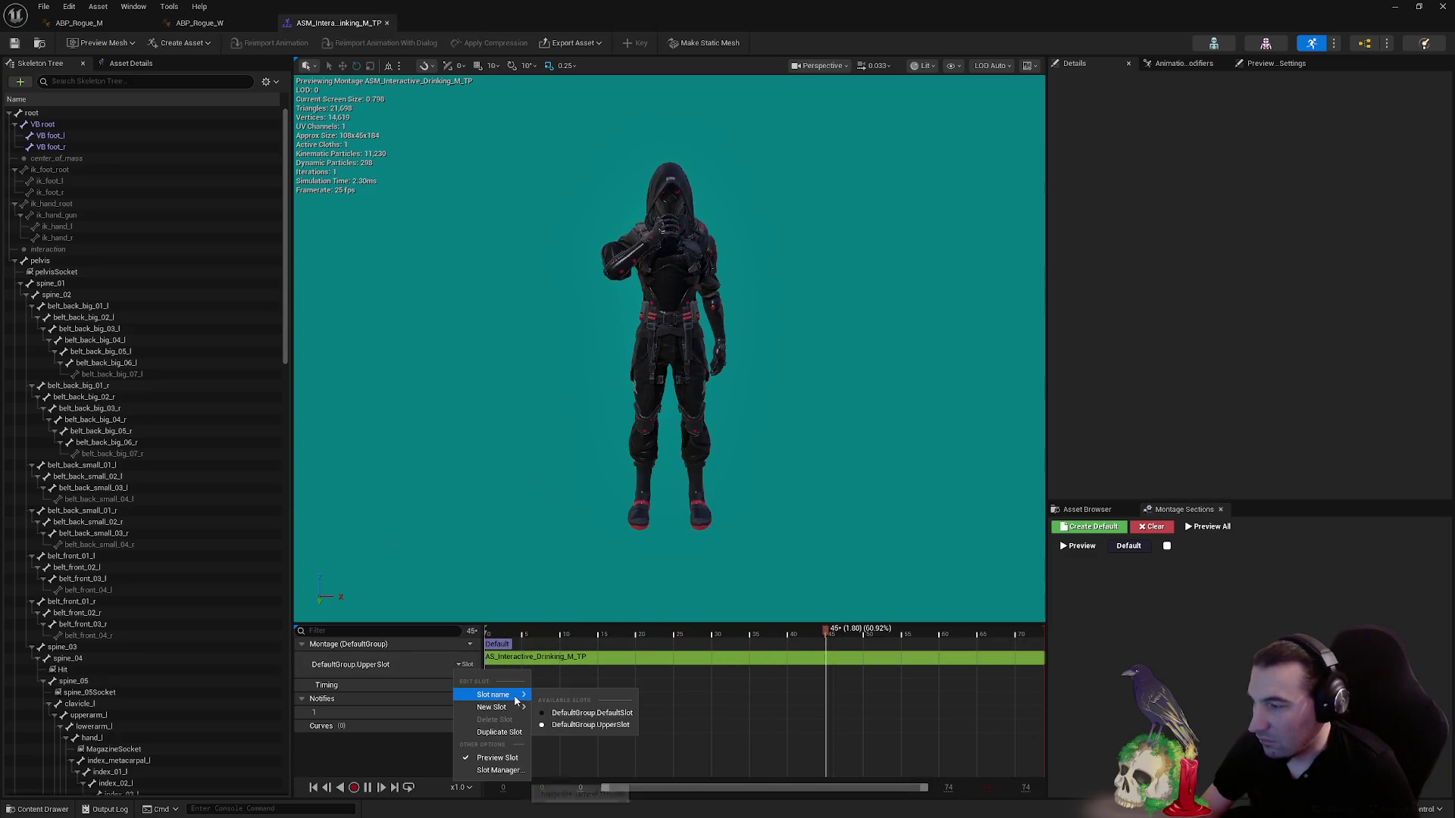
{"action": "left_click", "coordinate": [594, 713]}
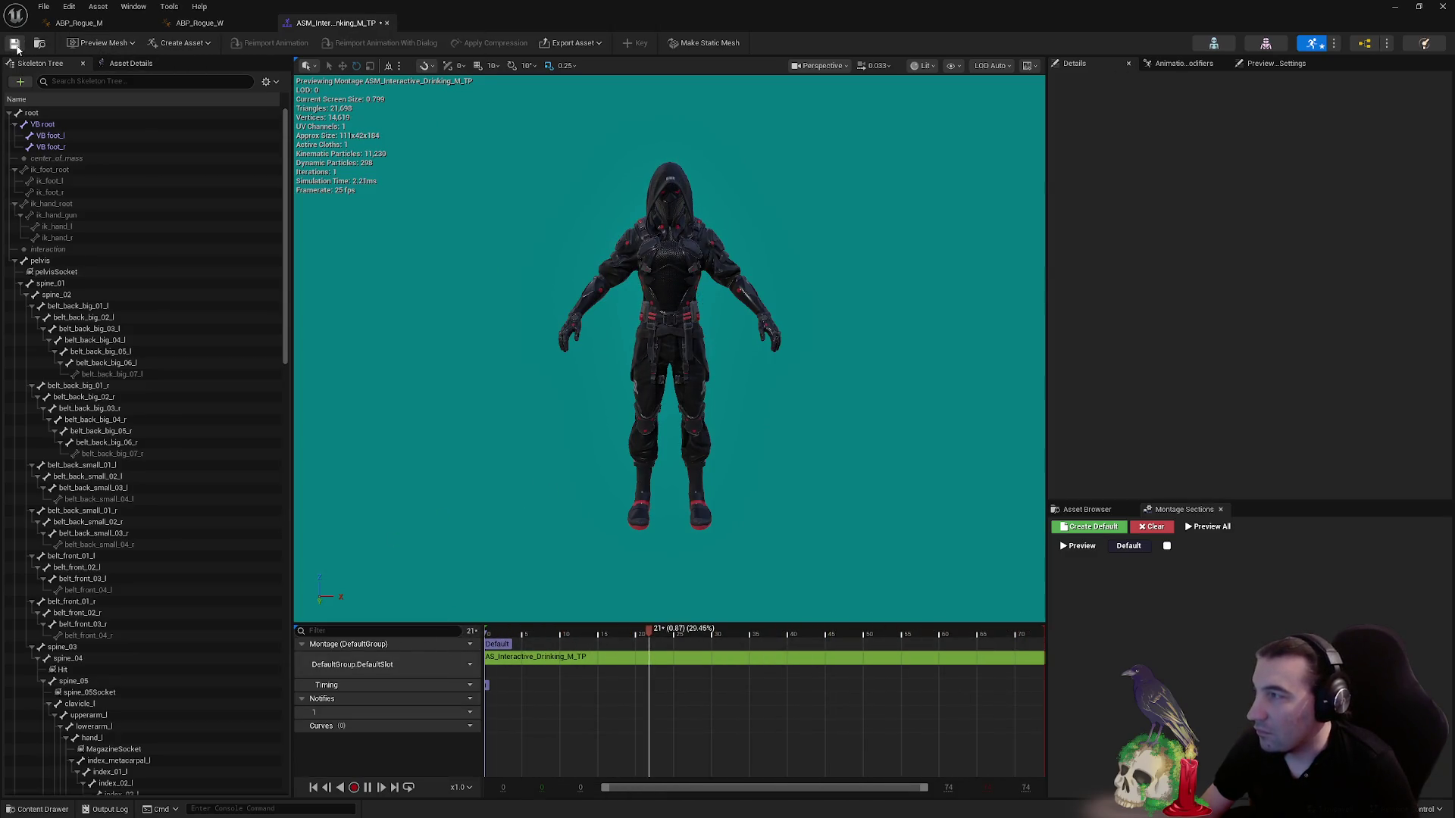
{"action": "left_click", "coordinate": [387, 23]}
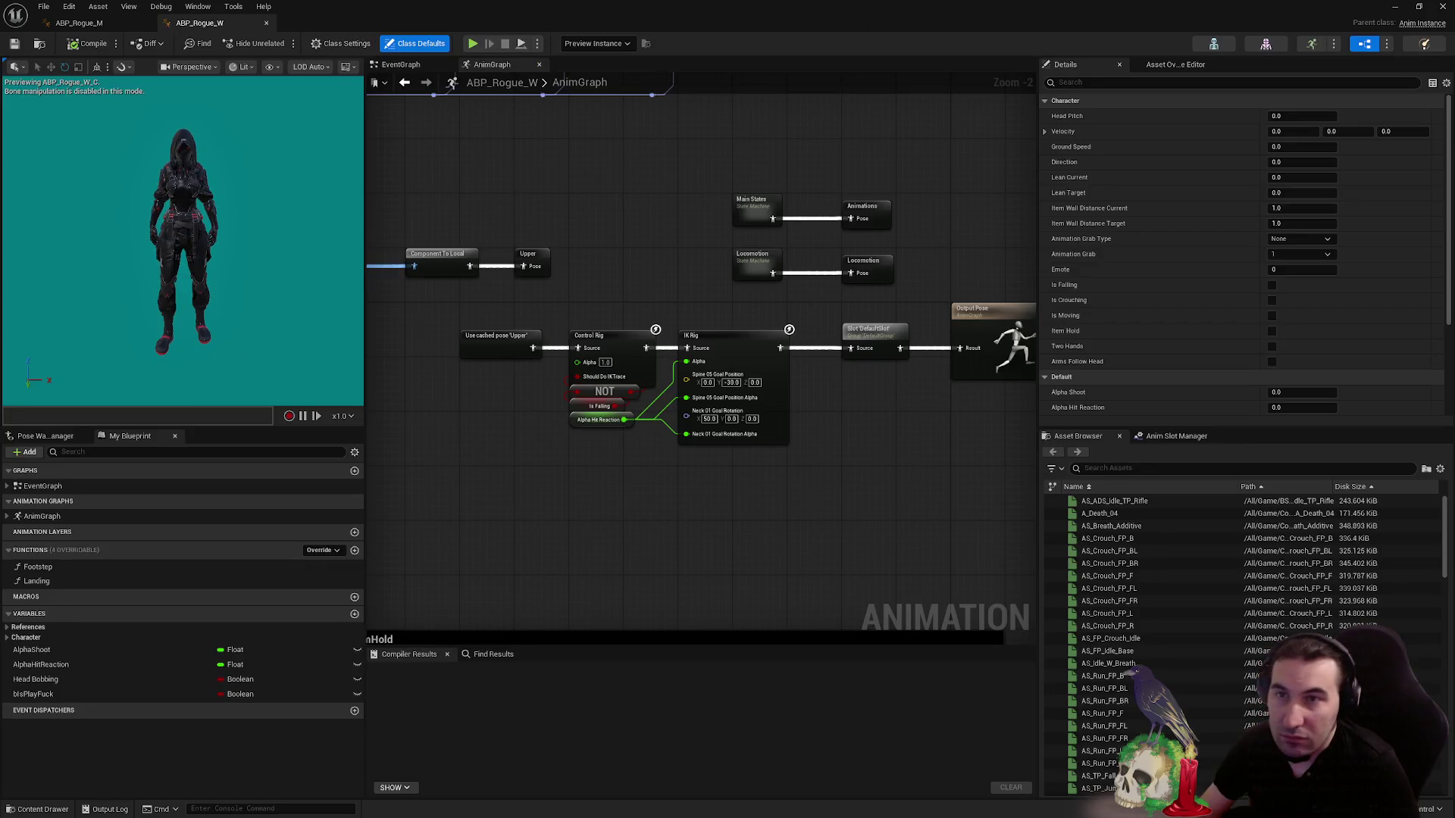
{"action": "left_click", "coordinate": [1444, 7]}
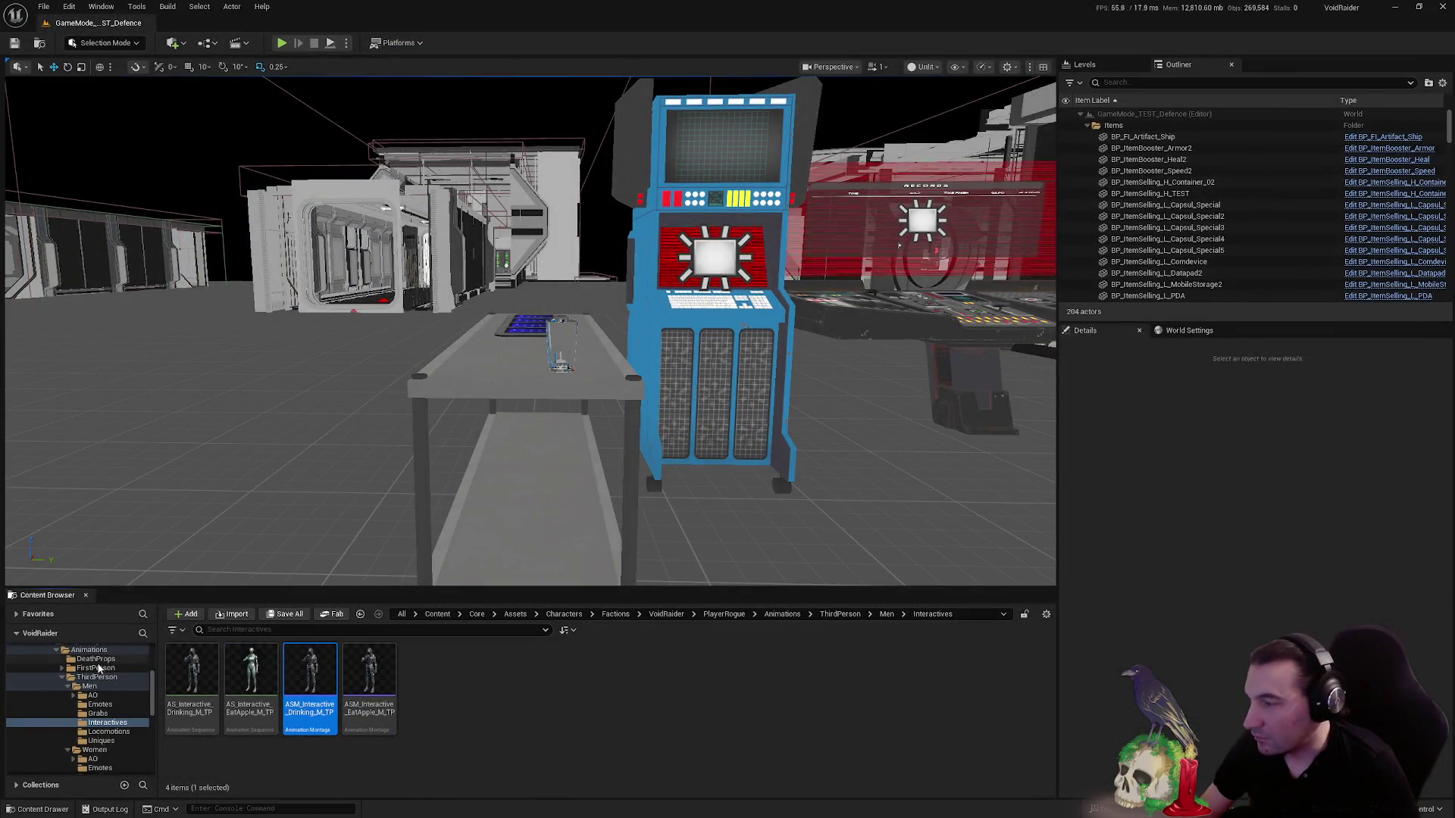
- Collapse the Content Browser folder tree to reveal the Assets folder
{"action": "scroll", "coordinate": [98, 668], "scroll_direction": "up", "scroll_amount": 3}
{"action": "left_click", "coordinate": [50, 714]}
{"action": "left_click", "coordinate": [45, 677]}
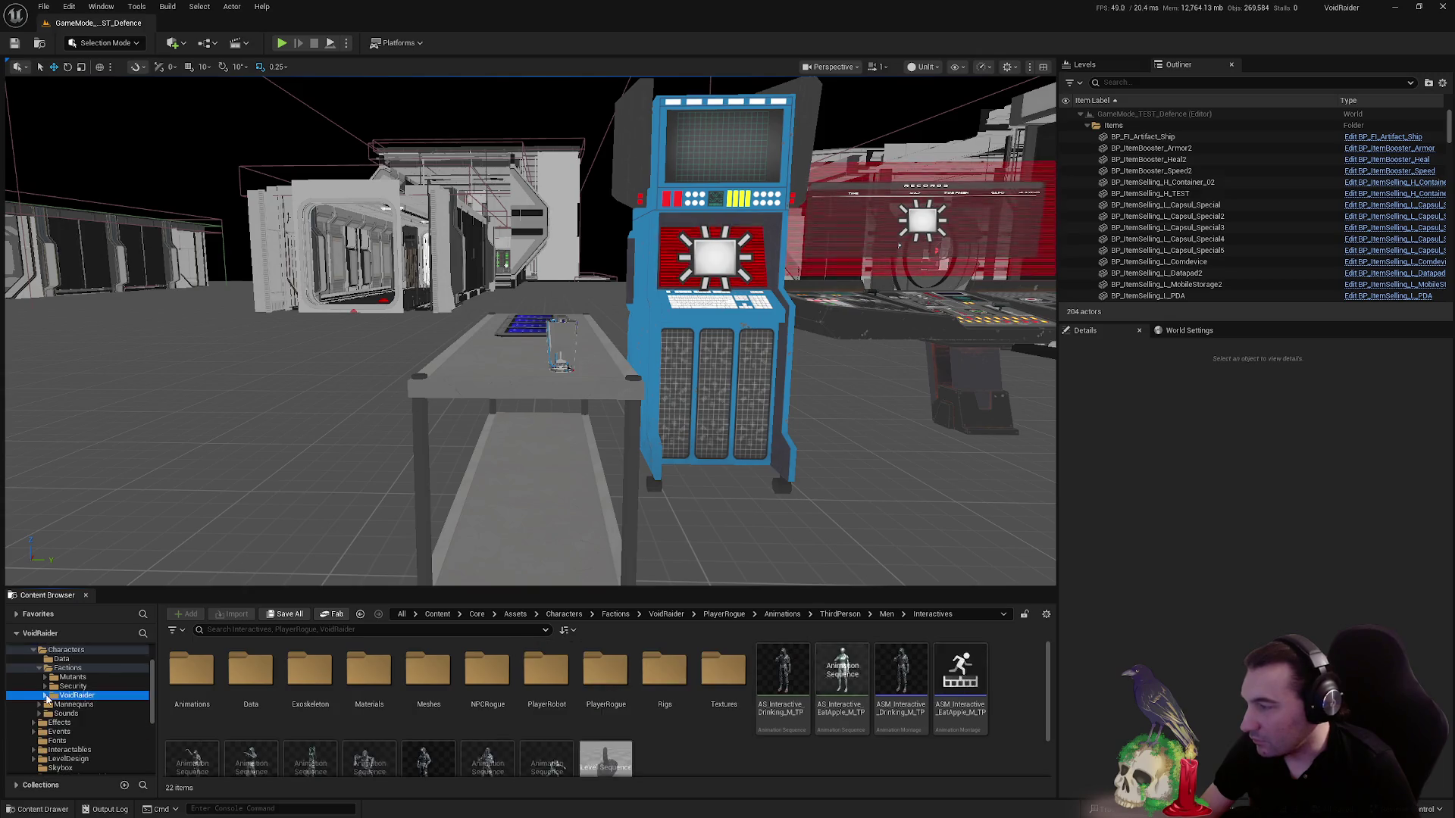
{"action": "left_click", "coordinate": [41, 704]}
{"action": "left_click", "coordinate": [41, 686]}
{"action": "left_click", "coordinate": [29, 677]}
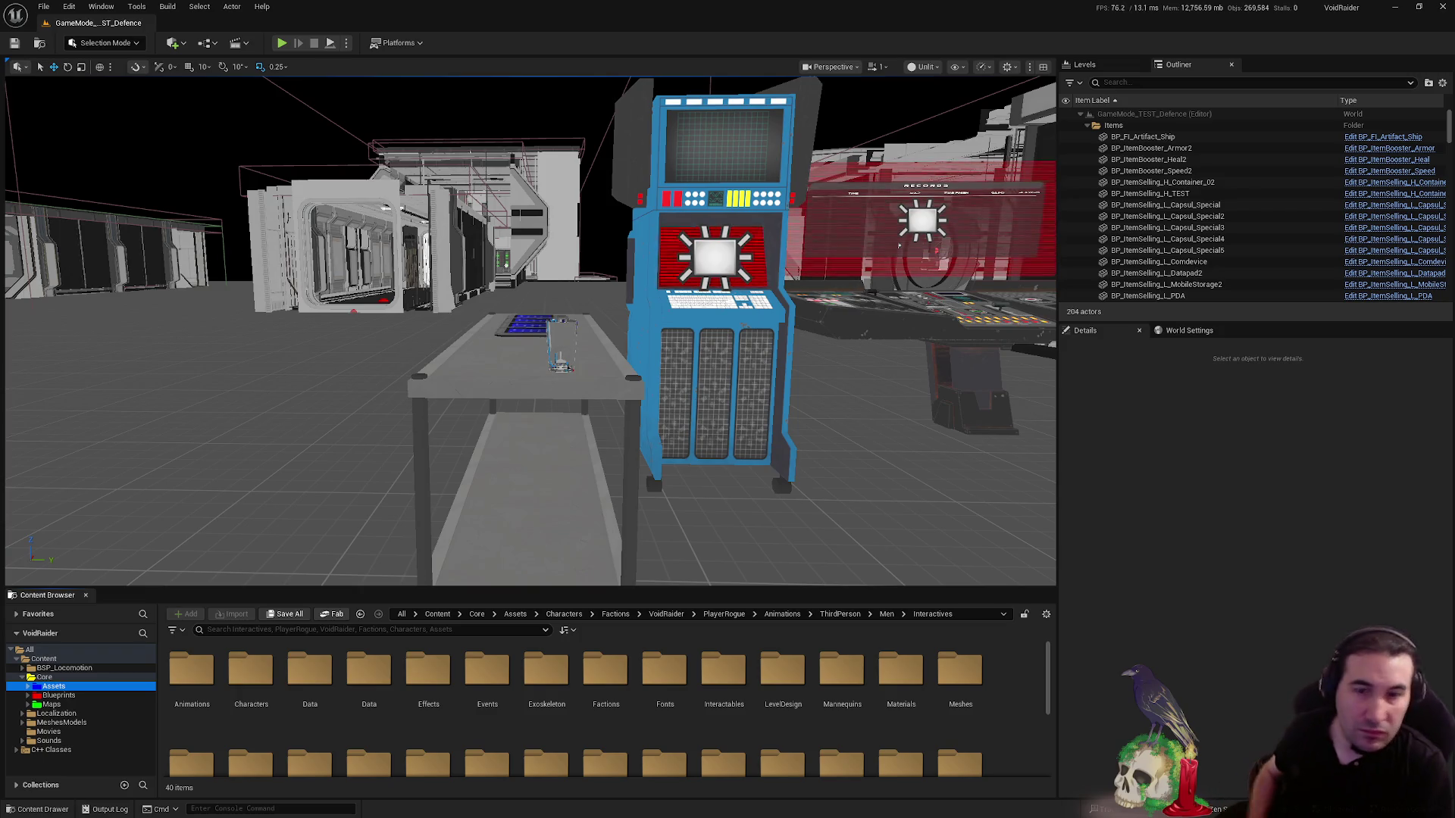
- Orbit the viewport around the arcade cabinet and table, then start Play-In-Editor
{"action": "key", "text": "super"}
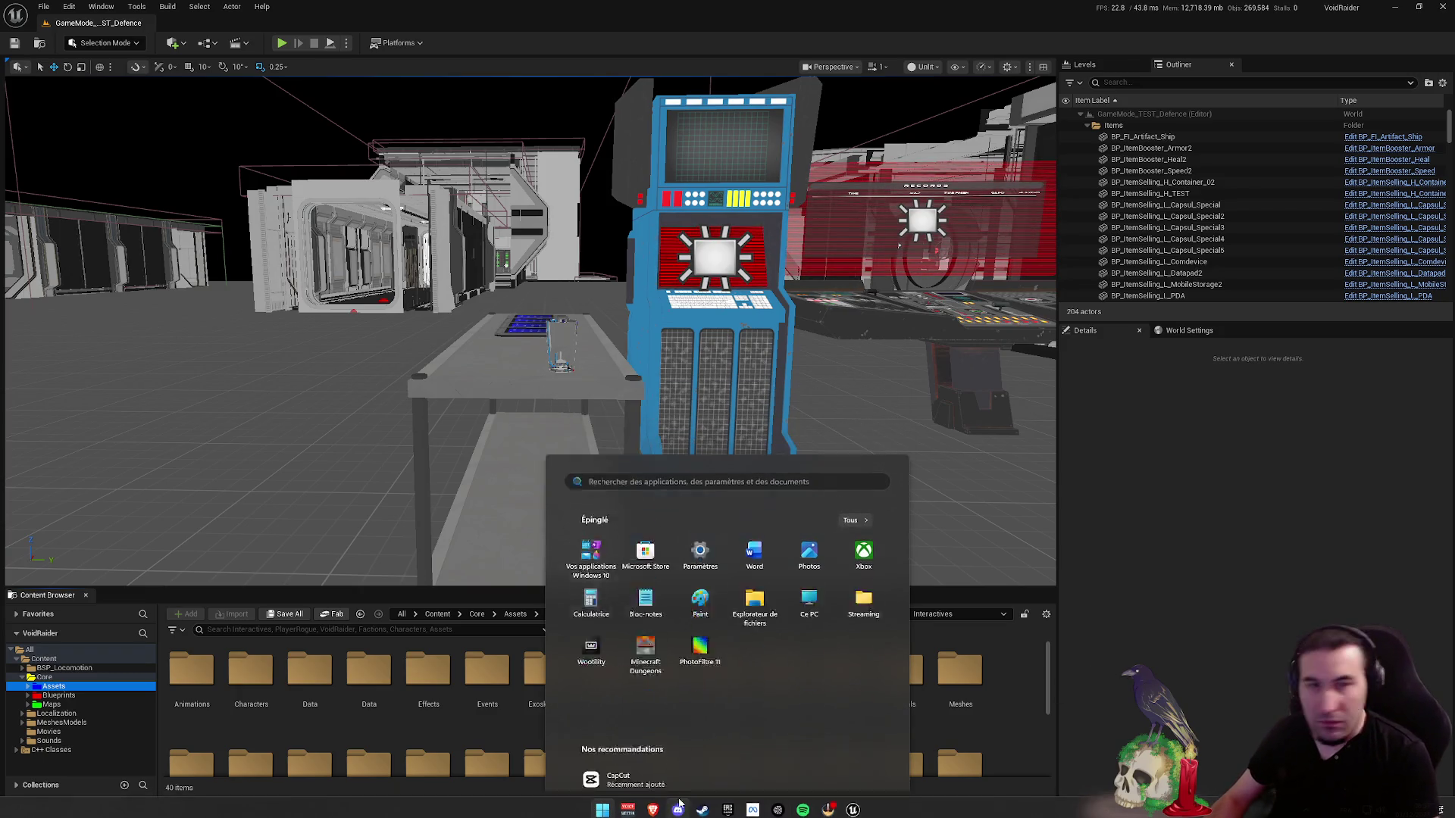
{"action": "key", "text": "Escape"}
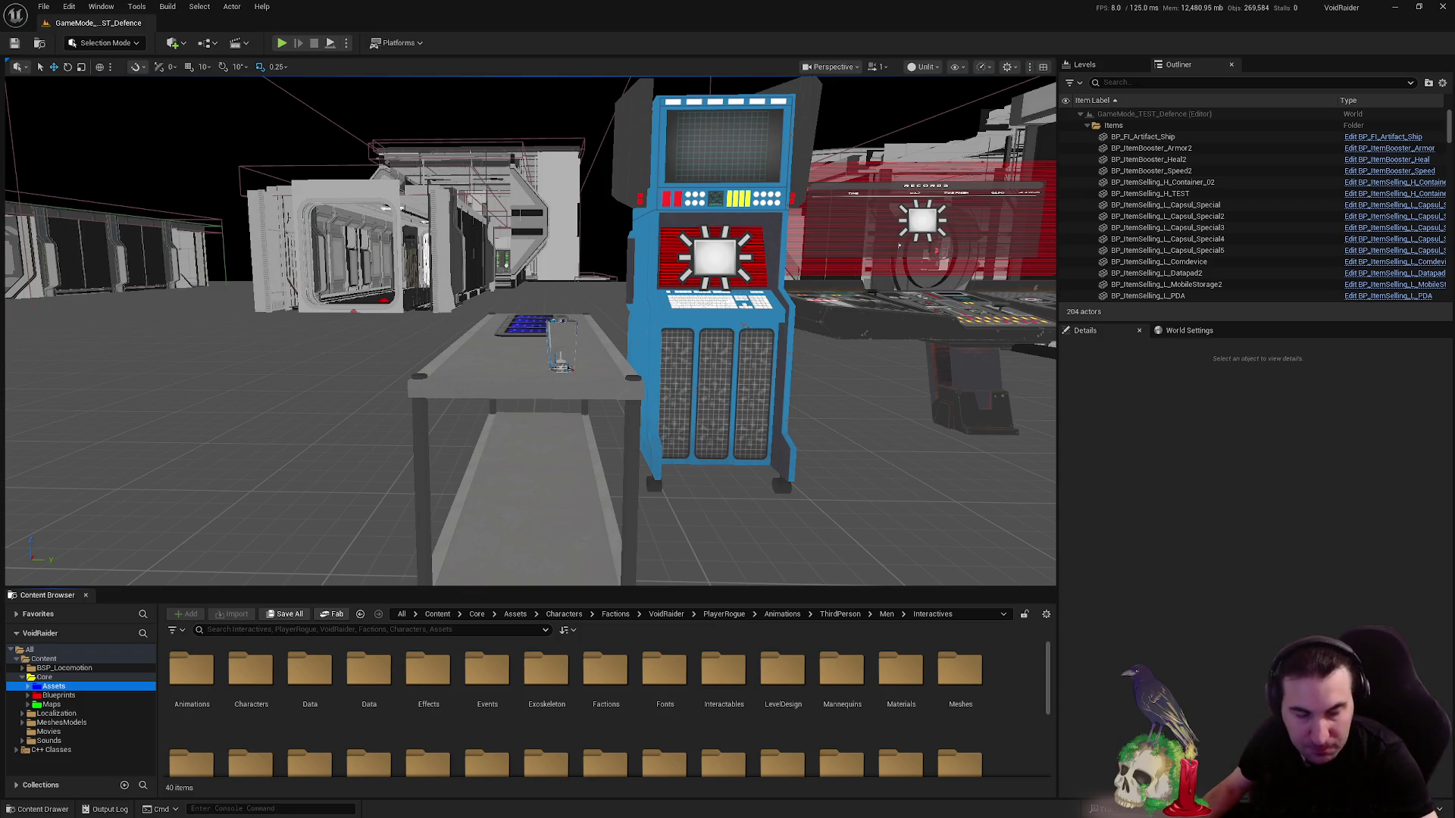
{"action": "left_click_drag", "start_coordinate": [651, 393], "coordinate": [651, 378]}
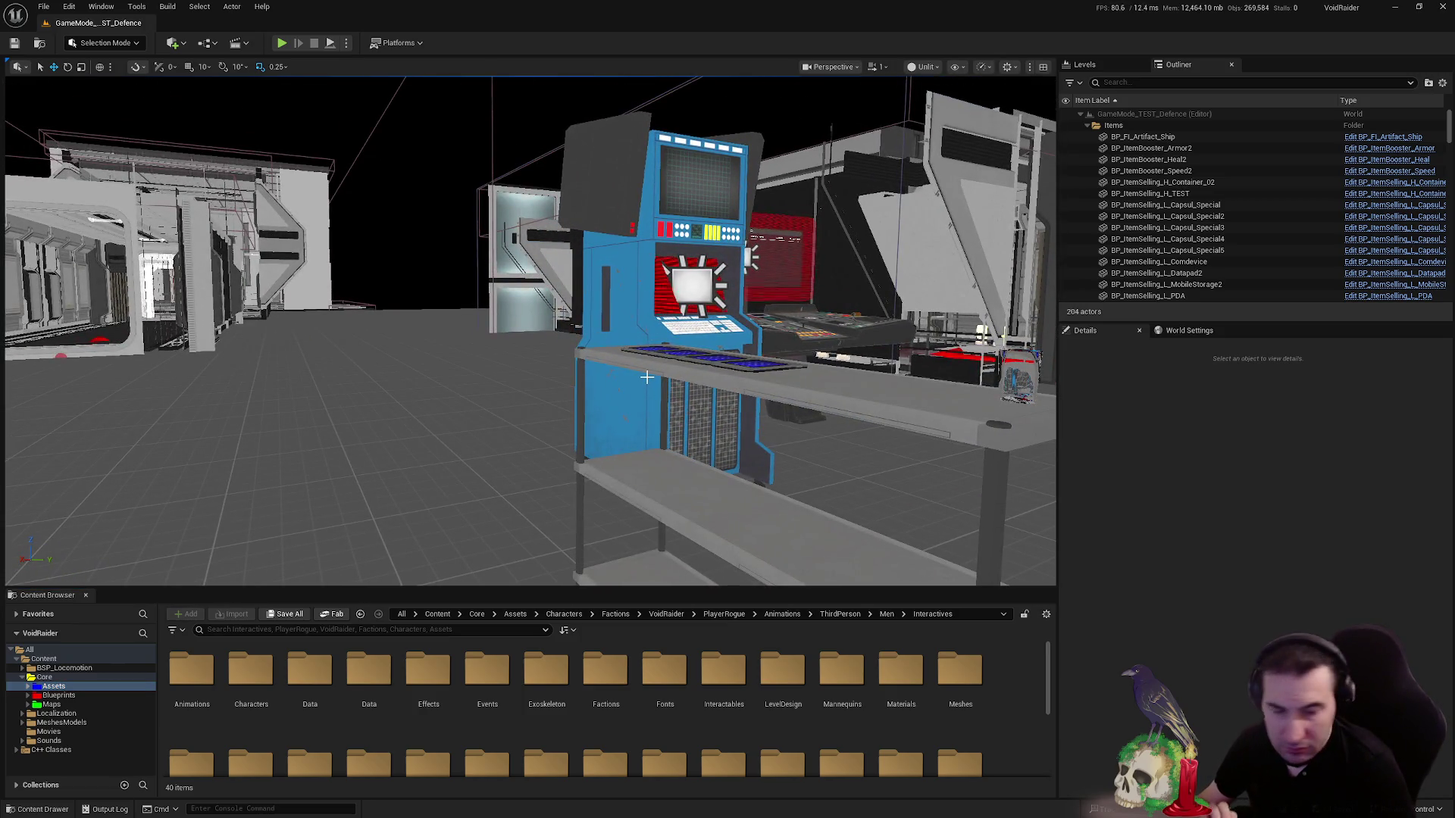
{"action": "left_click", "coordinate": [281, 43]}
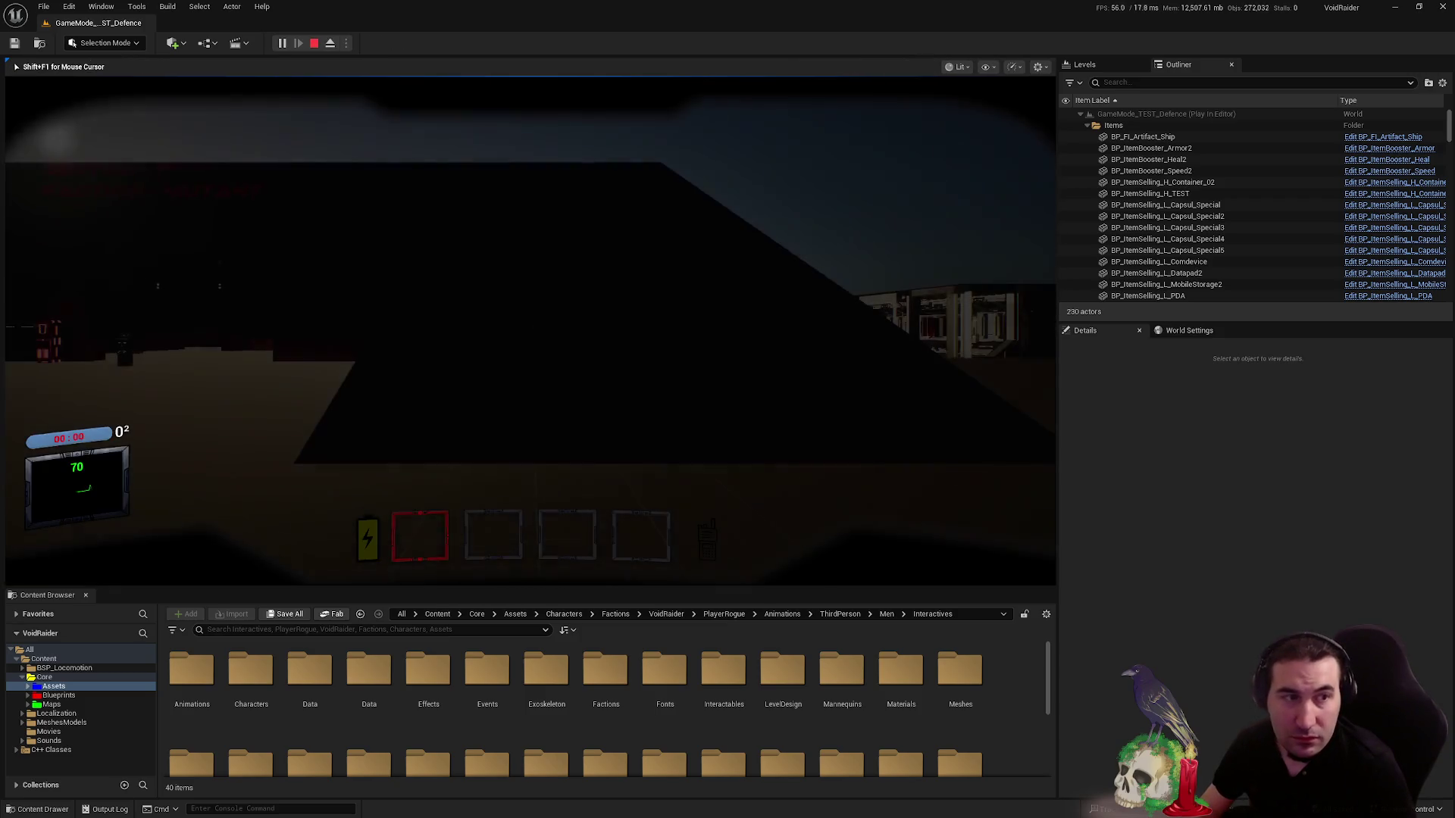
- Walk to the table of green capsules, pick them up, and use one from the inventory
{"action": "key", "text": "w"}
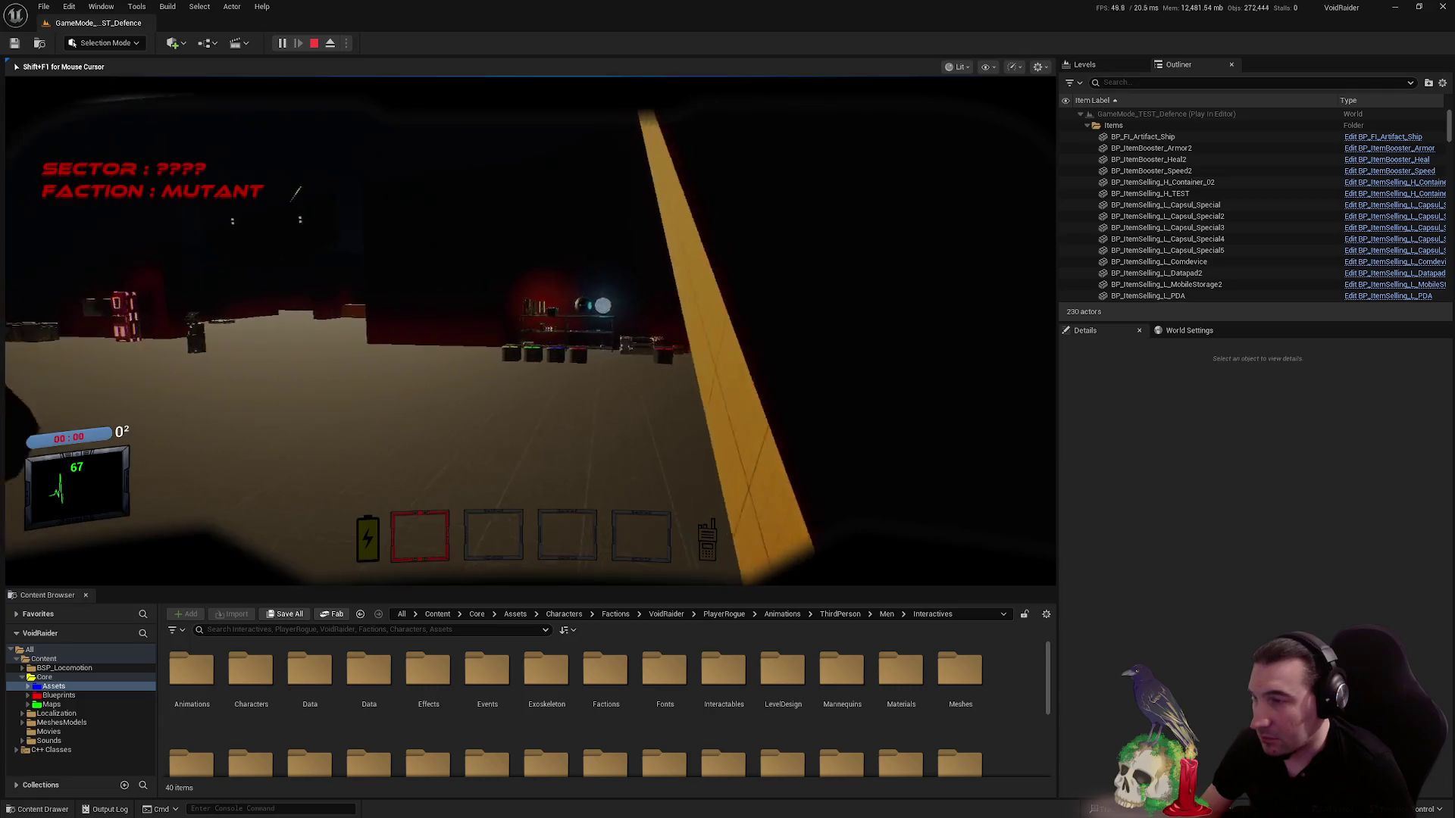
{"action": "key", "text": "w"}
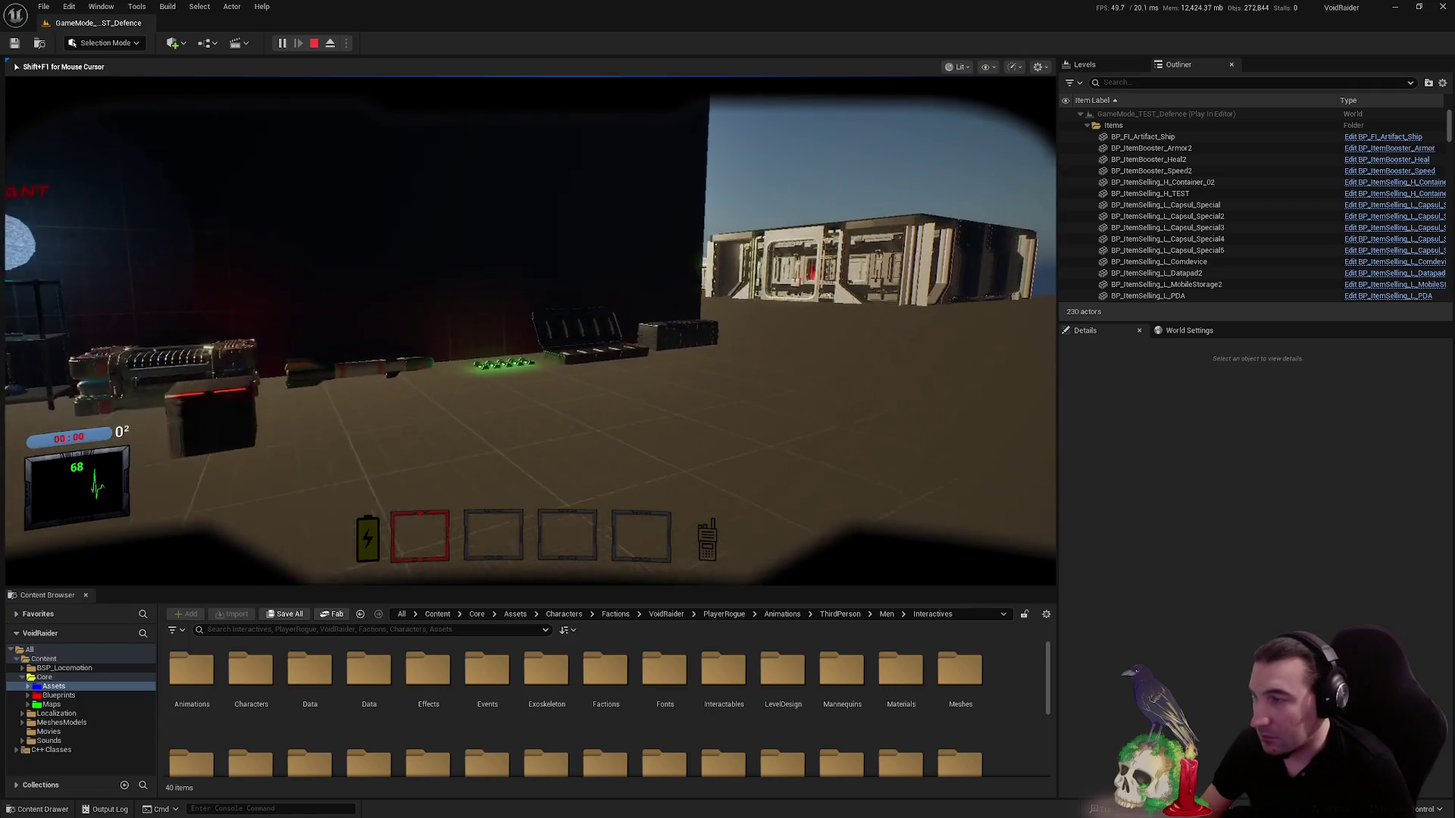
{"action": "key", "text": "e"}
{"action": "key", "text": "e"}
{"action": "key", "text": "e"}
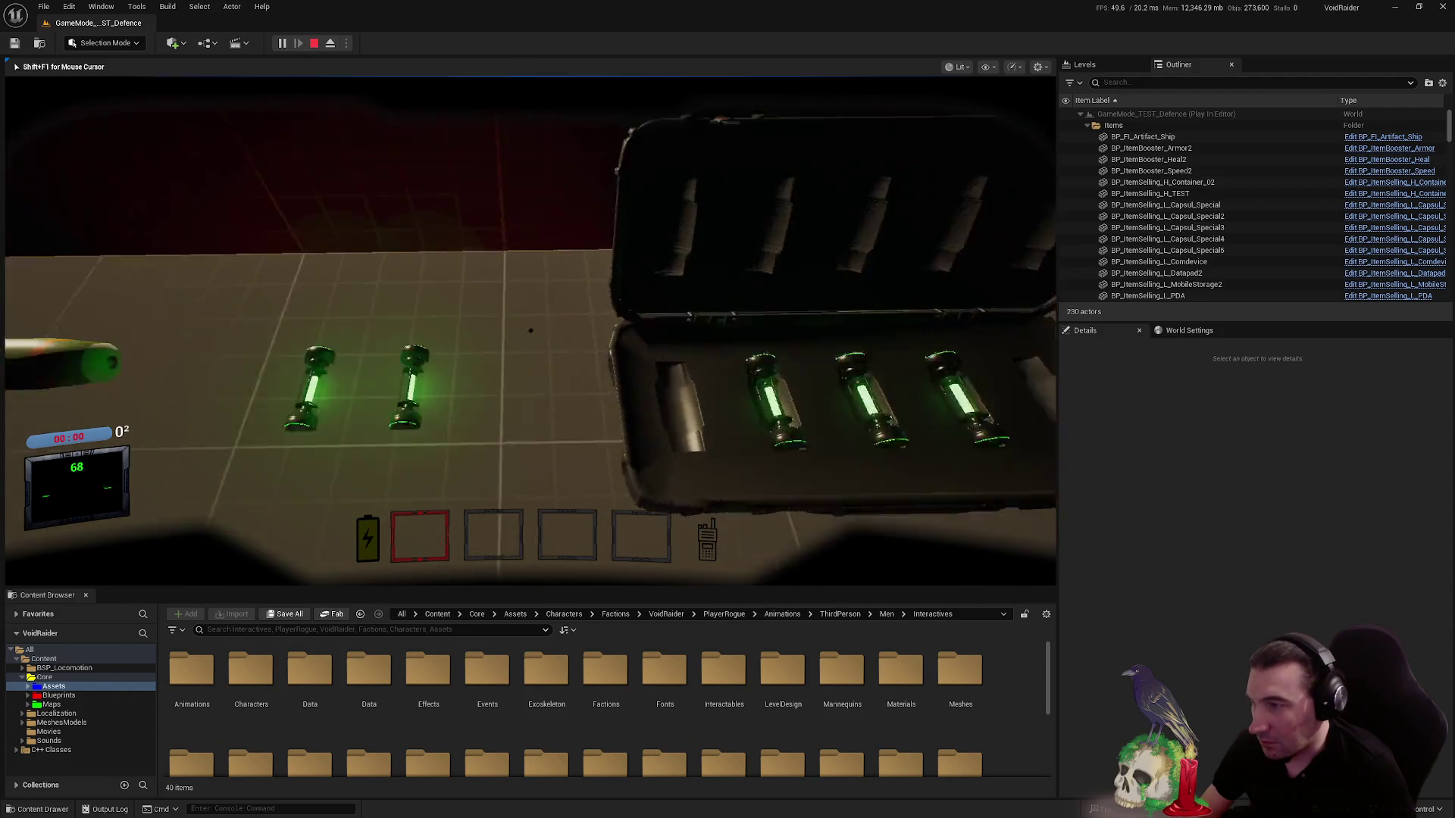
{"action": "key", "text": "e"}
{"action": "key", "text": "e"}
{"action": "key", "text": "g"}
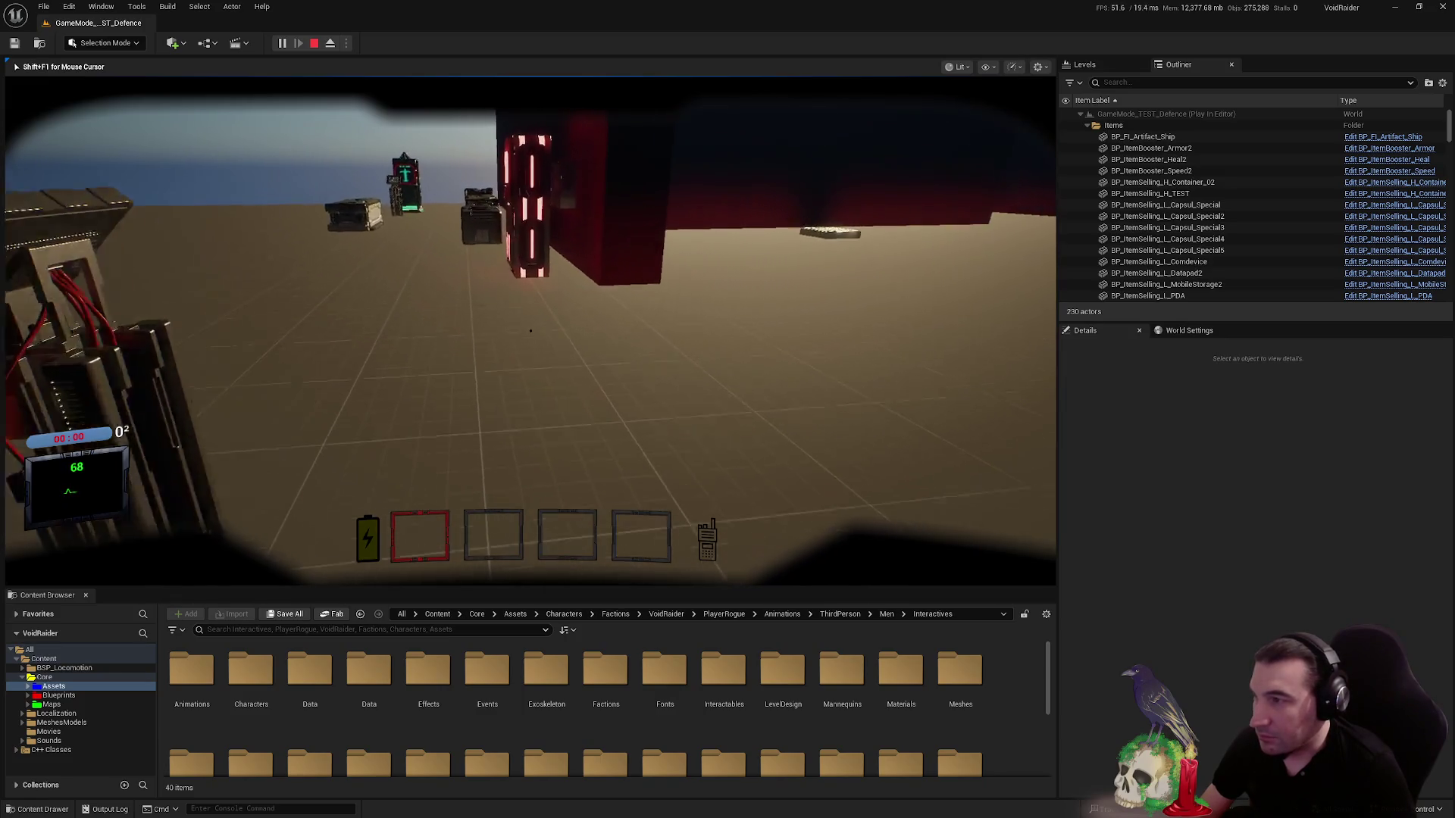
- Walk past the orange beam toward the arcade and ship, then stop the play session
{"action": "key", "text": "w"}
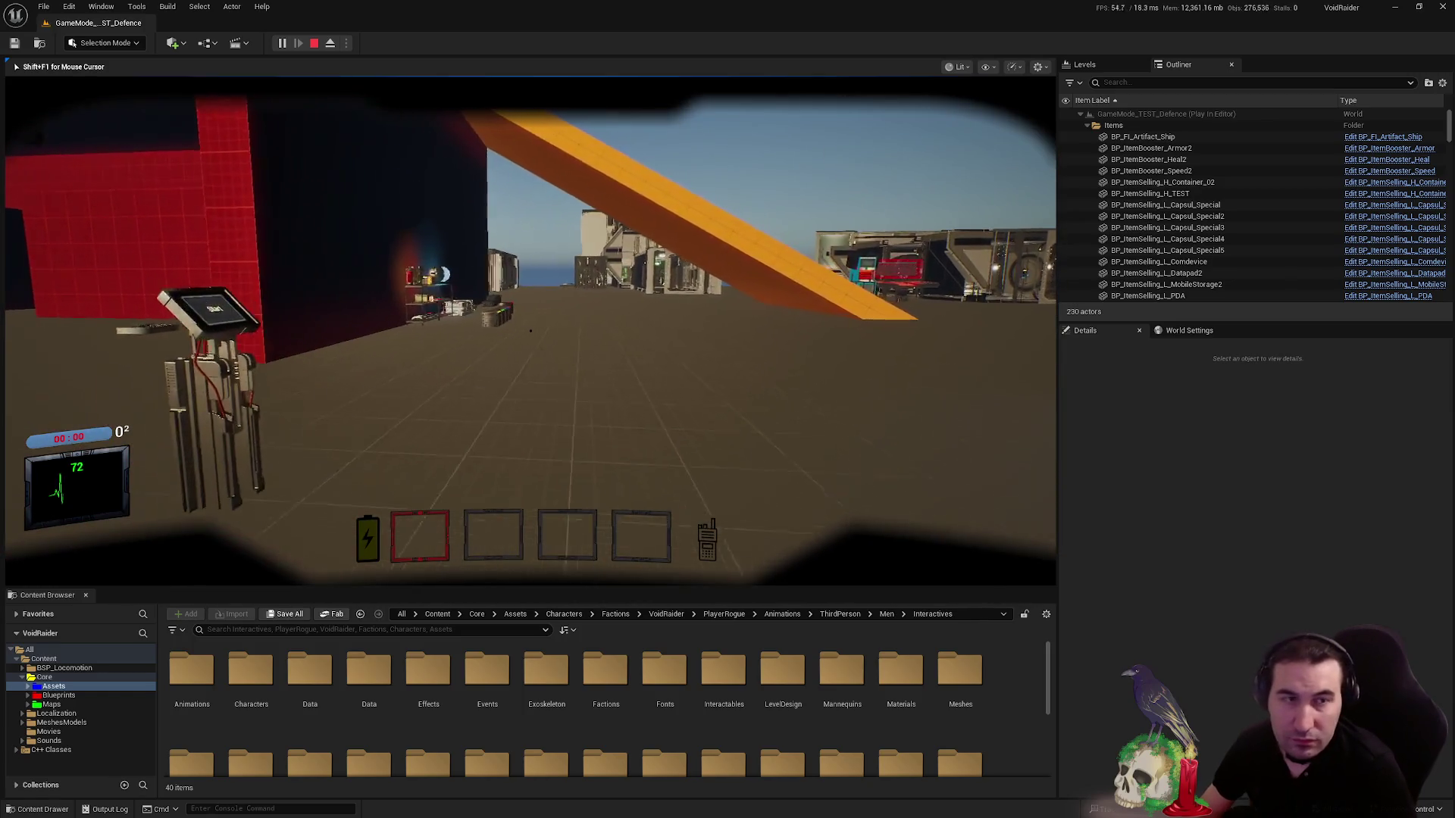
{"action": "key", "text": "w"}
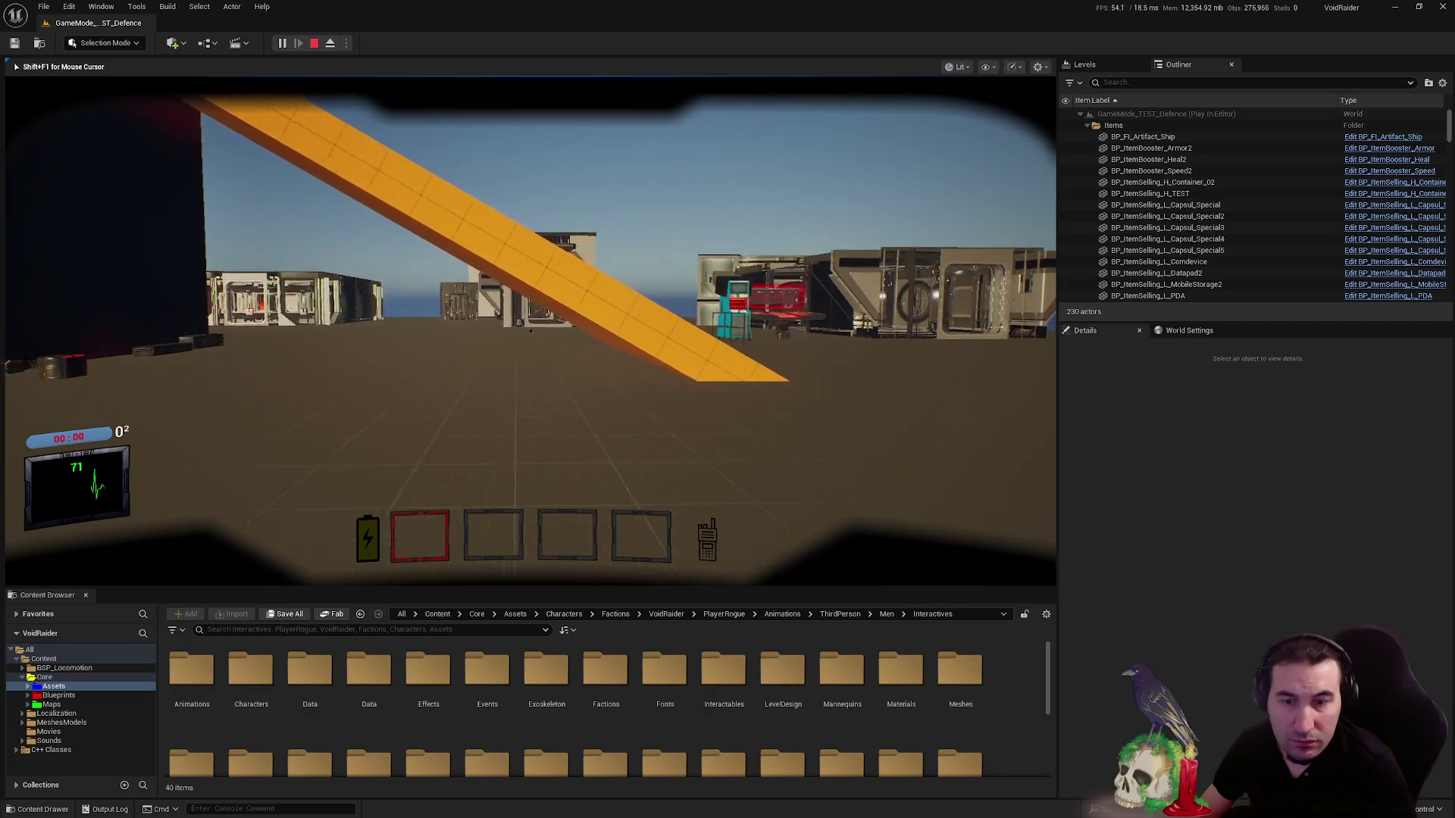
{"action": "key", "text": "w"}
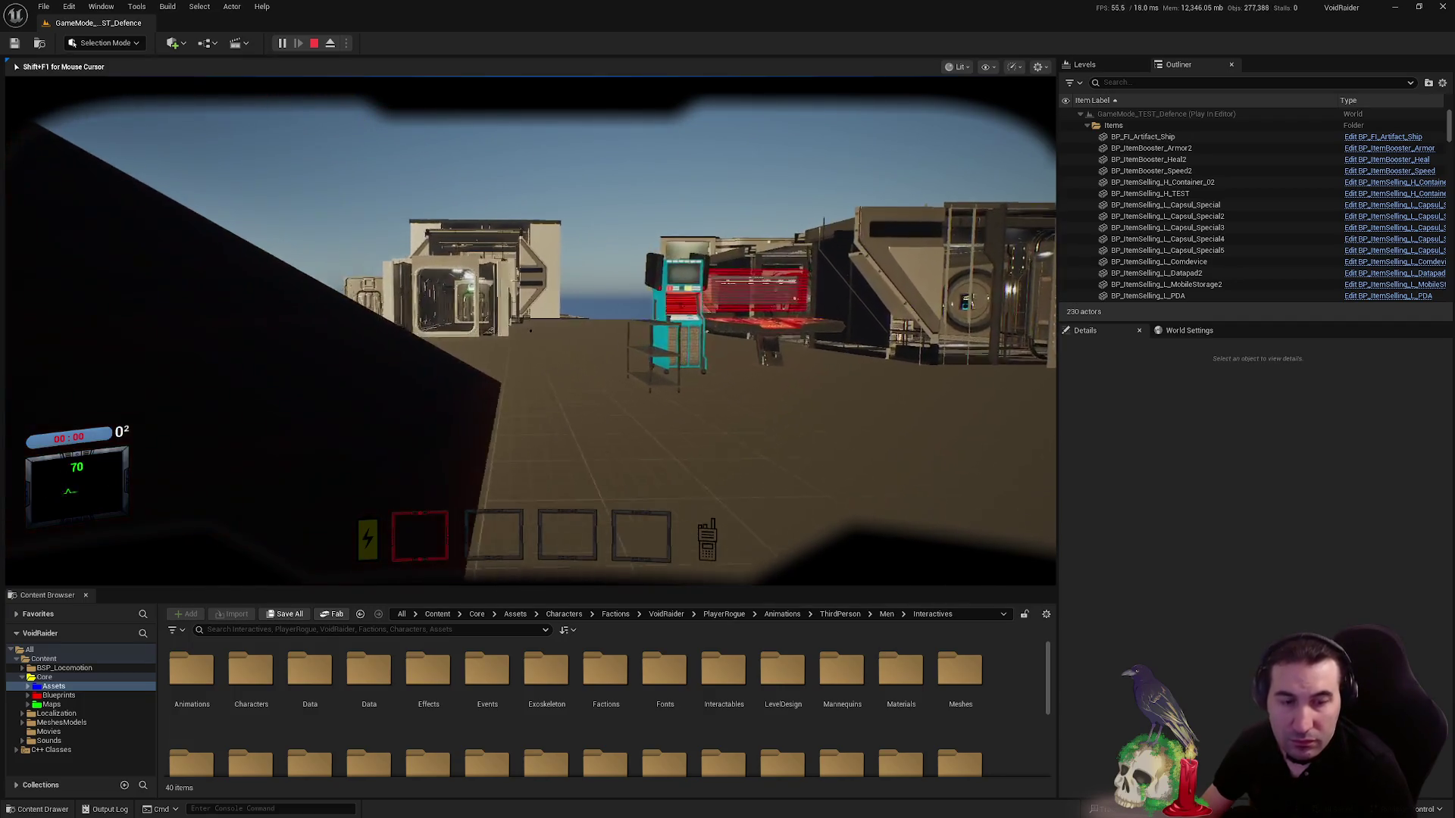
{"action": "key", "text": "alt+Tab"}
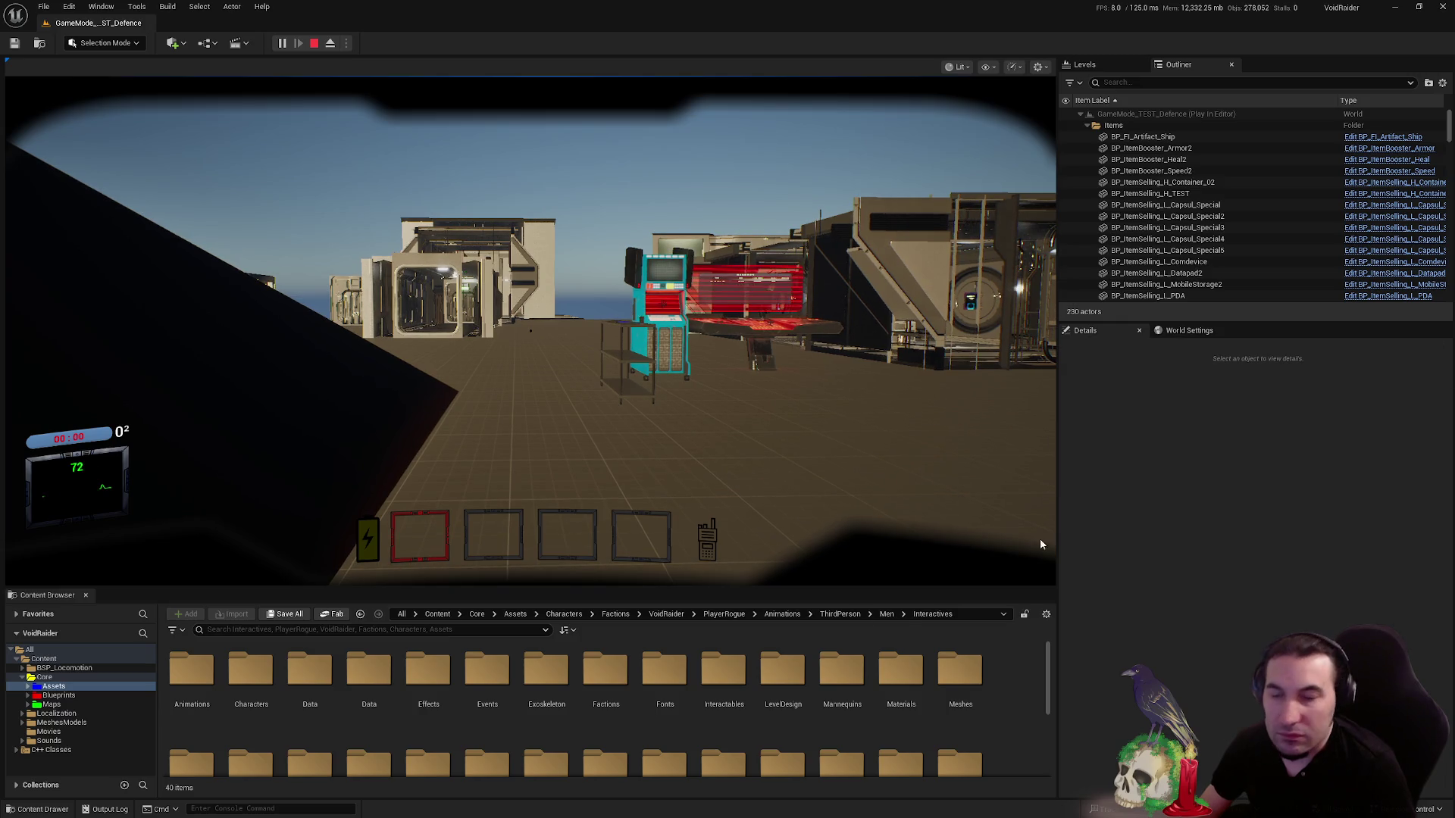
{"action": "key", "text": "super"}
{"action": "key", "text": "super"}
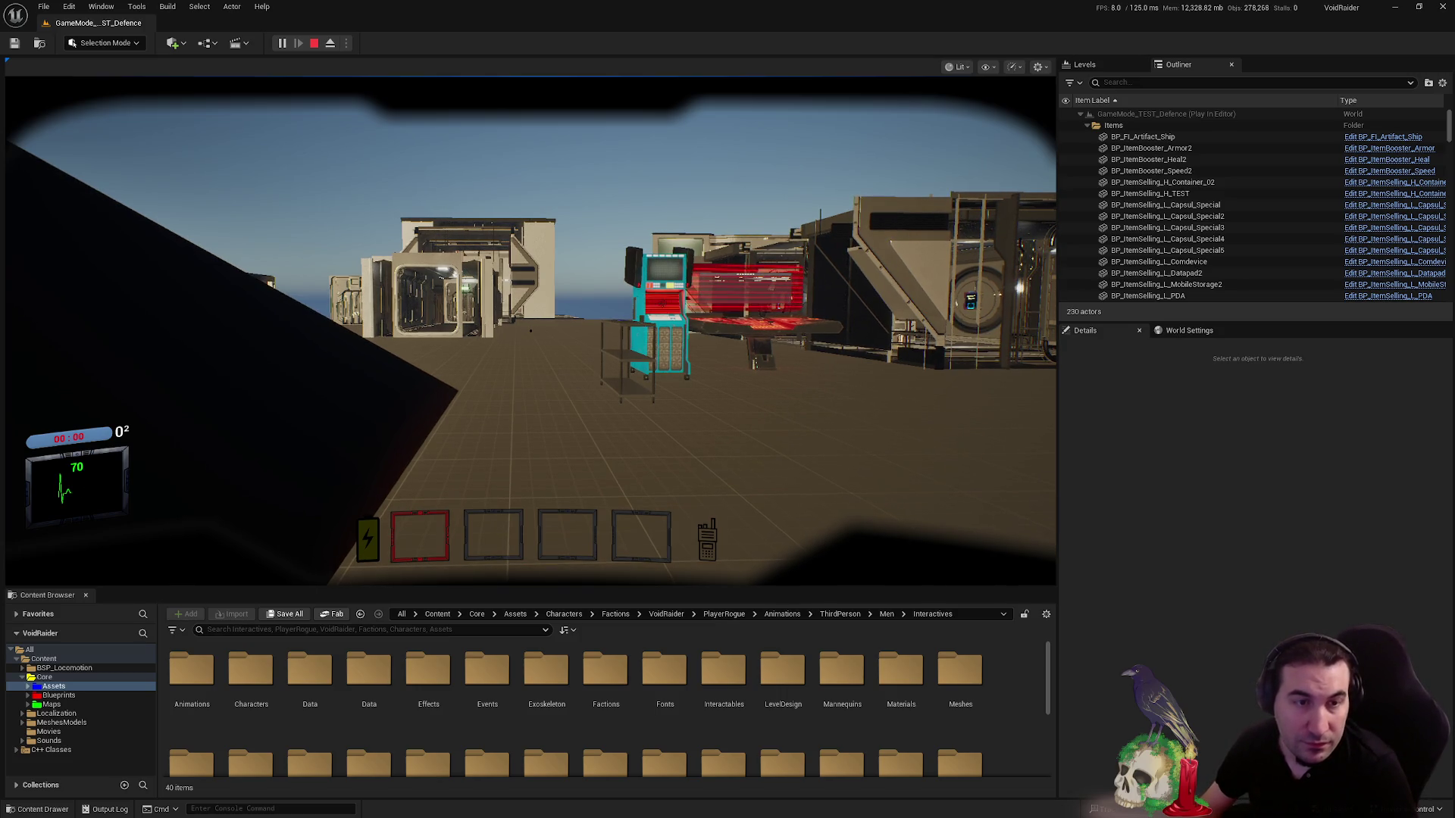
{"action": "left_click", "coordinate": [921, 257]}
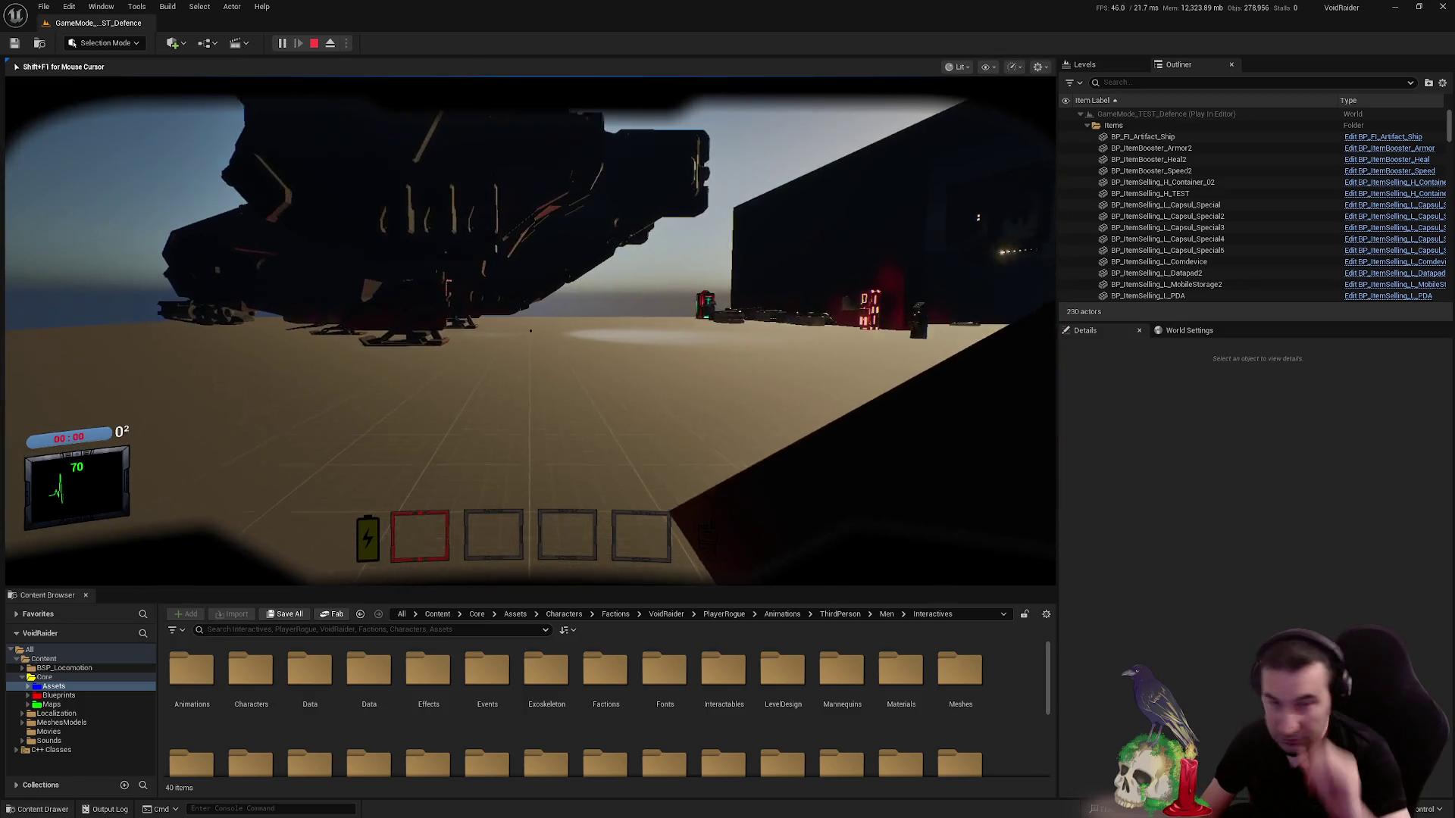
{"action": "key", "text": "w"}
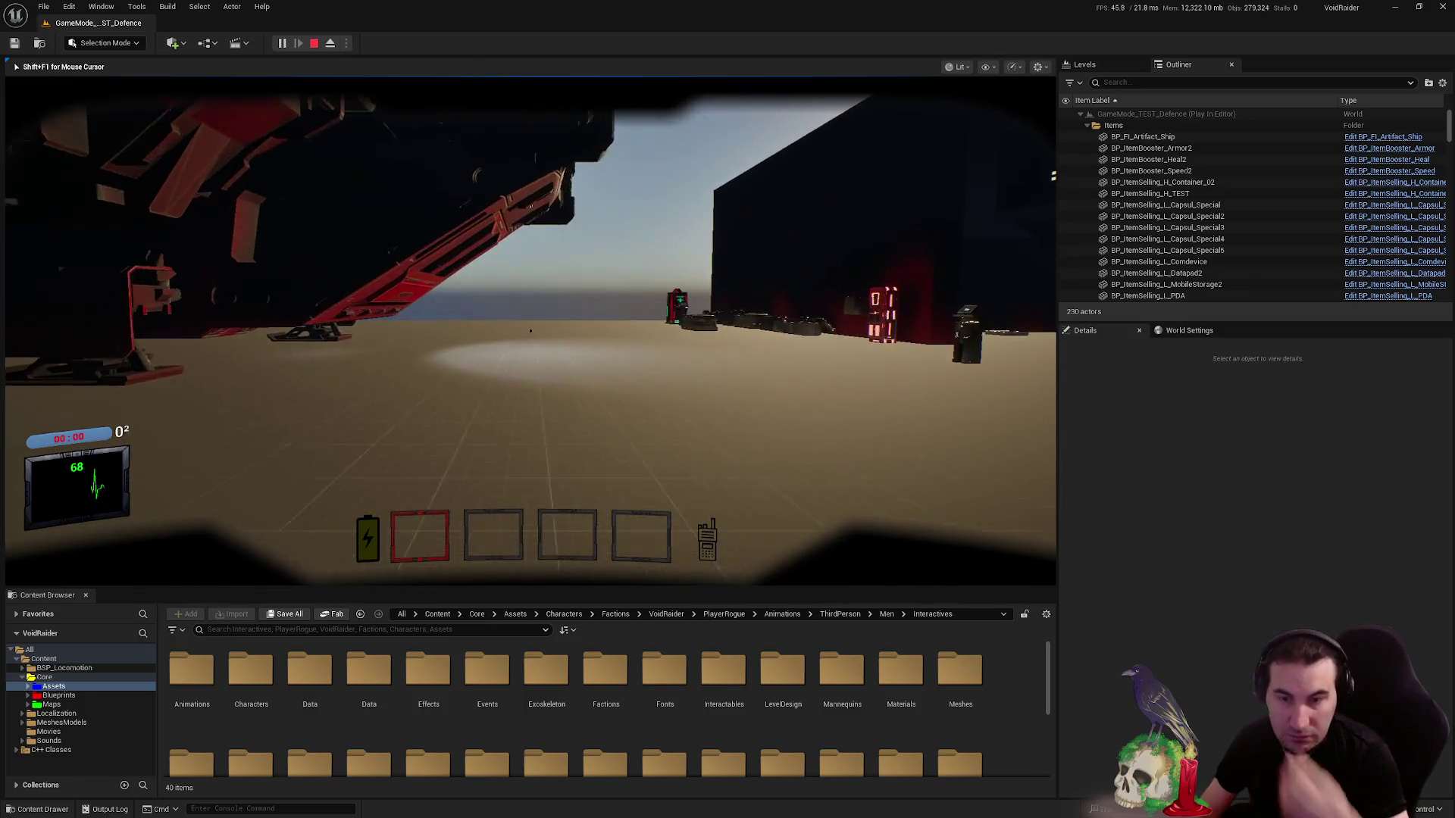
{"action": "key", "text": "Escape"}
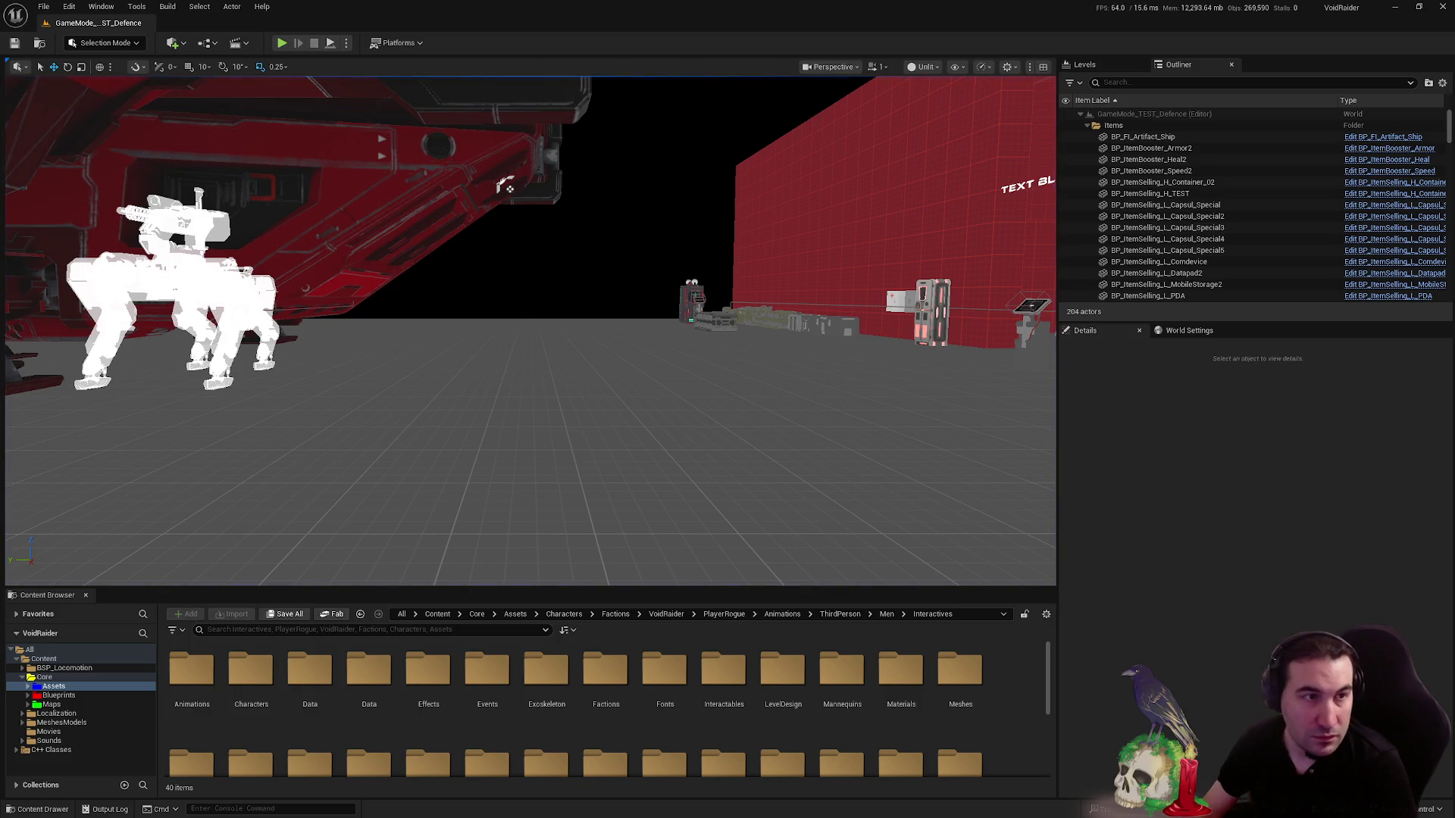
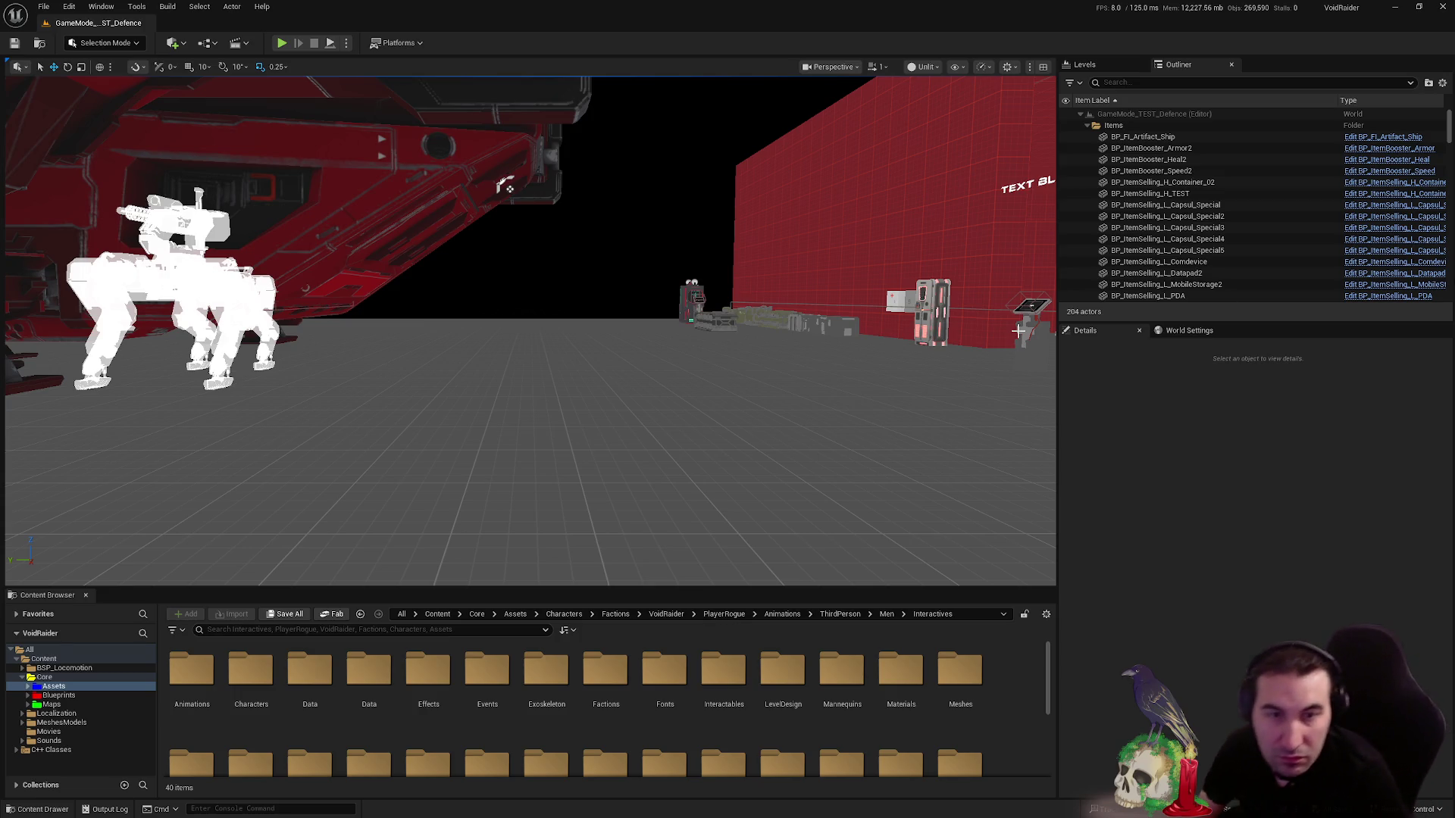
- Fly the viewport past the door, red wall and furnished room out to the red ship
{"action": "left_click_drag", "start_coordinate": [505, 185], "coordinate": [69, 274]}
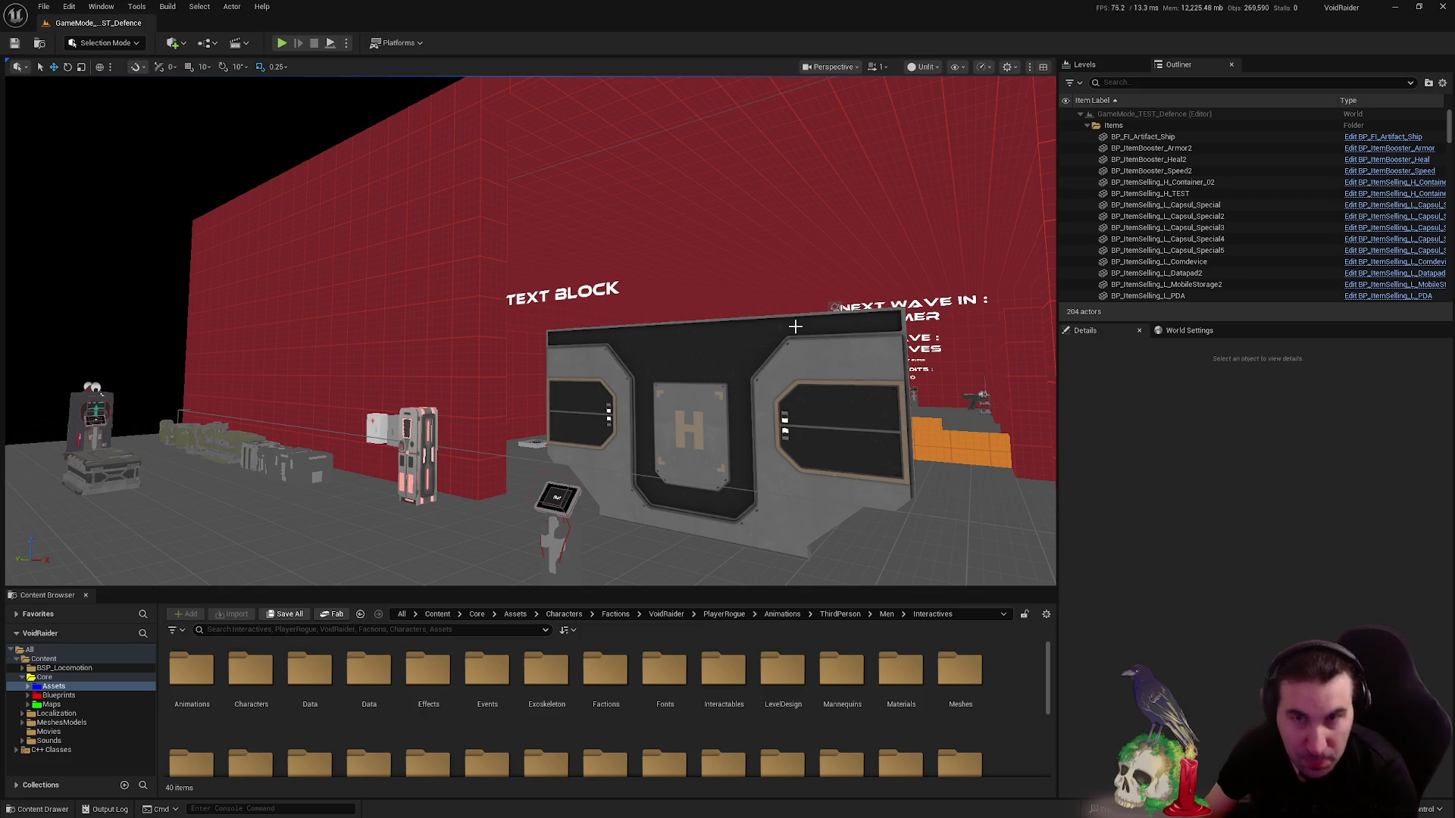
{"action": "mouse_move", "coordinate": [409, 367]}
{"action": "left_mouse_down"}
{"action": "mouse_move", "coordinate": [401, 348]}
{"action": "mouse_move", "coordinate": [326, 350]}
{"action": "mouse_move", "coordinate": [410, 345]}
{"action": "mouse_move", "coordinate": [454, 305]}
{"action": "mouse_move", "coordinate": [379, 312]}
{"action": "mouse_move", "coordinate": [470, 304]}
{"action": "mouse_move", "coordinate": [400, 370]}
{"action": "left_mouse_up"}
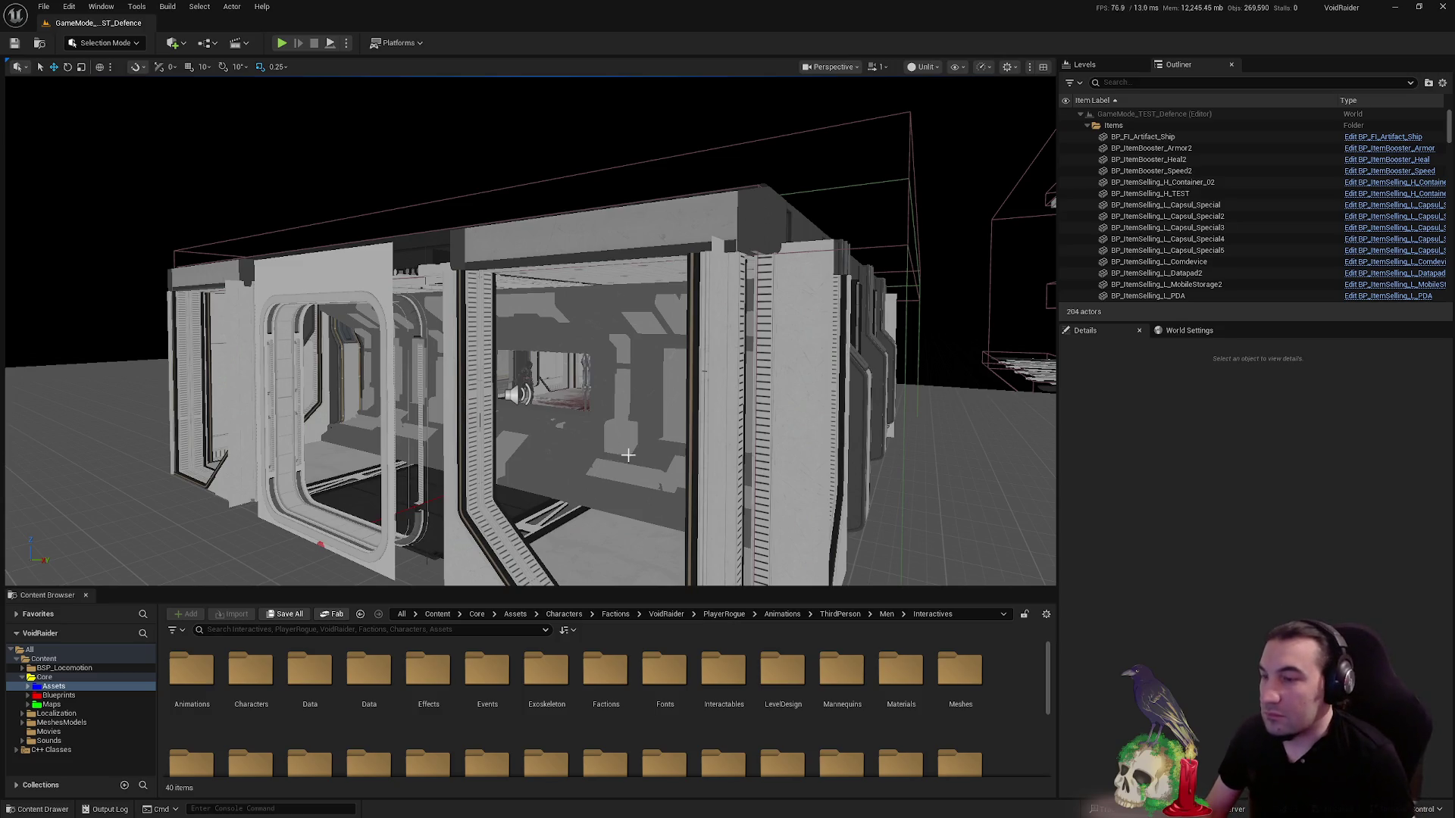
{"action": "scroll", "coordinate": [628, 455], "scroll_direction": "up", "scroll_amount": 15}
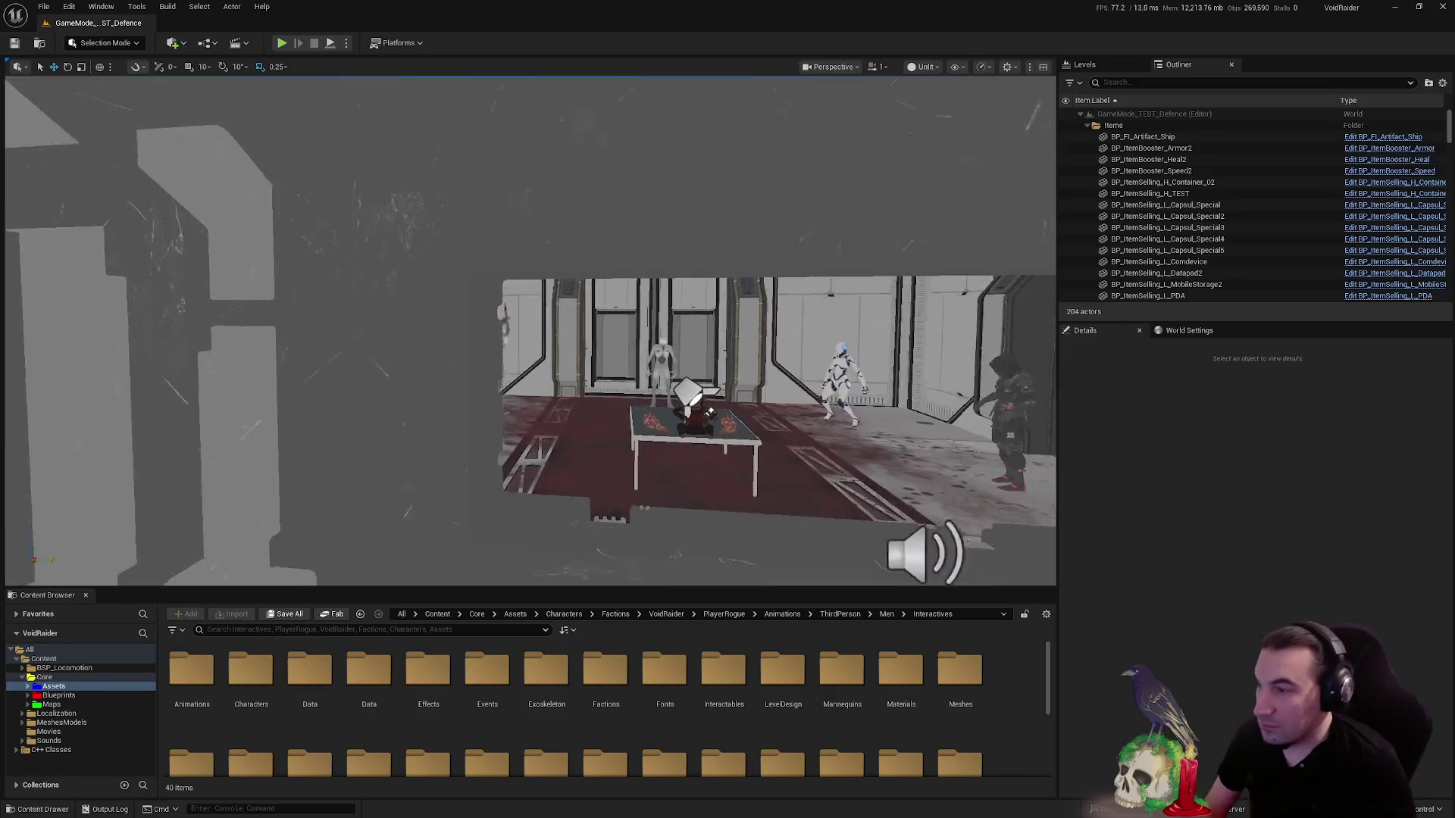
{"action": "left_click_drag", "start_coordinate": [623, 458], "coordinate": [623, 458]}
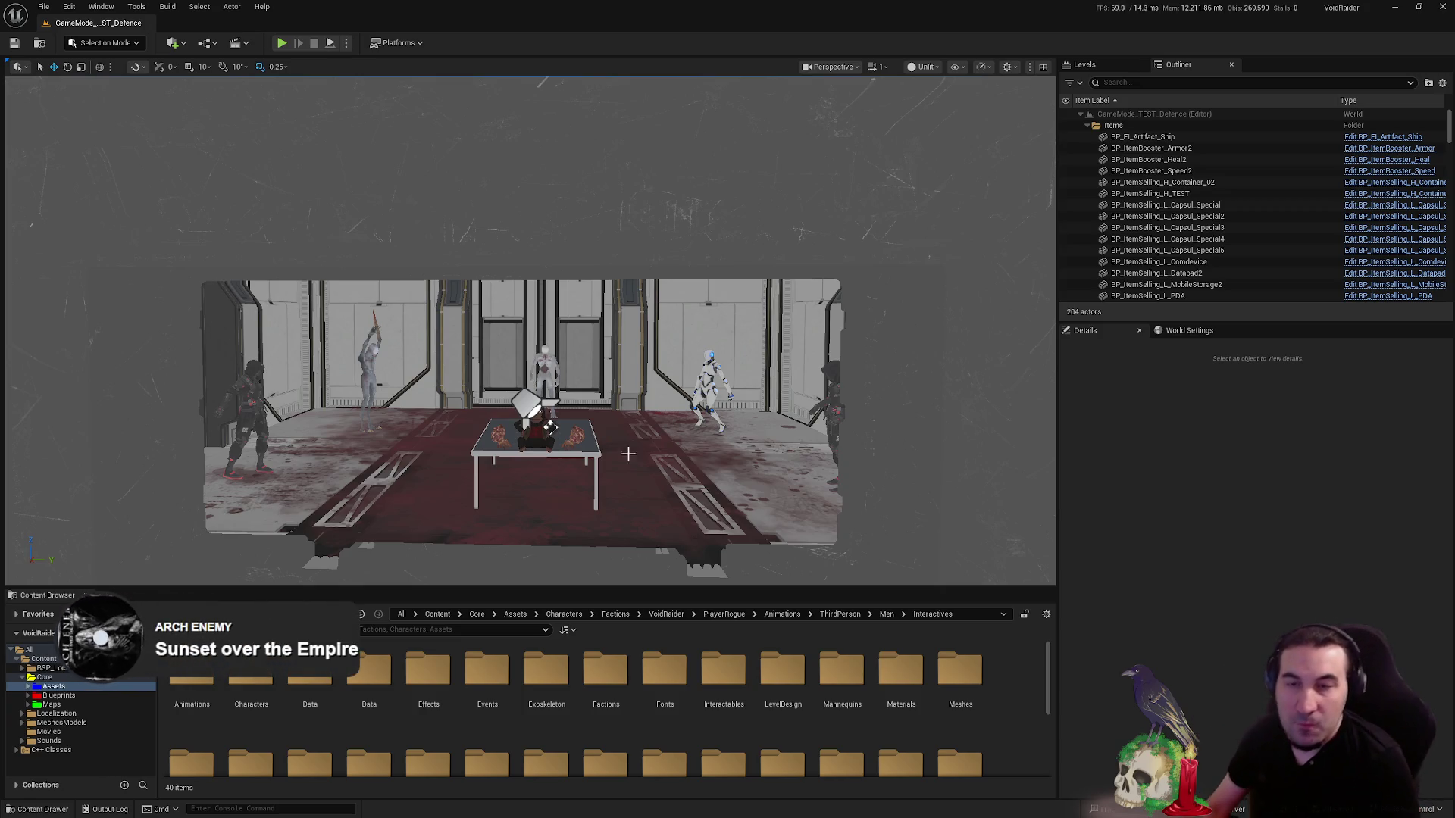
{"action": "mouse_move", "coordinate": [628, 453]}
{"action": "left_mouse_down"}
{"action": "mouse_move", "coordinate": [667, 379]}
{"action": "mouse_move", "coordinate": [777, 268]}
{"action": "left_mouse_up"}
{"action": "key", "text": "super"}
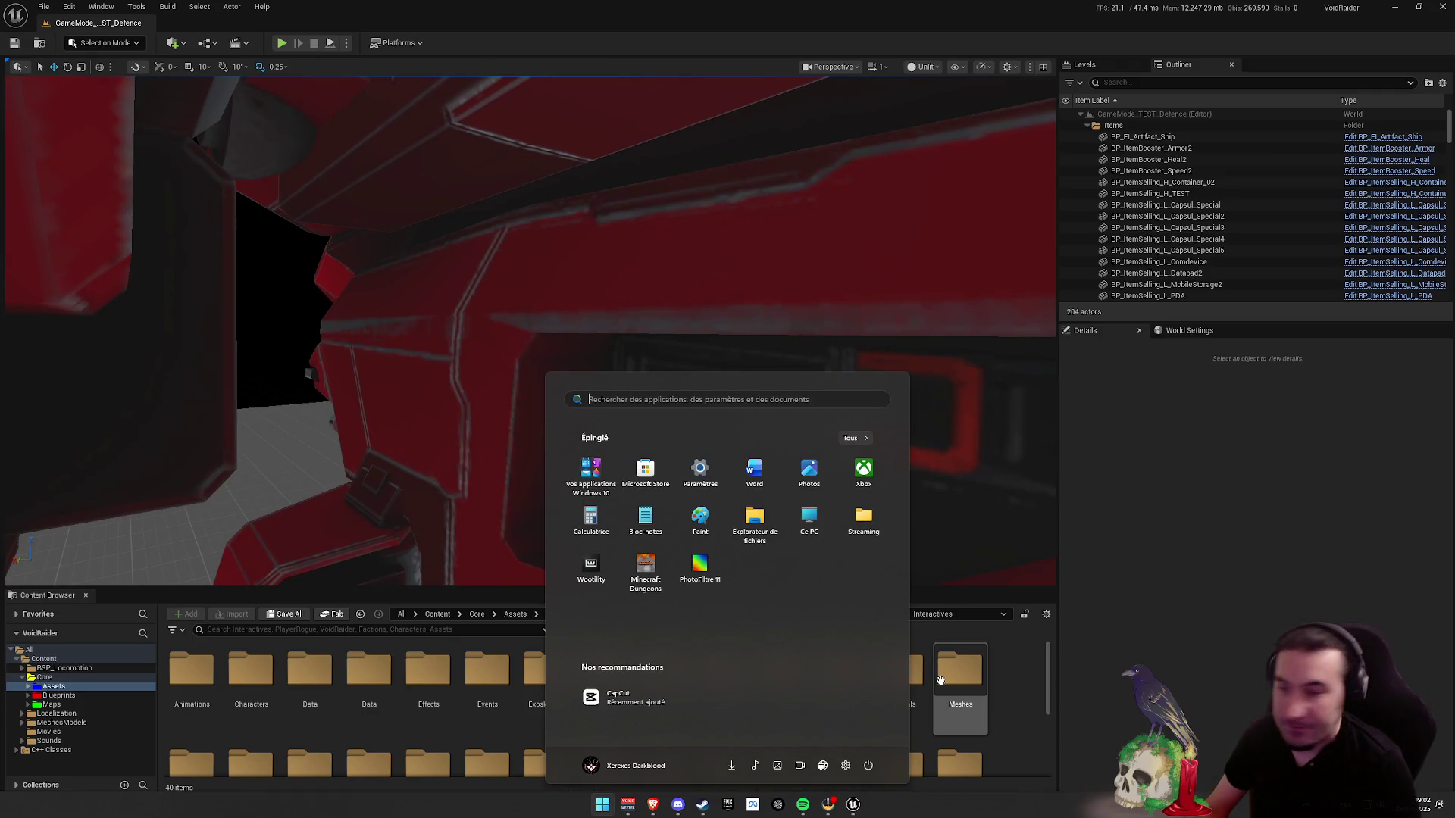
{"action": "key", "text": "Escape"}
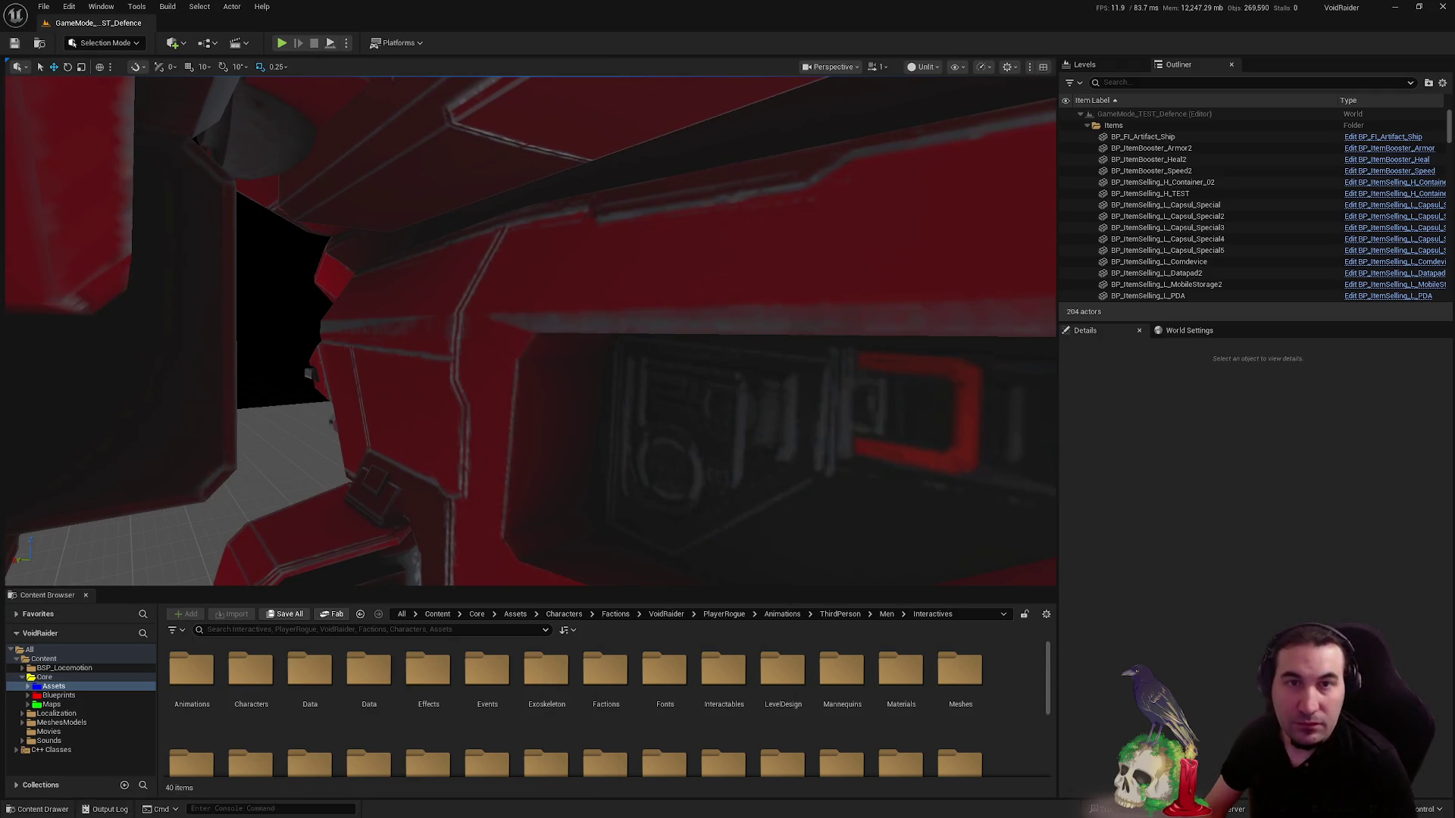
- Pull back to a wide view, then fly toward the buildings, arcade machine and door
{"action": "left_click_drag", "start_coordinate": [948, 338], "coordinate": [948, 338]}
{"action": "left_click_drag", "start_coordinate": [886, 376], "coordinate": [886, 375]}
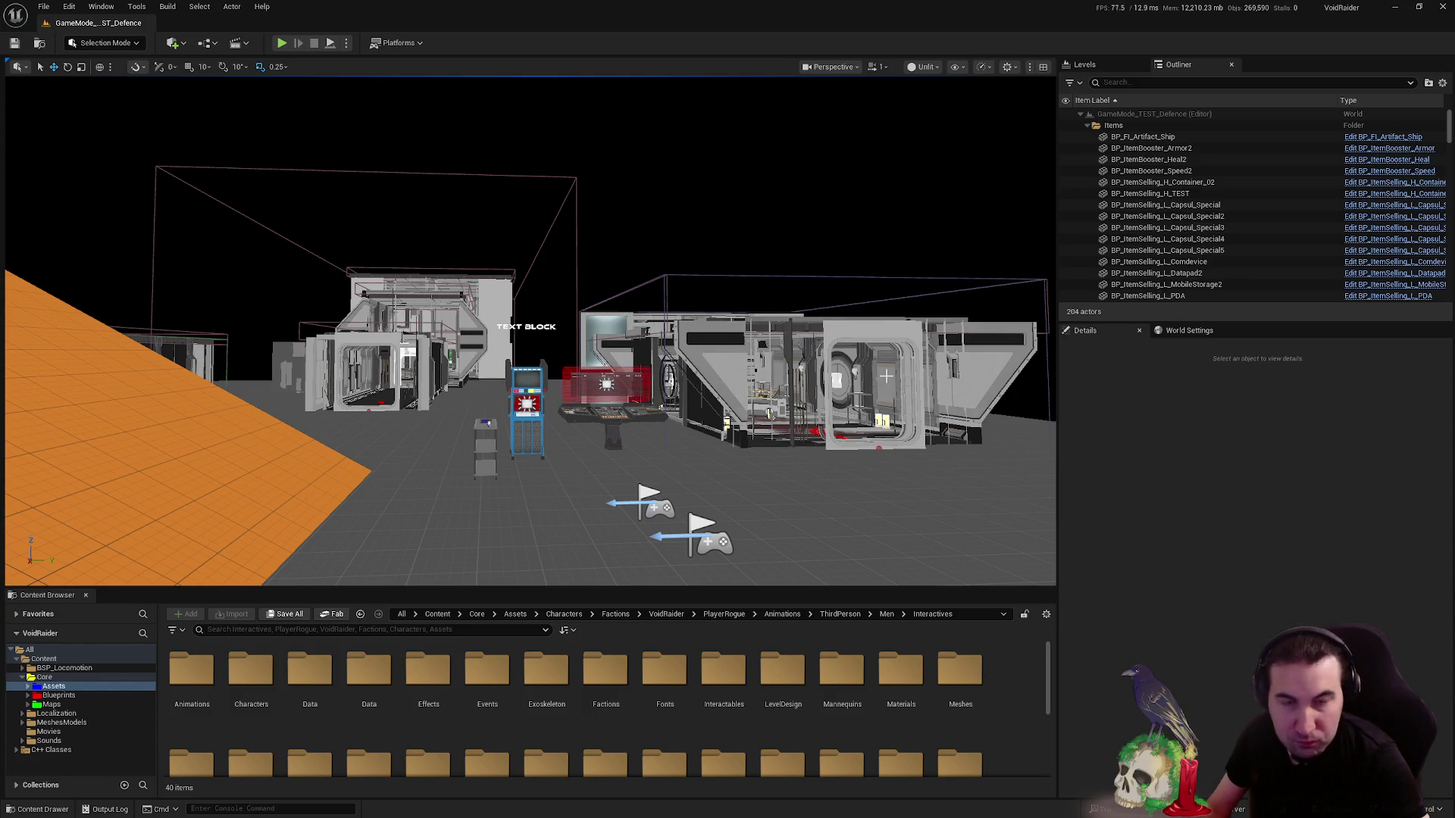
{"action": "left_click_drag", "start_coordinate": [886, 375], "coordinate": [546, 267]}
{"action": "left_click_drag", "start_coordinate": [813, 324], "coordinate": [813, 324]}
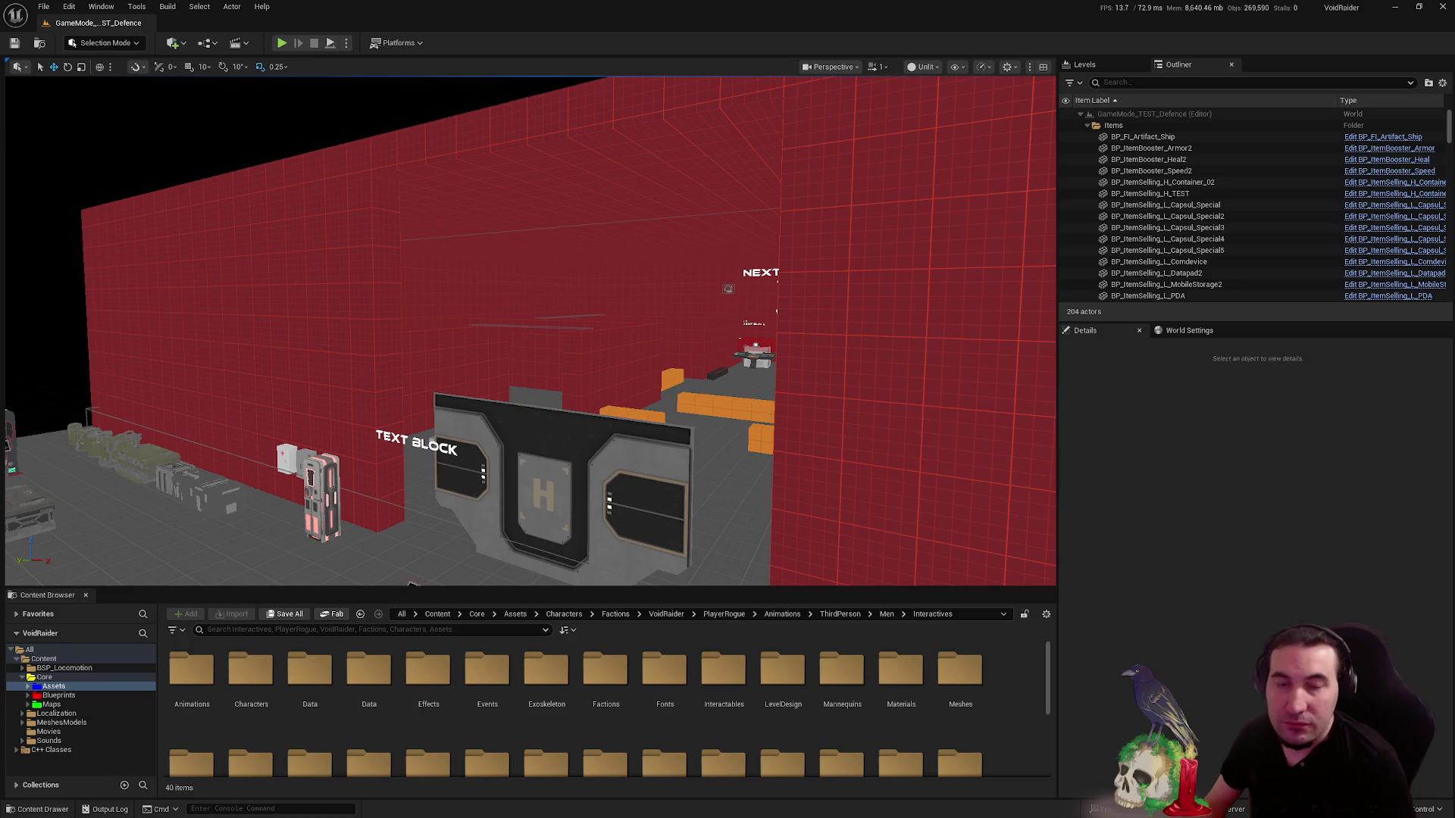
{"action": "key", "text": "super"}
{"action": "key", "text": "Escape"}
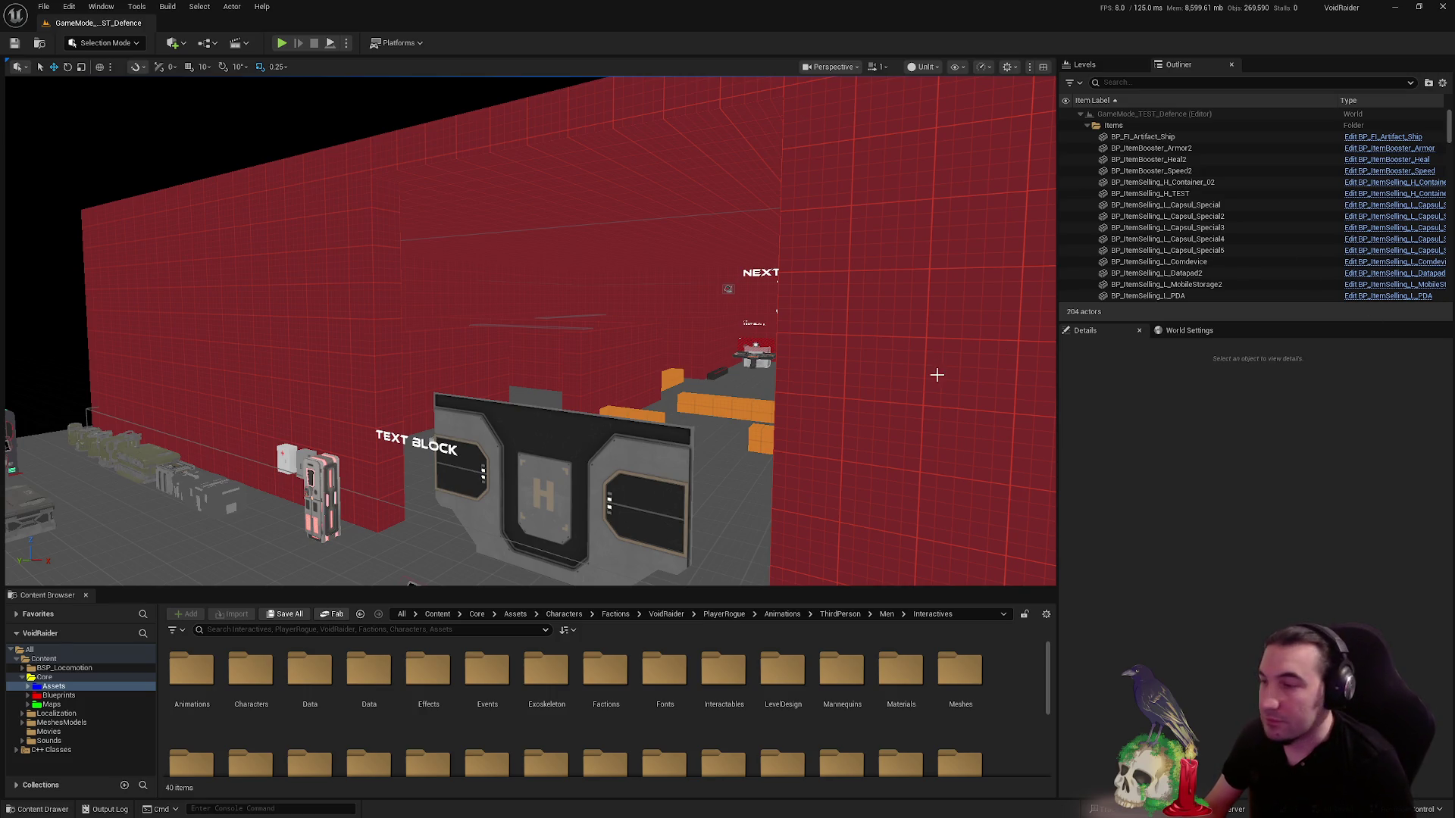
- Zoom and fly past the container building, turning toward the NEXT WAVE IN text
{"action": "key", "text": "super"}
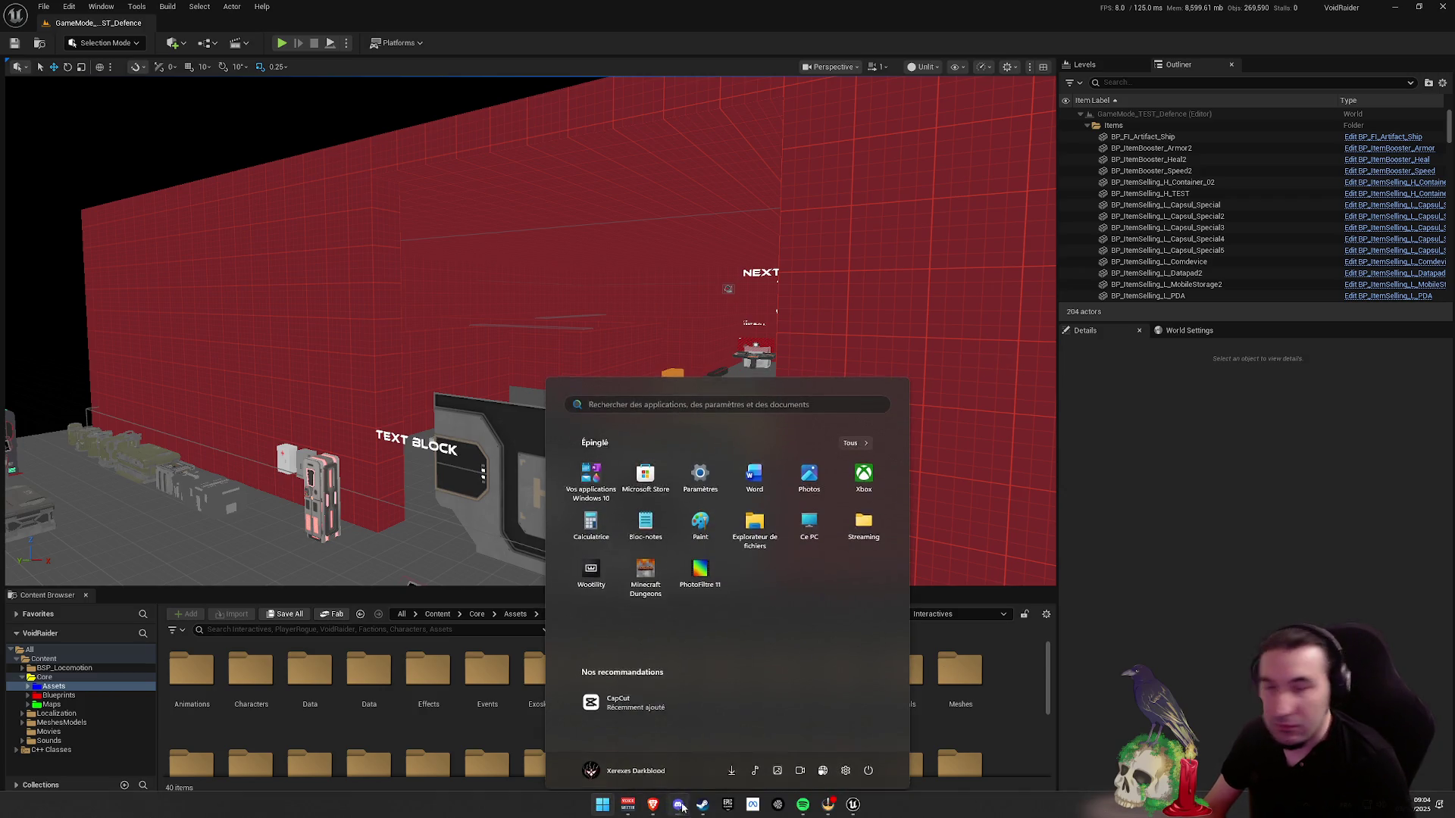
{"action": "key", "text": "super"}
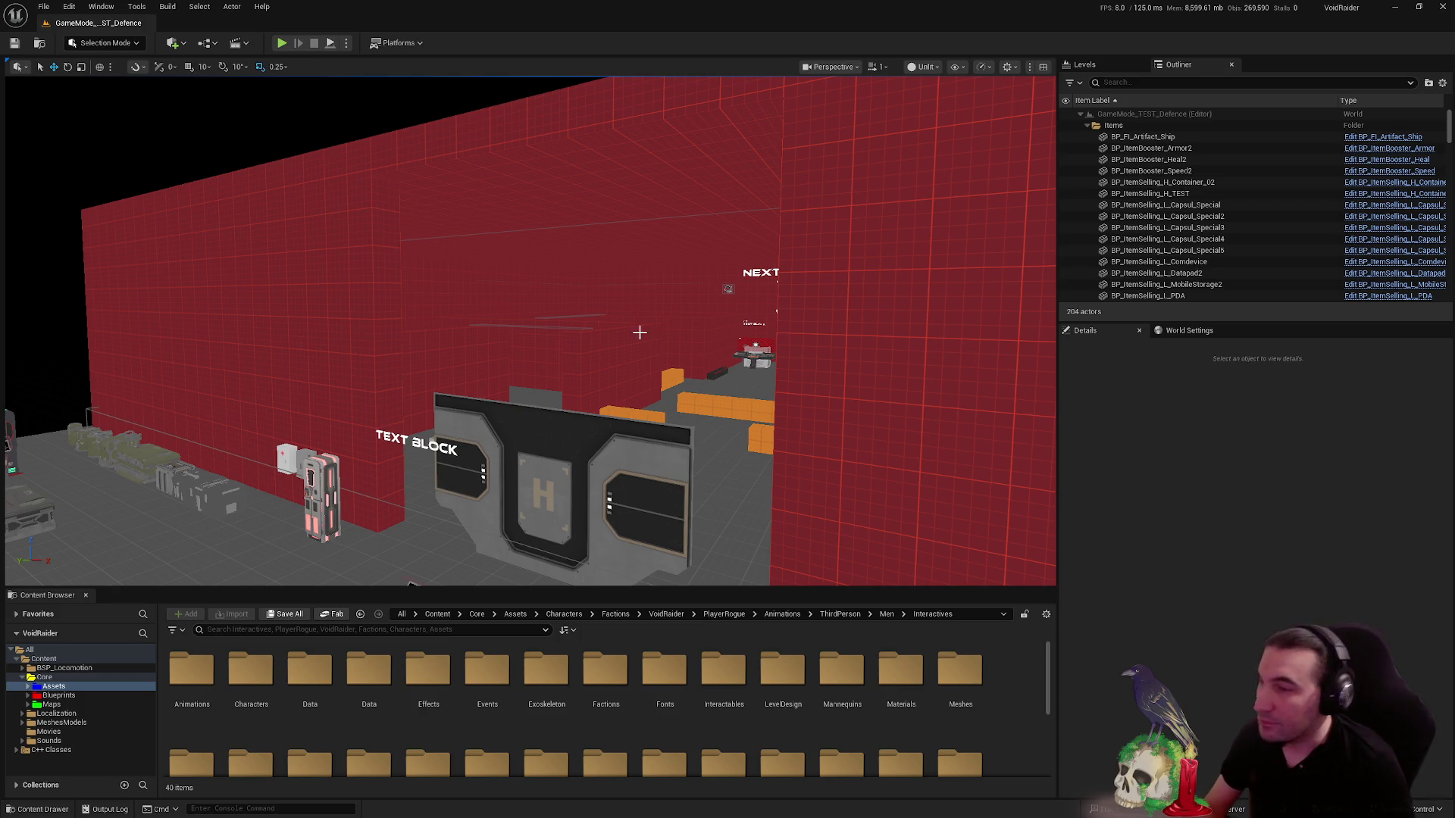
{"action": "scroll", "coordinate": [640, 332], "scroll_direction": "down", "scroll_amount": 10}
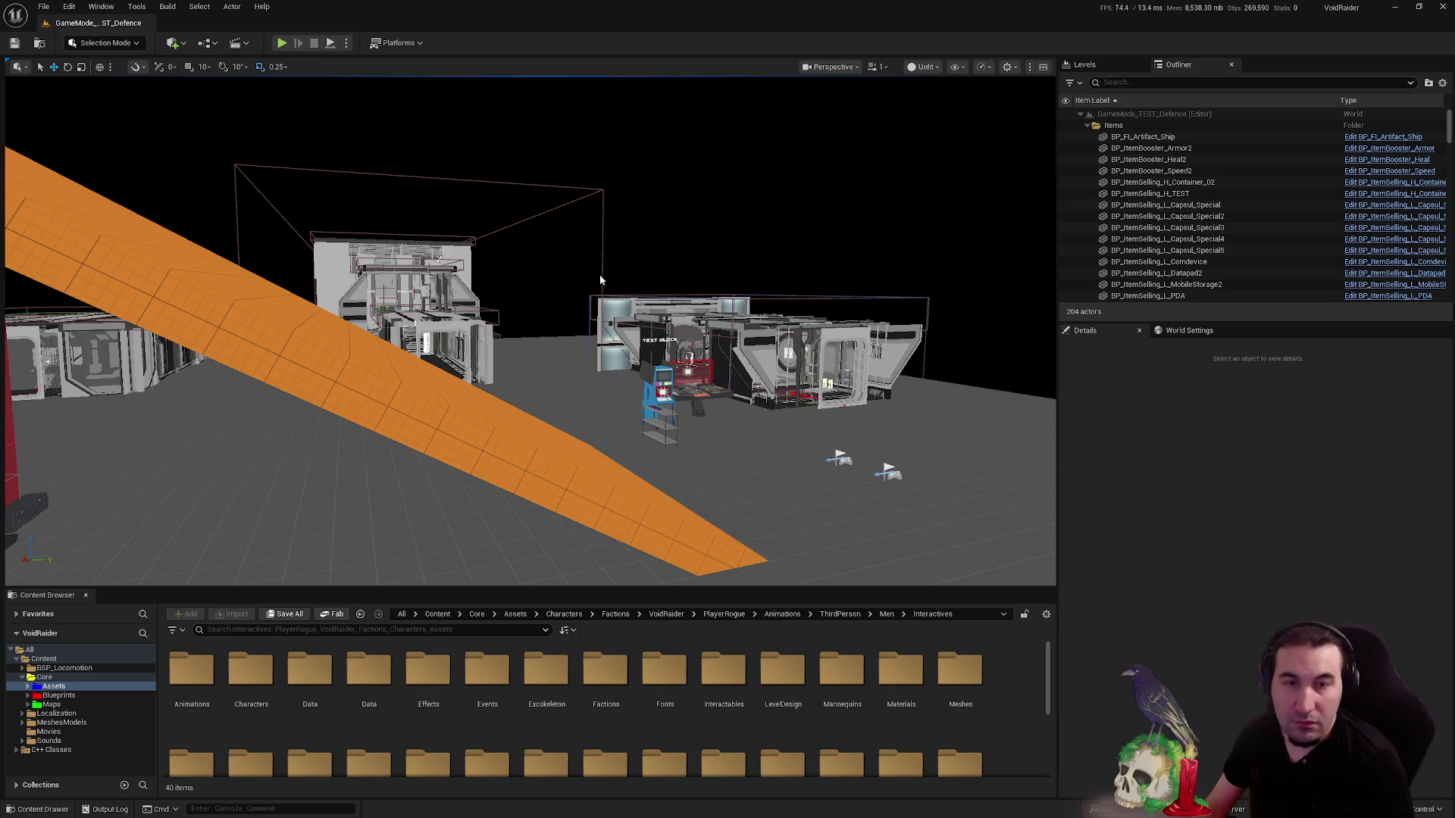
{"action": "scroll", "coordinate": [599, 281], "scroll_direction": "up", "scroll_amount": 10}
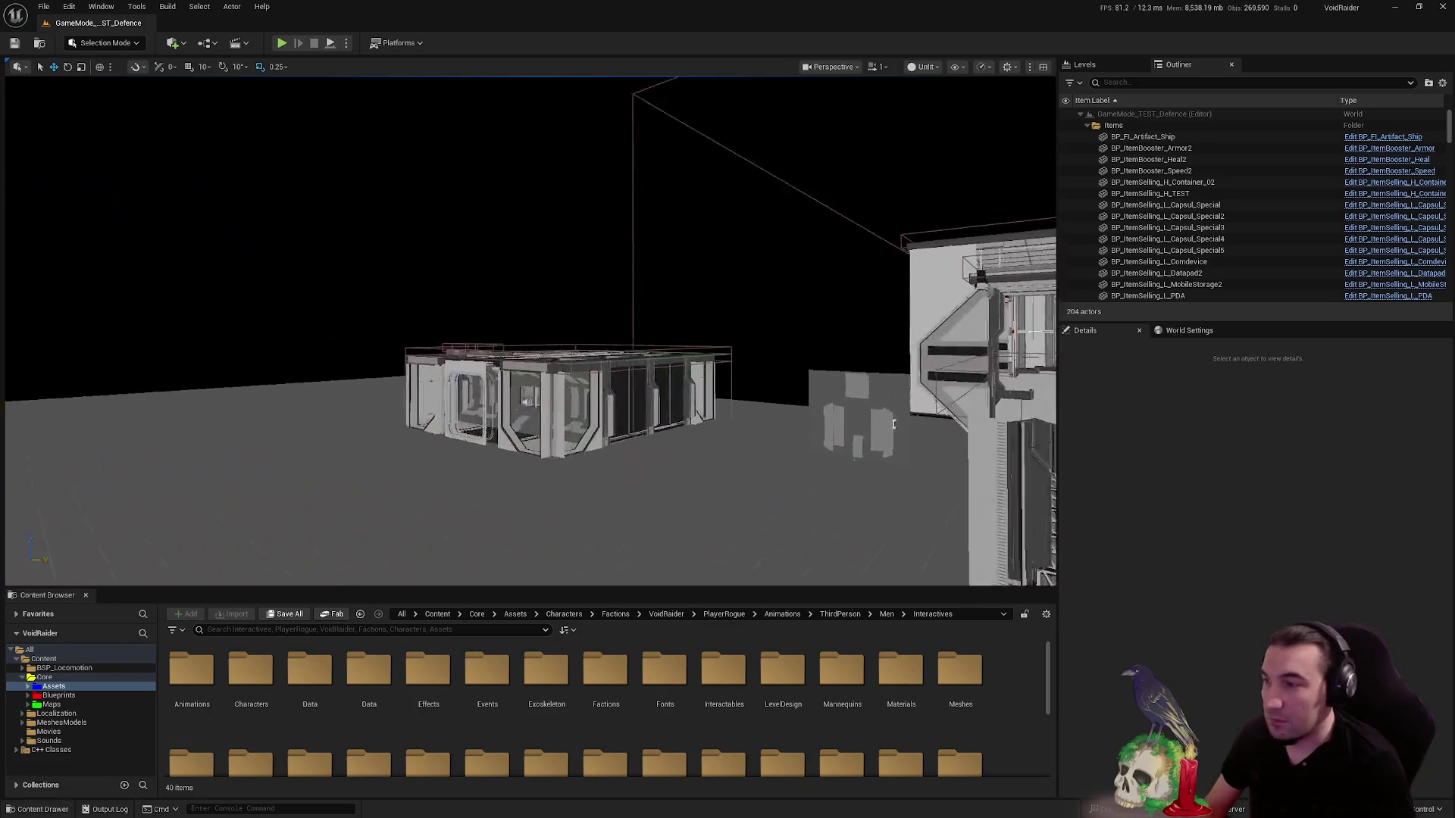
{"action": "scroll", "coordinate": [895, 424], "scroll_direction": "up", "scroll_amount": 10}
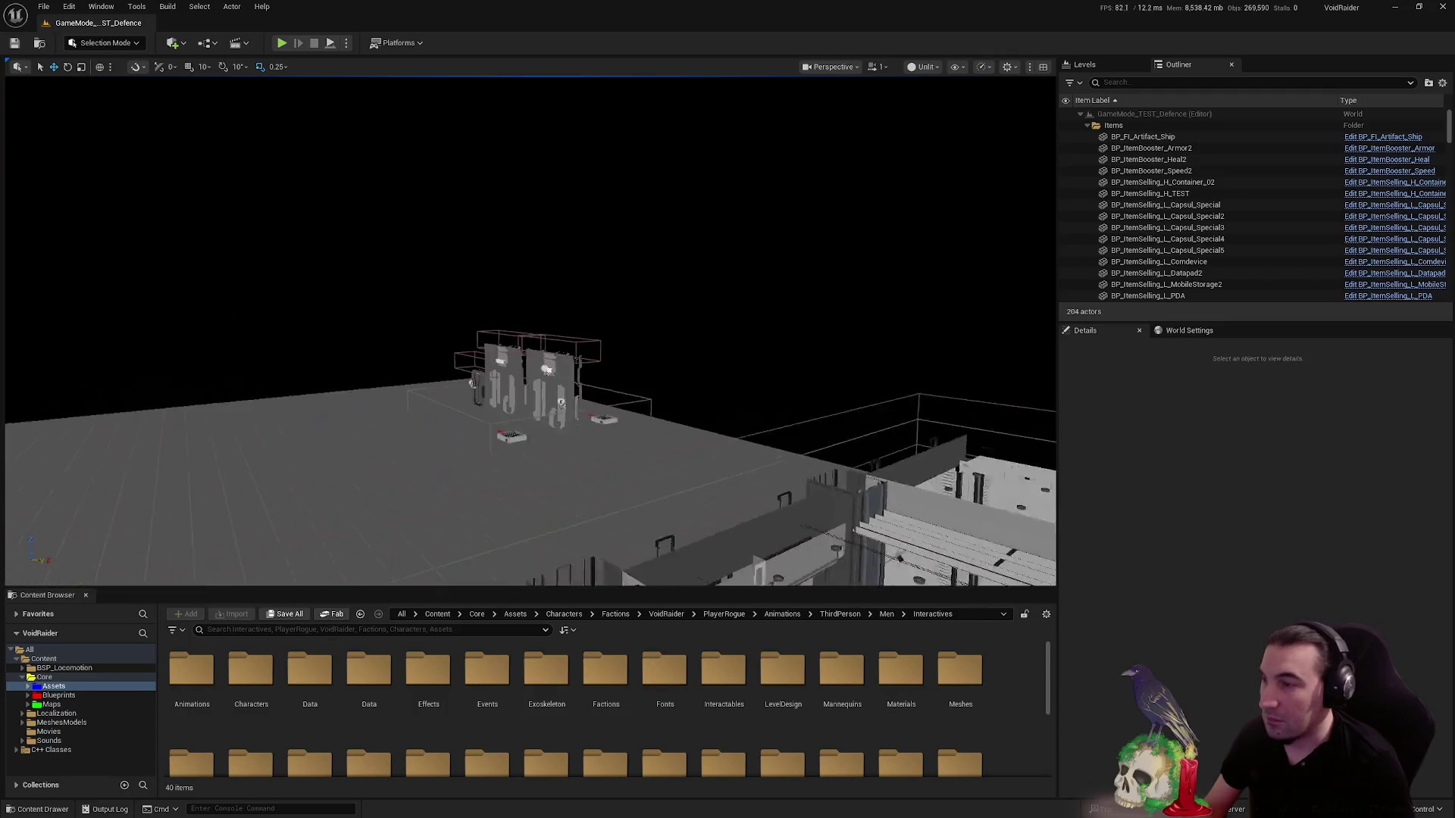
{"action": "scroll", "coordinate": [853, 222], "scroll_direction": "up", "scroll_amount": 10}
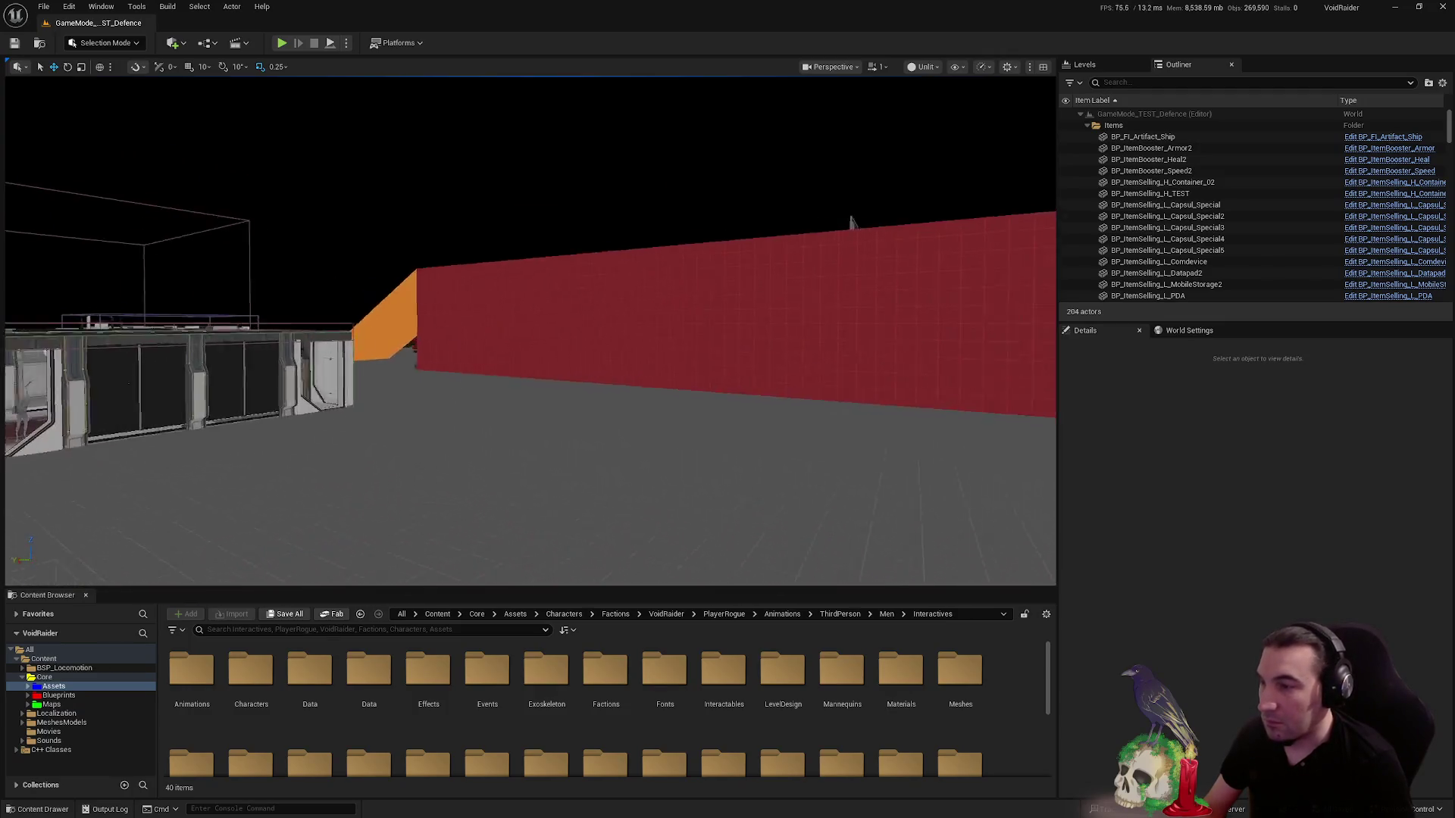
{"action": "scroll", "coordinate": [853, 222], "scroll_direction": "up", "scroll_amount": 10}
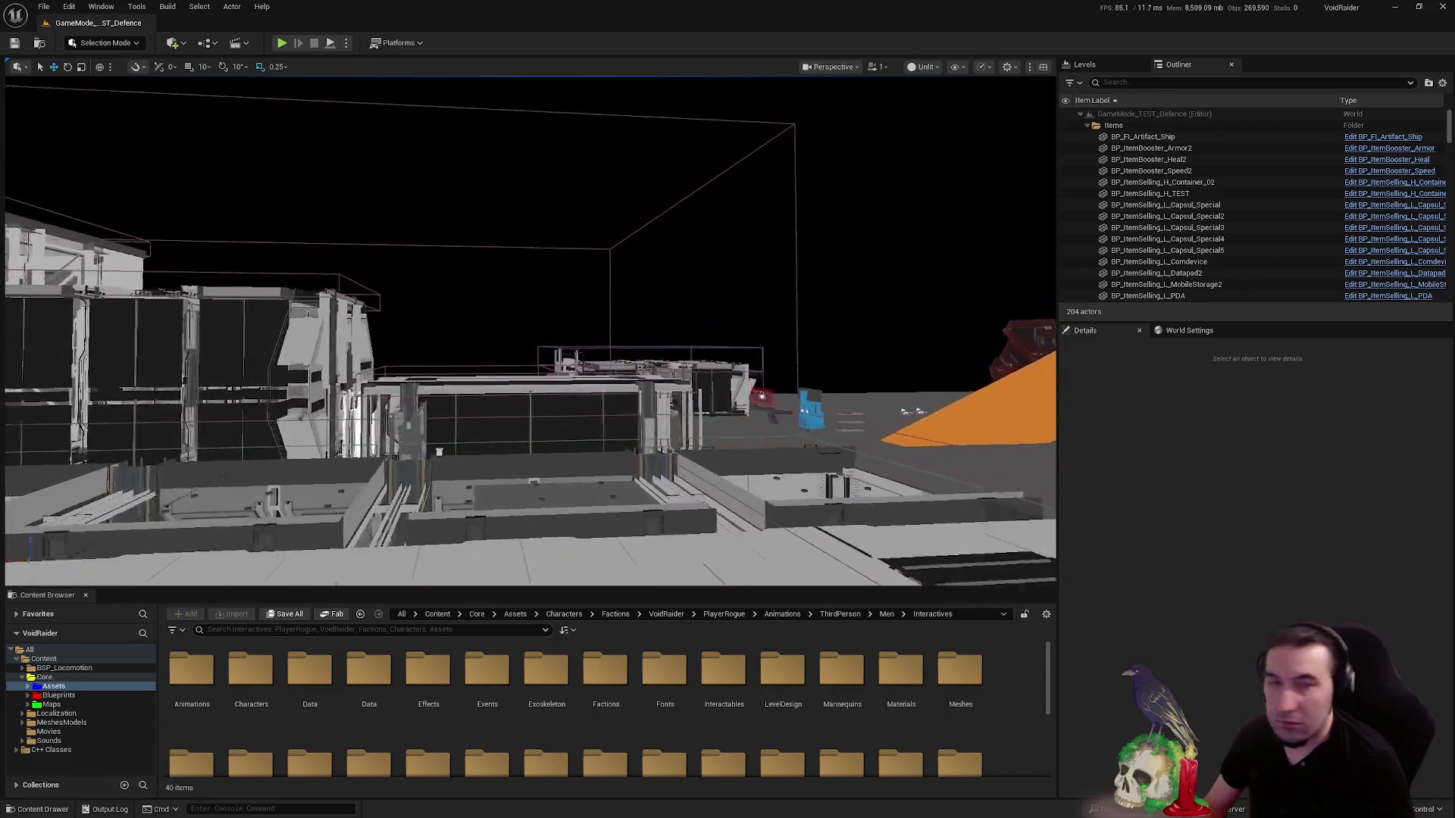
{"action": "scroll", "coordinate": [853, 222], "scroll_direction": "up", "scroll_amount": 10}
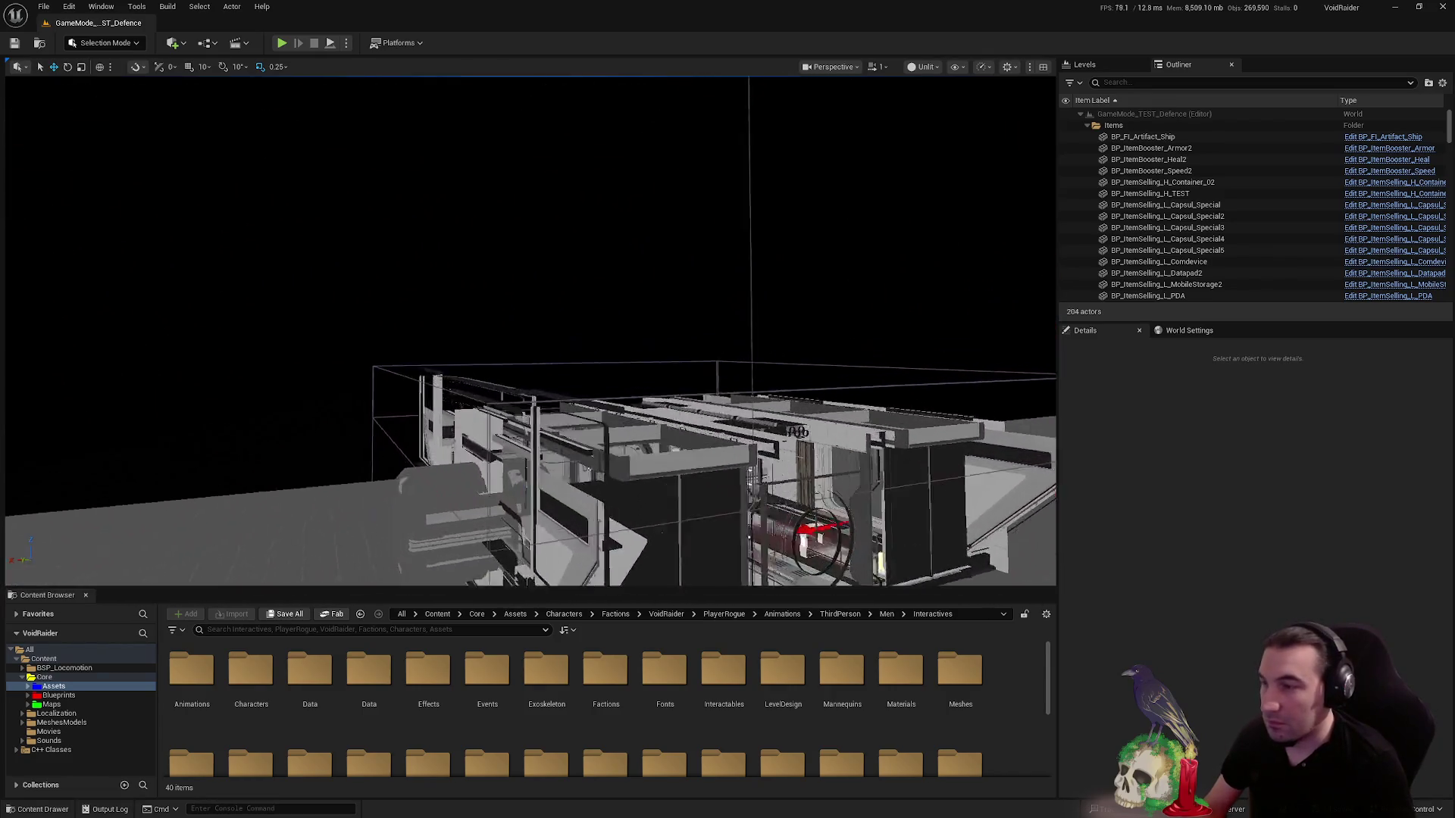
{"action": "scroll", "coordinate": [852, 222], "scroll_direction": "up", "scroll_amount": 10}
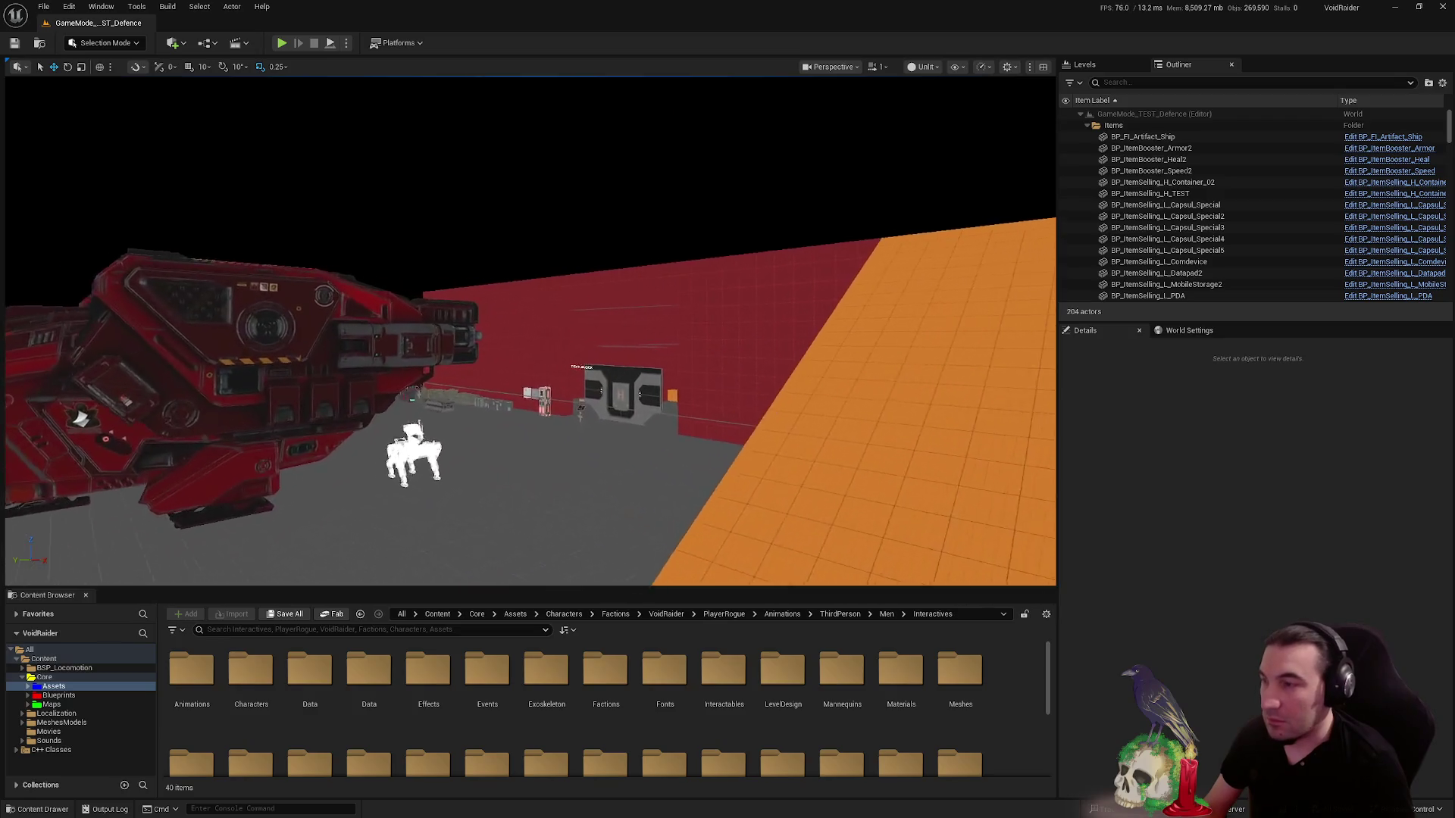
{"action": "scroll", "coordinate": [853, 222], "scroll_direction": "up", "scroll_amount": 10}
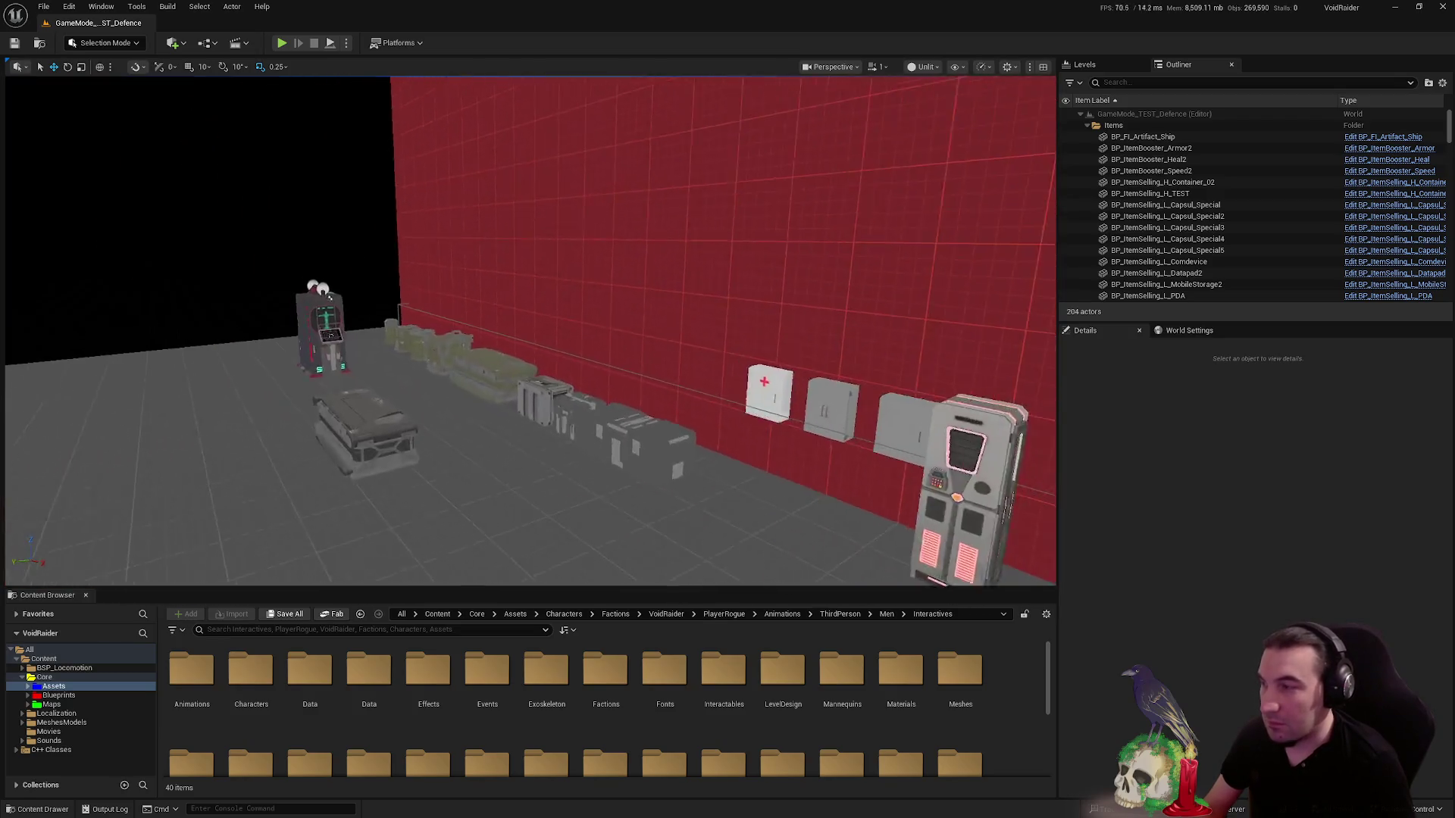
{"action": "scroll", "coordinate": [853, 222], "scroll_direction": "up", "scroll_amount": 10}
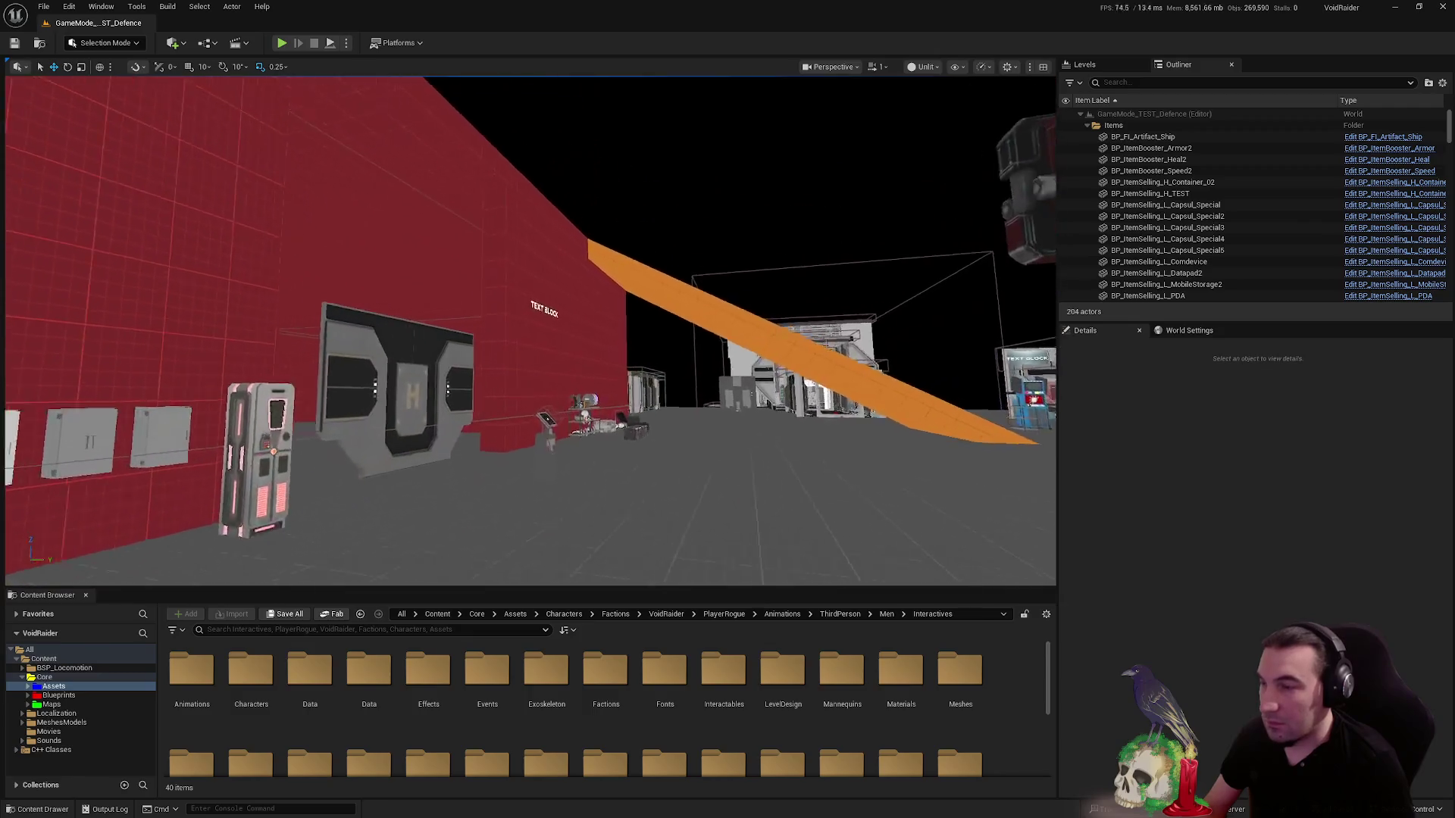
{"action": "scroll", "coordinate": [852, 222], "scroll_direction": "up", "scroll_amount": 10}
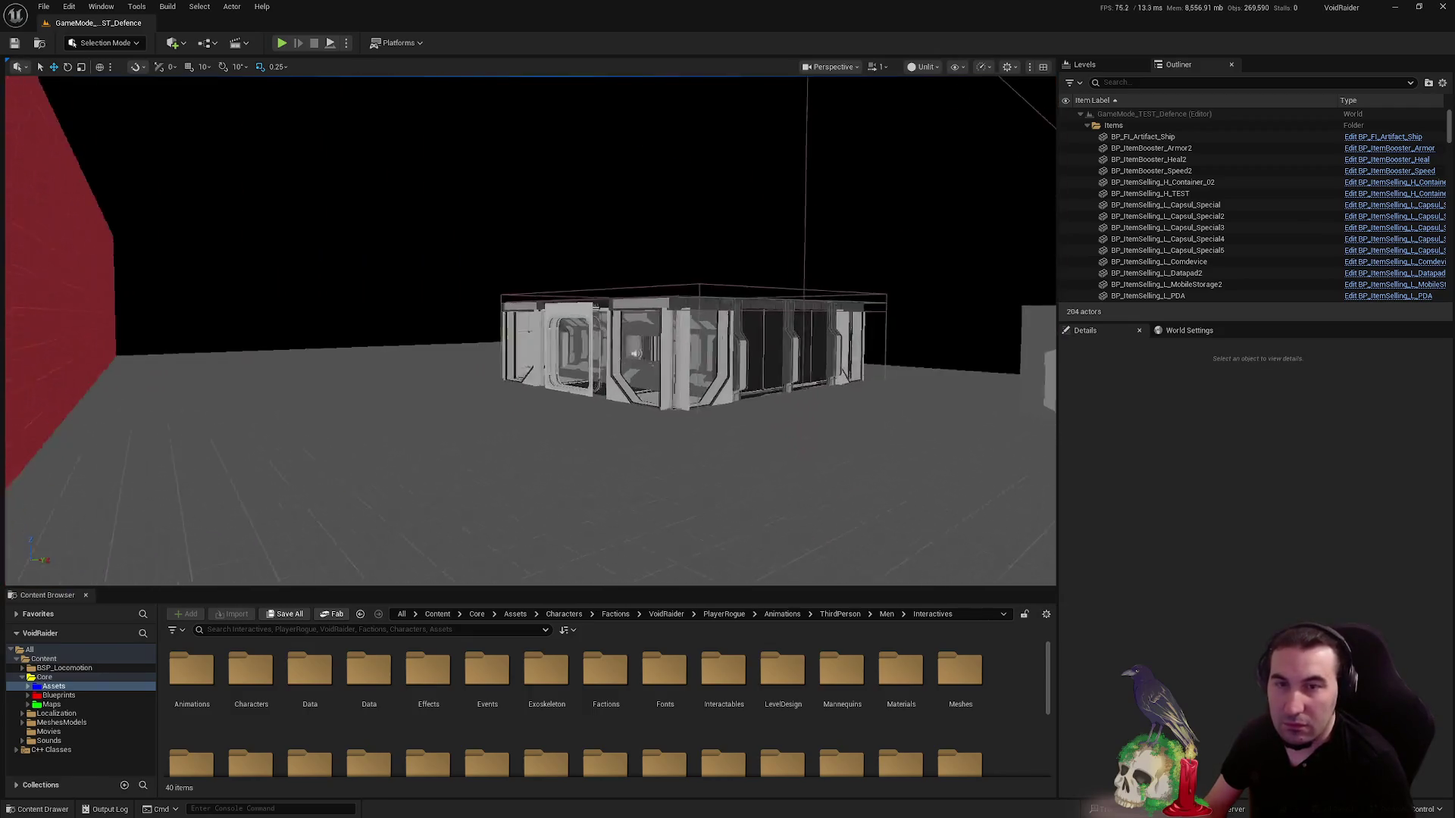
{"action": "scroll", "coordinate": [806, 260], "scroll_direction": "up", "scroll_amount": 5}
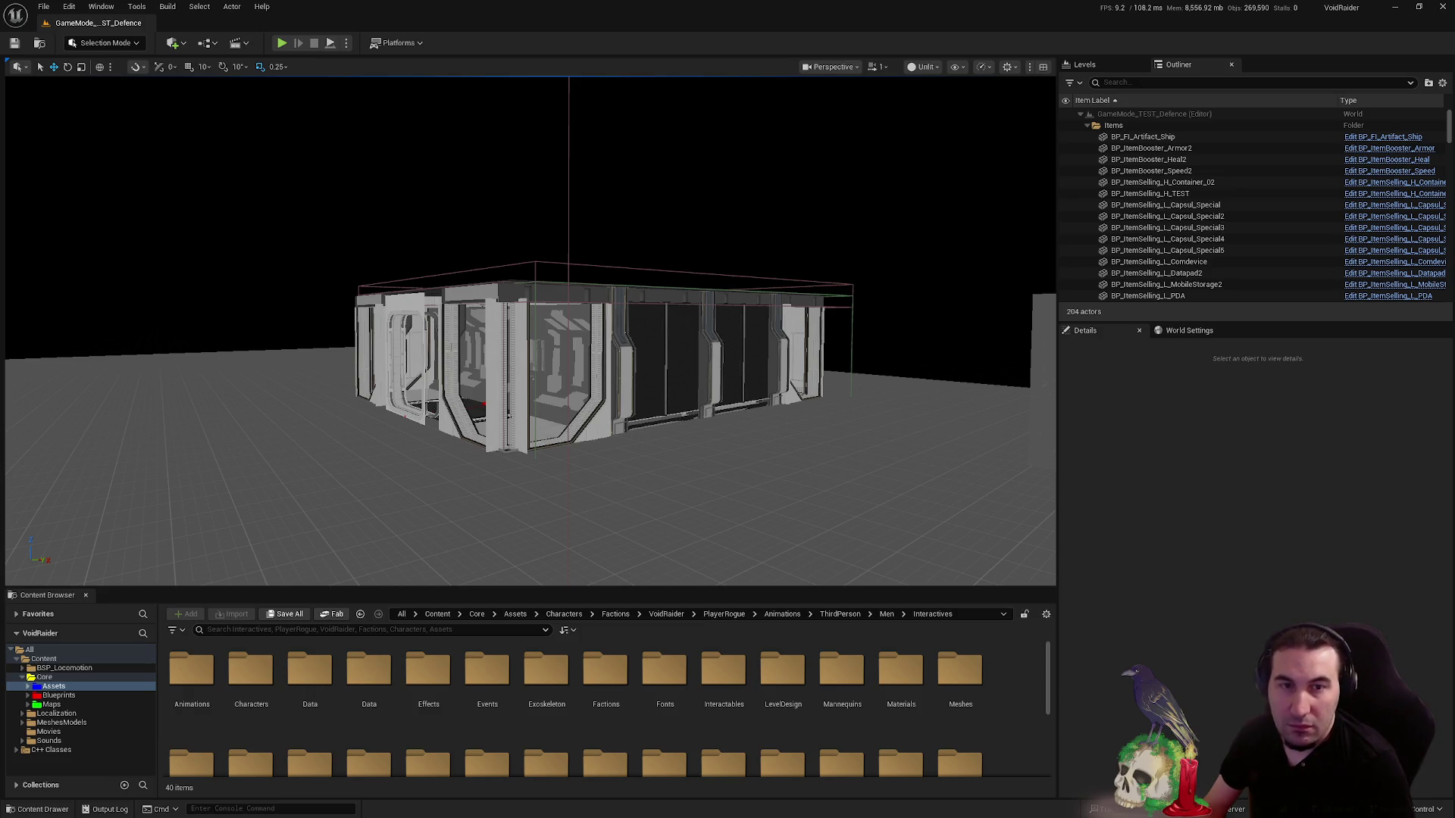
{"action": "mouse_move", "coordinate": [1053, 394]}
{"action": "left_mouse_down"}
{"action": "mouse_move", "coordinate": [1007, 439]}
{"action": "mouse_move", "coordinate": [377, 561]}
{"action": "mouse_move", "coordinate": [510, 403]}
{"action": "mouse_move", "coordinate": [138, 372]}
{"action": "mouse_move", "coordinate": [104, 353]}
{"action": "mouse_move", "coordinate": [581, 274]}
{"action": "left_mouse_up"}
{"action": "left_click_drag", "start_coordinate": [997, 282], "coordinate": [997, 282]}
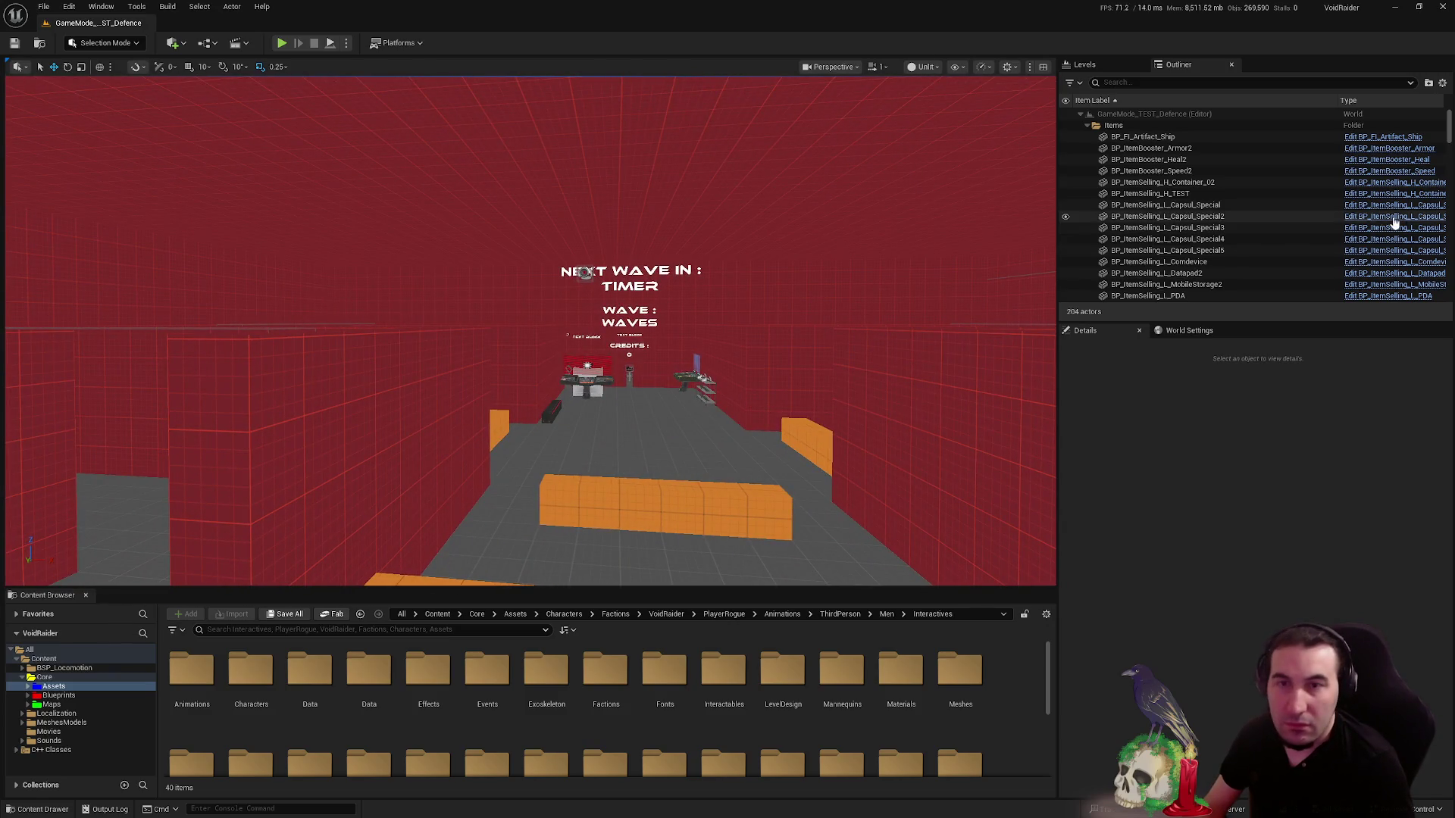
{"action": "mouse_move", "coordinate": [1016, 202]}
{"action": "left_mouse_down"}
{"action": "mouse_move", "coordinate": [833, 212]}
{"action": "mouse_move", "coordinate": [816, 236]}
{"action": "mouse_move", "coordinate": [828, 267]}
{"action": "left_mouse_up"}
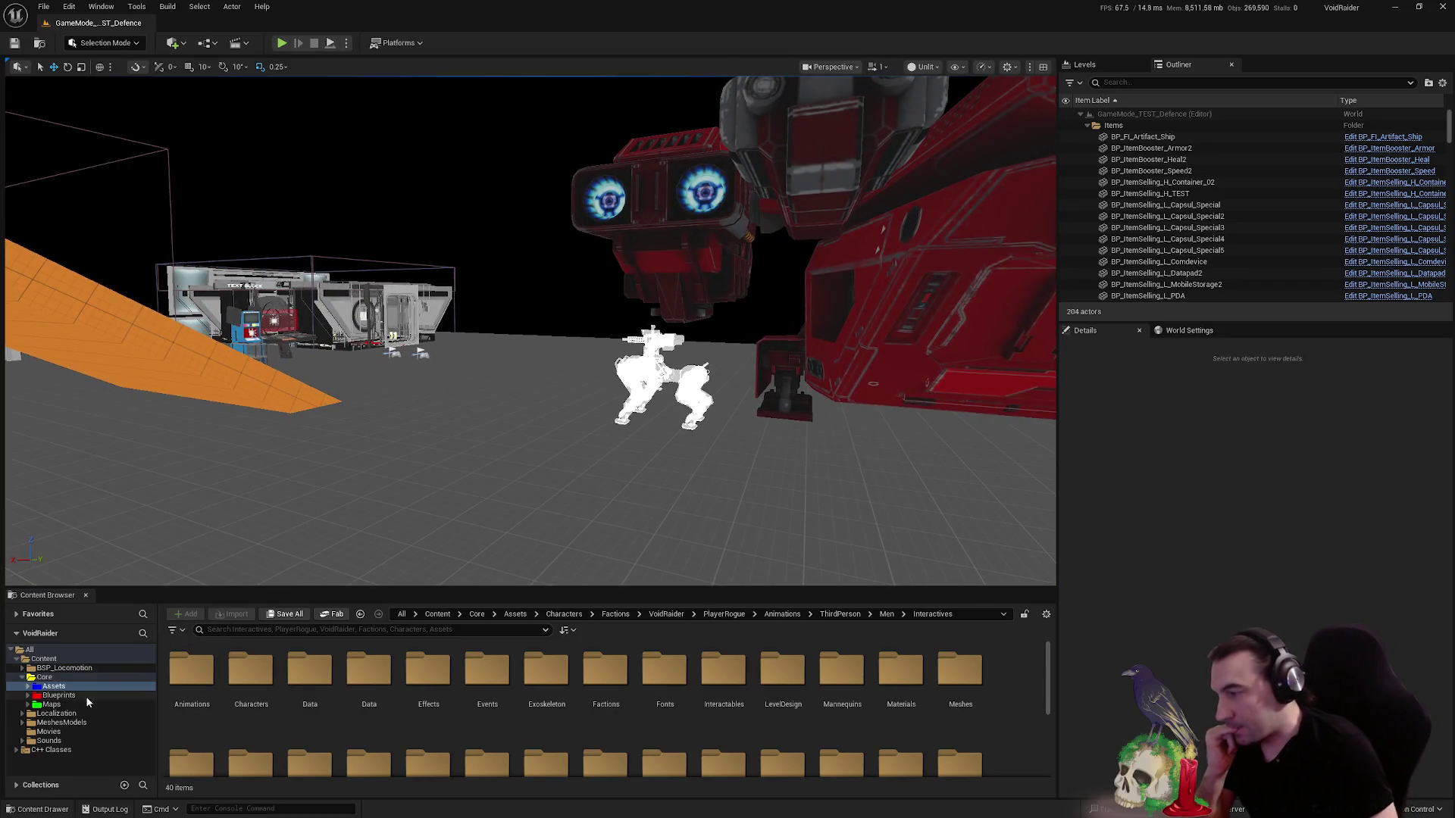
- Show the Maps folder and Core Blueprints folder actions, then fly toward the white containers
{"action": "left_click", "coordinate": [67, 705]}
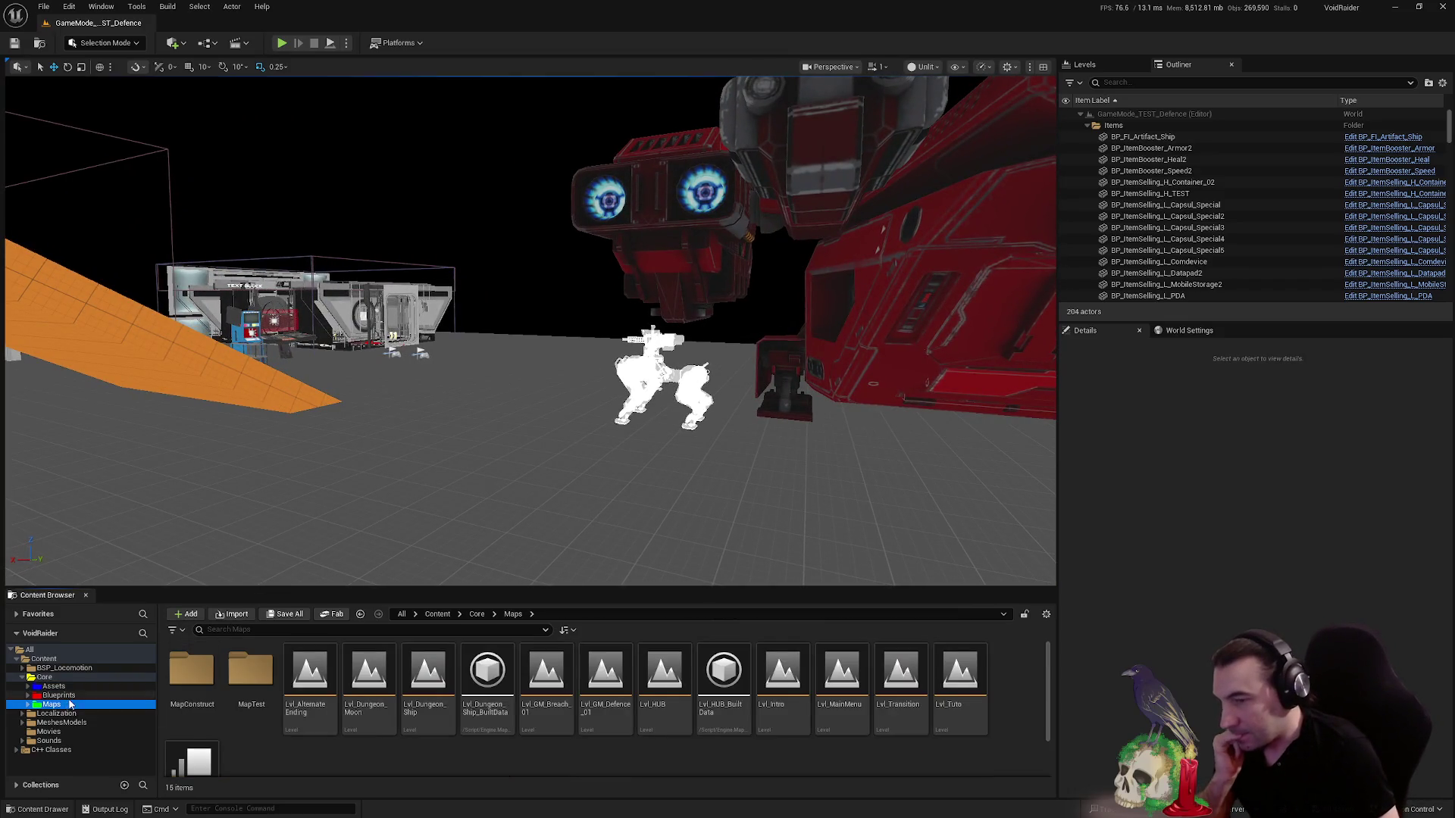
{"action": "right_click", "coordinate": [78, 695]}
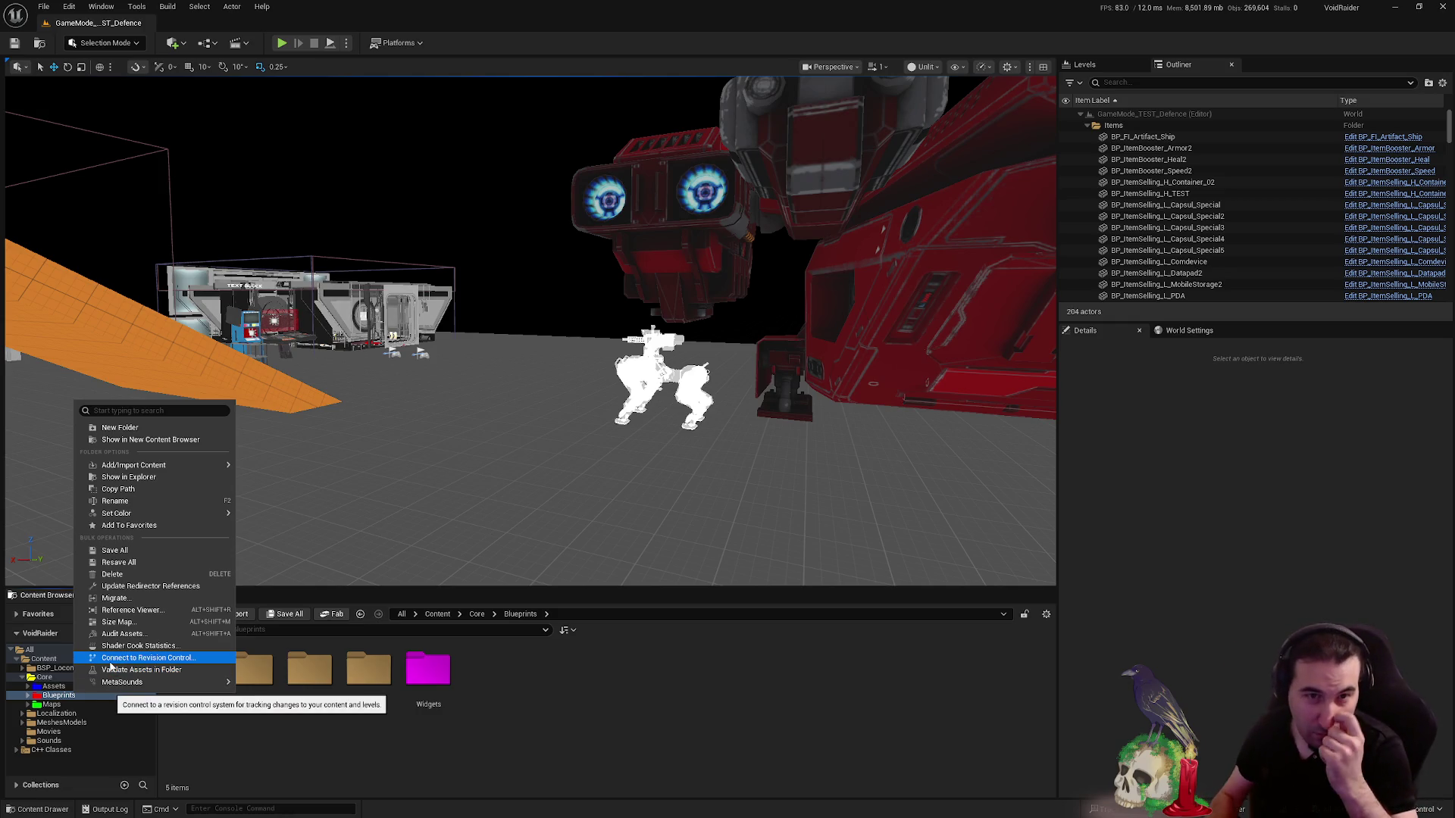
{"action": "mouse_move", "coordinate": [485, 454]}
{"action": "left_mouse_down"}
{"action": "mouse_move", "coordinate": [424, 455]}
{"action": "mouse_move", "coordinate": [409, 364]}
{"action": "mouse_move", "coordinate": [454, 357]}
{"action": "mouse_move", "coordinate": [425, 363]}
{"action": "mouse_move", "coordinate": [666, 423]}
{"action": "left_mouse_up"}
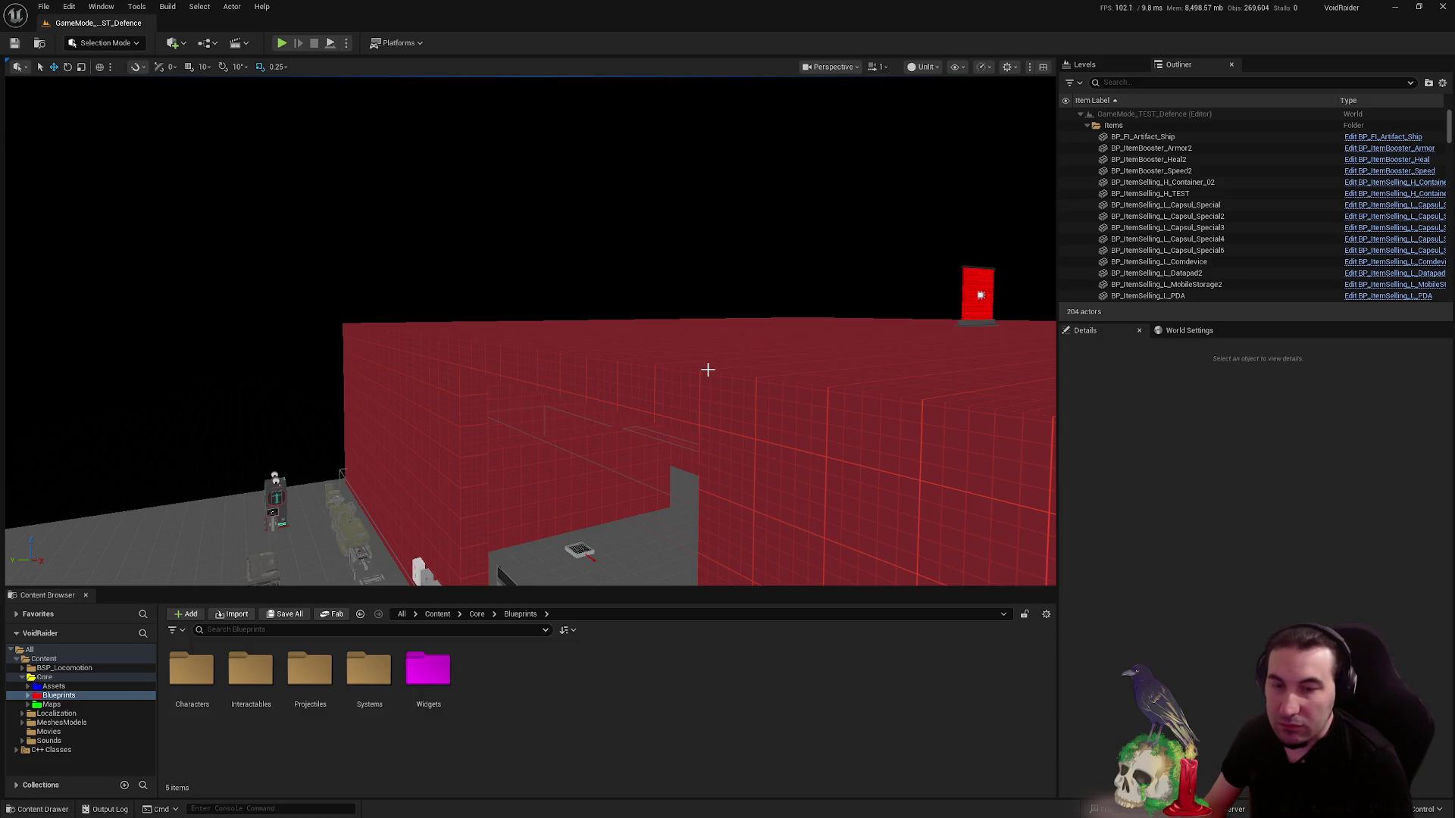
{"action": "mouse_move", "coordinate": [718, 387]}
{"action": "left_mouse_down"}
{"action": "mouse_move", "coordinate": [682, 390]}
{"action": "mouse_move", "coordinate": [849, 375]}
{"action": "left_mouse_up"}
{"action": "key", "text": "w"}
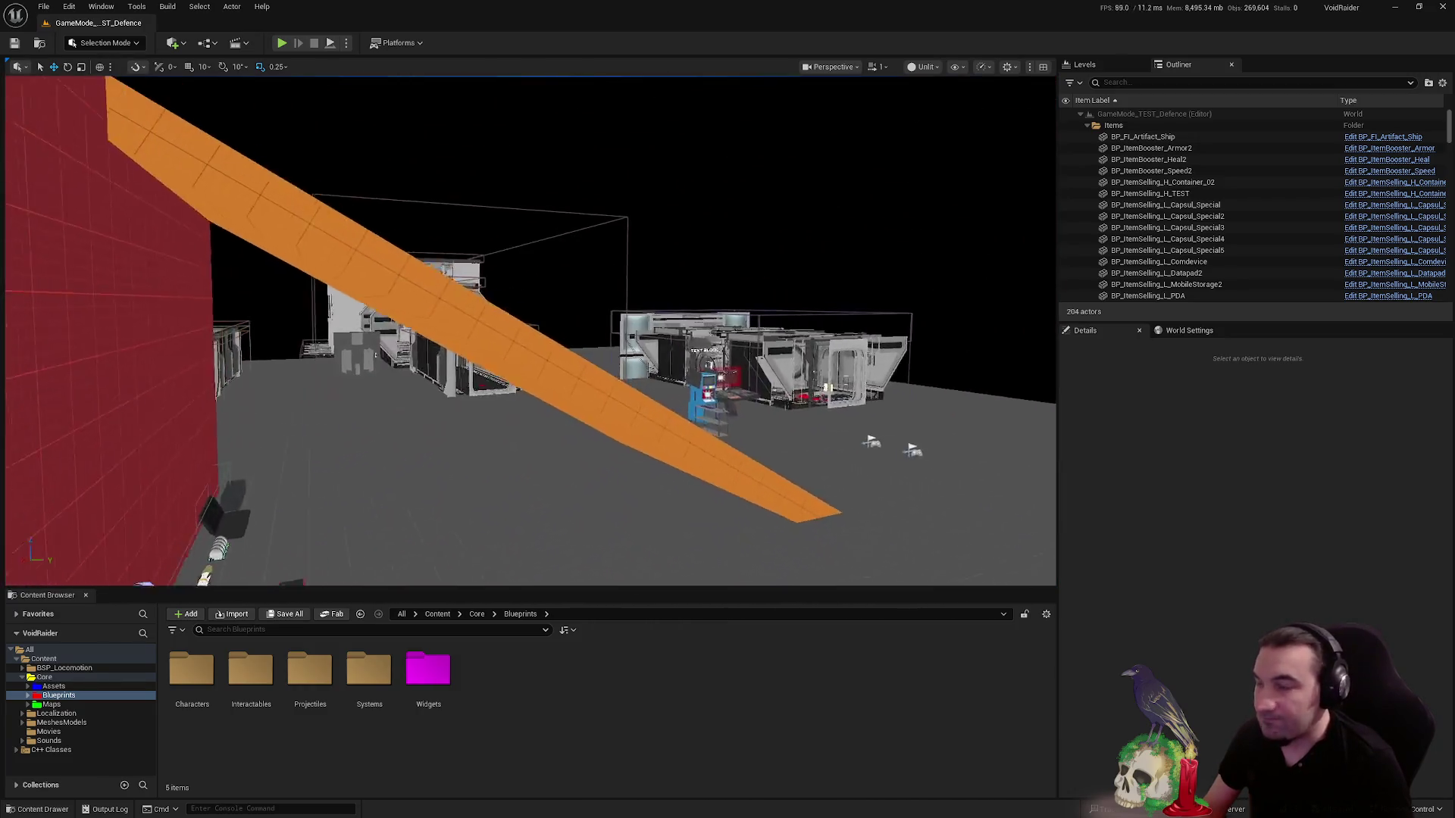
{"action": "key", "text": "w"}
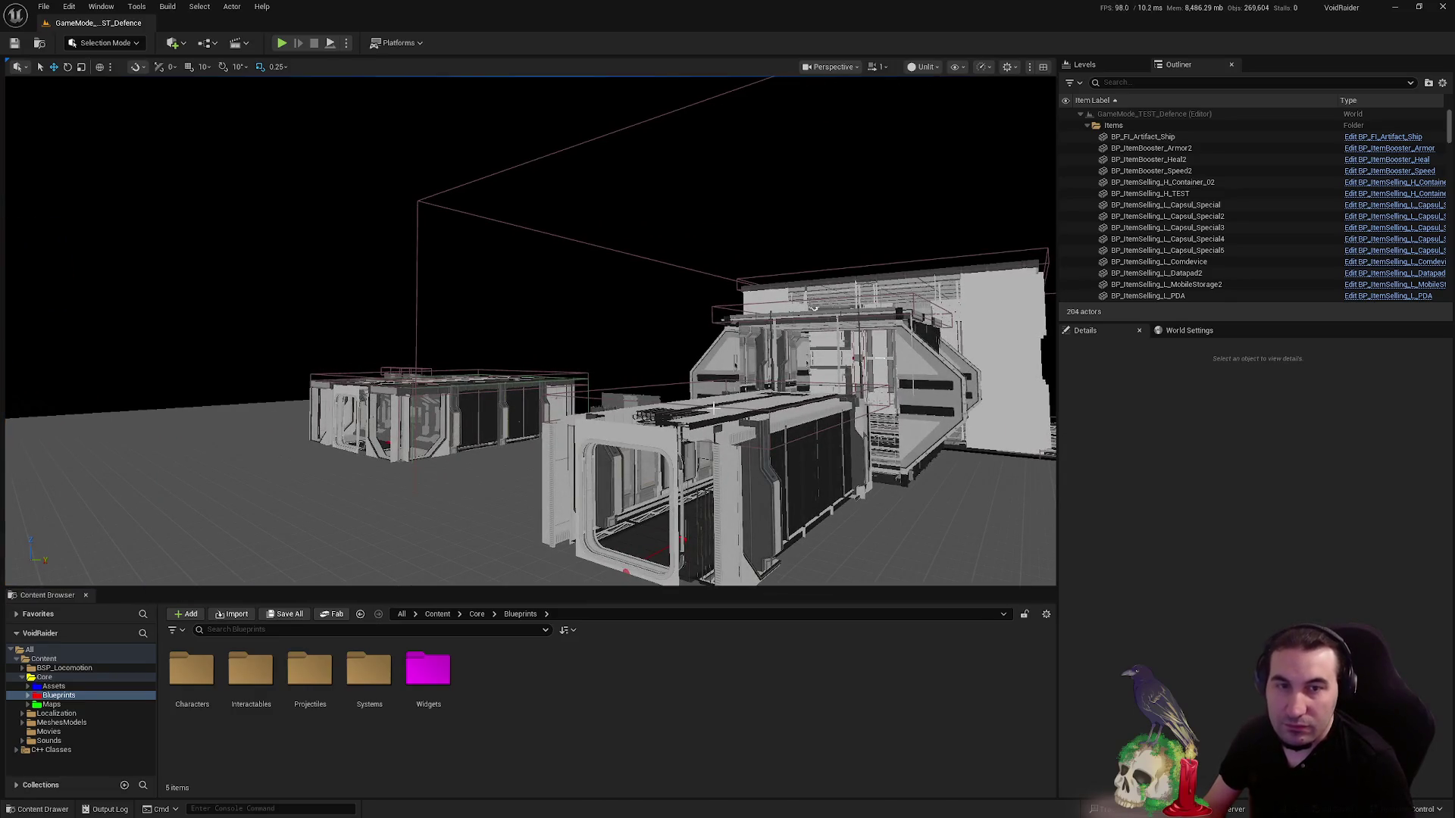
{"action": "key", "text": "s"}
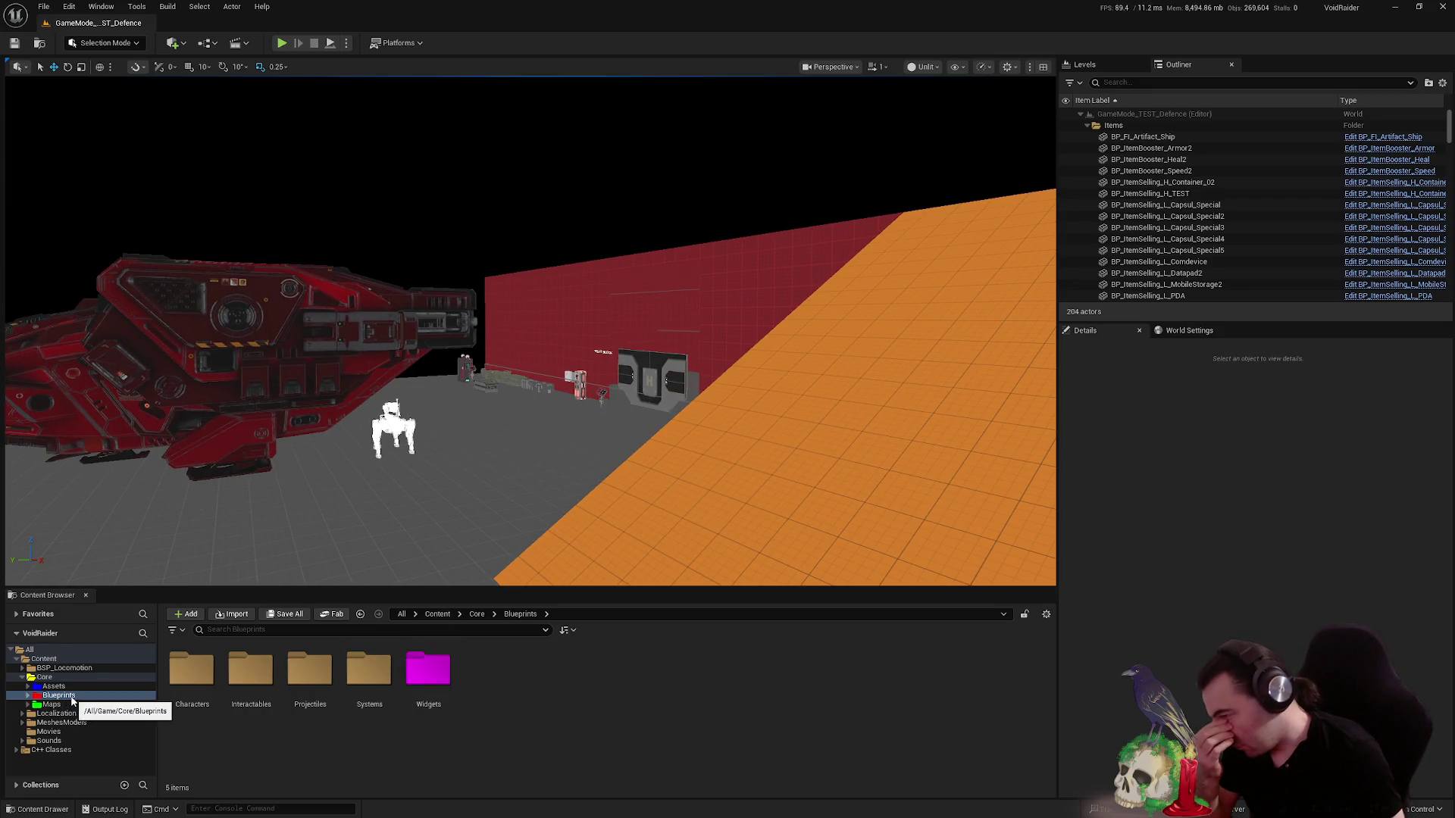
{"action": "double_click", "coordinate": [359, 705]}
{"action": "scroll", "coordinate": [567, 670], "scroll_direction": "down", "scroll_amount": 1}
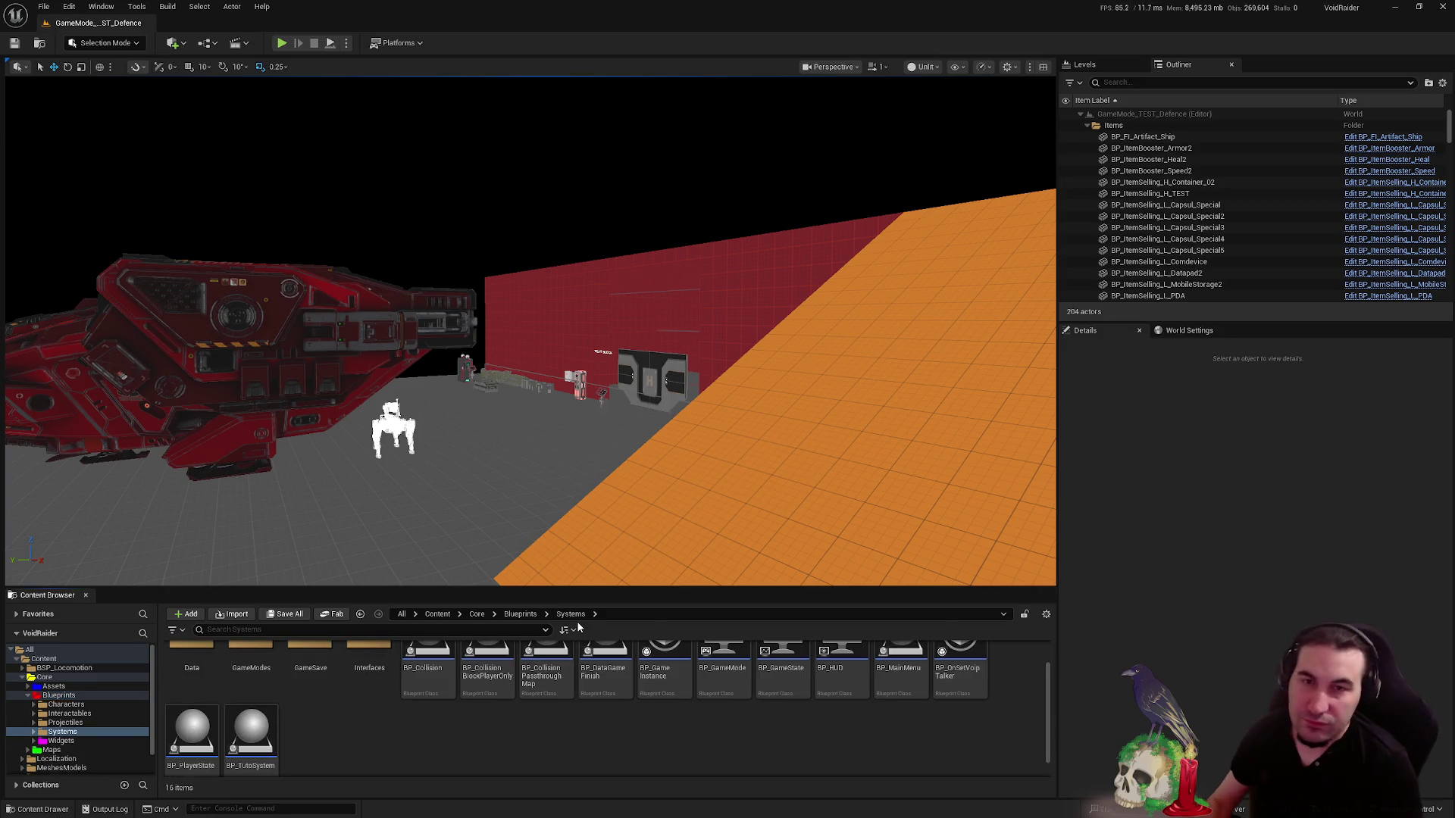
{"action": "key", "text": "w"}
{"action": "left_click_drag", "start_coordinate": [431, 514], "coordinate": [431, 515]}
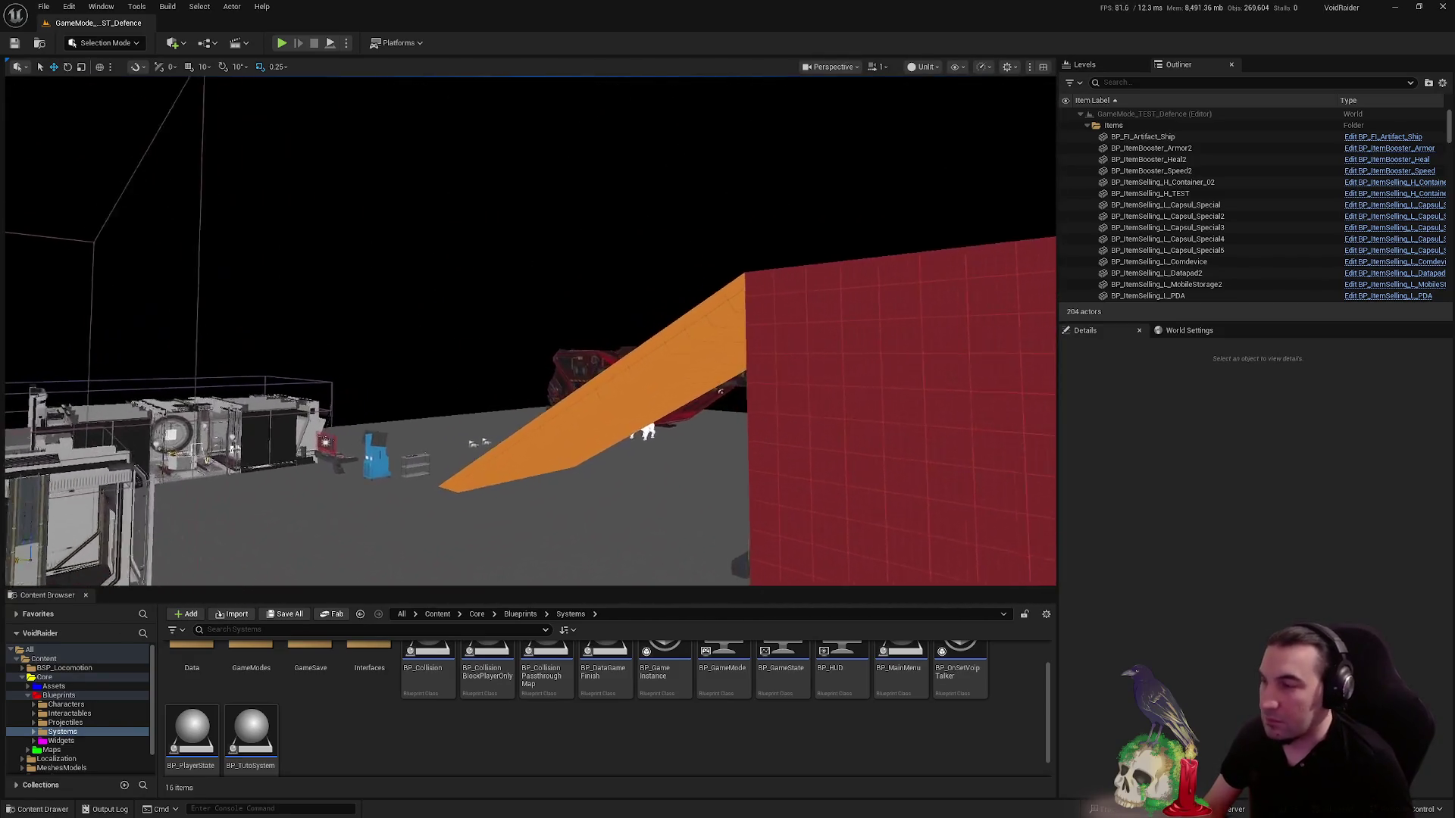
{"action": "left_click_drag", "start_coordinate": [431, 515], "coordinate": [431, 514]}
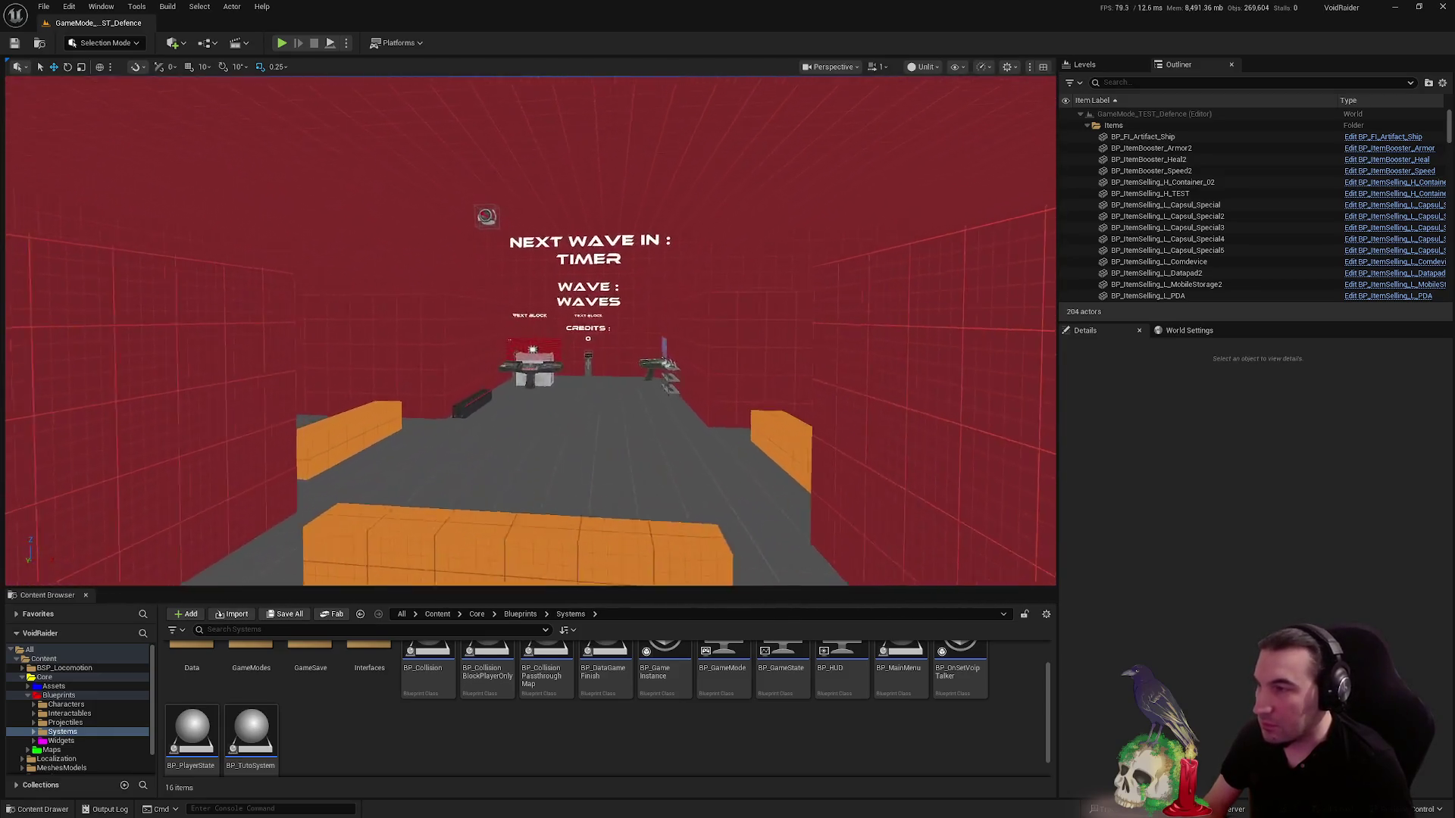
{"action": "left_click_drag", "start_coordinate": [431, 515], "coordinate": [431, 514]}
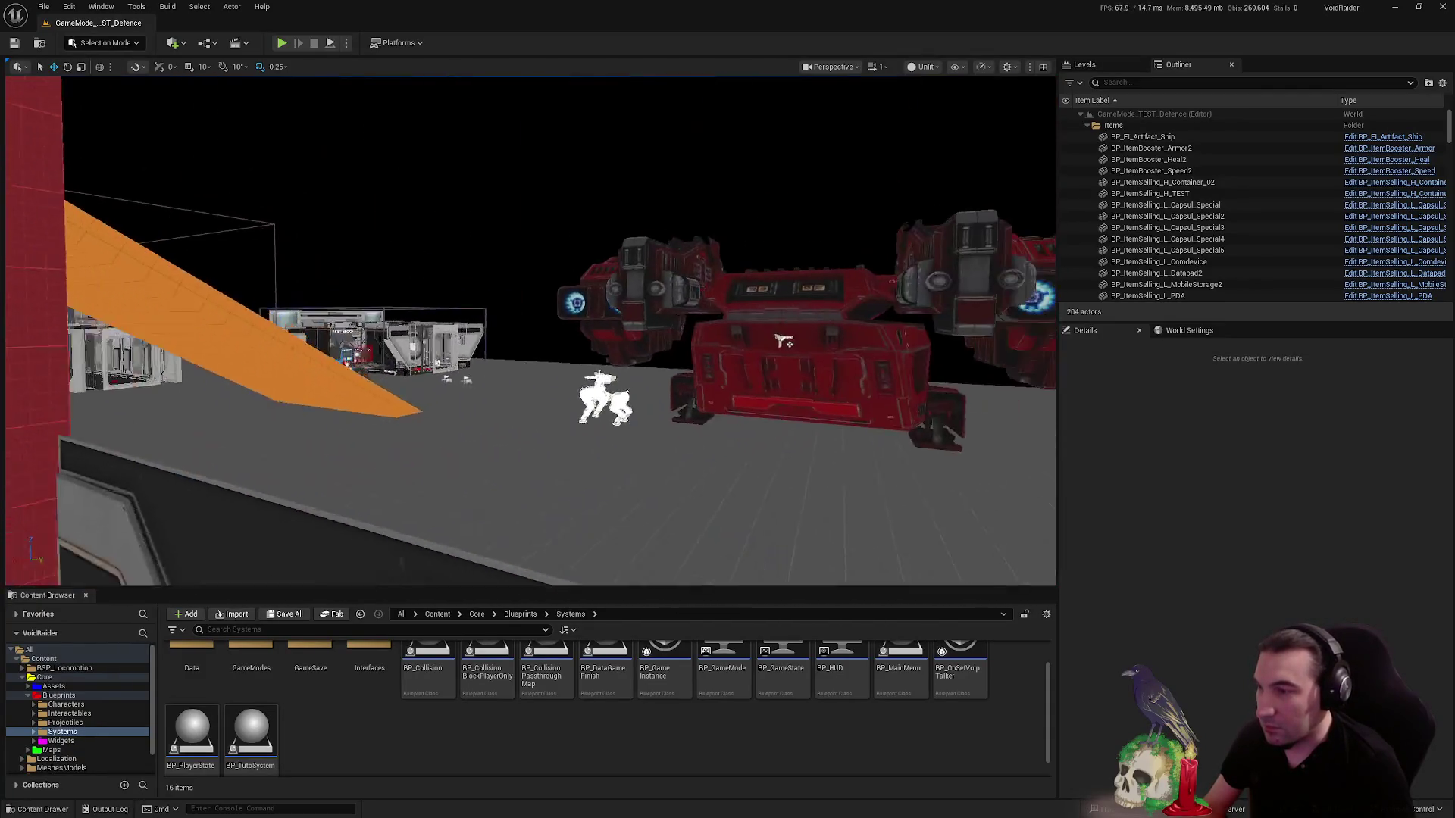
{"action": "left_click_drag", "start_coordinate": [225, 364], "coordinate": [225, 363]}
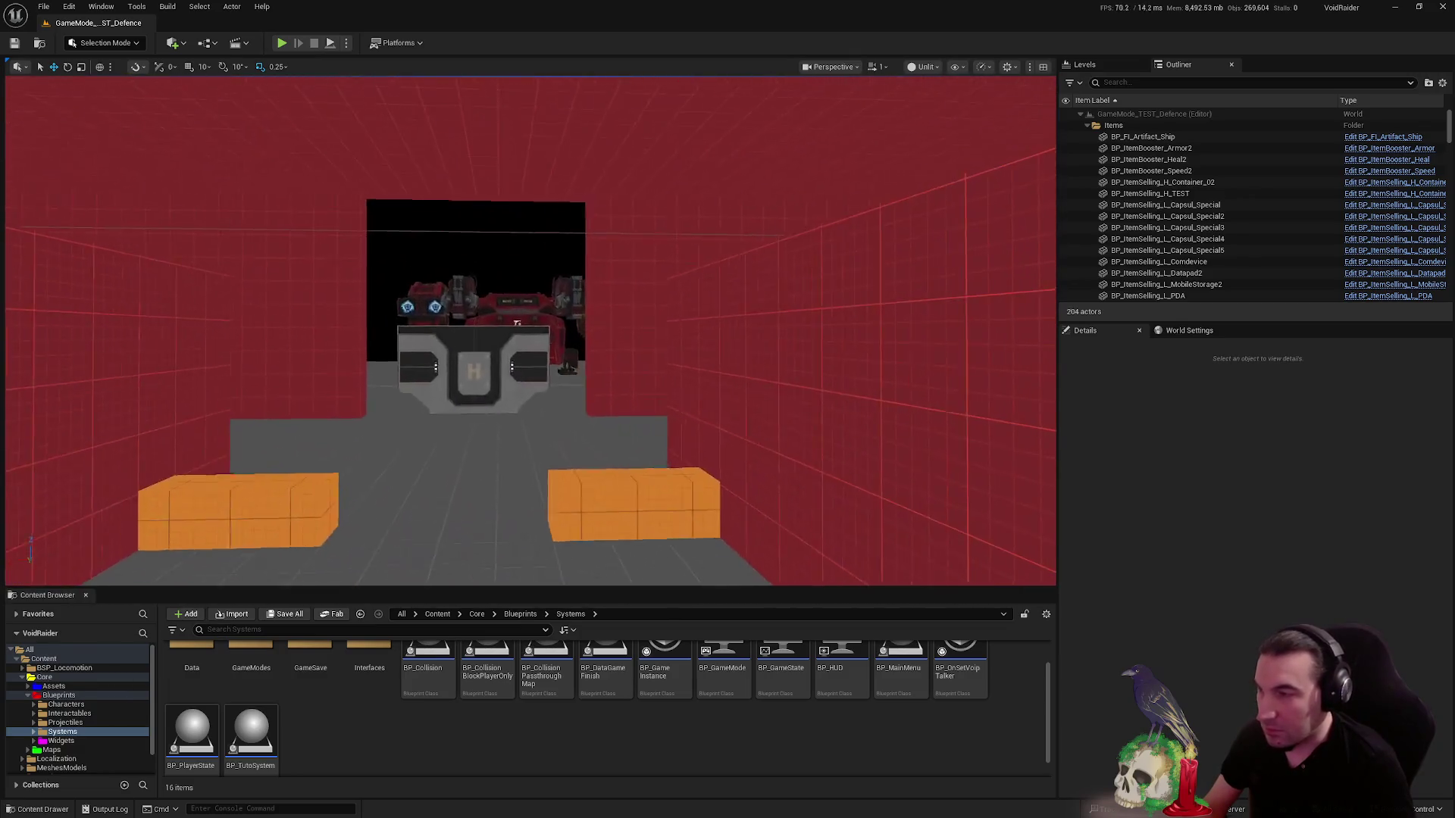
{"action": "mouse_move", "coordinate": [601, 347]}
{"action": "left_mouse_down"}
{"action": "mouse_move", "coordinate": [546, 295]}
{"action": "mouse_move", "coordinate": [651, 302]}
{"action": "mouse_move", "coordinate": [598, 303]}
{"action": "mouse_move", "coordinate": [636, 303]}
{"action": "left_mouse_up"}
{"action": "mouse_move", "coordinate": [570, 440]}
{"action": "left_mouse_down"}
{"action": "mouse_move", "coordinate": [546, 444]}
{"action": "mouse_move", "coordinate": [570, 440]}
{"action": "left_mouse_up"}
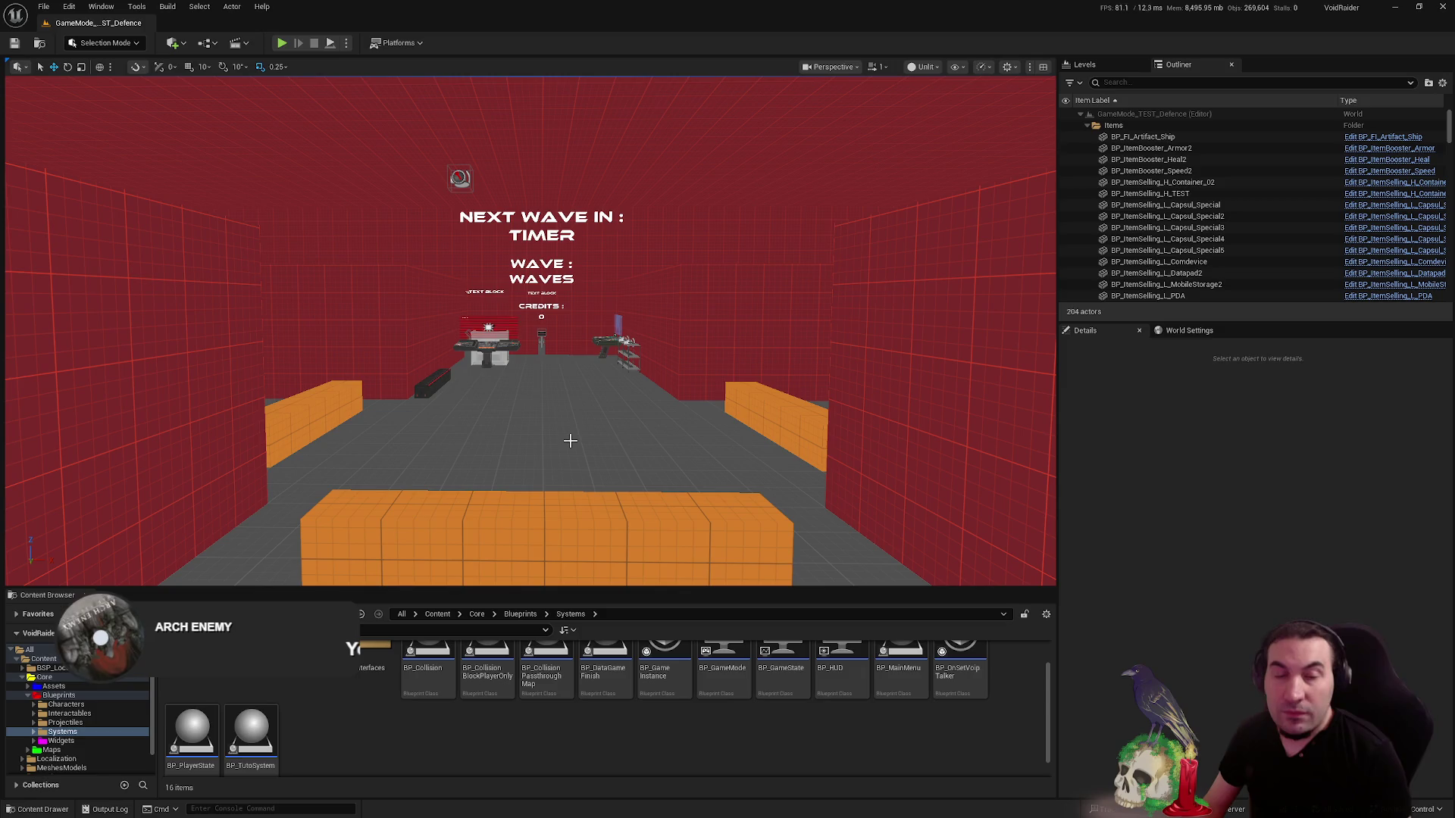
{"action": "key", "text": "super"}
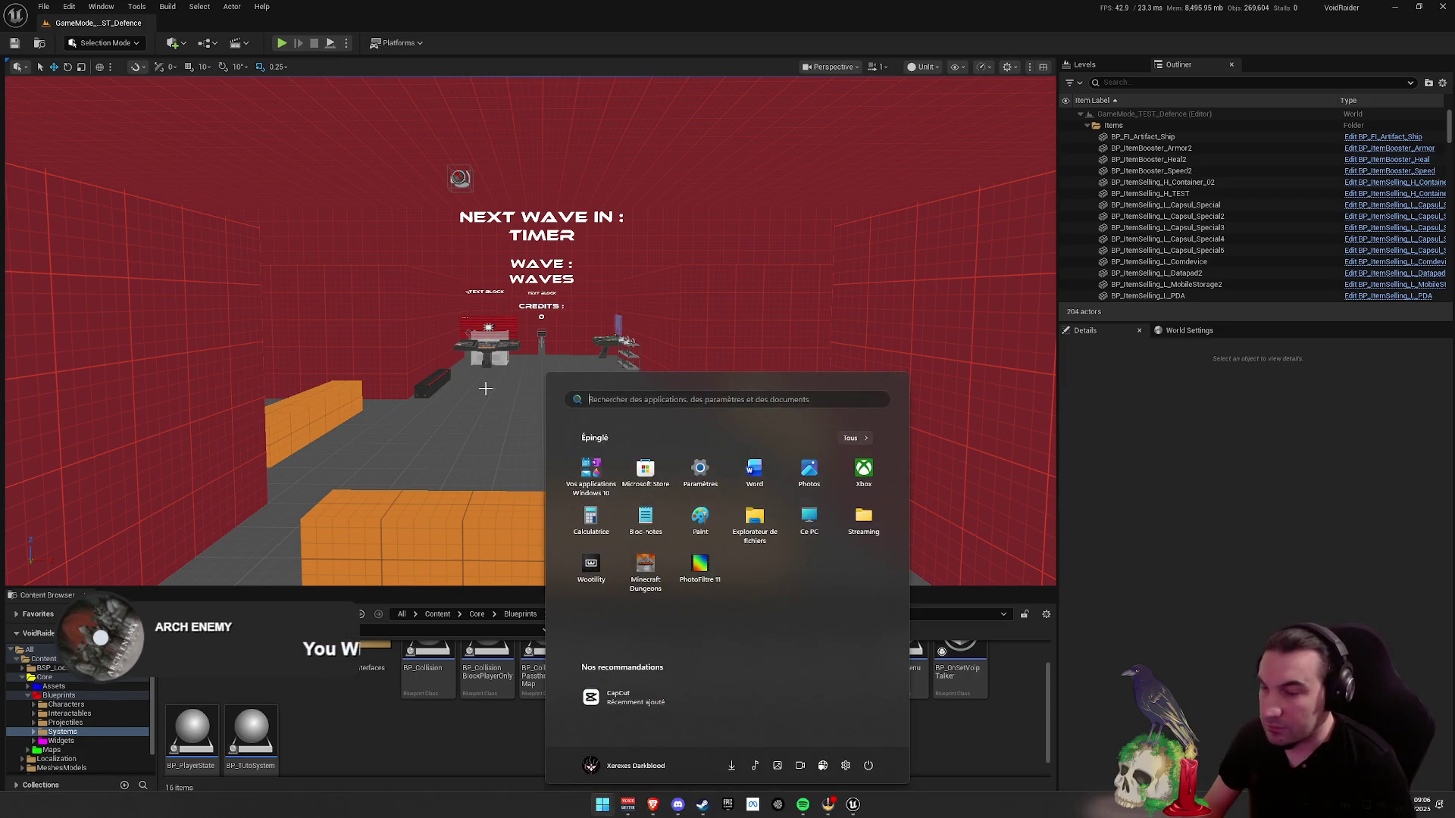
{"action": "mouse_move", "coordinate": [484, 386]}
{"action": "left_mouse_down"}
{"action": "mouse_move", "coordinate": [496, 386]}
{"action": "mouse_move", "coordinate": [477, 396]}
{"action": "left_mouse_up"}
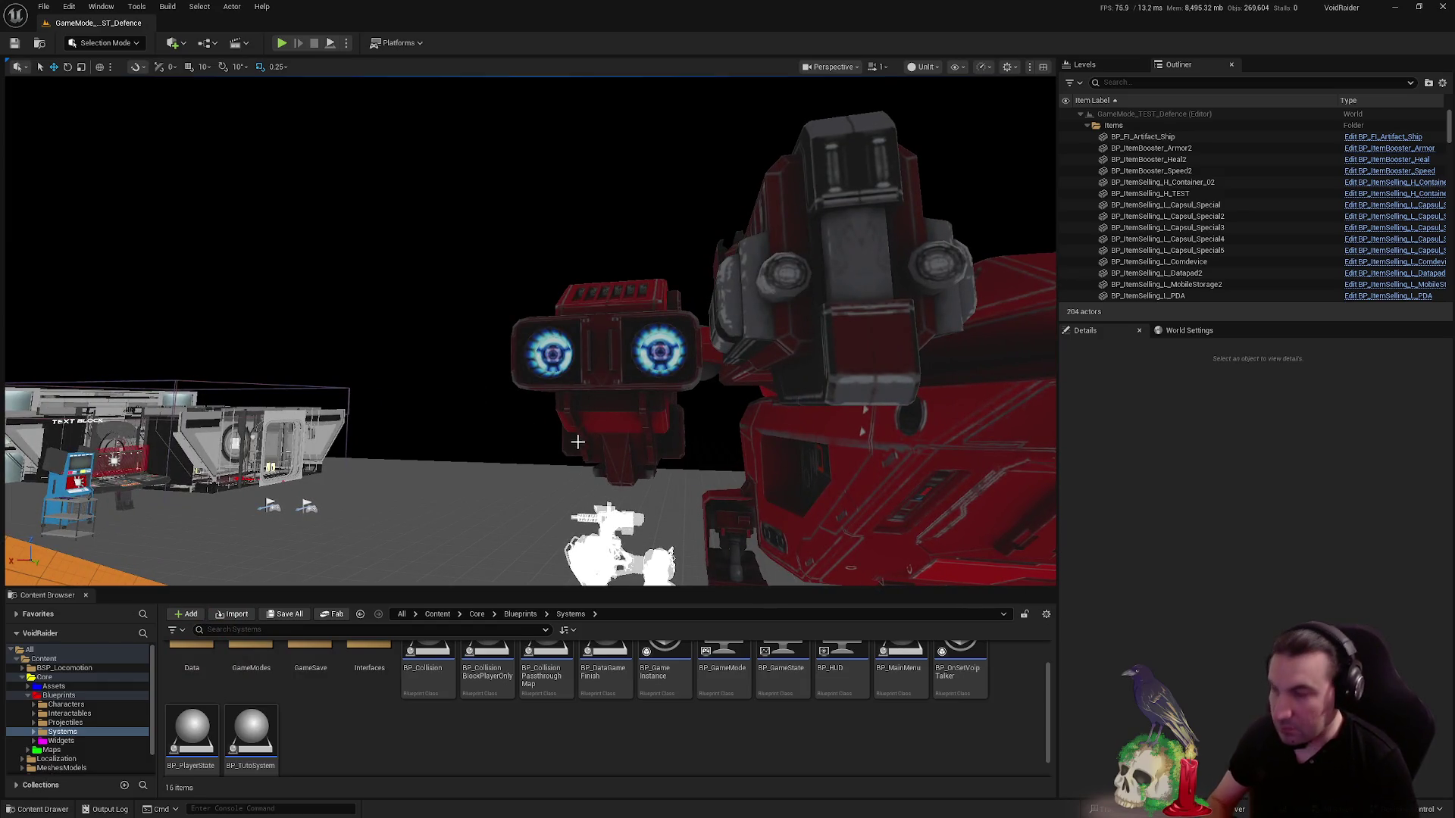
{"action": "mouse_move", "coordinate": [478, 396]}
{"action": "left_mouse_down"}
{"action": "mouse_move", "coordinate": [496, 393]}
{"action": "mouse_move", "coordinate": [557, 494]}
{"action": "left_mouse_up"}
{"action": "scroll", "coordinate": [447, 757], "scroll_direction": "up", "scroll_amount": 2}
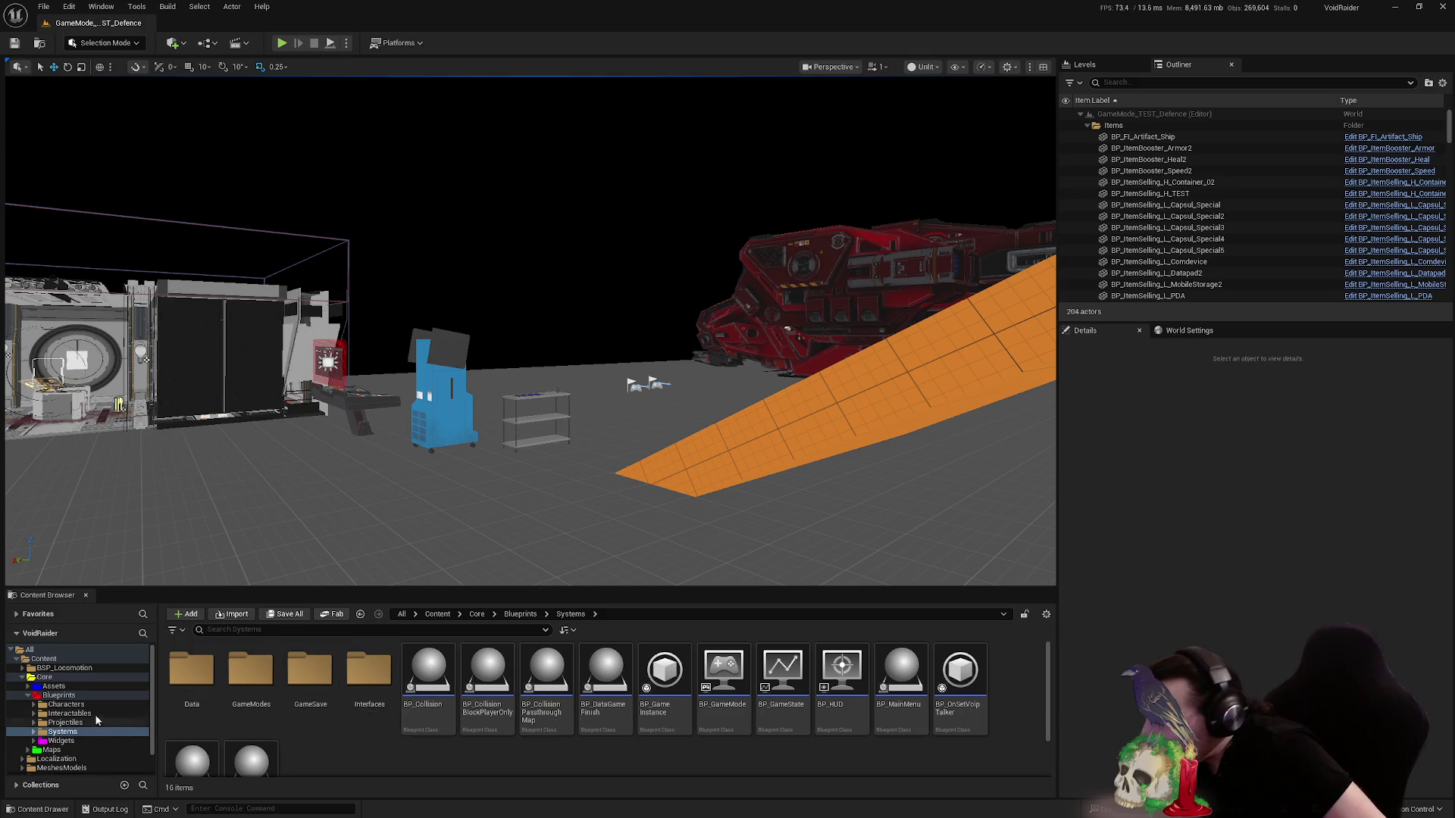
- Open the PropsUseable folder under Interactables and scroll through its 25 assets
{"action": "left_click", "coordinate": [83, 713]}
{"action": "double_click", "coordinate": [369, 671]}
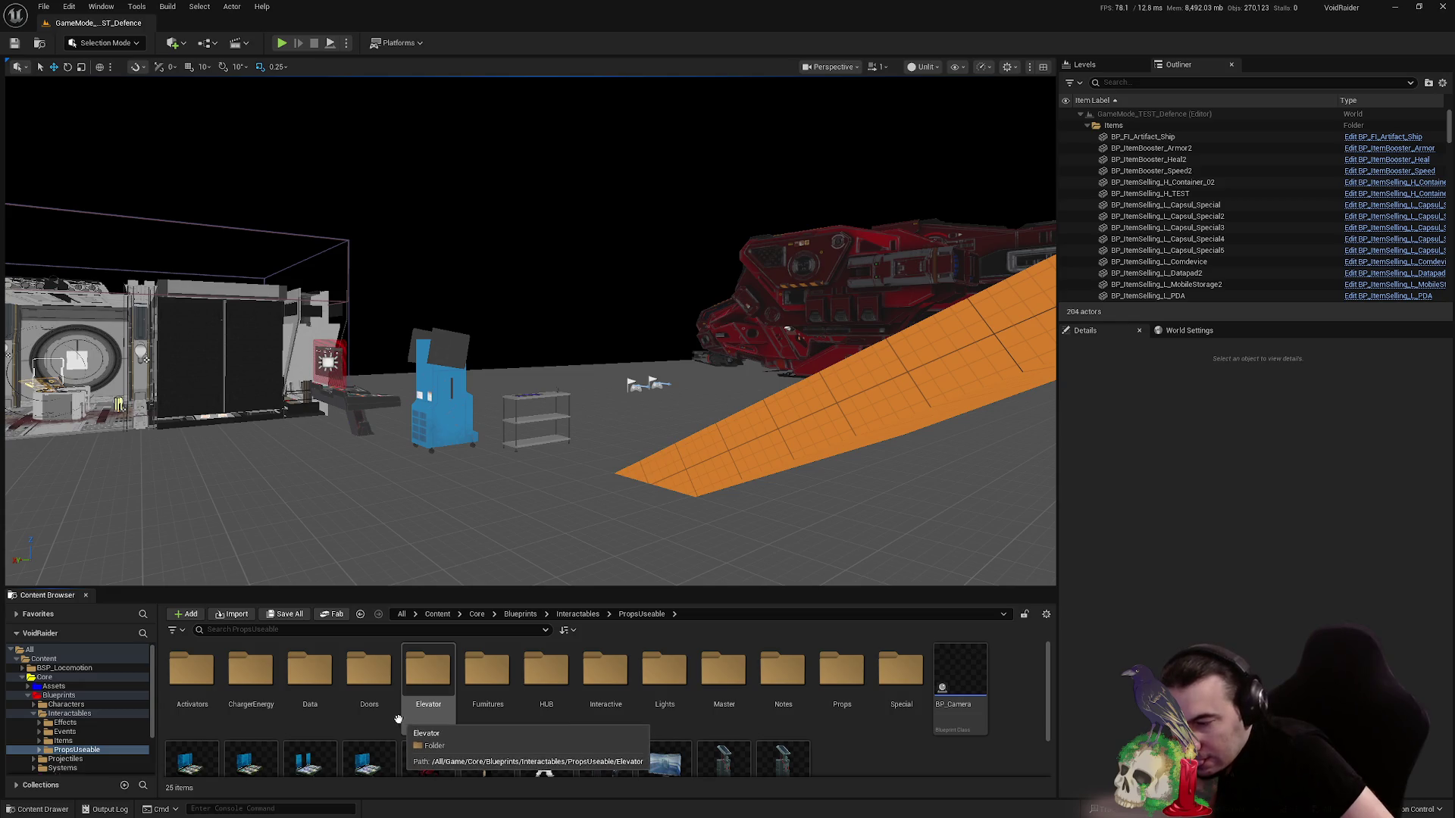
{"action": "scroll", "coordinate": [424, 720], "scroll_direction": "down", "scroll_amount": 2}
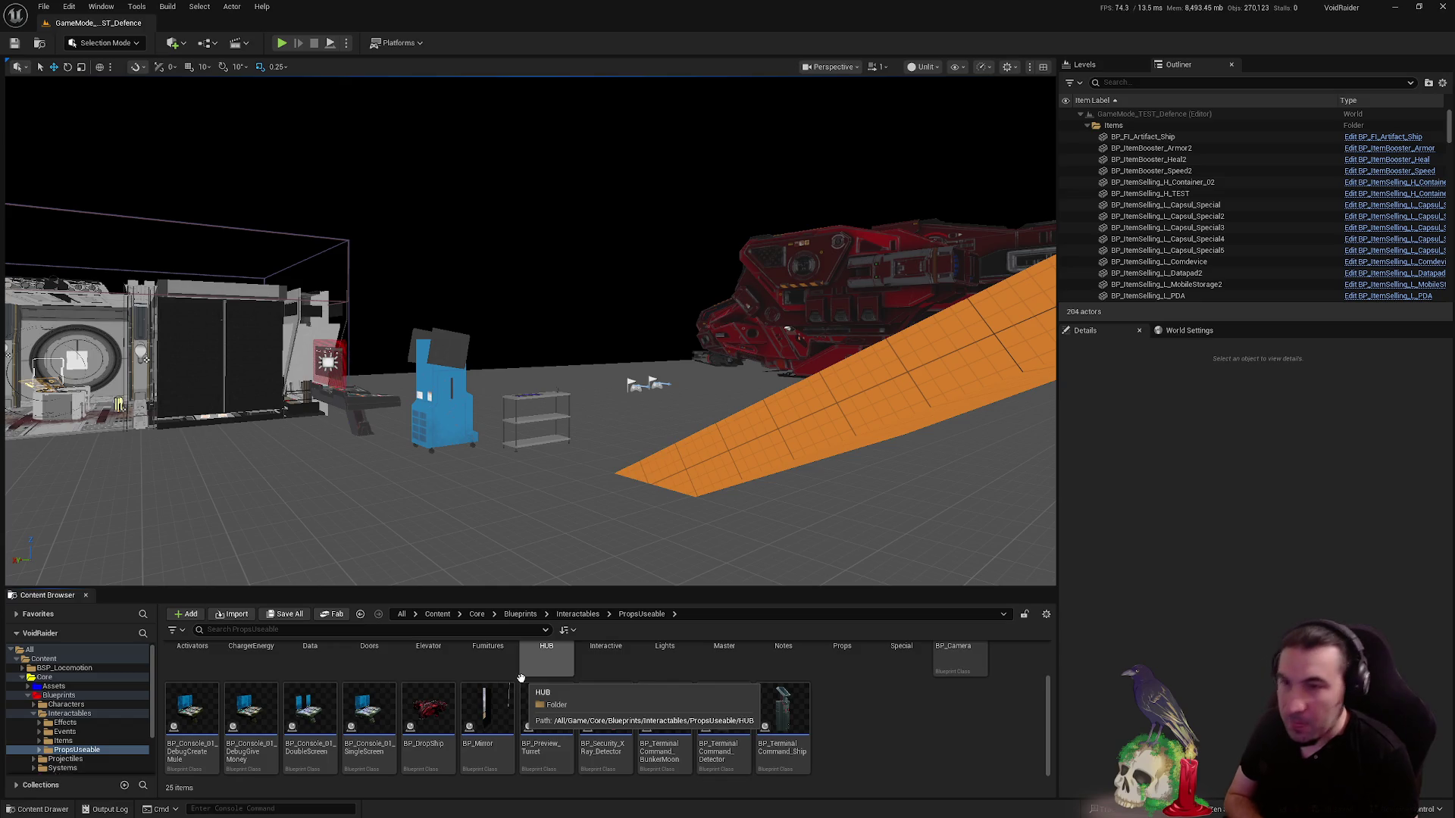
- Dismiss the system menu, fly back to the red-walled arena, and show the Interactables folder
{"action": "mouse_move", "coordinate": [531, 341]}
{"action": "left_mouse_down"}
{"action": "mouse_move", "coordinate": [1045, 341]}
{"action": "mouse_move", "coordinate": [690, 405]}
{"action": "mouse_move", "coordinate": [845, 398]}
{"action": "left_mouse_up"}
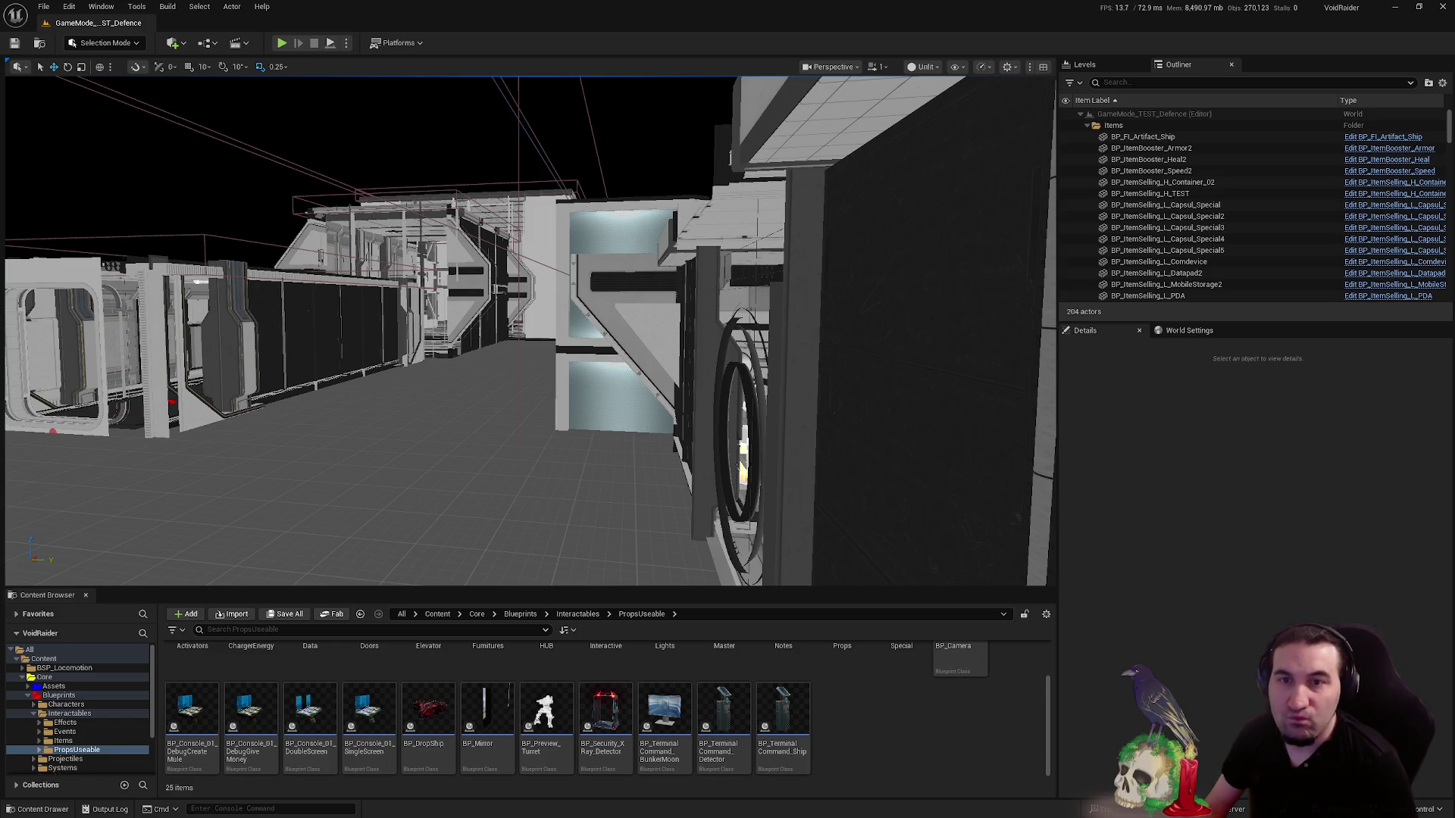
{"action": "key", "text": "super"}
{"action": "key", "text": "super"}
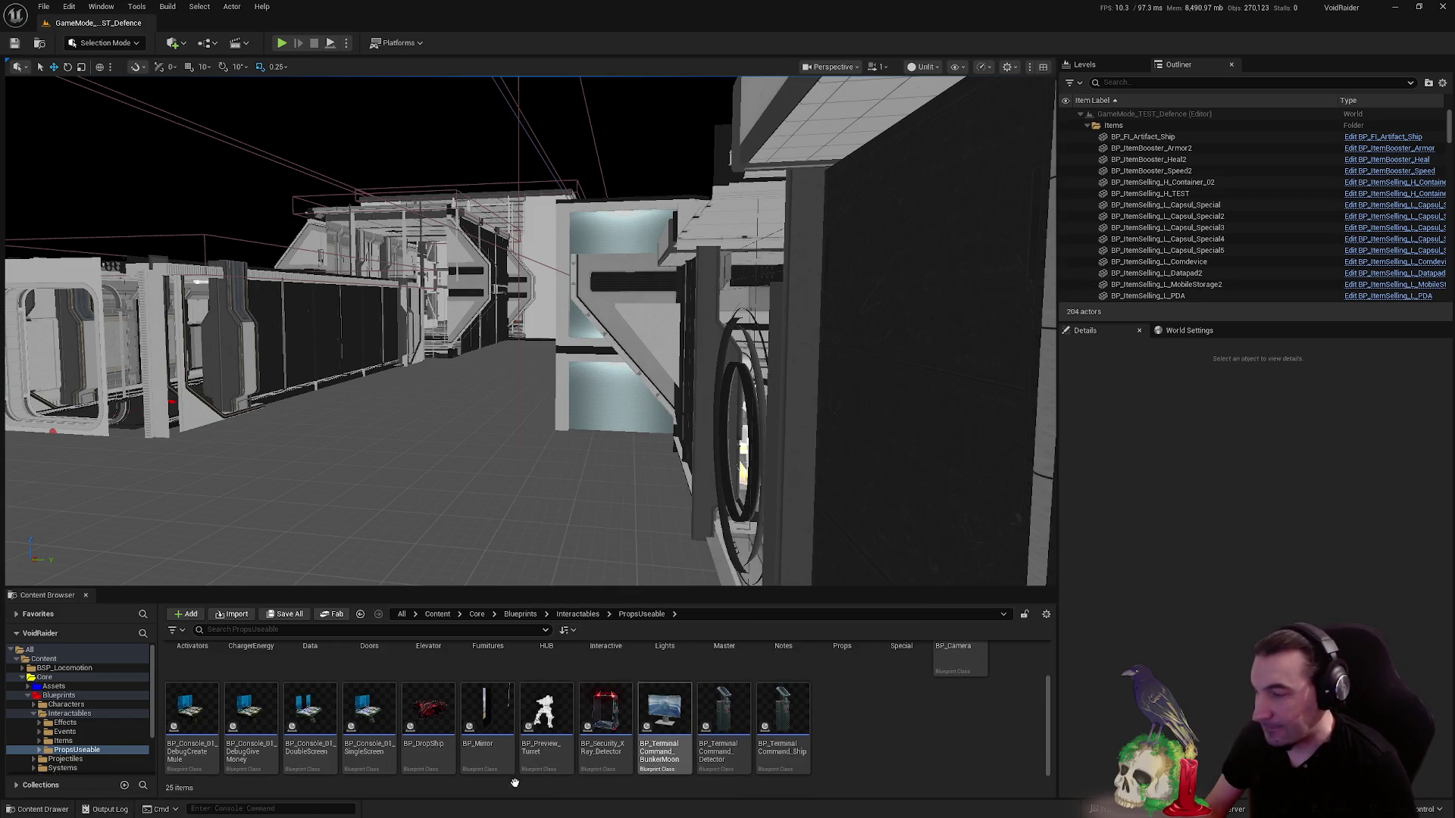
{"action": "left_click", "coordinate": [603, 805]}
{"action": "mouse_move", "coordinate": [652, 811]}
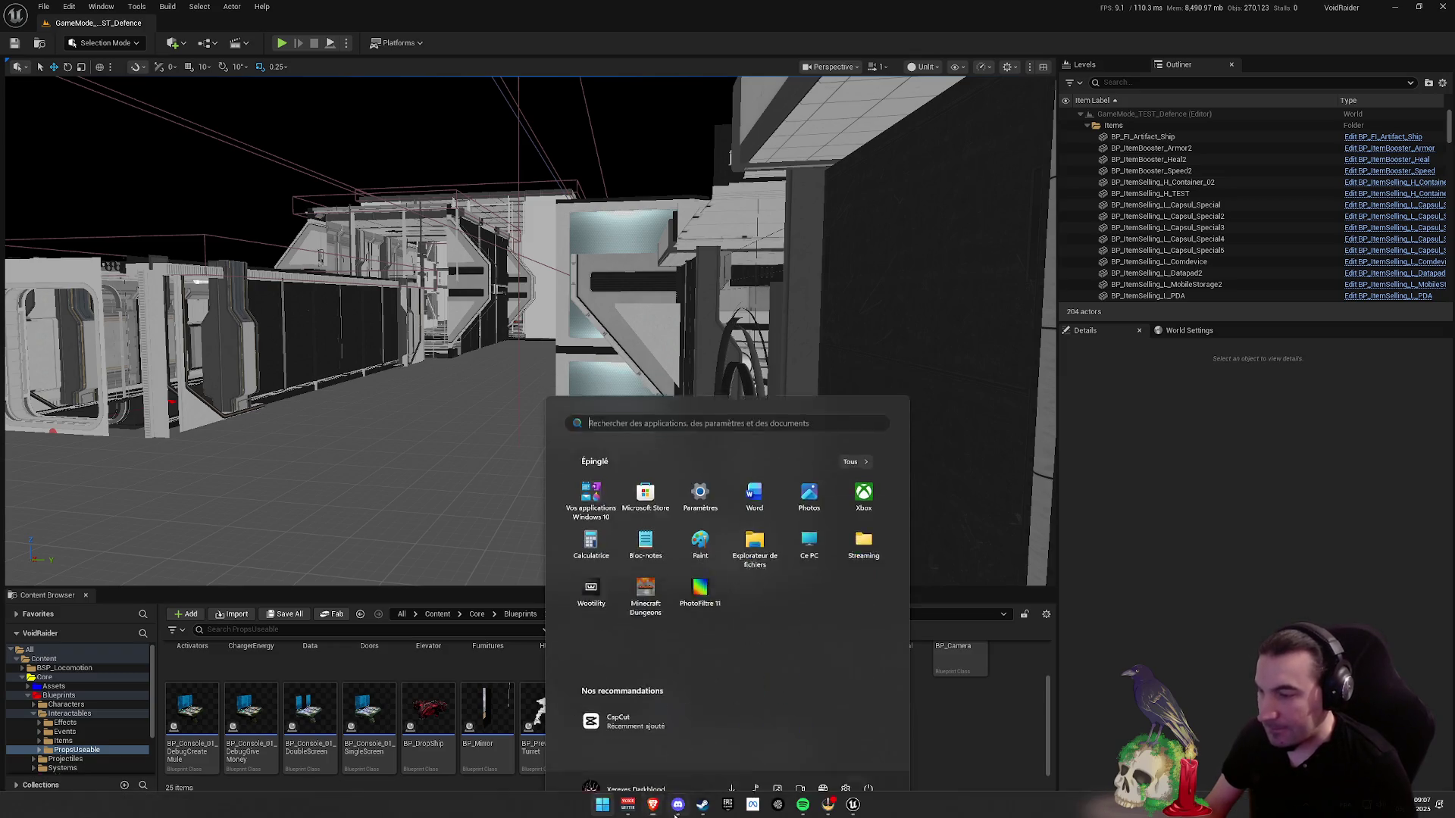
{"action": "left_click", "coordinate": [700, 787]}
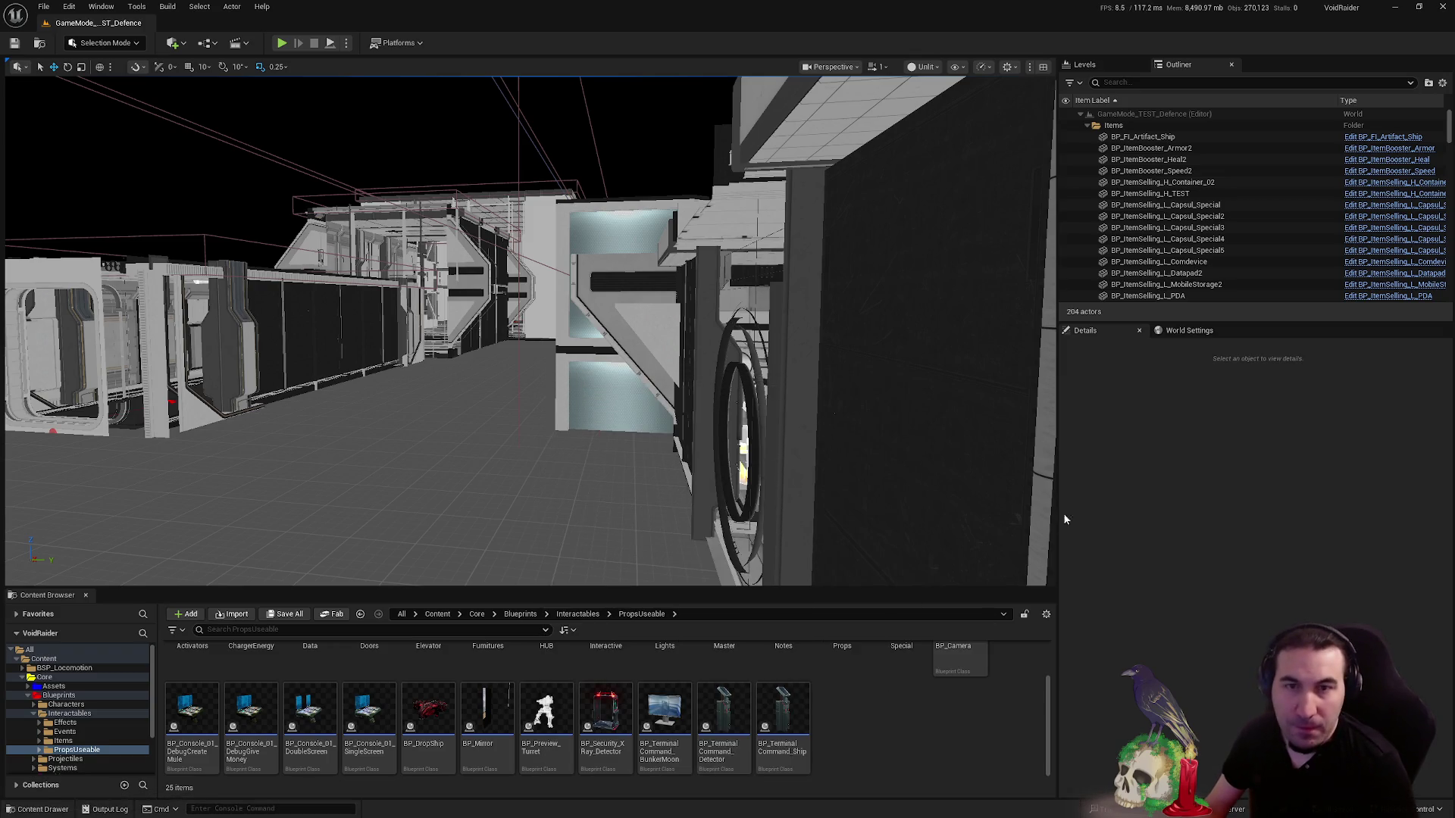
{"action": "left_click_drag", "start_coordinate": [814, 410], "coordinate": [892, 416]}
{"action": "left_click", "coordinate": [32, 713]}
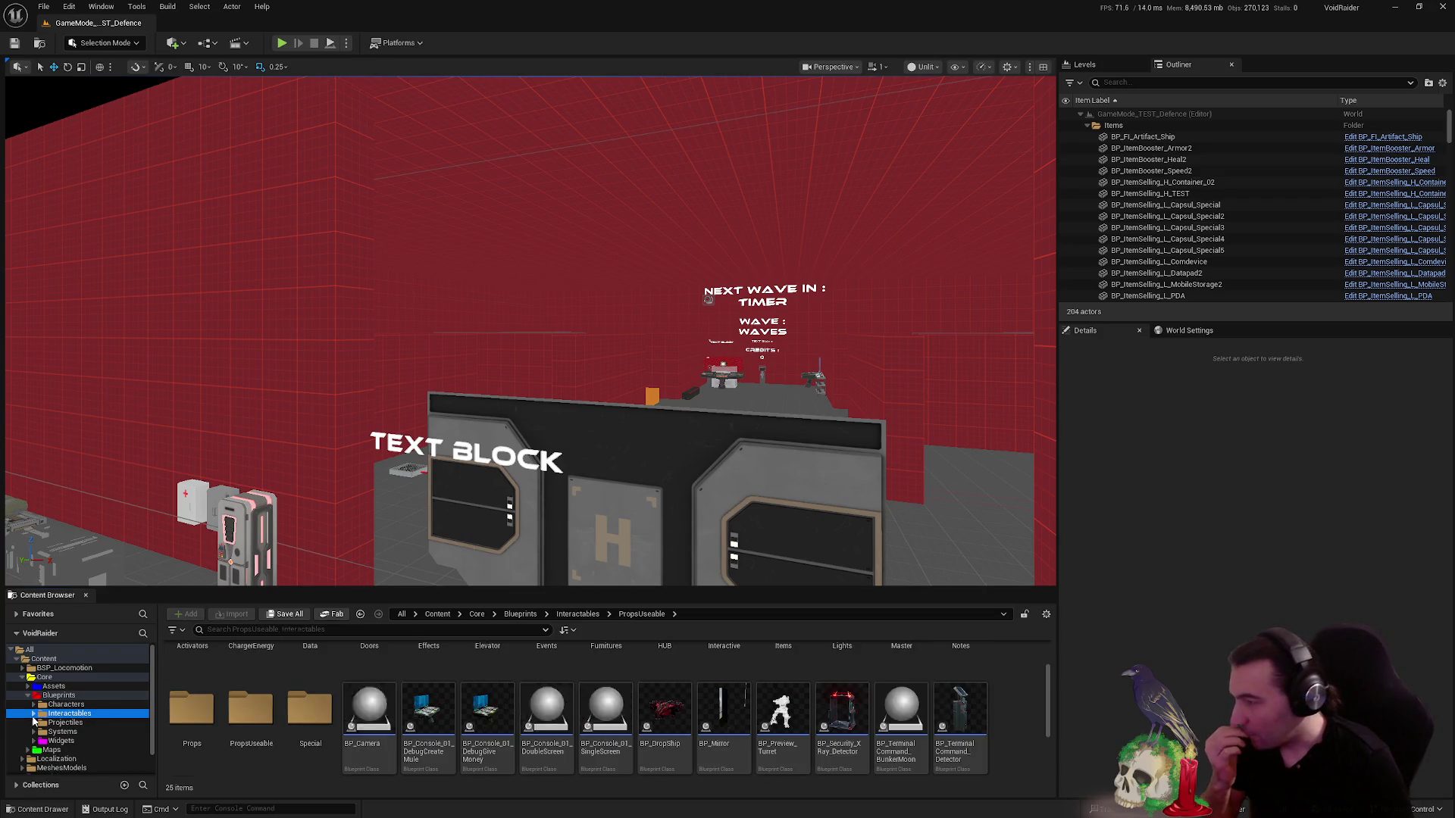
- Open the MeshesModels folder listing DecalPack, KiteDemo, ResearchCenter, SciFiWorld and SecretBase
{"action": "left_click", "coordinate": [28, 696]}
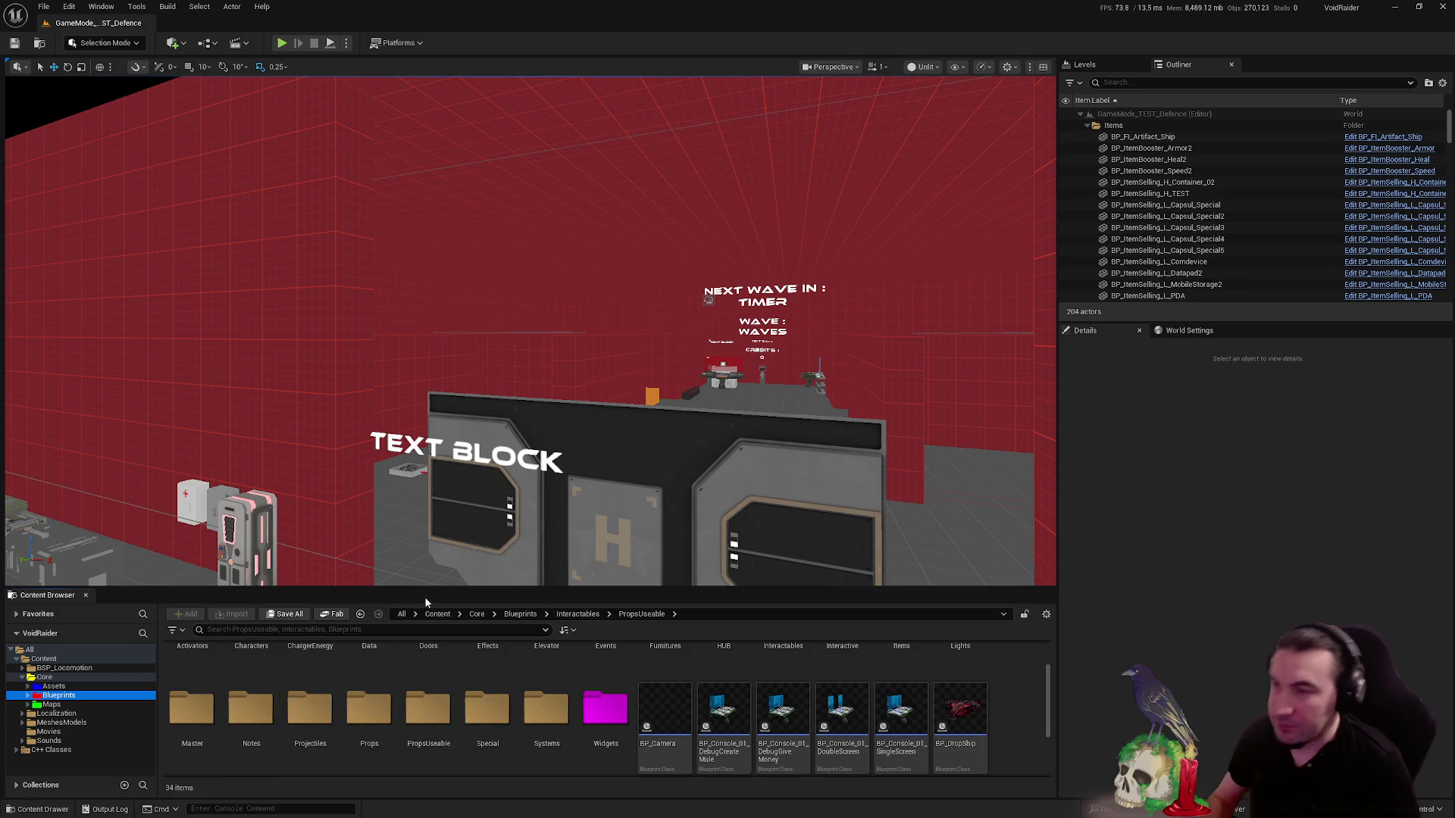
{"action": "mouse_move", "coordinate": [424, 531]}
{"action": "left_mouse_down"}
{"action": "mouse_move", "coordinate": [394, 409]}
{"action": "mouse_move", "coordinate": [371, 391]}
{"action": "mouse_move", "coordinate": [304, 394]}
{"action": "mouse_move", "coordinate": [367, 378]}
{"action": "left_mouse_up"}
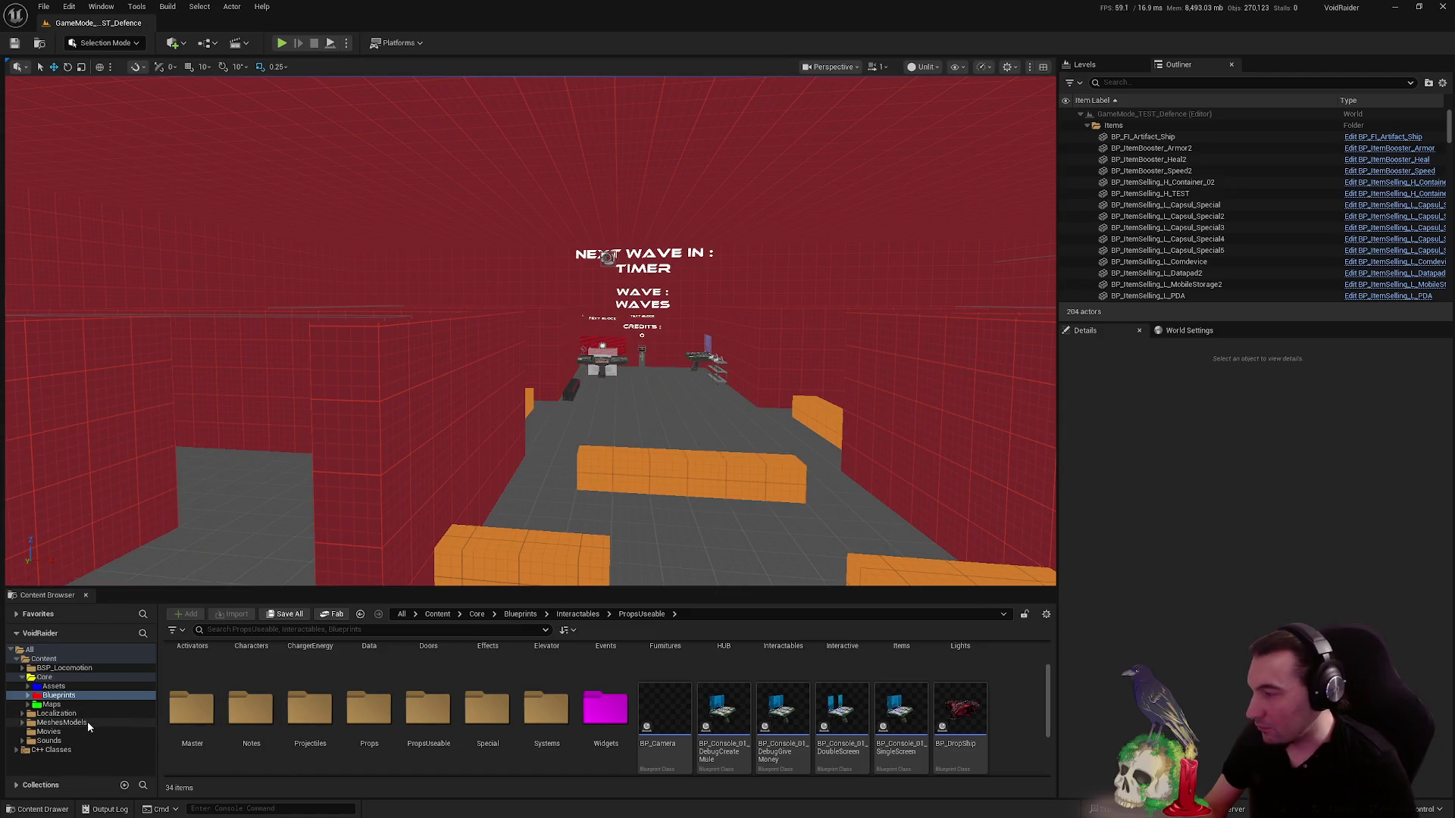
{"action": "left_click", "coordinate": [88, 722]}
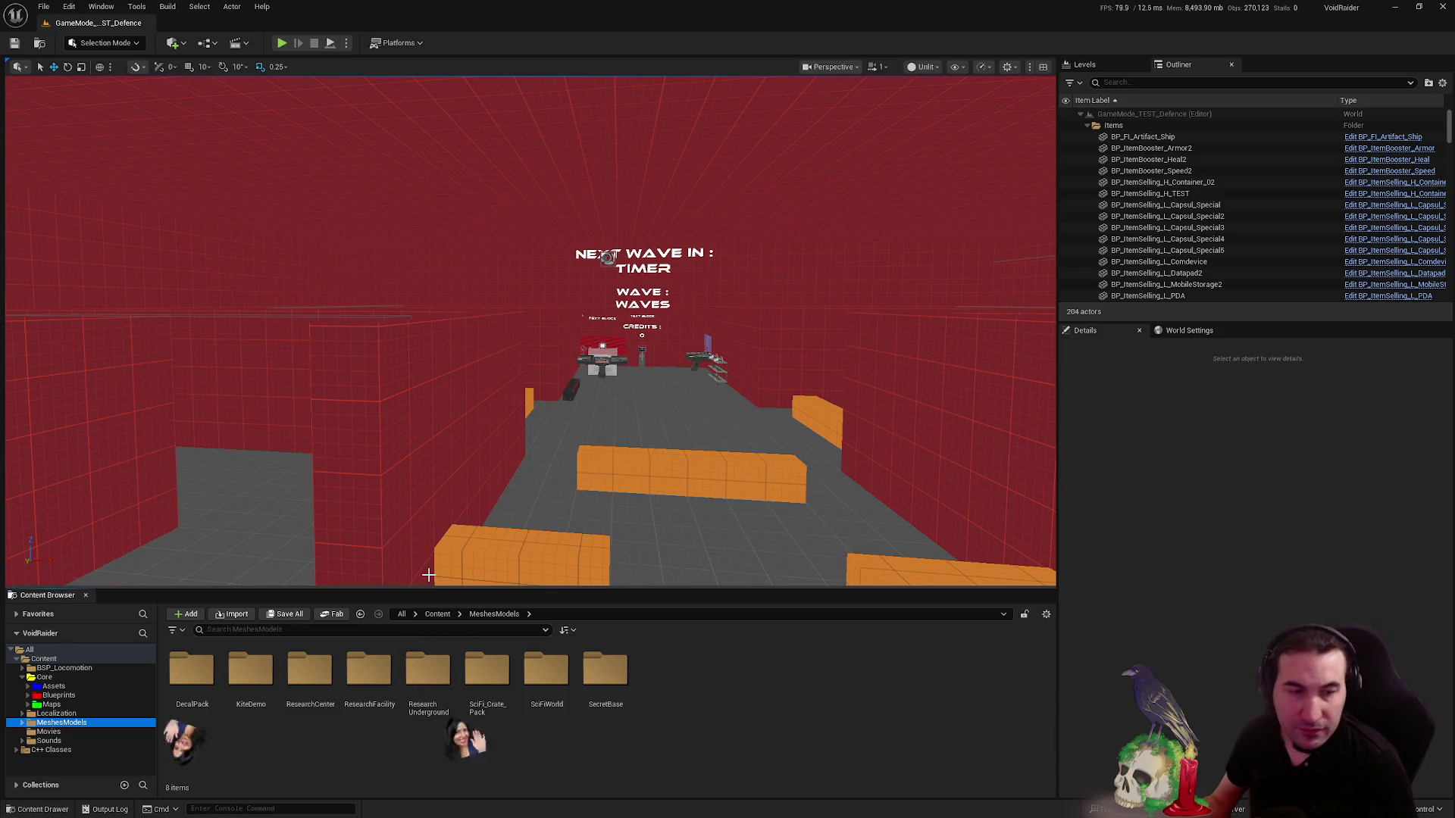
{"action": "mouse_move", "coordinate": [848, 497]}
{"action": "left_mouse_down"}
{"action": "mouse_move", "coordinate": [849, 470]}
{"action": "mouse_move", "coordinate": [879, 469]}
{"action": "left_mouse_up"}
{"action": "scroll", "coordinate": [649, 425], "scroll_direction": "up", "scroll_amount": 4}
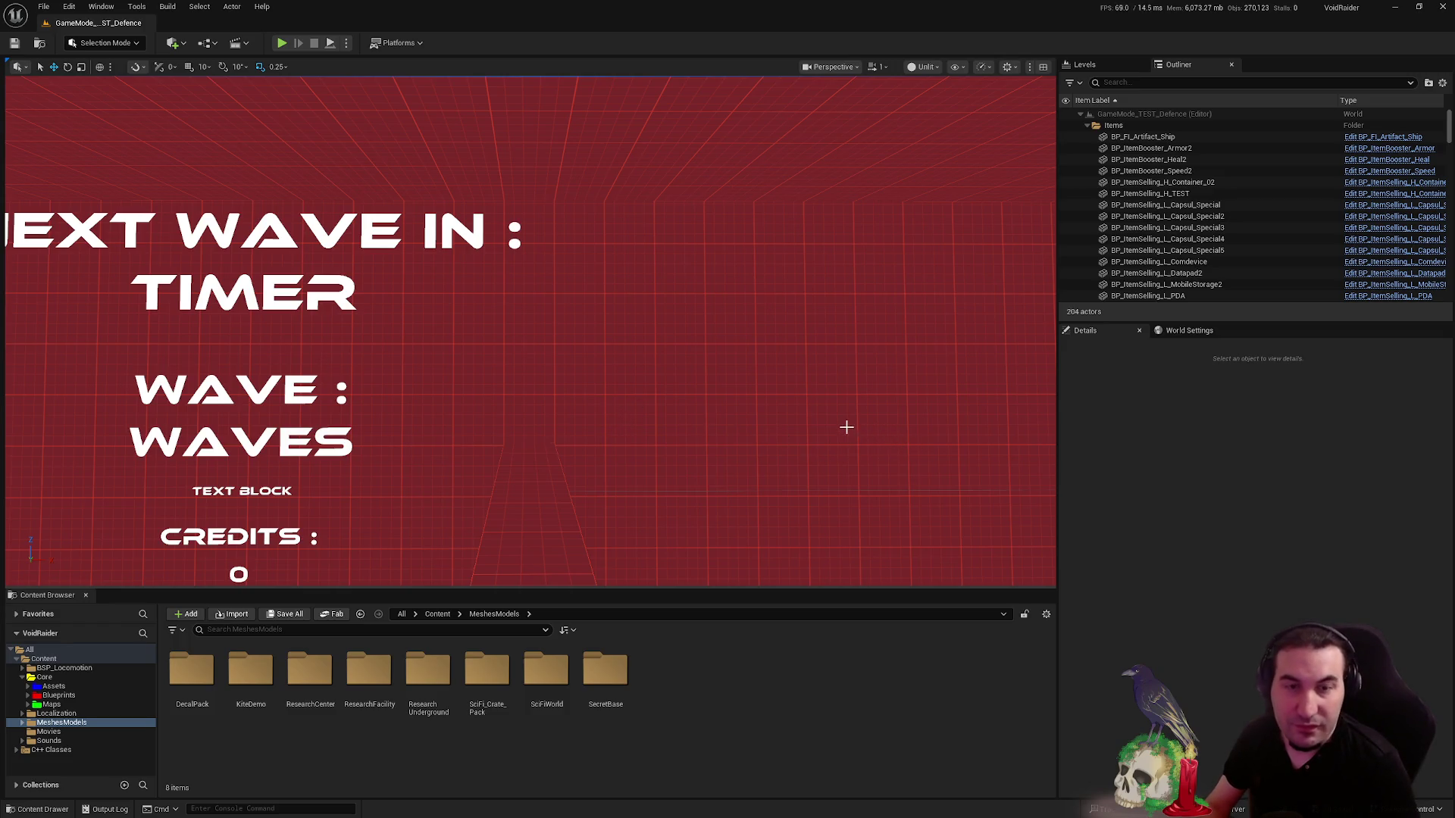
{"action": "mouse_move", "coordinate": [856, 350]}
{"action": "left_mouse_down"}
{"action": "mouse_move", "coordinate": [828, 576]}
{"action": "mouse_move", "coordinate": [841, 359]}
{"action": "mouse_move", "coordinate": [754, 318]}
{"action": "mouse_move", "coordinate": [560, 296]}
{"action": "left_mouse_up"}
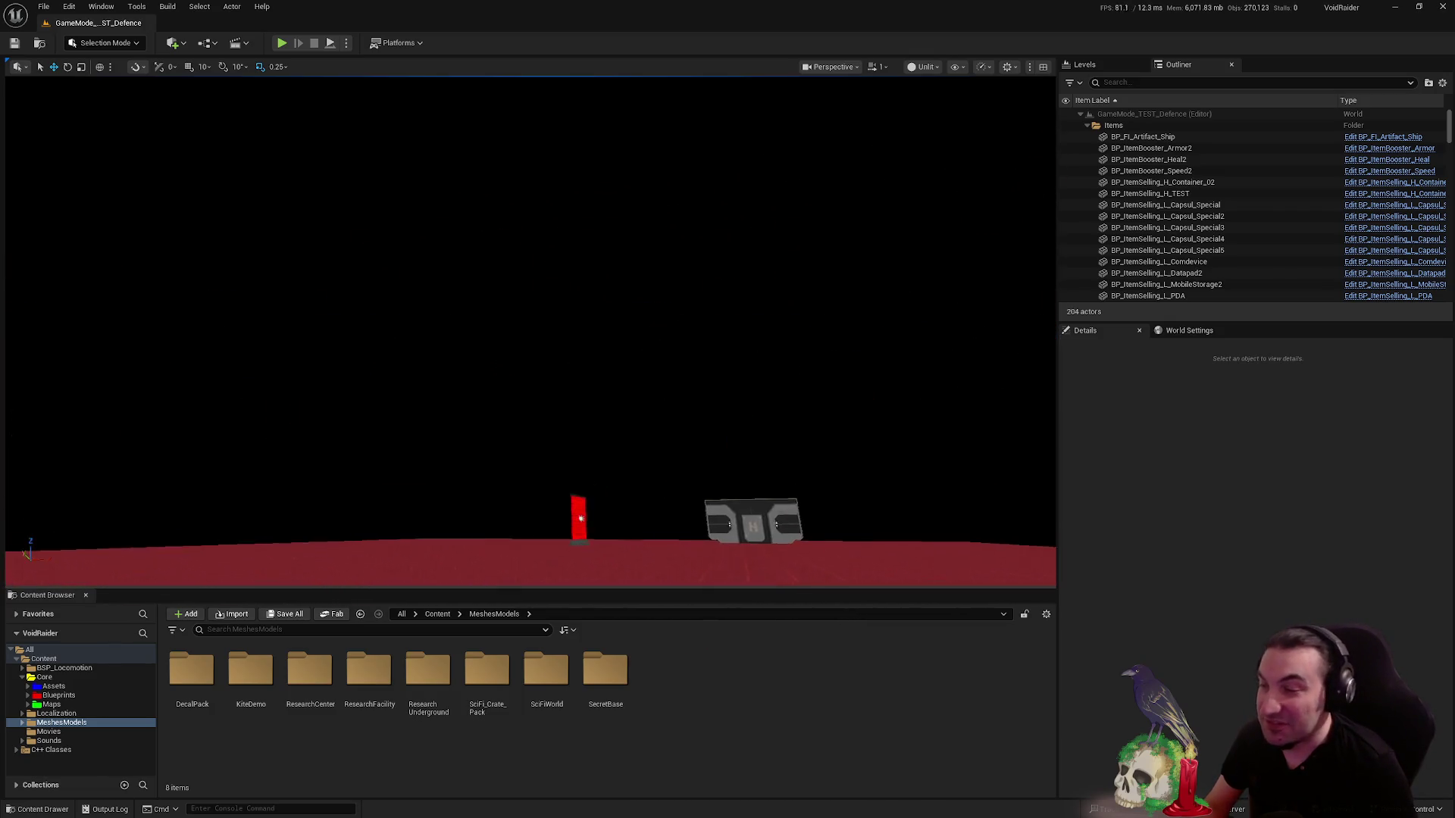
{"action": "mouse_move", "coordinate": [339, 404]}
{"action": "left_mouse_down"}
{"action": "mouse_move", "coordinate": [372, 403]}
{"action": "mouse_move", "coordinate": [243, 404]}
{"action": "mouse_move", "coordinate": [422, 391]}
{"action": "left_mouse_up"}
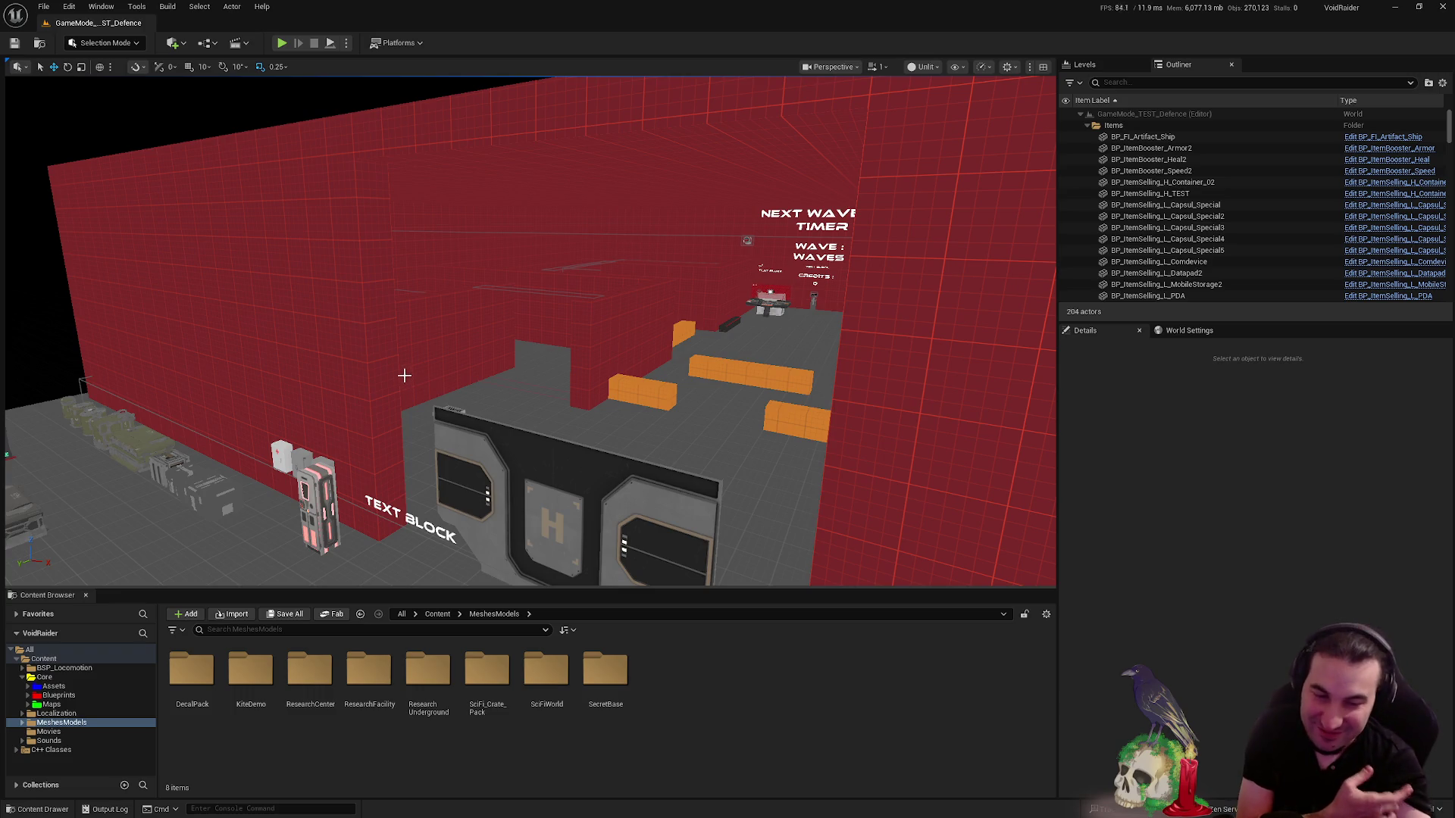
{"action": "mouse_move", "coordinate": [523, 412]}
{"action": "left_mouse_down"}
{"action": "mouse_move", "coordinate": [280, 581]}
{"action": "mouse_move", "coordinate": [581, 424]}
{"action": "mouse_move", "coordinate": [424, 485]}
{"action": "mouse_move", "coordinate": [529, 395]}
{"action": "left_mouse_up"}
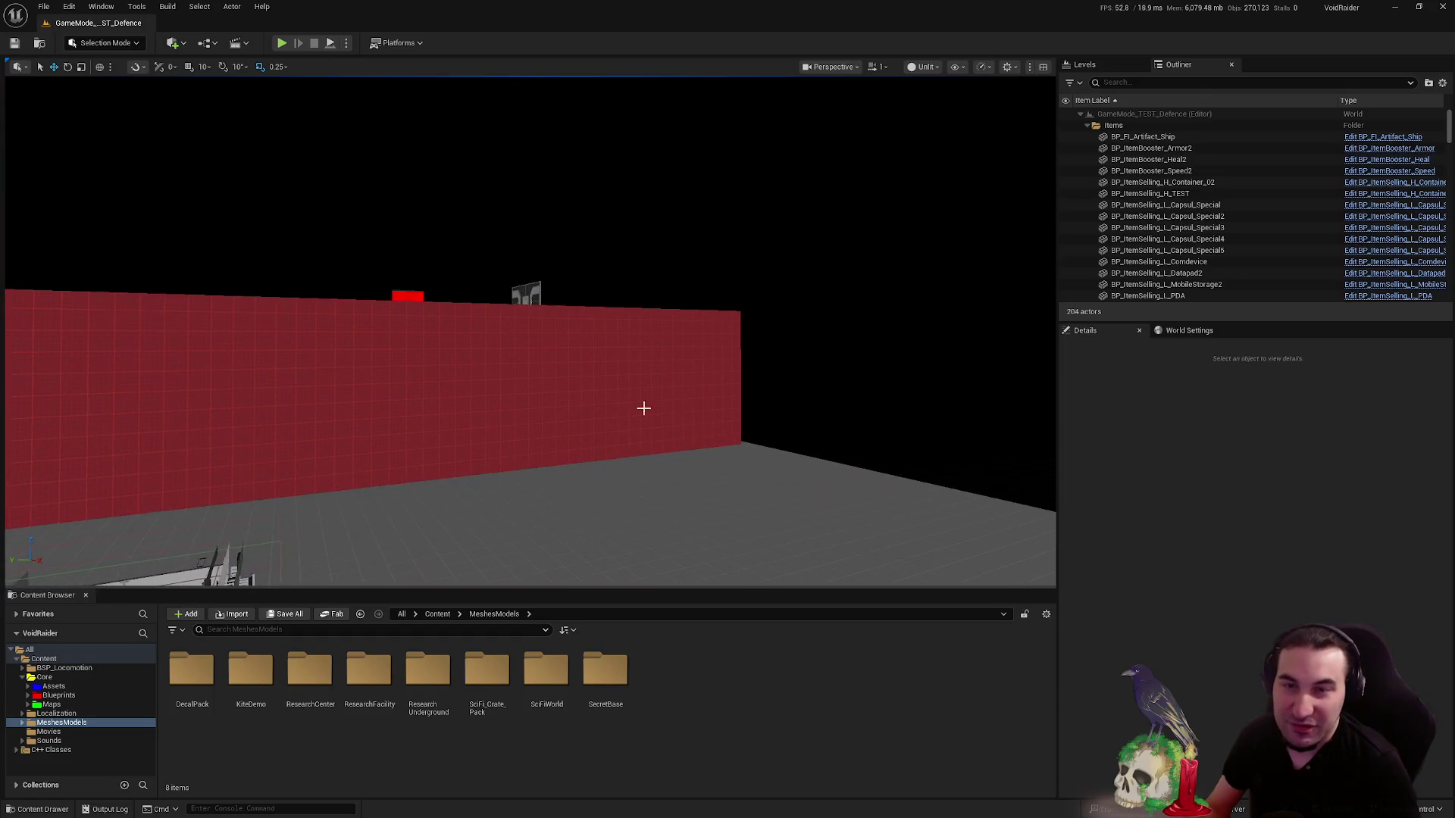
{"action": "mouse_move", "coordinate": [643, 408]}
{"action": "left_mouse_down"}
{"action": "mouse_move", "coordinate": [584, 415]}
{"action": "mouse_move", "coordinate": [719, 379]}
{"action": "mouse_move", "coordinate": [643, 408]}
{"action": "left_mouse_up"}
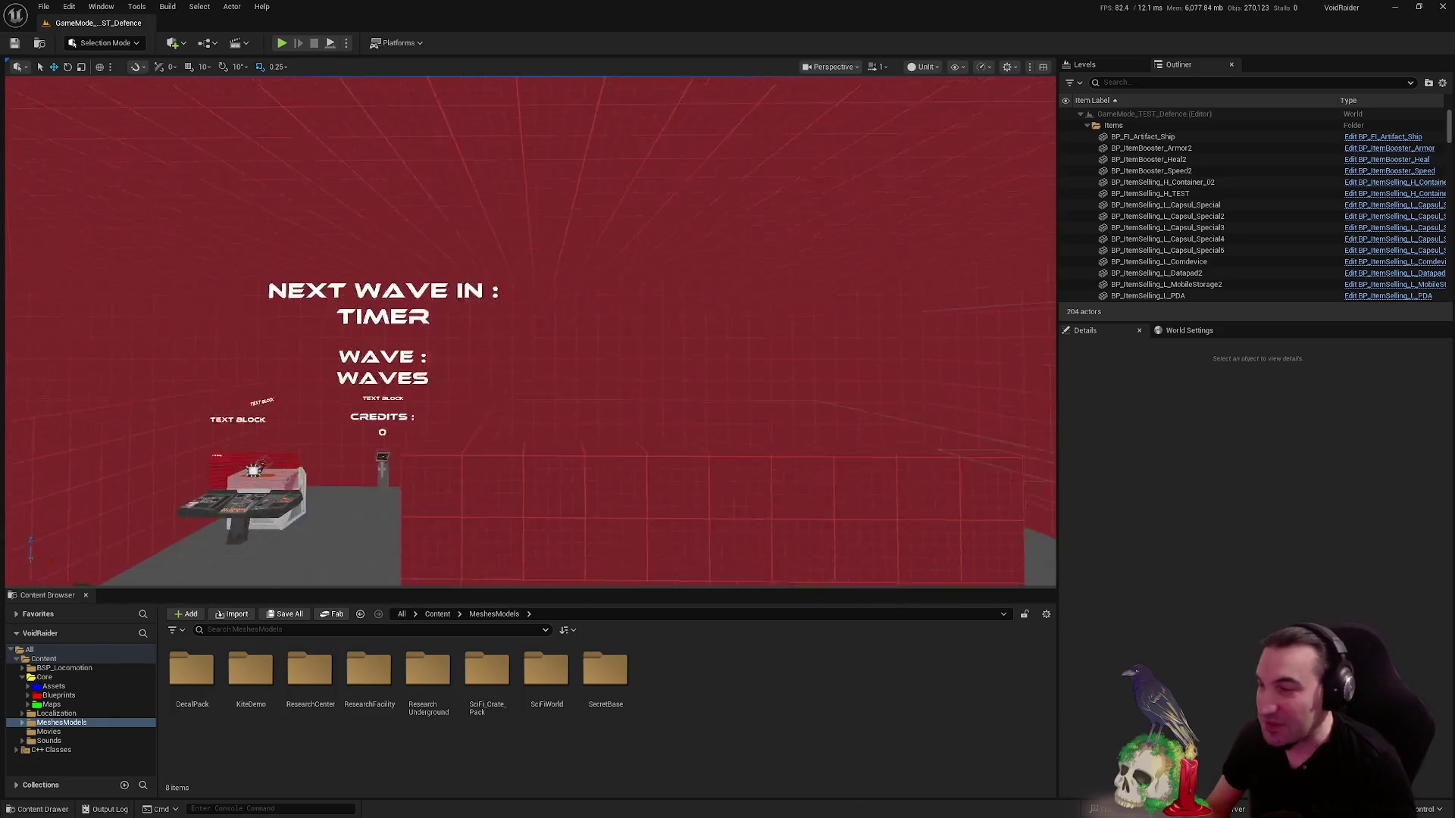
{"action": "mouse_move", "coordinate": [530, 333]}
{"action": "left_mouse_down"}
{"action": "mouse_move", "coordinate": [462, 303]}
{"action": "mouse_move", "coordinate": [485, 318]}
{"action": "mouse_move", "coordinate": [484, 349]}
{"action": "mouse_move", "coordinate": [500, 318]}
{"action": "mouse_move", "coordinate": [546, 318]}
{"action": "mouse_move", "coordinate": [507, 288]}
{"action": "mouse_move", "coordinate": [493, 303]}
{"action": "mouse_move", "coordinate": [500, 333]}
{"action": "mouse_move", "coordinate": [485, 311]}
{"action": "mouse_move", "coordinate": [500, 303]}
{"action": "mouse_move", "coordinate": [507, 318]}
{"action": "mouse_move", "coordinate": [470, 303]}
{"action": "mouse_move", "coordinate": [500, 318]}
{"action": "mouse_move", "coordinate": [493, 303]}
{"action": "mouse_move", "coordinate": [508, 296]}
{"action": "mouse_move", "coordinate": [485, 311]}
{"action": "mouse_move", "coordinate": [747, 296]}
{"action": "left_mouse_up"}
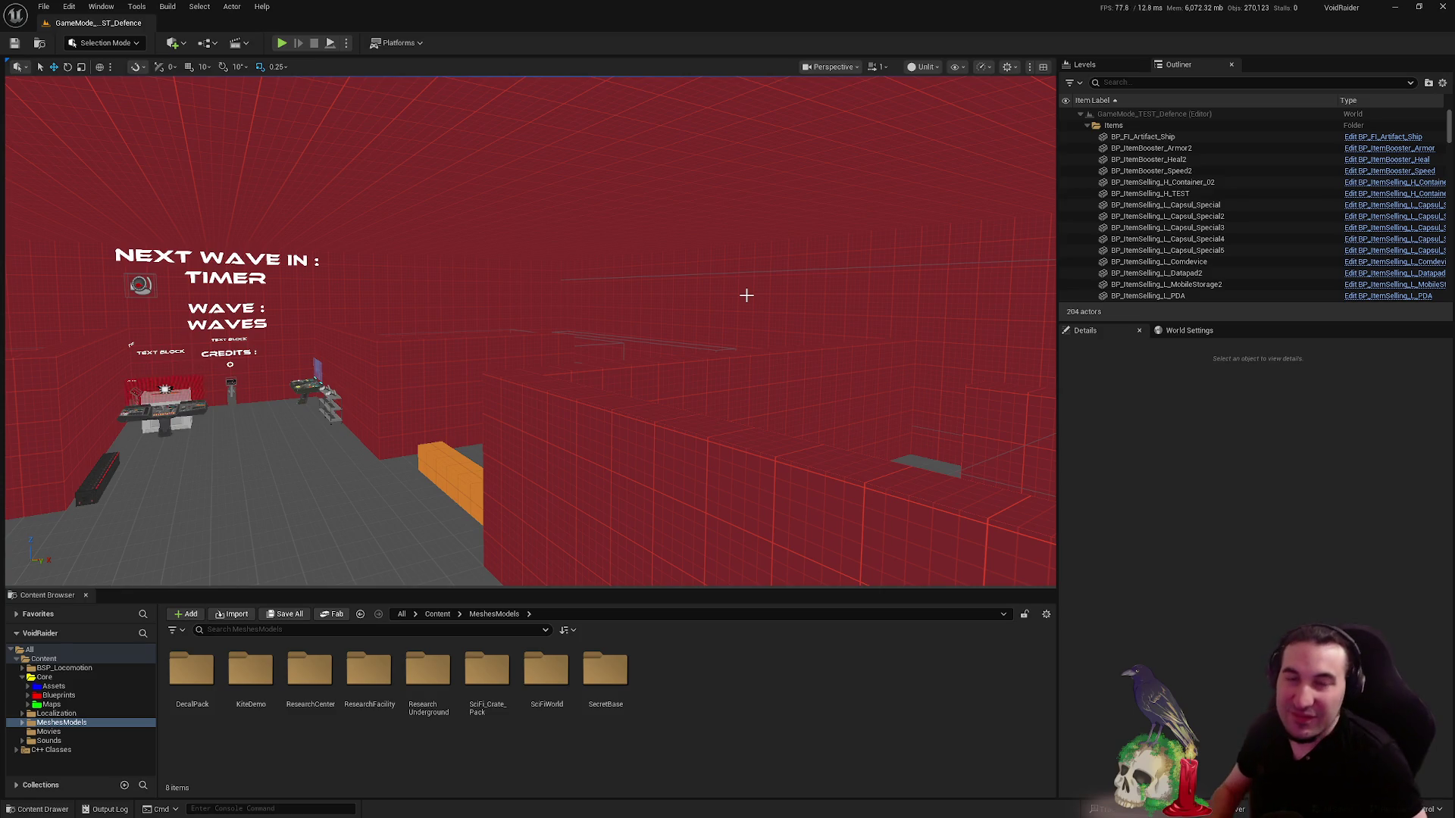
{"action": "mouse_move", "coordinate": [705, 348]}
{"action": "left_mouse_down"}
{"action": "mouse_move", "coordinate": [659, 331]}
{"action": "mouse_move", "coordinate": [709, 322]}
{"action": "mouse_move", "coordinate": [606, 333]}
{"action": "mouse_move", "coordinate": [676, 356]}
{"action": "left_mouse_up"}
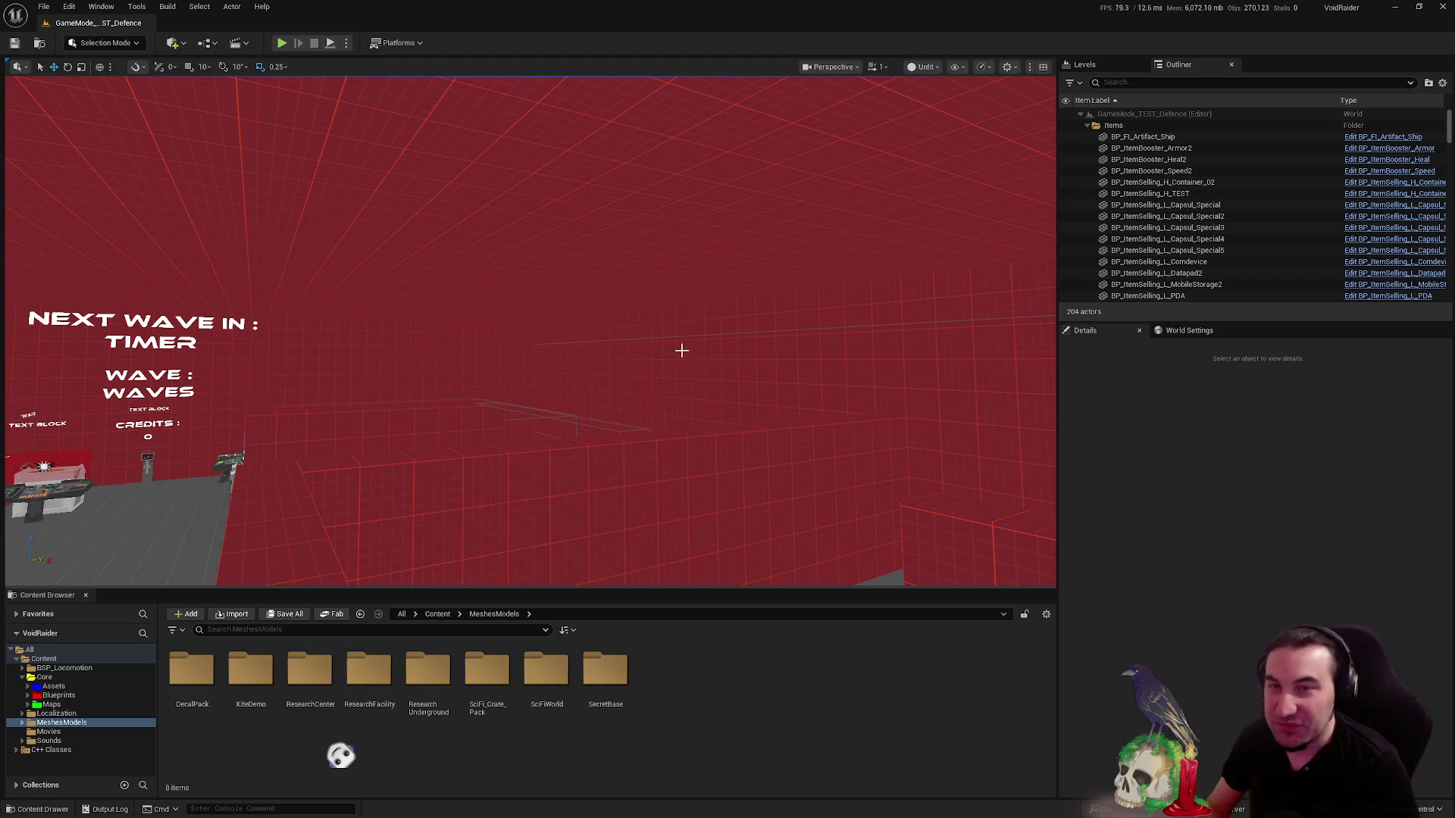
{"action": "left_click_drag", "start_coordinate": [679, 347], "coordinate": [679, 347]}
{"action": "left_click_drag", "start_coordinate": [510, 374], "coordinate": [510, 373]}
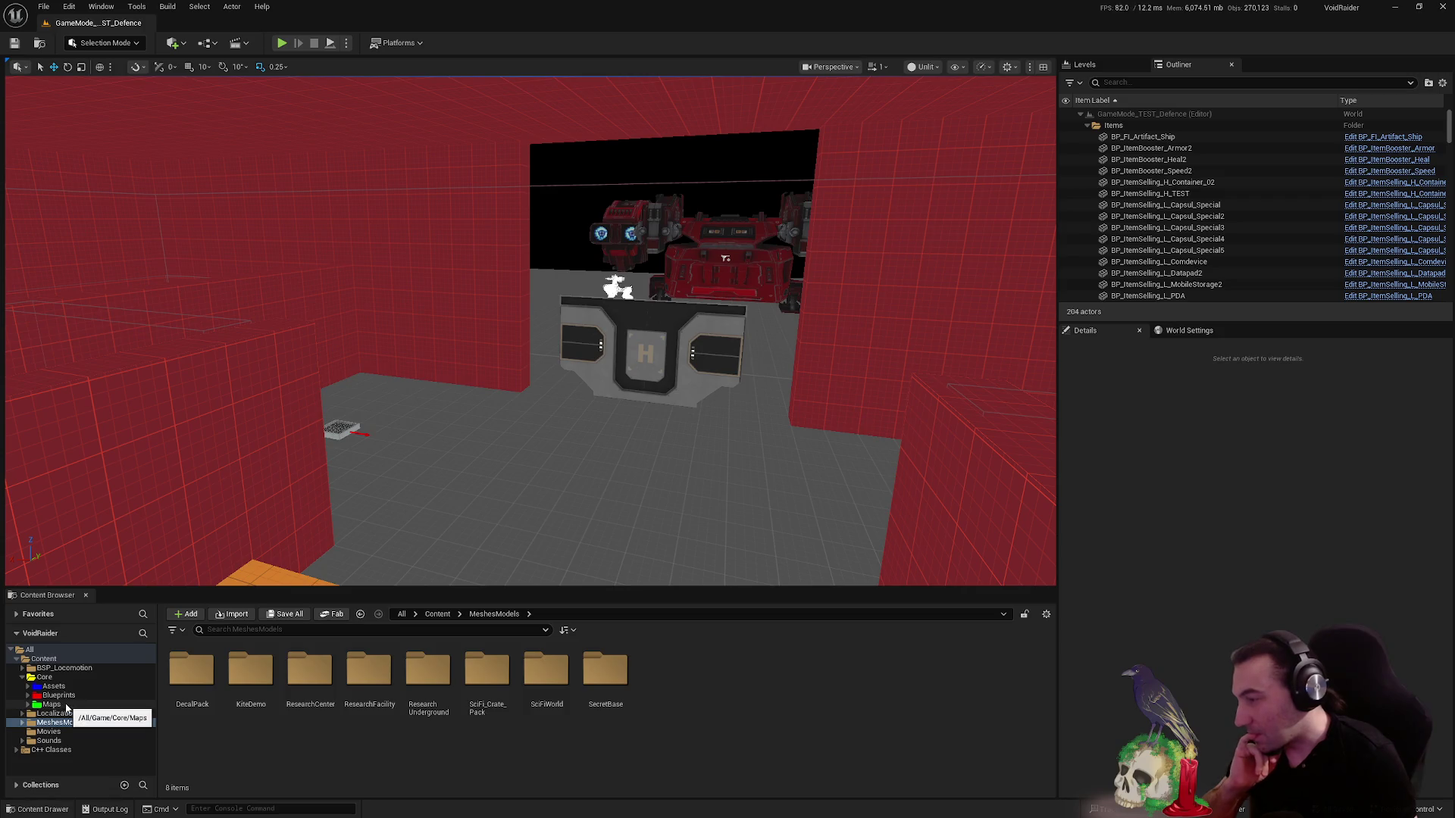
- Load the Lvl_HUB level from the Maps folder
{"action": "left_click", "coordinate": [67, 706]}
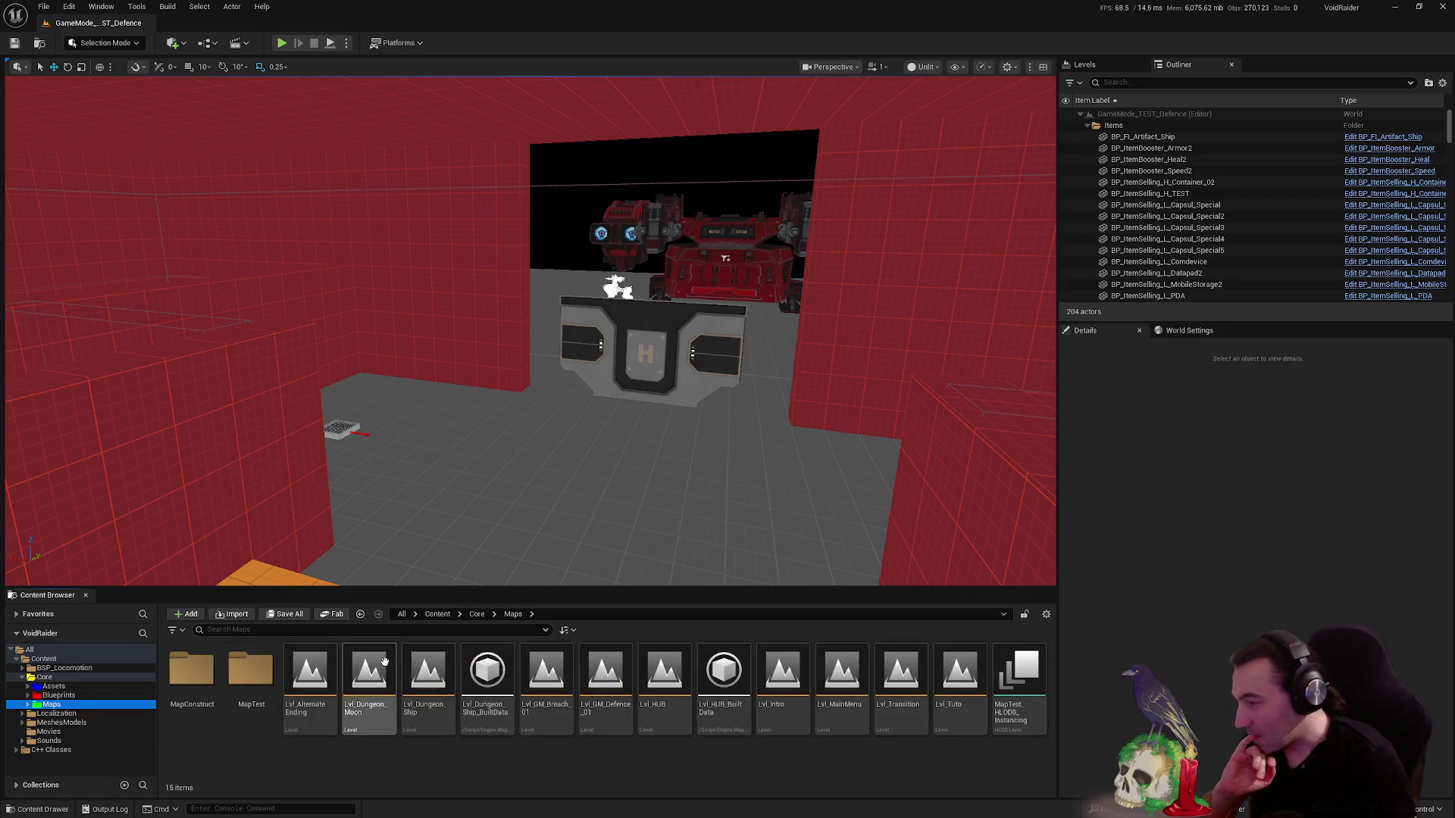
{"action": "double_click", "coordinate": [664, 670]}
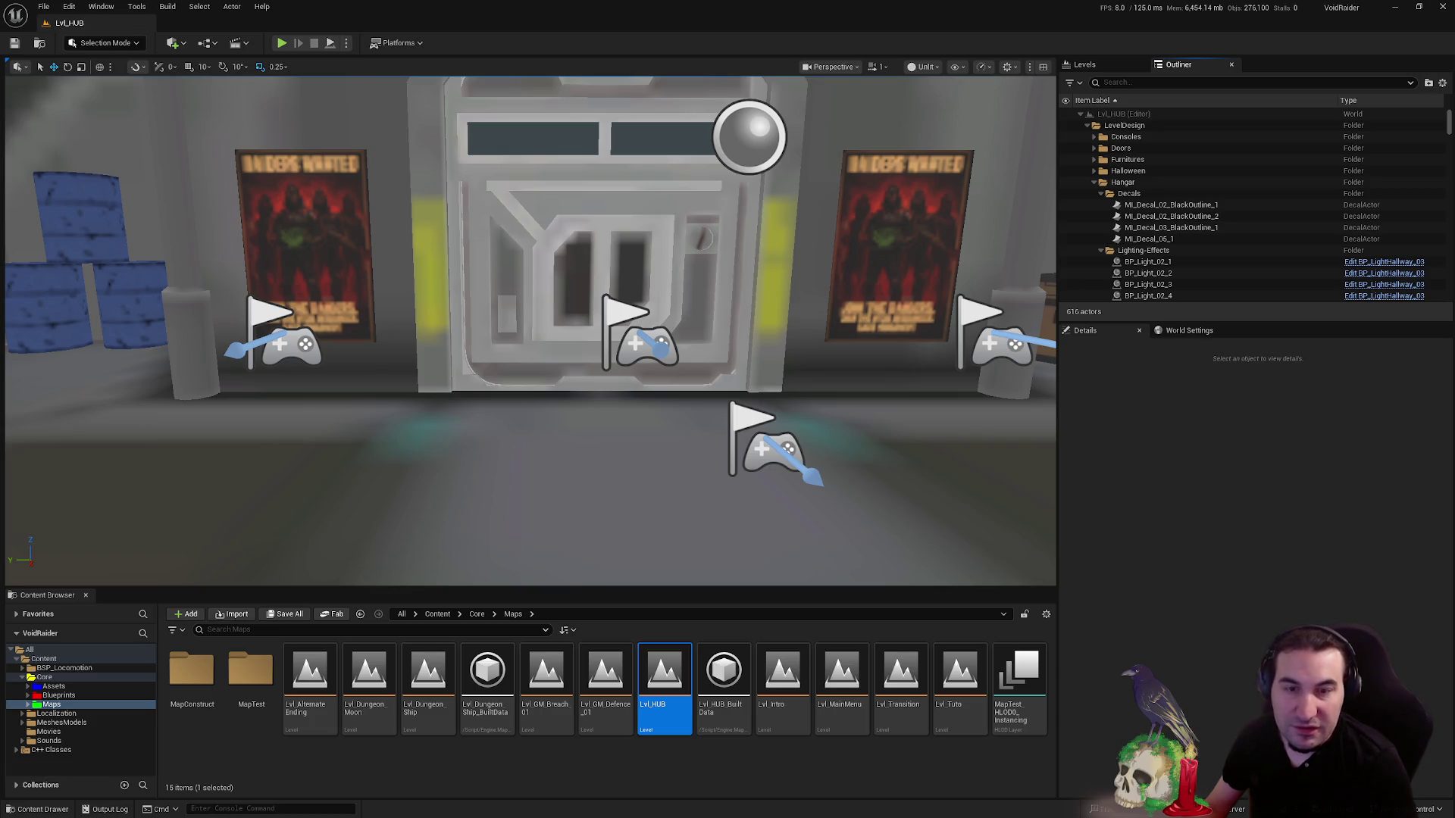
{"action": "key", "text": "super"}
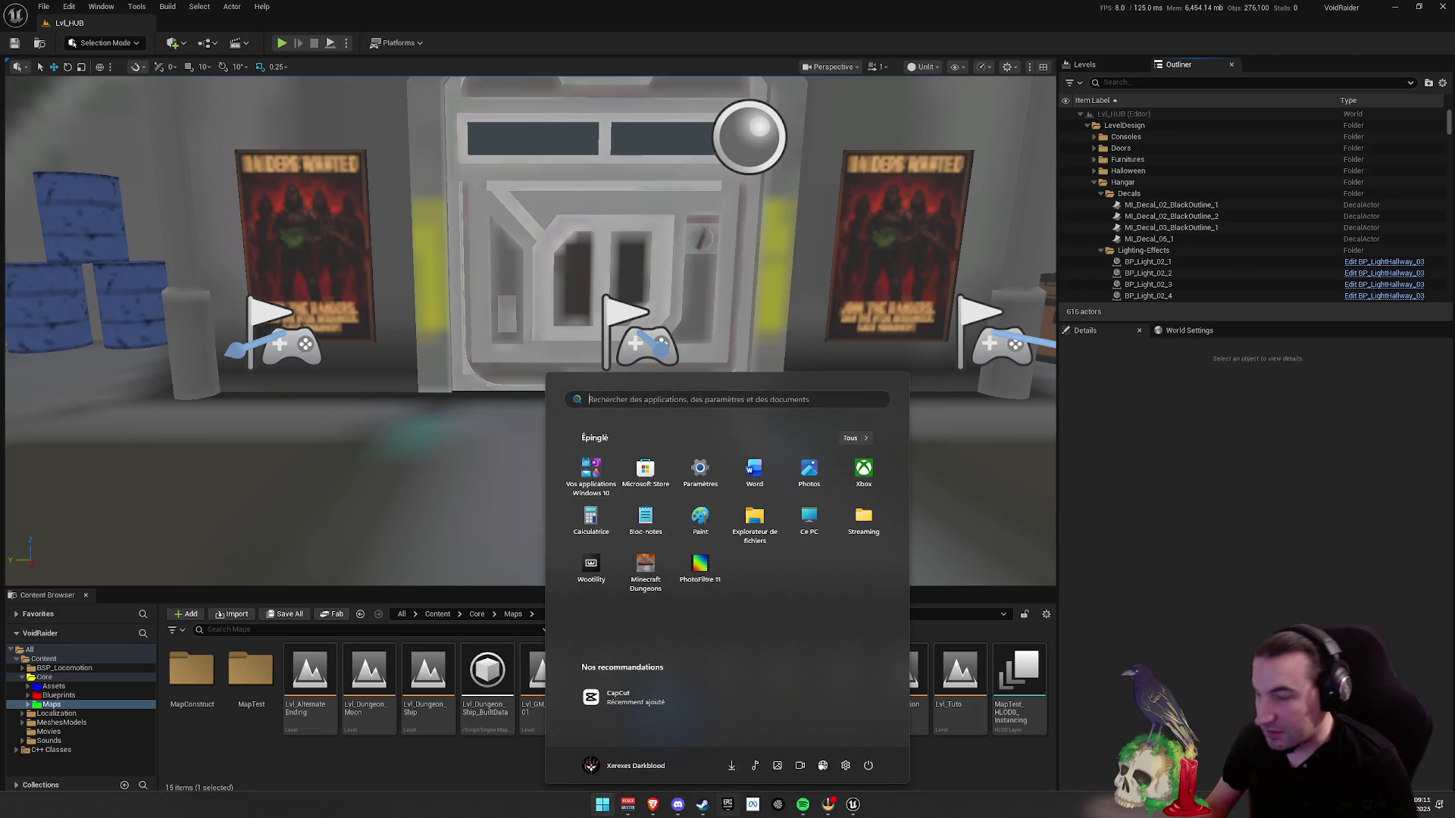
{"action": "key", "text": "Escape"}
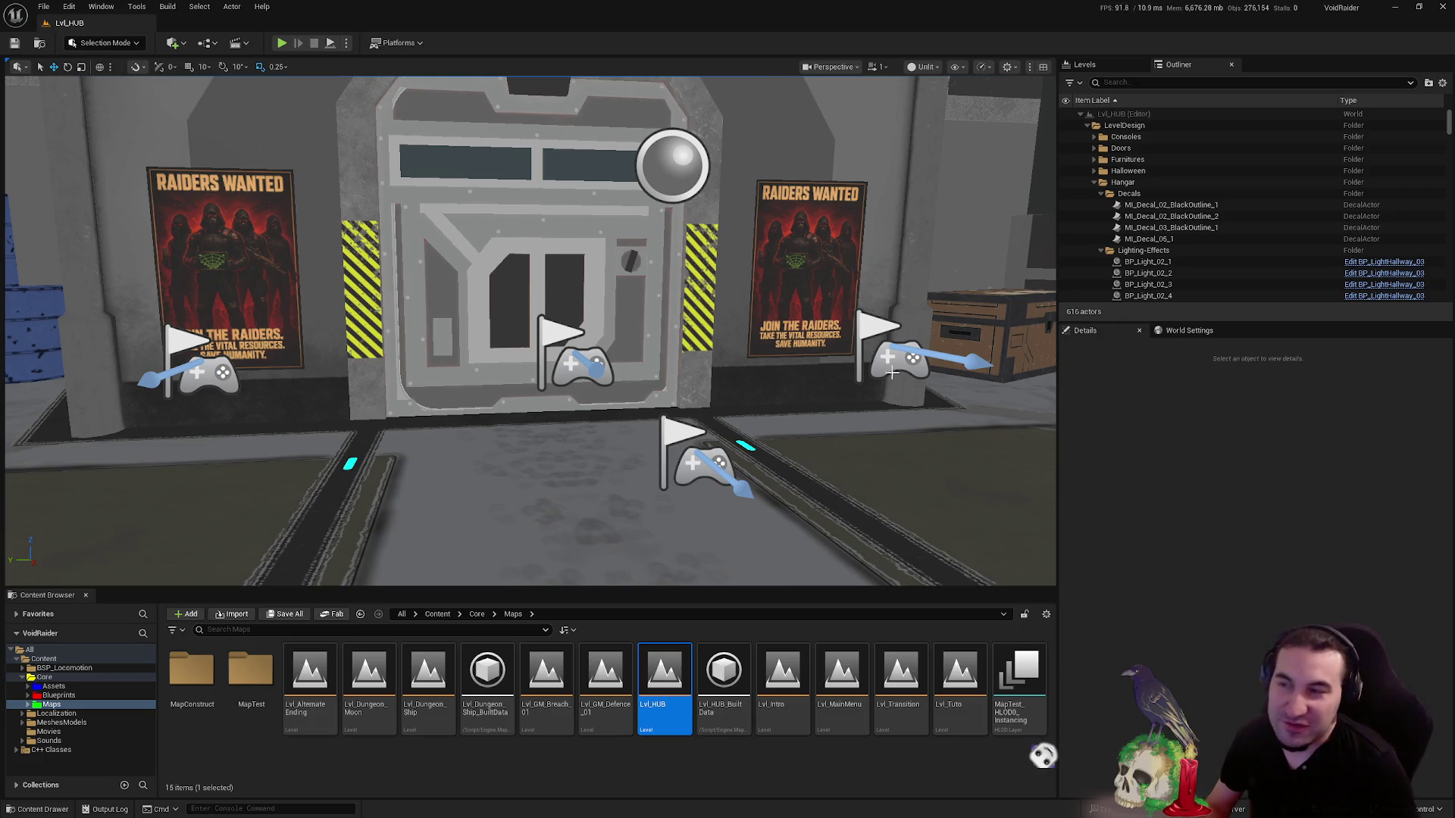
{"action": "mouse_move", "coordinate": [892, 372]}
{"action": "left_mouse_down"}
{"action": "mouse_move", "coordinate": [776, 121]}
{"action": "mouse_move", "coordinate": [719, 197]}
{"action": "mouse_move", "coordinate": [591, 205]}
{"action": "mouse_move", "coordinate": [198, 388]}
{"action": "left_mouse_up"}
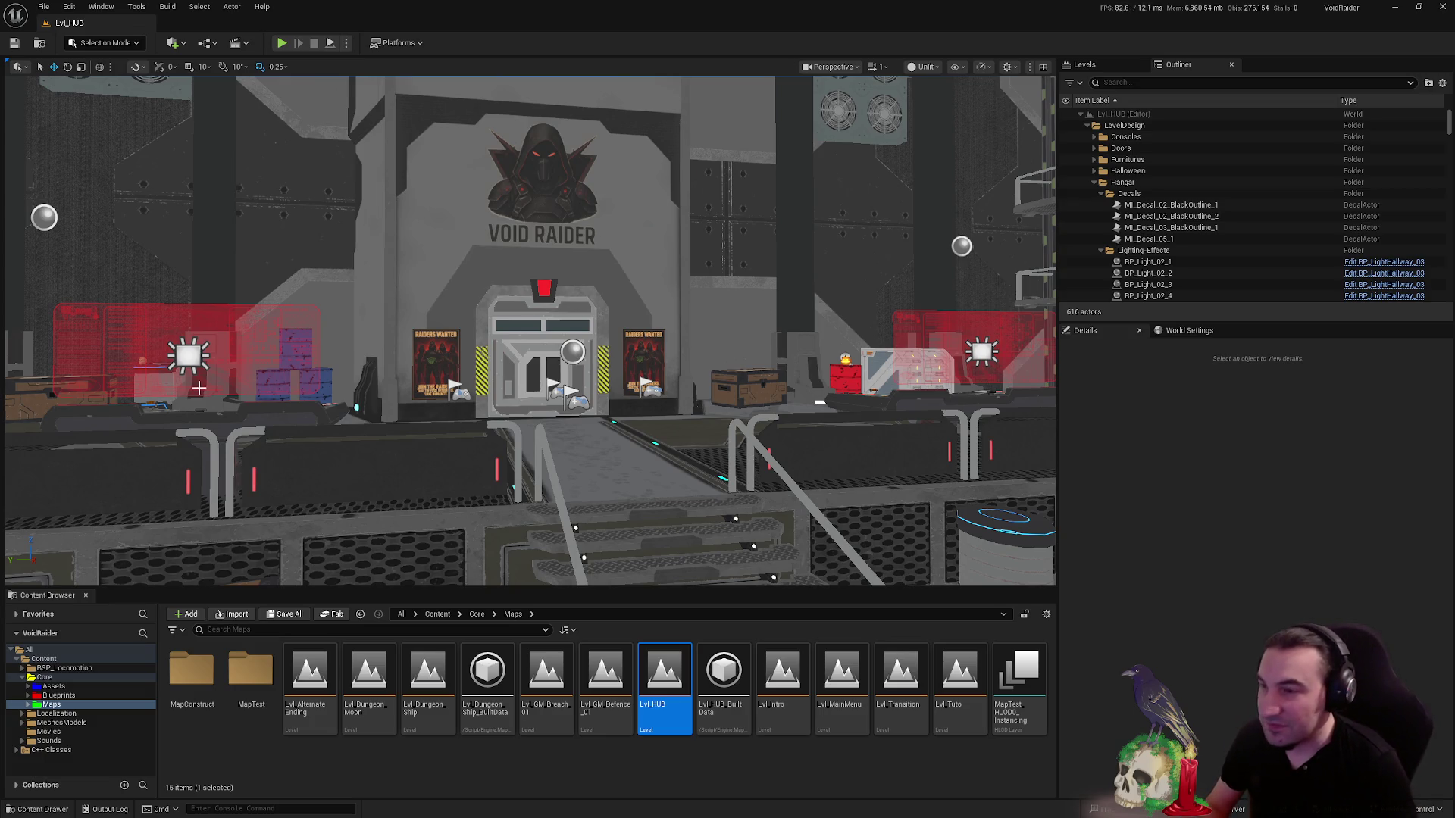
{"action": "mouse_move", "coordinate": [198, 388]}
{"action": "left_mouse_down"}
{"action": "mouse_move", "coordinate": [146, 318]}
{"action": "mouse_move", "coordinate": [83, 300]}
{"action": "mouse_move", "coordinate": [151, 288]}
{"action": "mouse_move", "coordinate": [161, 358]}
{"action": "mouse_move", "coordinate": [234, 341]}
{"action": "left_mouse_up"}
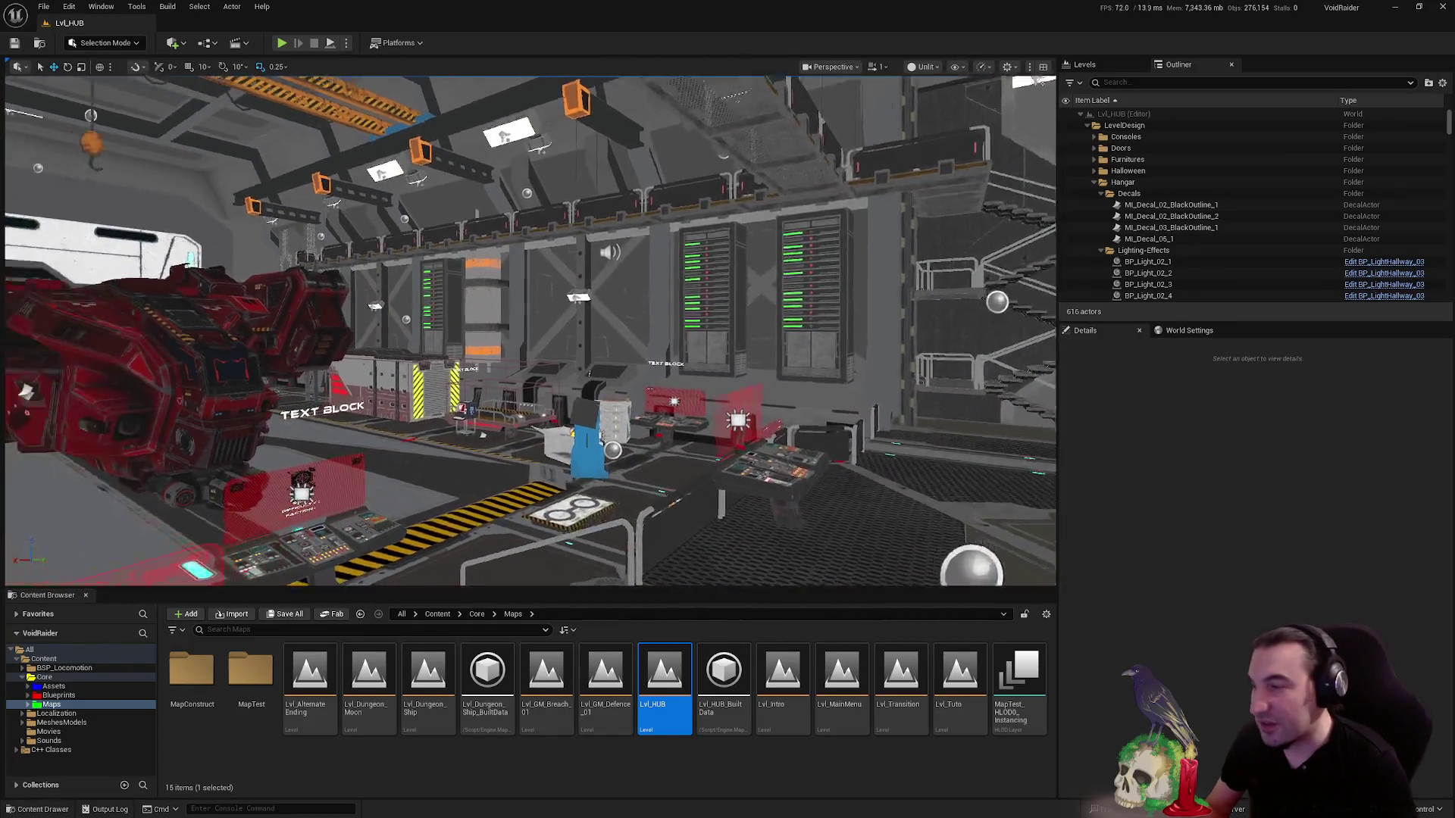
{"action": "left_click_drag", "start_coordinate": [560, 325], "coordinate": [572, 322]}
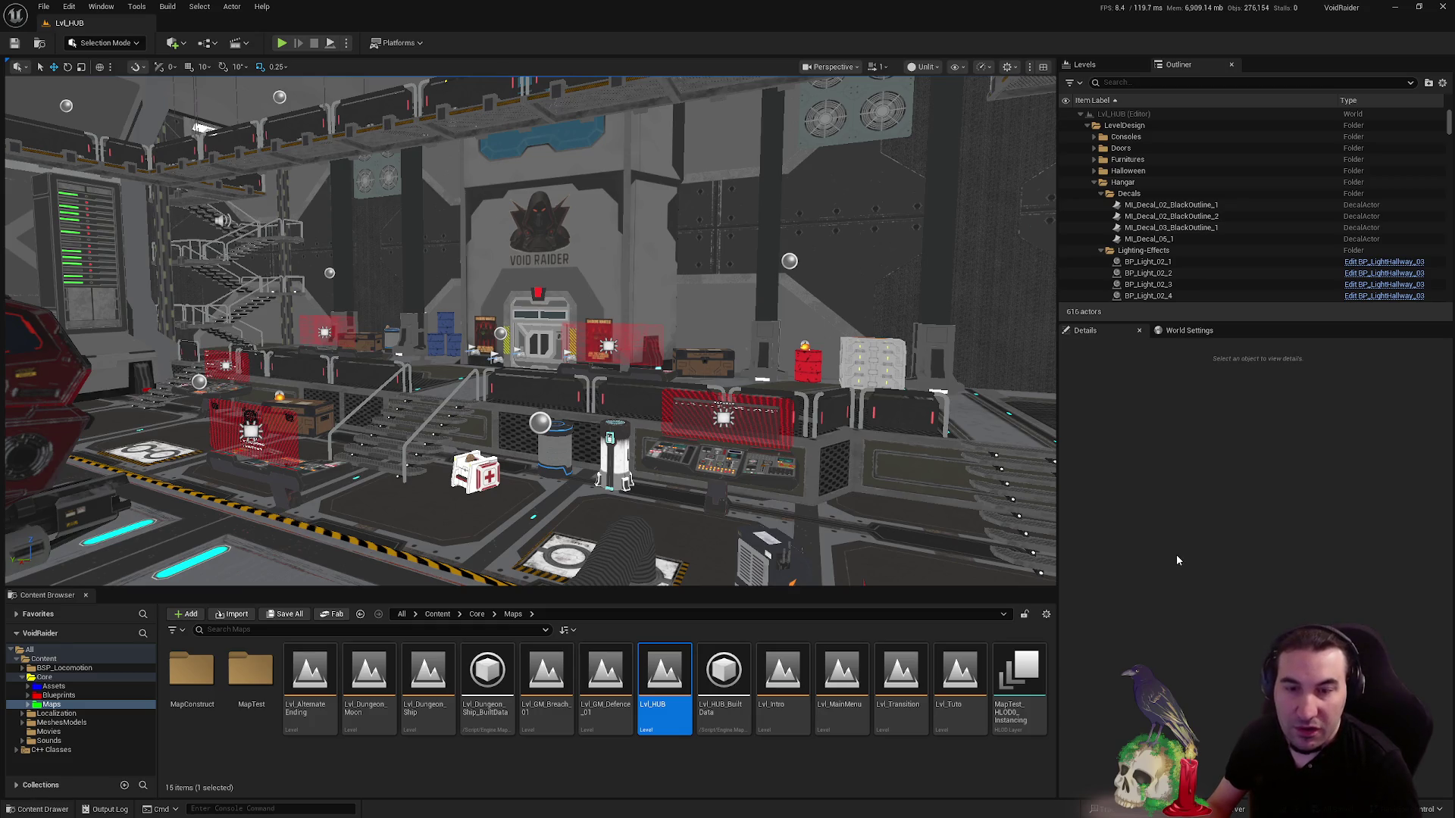
{"action": "key", "text": "super"}
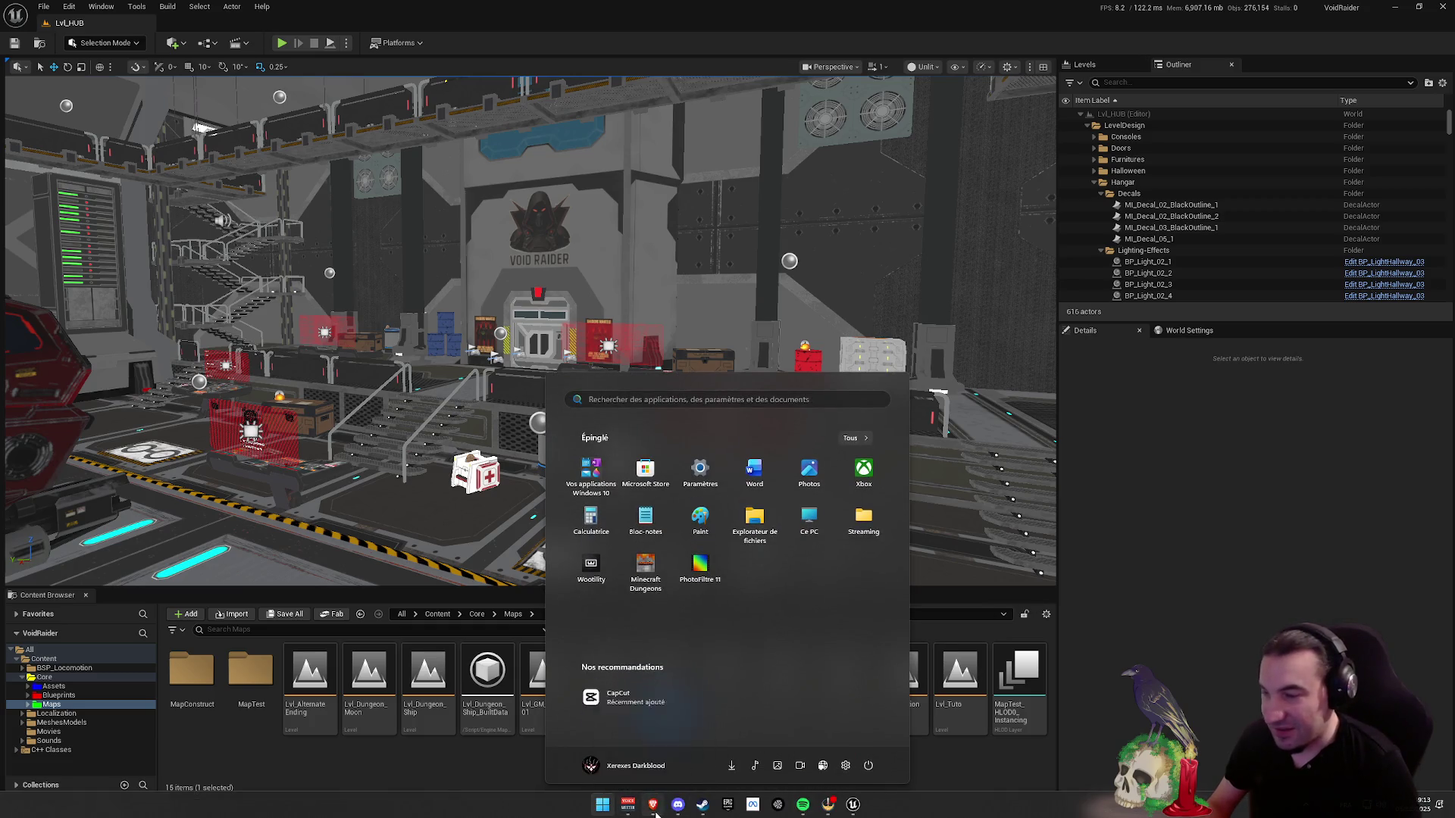
{"action": "key", "text": "Escape"}
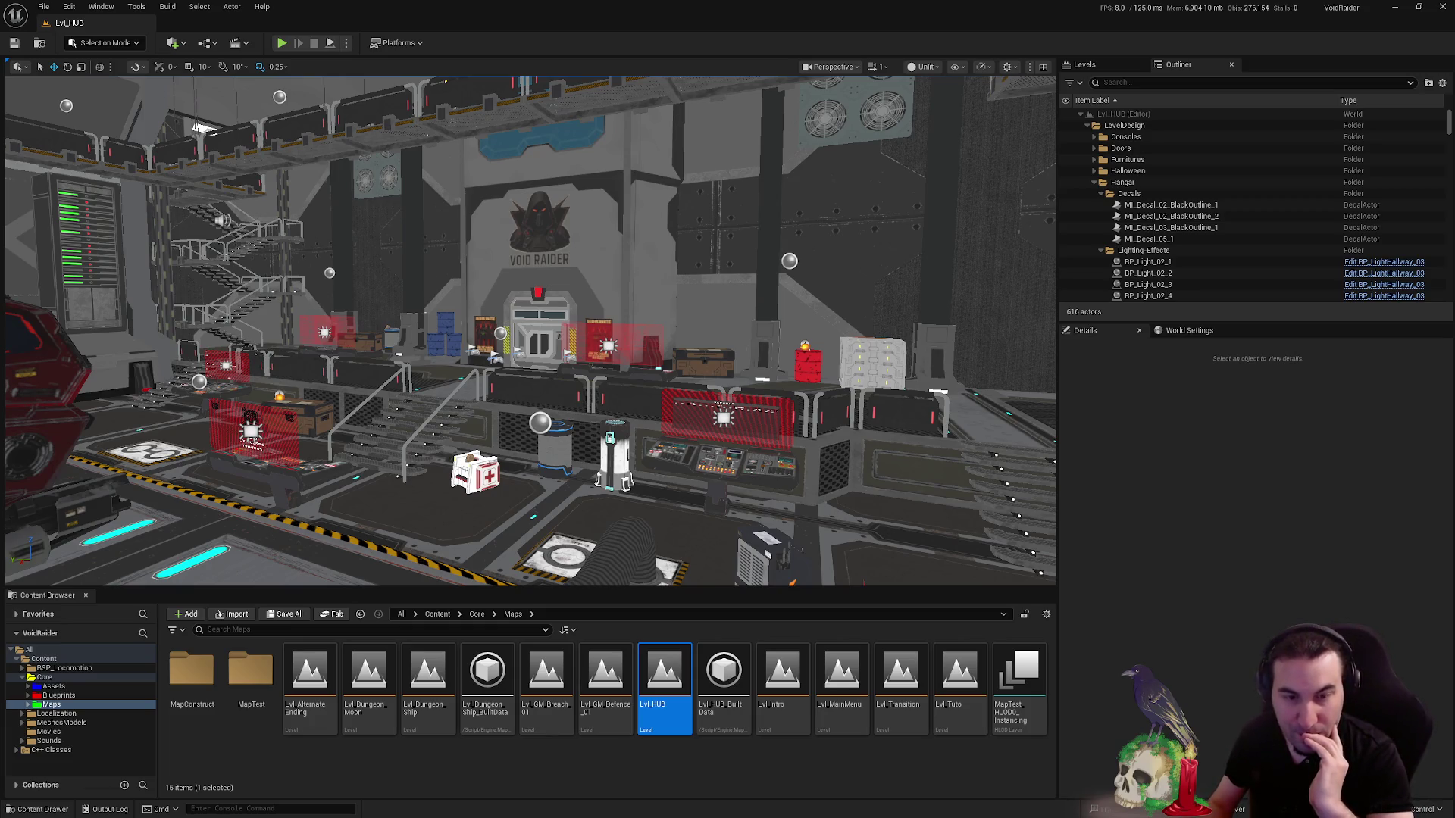
{"action": "key", "text": "super"}
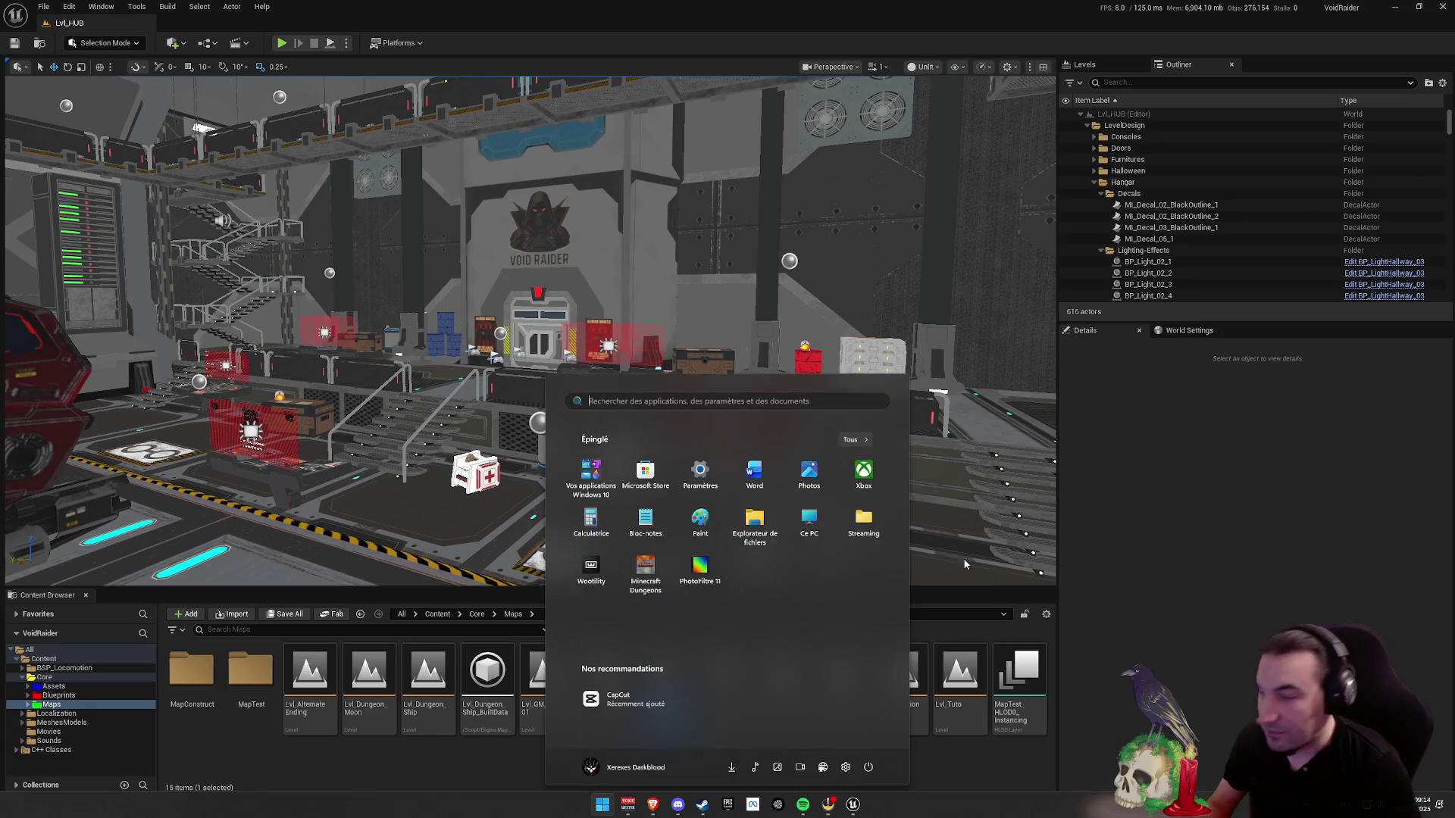
{"action": "key", "text": "Escape"}
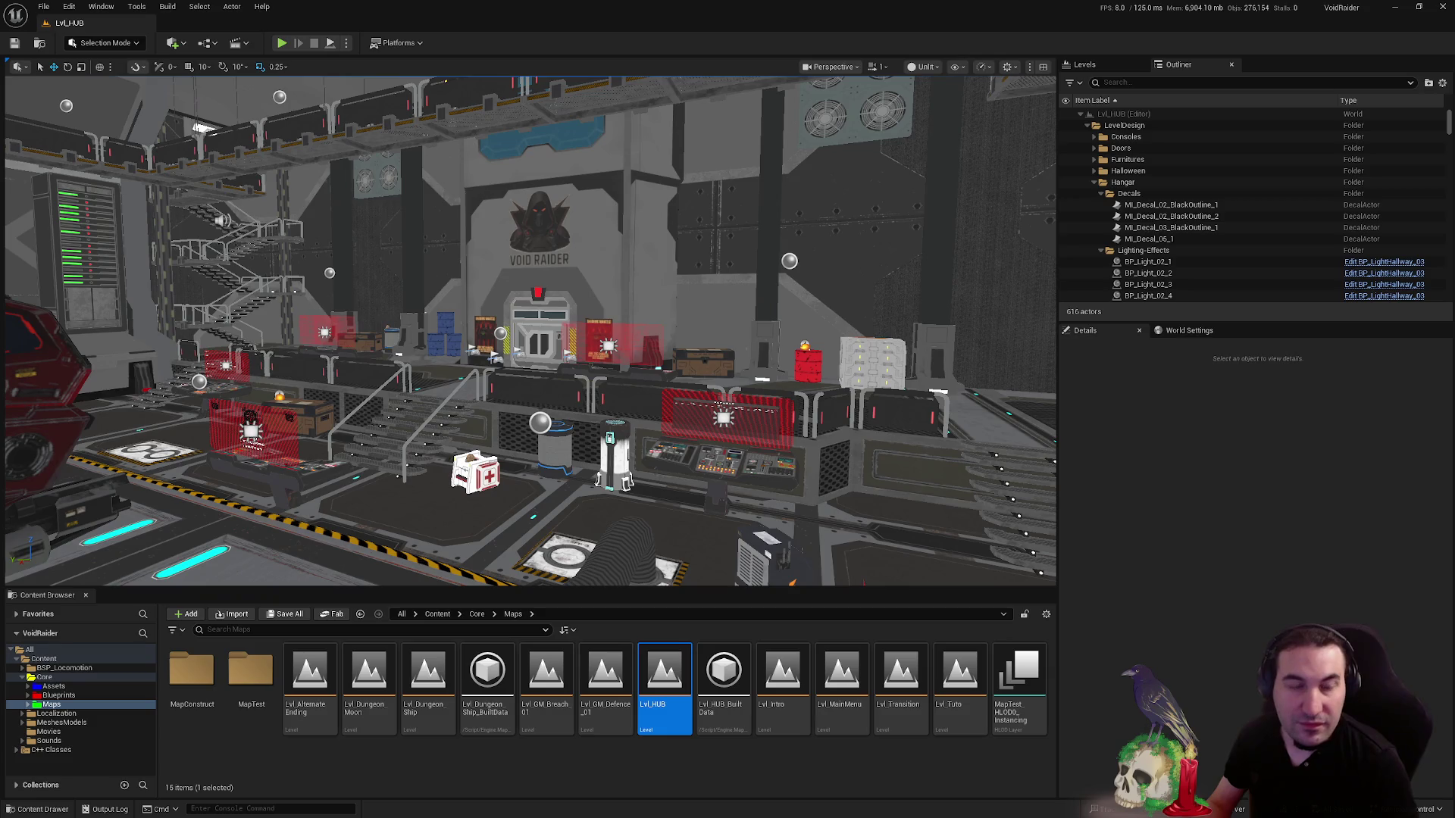
{"action": "key", "text": "super"}
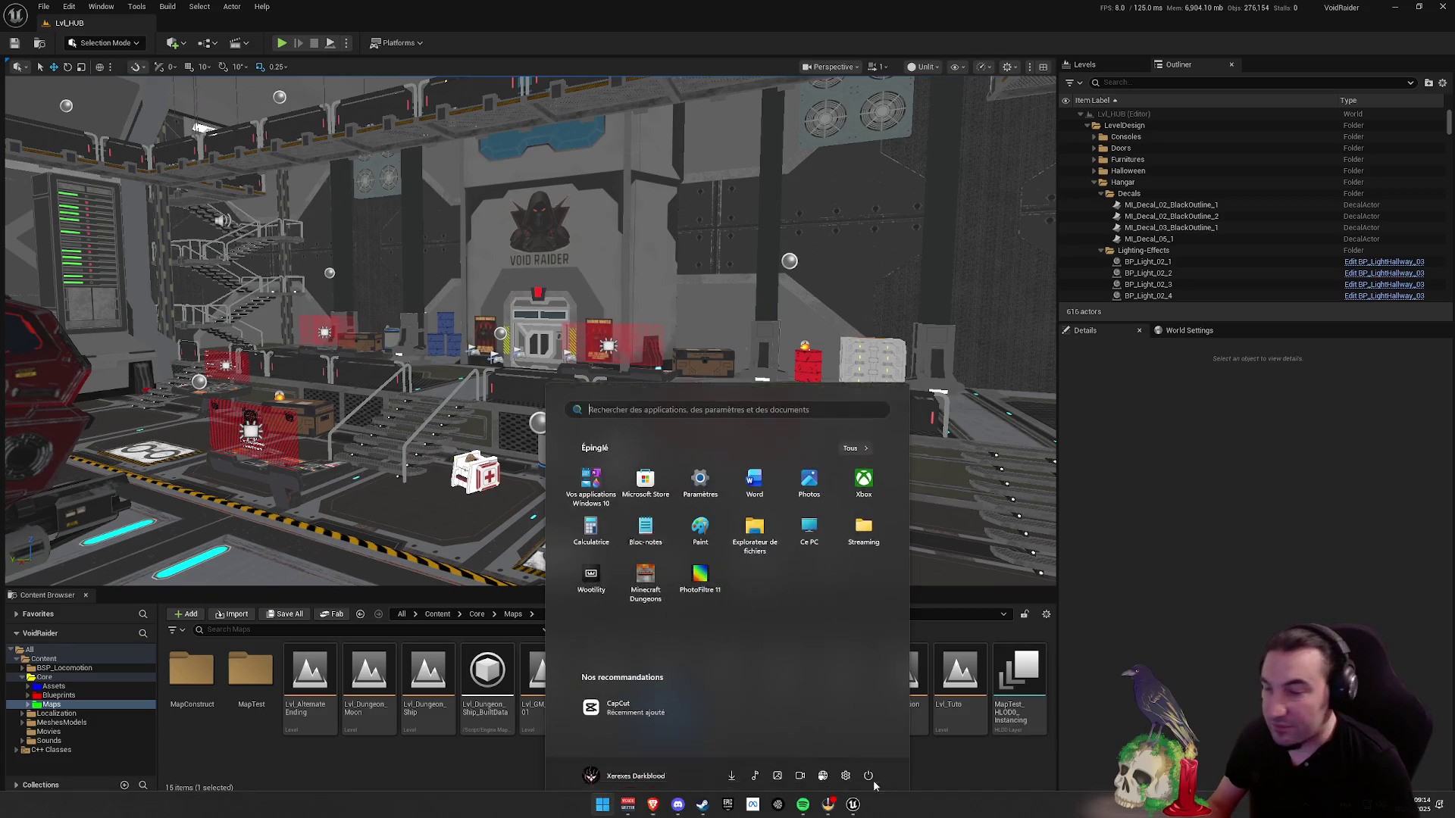
{"action": "mouse_move", "coordinate": [703, 807]}
{"action": "key", "text": "Escape"}
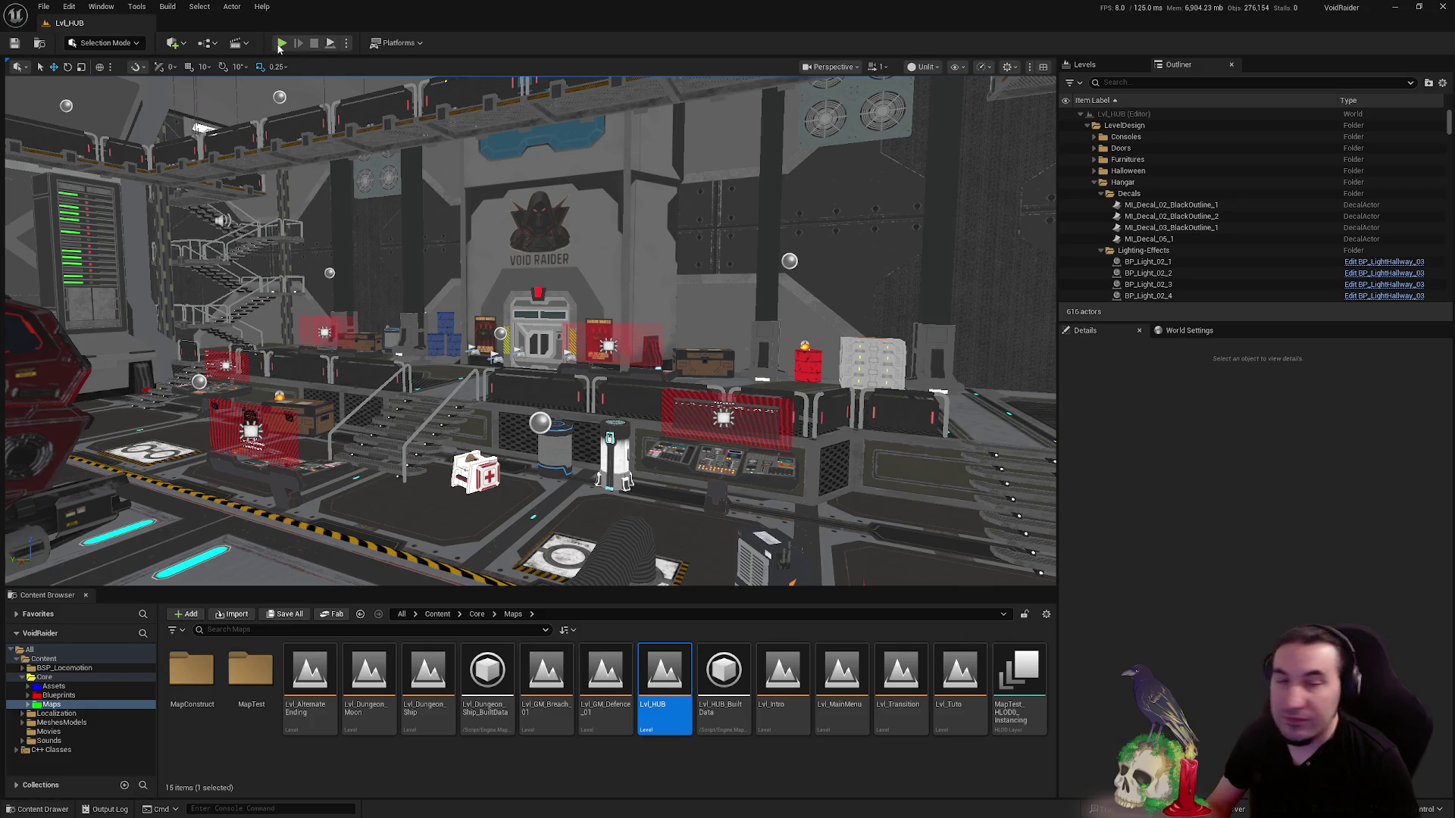
{"action": "left_click", "coordinate": [281, 42]}
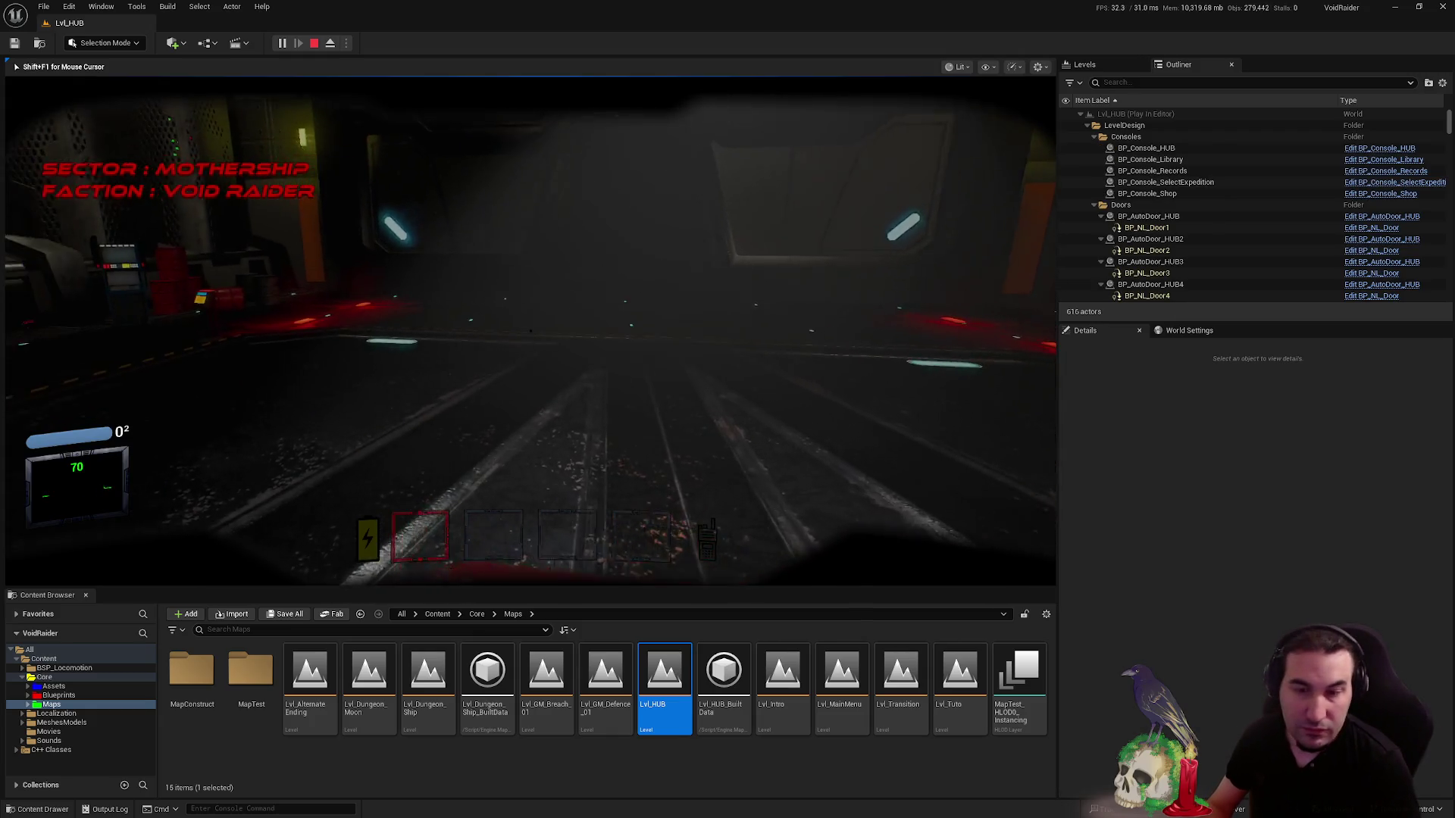
- Walk up the hub stairs, open three doors with F, enter the room, then stop playing
{"action": "key", "text": "alt+Tab"}
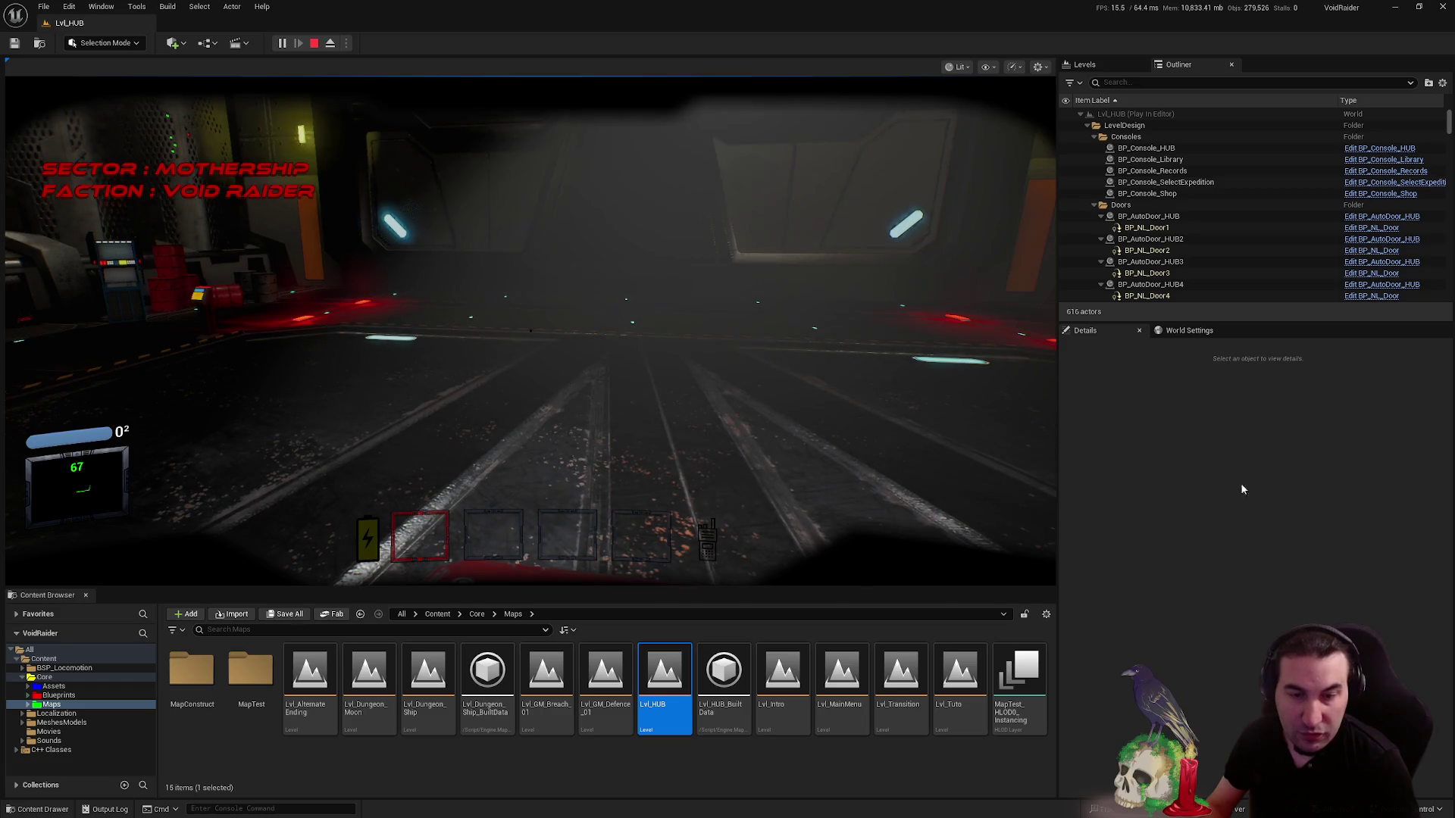
{"action": "left_click", "coordinate": [895, 365]}
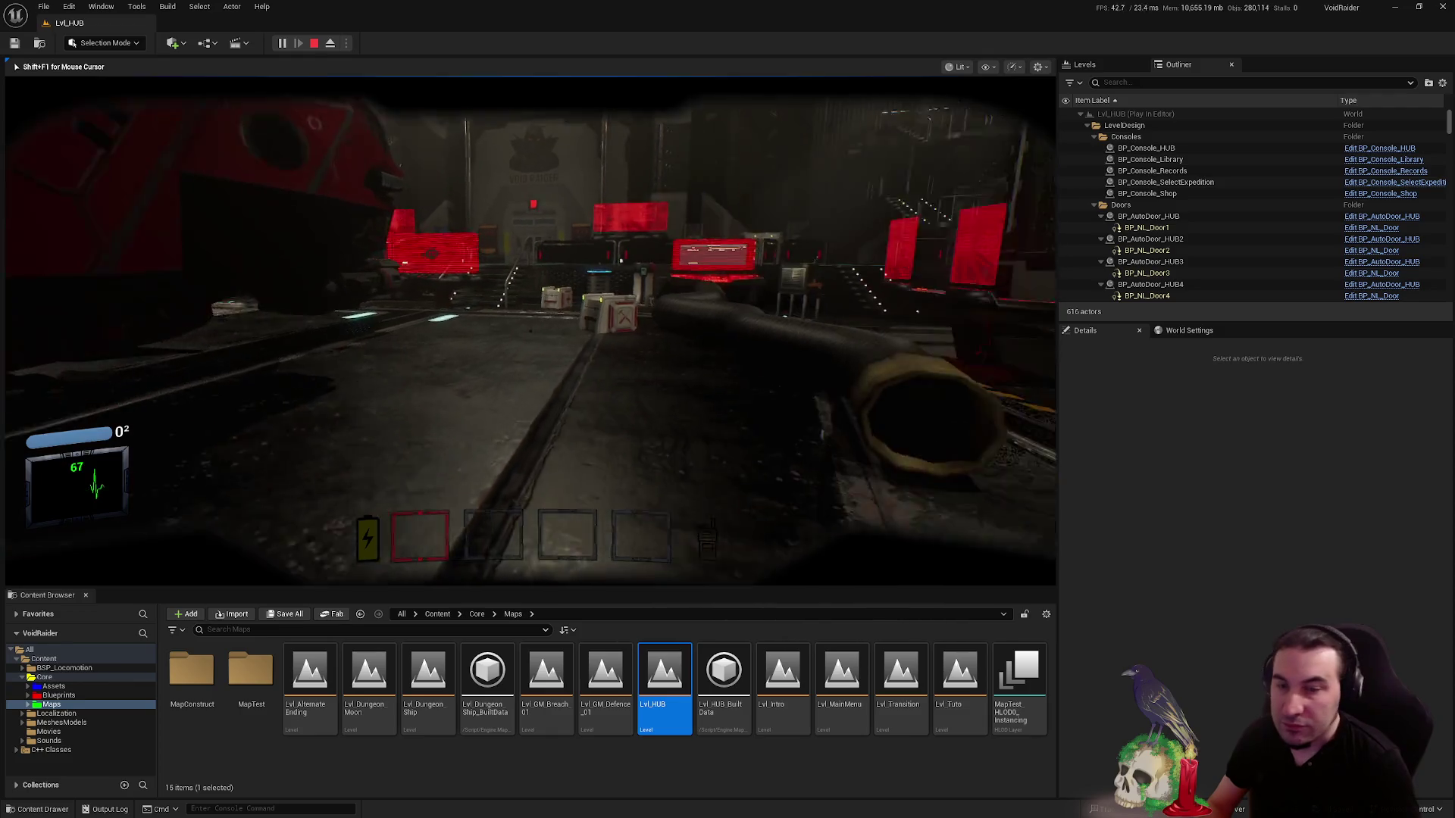
{"action": "key", "text": "w"}
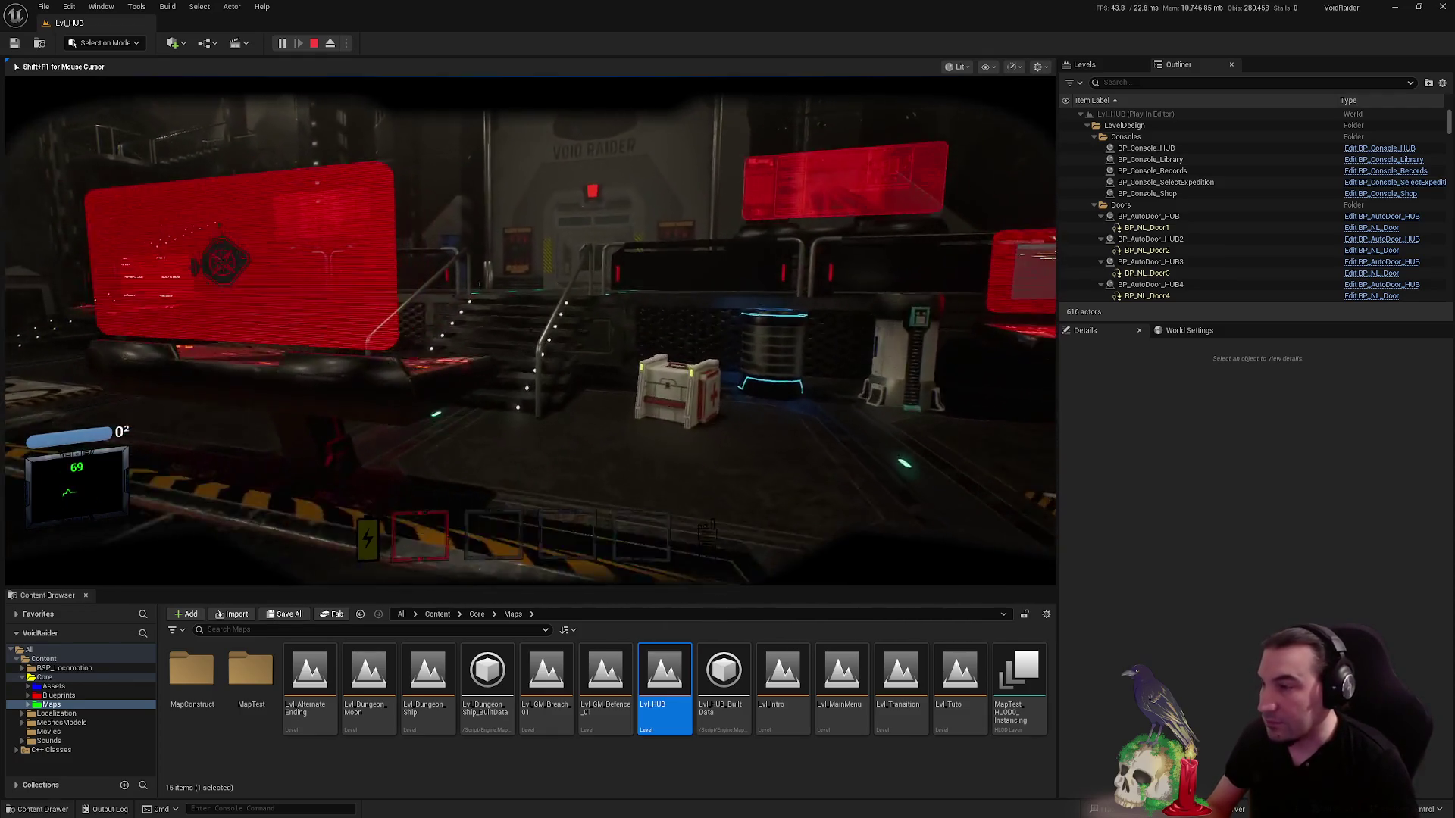
{"action": "key", "text": "w"}
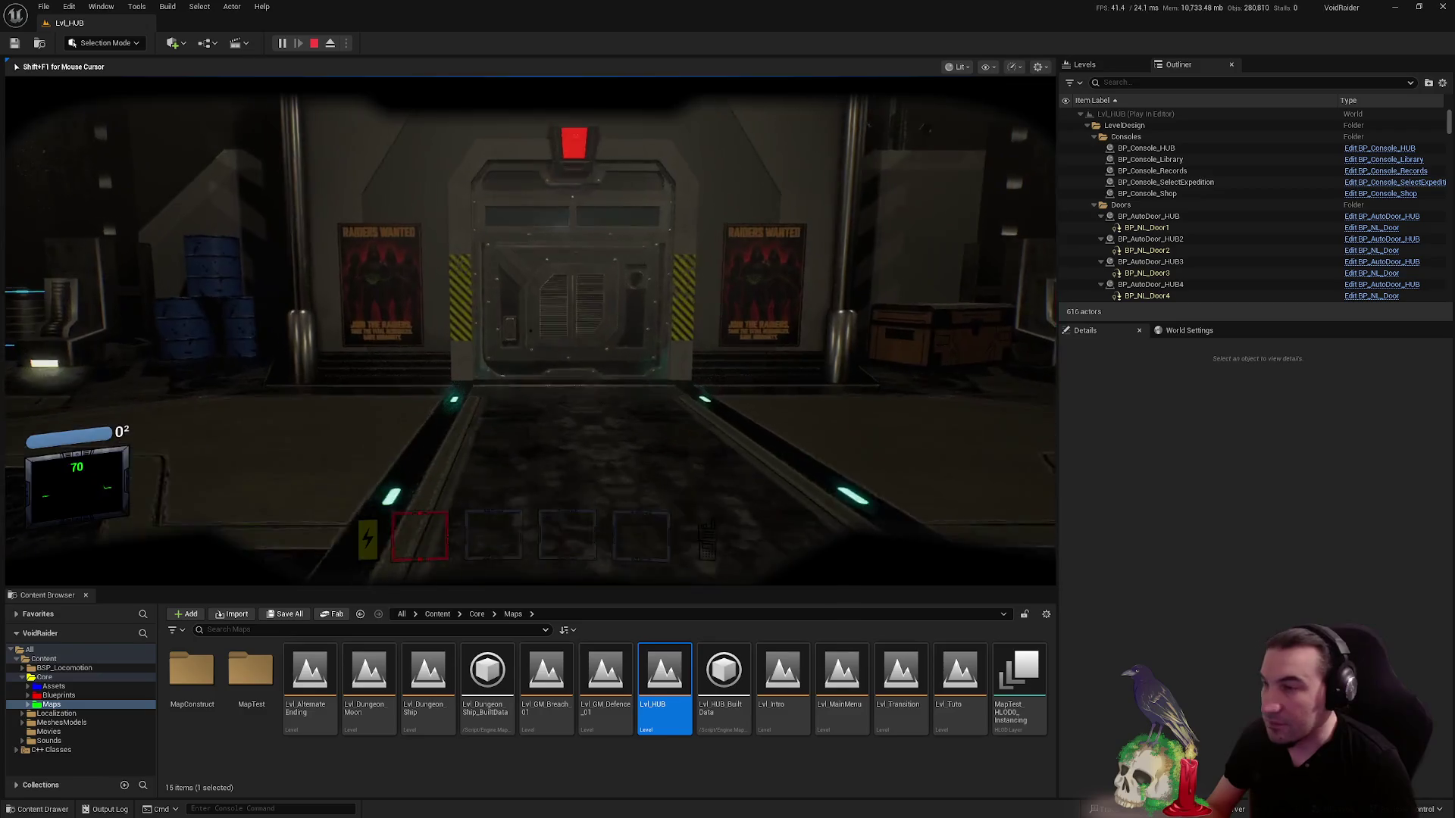
{"action": "key", "text": "f"}
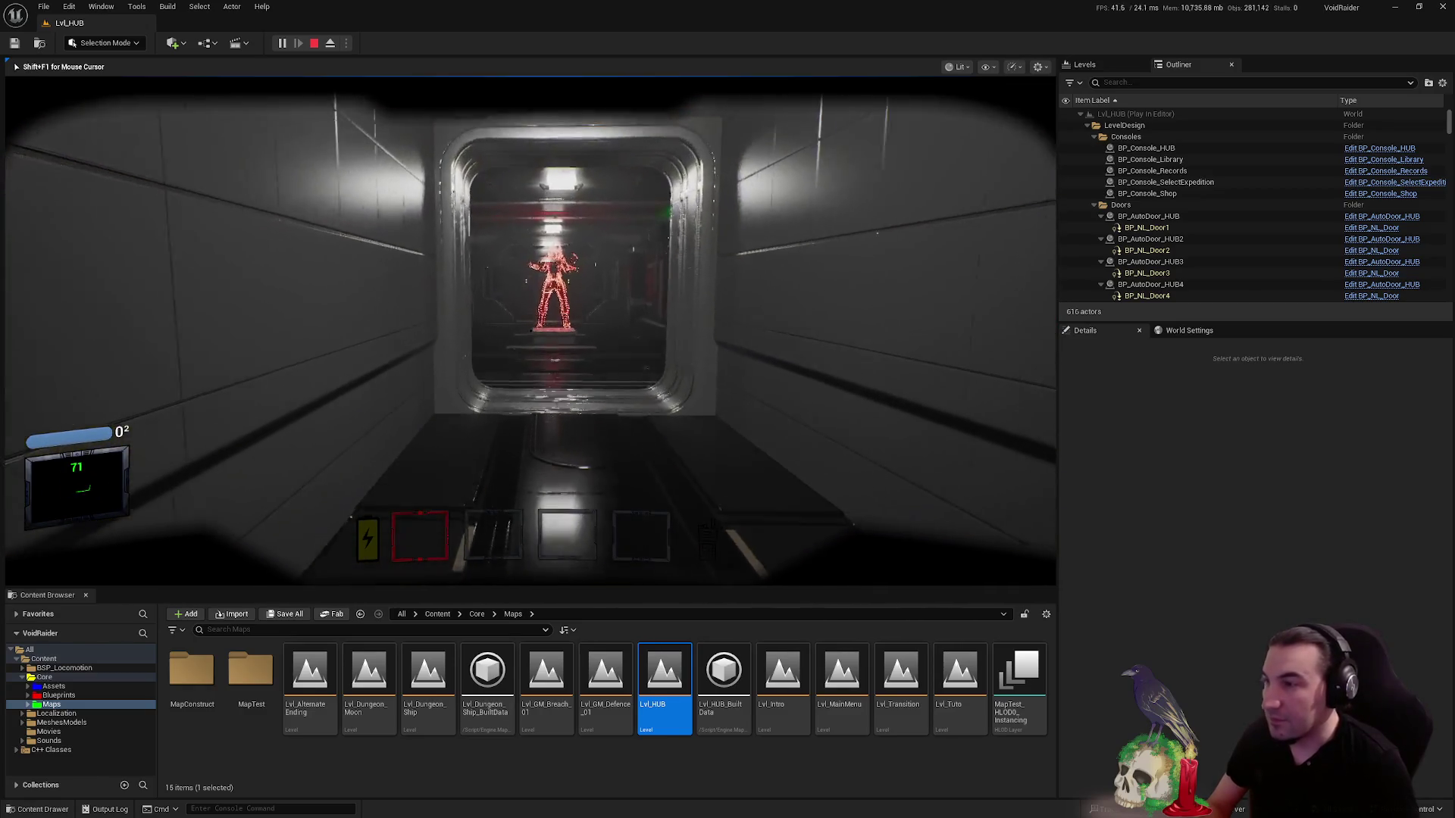
{"action": "key", "text": "w"}
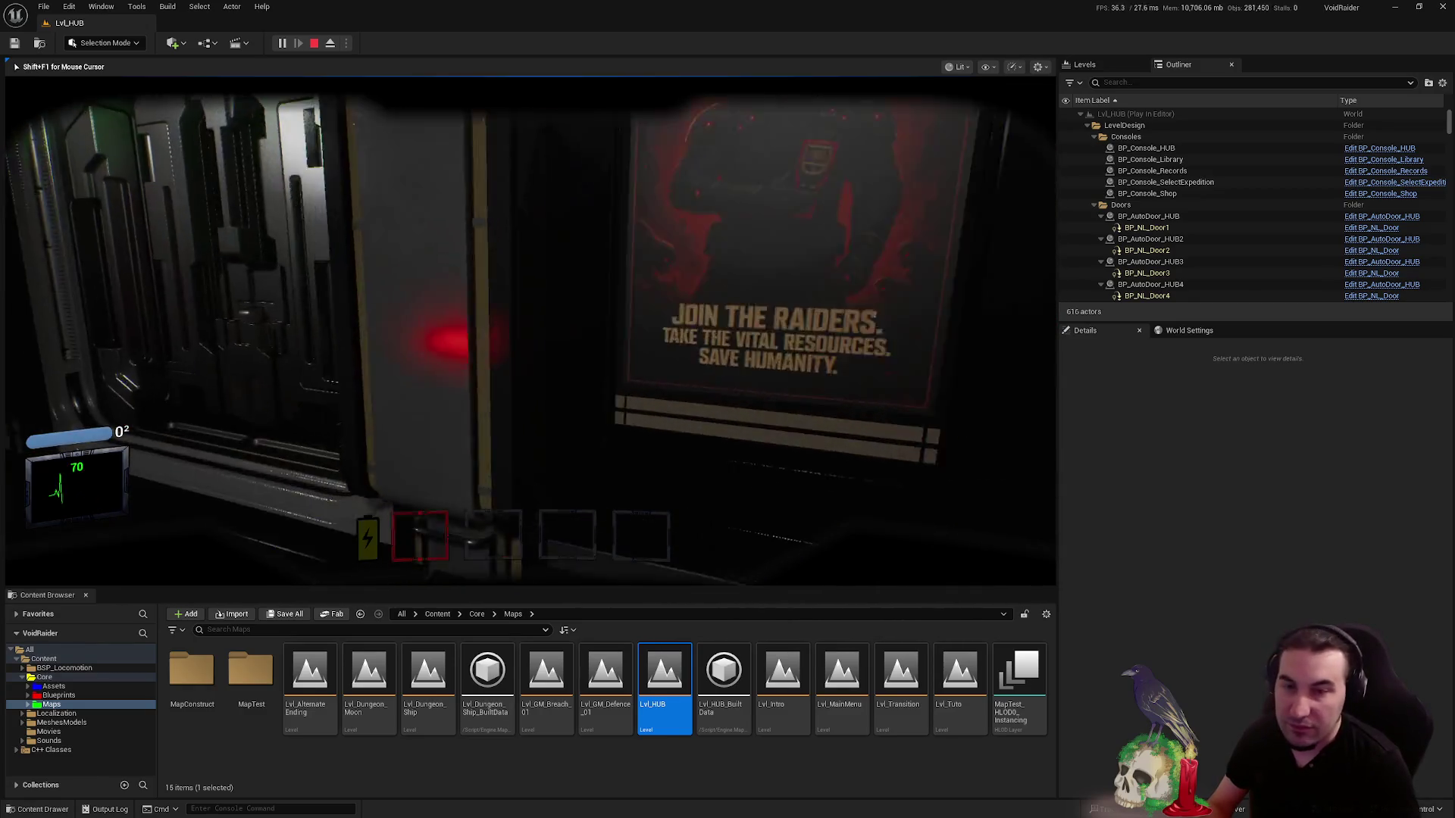
{"action": "key", "text": "f"}
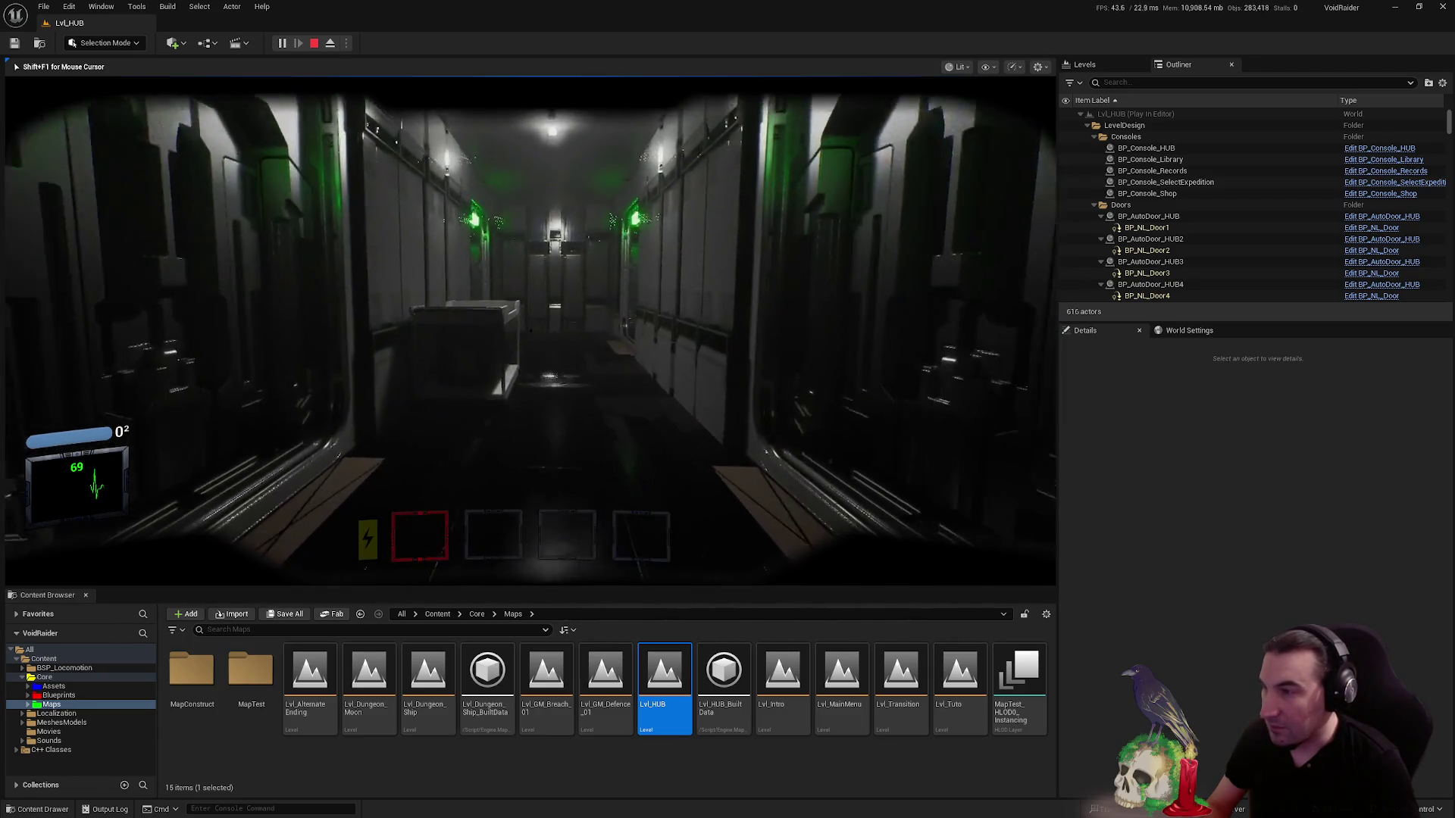
{"action": "key", "text": "f"}
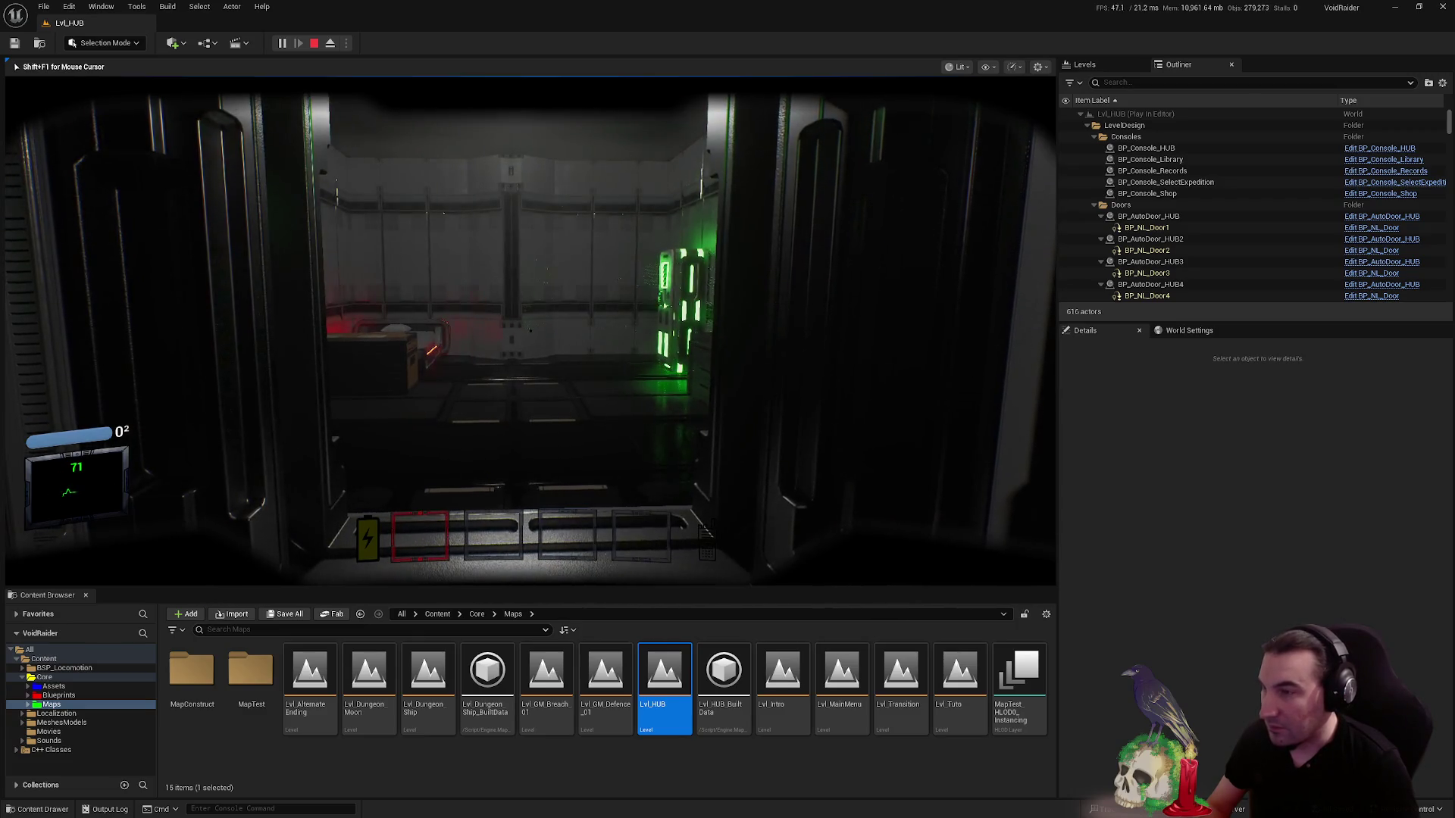
{"action": "key", "text": "w"}
{"action": "key", "text": "Escape"}
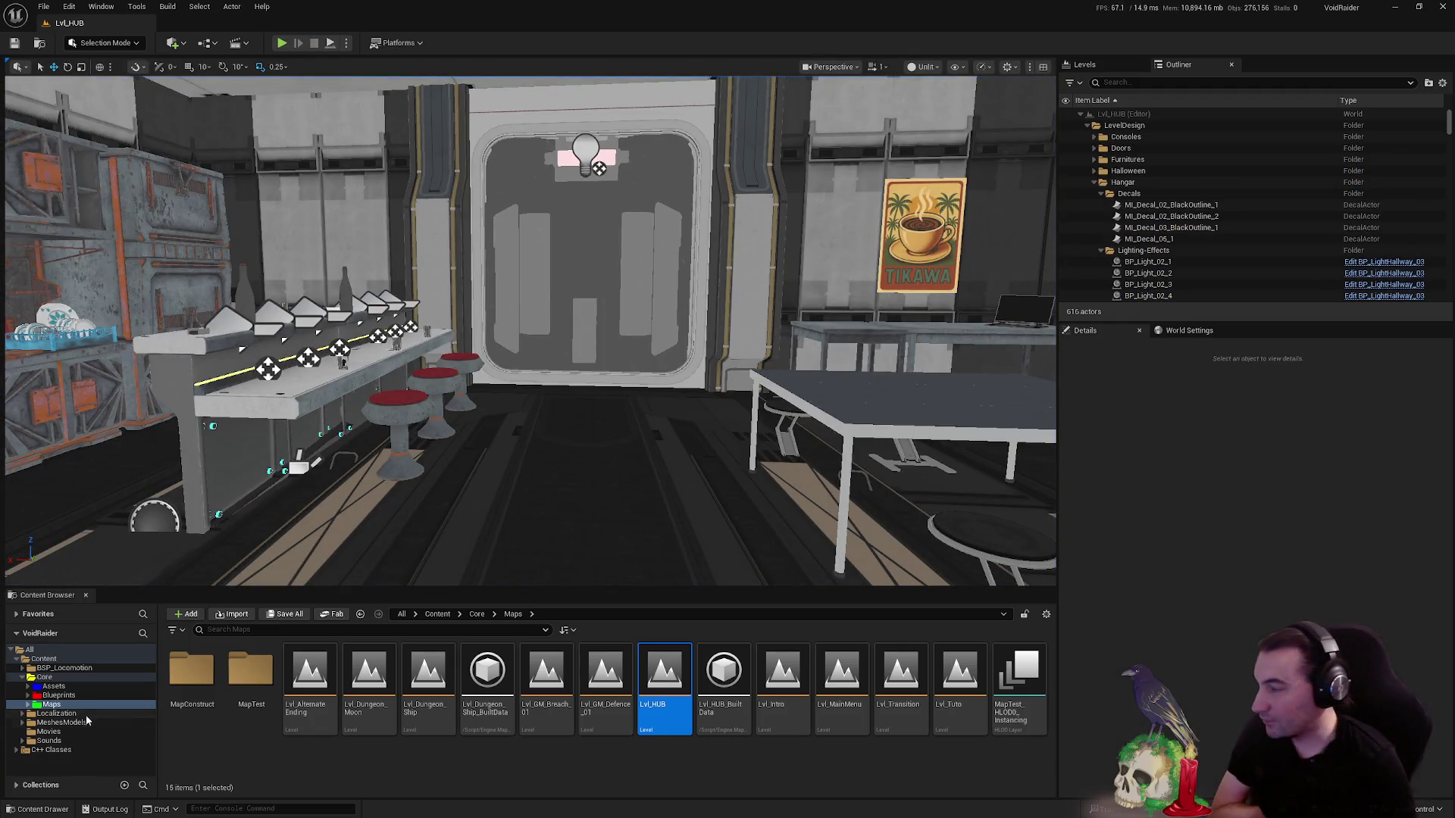
- Go to Blueprints > Interactables > PropsUseable > Doors and open BP_AutoDoor_Ship
{"action": "left_click", "coordinate": [76, 695]}
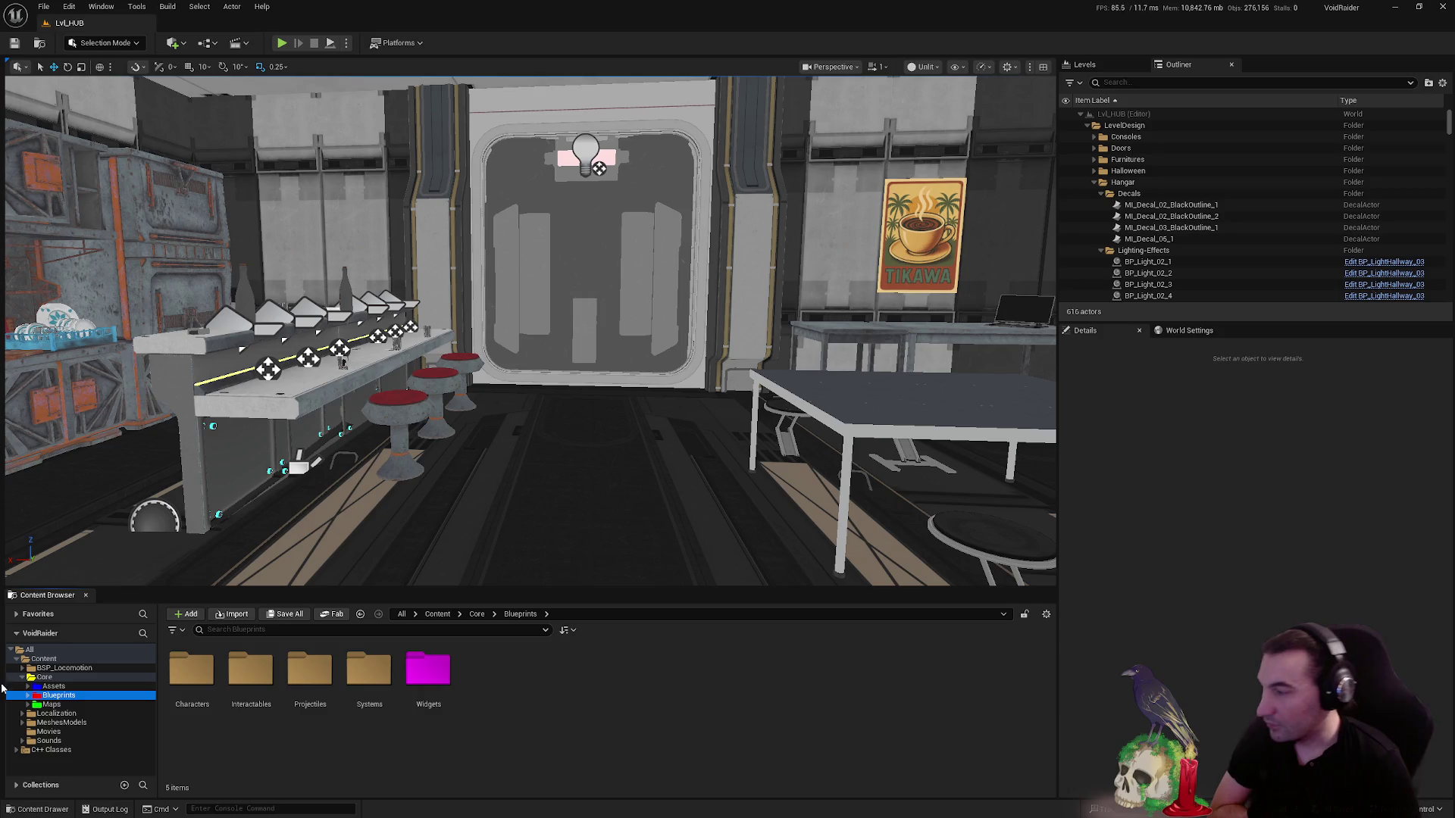
{"action": "double_click", "coordinate": [250, 670]}
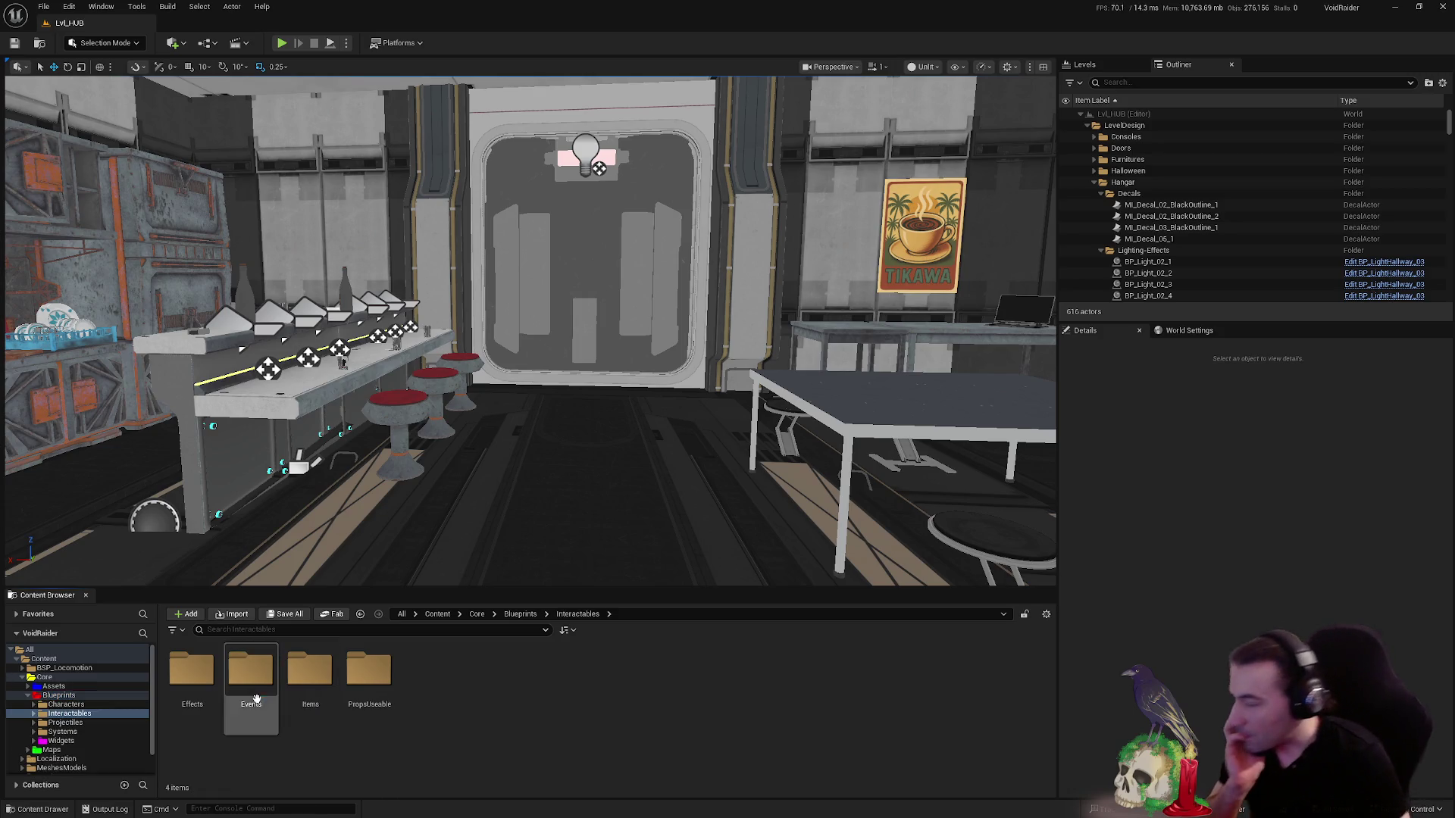
{"action": "double_click", "coordinate": [374, 698]}
{"action": "double_click", "coordinate": [374, 698]}
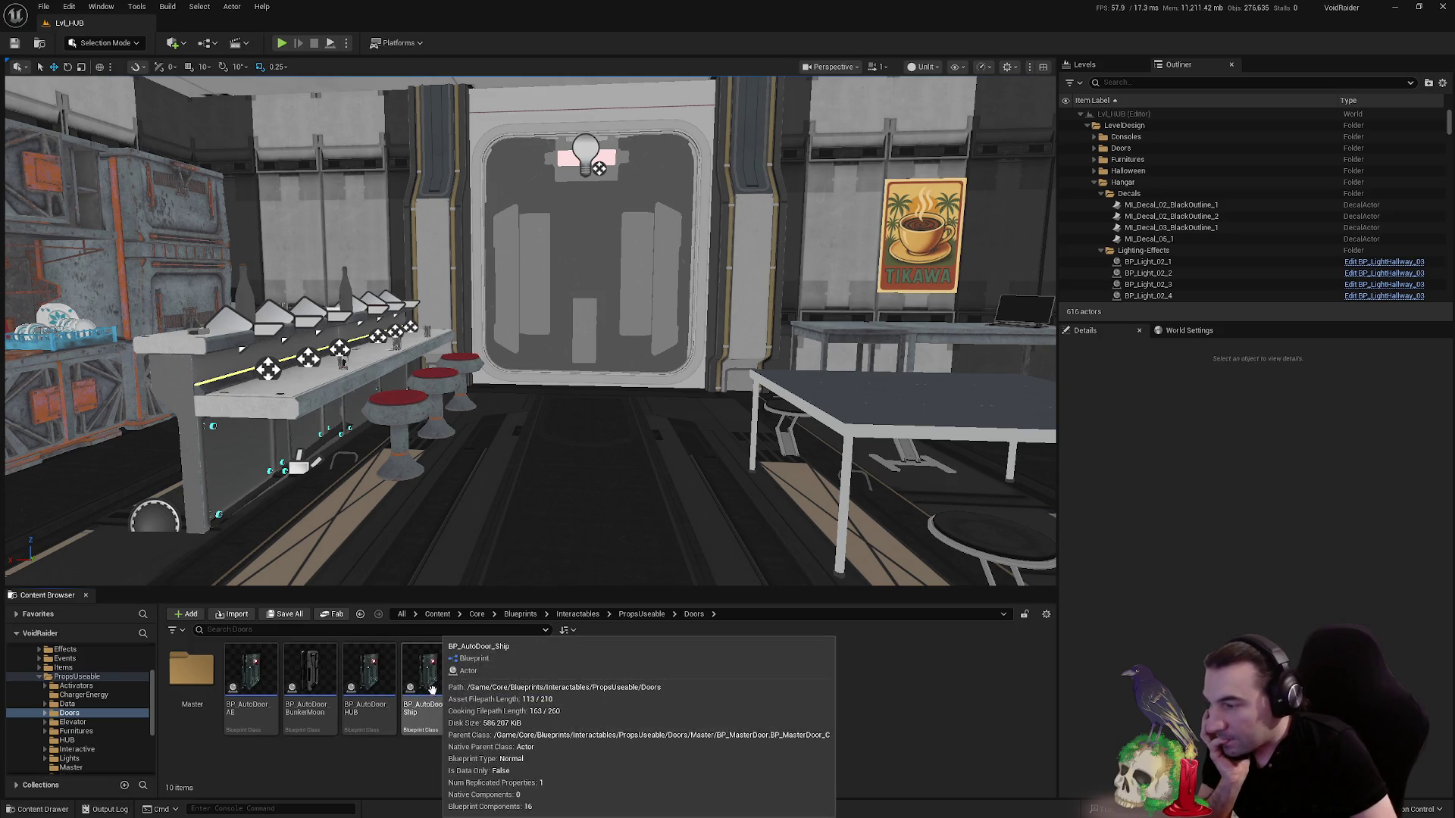
{"action": "double_click", "coordinate": [450, 702]}
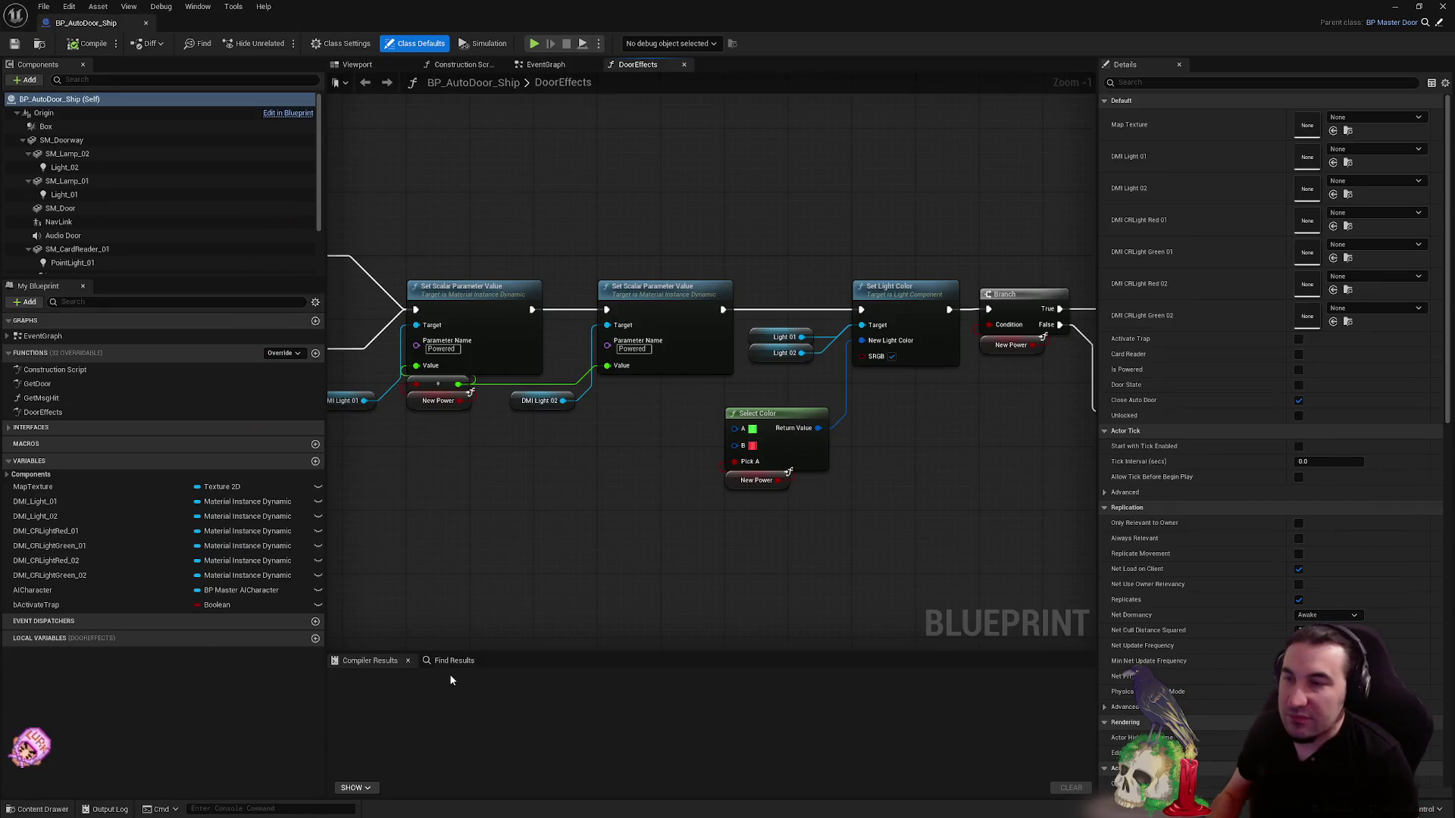
- Select the SM_Doorway component and browse to its SM_Doorway2 mesh asset
{"action": "key", "text": "super"}
{"action": "key", "text": "super"}
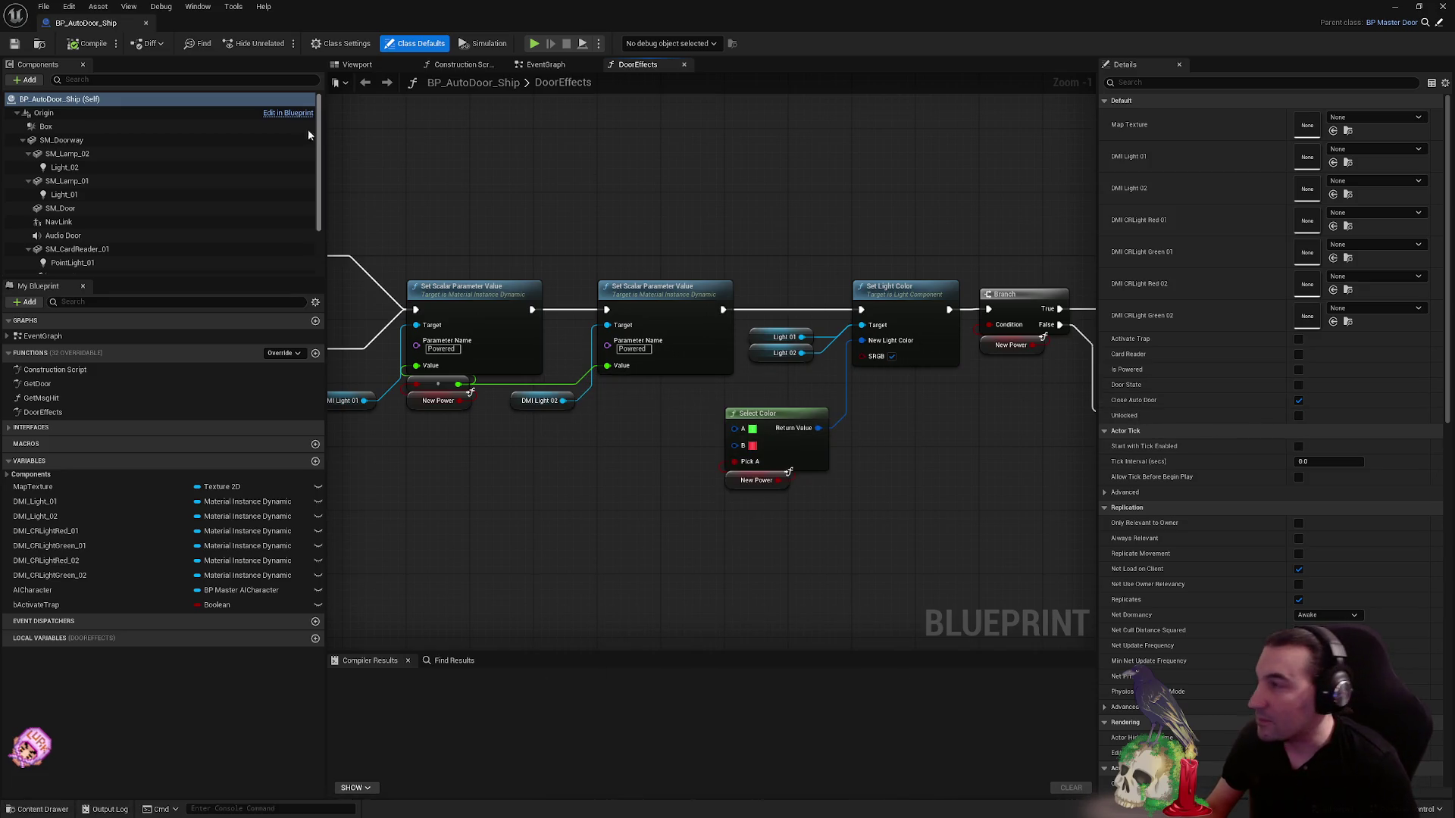
{"action": "left_click", "coordinate": [47, 142]}
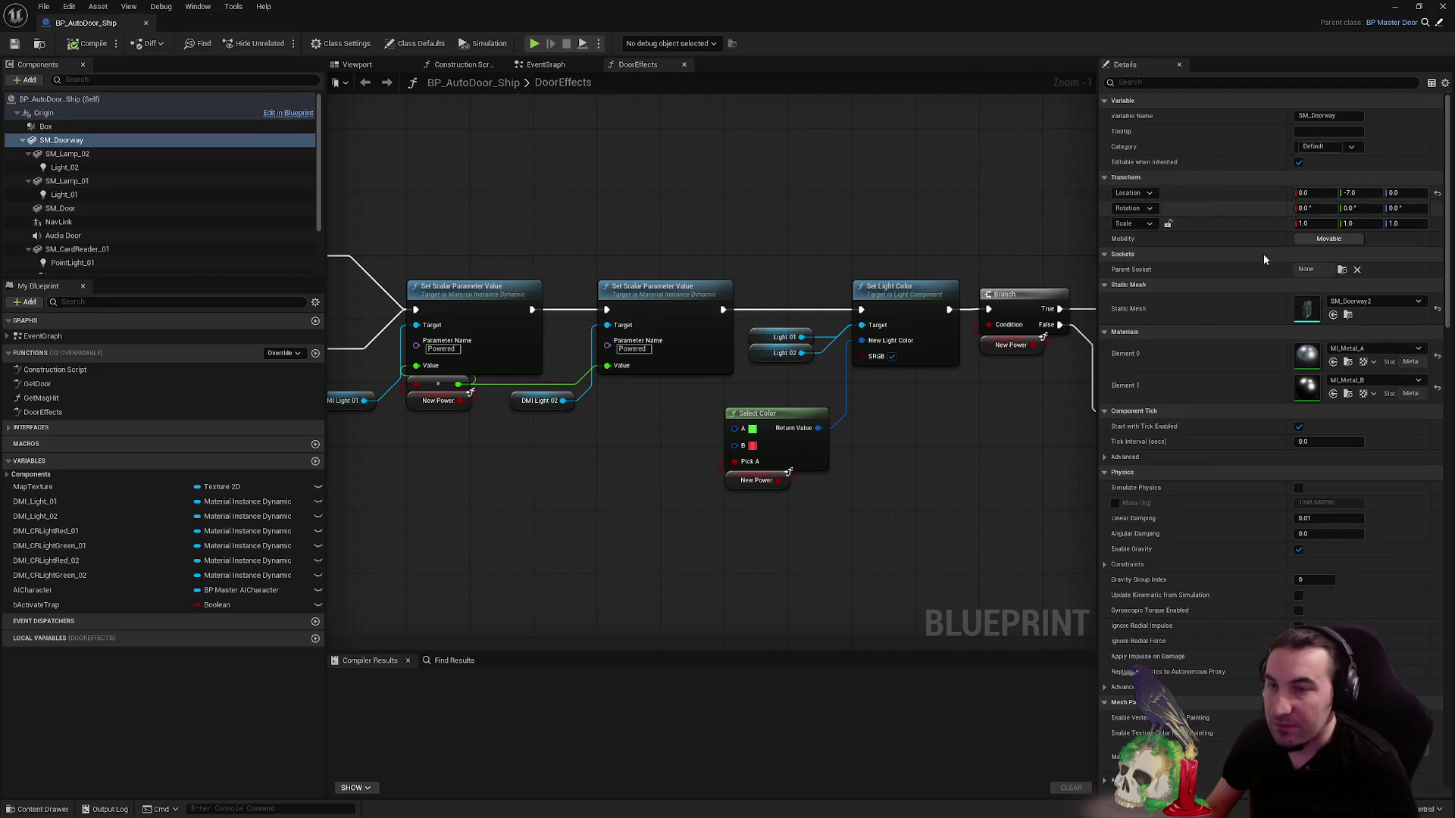
{"action": "left_click", "coordinate": [1347, 315]}
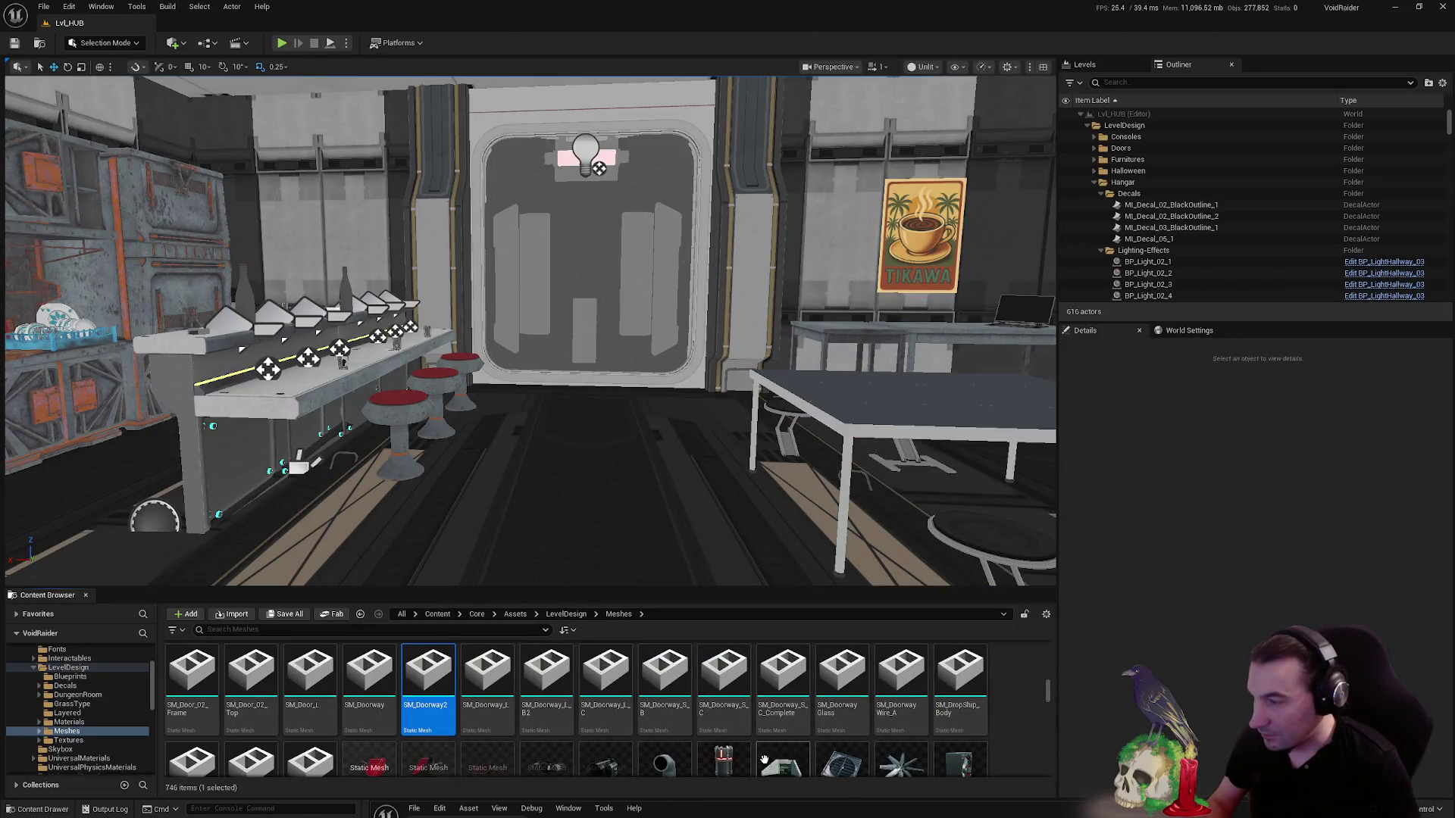
- Export SM_Doorway2 as an FBX file to the desktop
{"action": "mouse_move", "coordinate": [544, 725]}
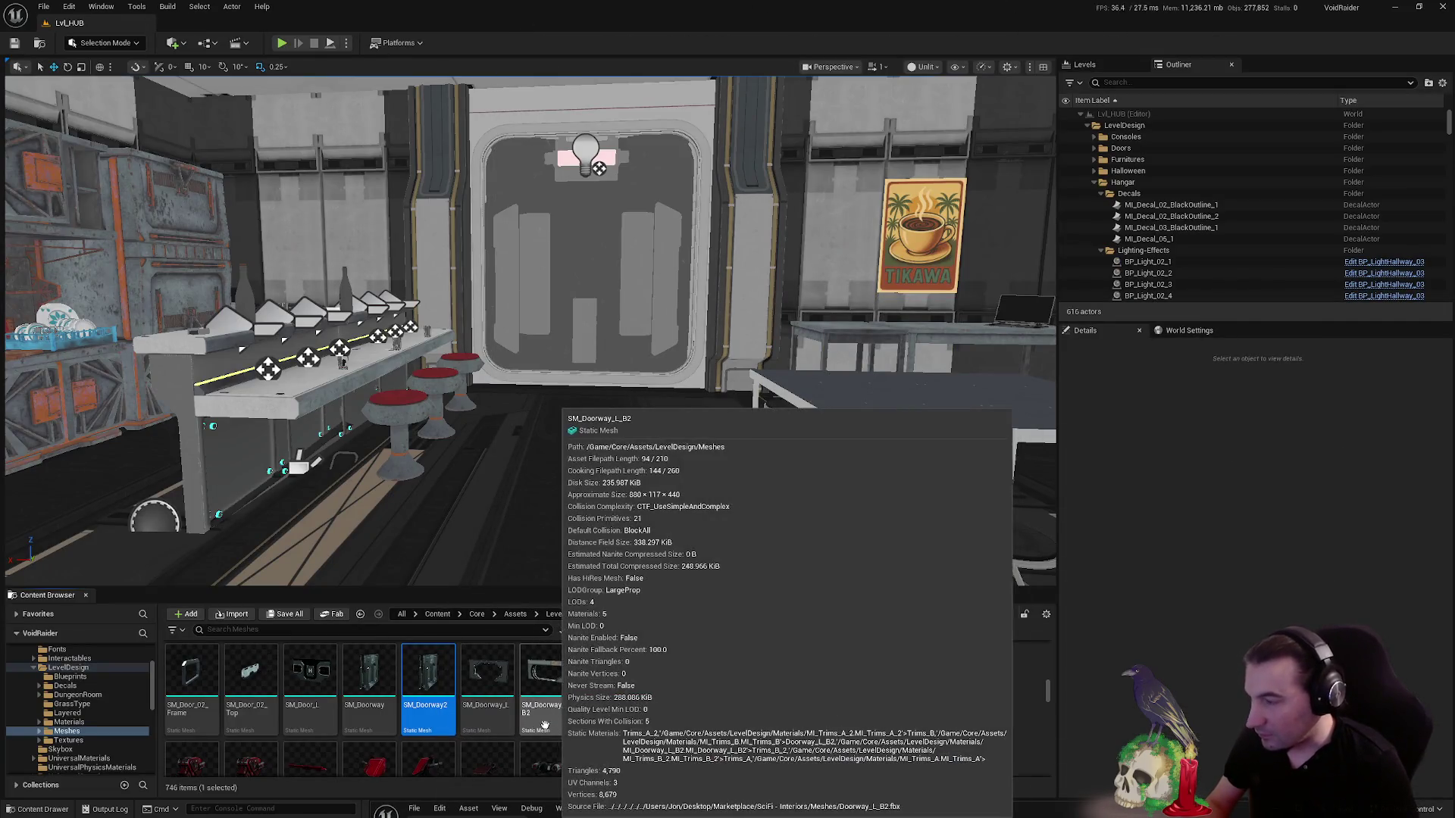
{"action": "mouse_move", "coordinate": [689, 728]}
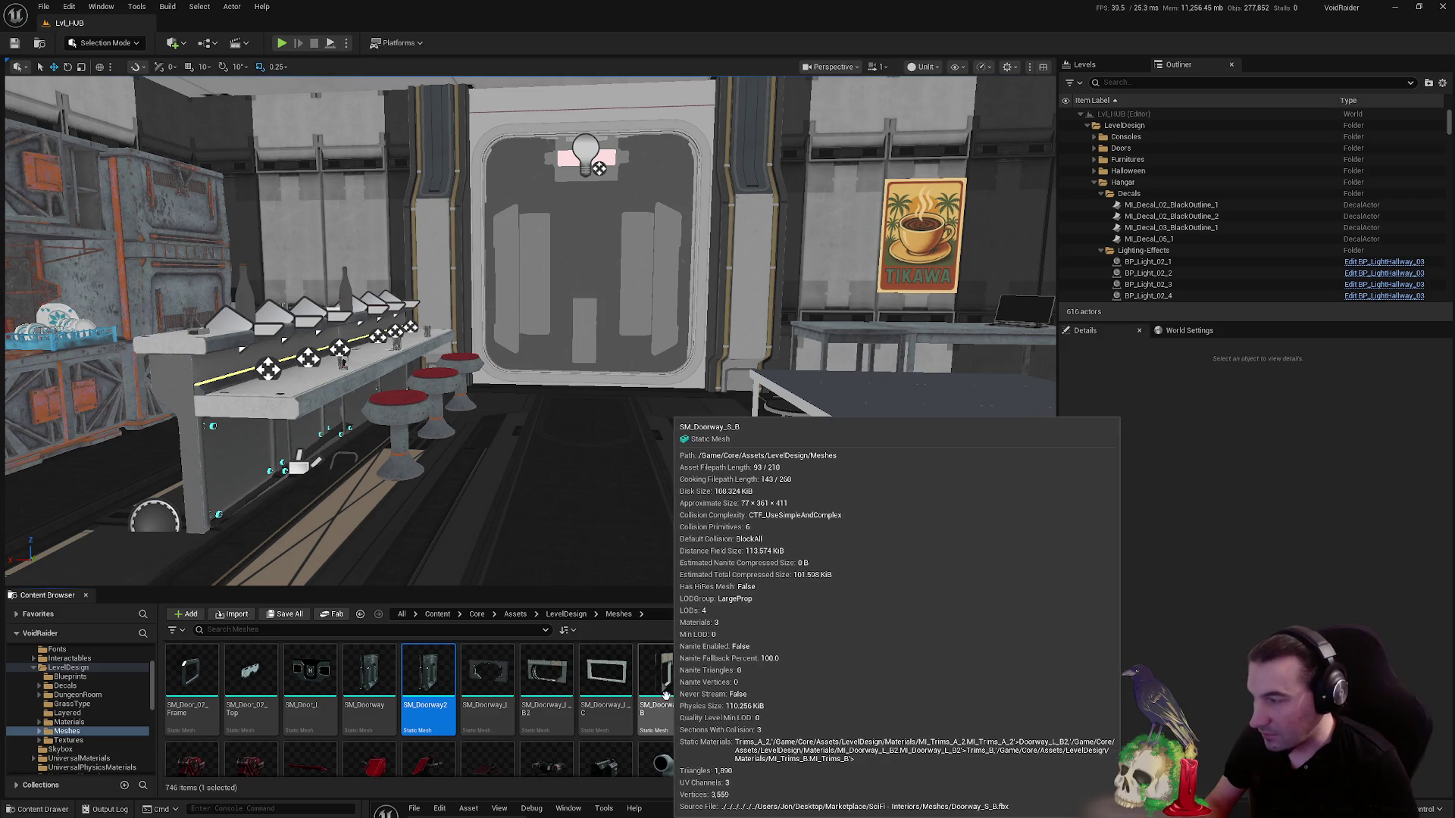
{"action": "mouse_move", "coordinate": [713, 654]}
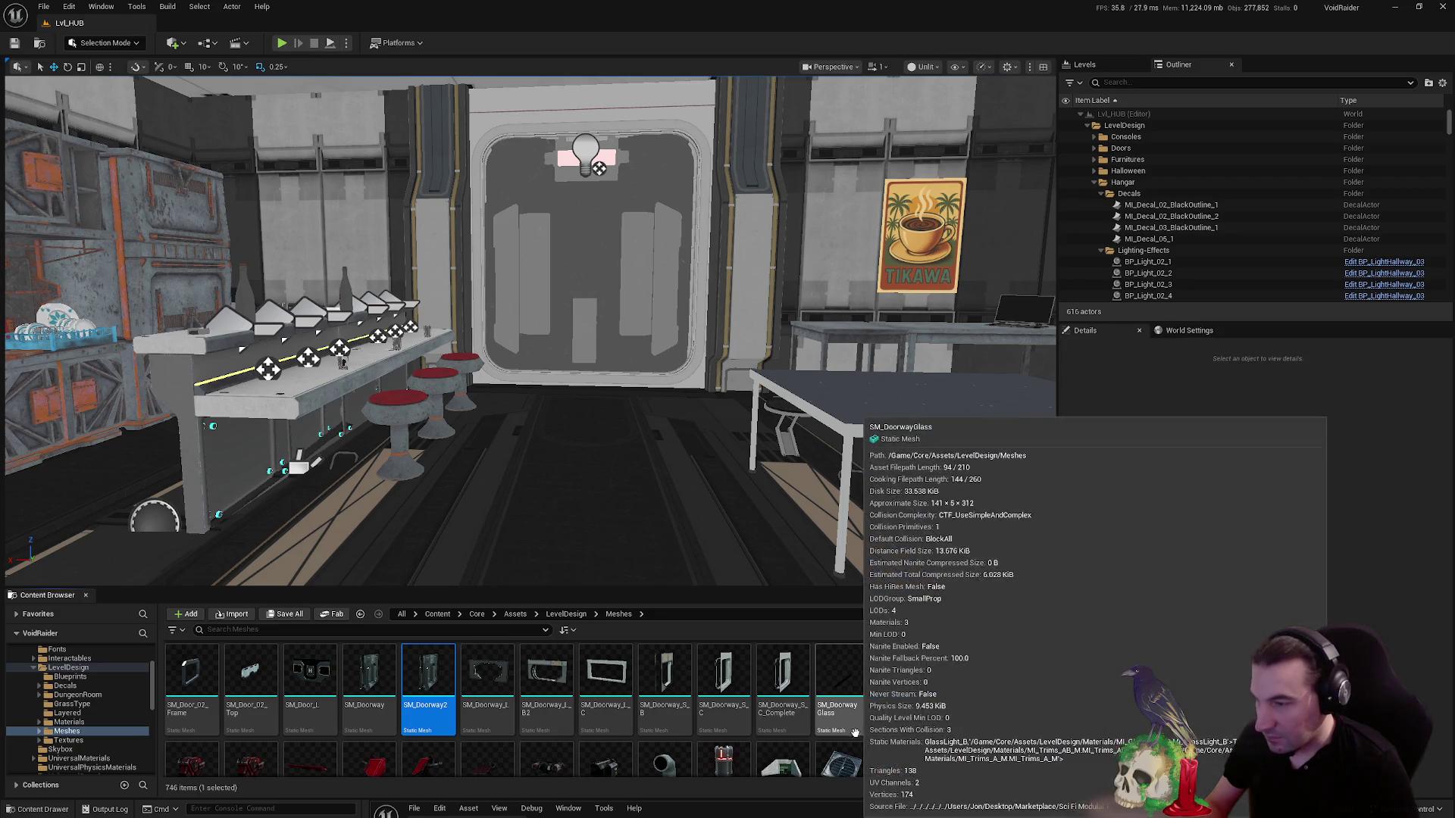
{"action": "right_click", "coordinate": [436, 689]}
{"action": "mouse_move", "coordinate": [560, 471]}
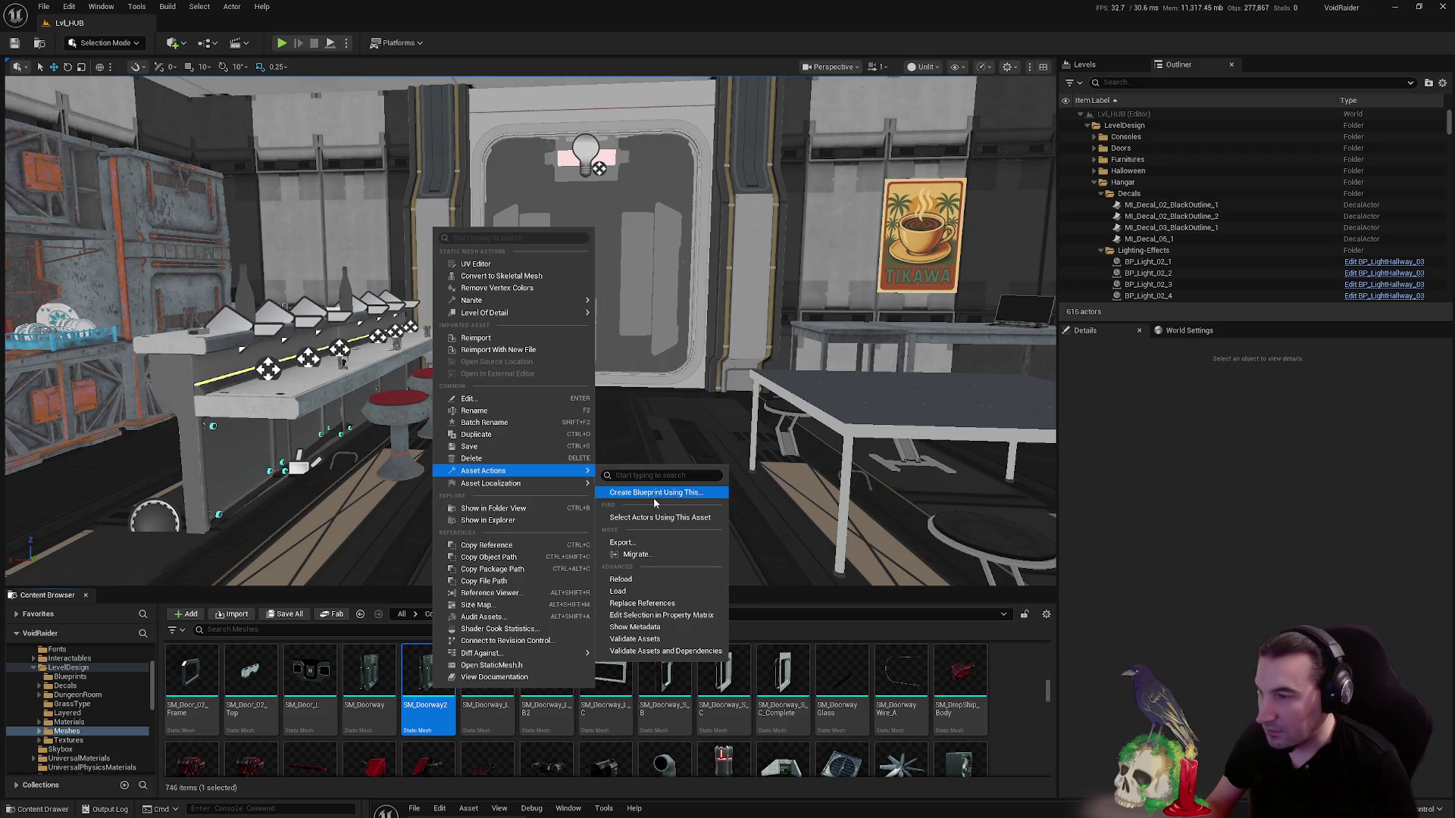
{"action": "left_click", "coordinate": [635, 544]}
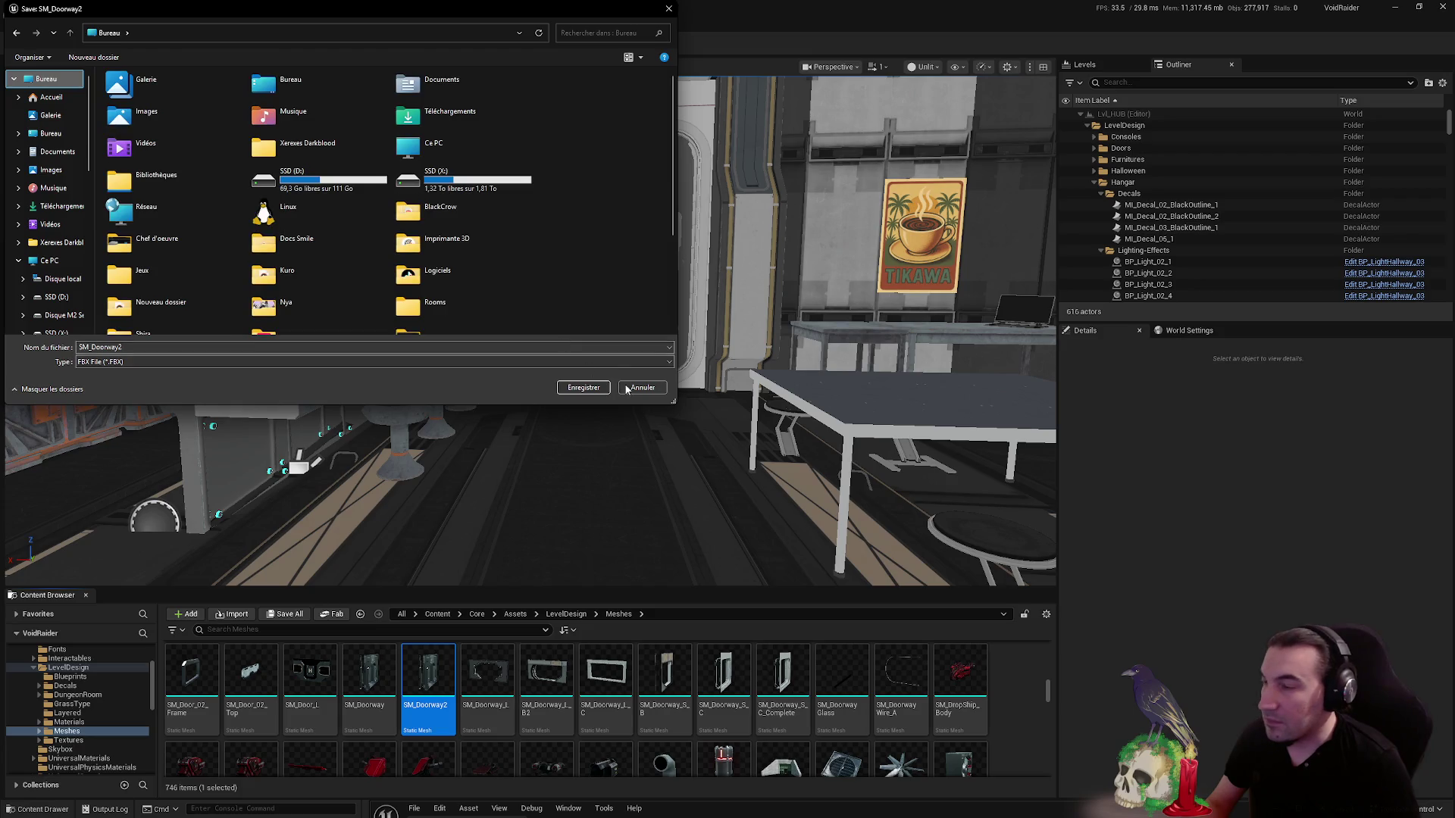
{"action": "left_click", "coordinate": [583, 388]}
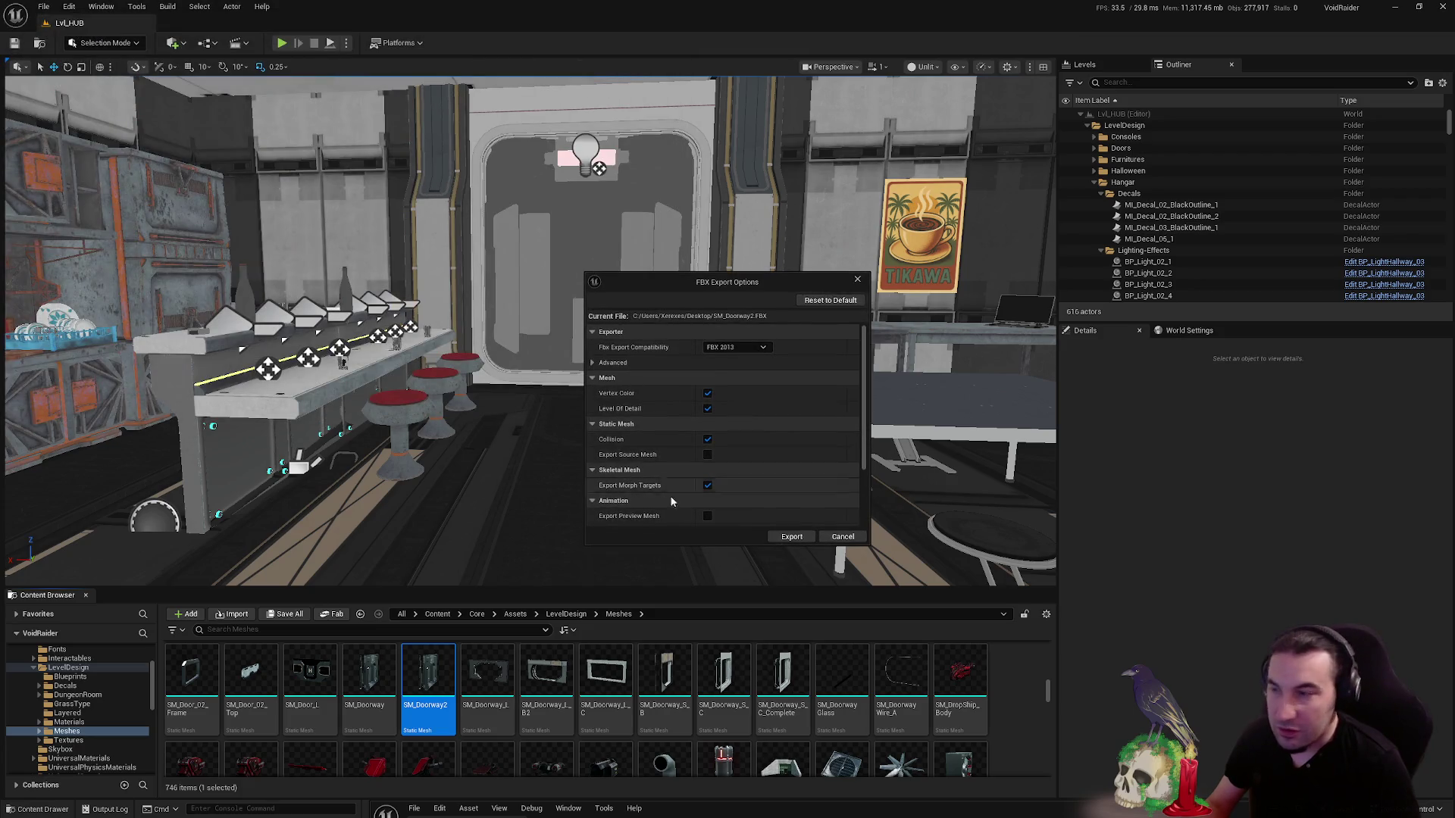
{"action": "left_click", "coordinate": [791, 537]}
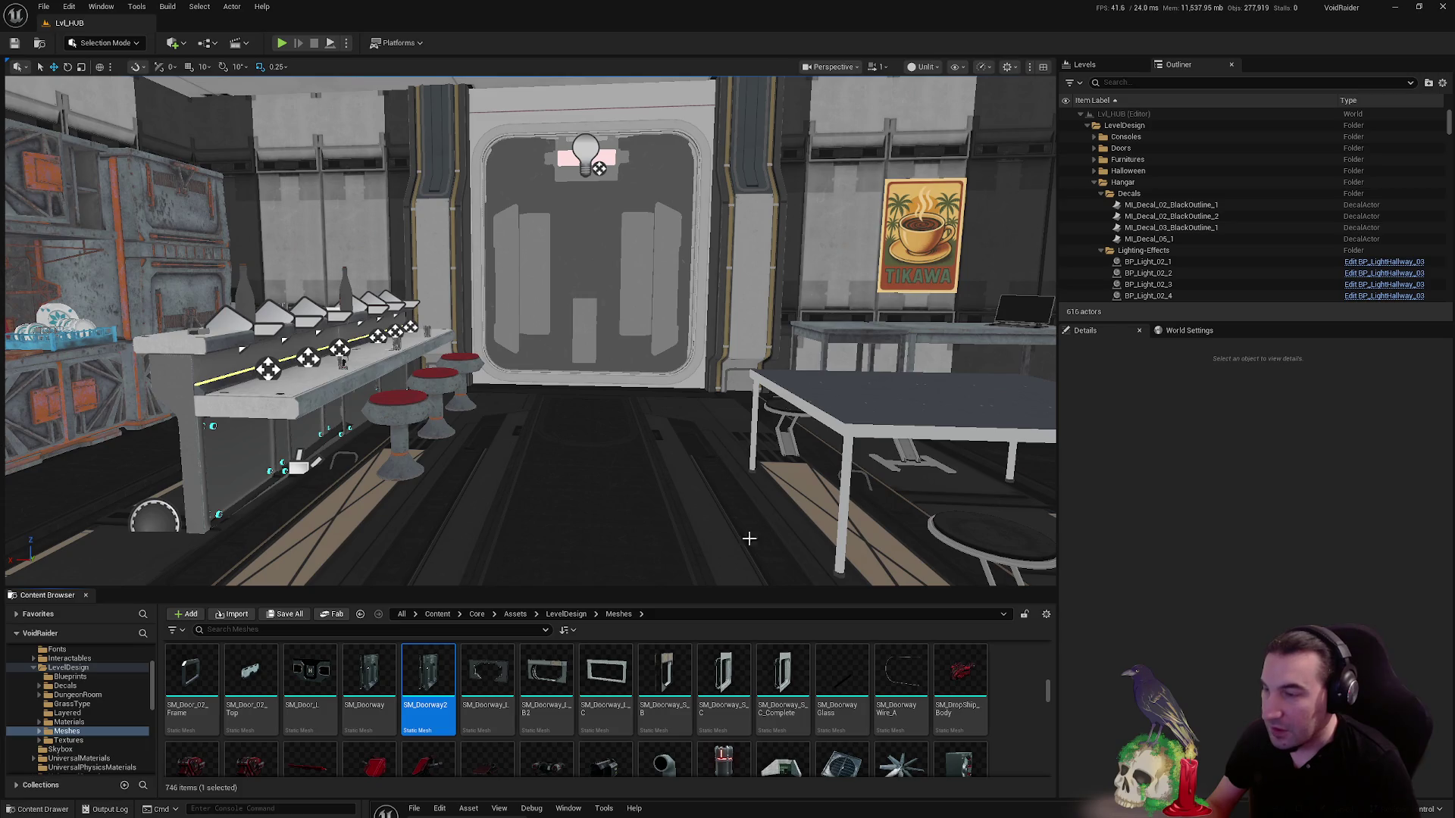
- Export SM_Doorway_S_C_Complete as an FBX file to the desktop
{"action": "right_click", "coordinate": [779, 691]}
{"action": "mouse_move", "coordinate": [901, 479]}
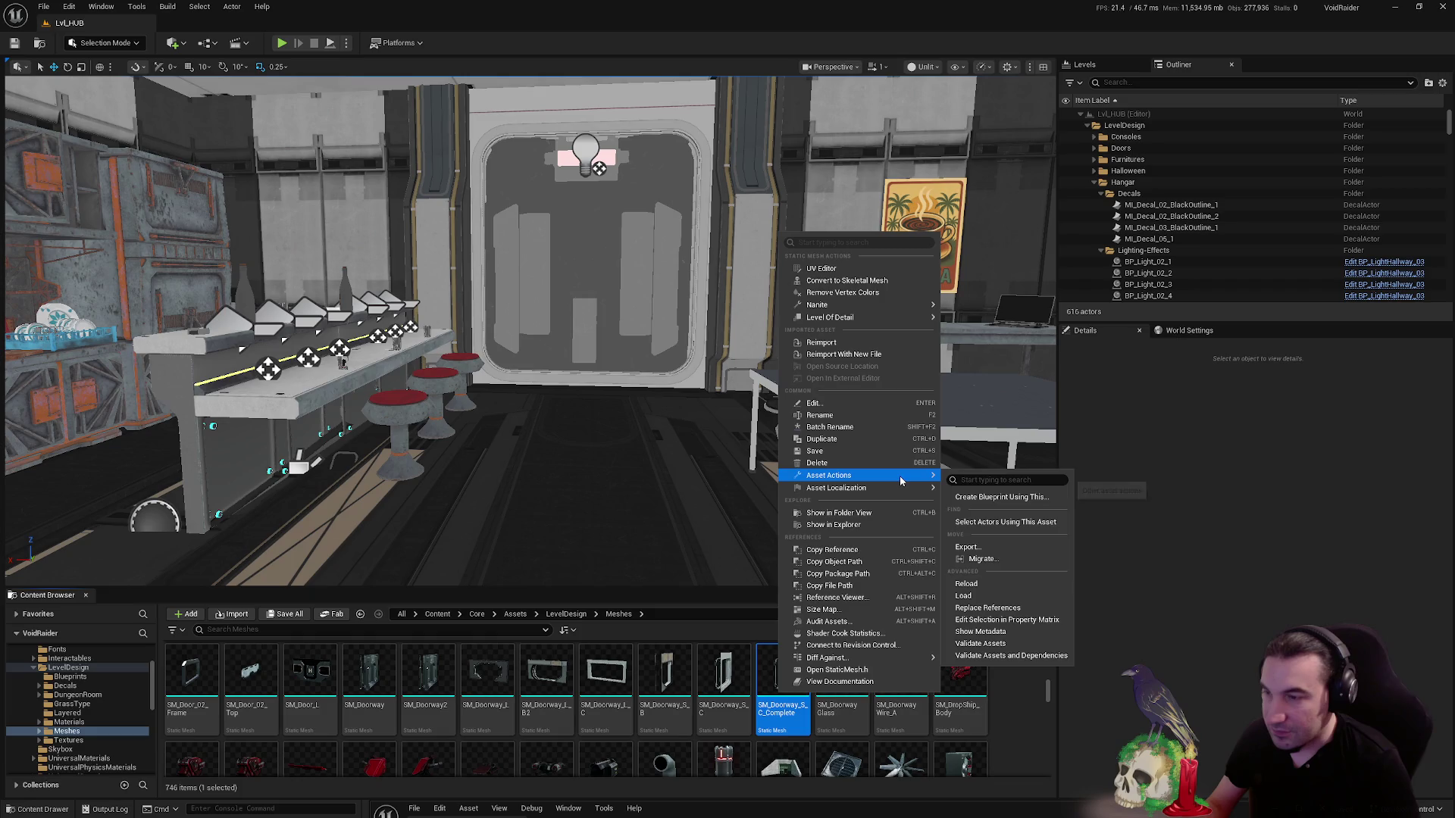
{"action": "left_click", "coordinate": [976, 558]}
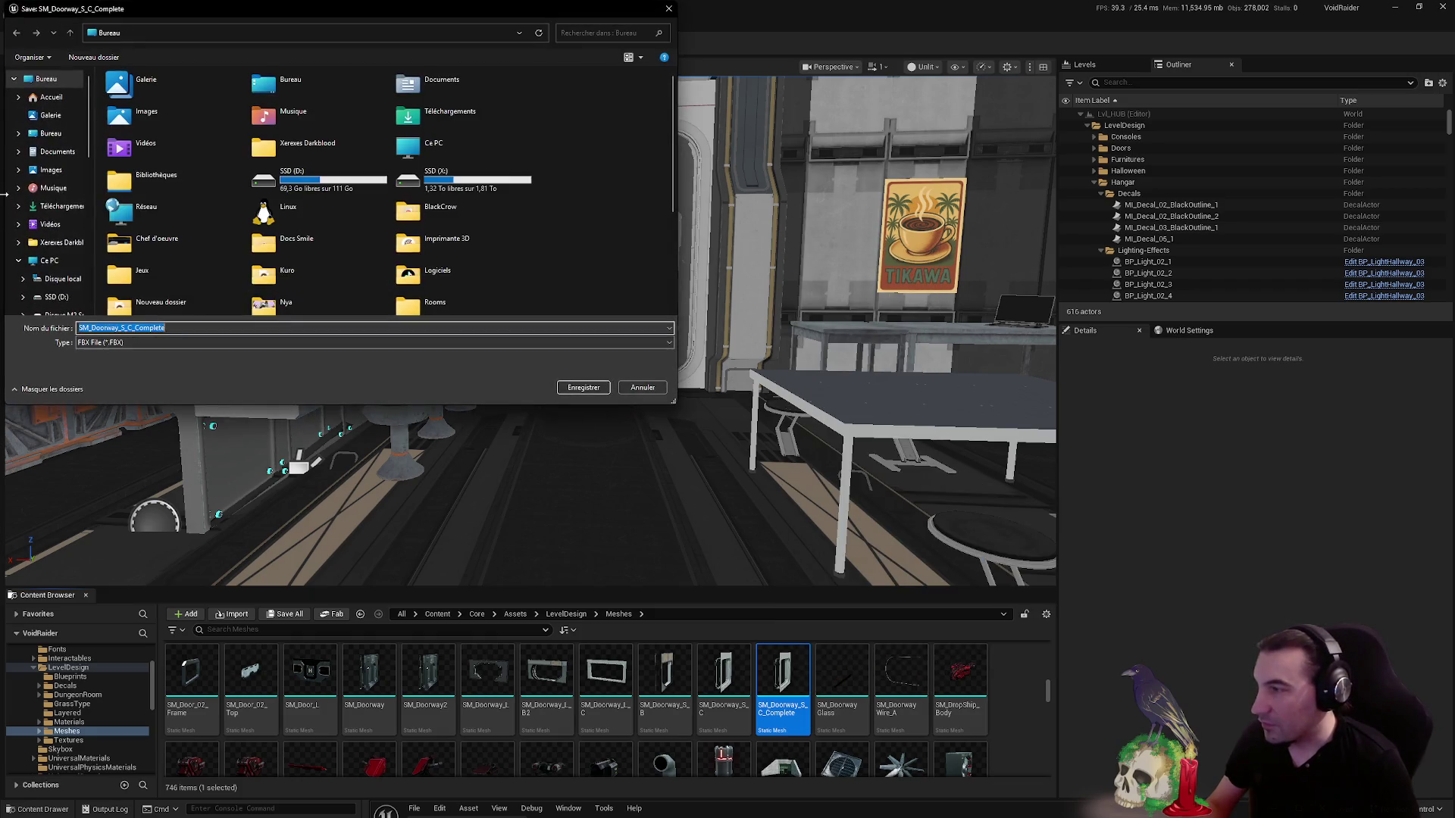
{"action": "left_click", "coordinate": [583, 387]}
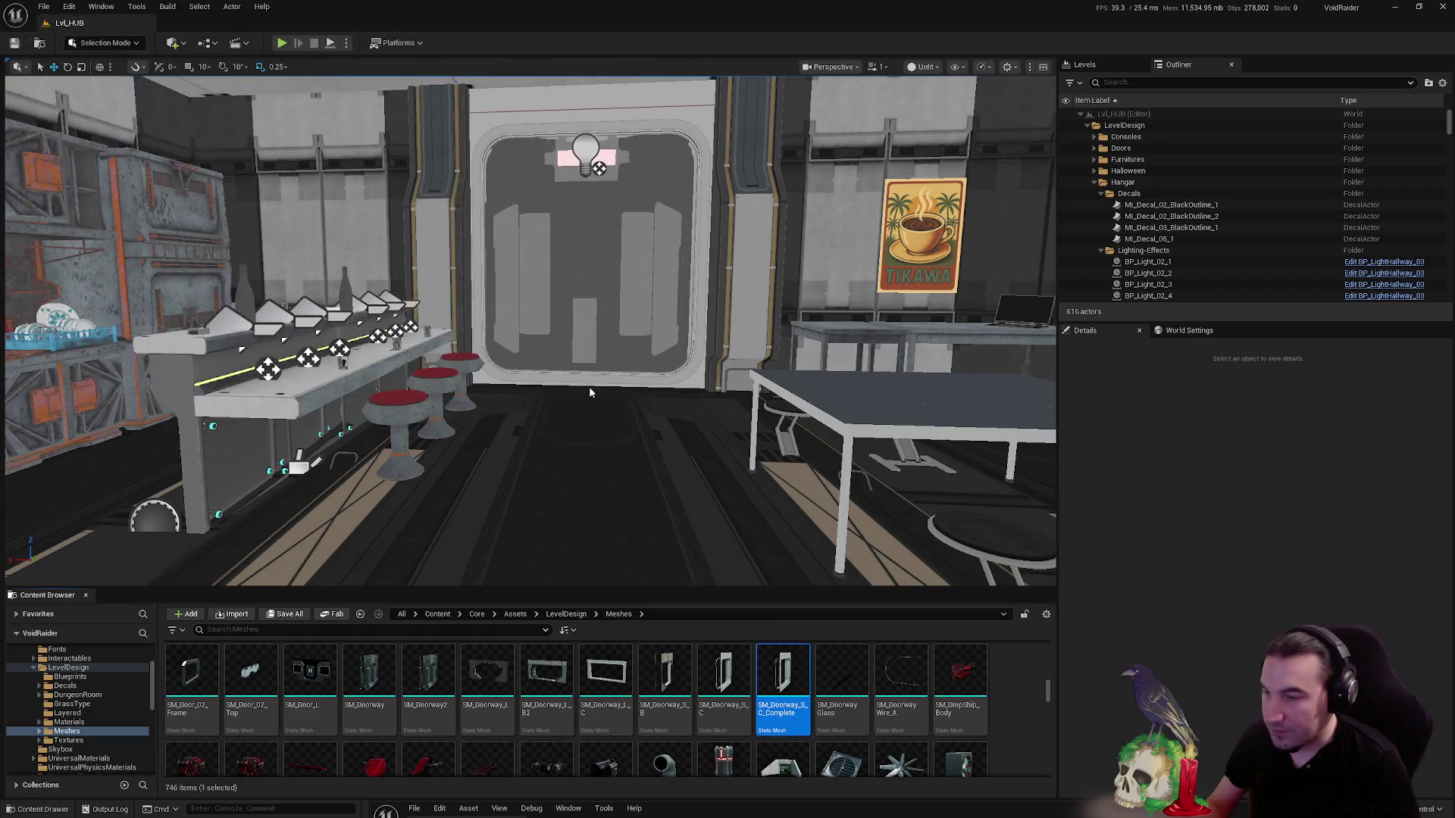
{"action": "left_click", "coordinate": [793, 537]}
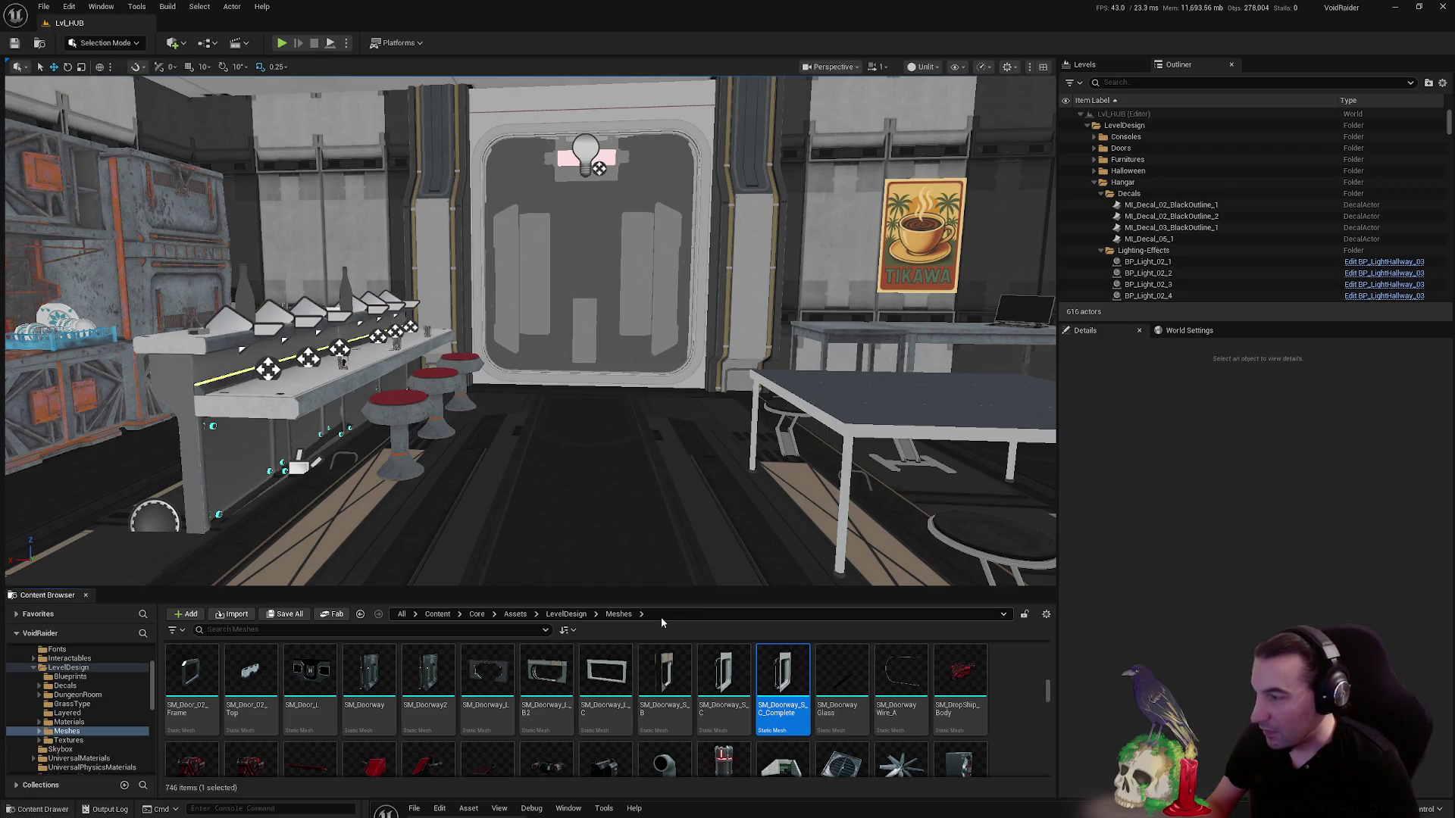
- Export SM_Door2 as an FBX file to the desktop and minimize the editor
{"action": "scroll", "coordinate": [666, 682], "scroll_direction": "down", "scroll_amount": 2}
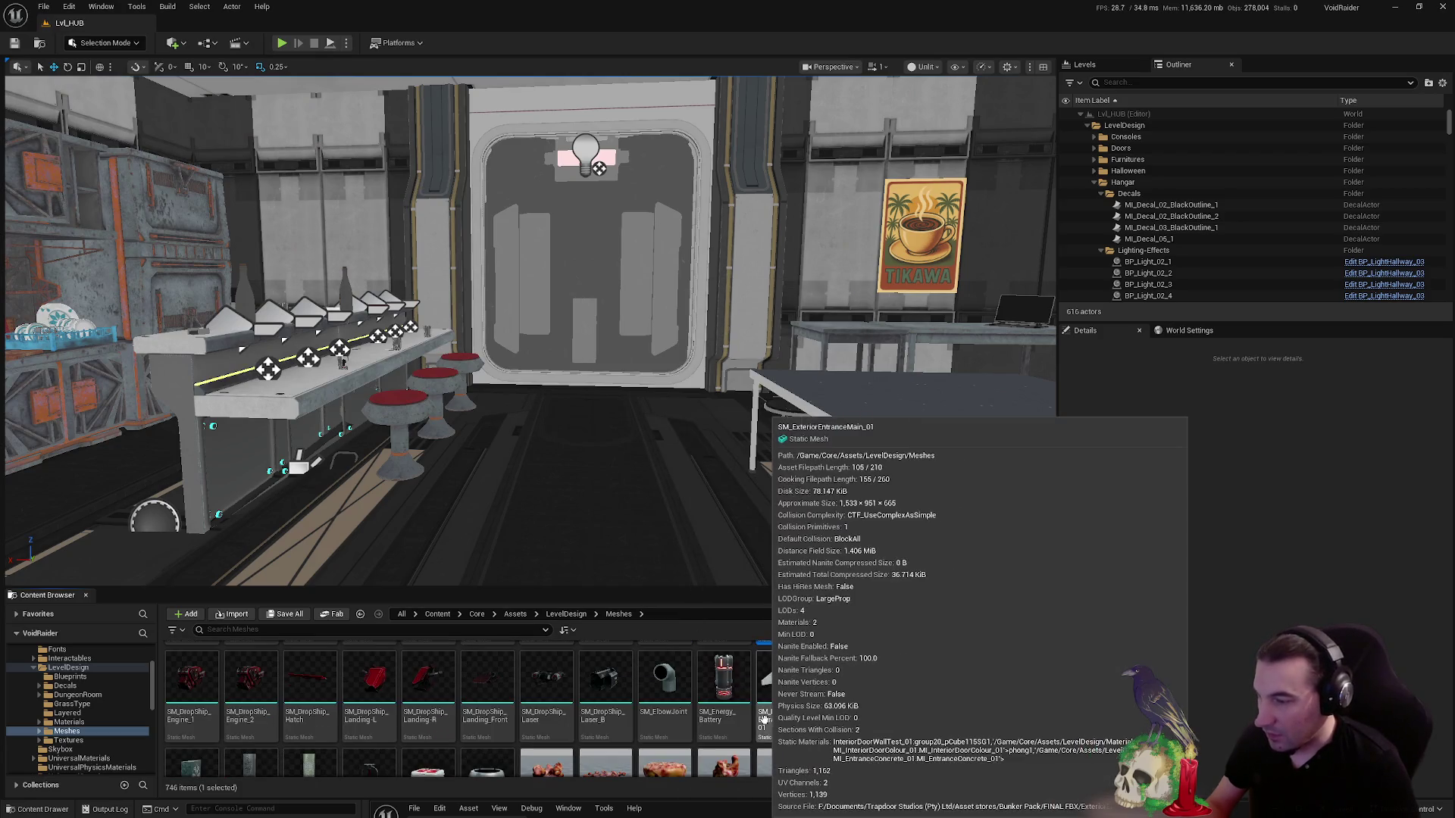
{"action": "scroll", "coordinate": [685, 712], "scroll_direction": "down", "scroll_amount": 1}
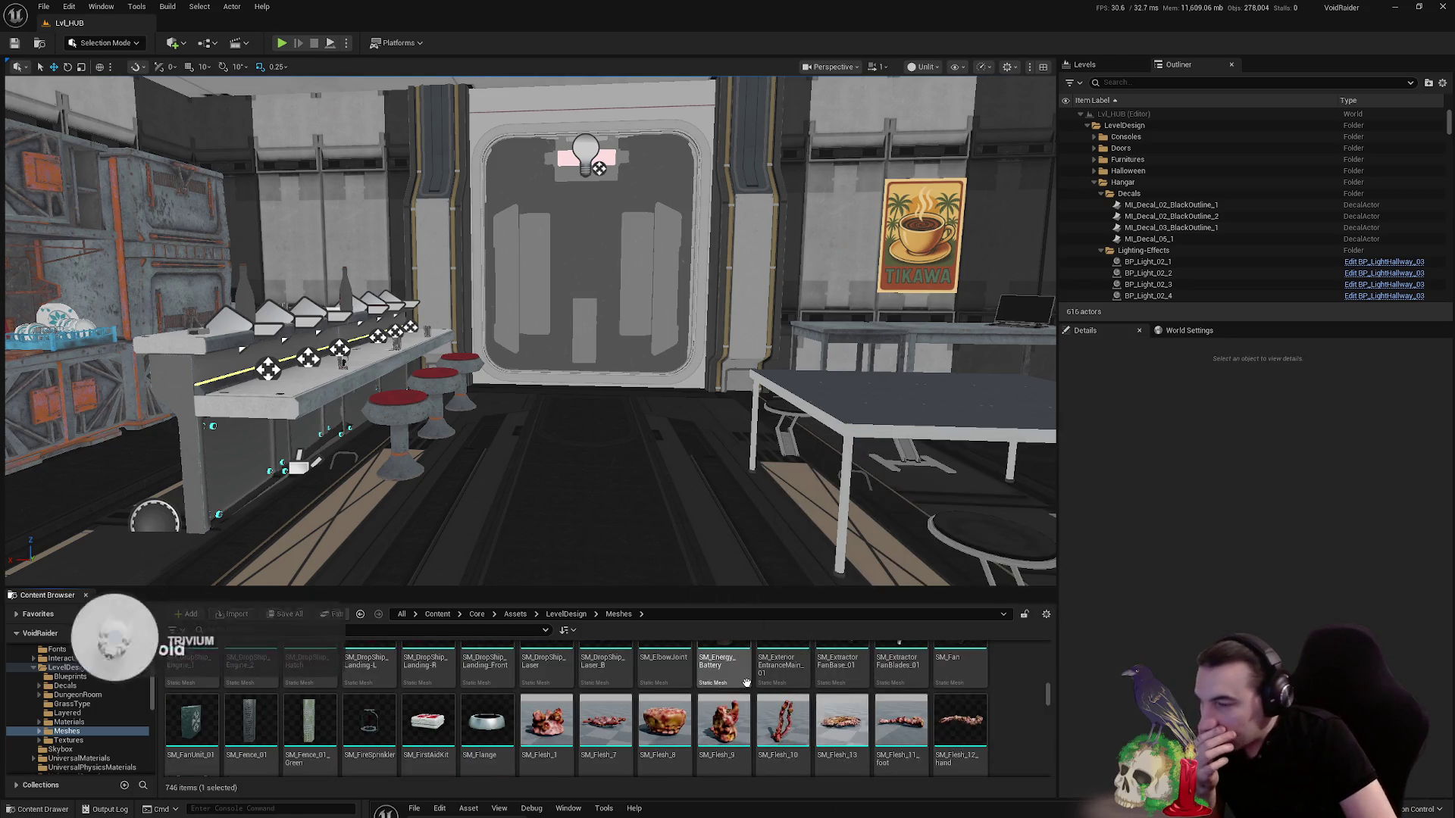
{"action": "scroll", "coordinate": [747, 683], "scroll_direction": "up", "scroll_amount": 2}
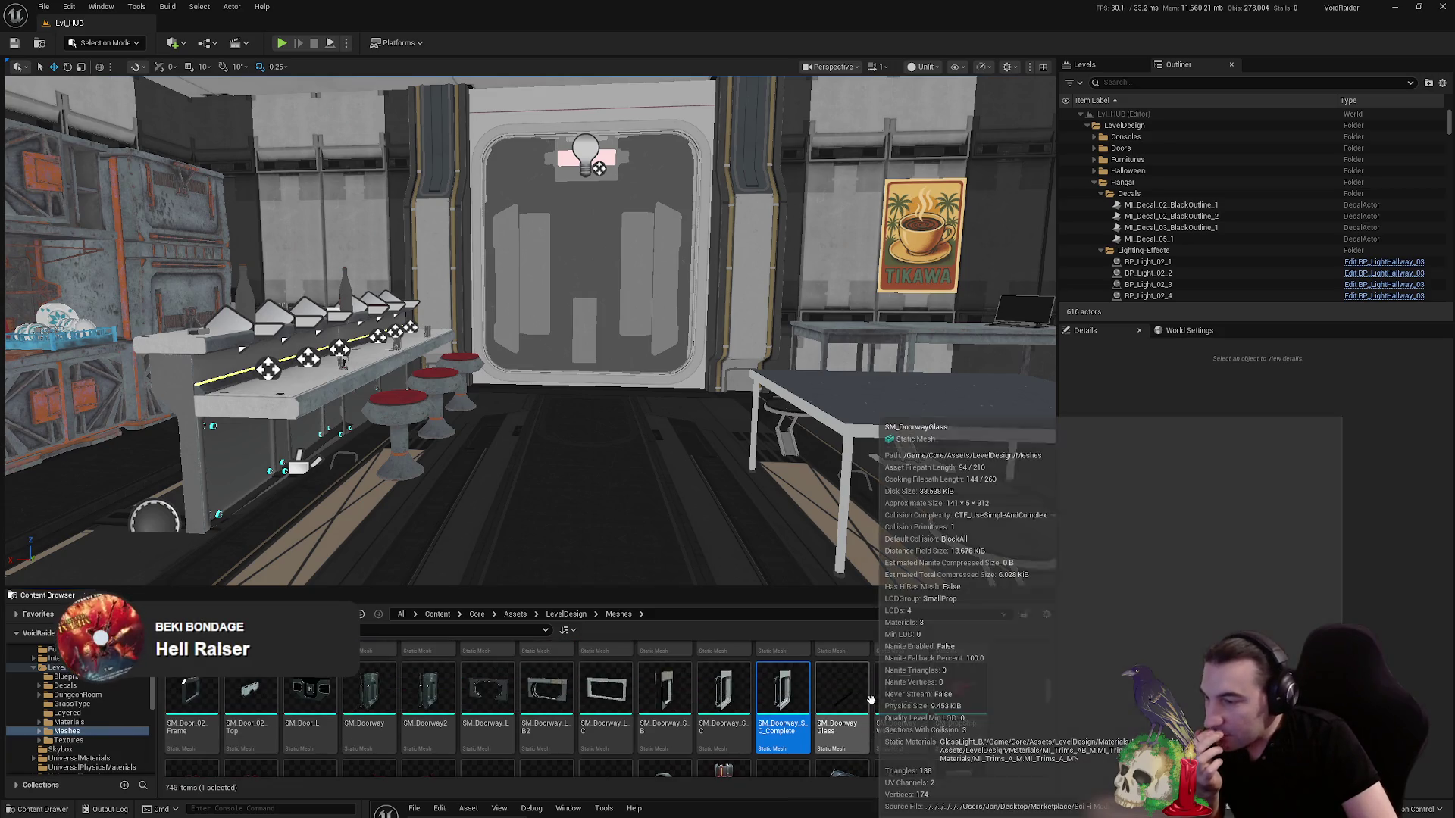
{"action": "scroll", "coordinate": [834, 689], "scroll_direction": "up", "scroll_amount": 1}
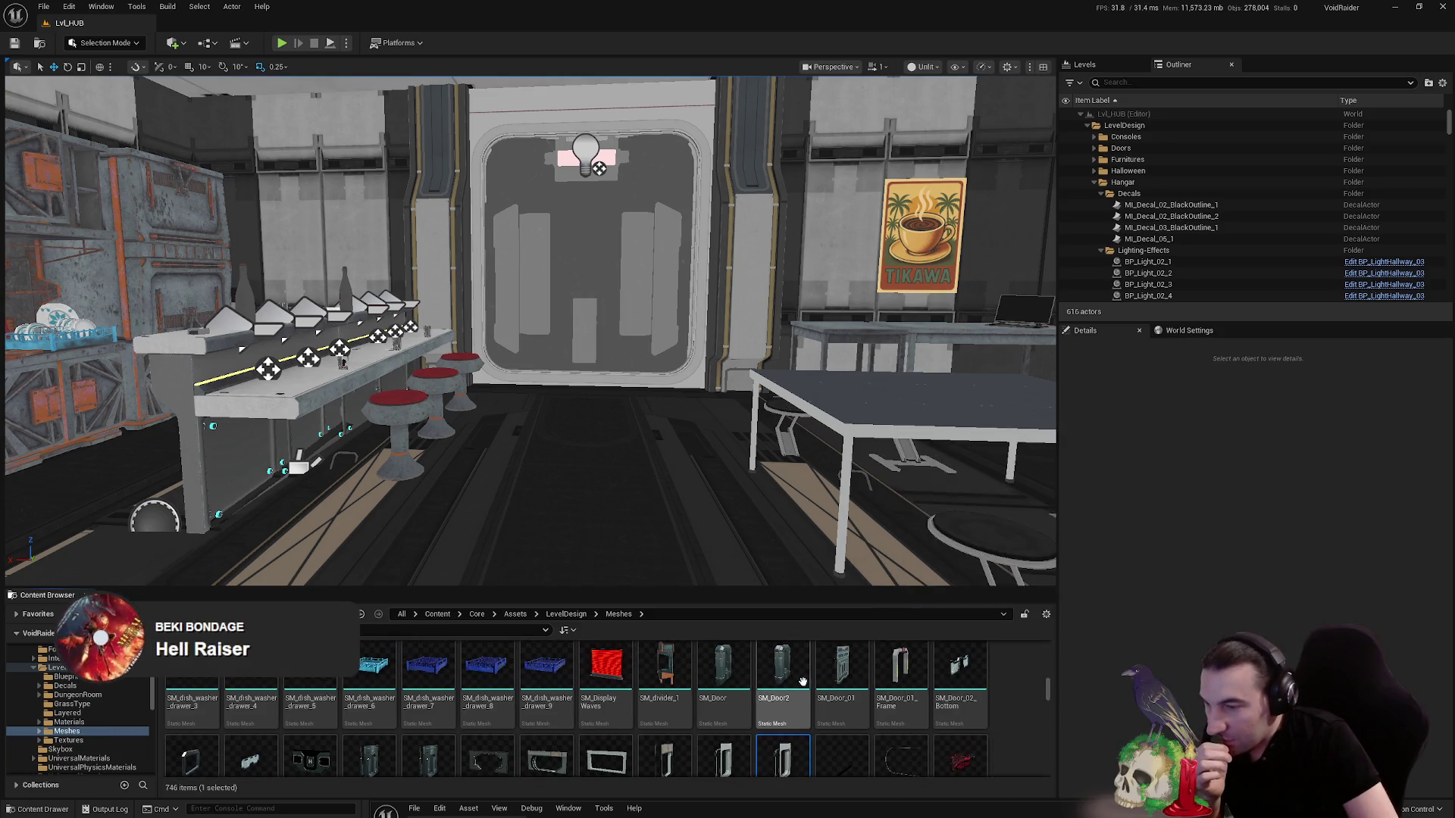
{"action": "left_click", "coordinate": [788, 682]}
{"action": "right_click", "coordinate": [788, 682]}
{"action": "mouse_move", "coordinate": [889, 456]}
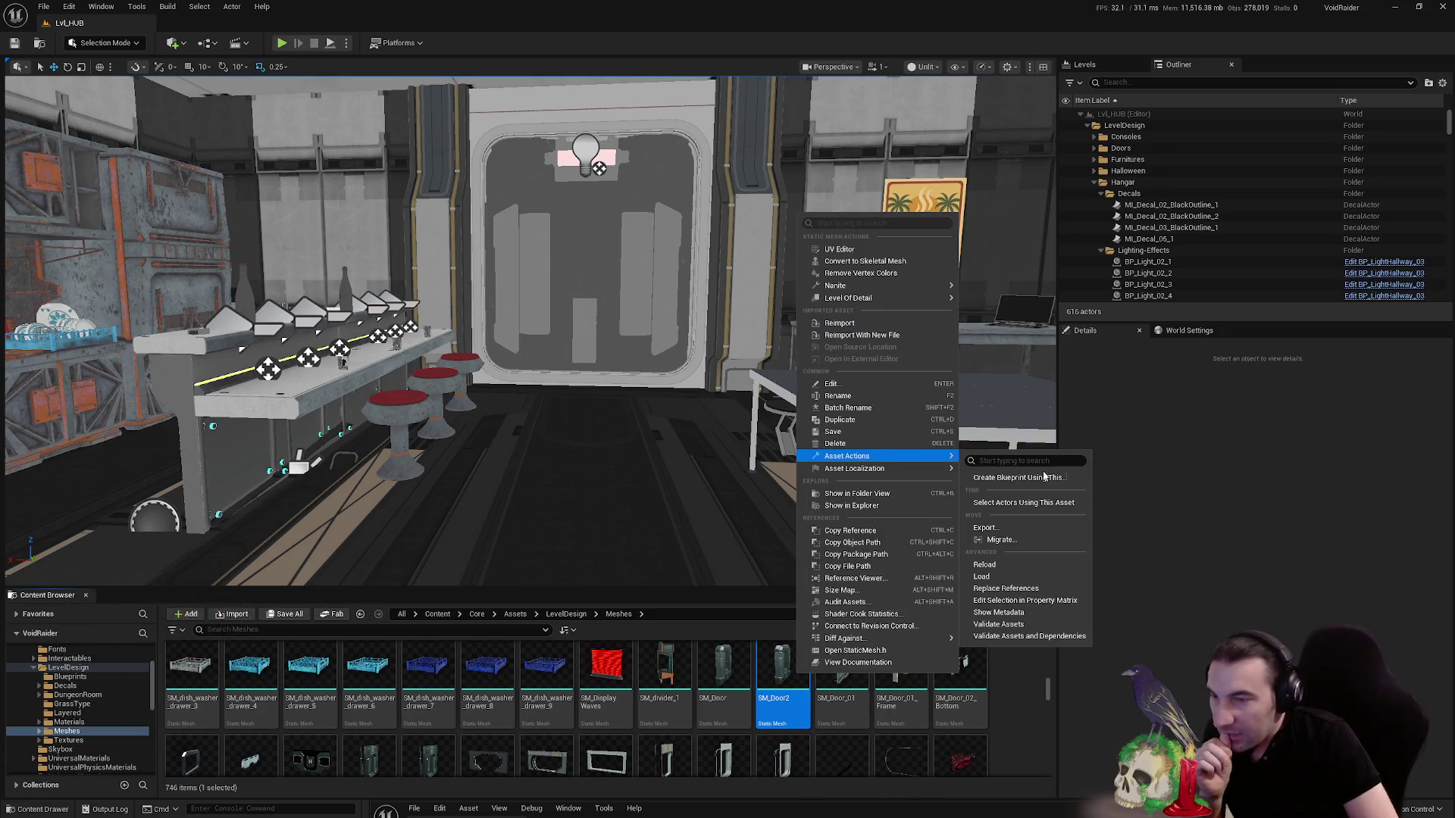
{"action": "left_click", "coordinate": [989, 529]}
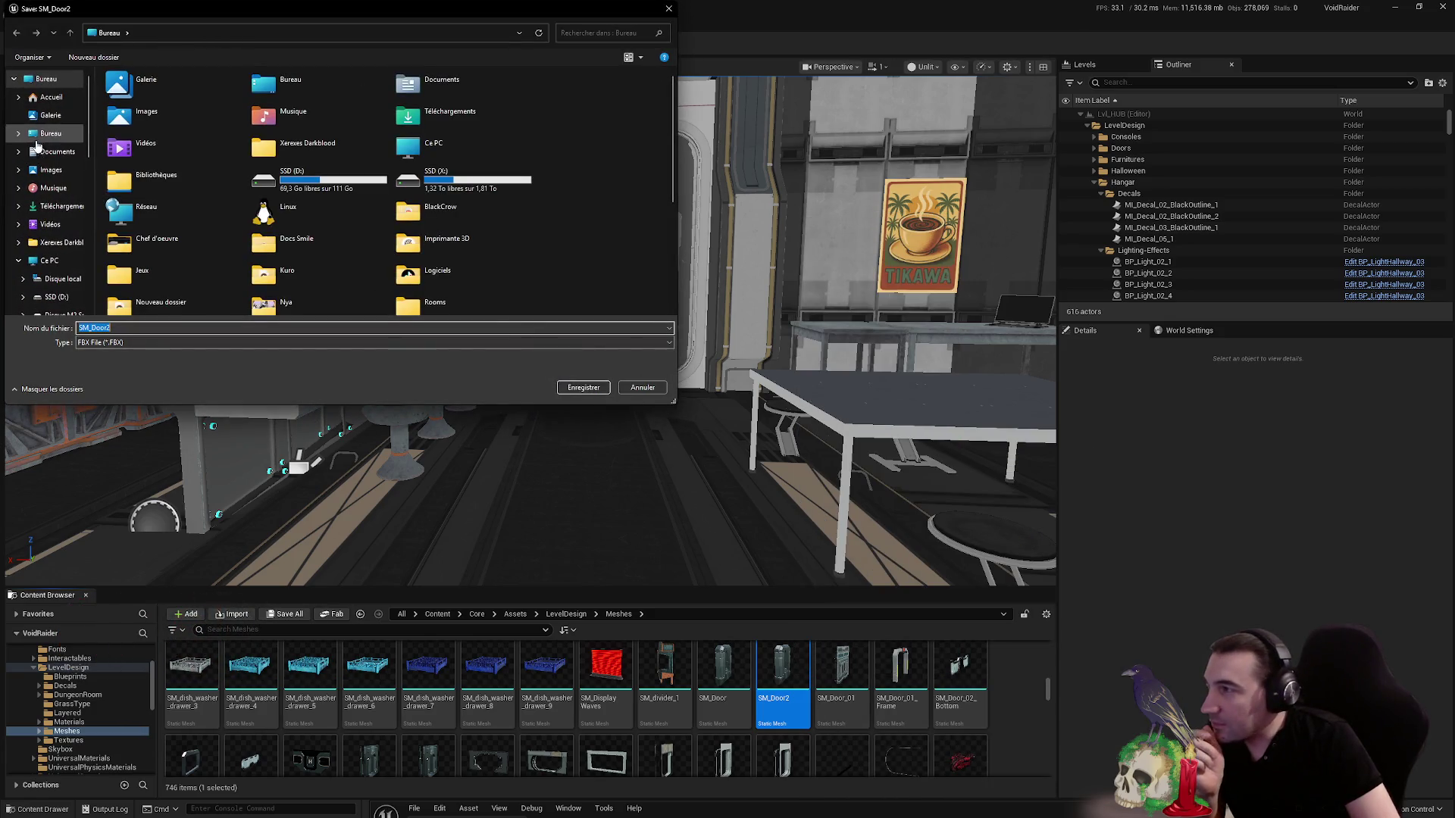
{"action": "left_click", "coordinate": [583, 388]}
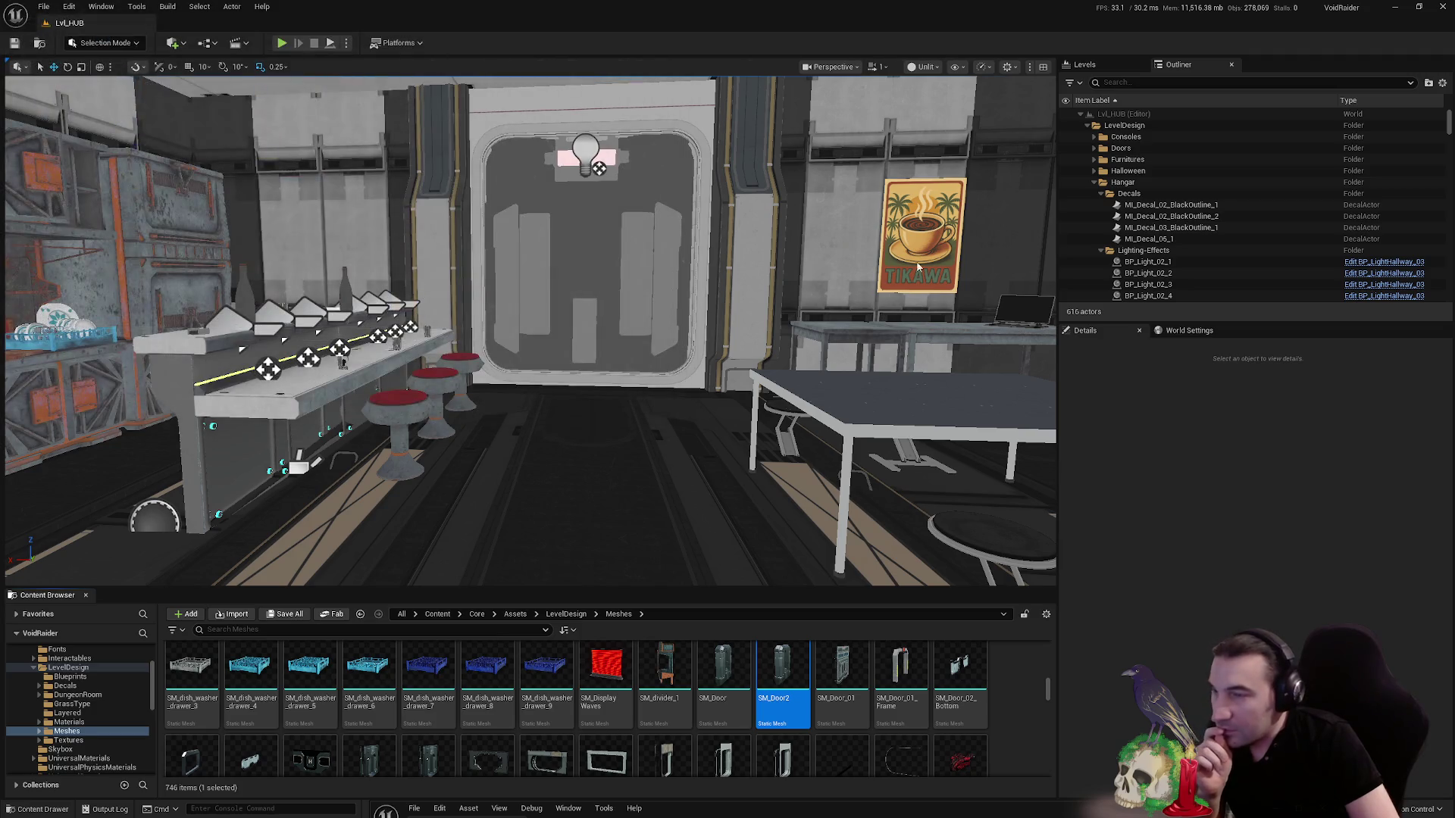
{"action": "left_click", "coordinate": [793, 536]}
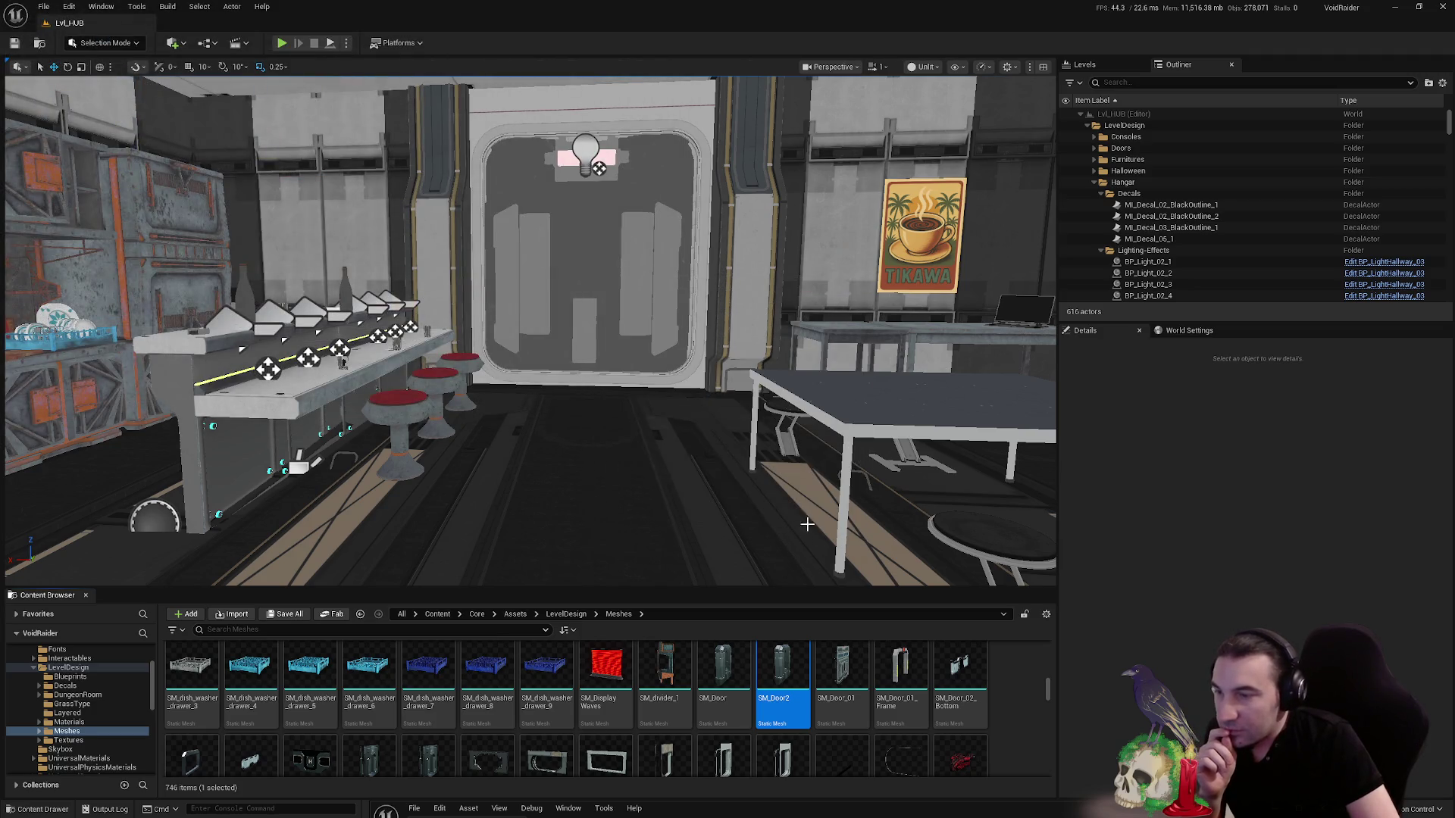
{"action": "left_click", "coordinate": [1394, 11]}
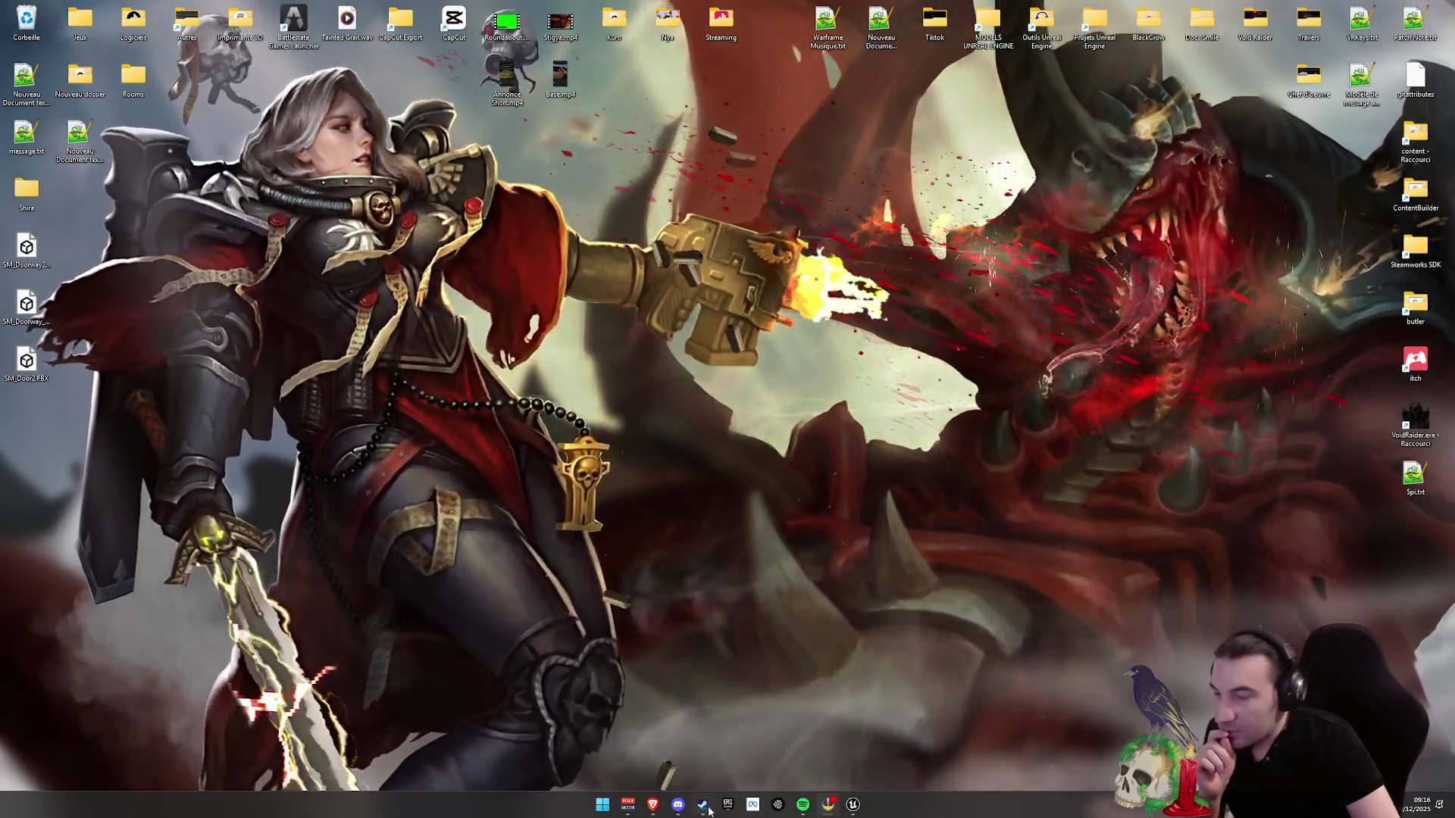
- Bring up the Steam library and go to the Blender page to launch it
{"action": "left_click", "coordinate": [704, 807]}
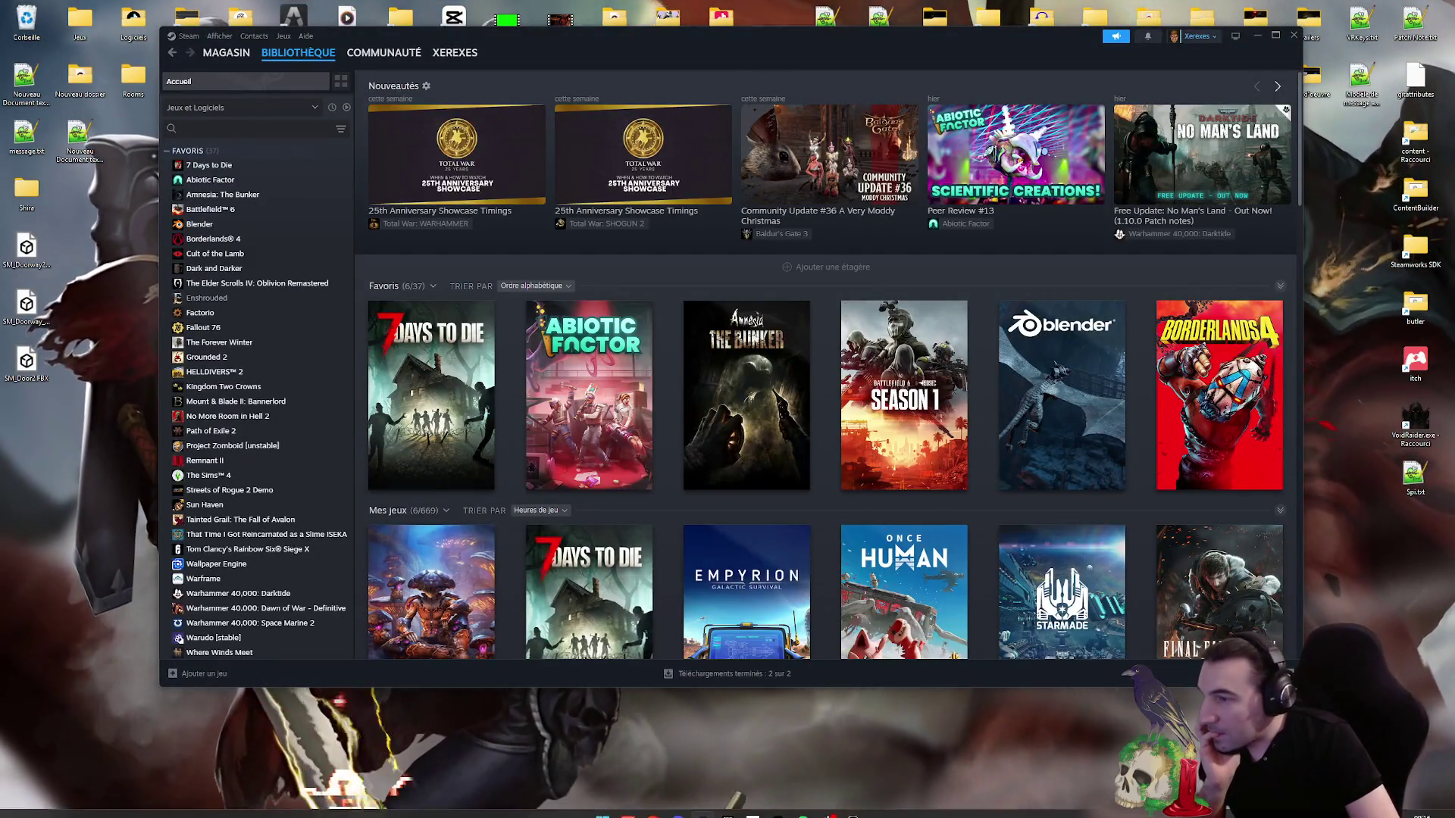
{"action": "mouse_move", "coordinate": [664, 814]}
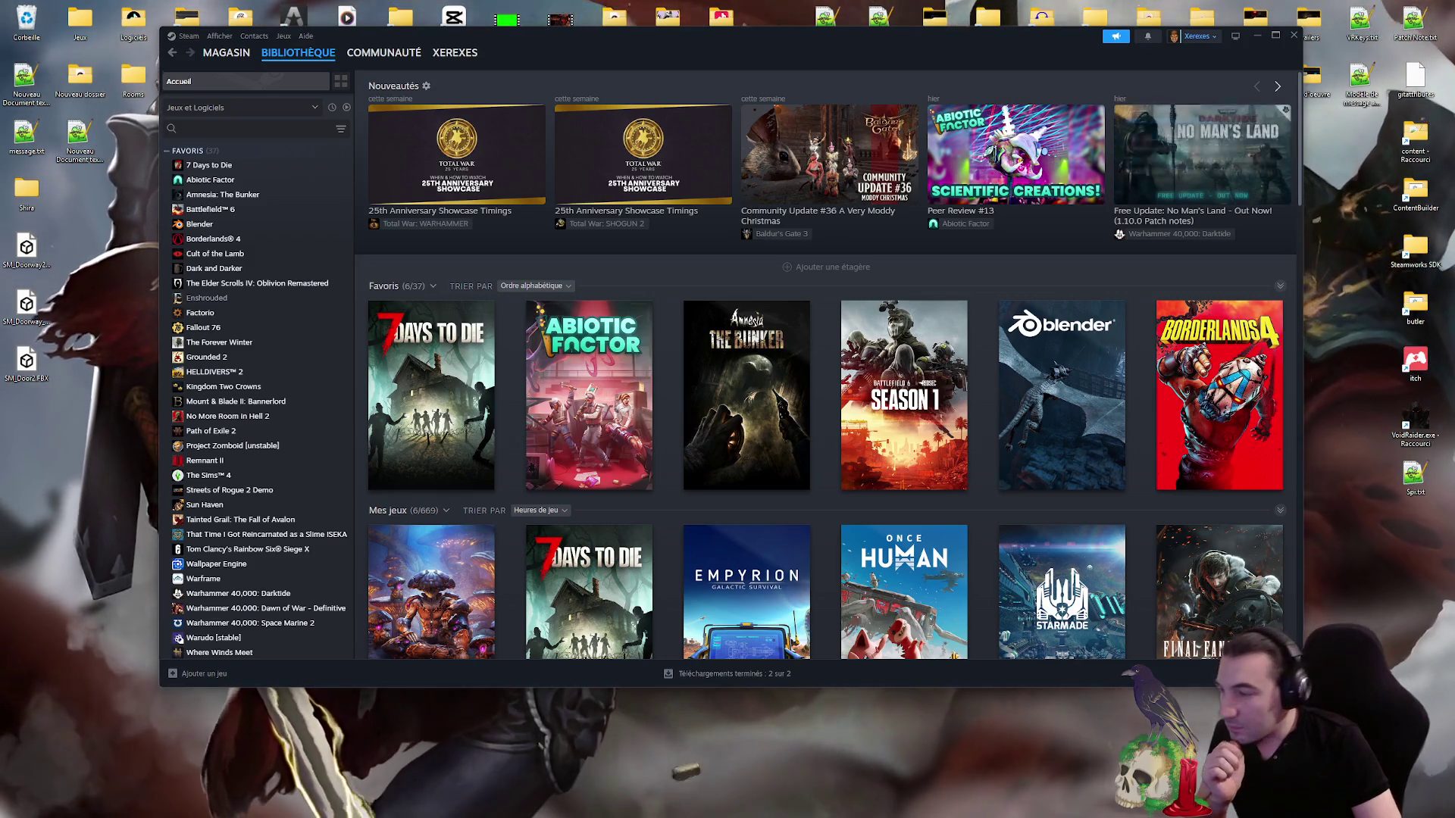
{"action": "mouse_move", "coordinate": [841, 814]}
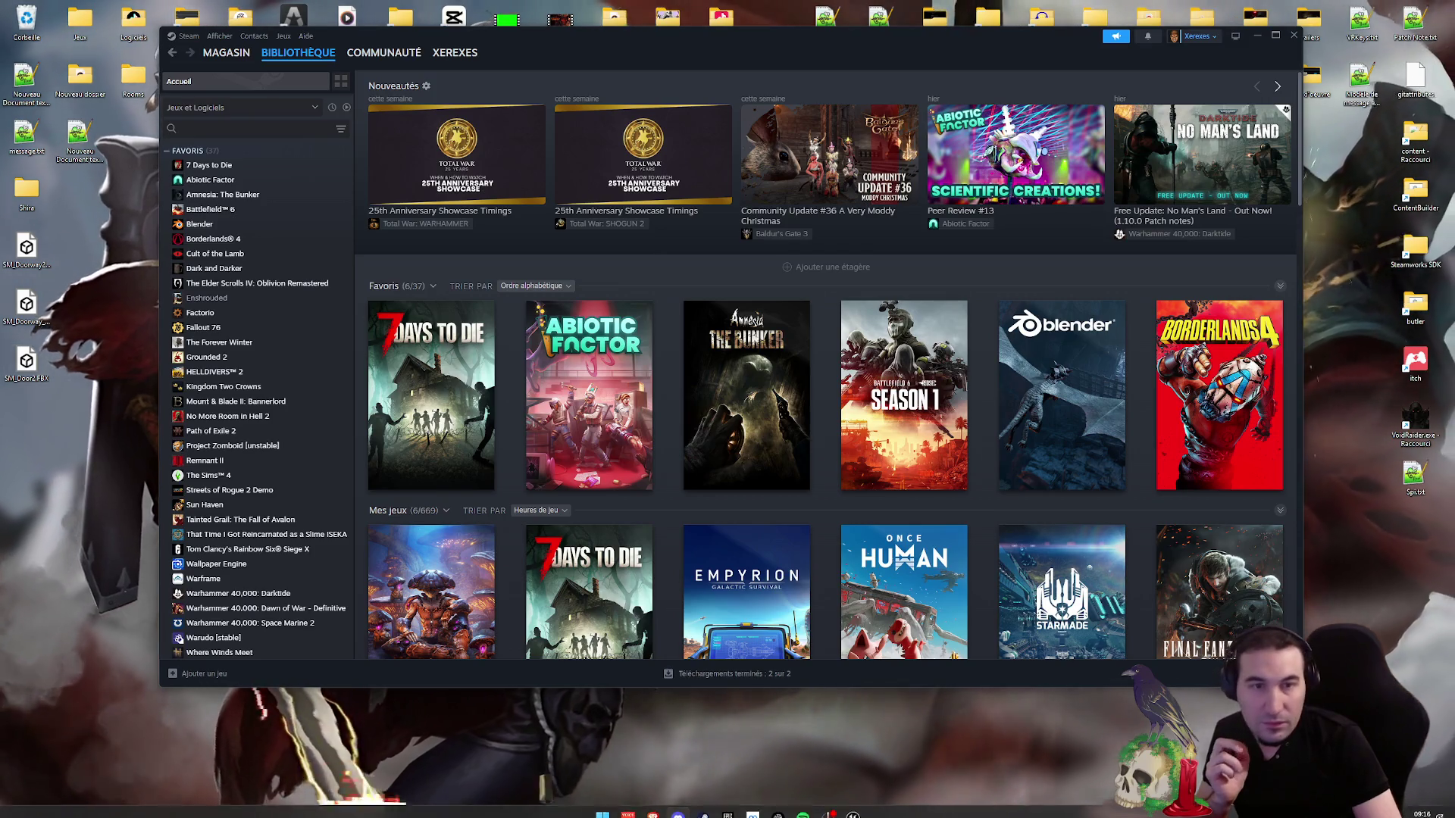
{"action": "mouse_move", "coordinate": [1172, 409]}
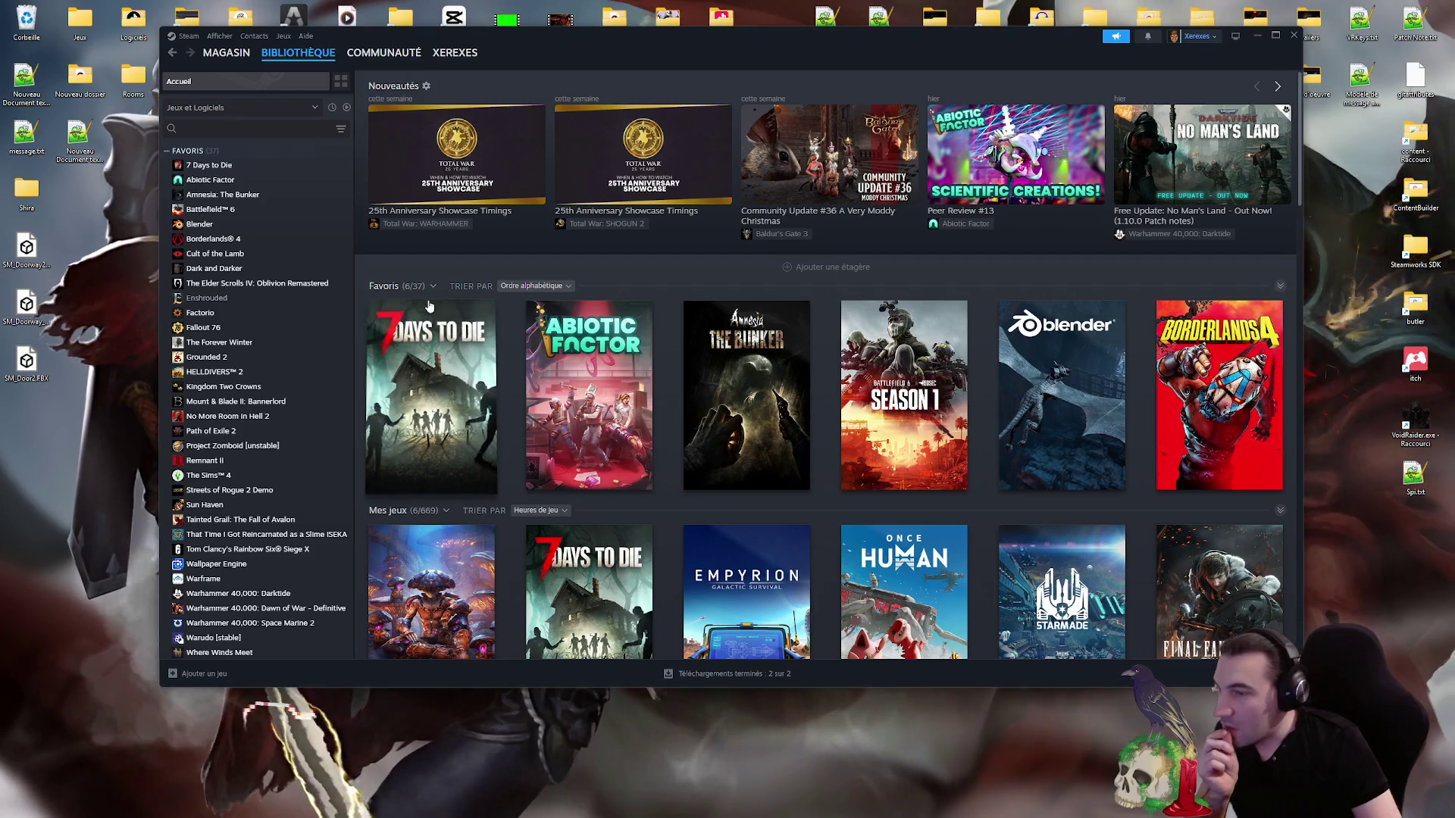
{"action": "mouse_move", "coordinate": [491, 805]}
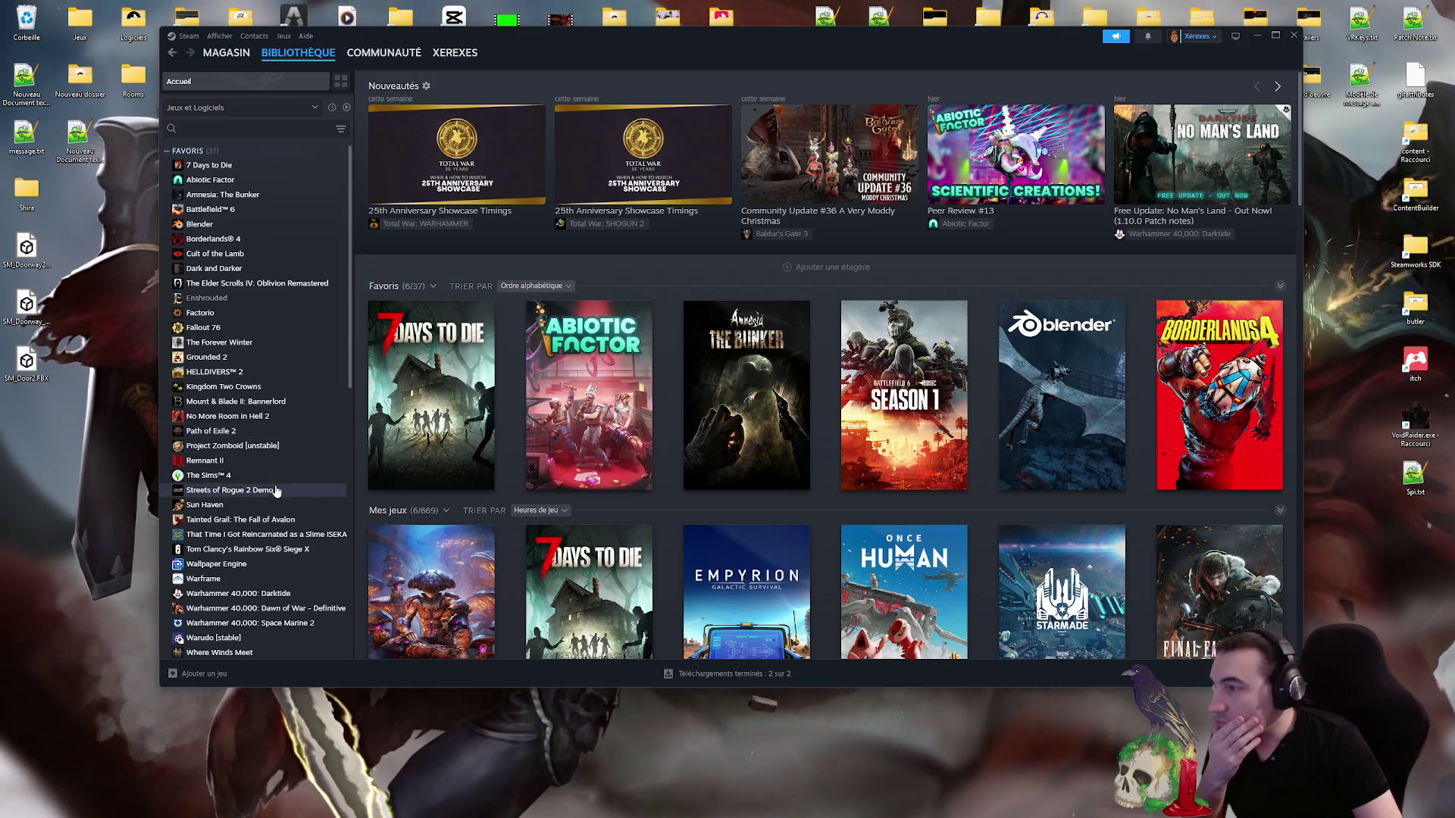
{"action": "scroll", "coordinate": [232, 479], "scroll_direction": "down", "scroll_amount": 3}
{"action": "scroll", "coordinate": [232, 475], "scroll_direction": "down", "scroll_amount": 1}
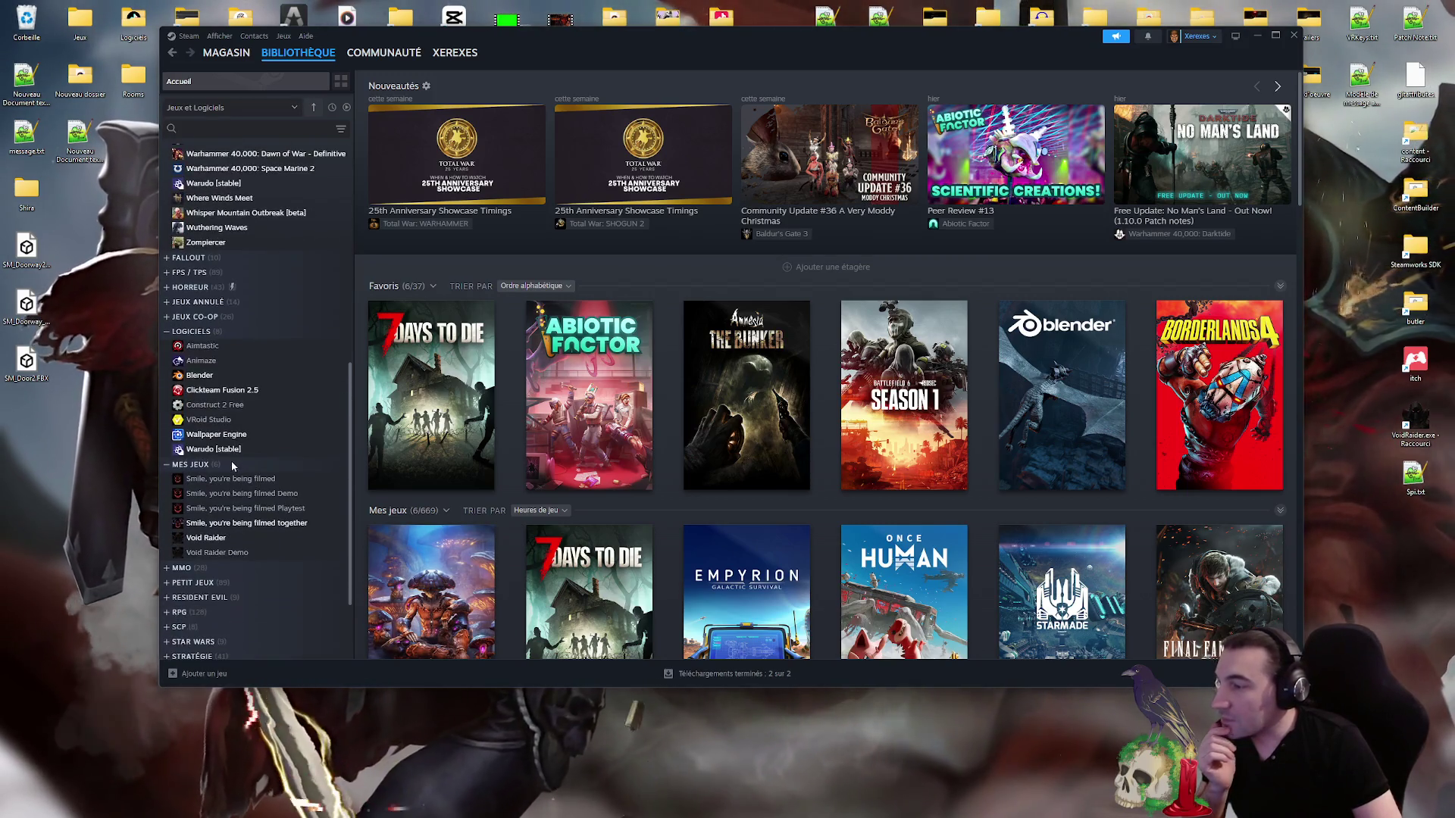
{"action": "scroll", "coordinate": [230, 477], "scroll_direction": "down", "scroll_amount": 1}
{"action": "scroll", "coordinate": [228, 502], "scroll_direction": "up", "scroll_amount": 5}
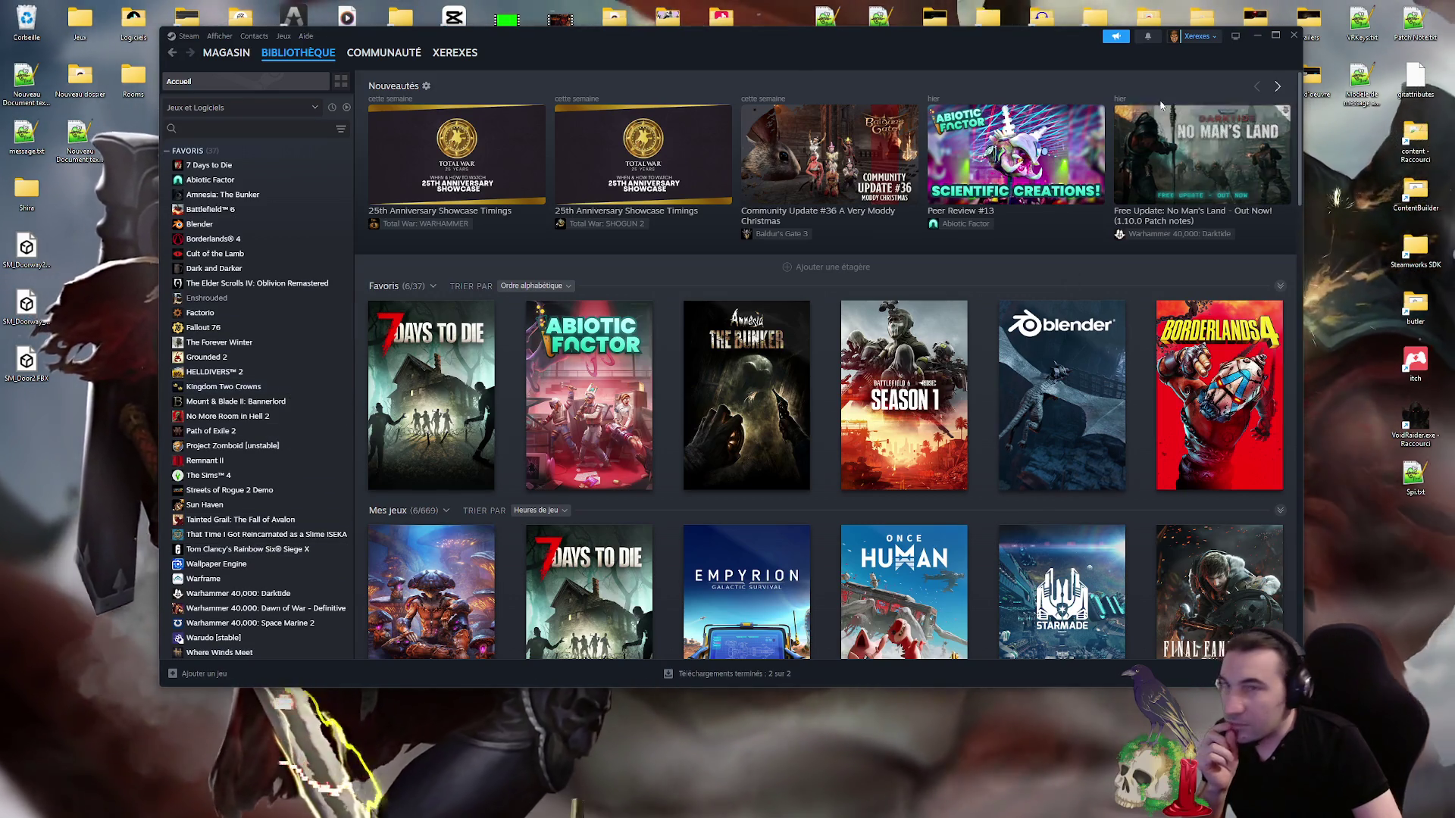
{"action": "left_click", "coordinate": [1260, 35]}
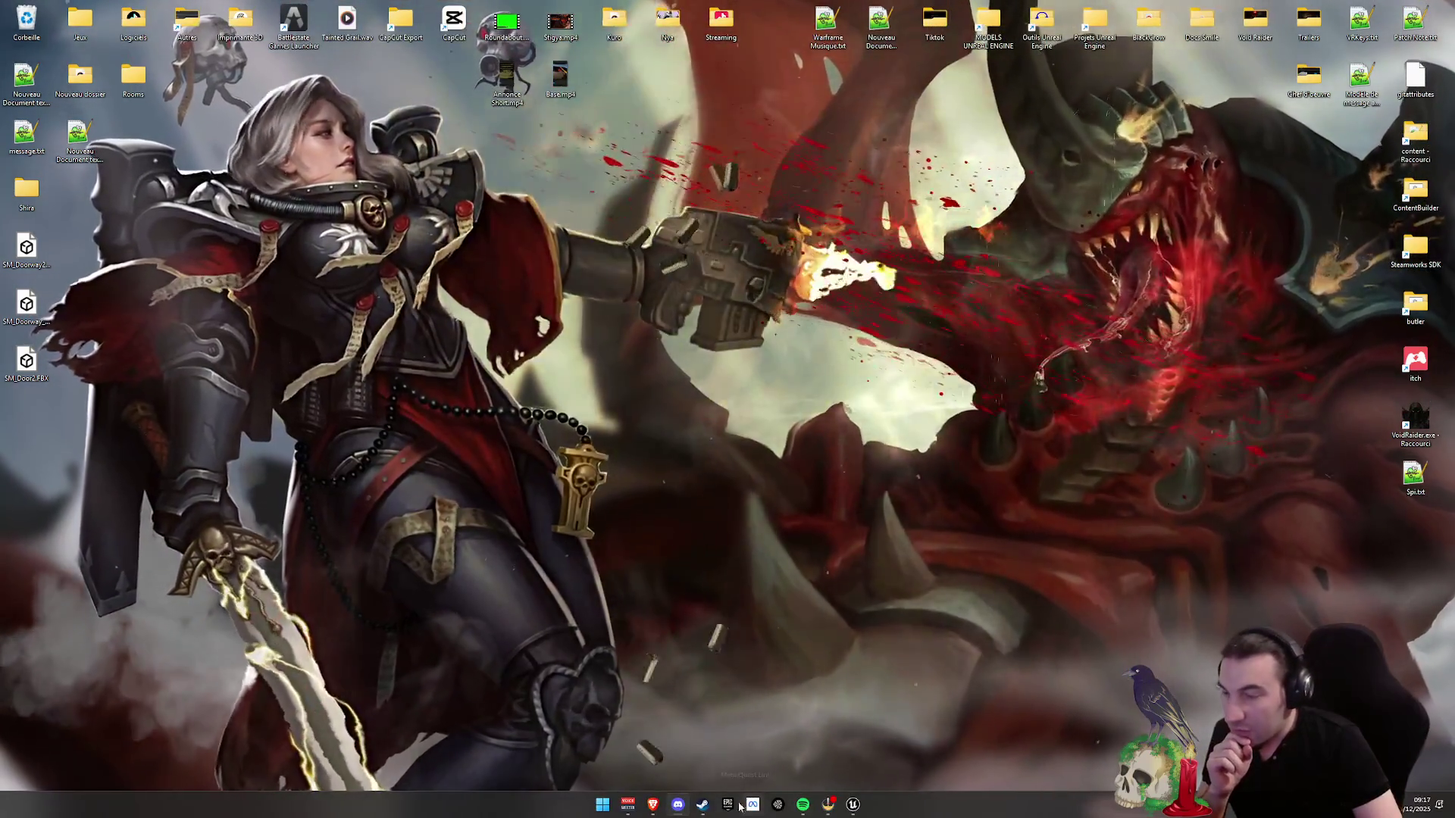
{"action": "left_click", "coordinate": [711, 804]}
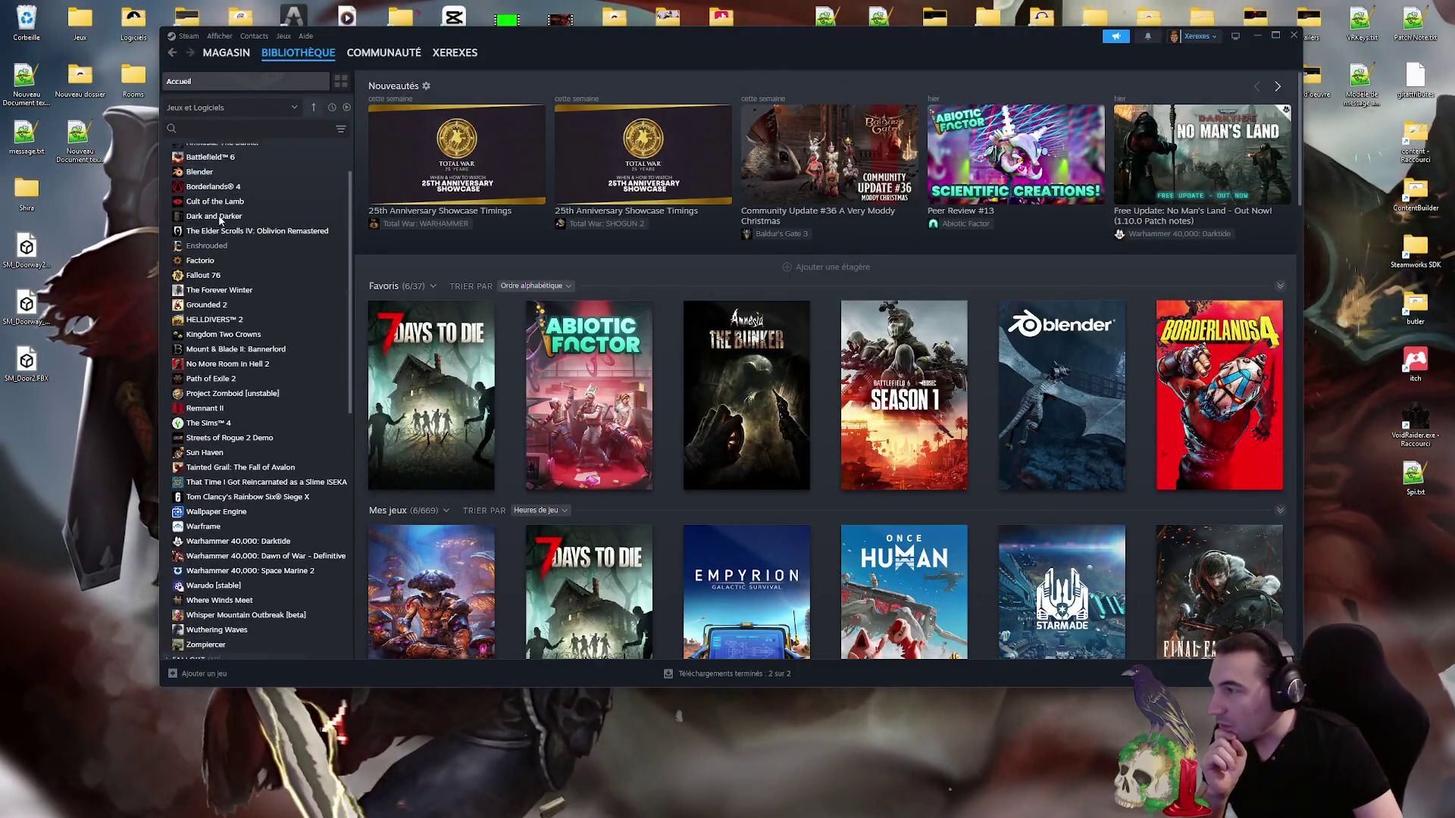
{"action": "left_click", "coordinate": [216, 225]}
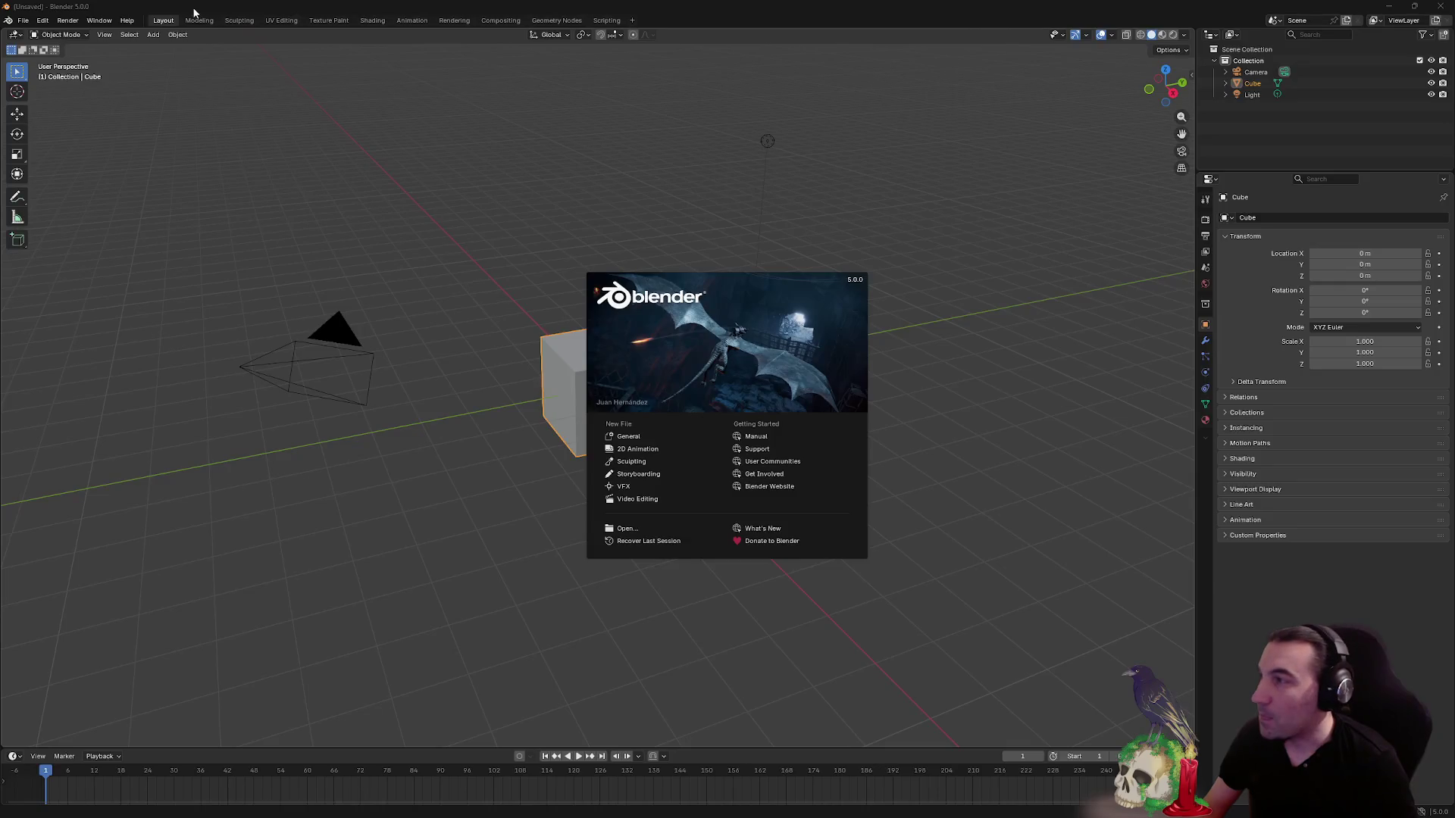
- Delete the default cube, camera and light from the Blender scene
{"action": "left_click", "coordinate": [644, 117]}
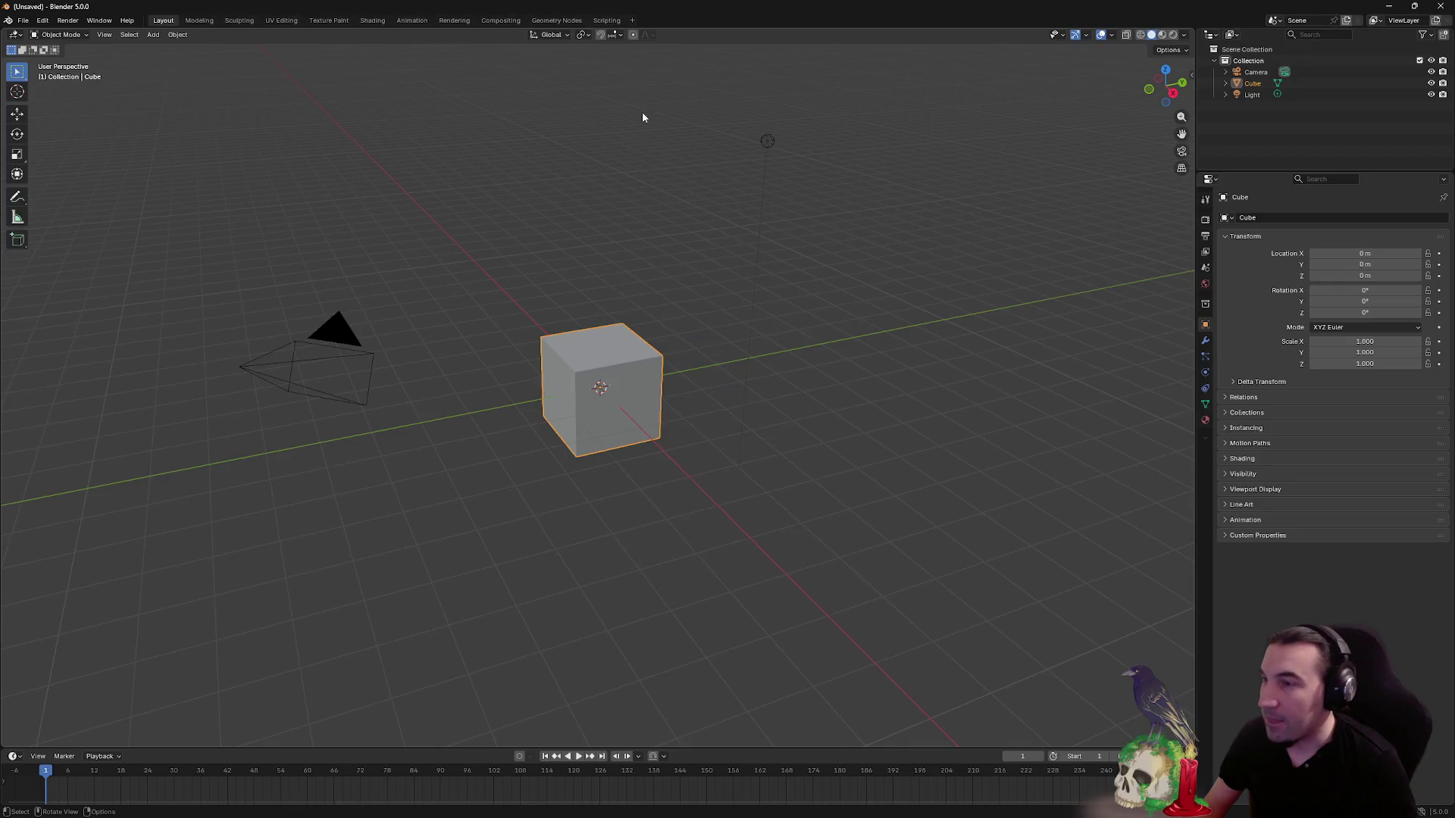
{"action": "scroll", "coordinate": [644, 117], "scroll_direction": "down", "scroll_amount": 2}
{"action": "left_click_drag", "start_coordinate": [196, 161], "coordinate": [976, 635]}
{"action": "key", "text": "Delete"}
- Import the three exported door and doorway FBX files from the desktop
{"action": "mouse_move", "coordinate": [375, 6]}
{"action": "left_mouse_down"}
{"action": "mouse_move", "coordinate": [425, 59]}
{"action": "mouse_move", "coordinate": [394, 30]}
{"action": "left_mouse_up"}
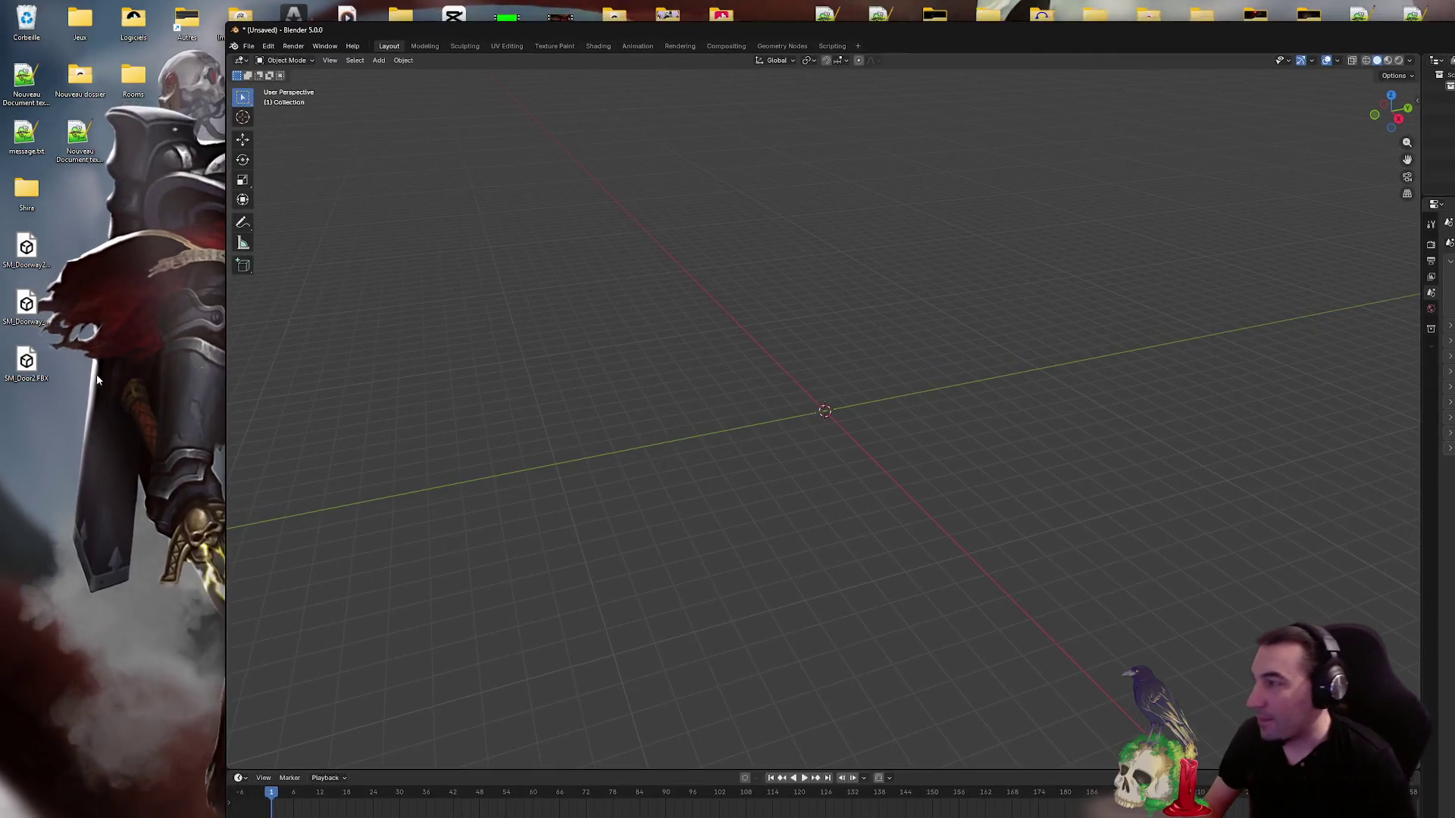
{"action": "left_click_drag", "start_coordinate": [394, 326], "coordinate": [653, 340]}
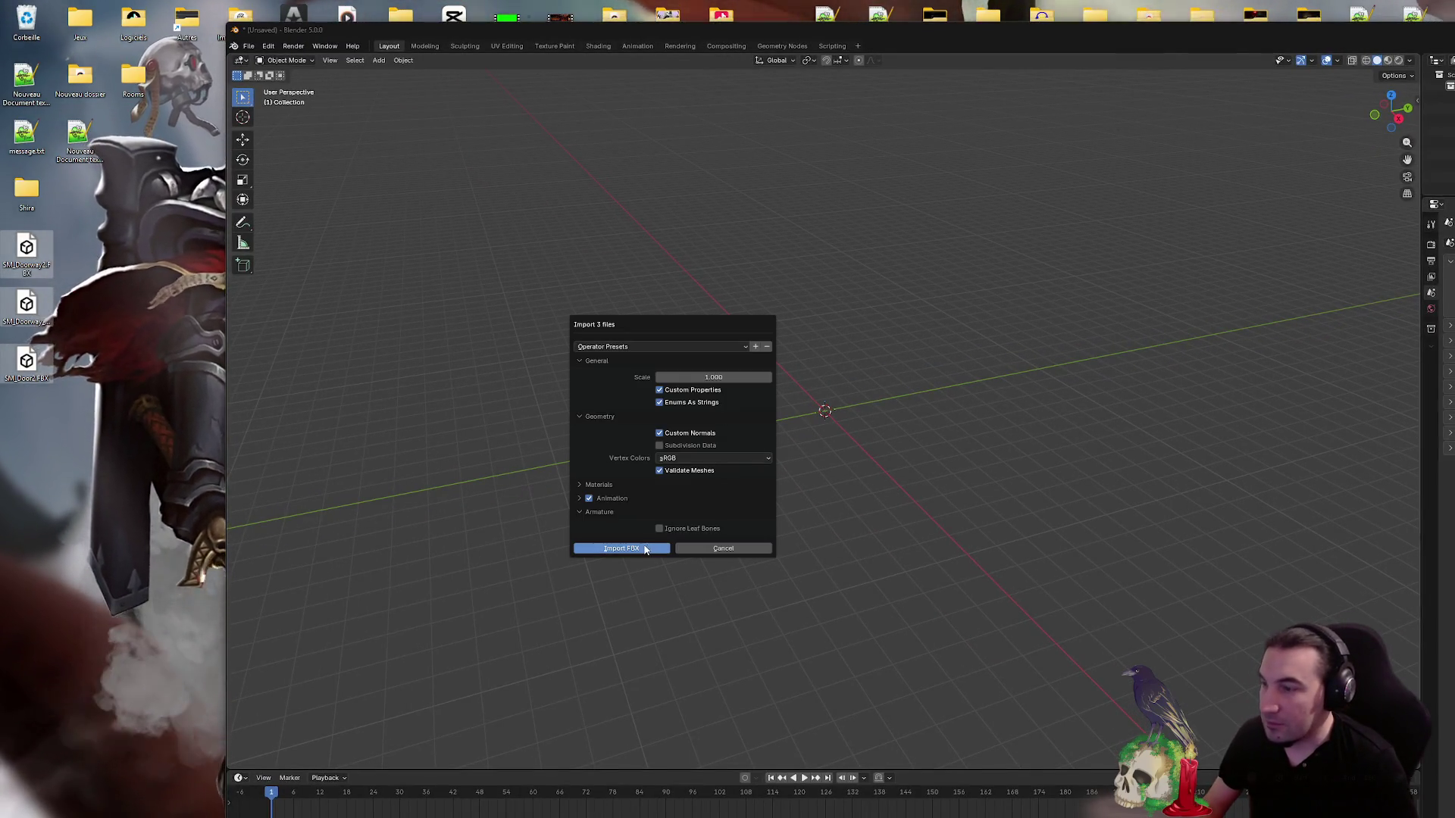
{"action": "left_click", "coordinate": [659, 544]}
{"action": "double_click", "coordinate": [919, 29]}
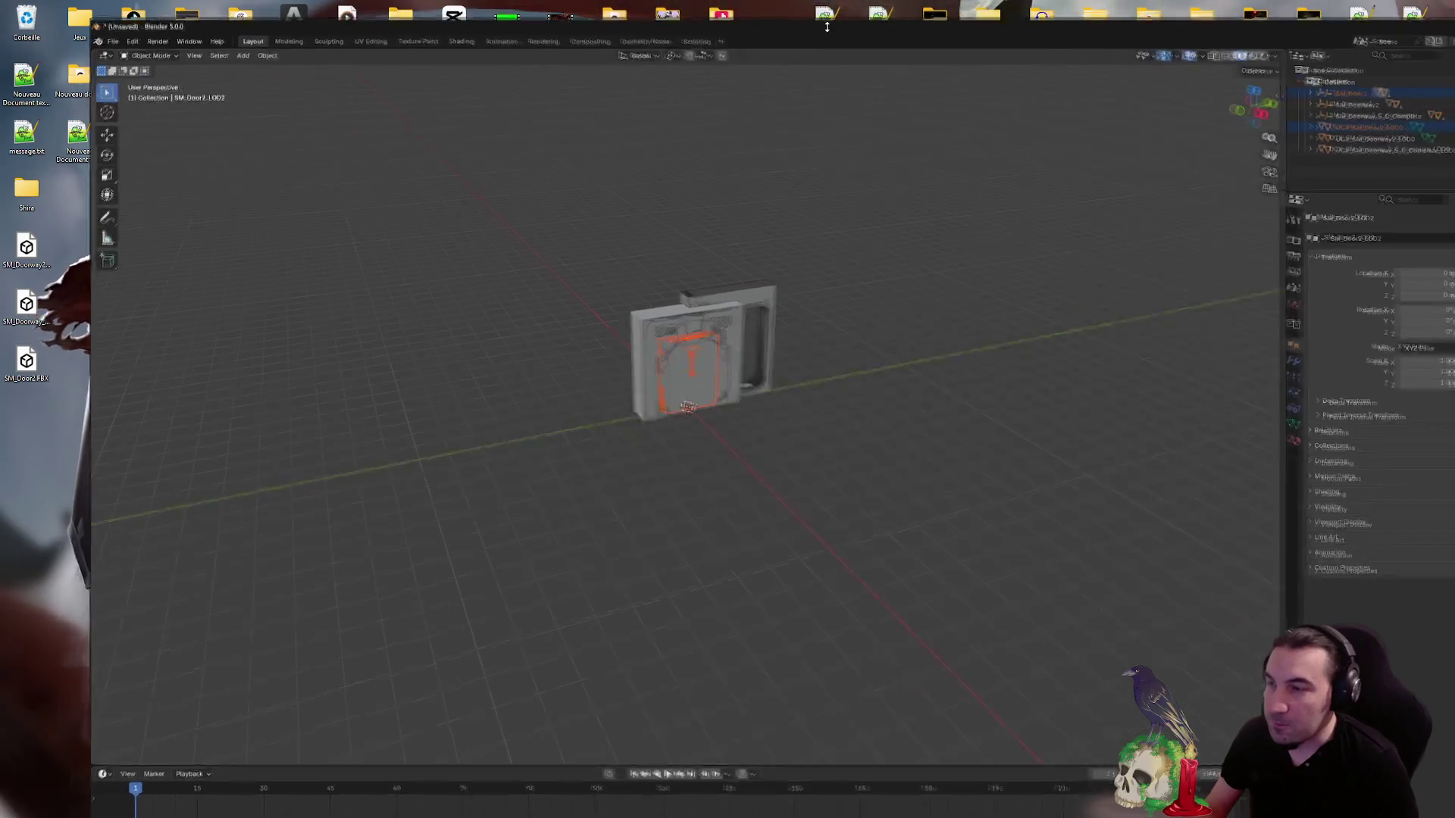
- Delete the three UCX collision objects from the Outliner
{"action": "left_click", "coordinate": [742, 259]}
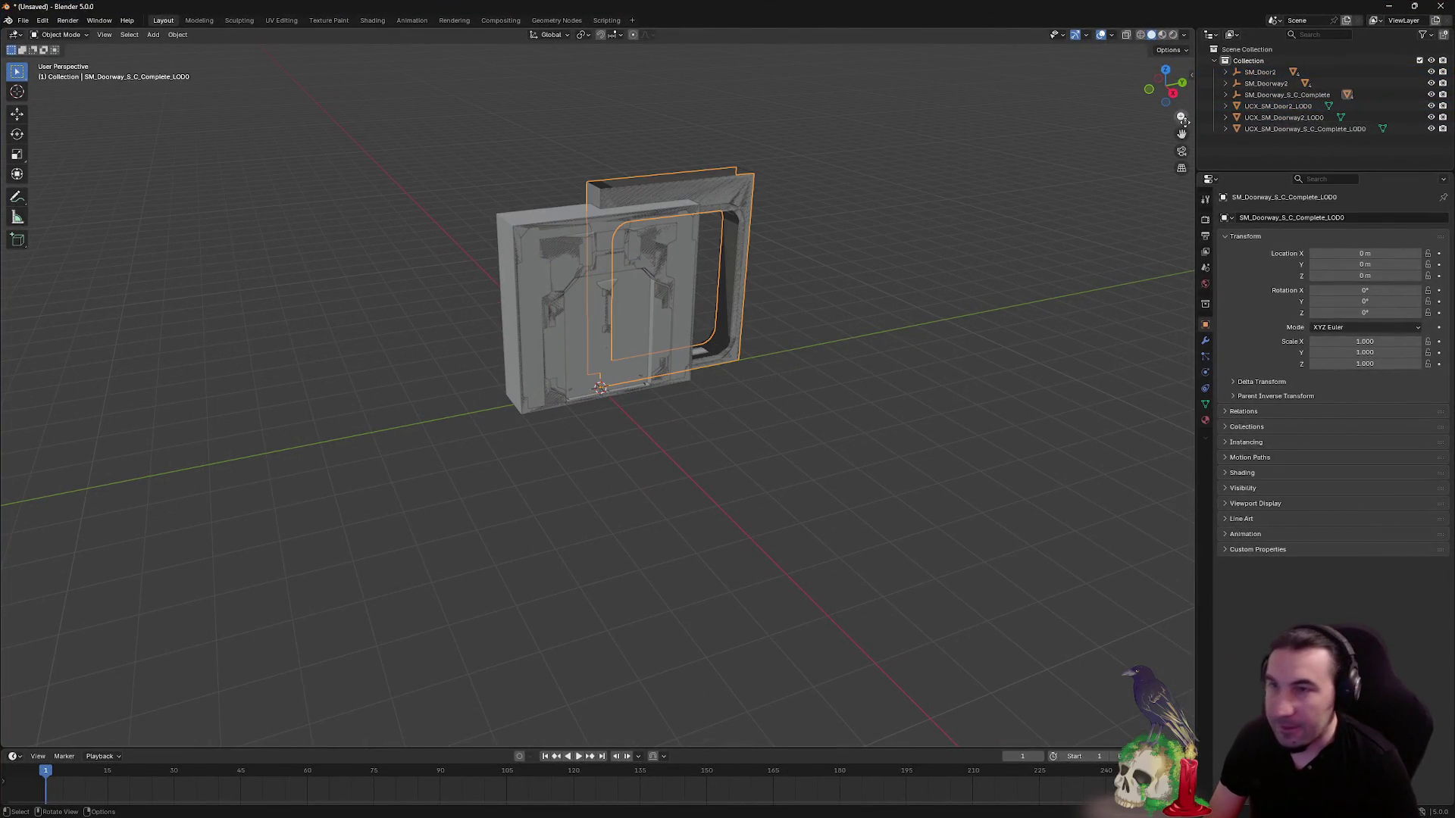
{"action": "left_click", "coordinate": [1304, 107]}
{"action": "key", "text": "Delete"}
{"action": "left_click", "coordinate": [1303, 107]}
{"action": "key", "text": "Delete"}
{"action": "left_click", "coordinate": [1303, 107]}
{"action": "key", "text": "Delete"}
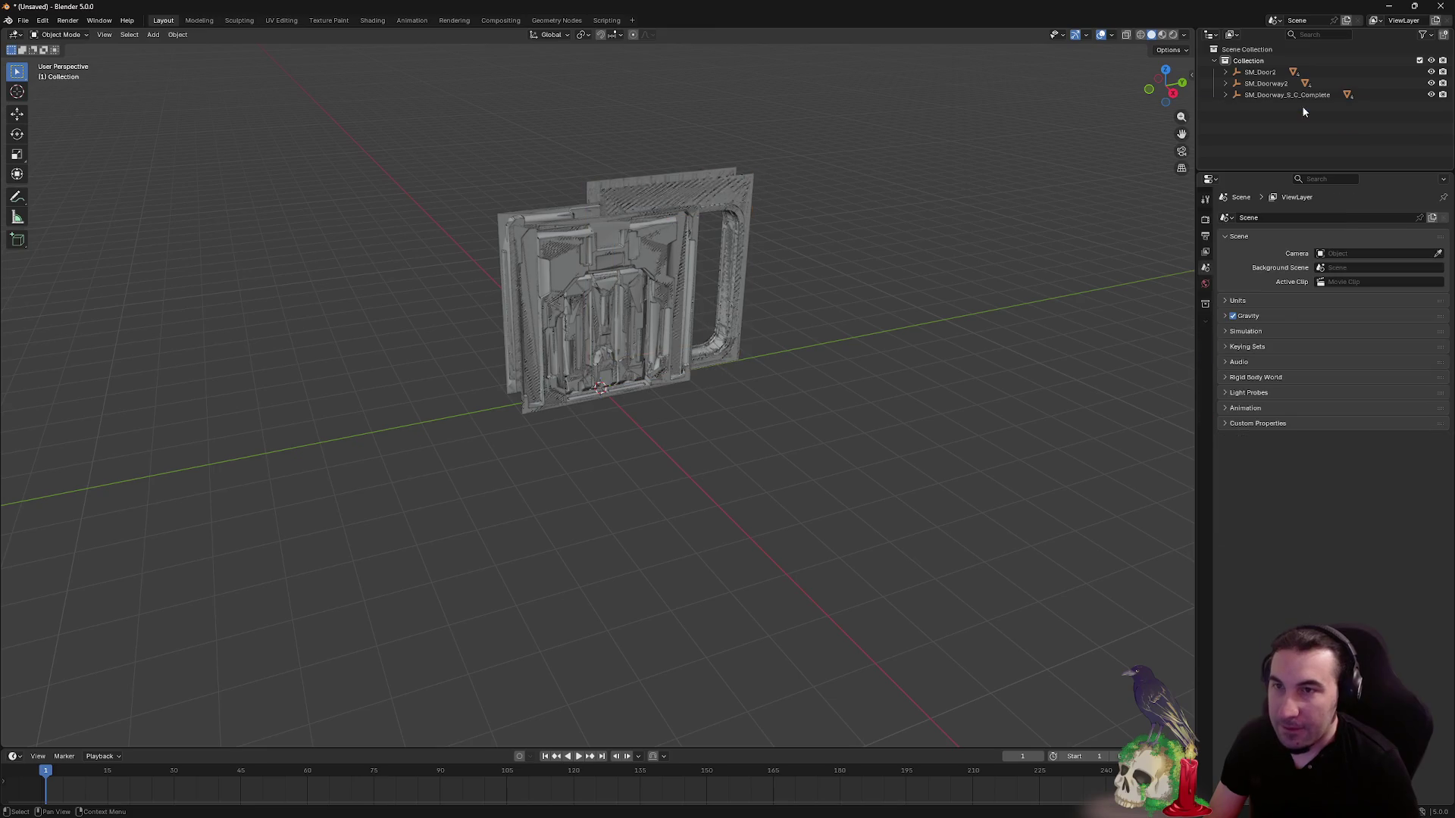
- Delete the extra lower-detail LOD meshes under SM_Doorway2
{"action": "left_click", "coordinate": [1226, 72]}
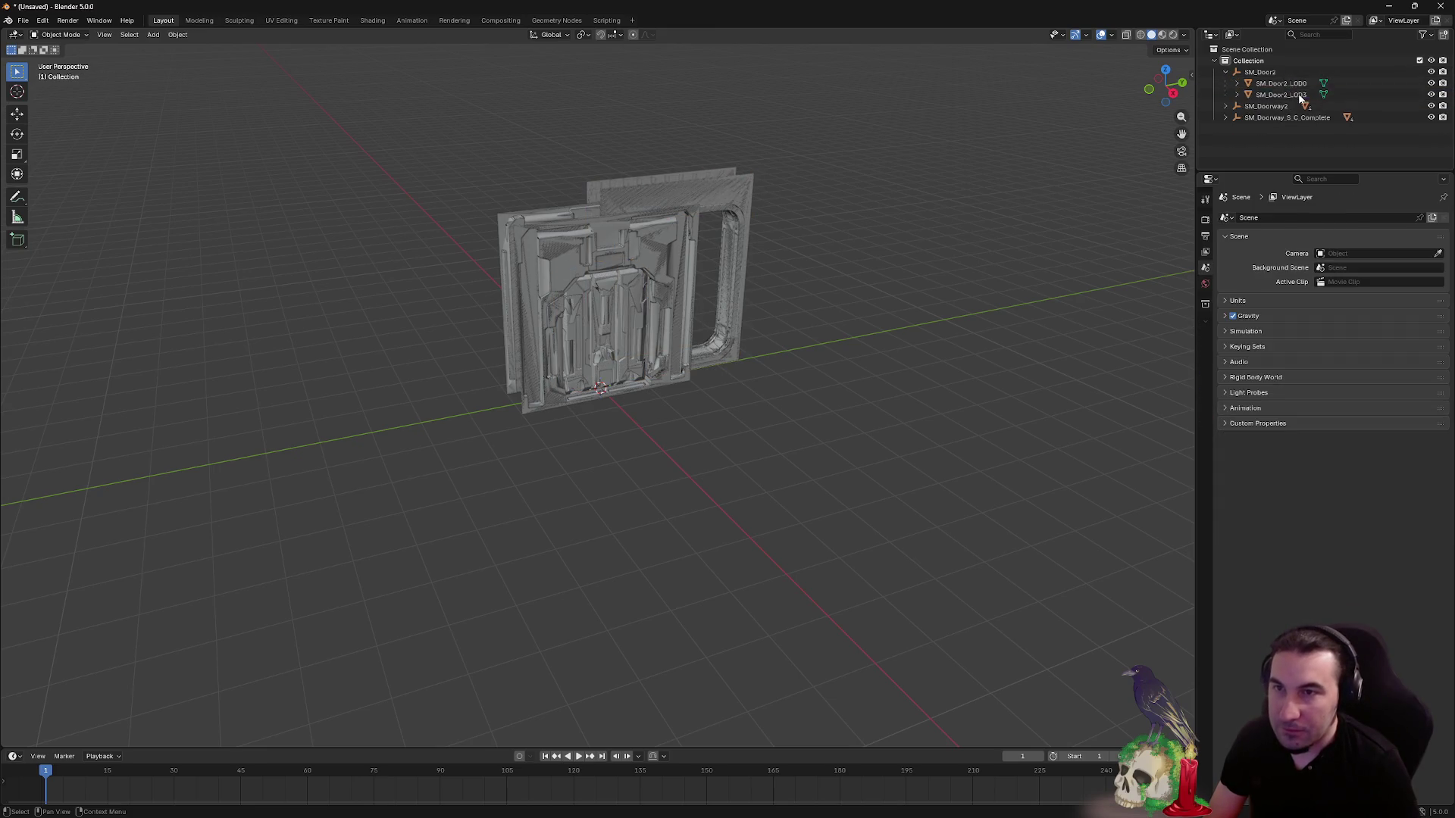
{"action": "left_click", "coordinate": [1225, 71]}
{"action": "left_click", "coordinate": [1225, 83]}
{"action": "left_click", "coordinate": [1313, 107]}
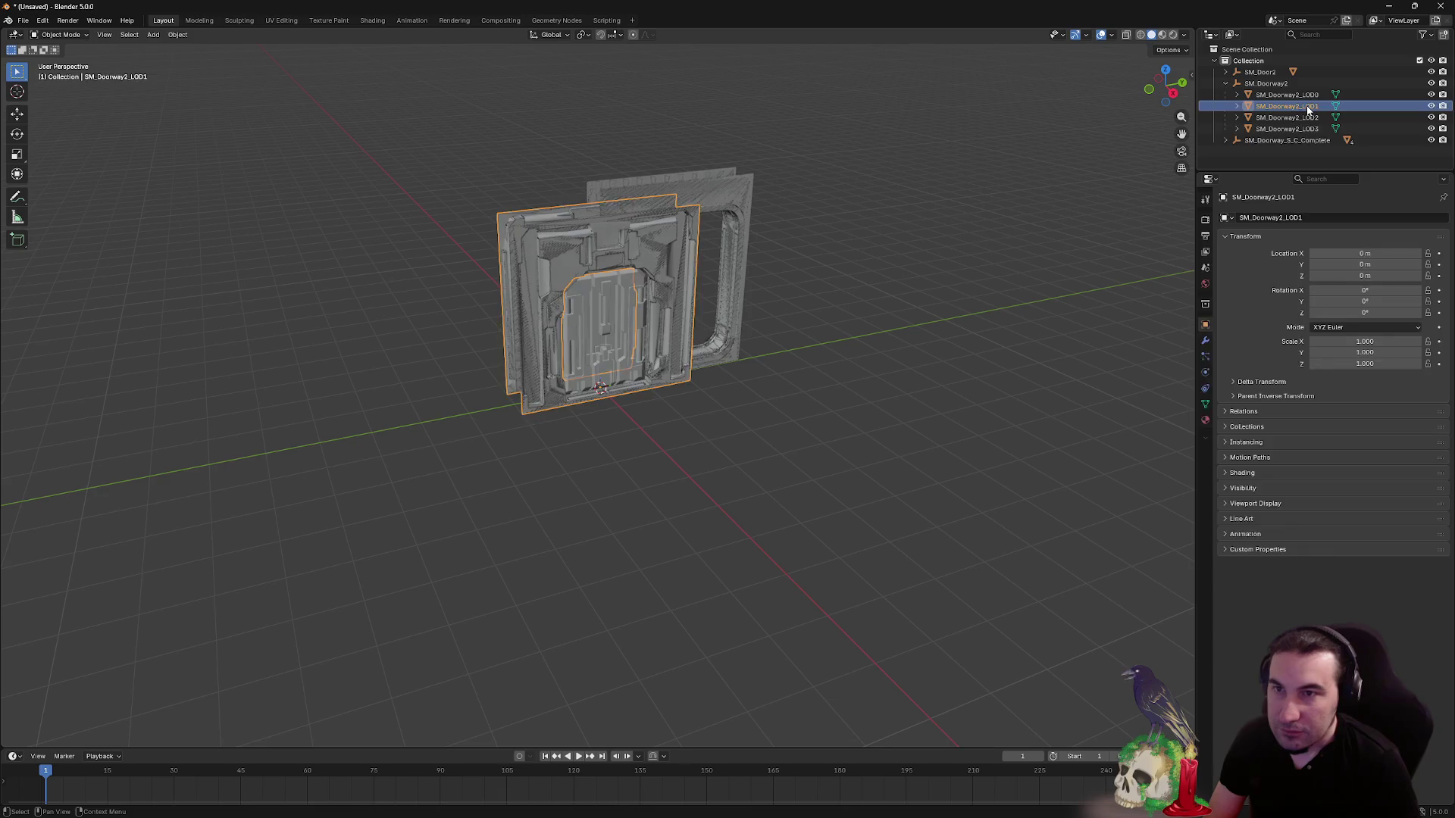
{"action": "key", "text": "Delete"}
{"action": "left_click", "coordinate": [1313, 107]}
{"action": "key", "text": "Delete"}
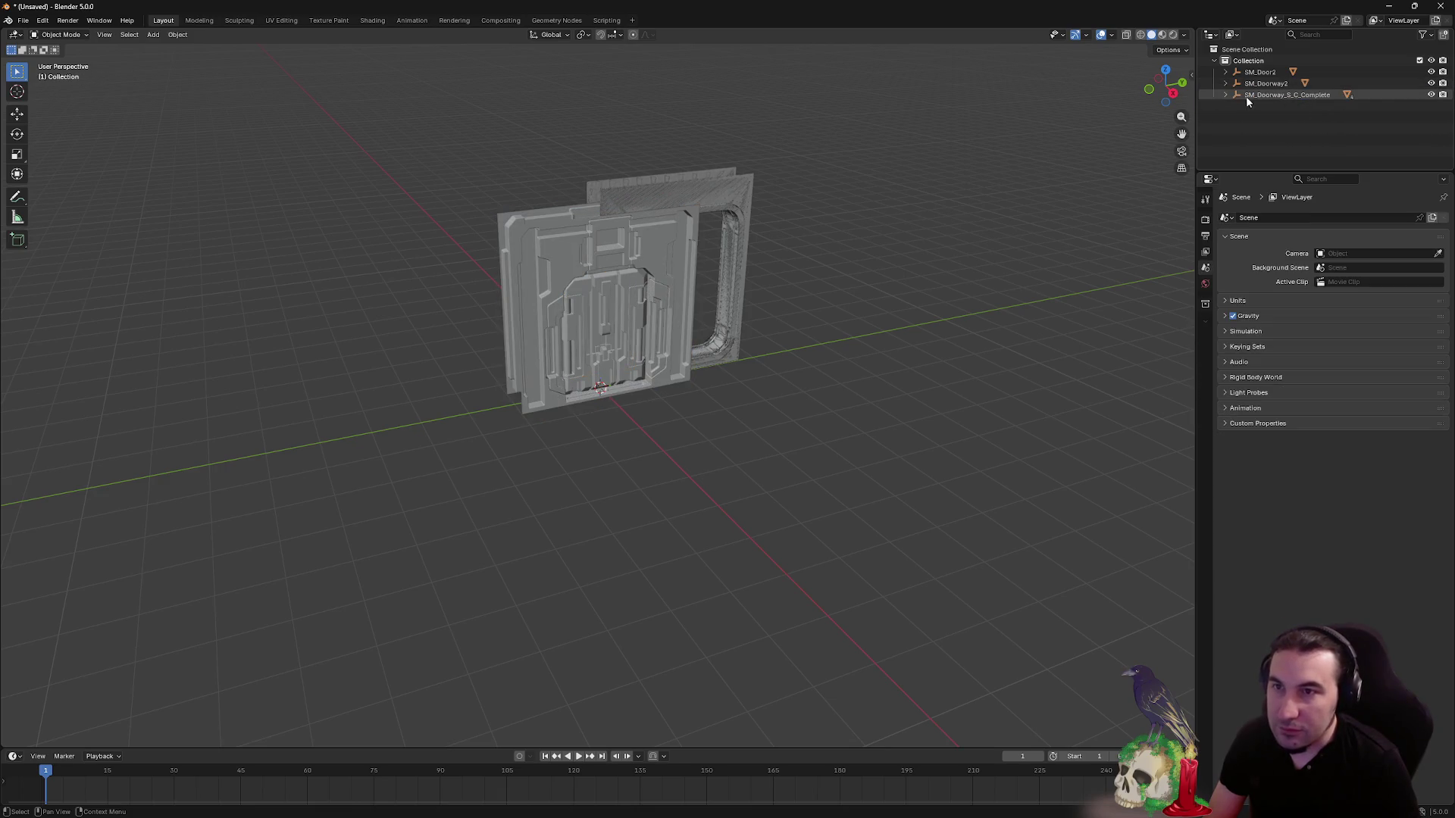
- Delete SM_Doorway_S_C_Complete's extra LODs through LOD3, keeping only LOD0
{"action": "left_click", "coordinate": [1225, 94]}
{"action": "left_click", "coordinate": [1307, 117]}
{"action": "key", "text": "Delete"}
{"action": "left_click", "coordinate": [1307, 117]}
{"action": "key", "text": "Delete"}
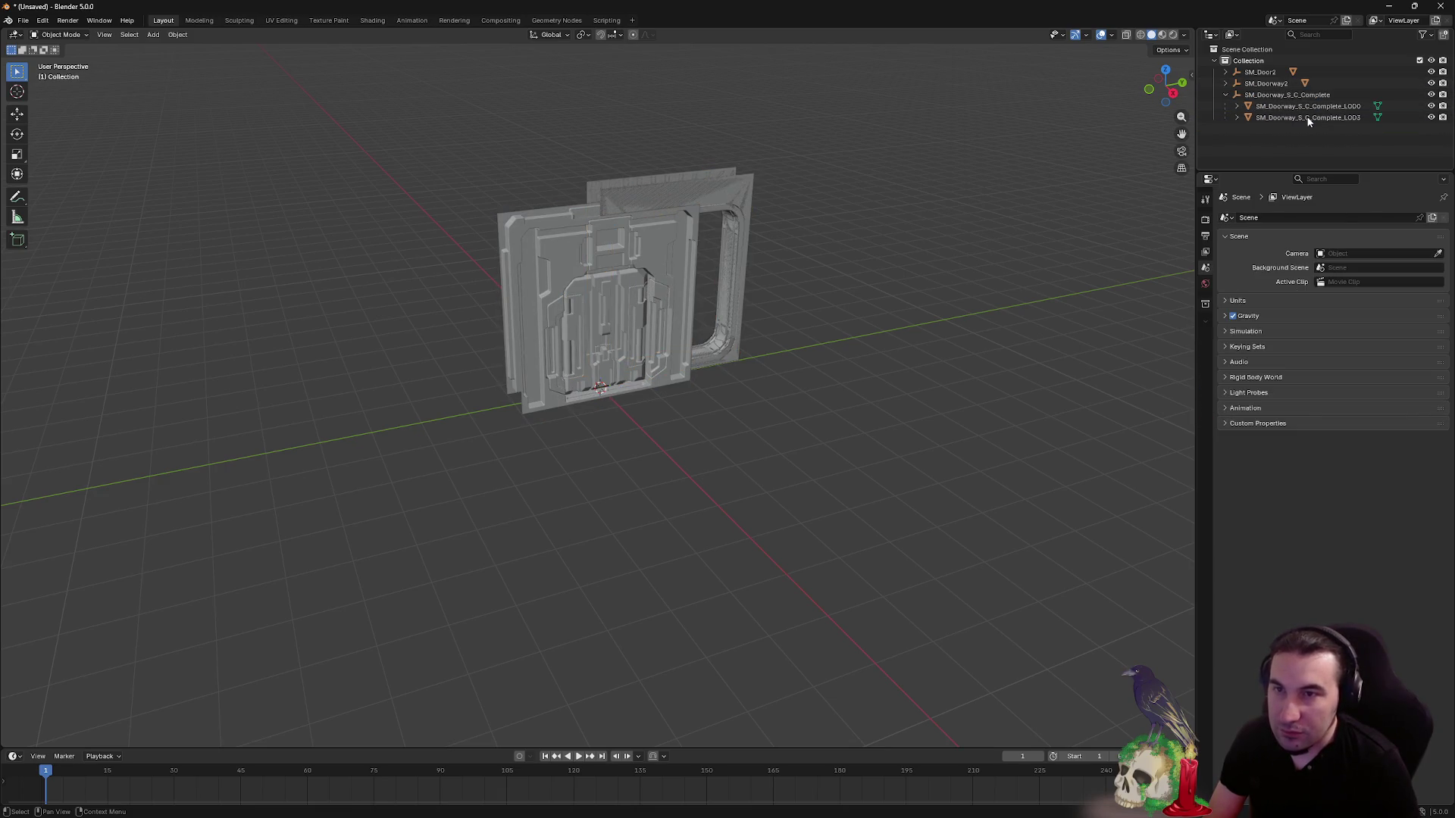
{"action": "left_click", "coordinate": [1307, 117]}
{"action": "key", "text": "Delete"}
{"action": "left_click", "coordinate": [1173, 97]}
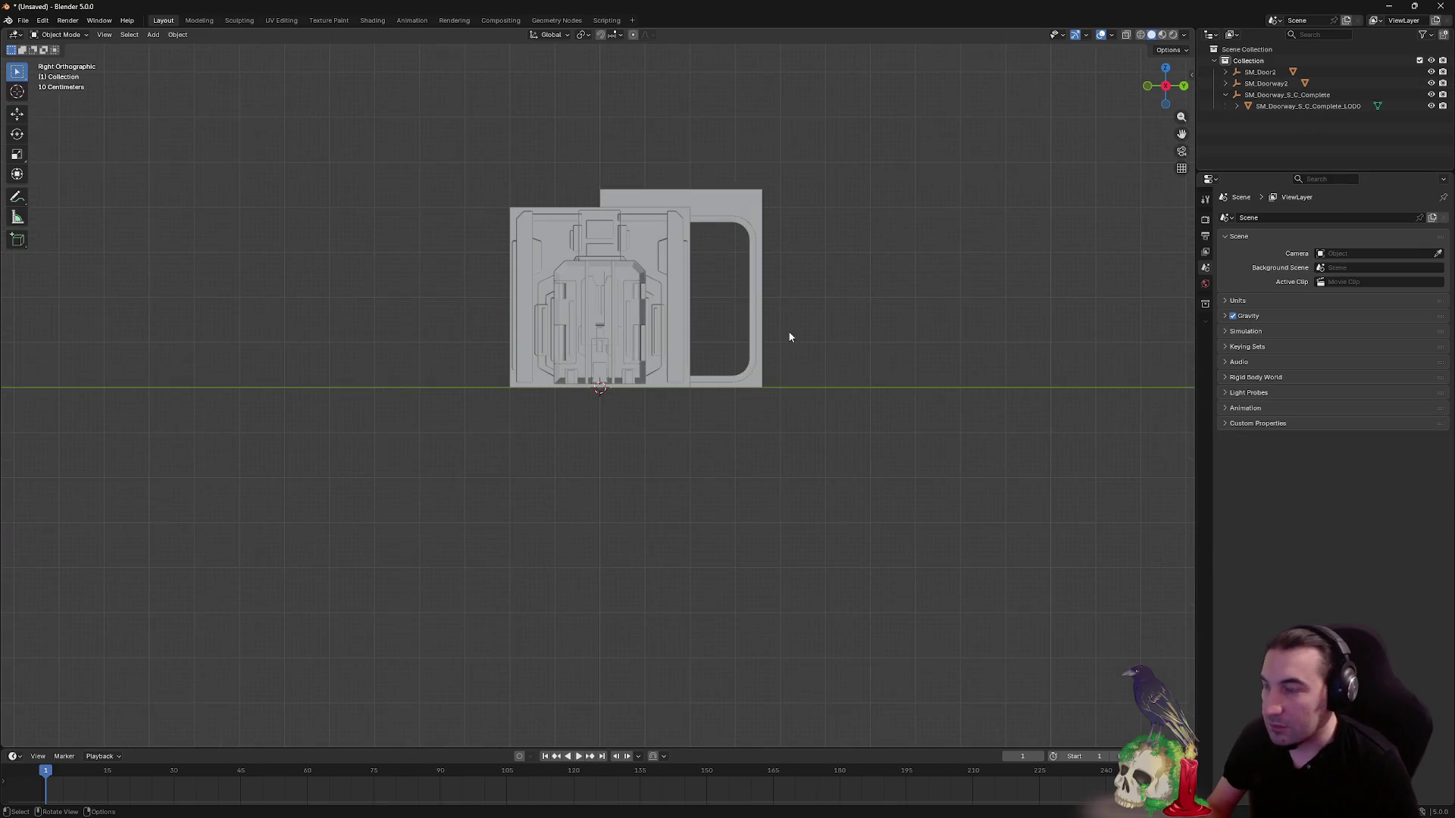
- Apply Set Origin > Geometry to Origin on SM_Doorway_S_C_Complete_LOD0
{"action": "scroll", "coordinate": [787, 334], "scroll_direction": "up", "scroll_amount": 2}
{"action": "left_click", "coordinate": [819, 377]}
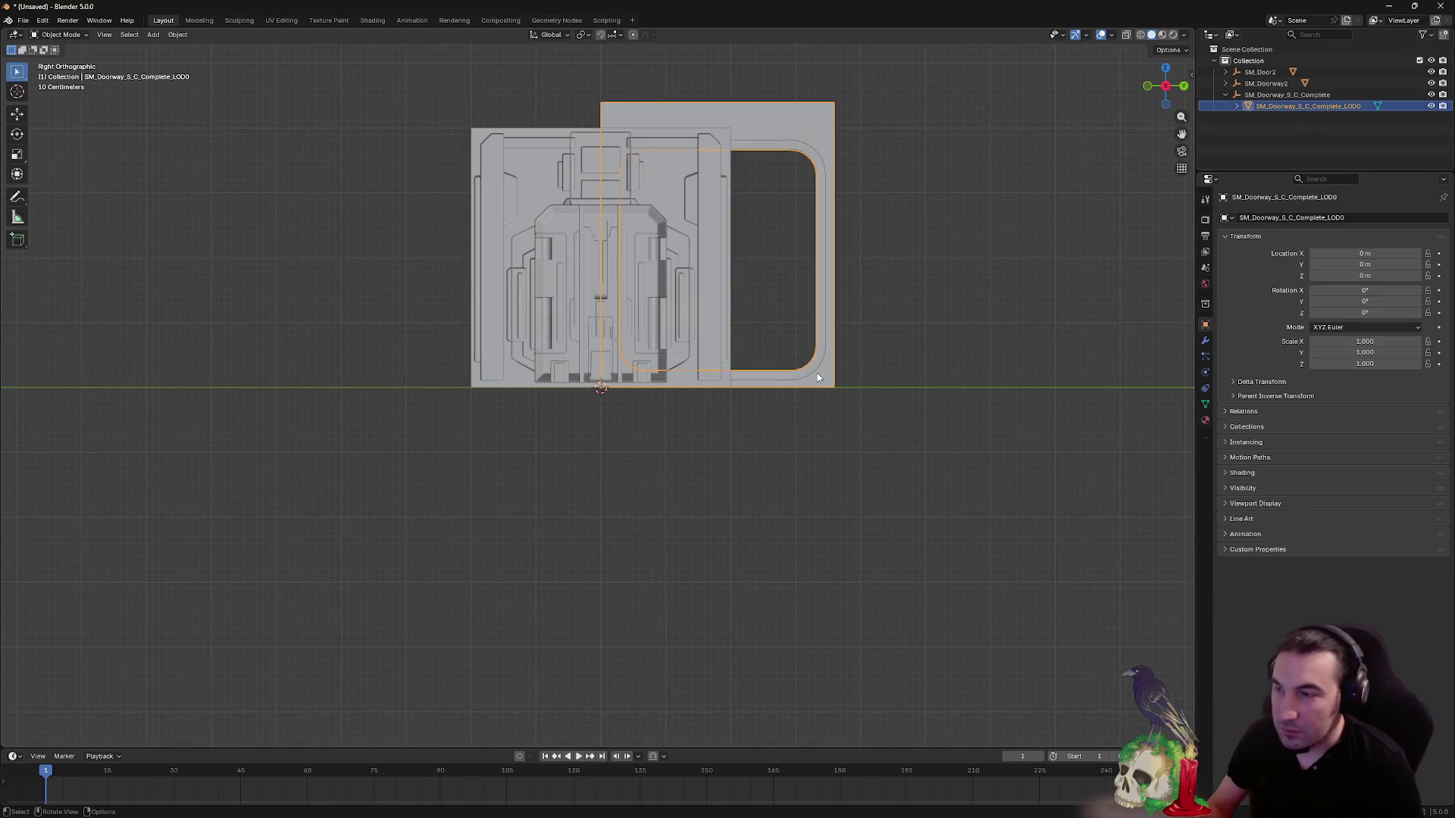
{"action": "right_click", "coordinate": [814, 378]}
{"action": "mouse_move", "coordinate": [830, 413]}
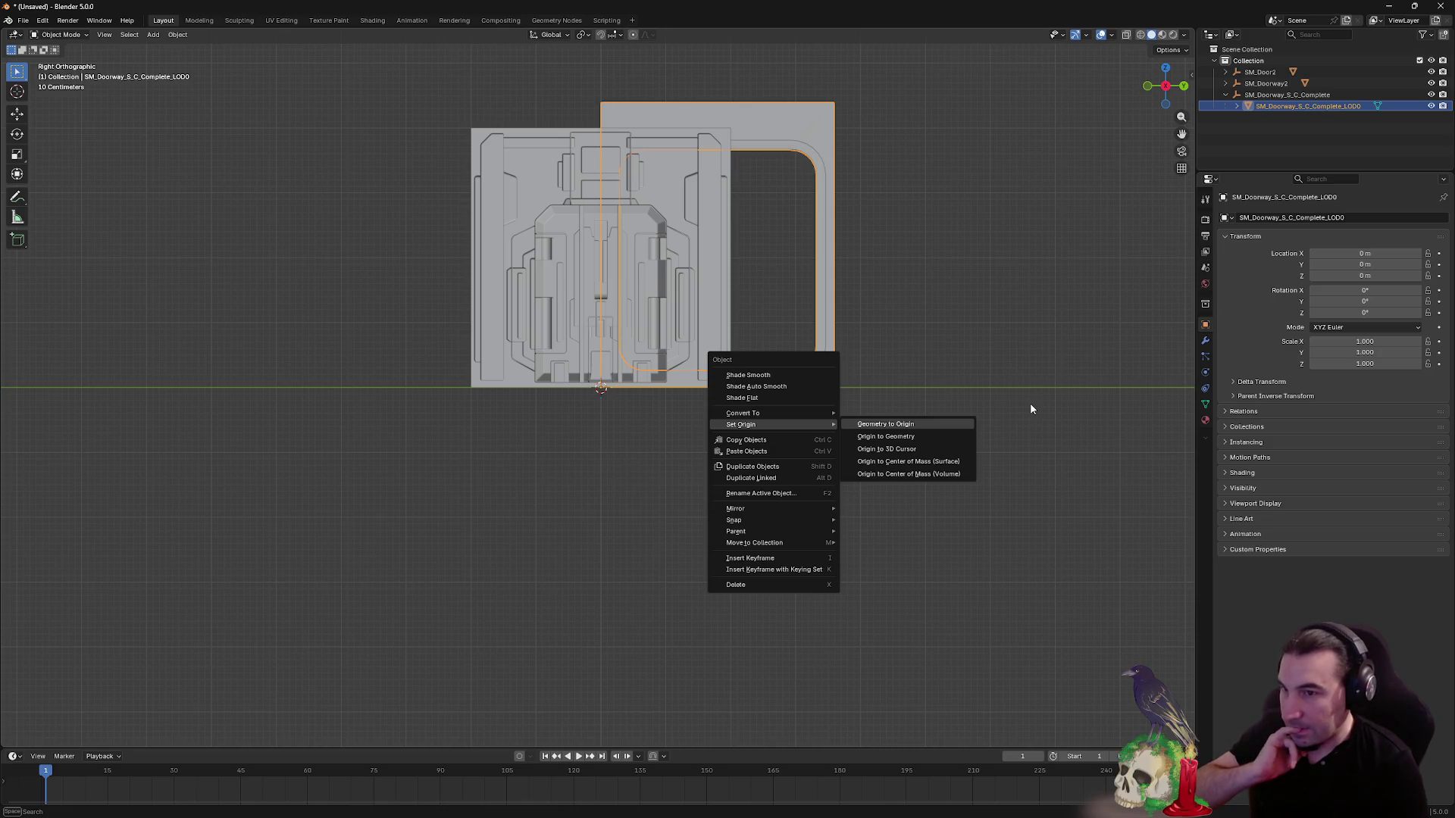
{"action": "left_click", "coordinate": [939, 422]}
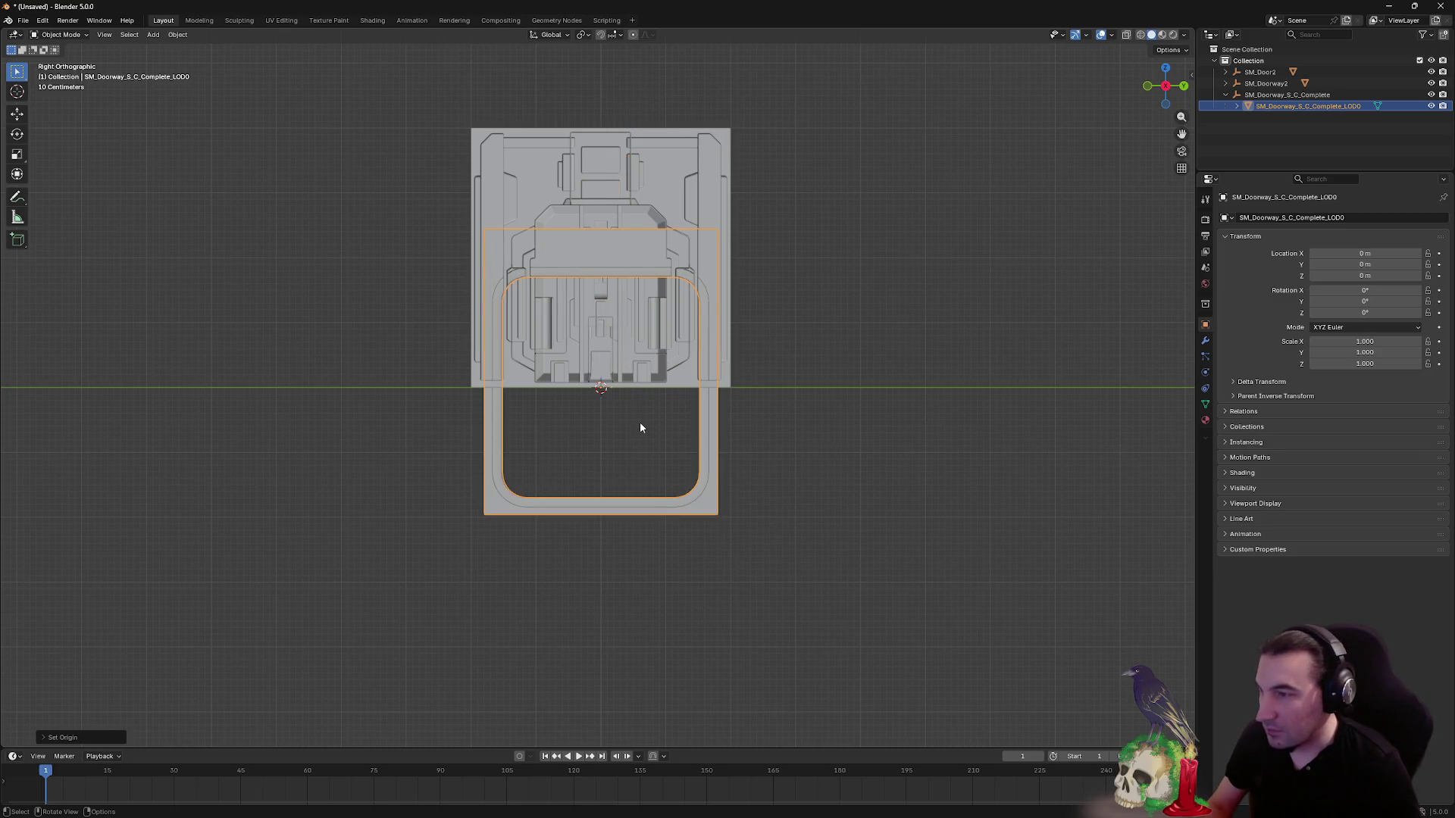
- Raise the new doorway to Z 260 cm and hide SM_Doorway2
{"action": "scroll", "coordinate": [668, 457], "scroll_direction": "up", "scroll_amount": 1}
{"action": "key", "text": "g"}
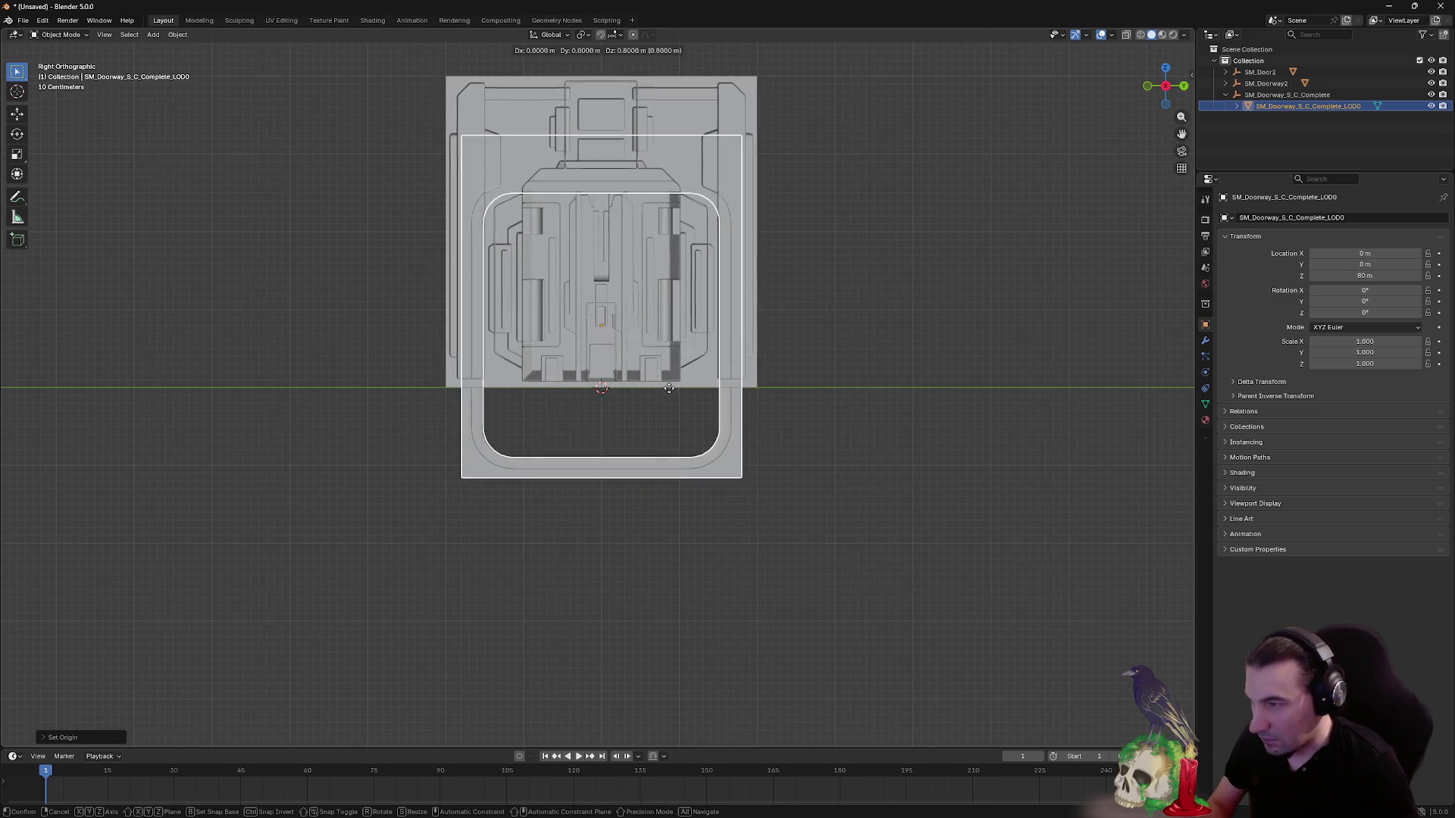
{"action": "left_click", "coordinate": [670, 300]}
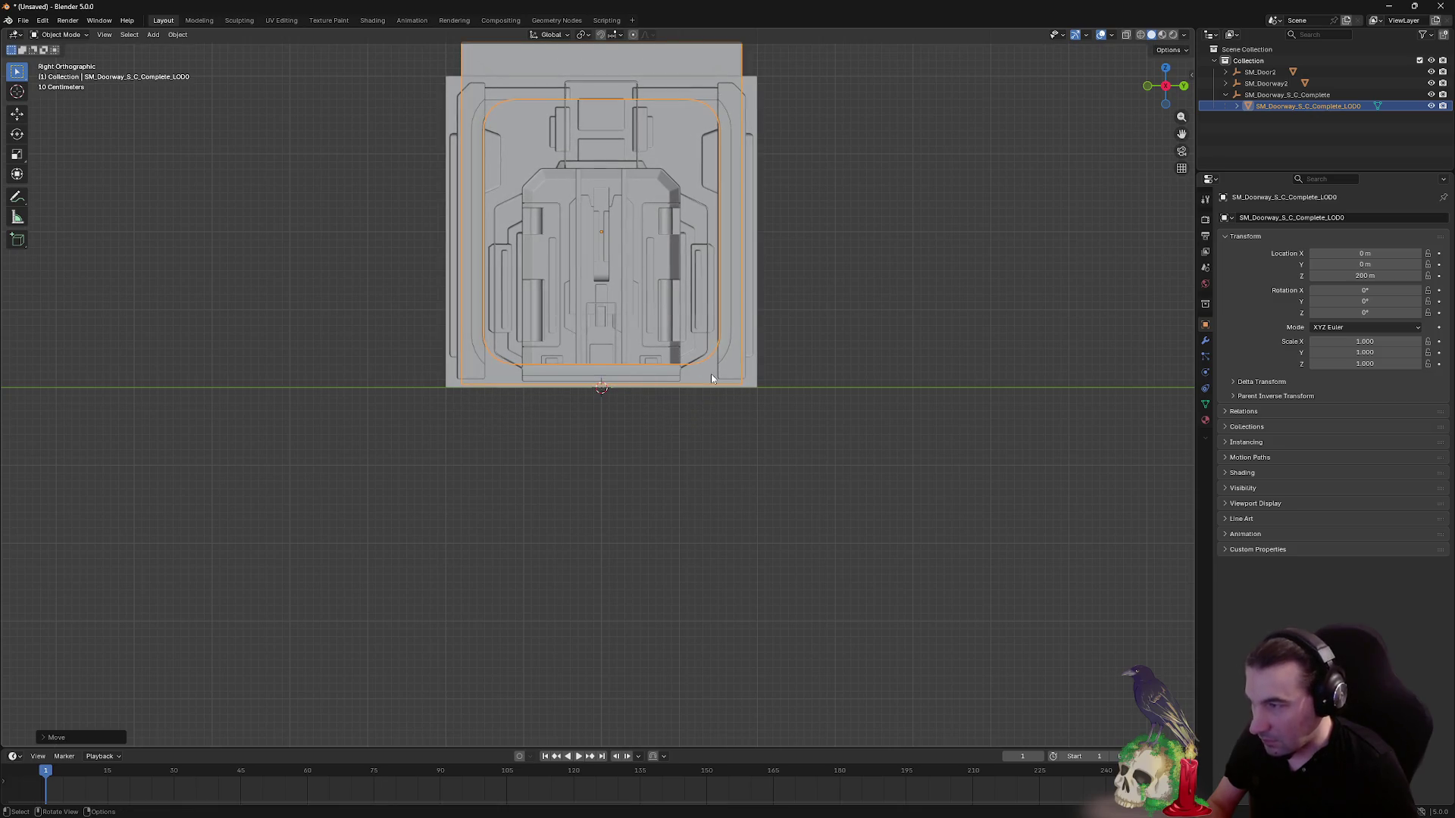
{"action": "left_click", "coordinate": [1431, 83]}
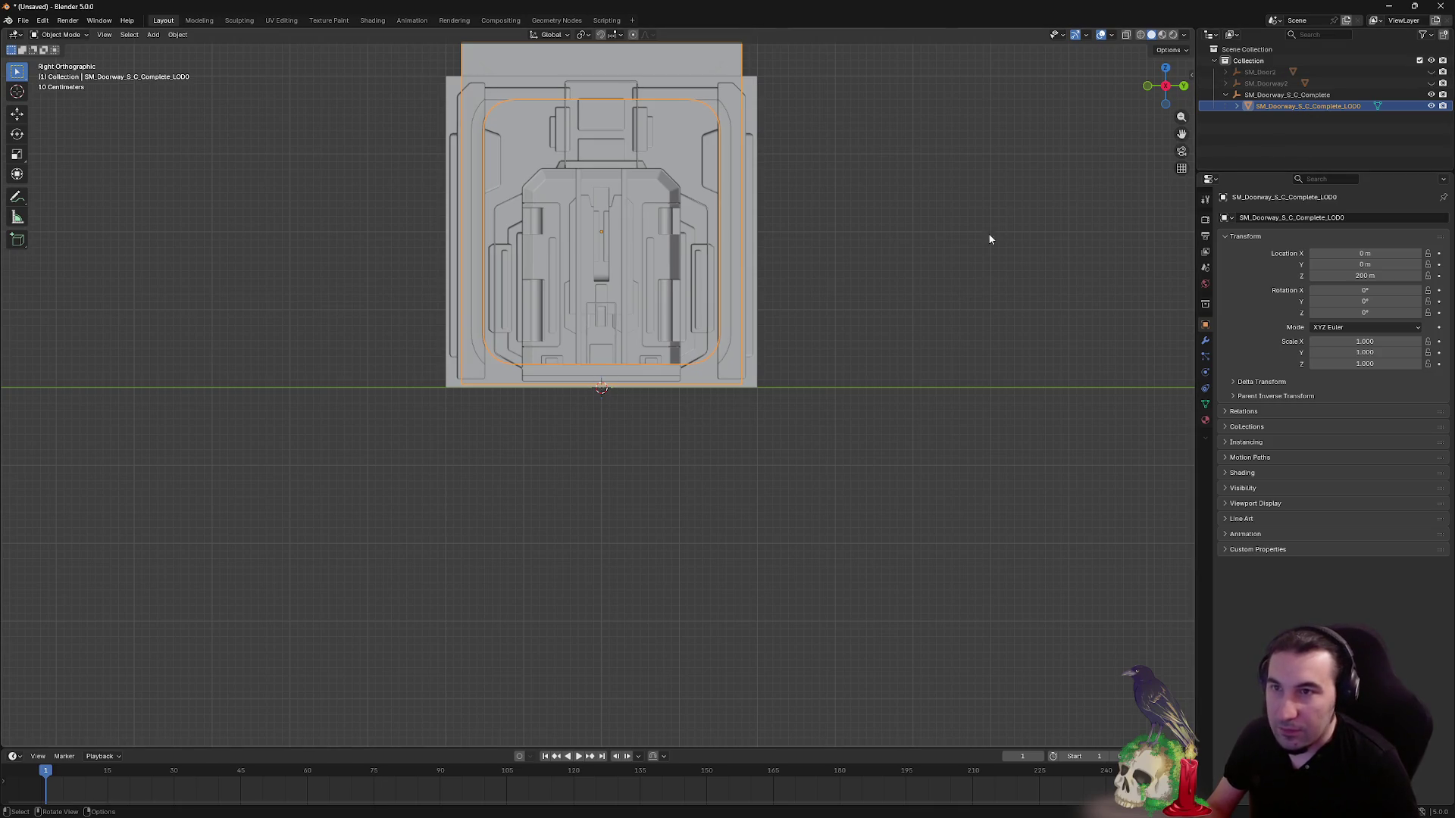
{"action": "mouse_move", "coordinate": [747, 257]}
{"action": "left_mouse_down"}
{"action": "mouse_move", "coordinate": [568, 316]}
{"action": "mouse_move", "coordinate": [718, 321]}
{"action": "mouse_move", "coordinate": [662, 333]}
{"action": "left_mouse_up"}
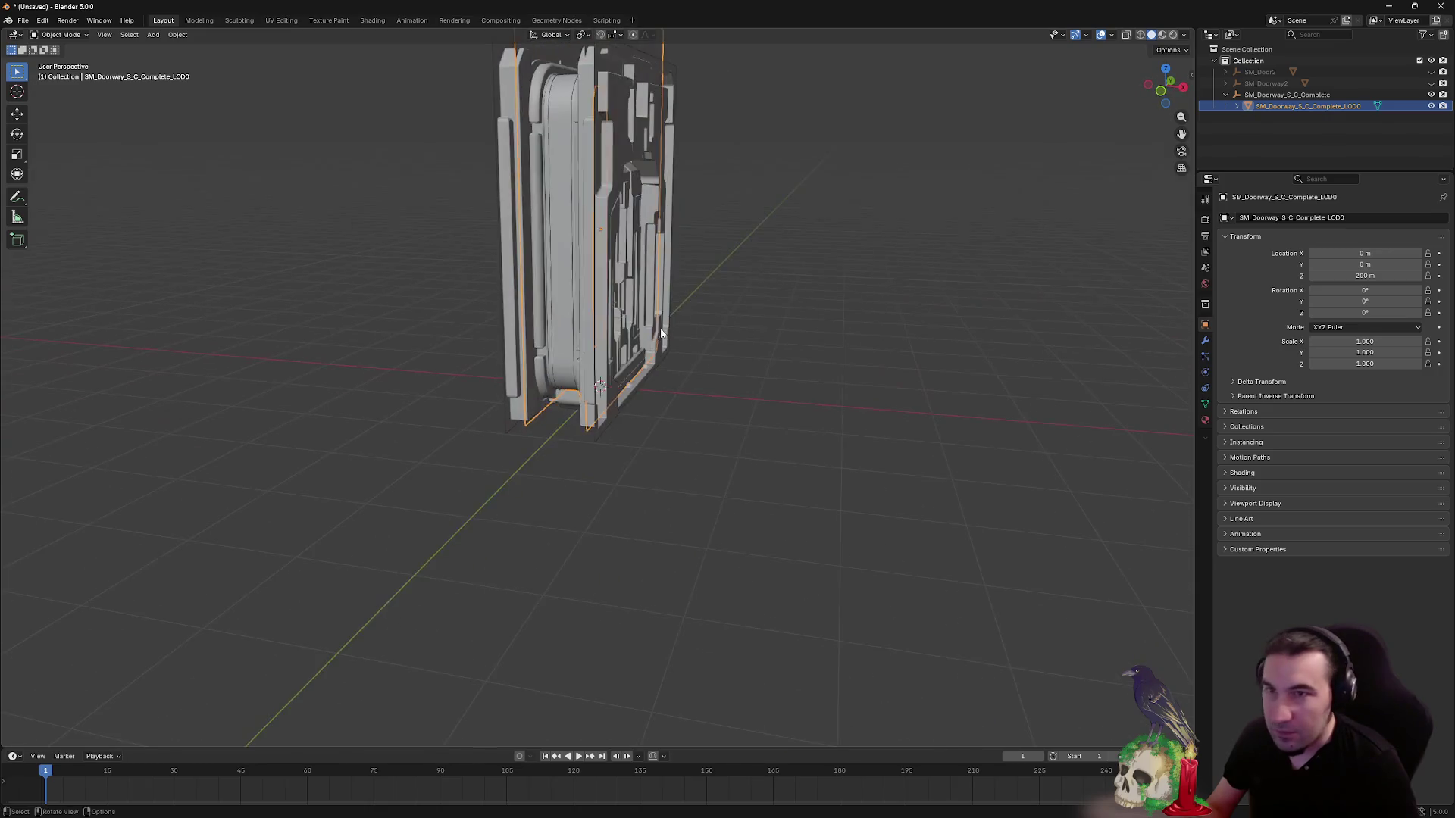
- Hide SM_Door2_LOD0 and SM_Doorway2_LOD0 so only the new doorway frame shows
{"action": "left_click", "coordinate": [1430, 61]}
{"action": "left_click", "coordinate": [1431, 61]}
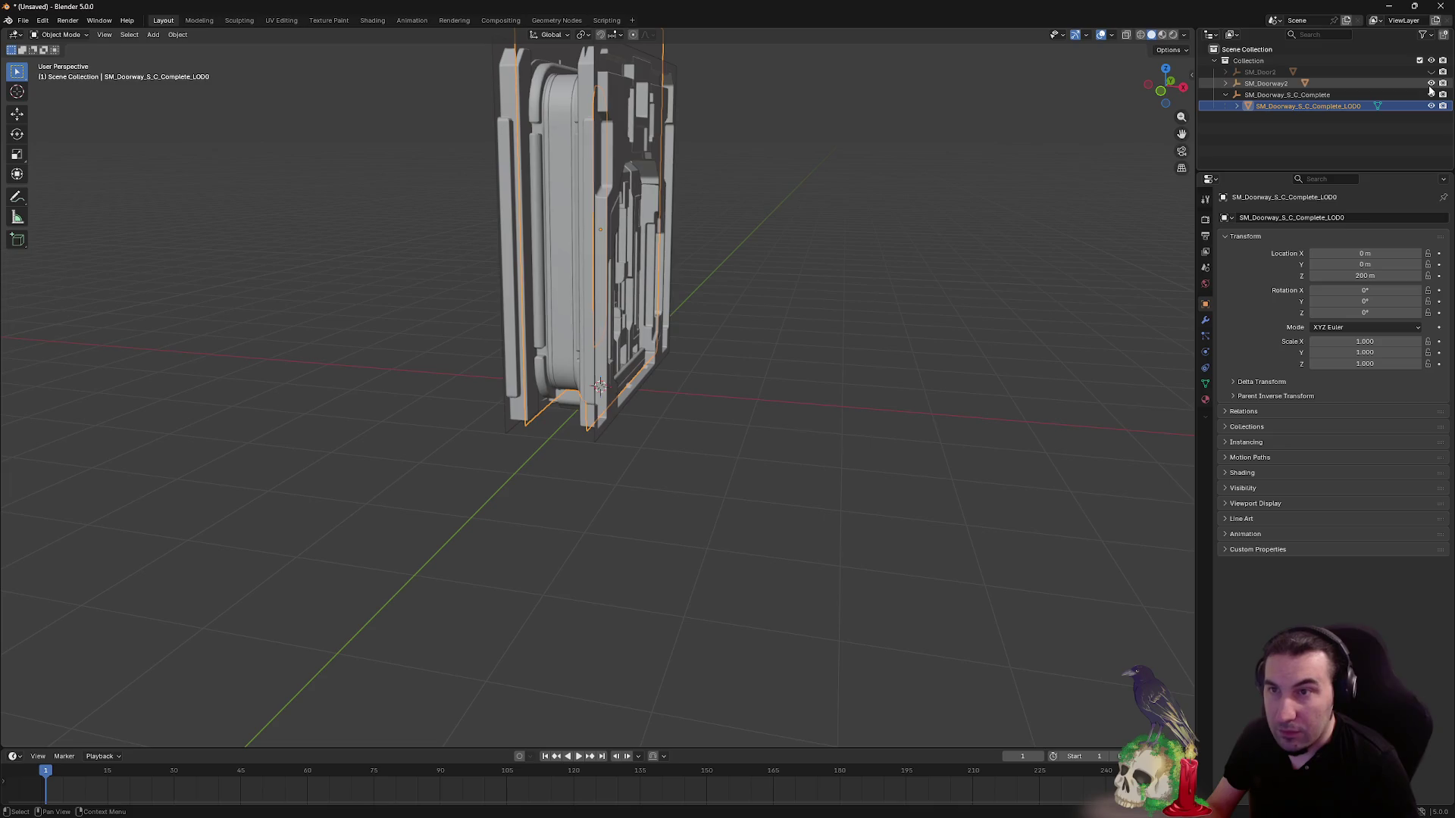
{"action": "left_click", "coordinate": [1430, 85]}
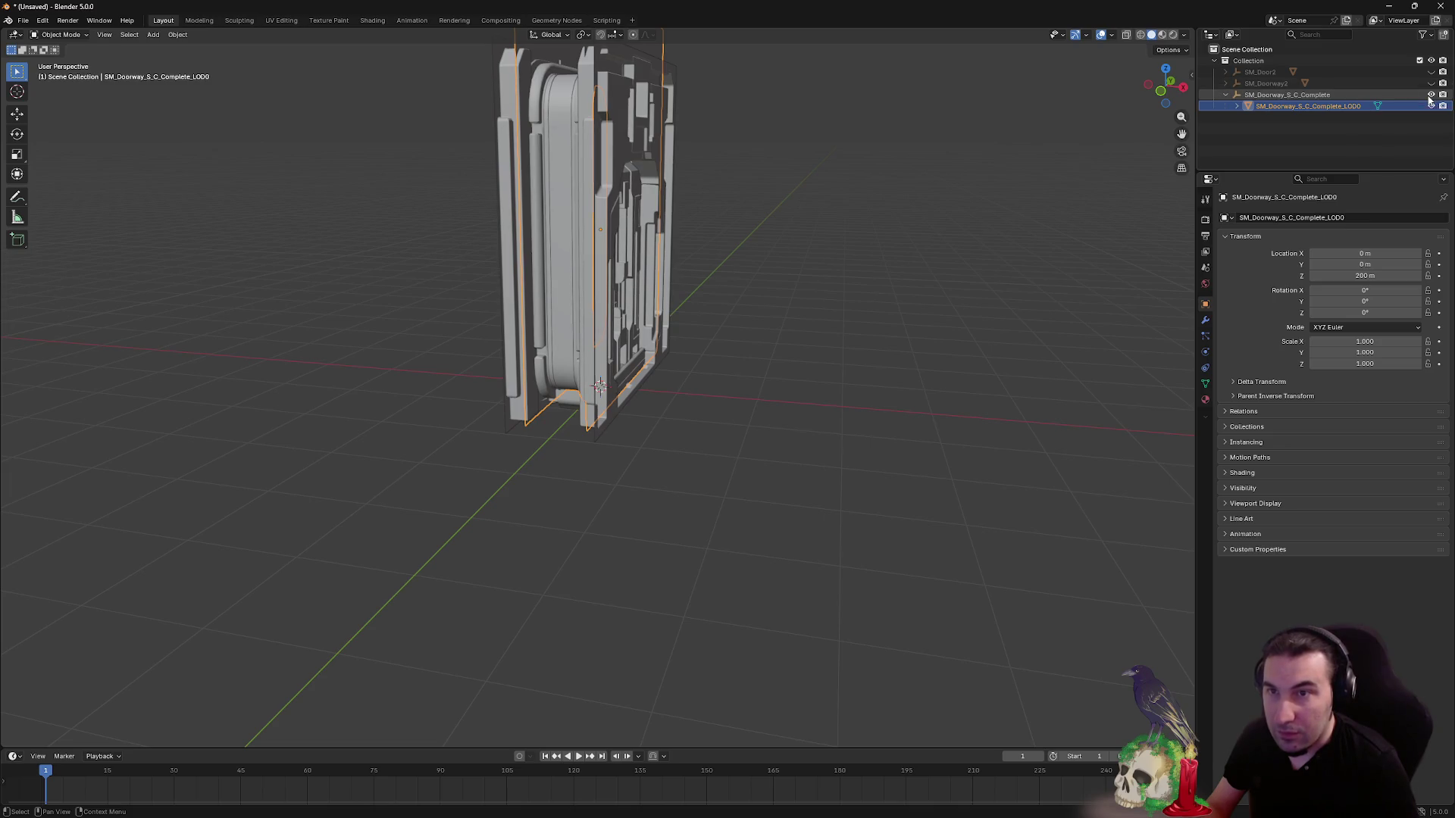
{"action": "left_click", "coordinate": [1429, 84]}
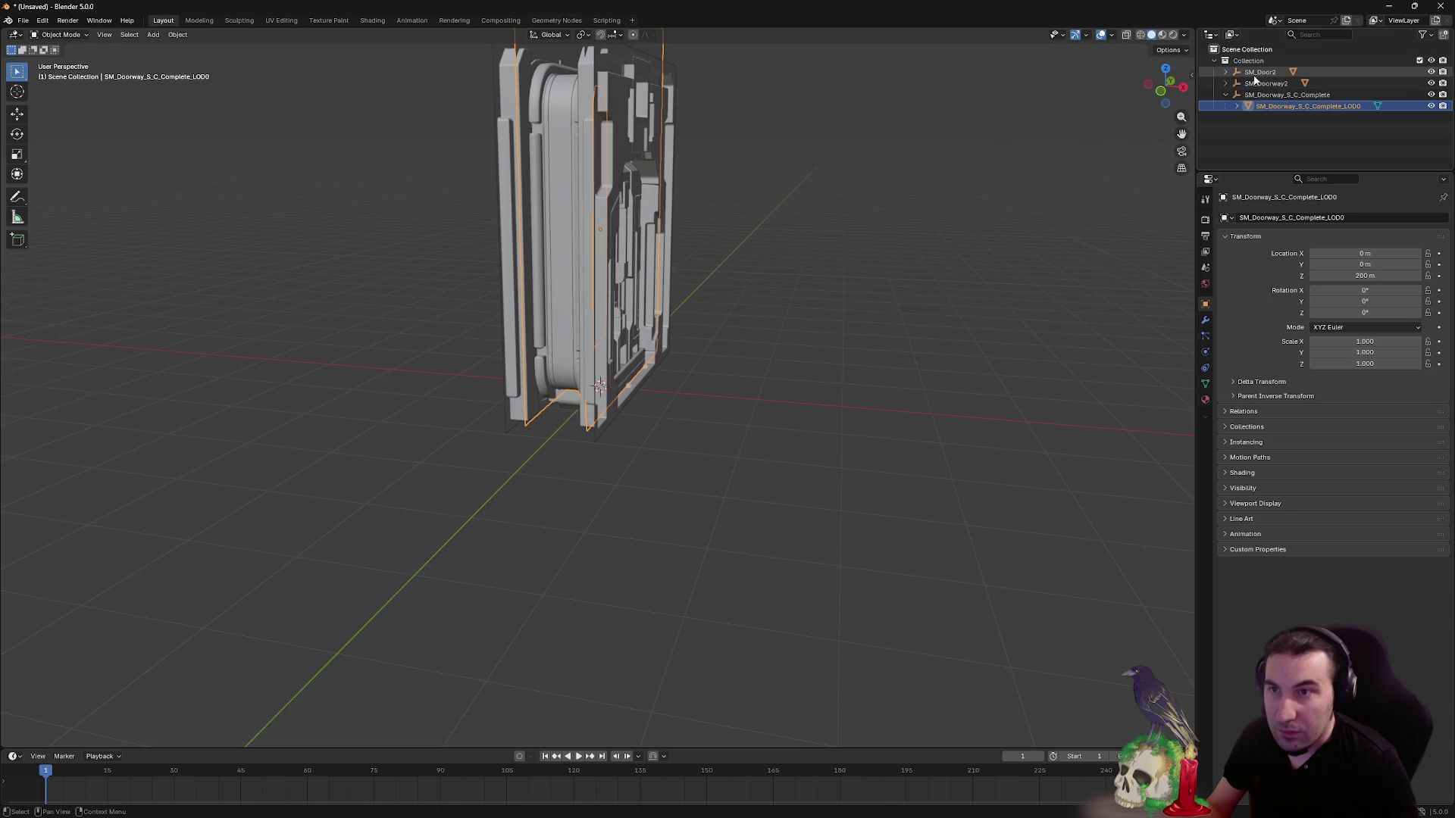
{"action": "left_click", "coordinate": [1226, 83]}
{"action": "left_click", "coordinate": [1226, 72]}
{"action": "left_click", "coordinate": [1431, 84]}
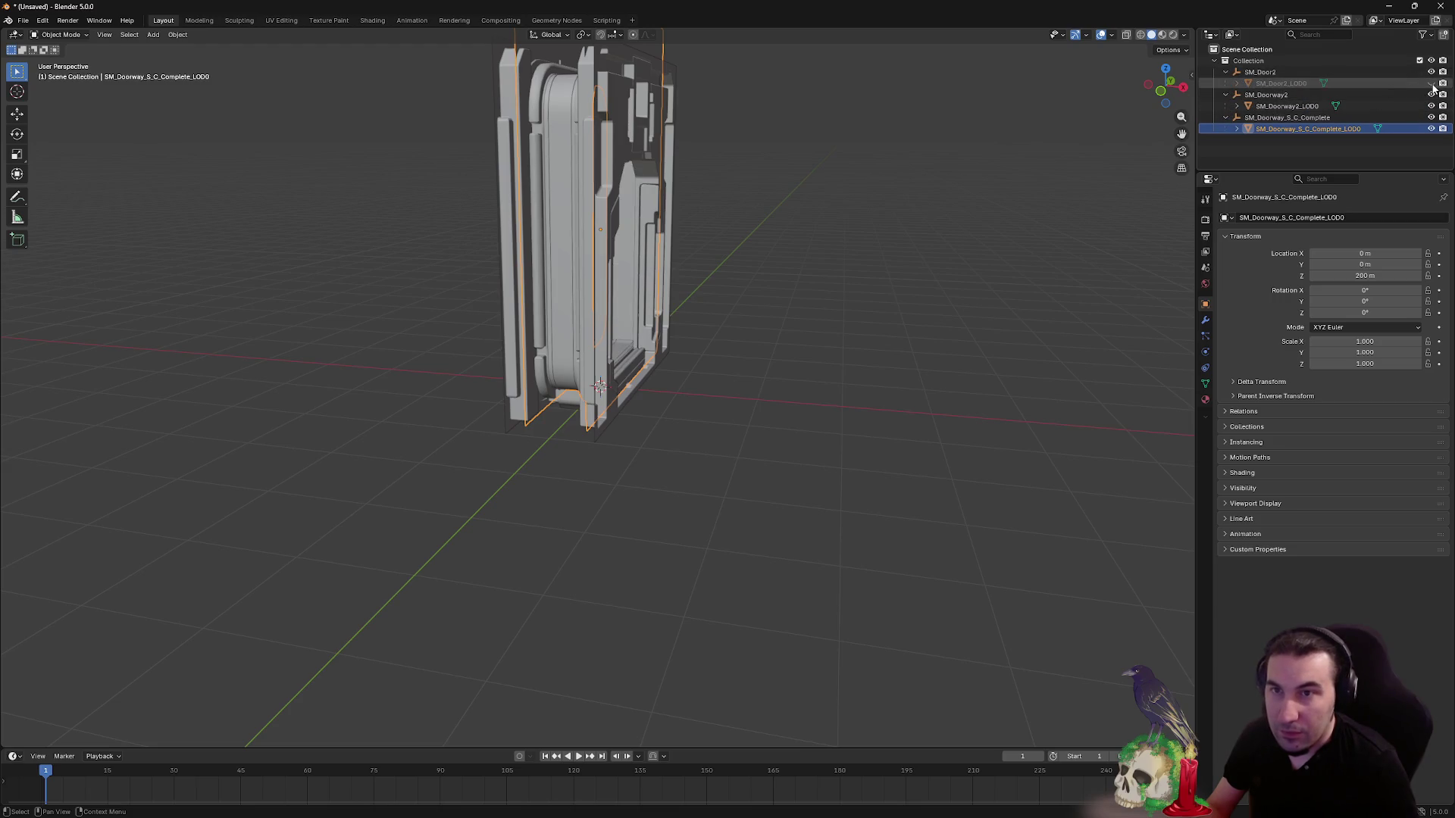
{"action": "left_click", "coordinate": [1431, 106]}
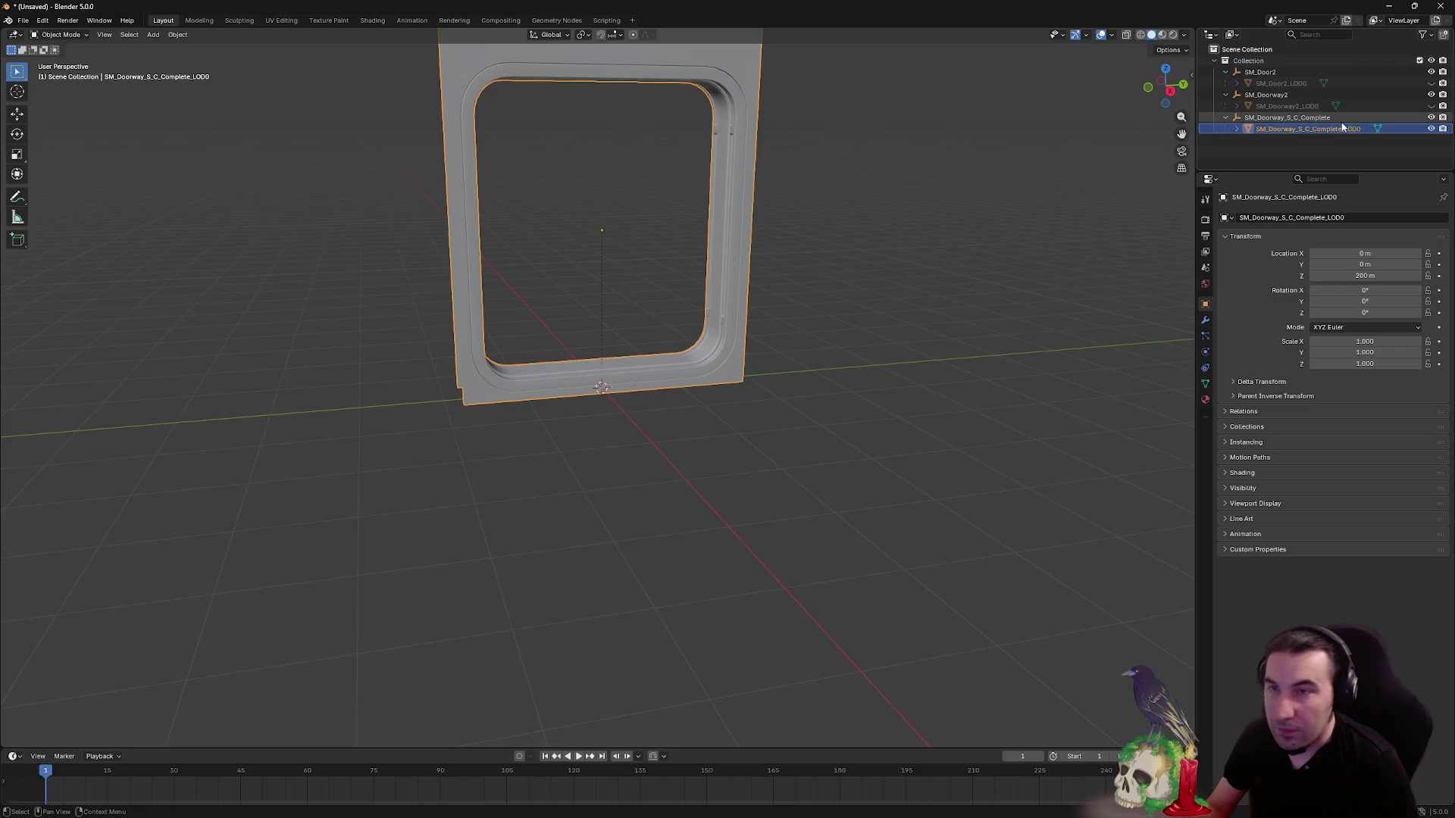
- In side view, lower the new doorway frame along Z to about 195 cm
{"action": "left_click", "coordinate": [1171, 91]}
{"action": "scroll", "coordinate": [656, 392], "scroll_direction": "up", "scroll_amount": 6}
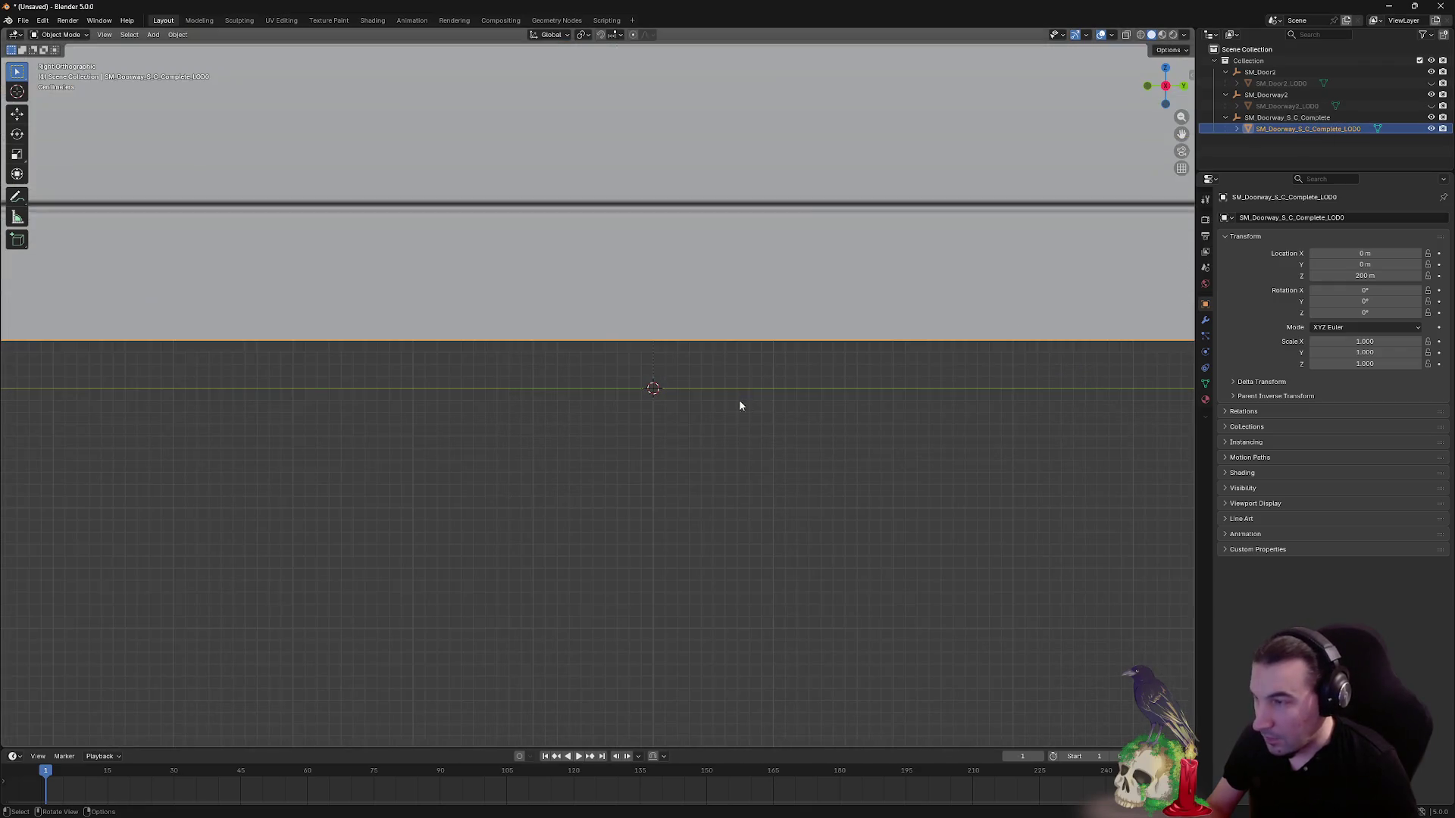
{"action": "scroll", "coordinate": [682, 416], "scroll_direction": "up", "scroll_amount": 6}
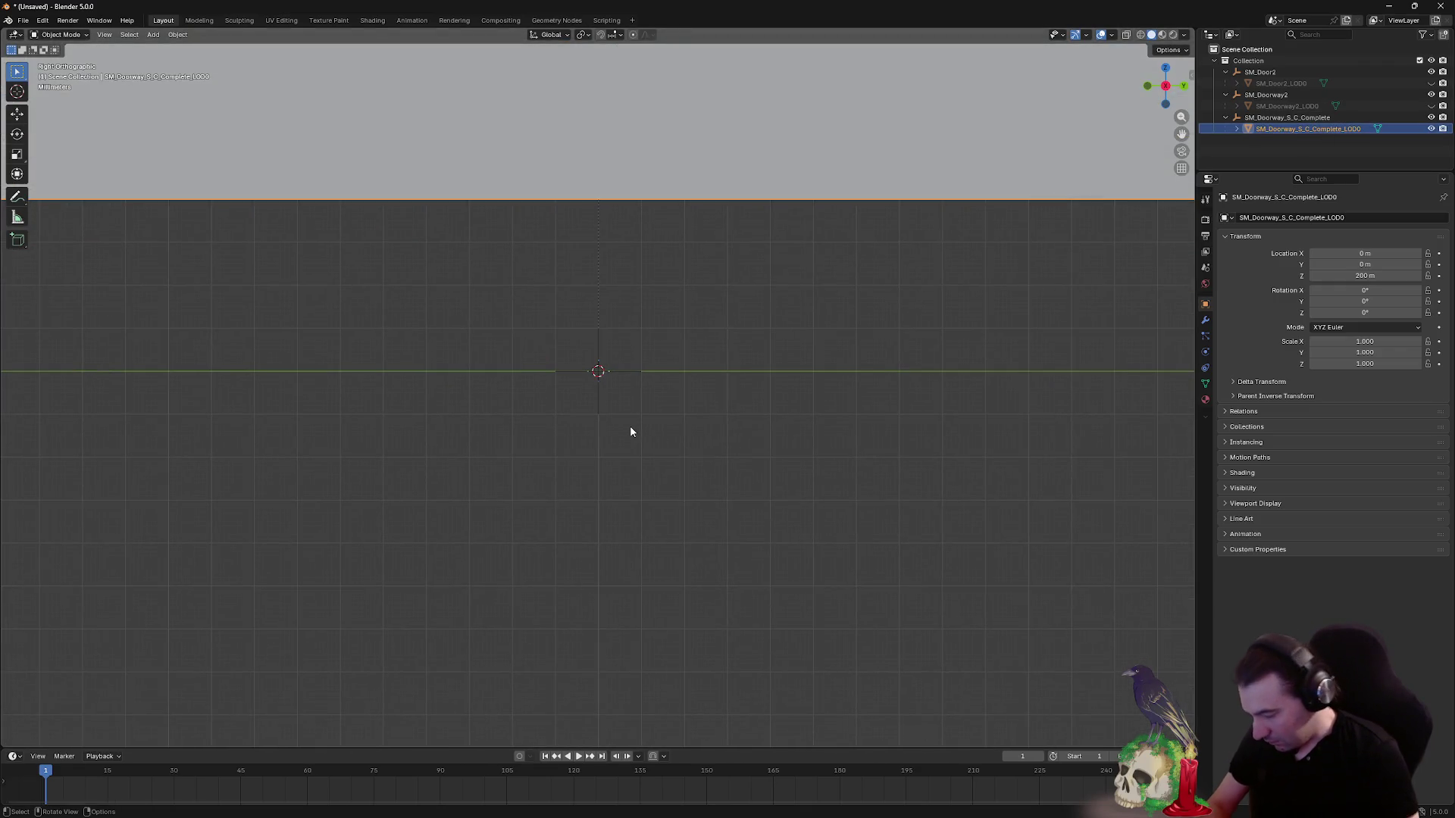
{"action": "key", "text": "g"}
{"action": "key", "text": "z"}
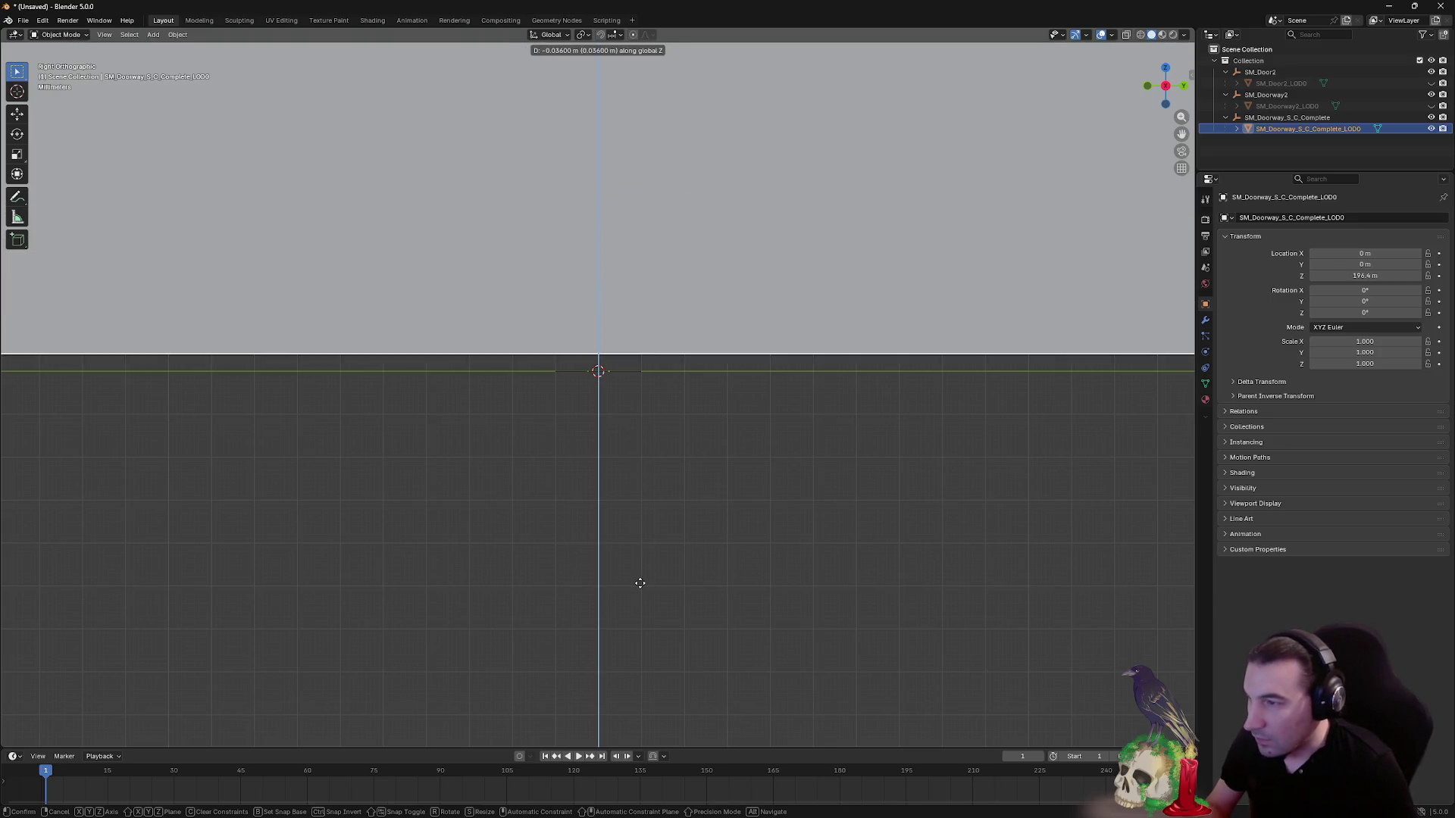
{"action": "left_click", "coordinate": [634, 596]}
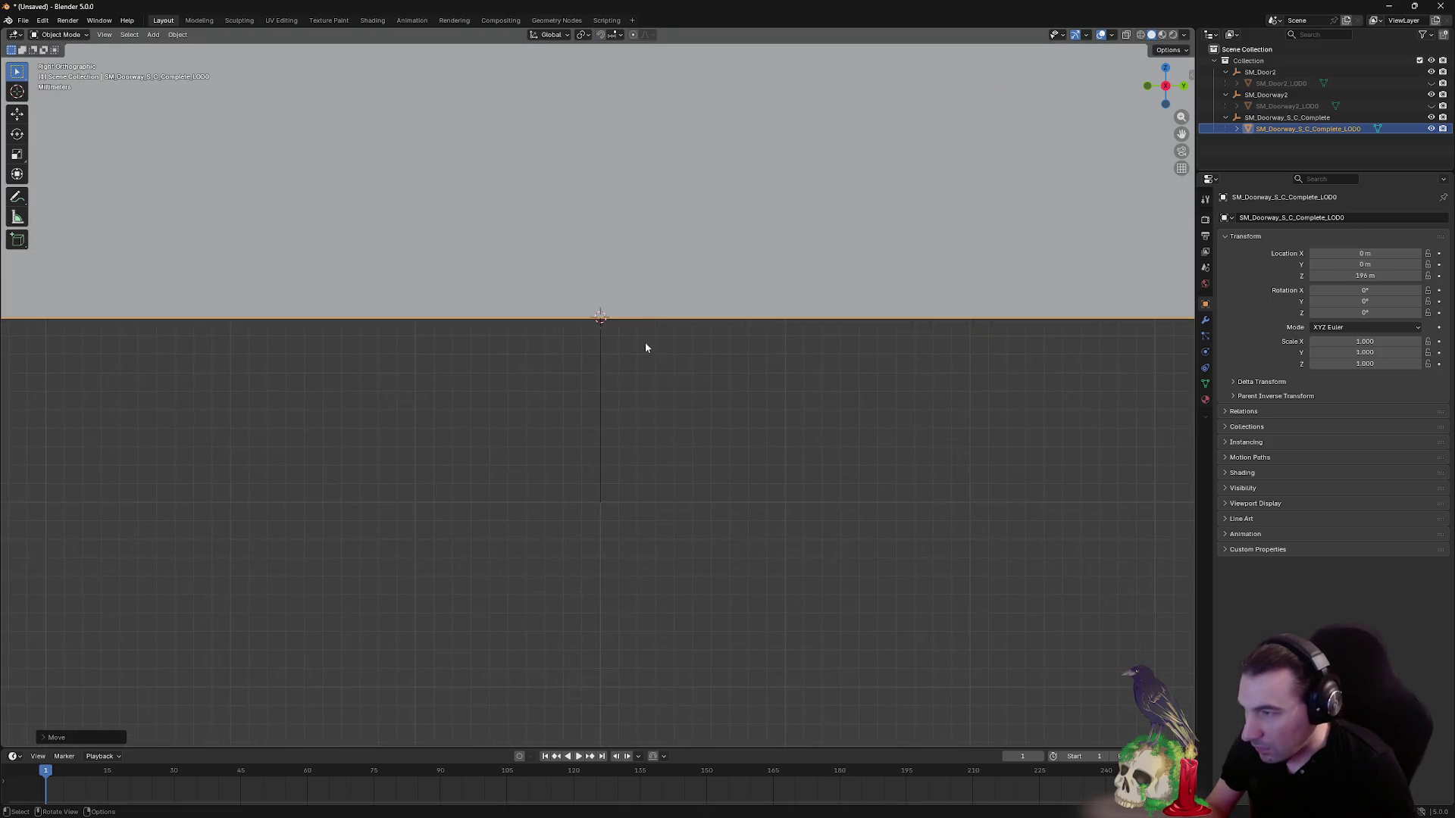
- Make SM_Doorway2_LOD0 visible again and select it
{"action": "scroll", "coordinate": [646, 348], "scroll_direction": "up", "scroll_amount": 5}
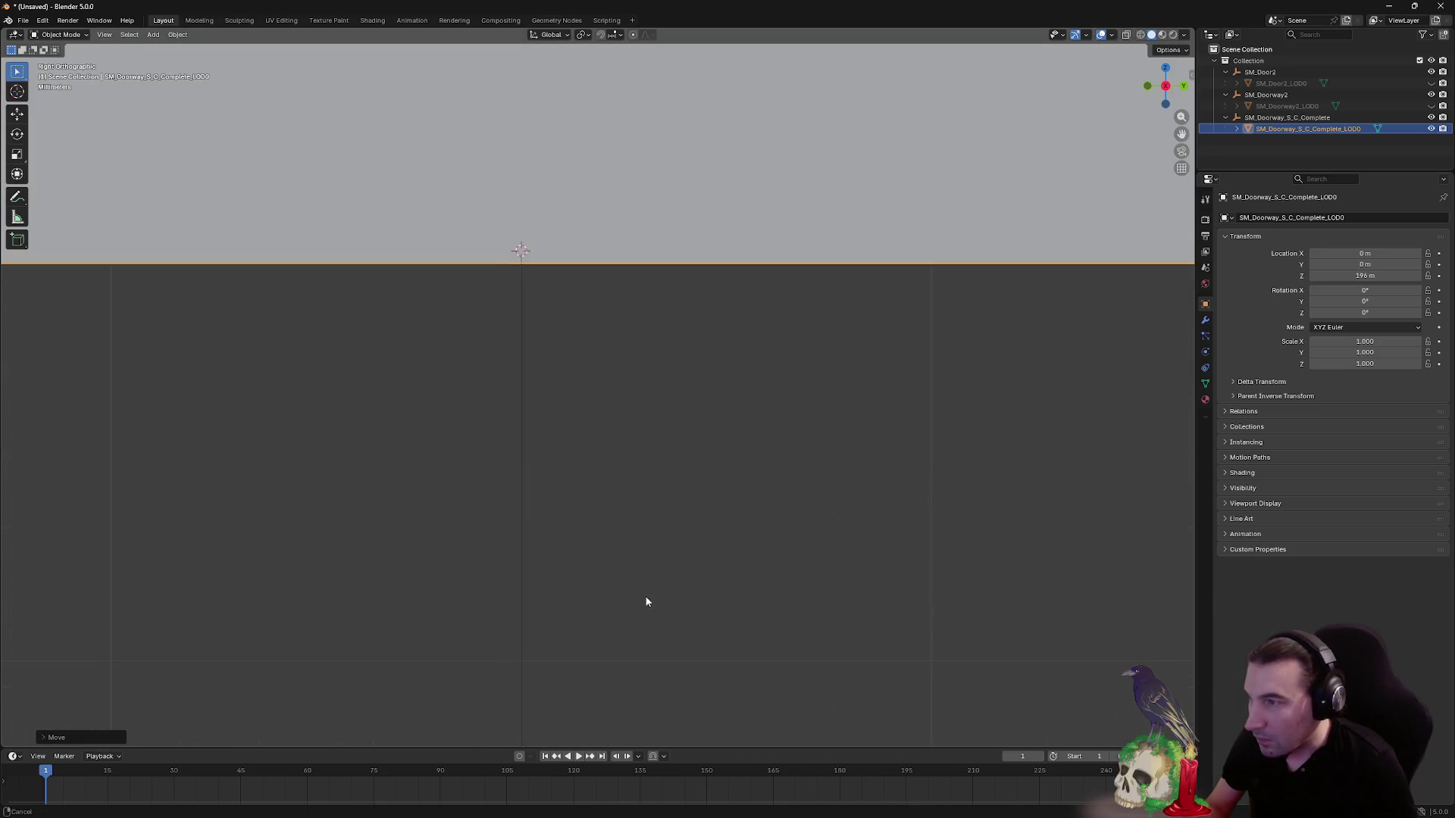
{"action": "scroll", "coordinate": [570, 391], "scroll_direction": "down", "scroll_amount": 15}
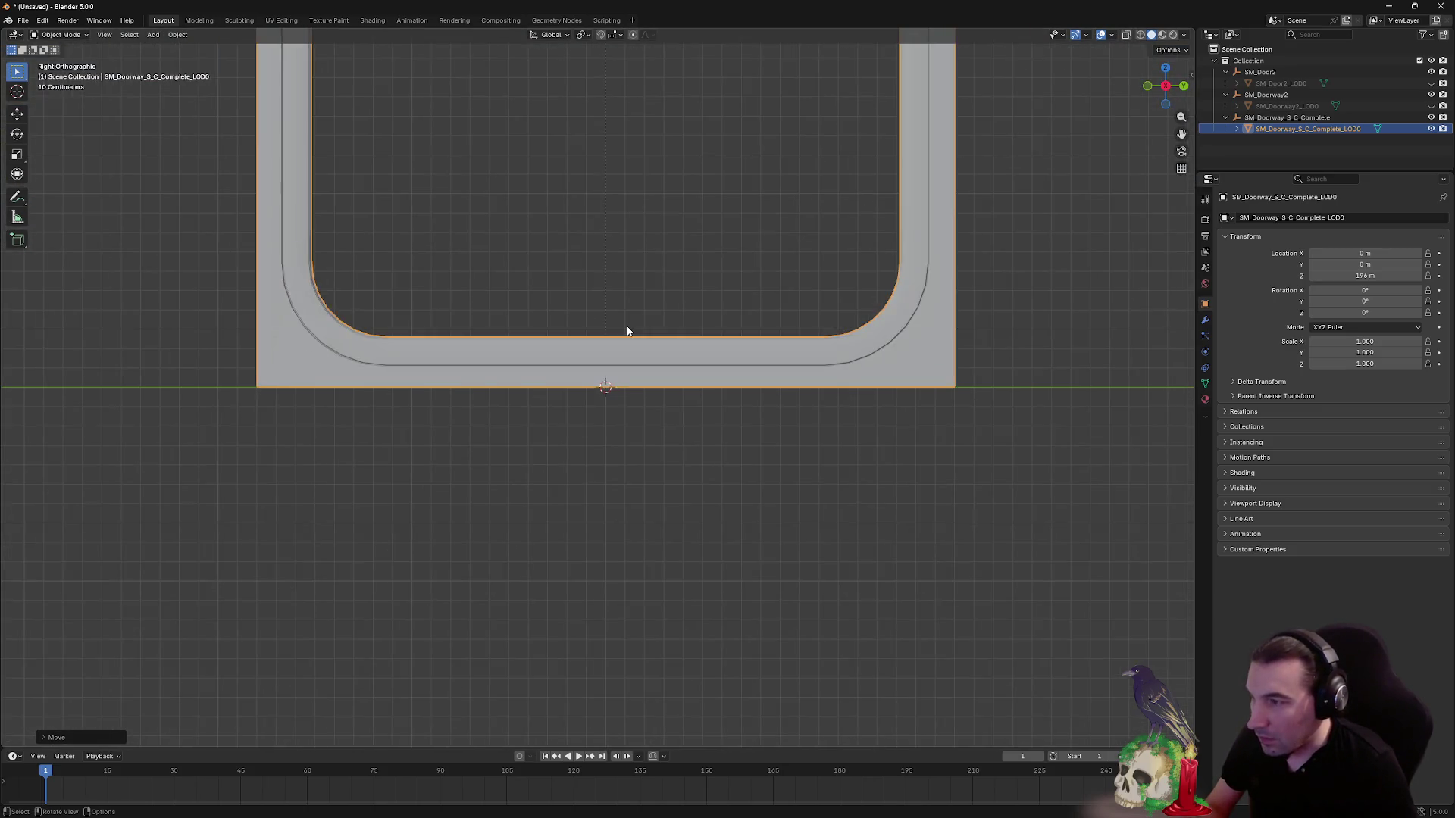
{"action": "left_click_drag", "start_coordinate": [667, 289], "coordinate": [691, 306]}
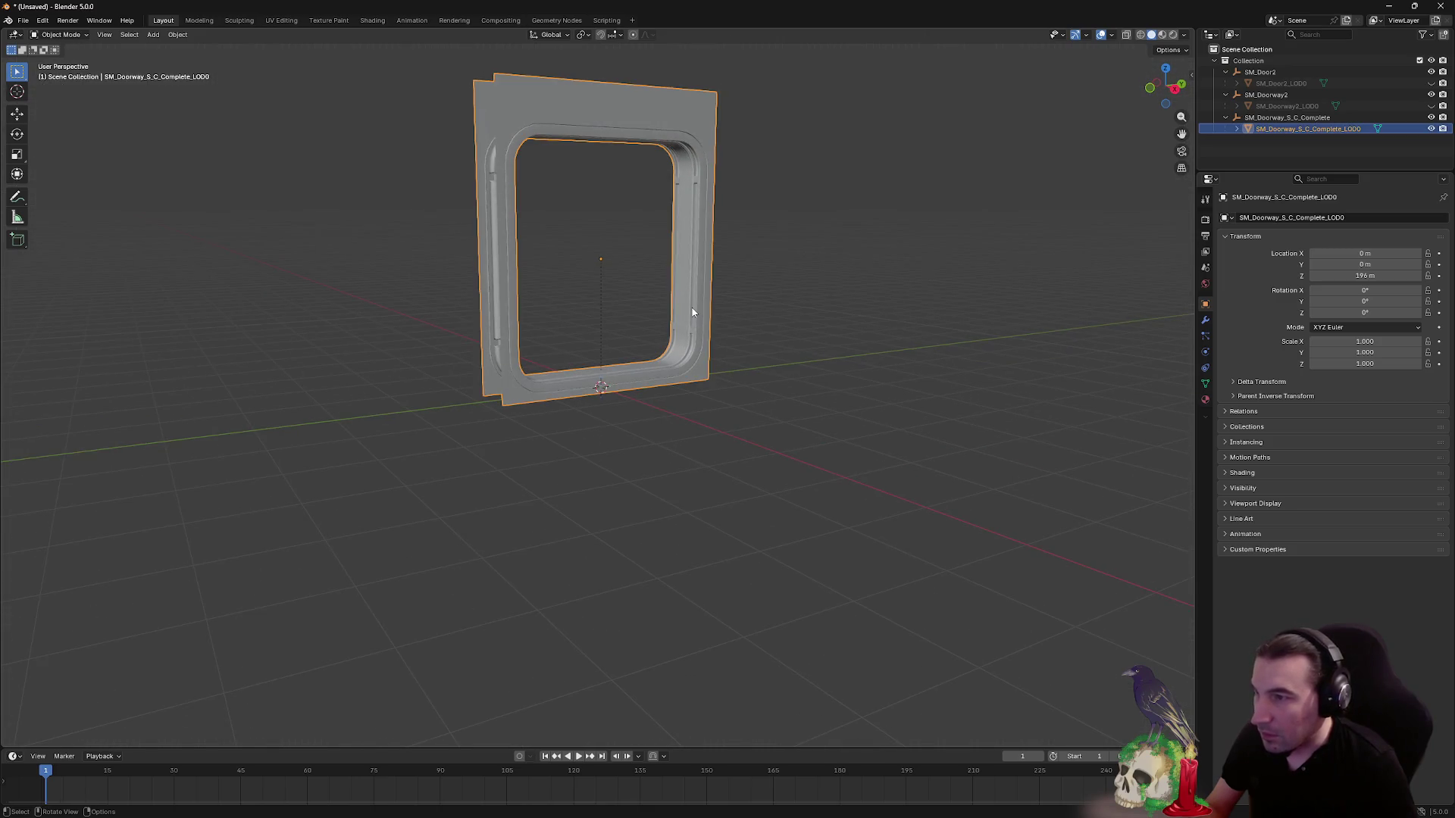
{"action": "right_click", "coordinate": [691, 306]}
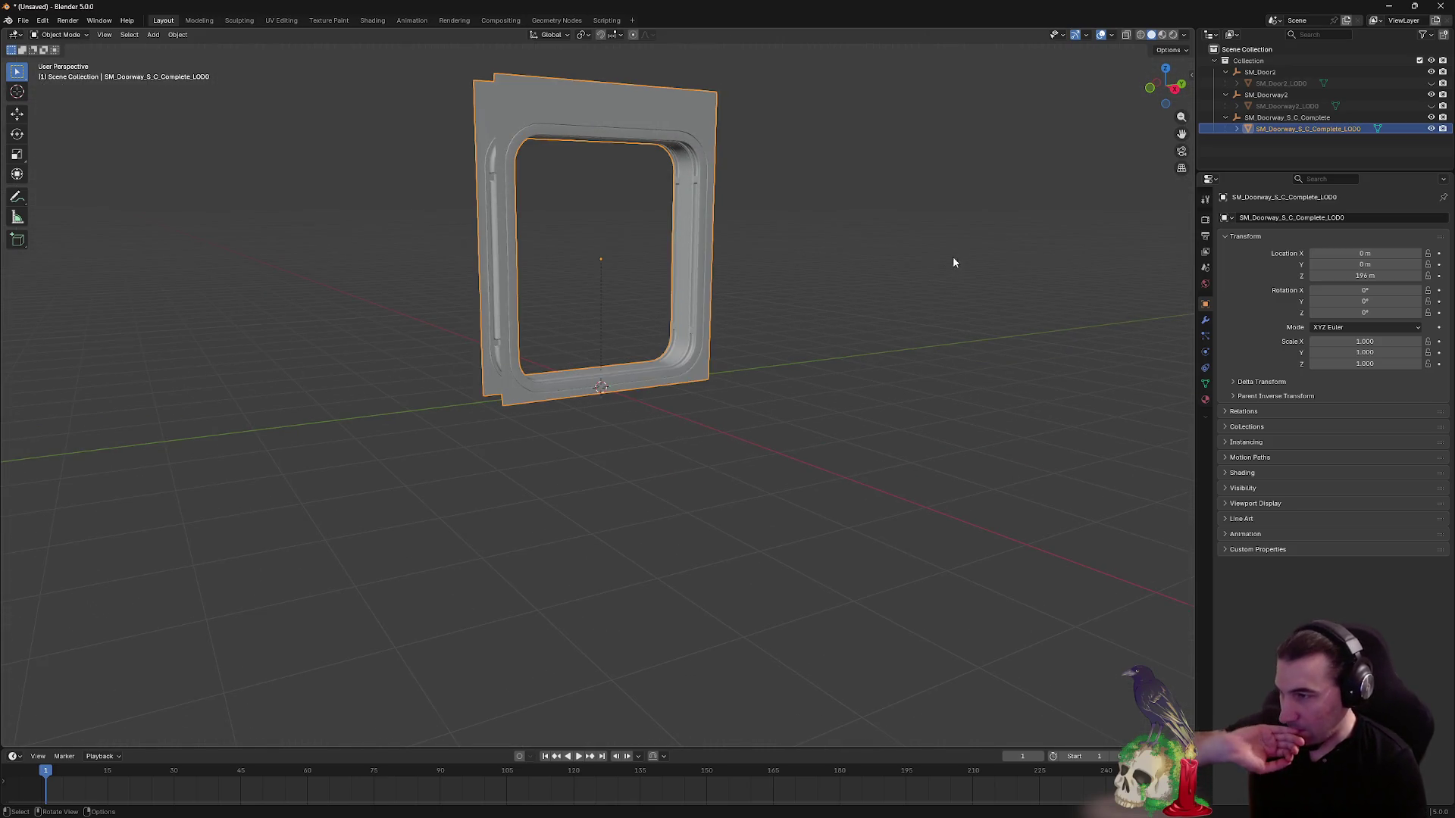
{"action": "left_click_drag", "start_coordinate": [953, 257], "coordinate": [893, 279]}
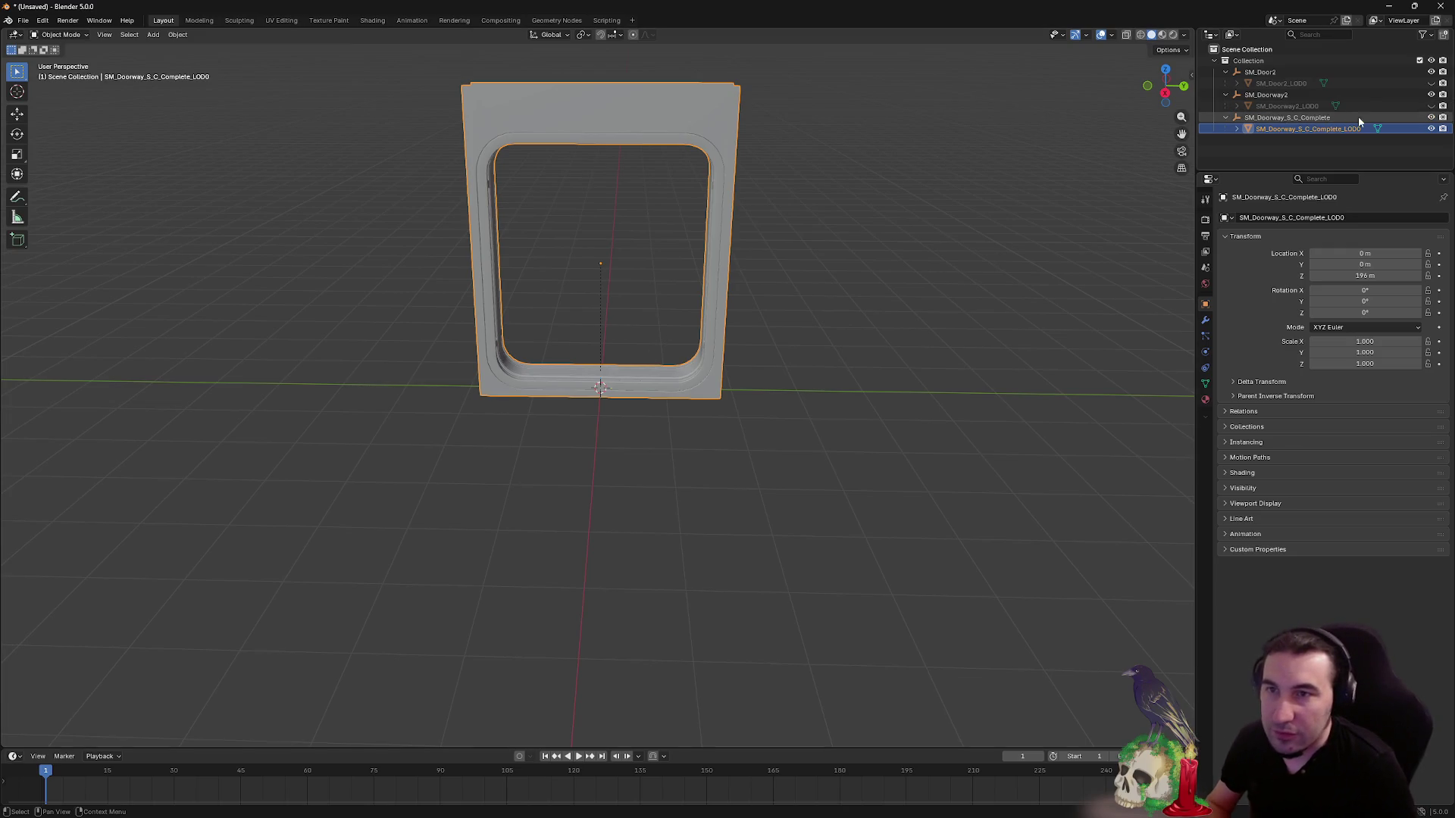
{"action": "left_click", "coordinate": [1431, 106]}
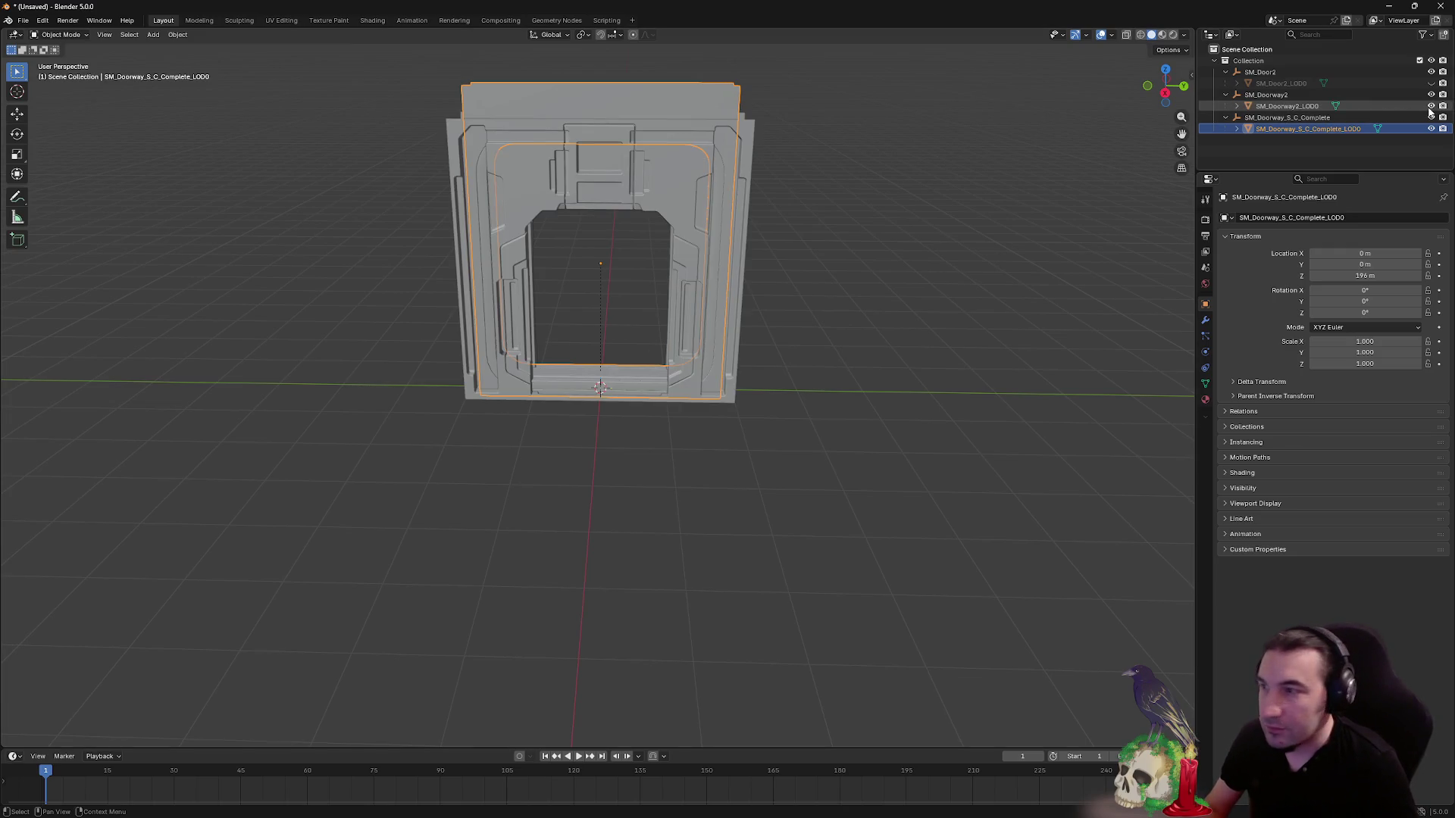
{"action": "left_click", "coordinate": [741, 222]}
{"action": "left_click", "coordinate": [1165, 92]}
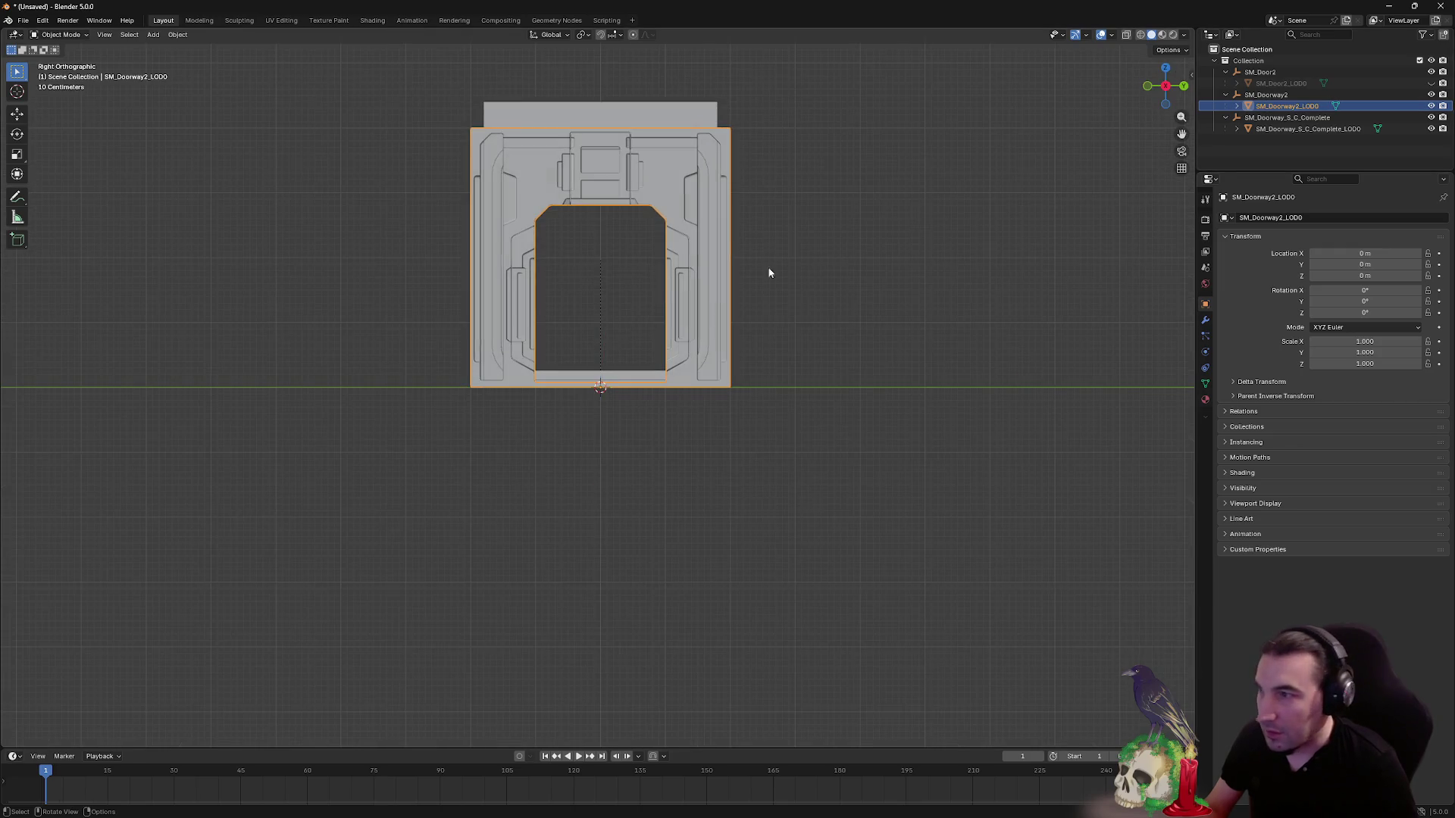
- Apply Set Origin > Geometry to Origin on SM_Doorway2_LOD0
{"action": "scroll", "coordinate": [620, 253], "scroll_direction": "up", "scroll_amount": 4}
{"action": "left_click_drag", "start_coordinate": [657, 268], "coordinate": [650, 378]}
{"action": "right_click", "coordinate": [643, 383]}
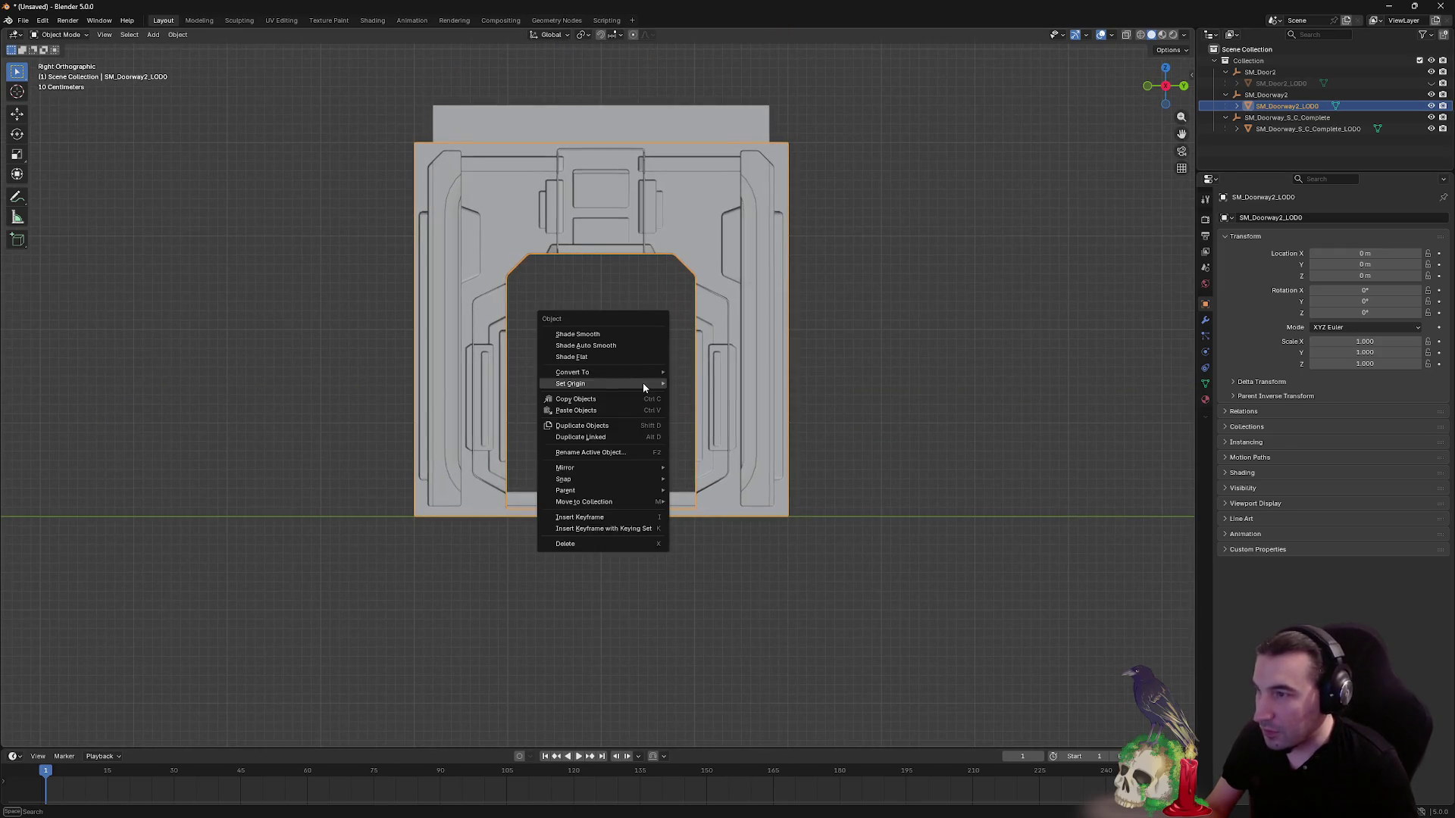
{"action": "mouse_move", "coordinate": [642, 384]}
{"action": "left_click", "coordinate": [702, 384]}
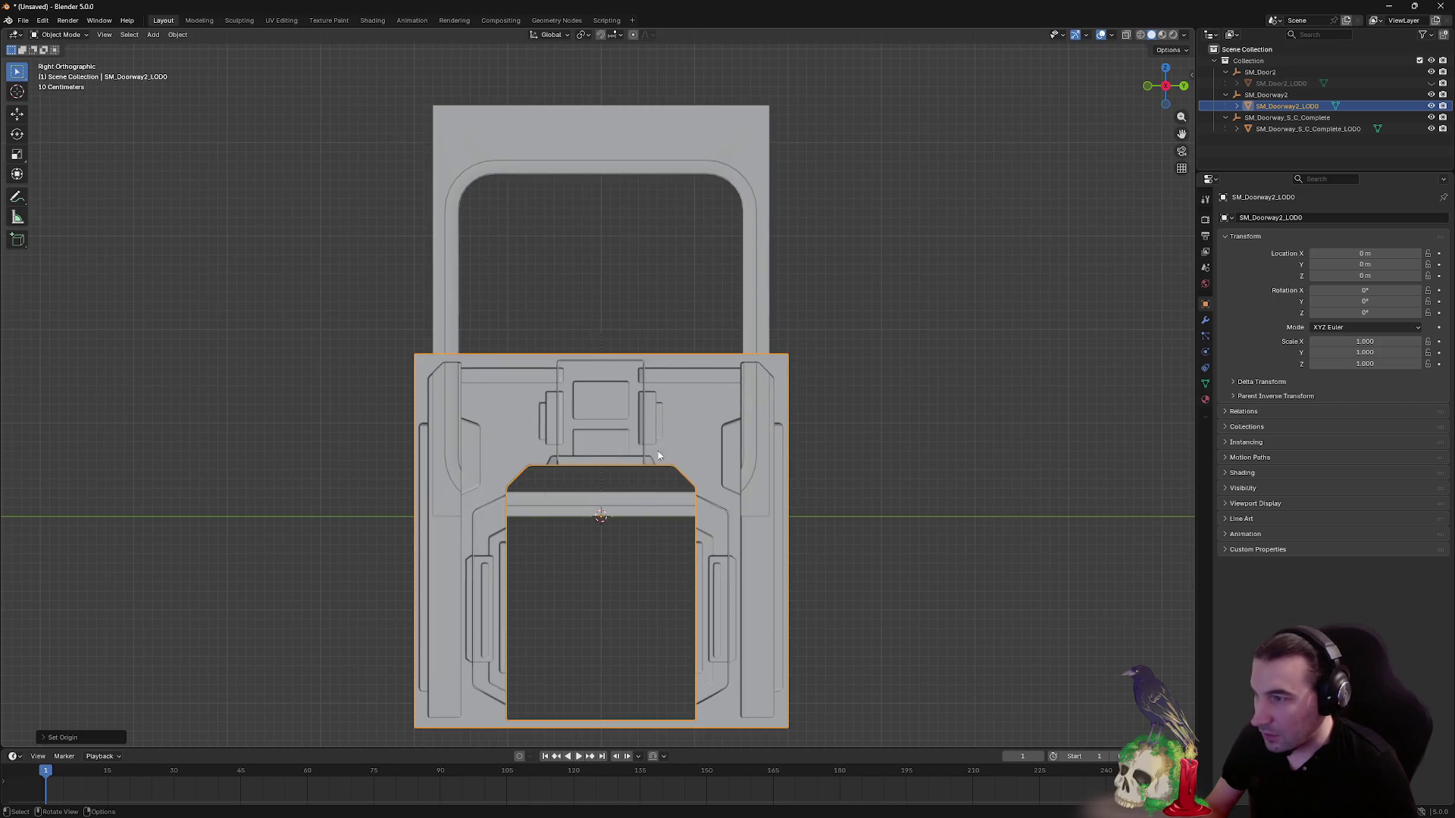
- Raise SM_Doorway2_LOD0 to about Z 200 cm so its base meets the ground
{"action": "key", "text": "g"}
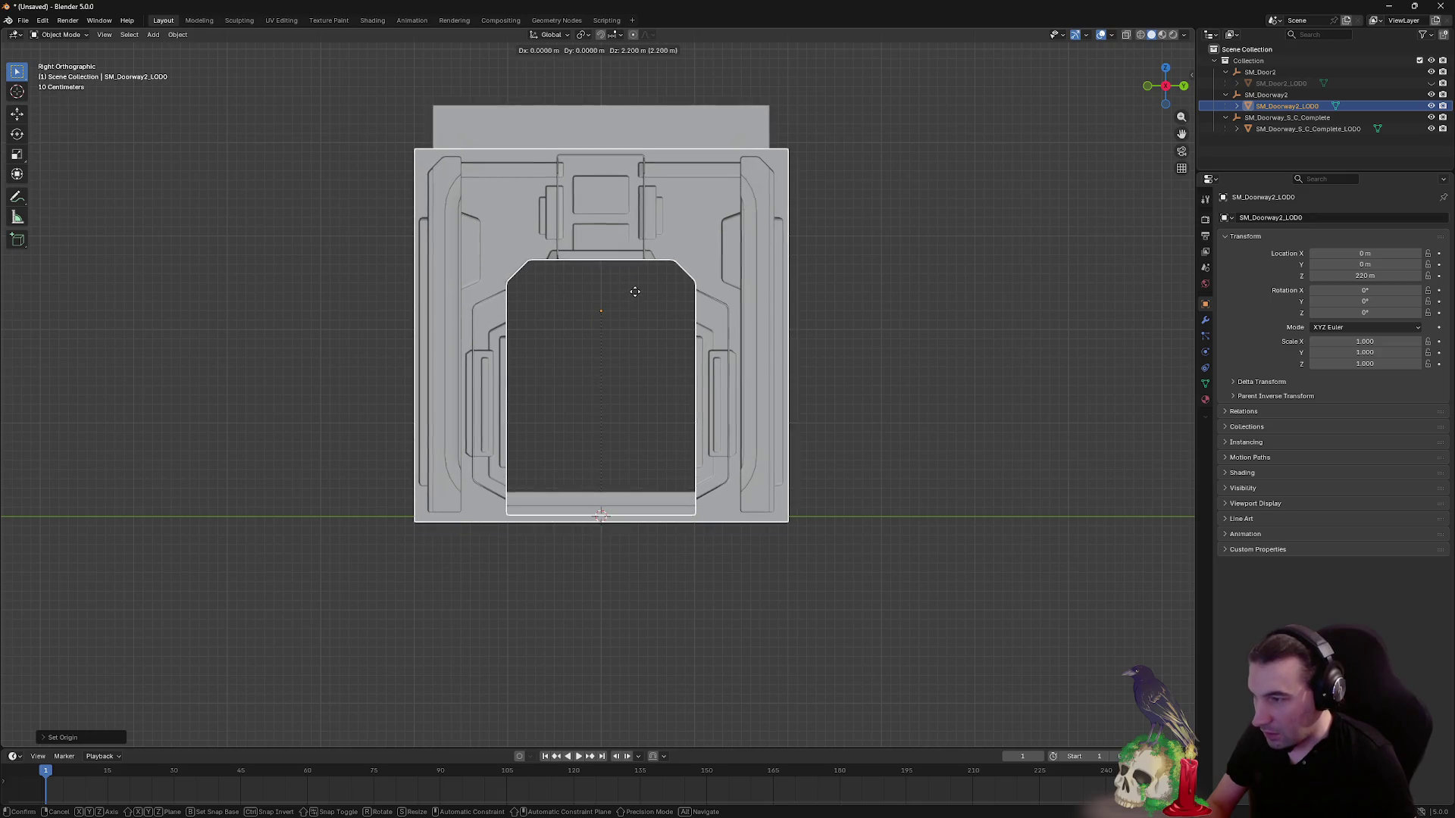
{"action": "left_click", "coordinate": [633, 305]}
{"action": "scroll", "coordinate": [629, 588], "scroll_direction": "up", "scroll_amount": 7}
{"action": "left_click_drag", "start_coordinate": [629, 595], "coordinate": [635, 97]}
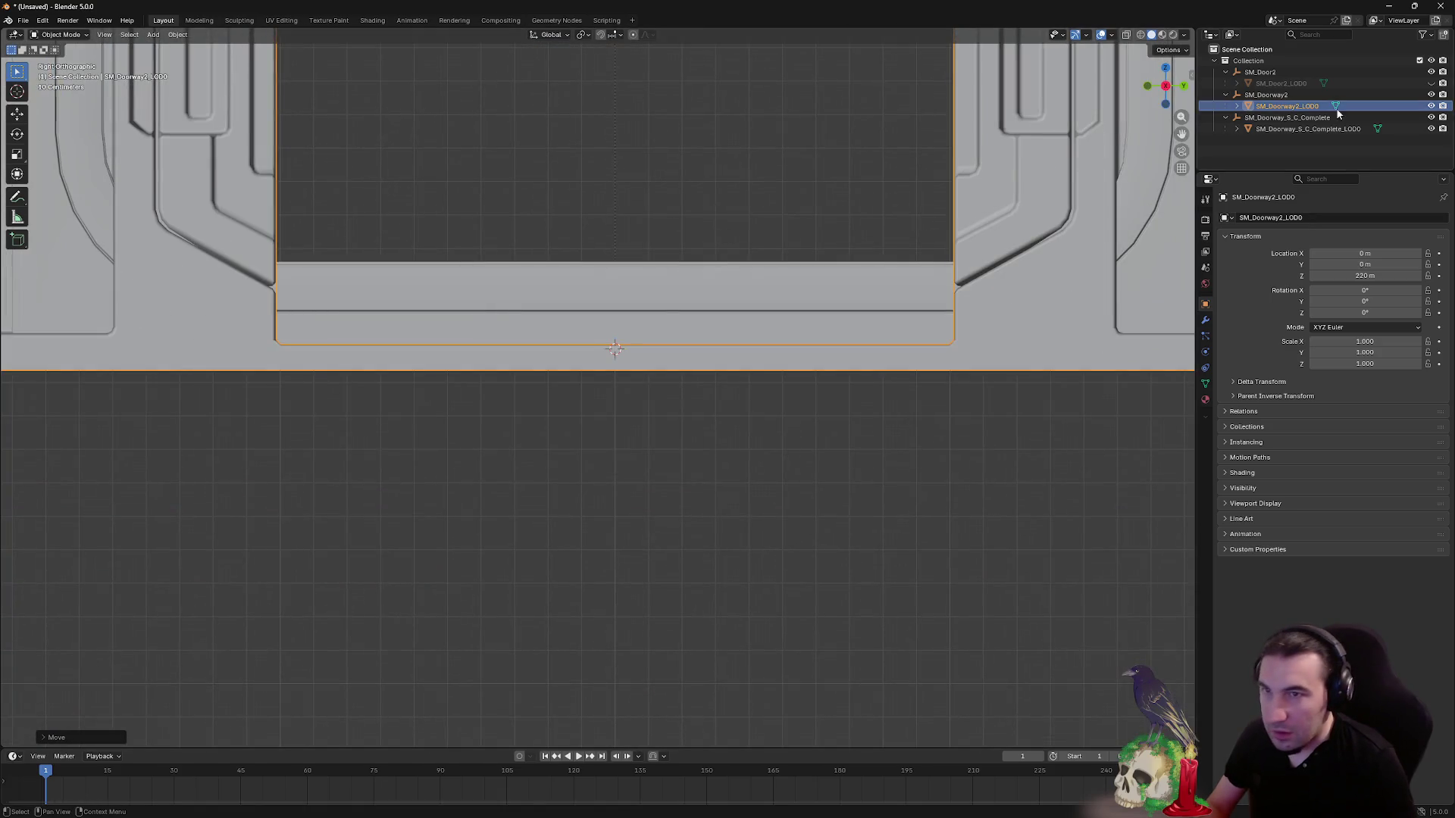
- Hide SM_Doorway_S_C_Complete_LOD0 and move SM_Doorway2_LOD0 vertically along Z
{"action": "left_click", "coordinate": [1430, 130]}
{"action": "scroll", "coordinate": [688, 365], "scroll_direction": "up", "scroll_amount": 7}
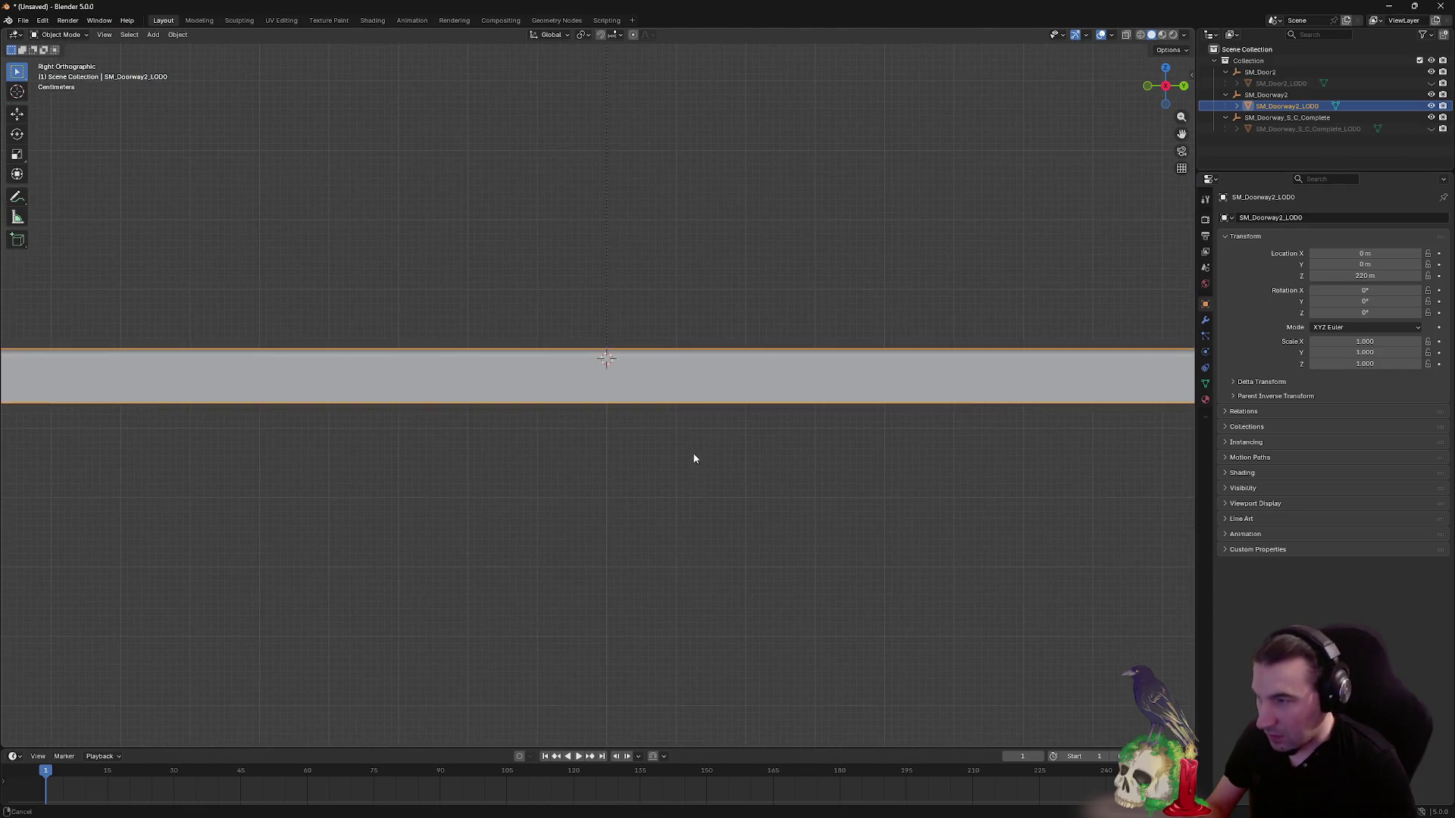
{"action": "key", "text": "g"}
{"action": "key", "text": "z"}
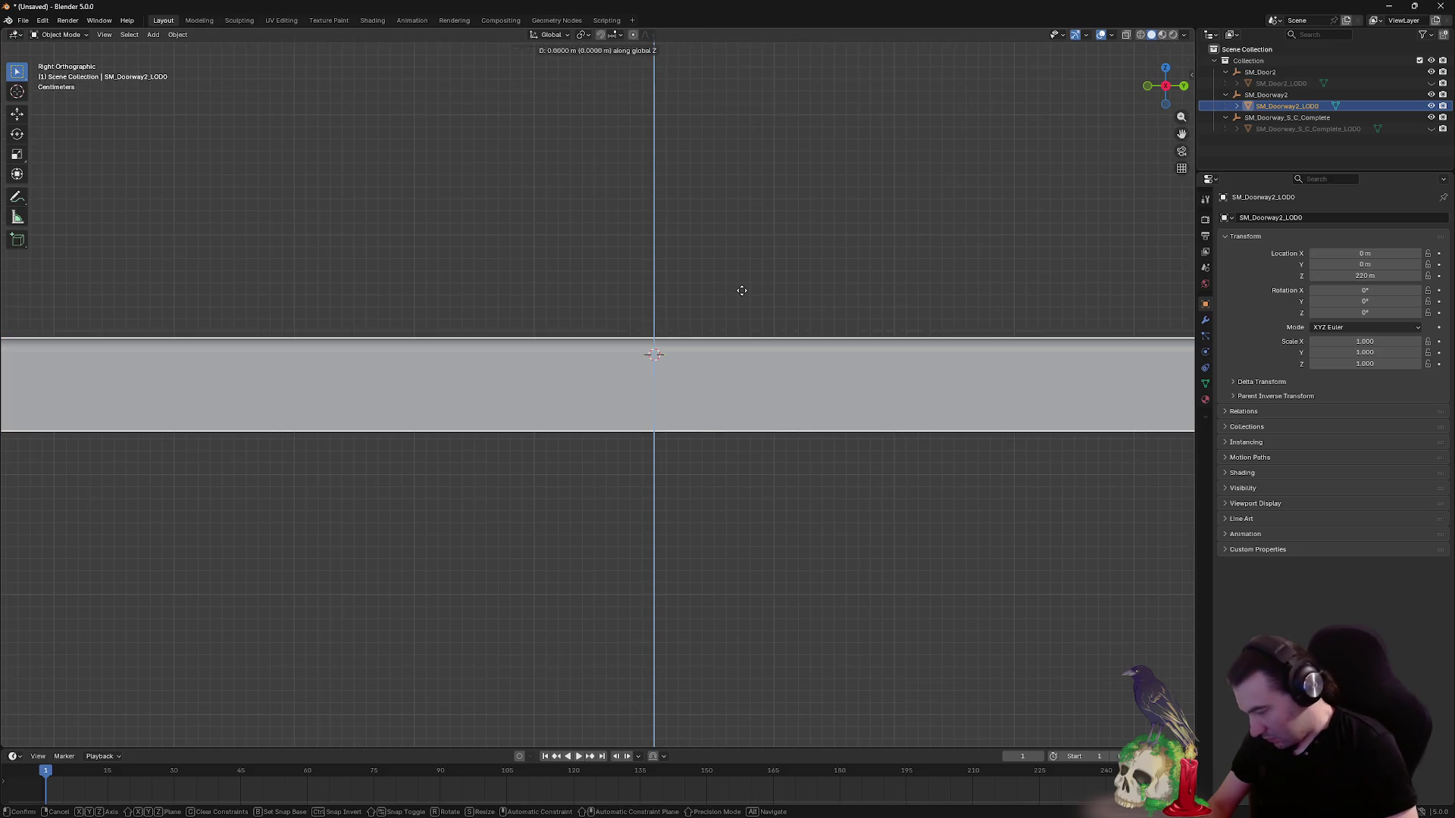
{"action": "left_click", "coordinate": [732, 219]}
{"action": "scroll", "coordinate": [698, 374], "scroll_direction": "up", "scroll_amount": 4}
{"action": "scroll", "coordinate": [762, 353], "scroll_direction": "up", "scroll_amount": 4}
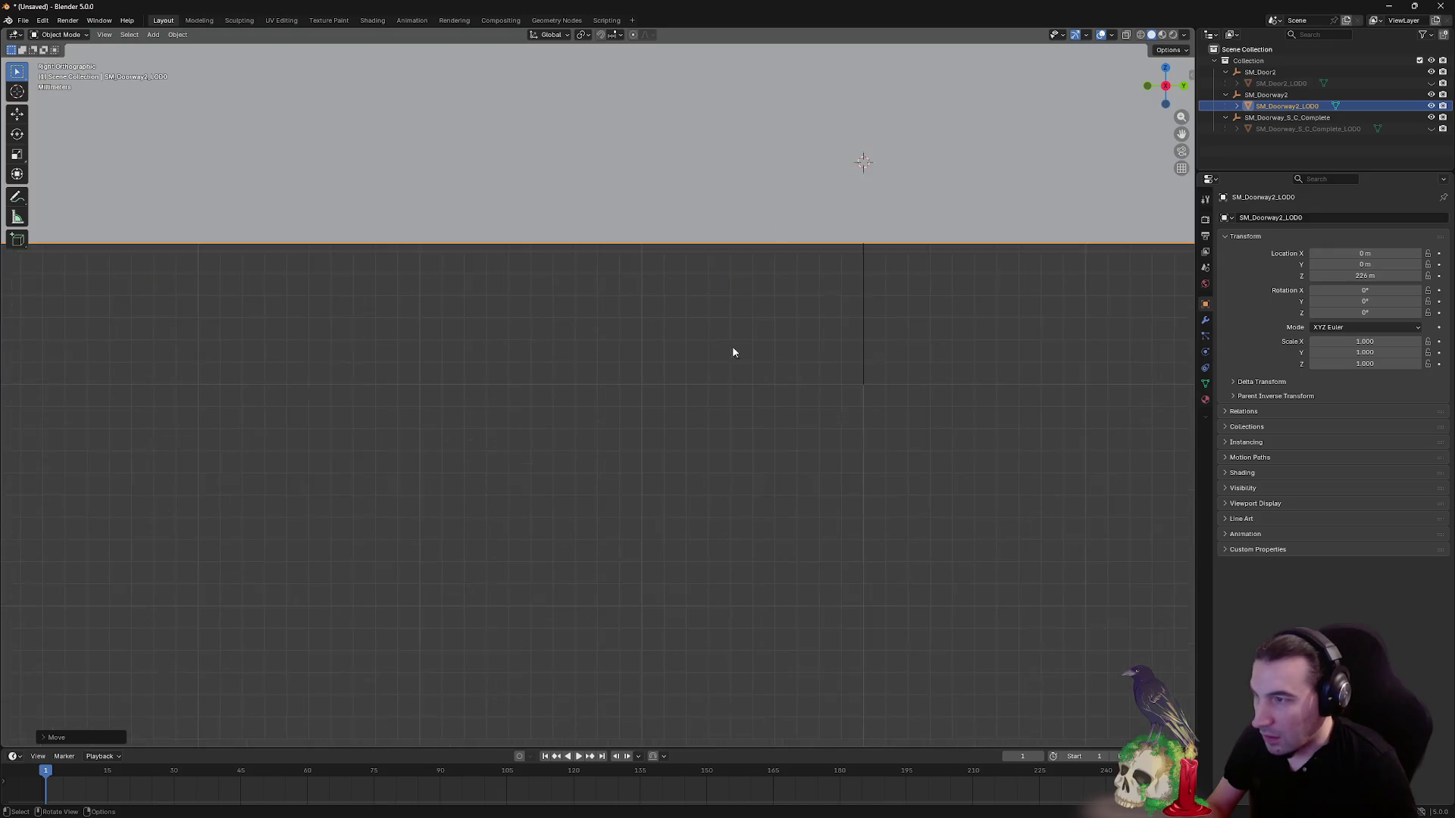
{"action": "left_click_drag", "start_coordinate": [732, 346], "coordinate": [385, 531]}
- Fine-tune SM_Doorway2_LOD0 to about Z 226 cm, base flush with the ground
{"action": "key", "text": "g"}
{"action": "key", "text": "z"}
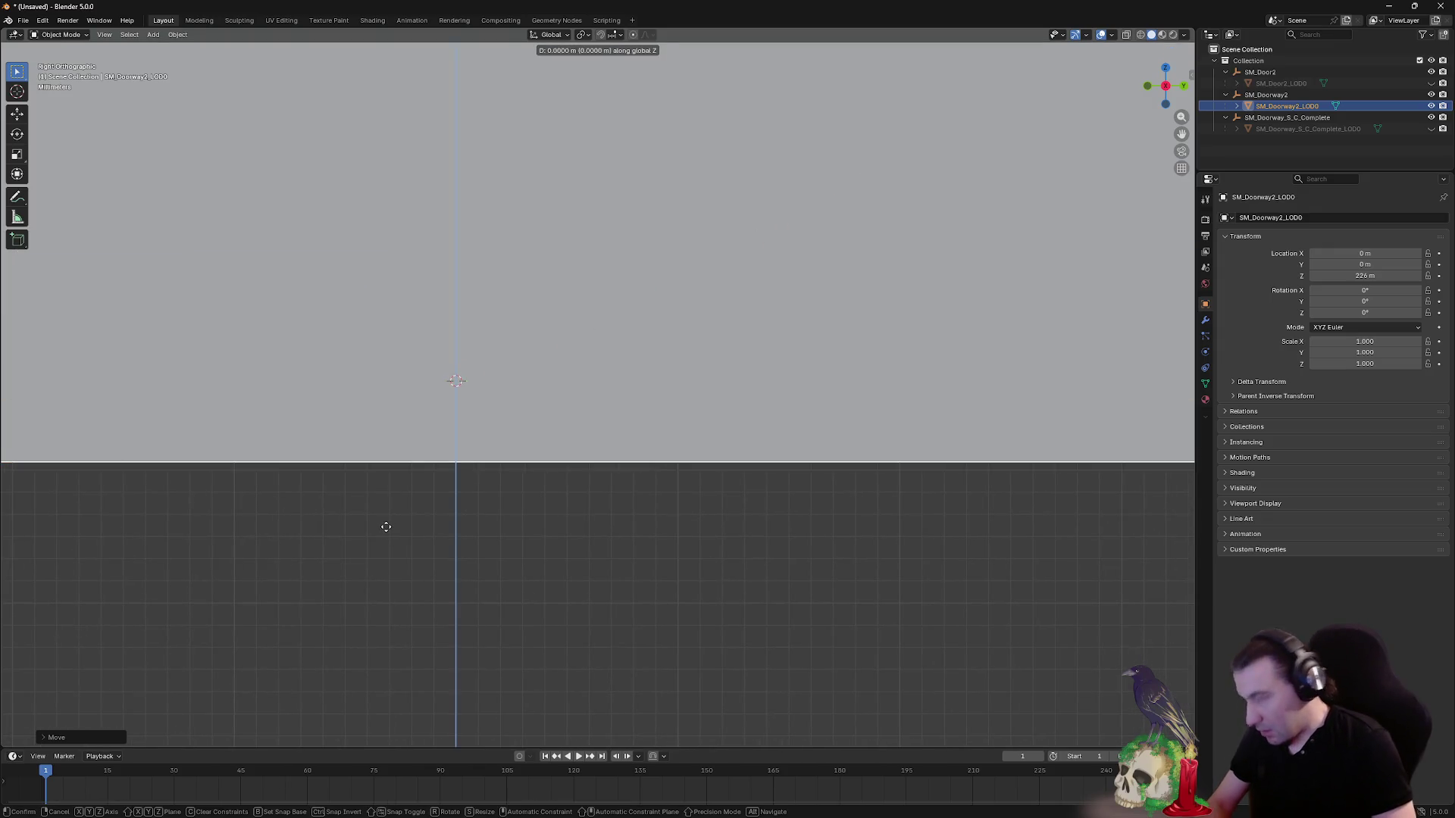
{"action": "left_click", "coordinate": [374, 432]}
{"action": "scroll", "coordinate": [425, 380], "scroll_direction": "up", "scroll_amount": 3}
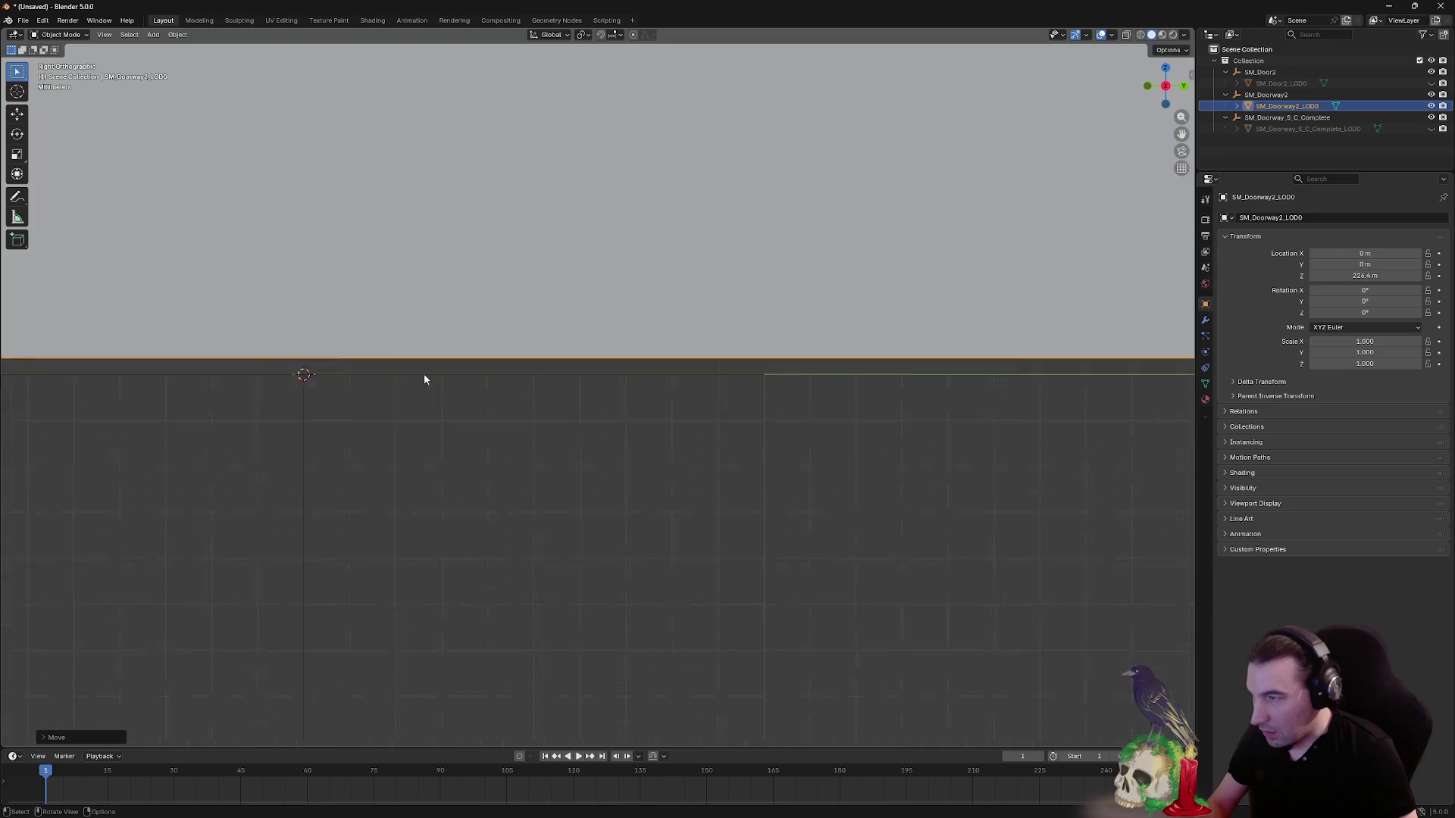
{"action": "left_click_drag", "start_coordinate": [396, 396], "coordinate": [639, 351]}
{"action": "scroll", "coordinate": [638, 351], "scroll_direction": "up", "scroll_amount": 6}
{"action": "left_click_drag", "start_coordinate": [455, 332], "coordinate": [706, 382]}
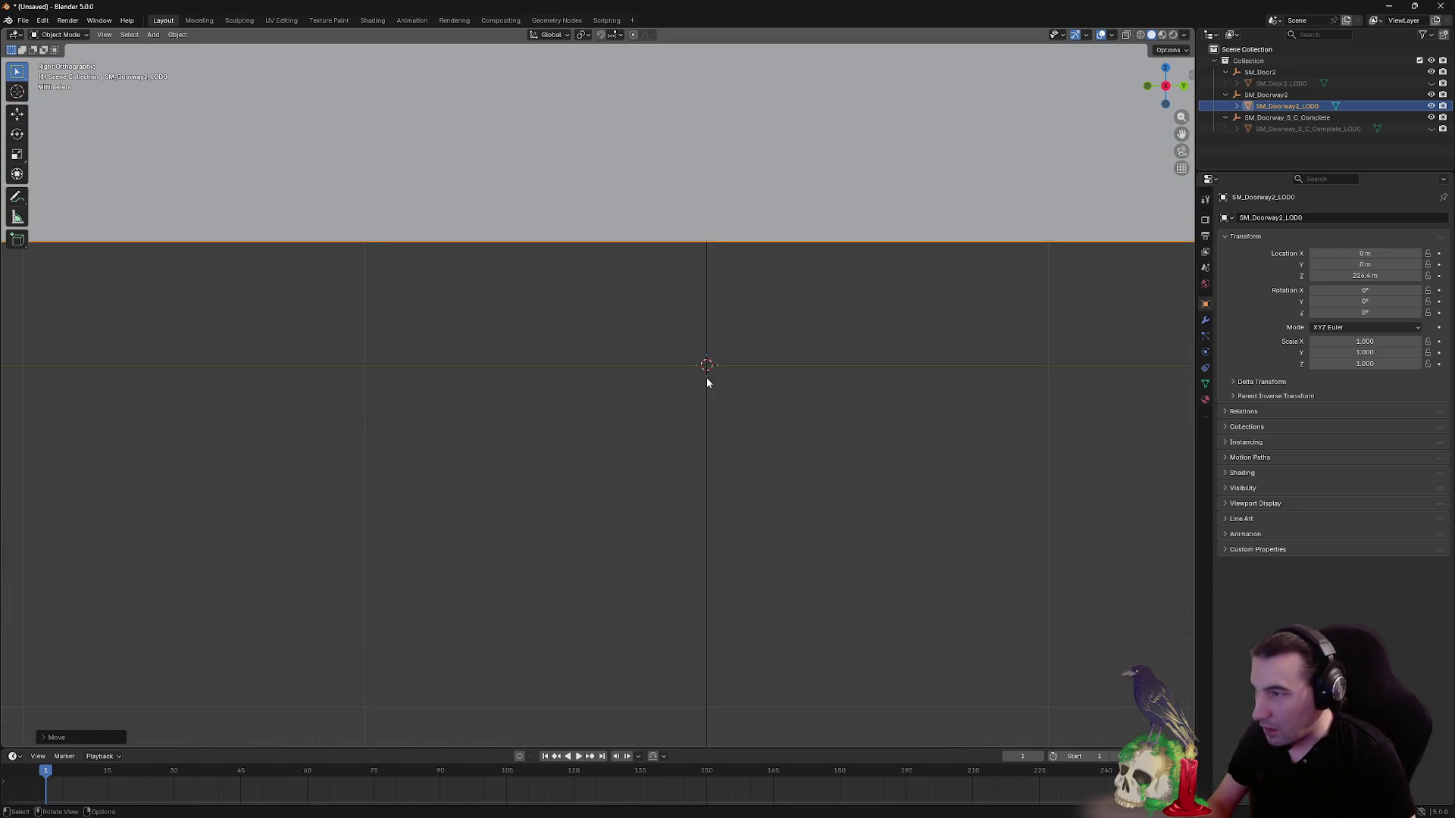
{"action": "key", "text": "g"}
{"action": "key", "text": "z"}
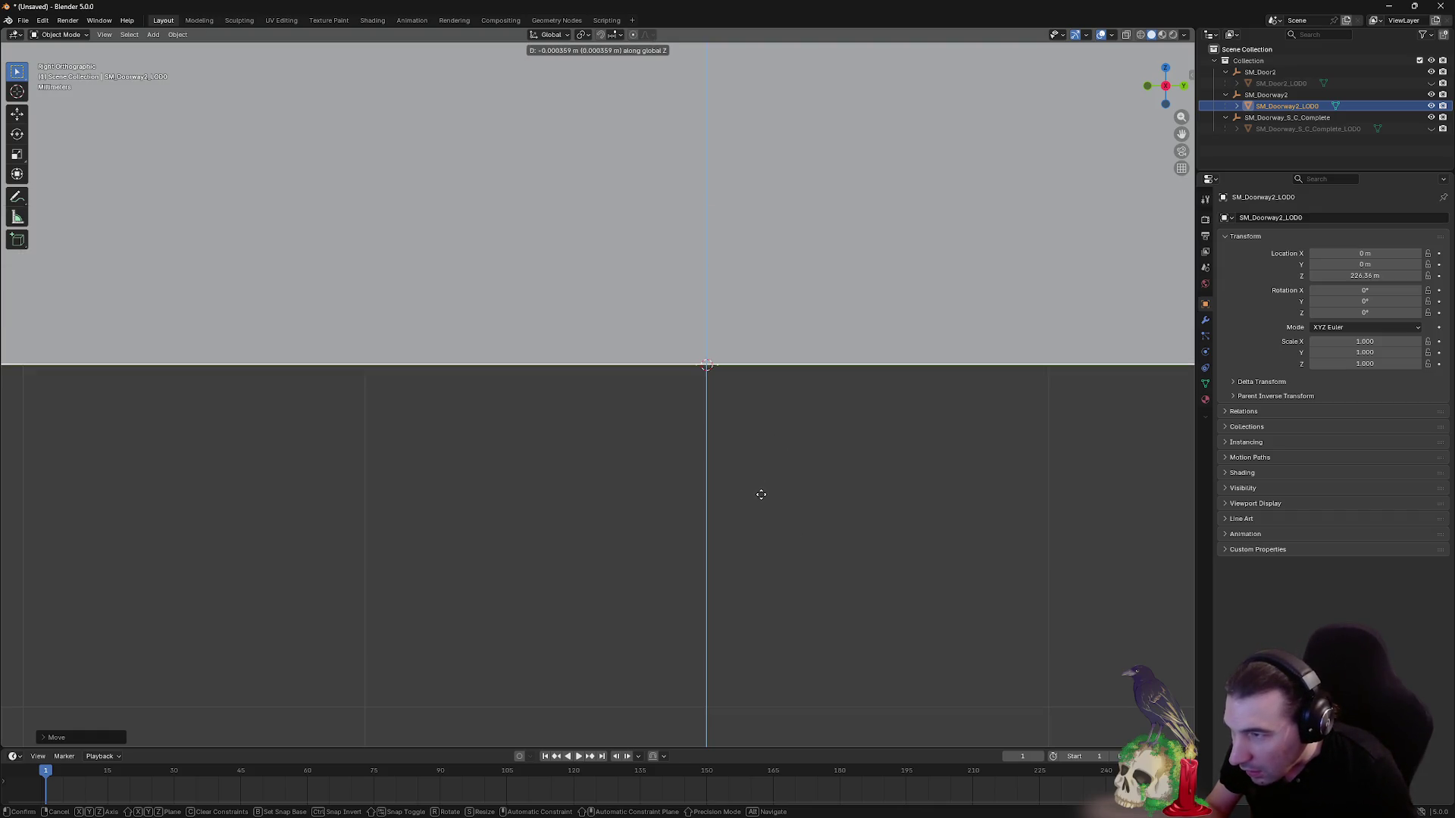
{"action": "left_click", "coordinate": [761, 494]}
{"action": "scroll", "coordinate": [746, 396], "scroll_direction": "left", "scroll_amount": 3}
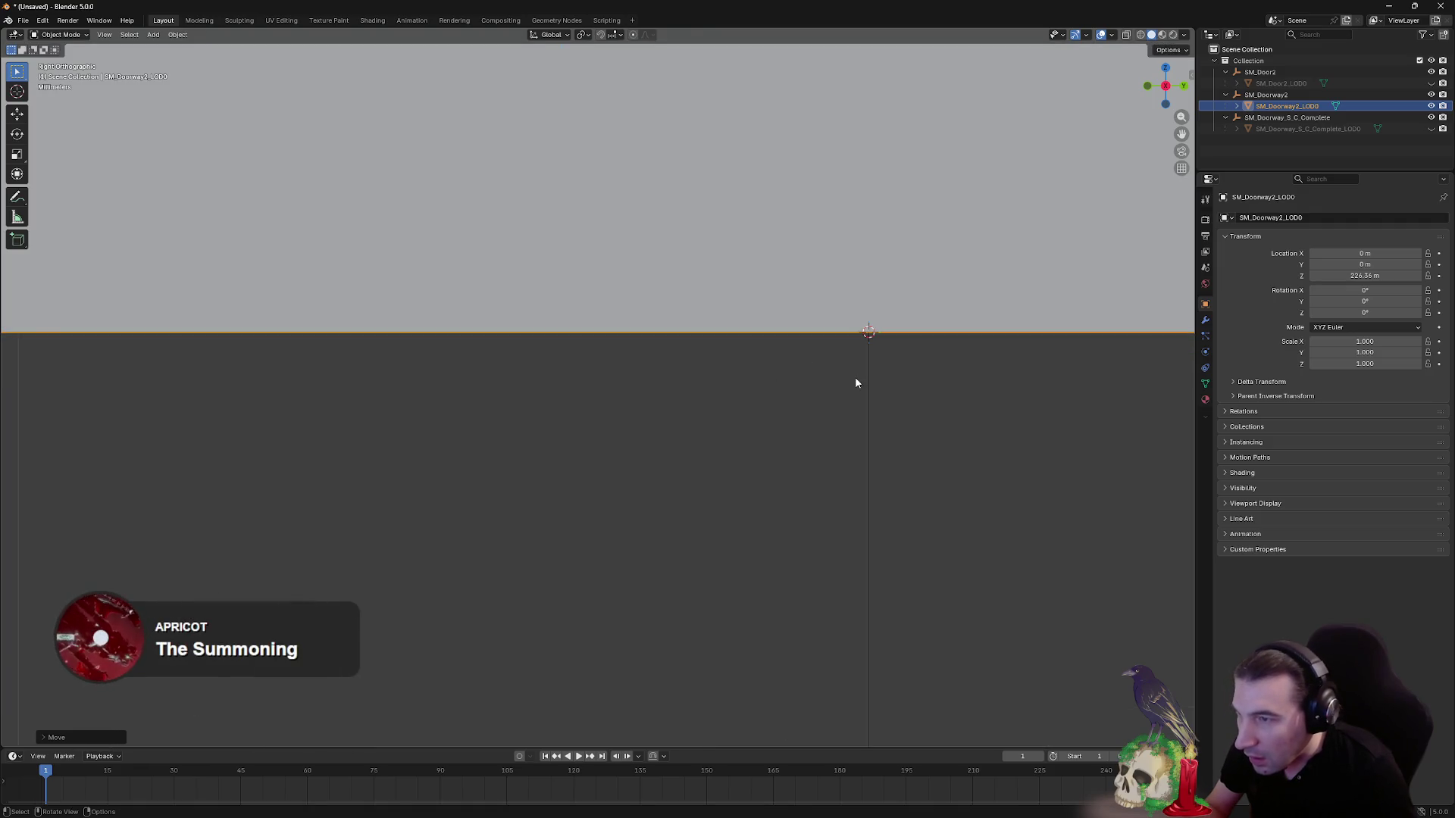
{"action": "scroll", "coordinate": [834, 394], "scroll_direction": "down", "scroll_amount": 10}
{"action": "left_click", "coordinate": [760, 272]}
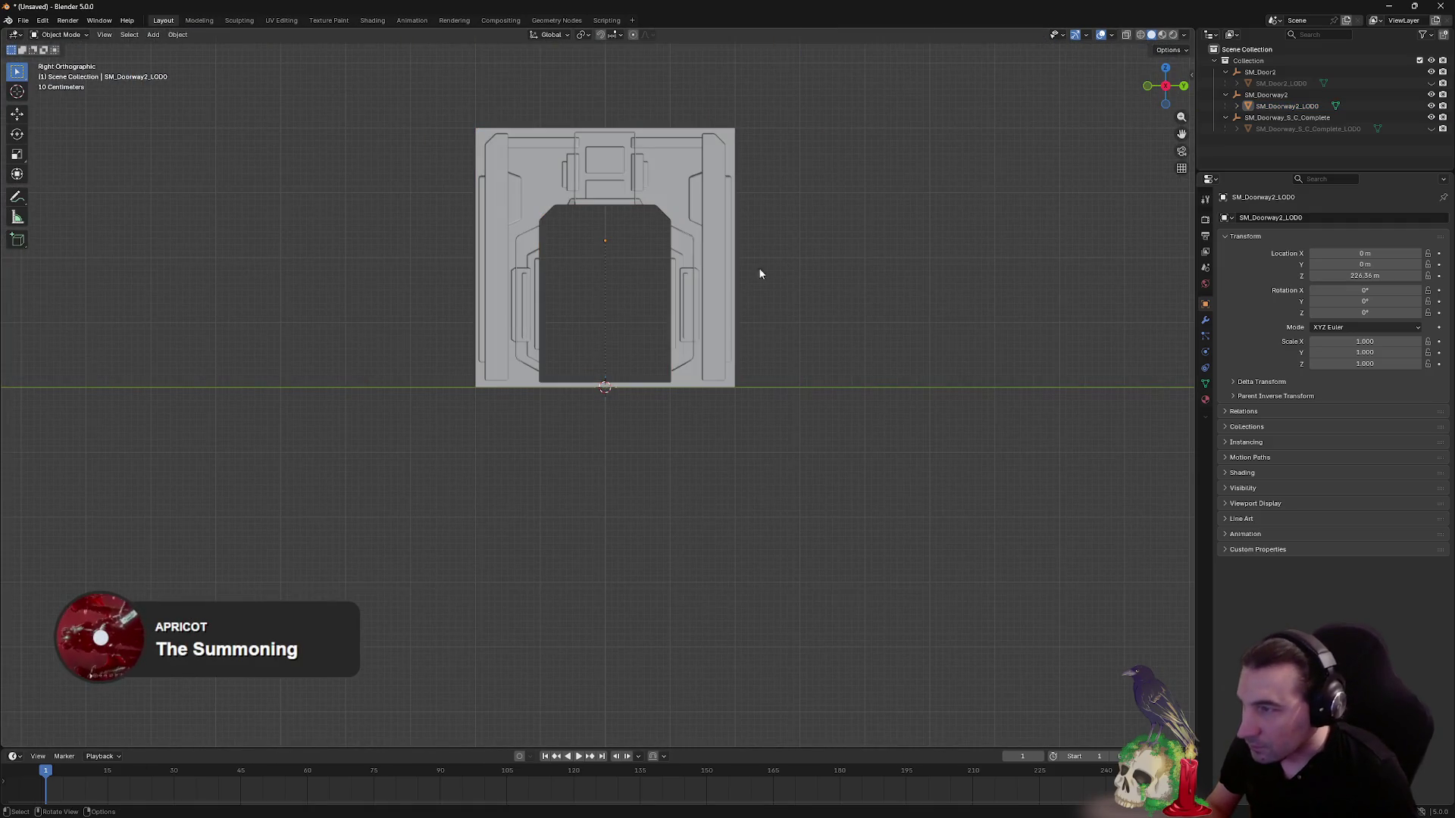
- Set SM_Doorway2_LOD0's origin to the 3D cursor at its base
{"action": "left_click", "coordinate": [725, 260]}
{"action": "mouse_move", "coordinate": [760, 244]}
{"action": "left_mouse_down"}
{"action": "mouse_move", "coordinate": [812, 304]}
{"action": "mouse_move", "coordinate": [702, 293]}
{"action": "left_mouse_up"}
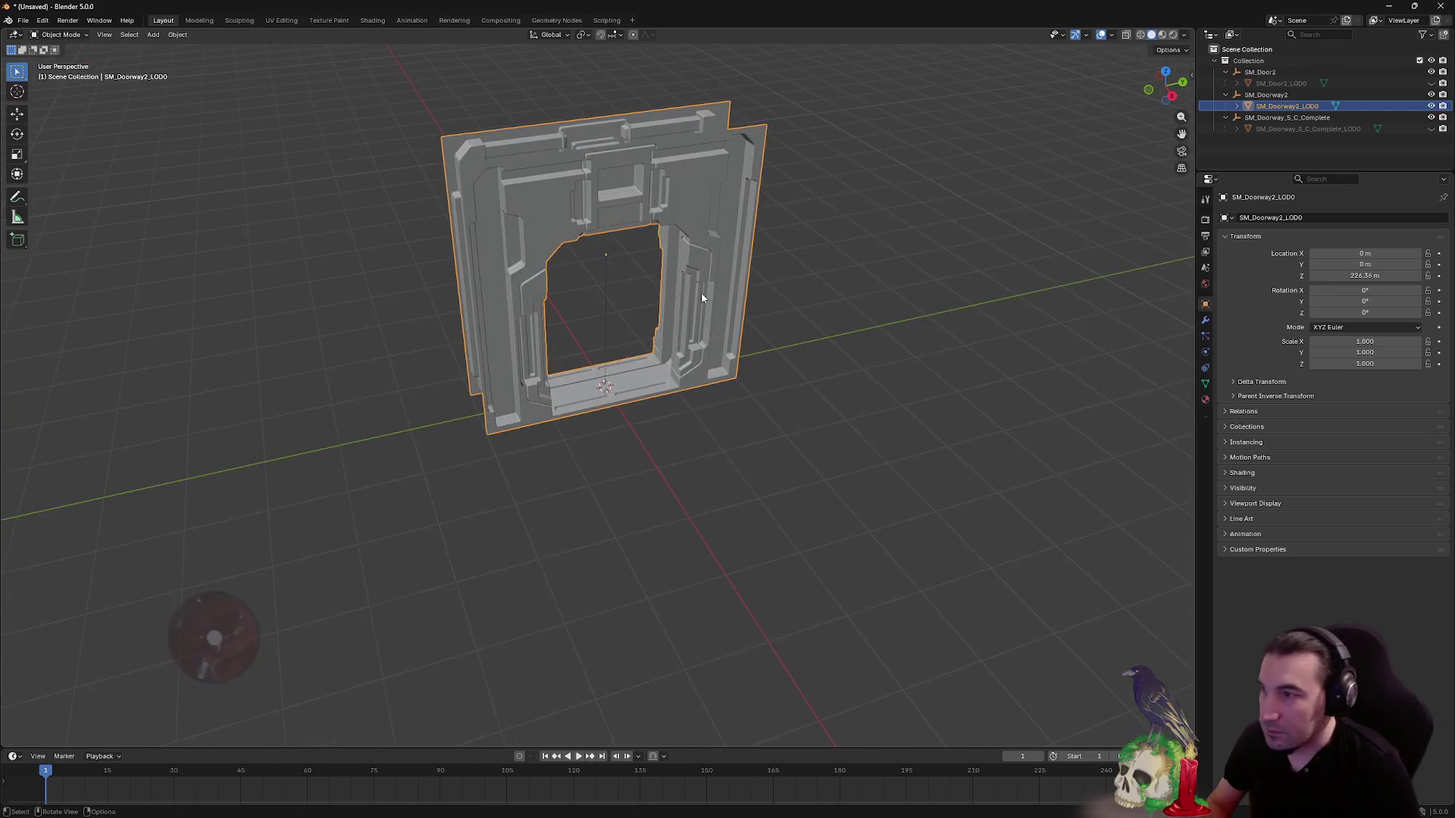
{"action": "right_click", "coordinate": [702, 293]}
{"action": "mouse_move", "coordinate": [701, 293]}
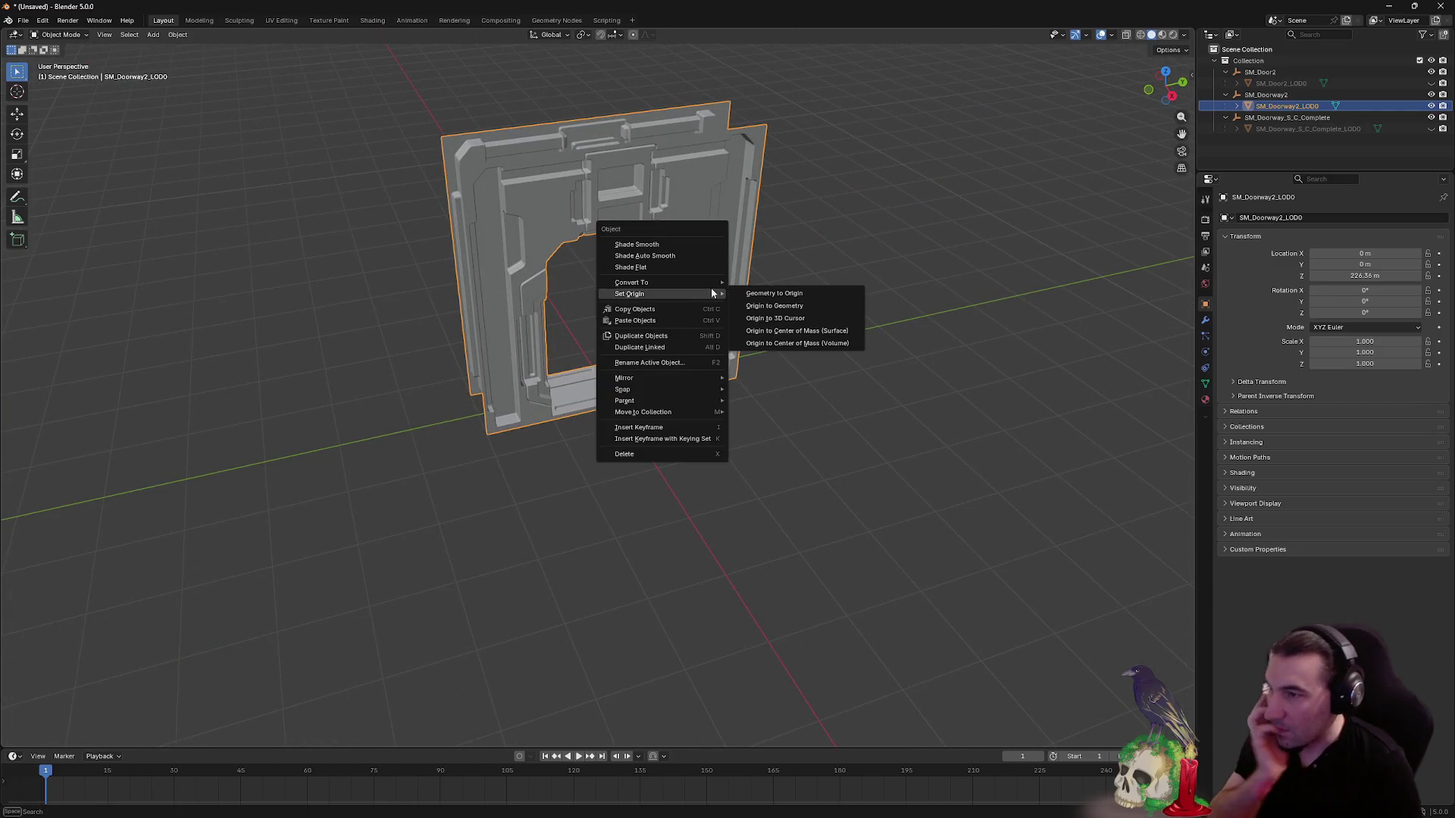
{"action": "left_click", "coordinate": [804, 318]}
- Unhide the SM_Door2_LOD0 door and select it
{"action": "left_click", "coordinate": [741, 408]}
{"action": "mouse_move", "coordinate": [741, 408]}
{"action": "left_mouse_down"}
{"action": "mouse_move", "coordinate": [863, 370]}
{"action": "mouse_move", "coordinate": [802, 357]}
{"action": "mouse_move", "coordinate": [838, 361]}
{"action": "mouse_move", "coordinate": [782, 377]}
{"action": "mouse_move", "coordinate": [805, 346]}
{"action": "mouse_move", "coordinate": [601, 334]}
{"action": "mouse_move", "coordinate": [727, 338]}
{"action": "mouse_move", "coordinate": [679, 342]}
{"action": "left_mouse_up"}
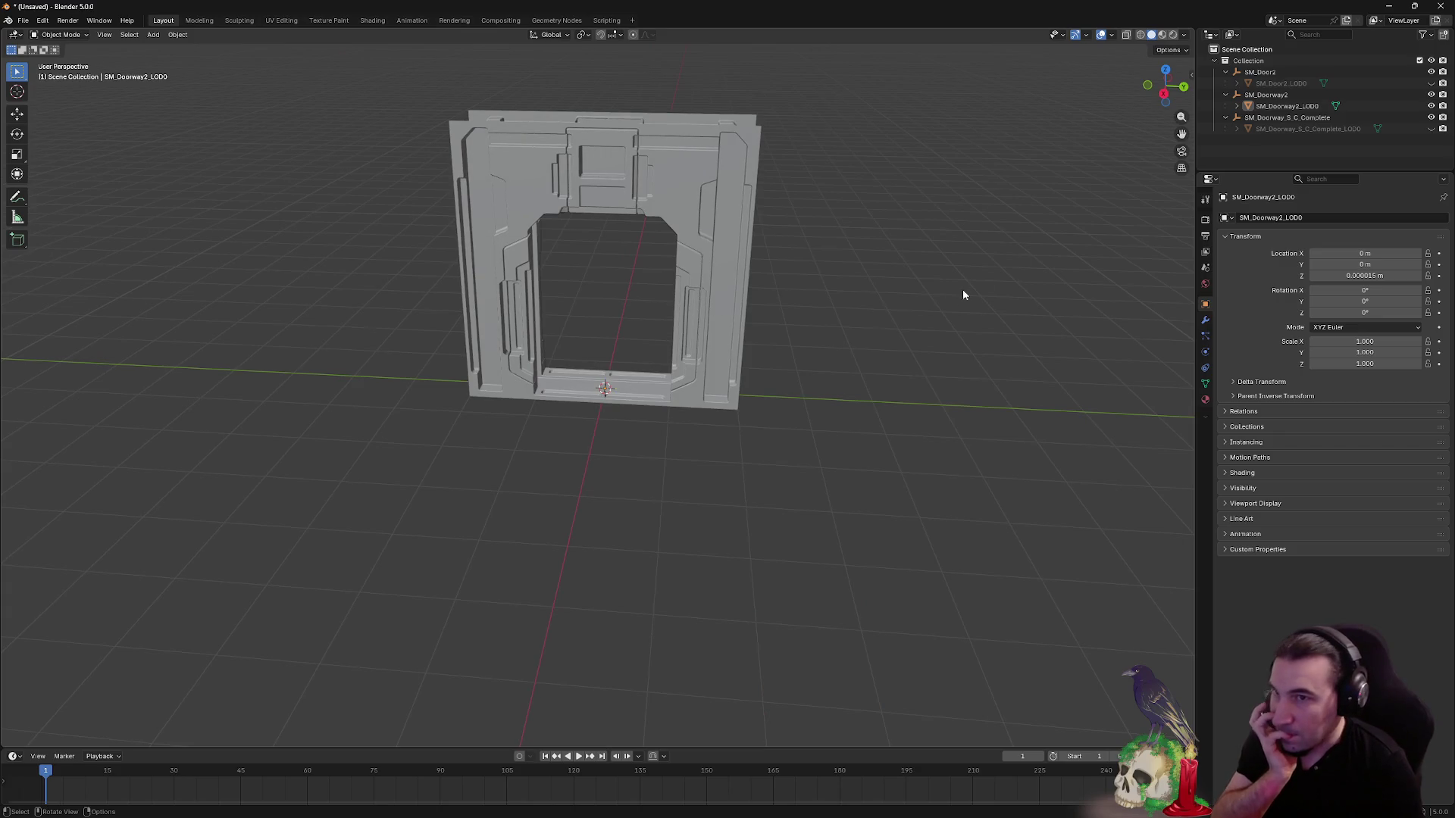
{"action": "left_click", "coordinate": [1430, 84]}
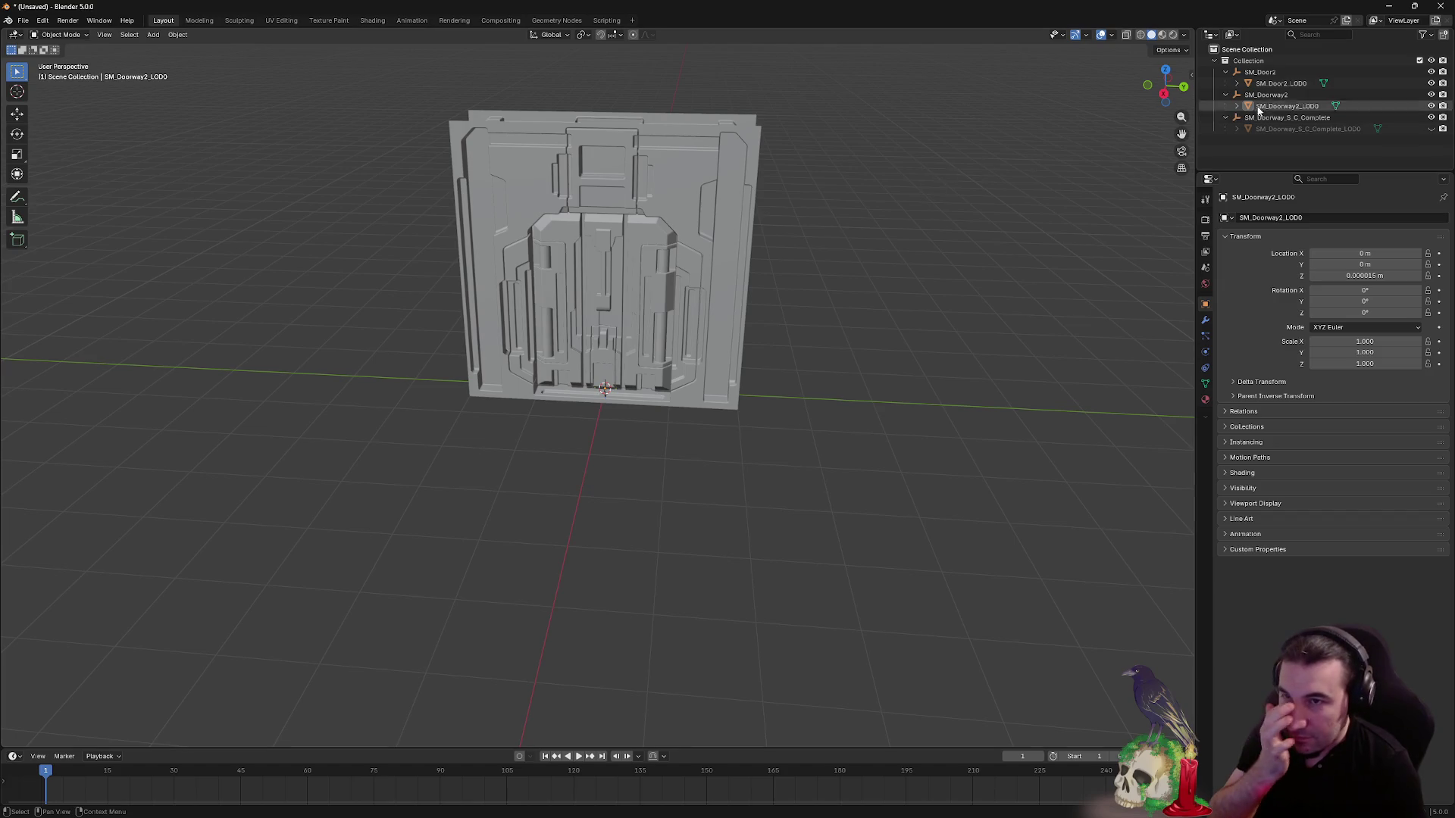
{"action": "left_click", "coordinate": [1281, 84]}
- Centre SM_Door2_LOD0's geometry on its origin and raise it along Z
{"action": "right_click", "coordinate": [657, 264]}
{"action": "mouse_move", "coordinate": [660, 266]}
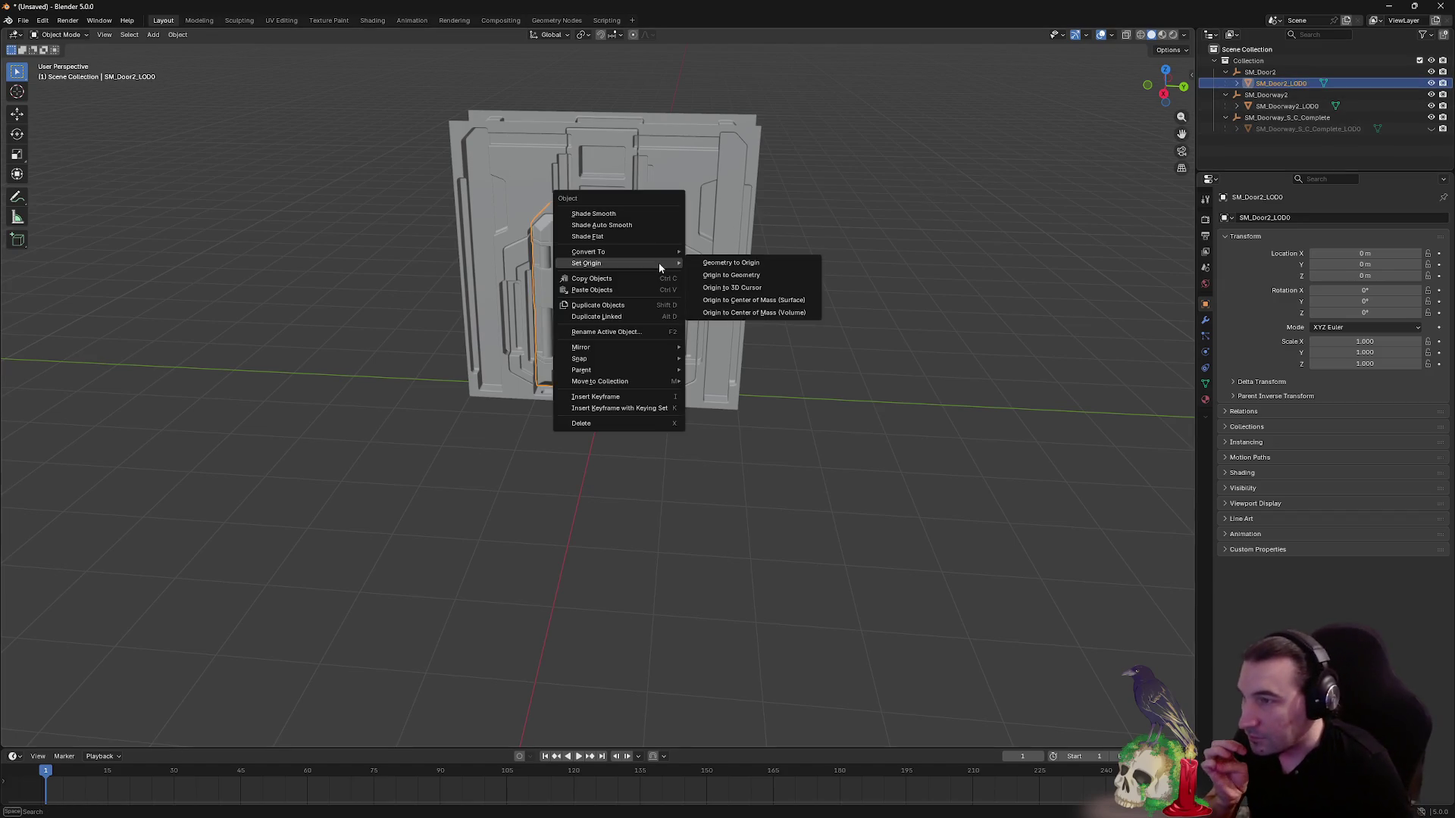
{"action": "left_click", "coordinate": [726, 264]}
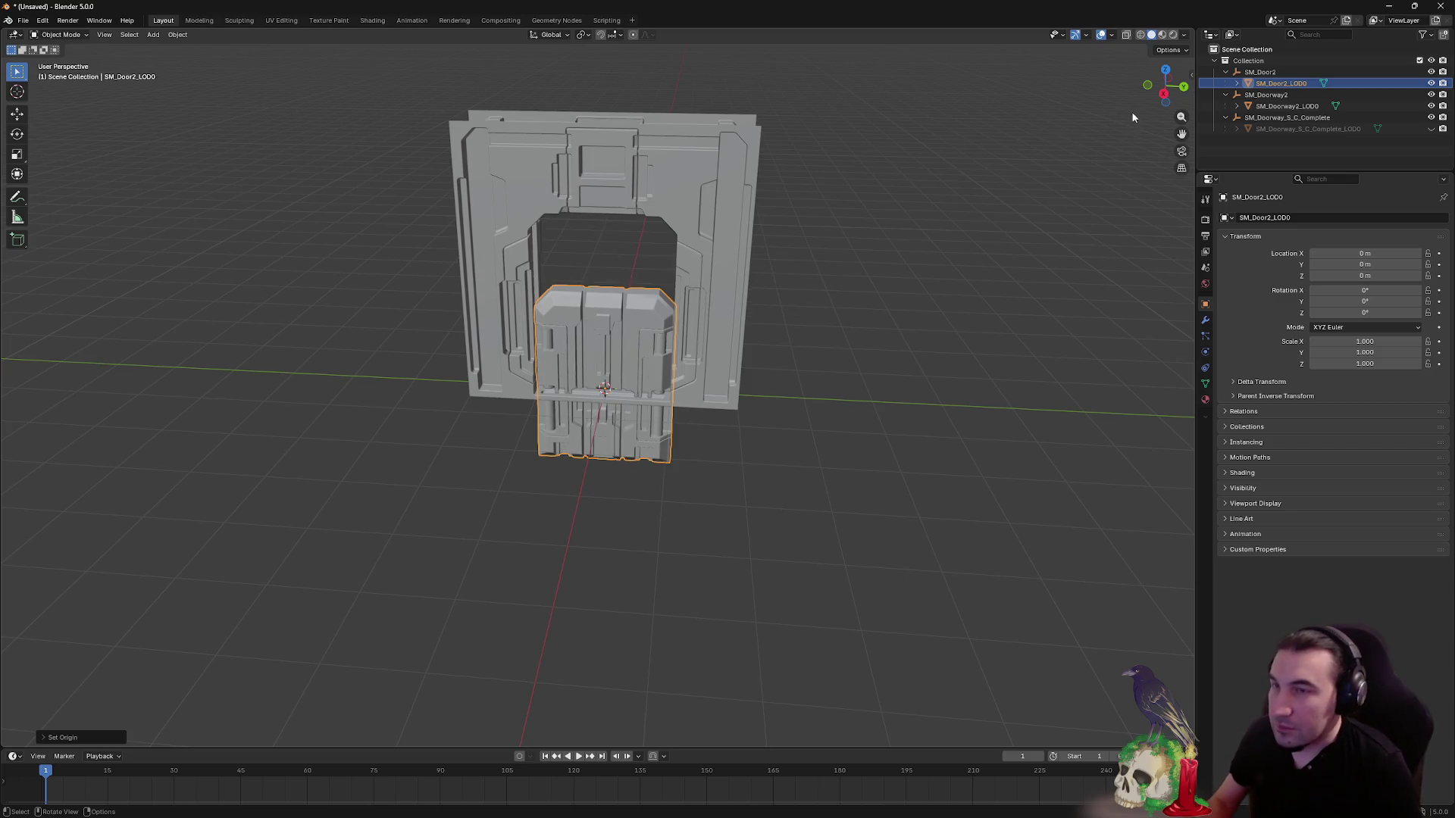
{"action": "left_click", "coordinate": [1165, 95]}
{"action": "scroll", "coordinate": [576, 366], "scroll_direction": "up", "scroll_amount": 5}
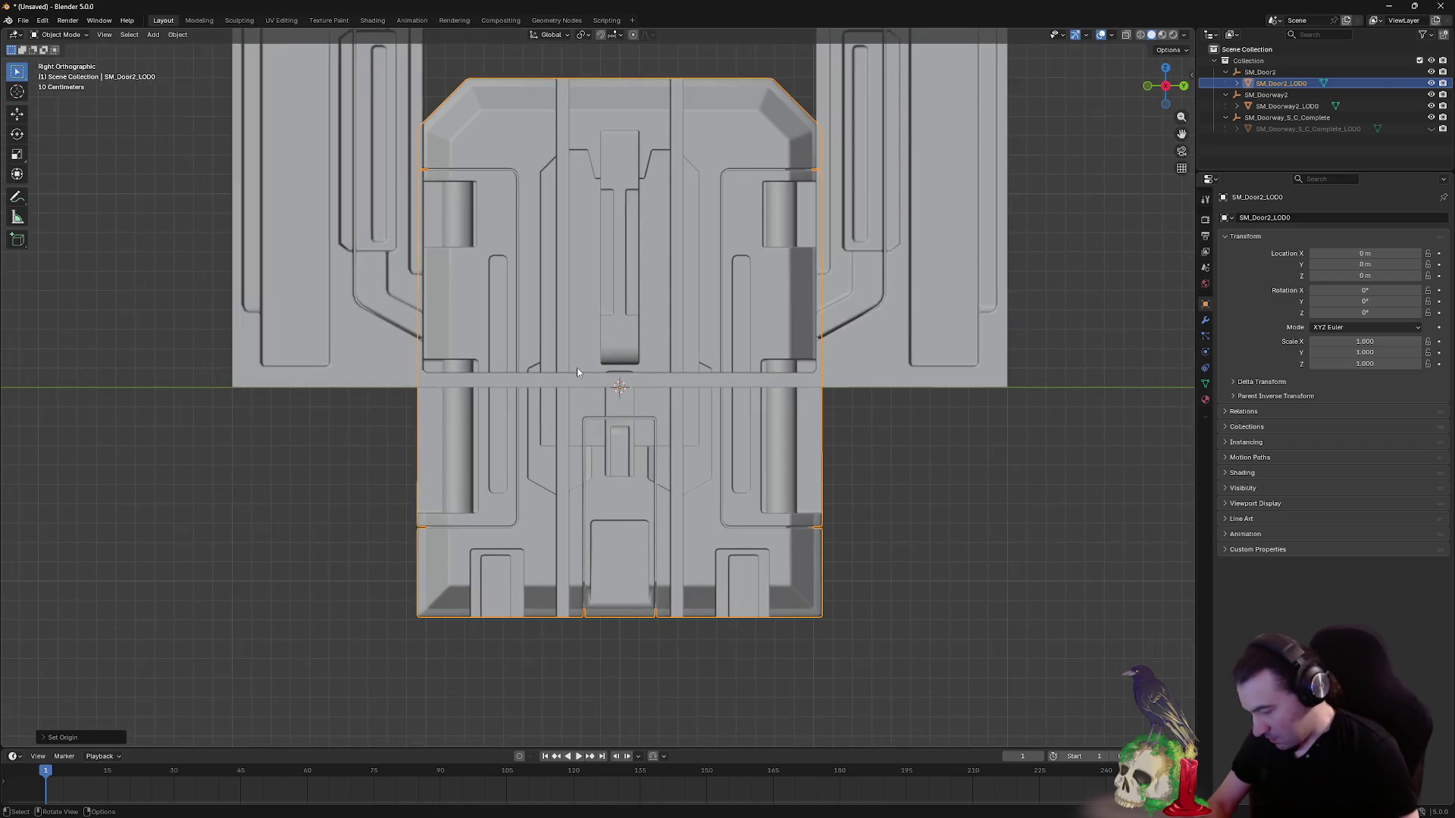
{"action": "key", "text": "g"}
{"action": "key", "text": "z"}
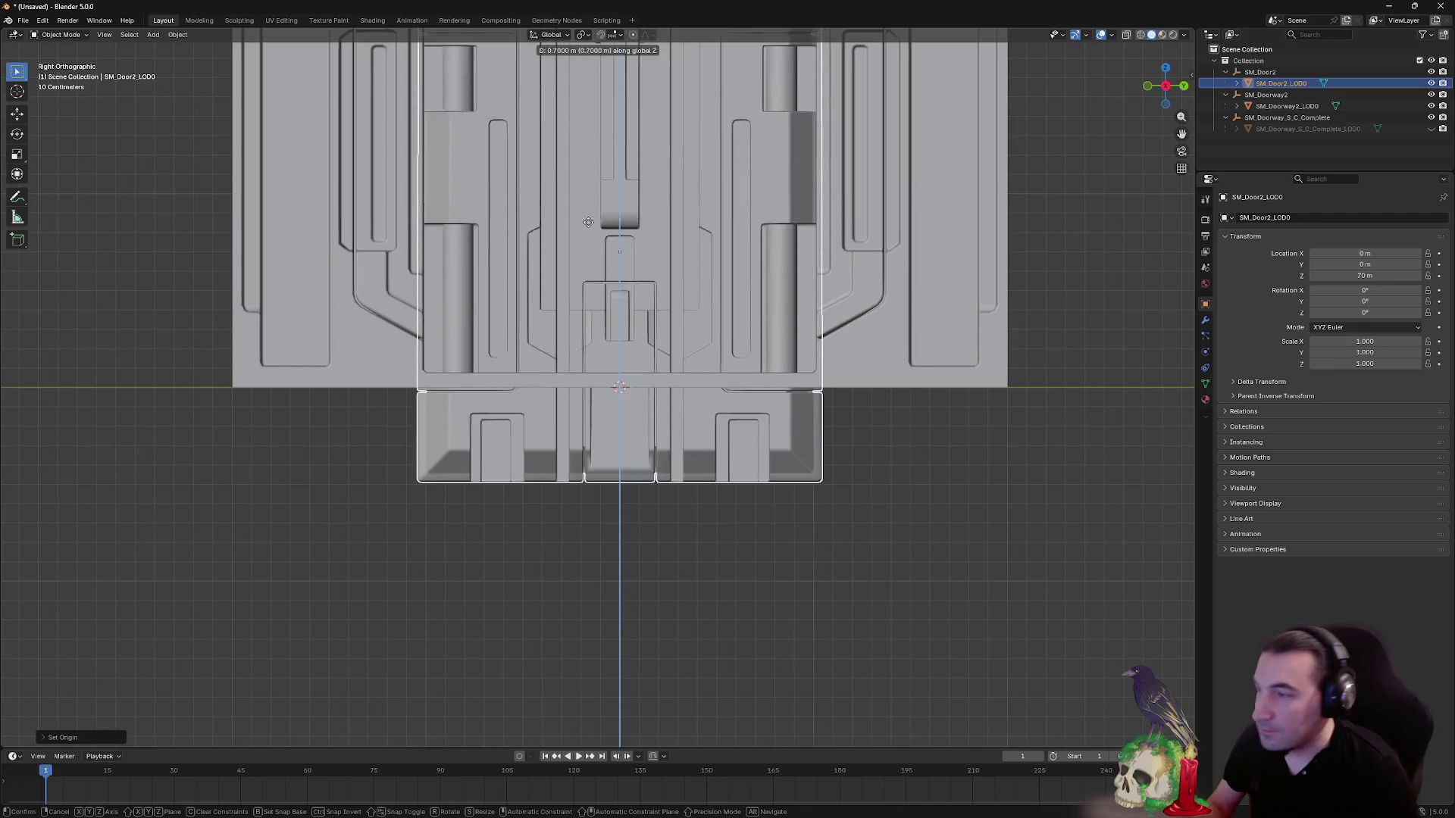
{"action": "left_click", "coordinate": [596, 138]}
- Readjust the door's height in Right view, checking its fit in the frame
{"action": "scroll", "coordinate": [806, 341], "scroll_direction": "up", "scroll_amount": 5}
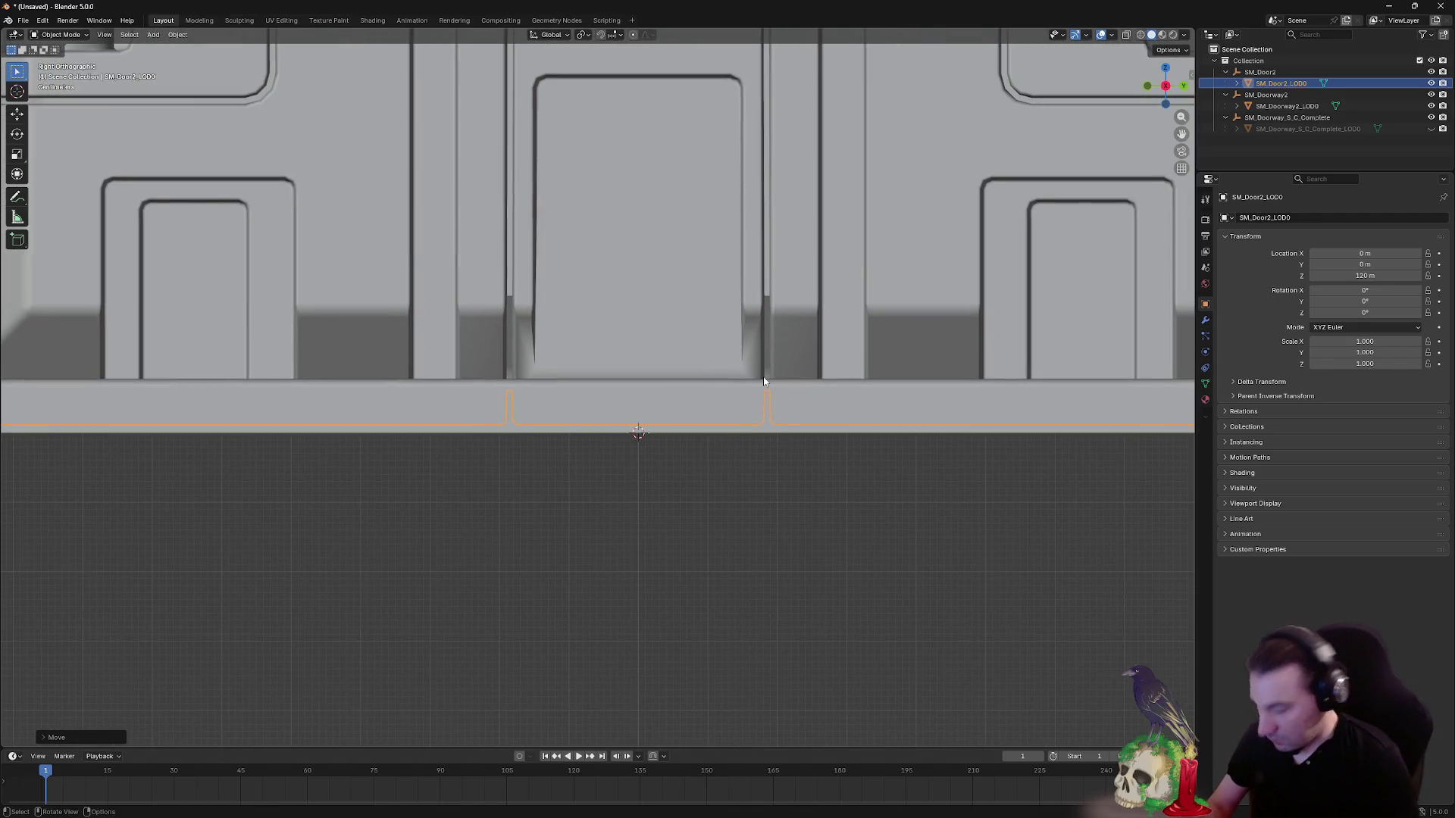
{"action": "key", "text": "g"}
{"action": "key", "text": "z"}
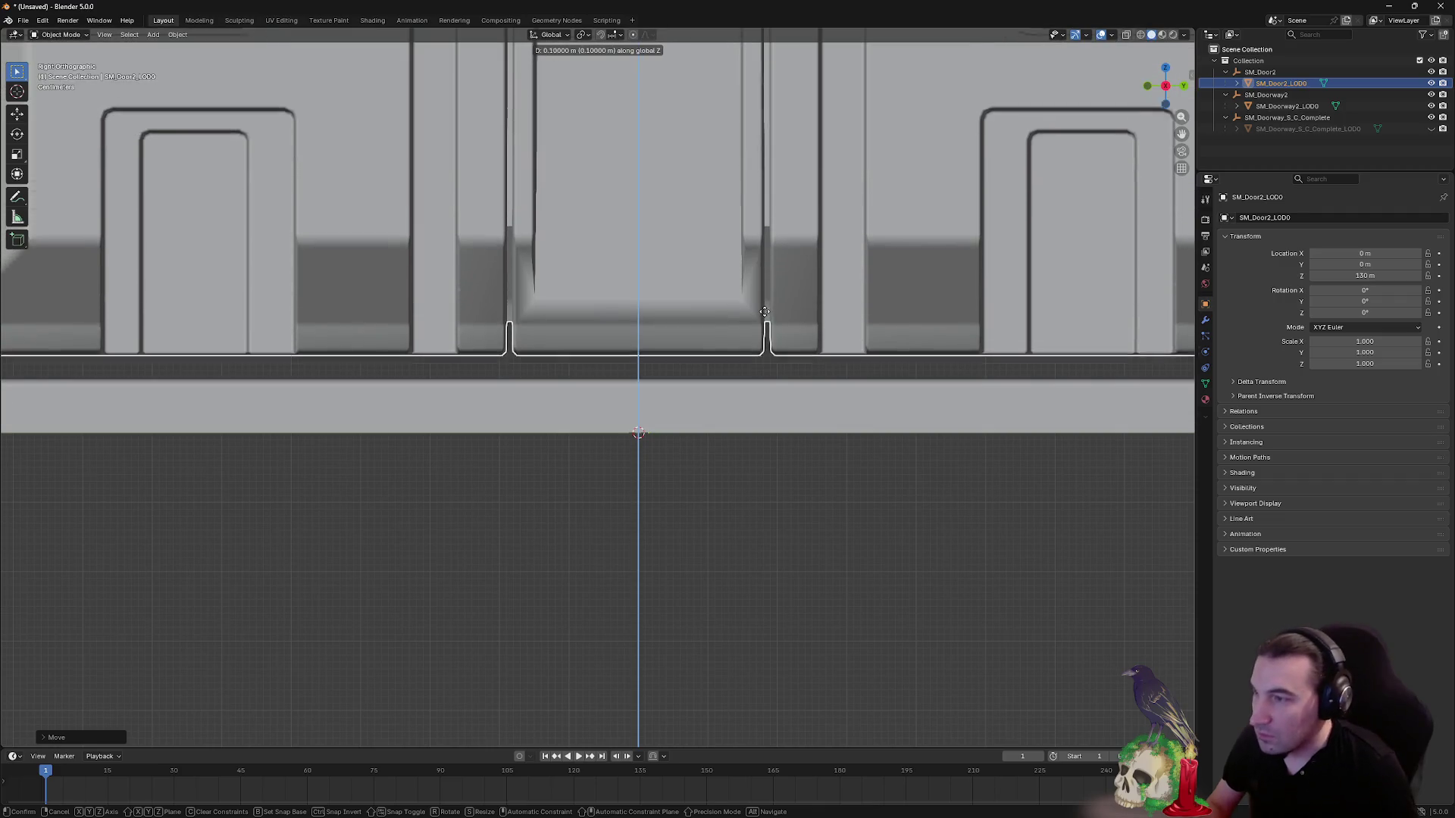
{"action": "left_click", "coordinate": [763, 351]}
{"action": "scroll", "coordinate": [745, 369], "scroll_direction": "up", "scroll_amount": 3}
{"action": "scroll", "coordinate": [745, 369], "scroll_direction": "down", "scroll_amount": 4}
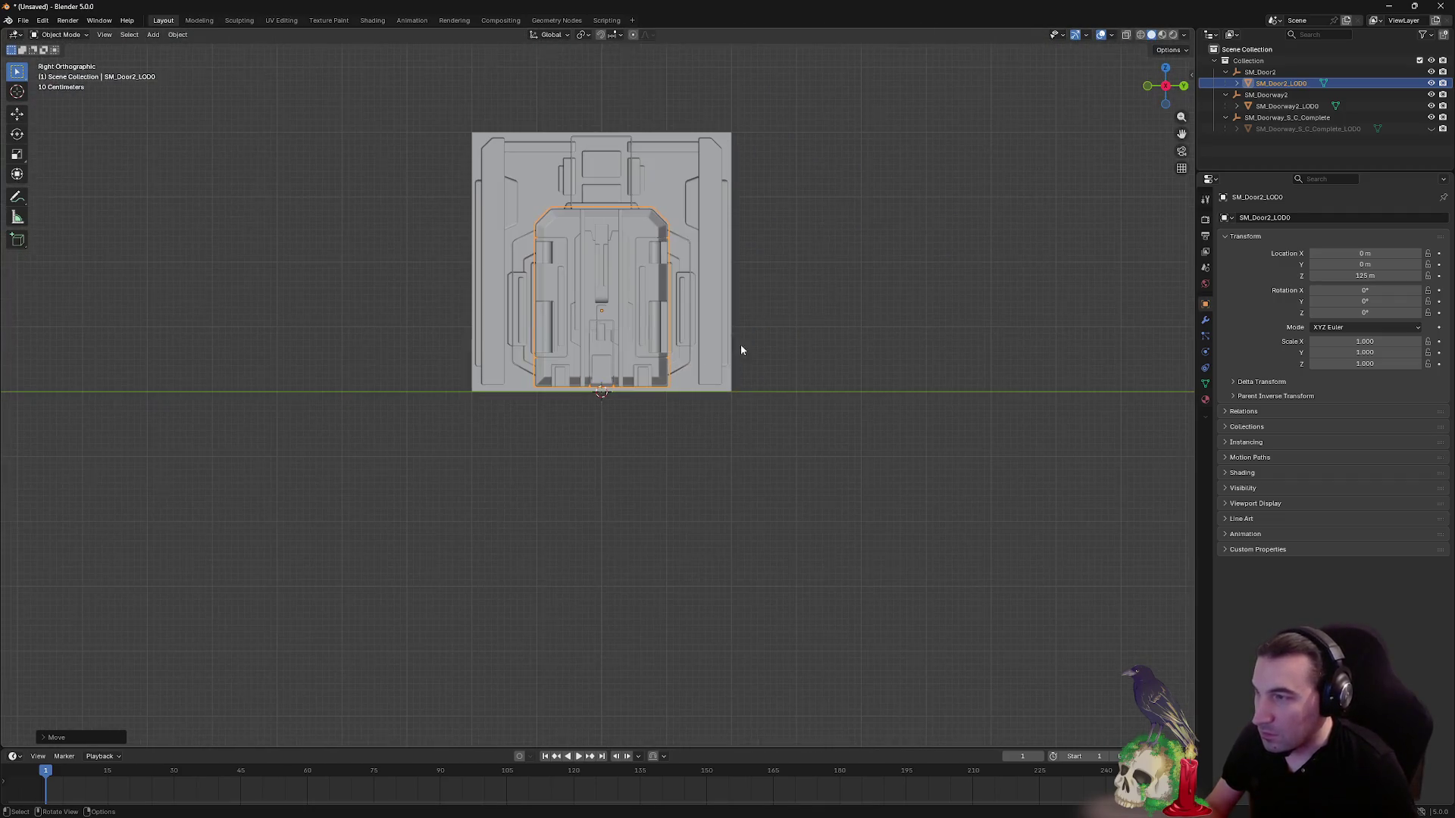
{"action": "scroll", "coordinate": [615, 210], "scroll_direction": "up", "scroll_amount": 5}
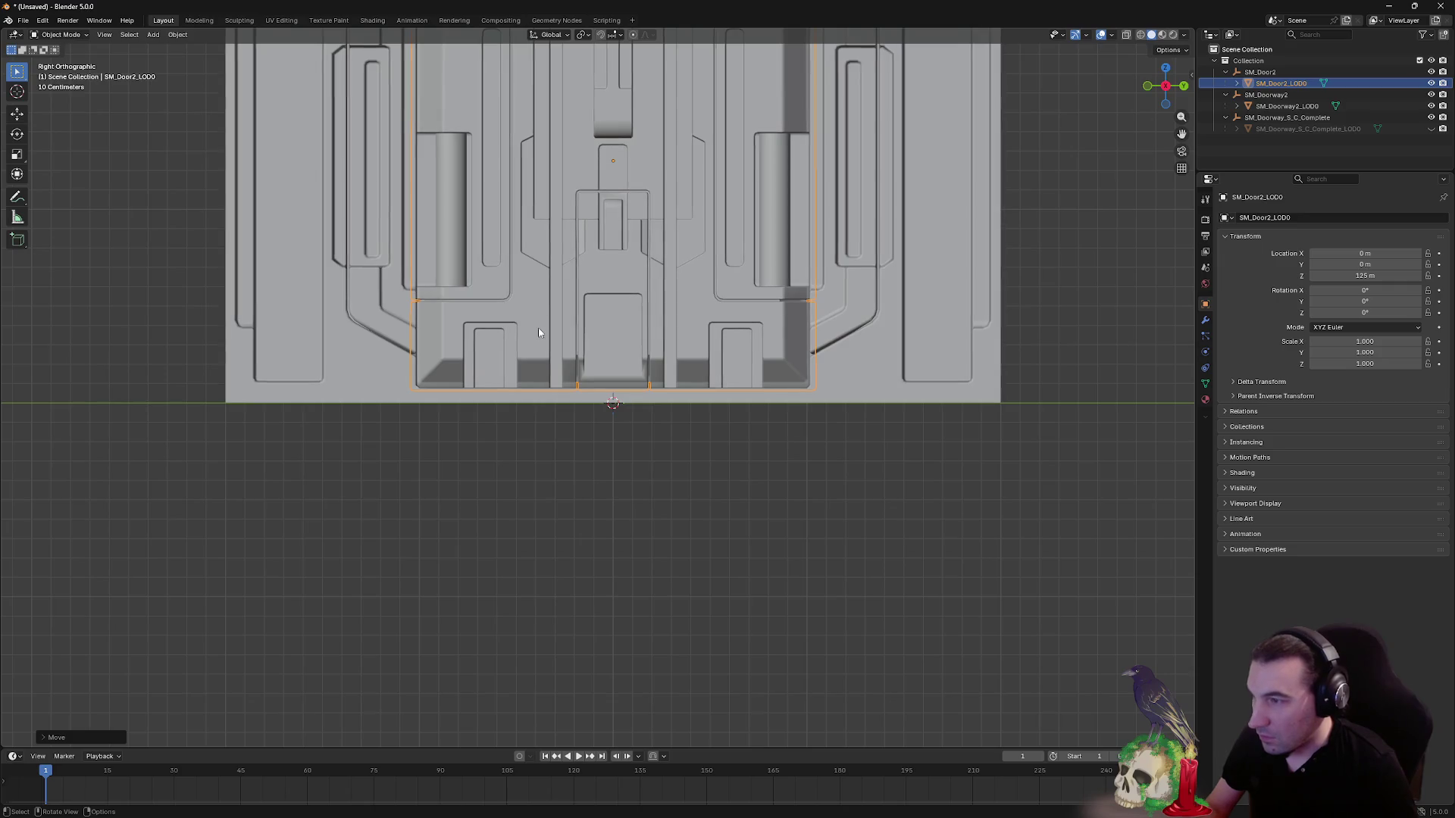
{"action": "mouse_move", "coordinate": [552, 244]}
{"action": "left_mouse_down"}
{"action": "mouse_move", "coordinate": [561, 285]}
{"action": "mouse_move", "coordinate": [585, 219]}
{"action": "mouse_move", "coordinate": [648, 477]}
{"action": "mouse_move", "coordinate": [557, 421]}
{"action": "mouse_move", "coordinate": [497, 485]}
{"action": "mouse_move", "coordinate": [488, 522]}
{"action": "mouse_move", "coordinate": [603, 471]}
{"action": "mouse_move", "coordinate": [648, 483]}
{"action": "left_mouse_up"}
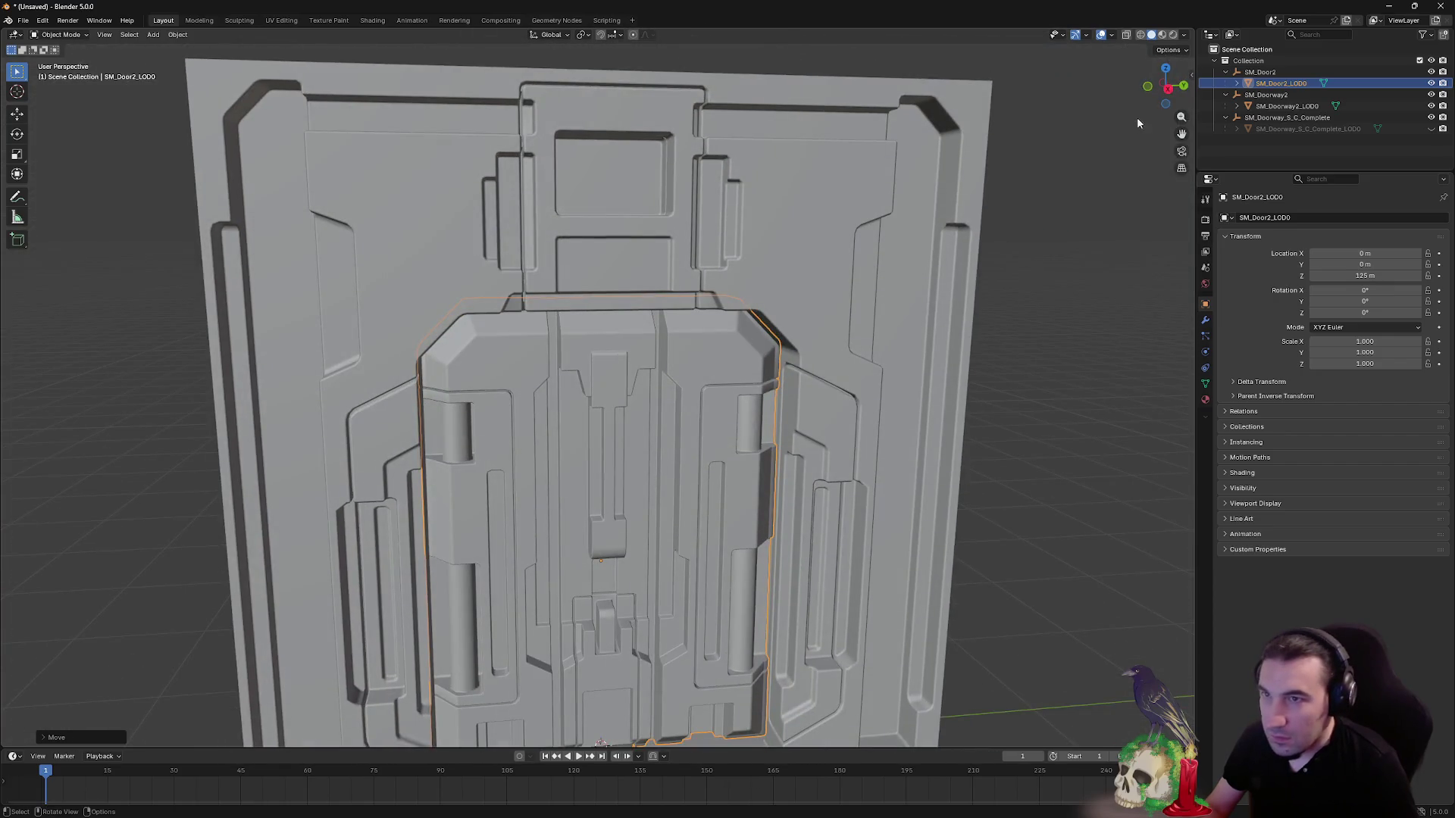
{"action": "left_click", "coordinate": [1167, 91]}
{"action": "scroll", "coordinate": [672, 487], "scroll_direction": "up", "scroll_amount": 4}
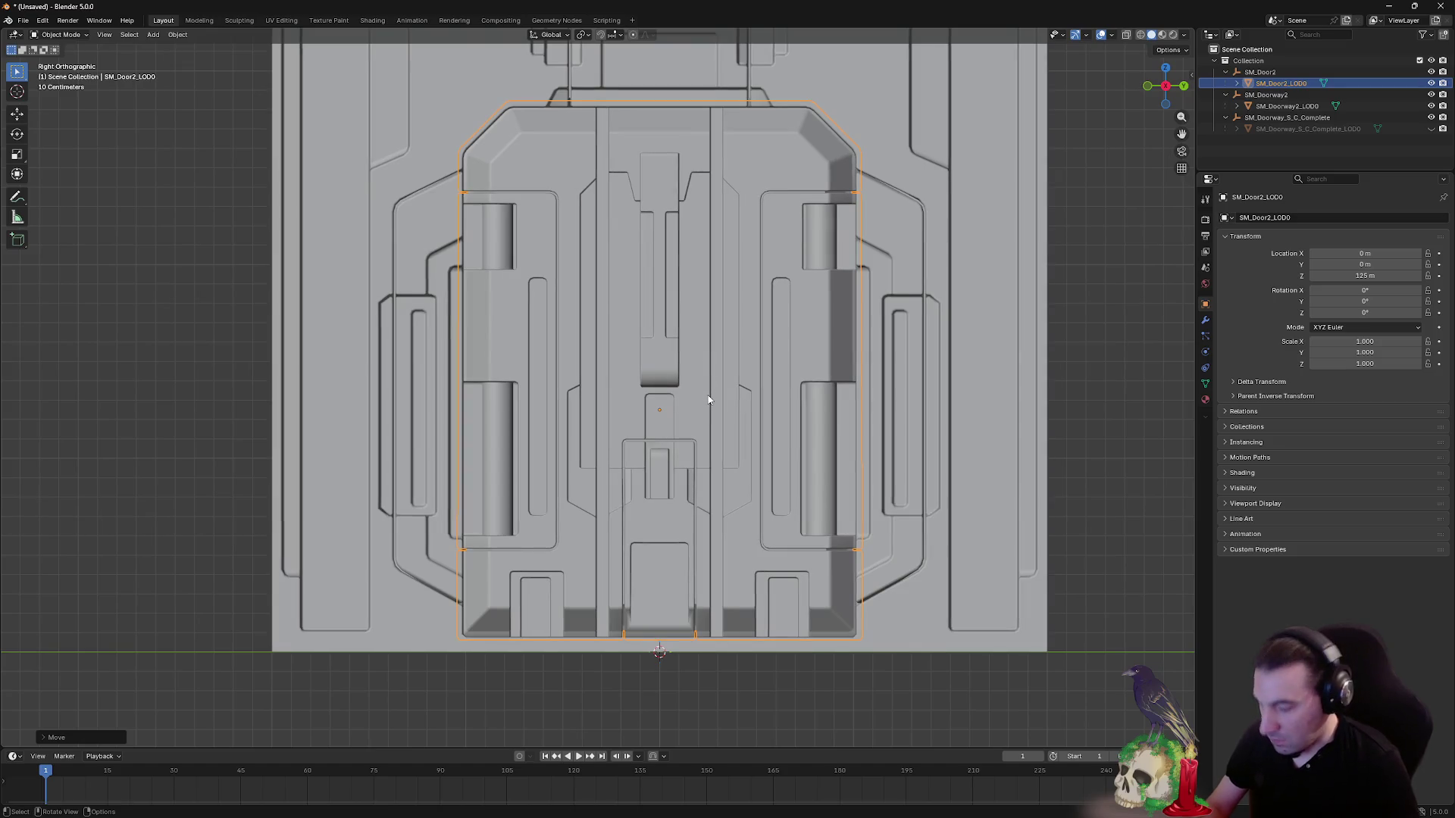
{"action": "key", "text": "g"}
{"action": "key", "text": "z"}
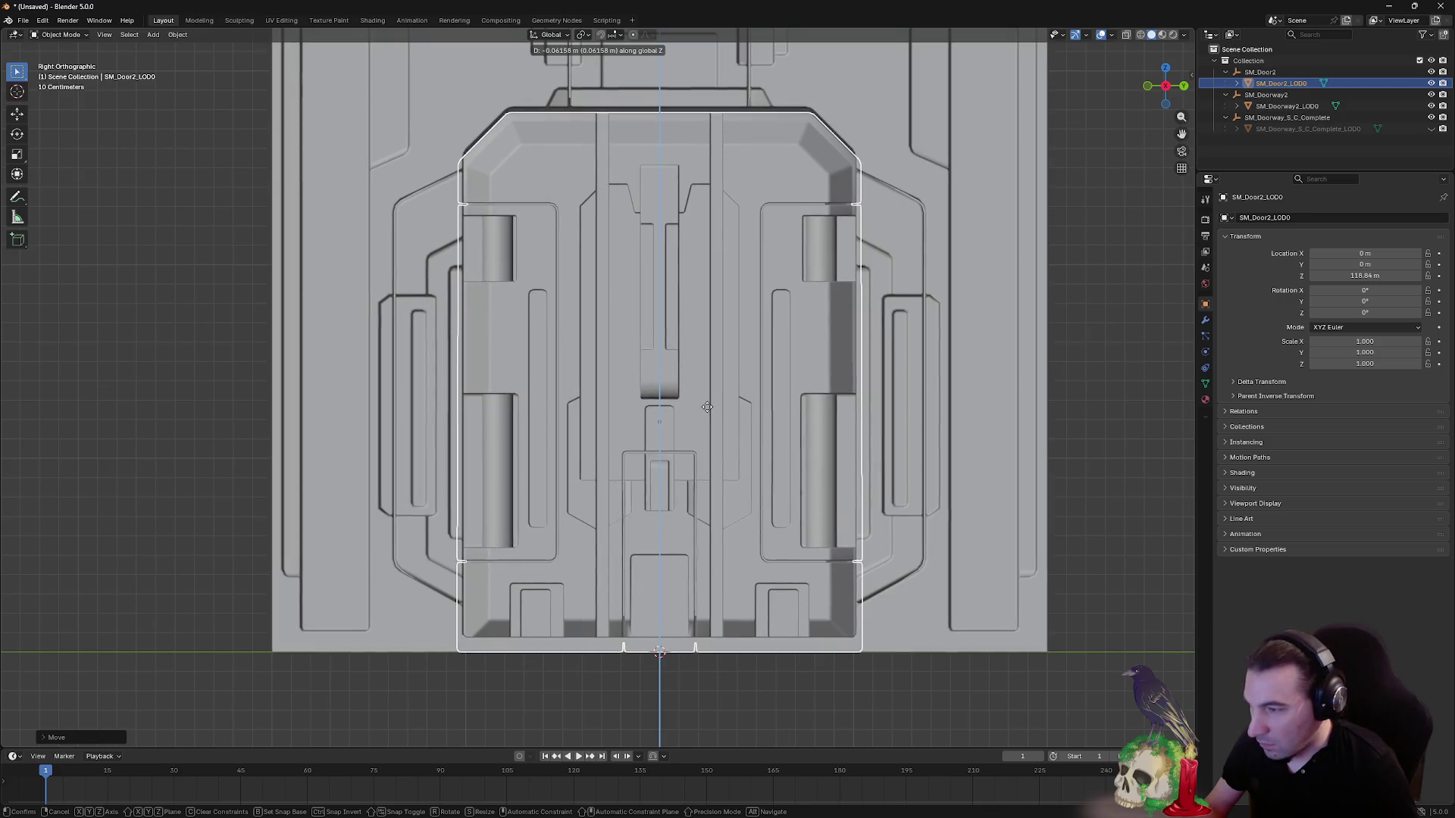
{"action": "left_click", "coordinate": [707, 405]}
- Fine-tune the door to about Z 124.41, seated inside the SM_Doorway2_LOD0 frame
{"action": "mouse_move", "coordinate": [707, 405]}
{"action": "left_mouse_down"}
{"action": "mouse_move", "coordinate": [677, 215]}
{"action": "mouse_move", "coordinate": [1074, 111]}
{"action": "left_mouse_up"}
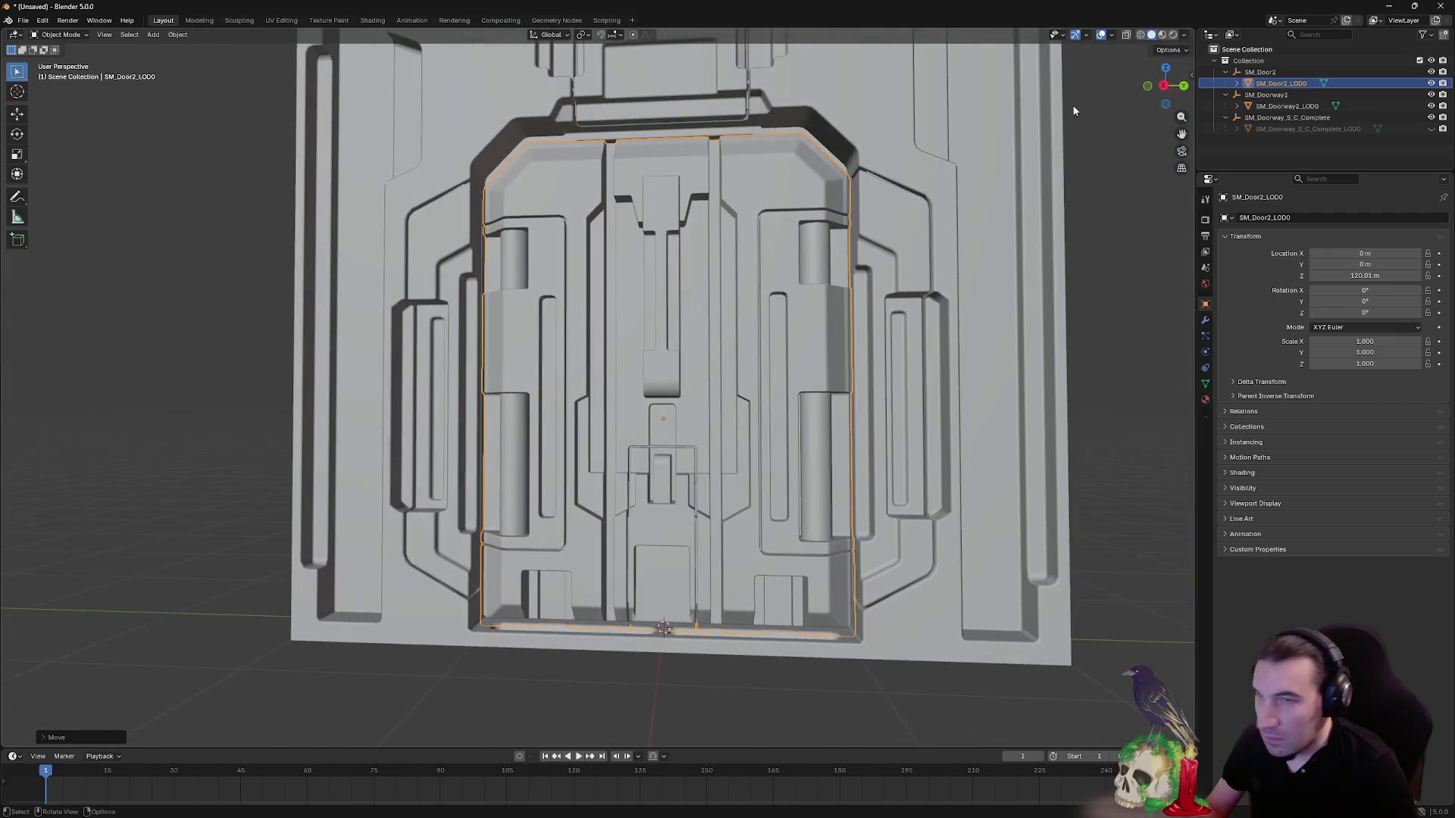
{"action": "left_click", "coordinate": [1160, 88]}
{"action": "key", "text": "g"}
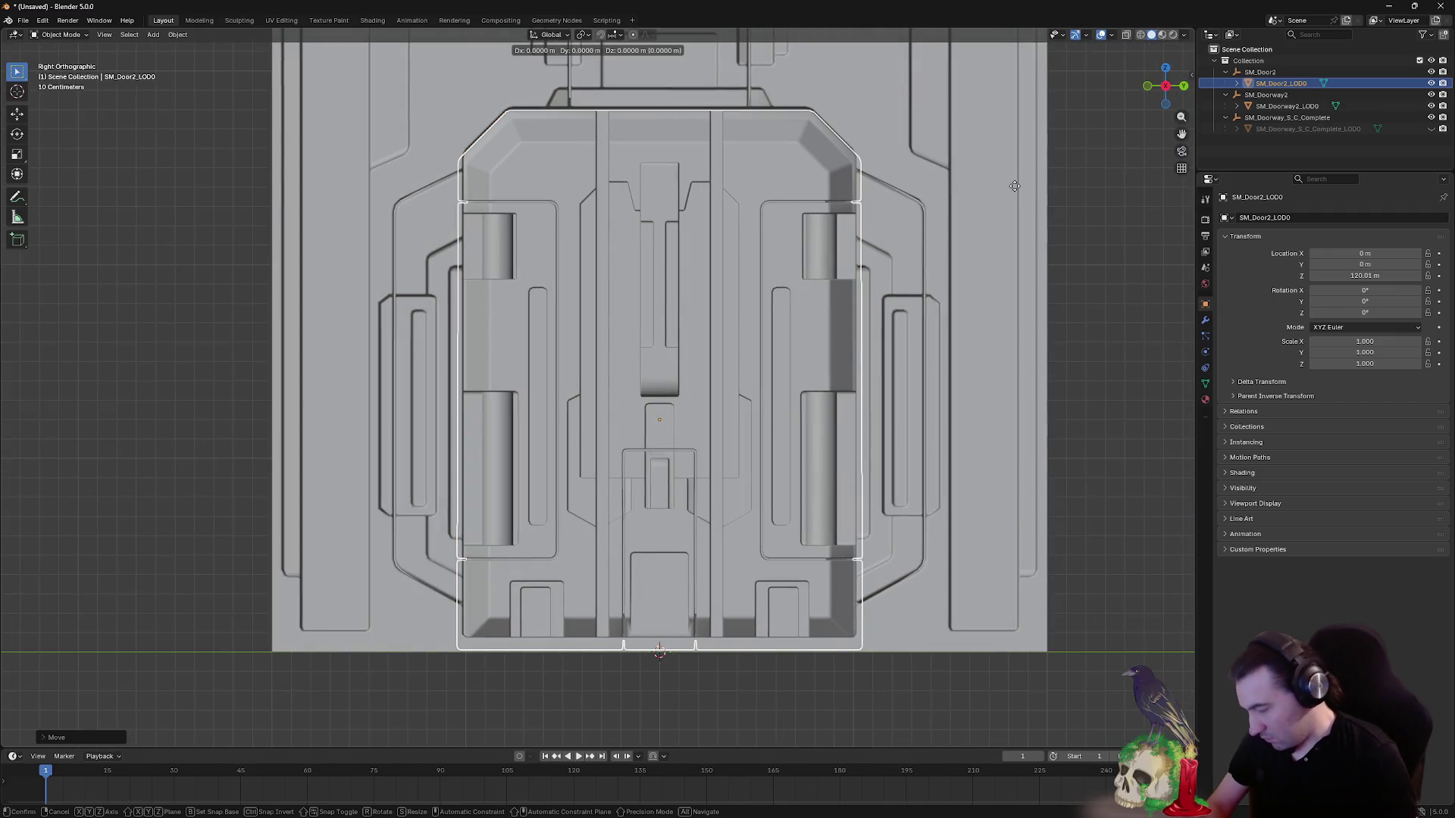
{"action": "key", "text": "z"}
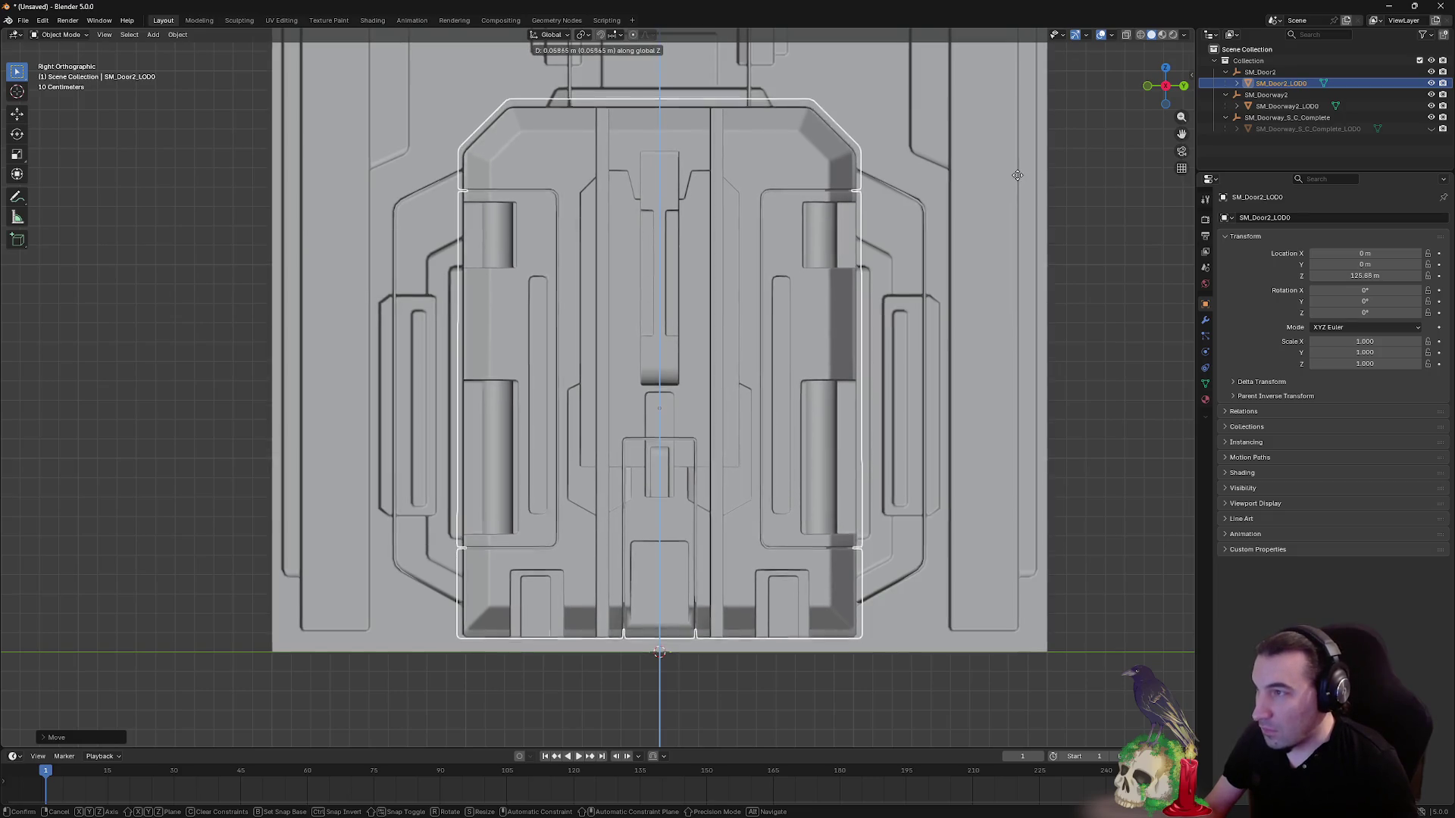
{"action": "left_click", "coordinate": [1016, 177]}
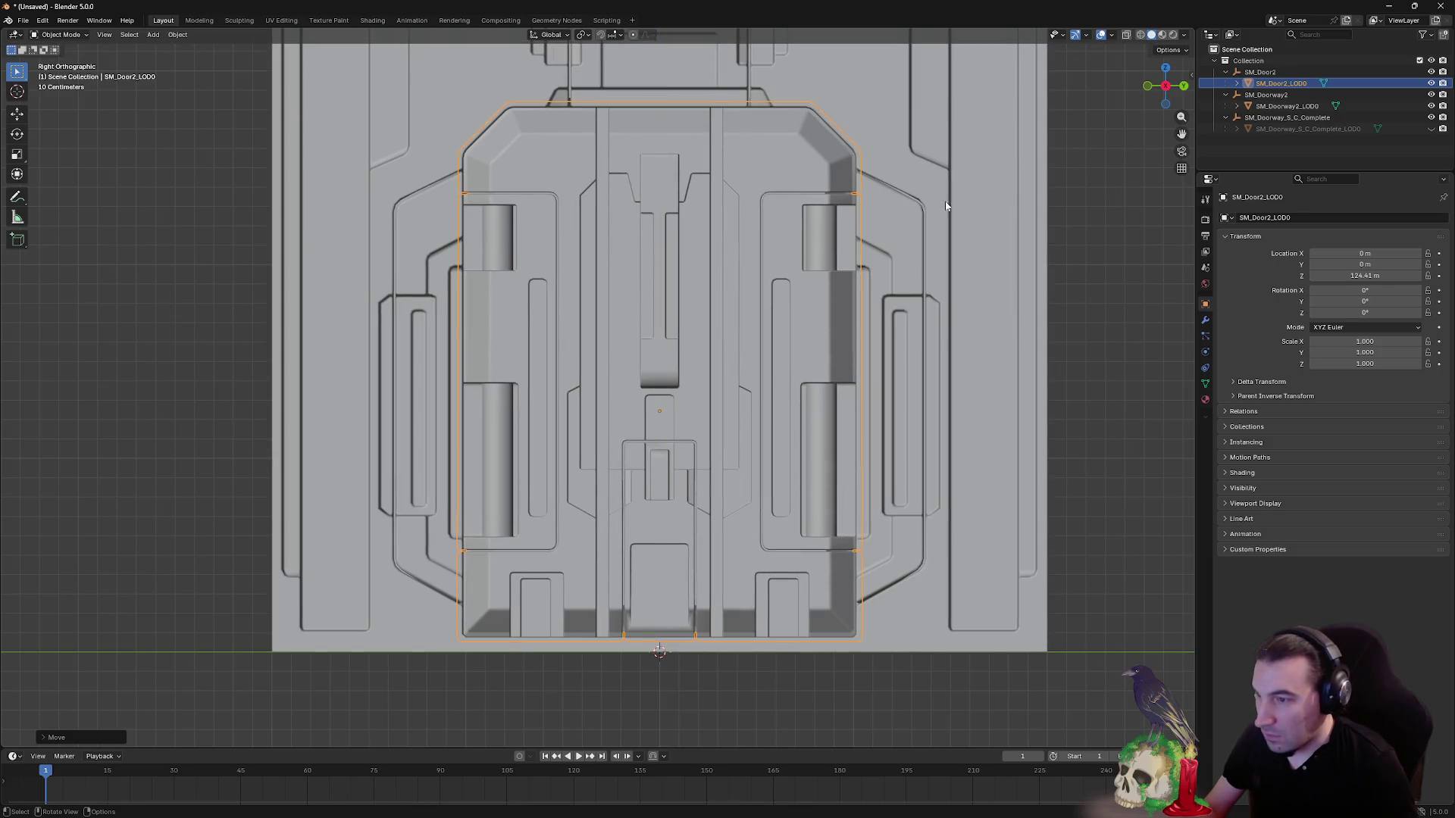
{"action": "left_click_drag", "start_coordinate": [1017, 177], "coordinate": [858, 338]}
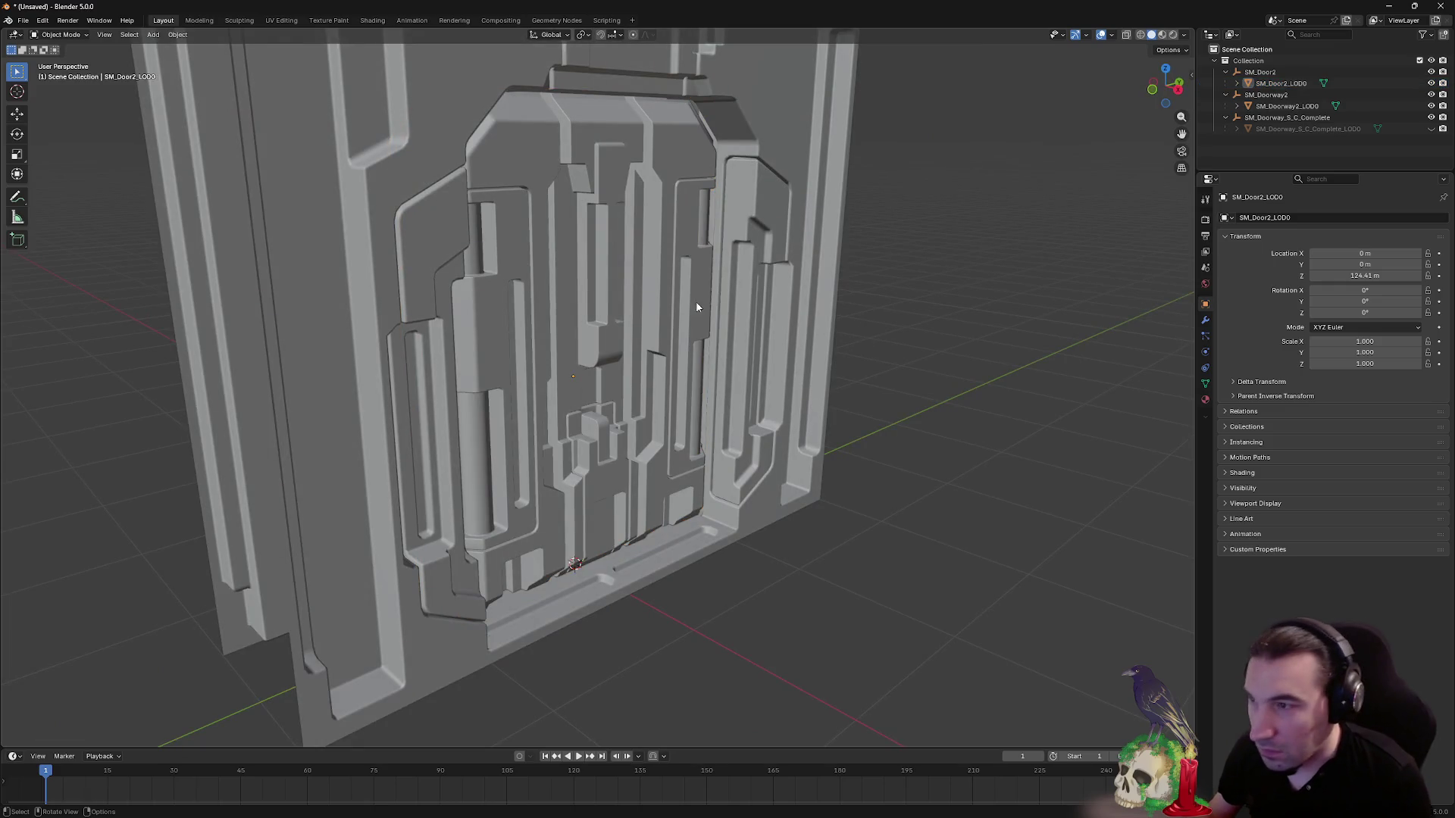
{"action": "left_click", "coordinate": [566, 343]}
{"action": "right_click", "coordinate": [567, 344]}
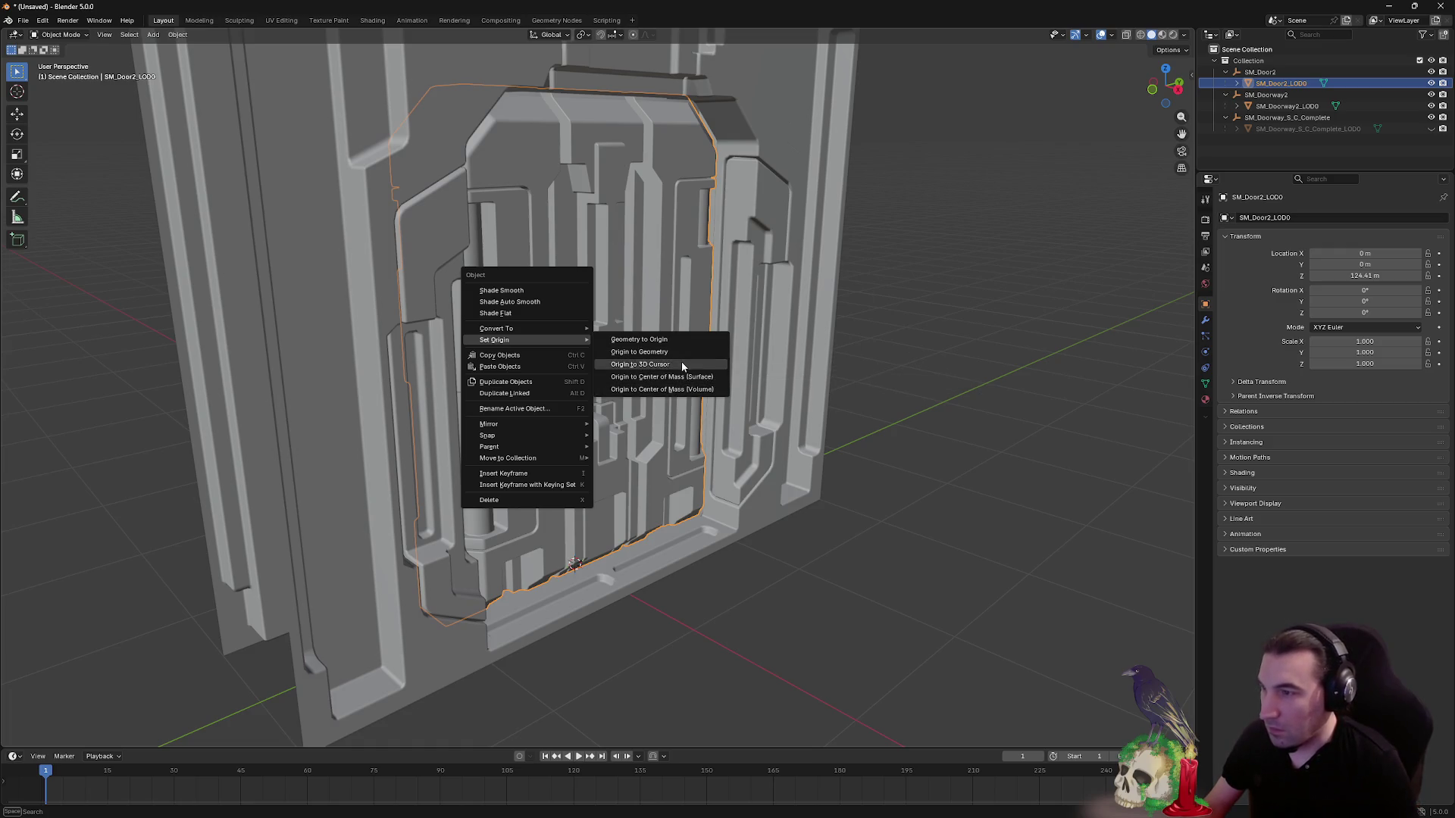
- Set the door's origin to the 3D cursor and delete SM_Doorway_S_C_Complete
{"action": "left_click", "coordinate": [682, 365]}
{"action": "left_click", "coordinate": [964, 300]}
{"action": "left_click", "coordinate": [1337, 129]}
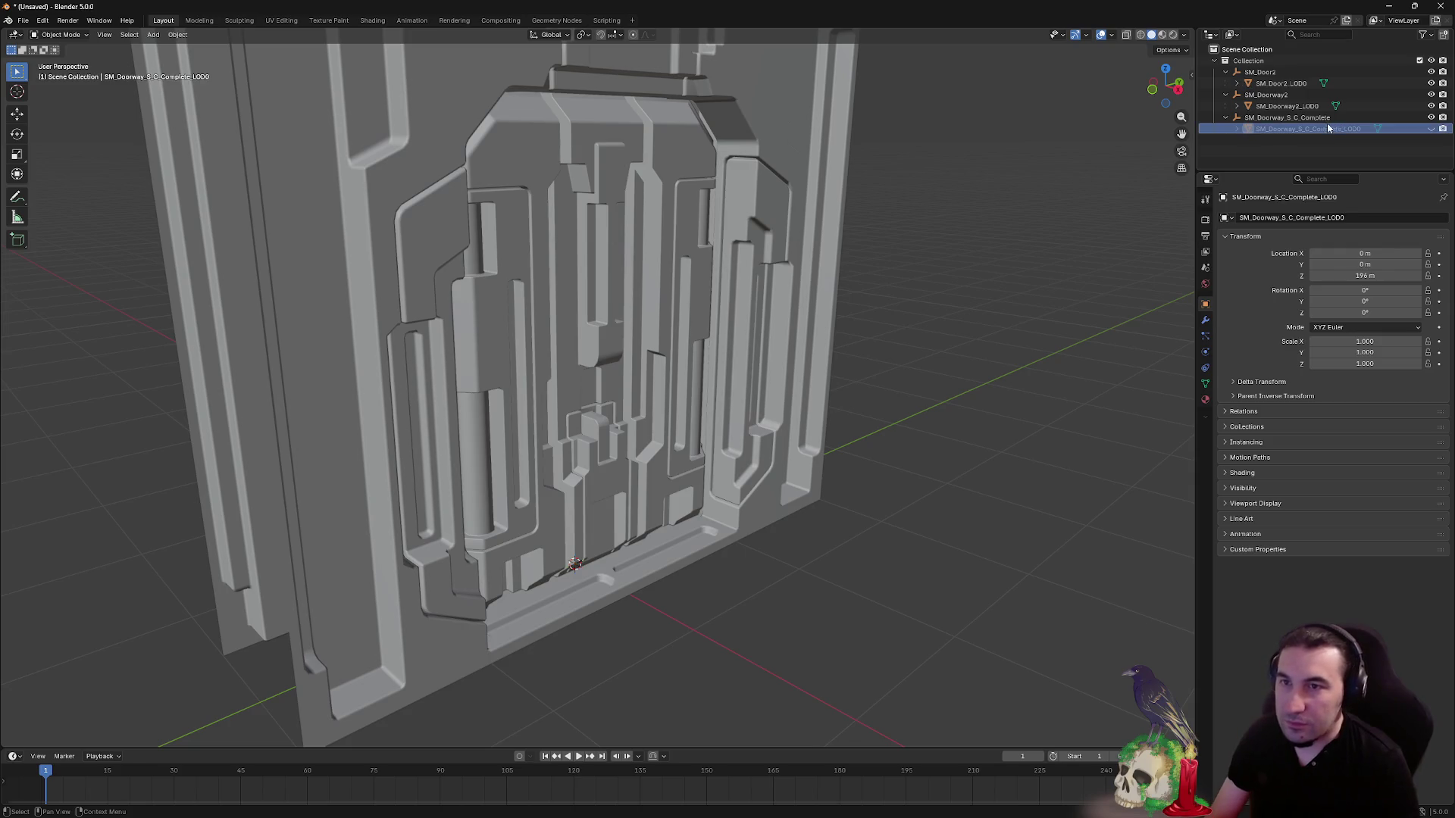
{"action": "key", "text": "x"}
- Frame and inspect the SM_Door2_LOD0 door inside the SM_Doorway2_LOD0 frame
{"action": "left_click", "coordinate": [1281, 84]}
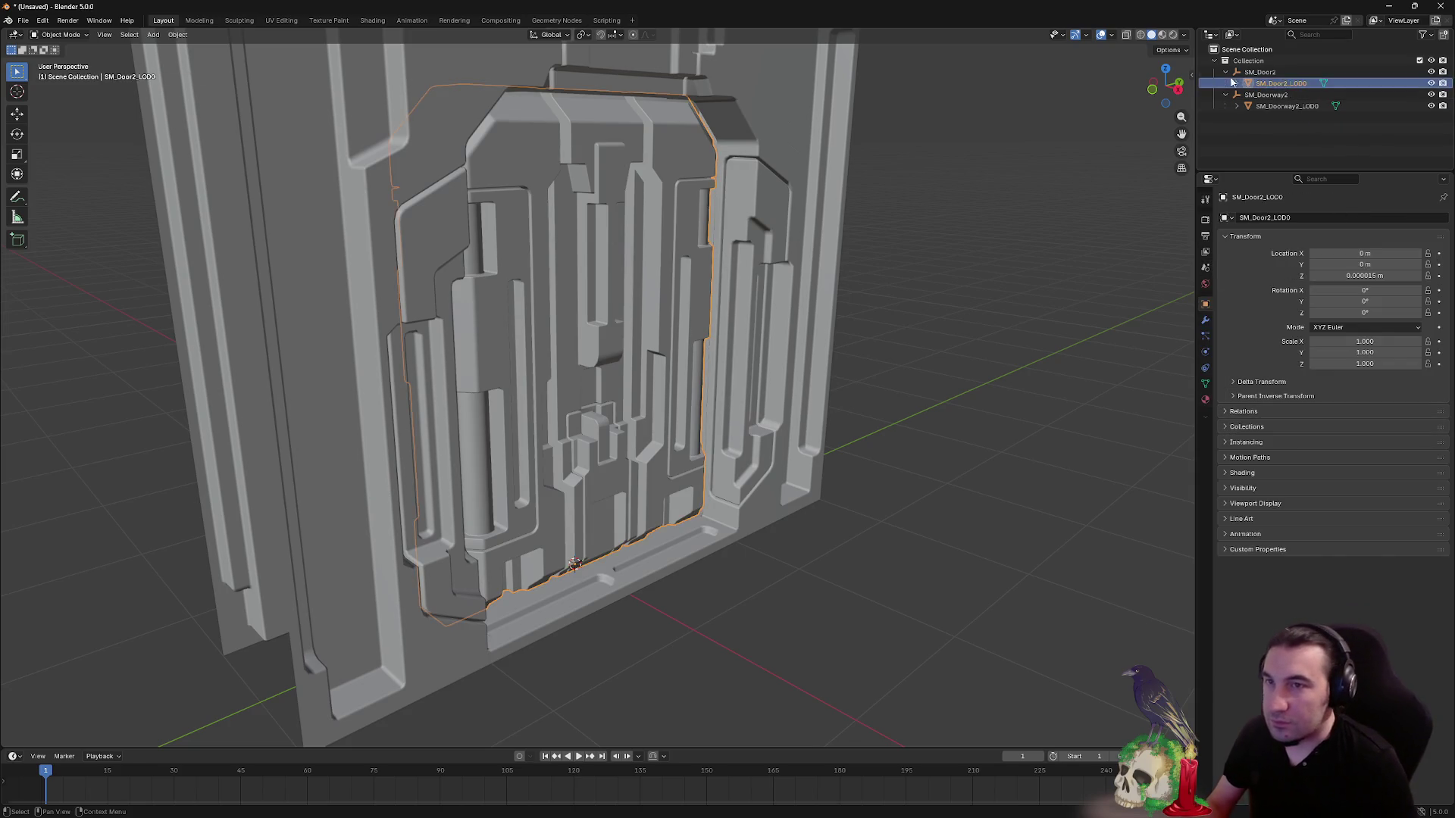
{"action": "key", "text": "KP_Decimal"}
{"action": "left_click_drag", "start_coordinate": [800, 185], "coordinate": [711, 201]}
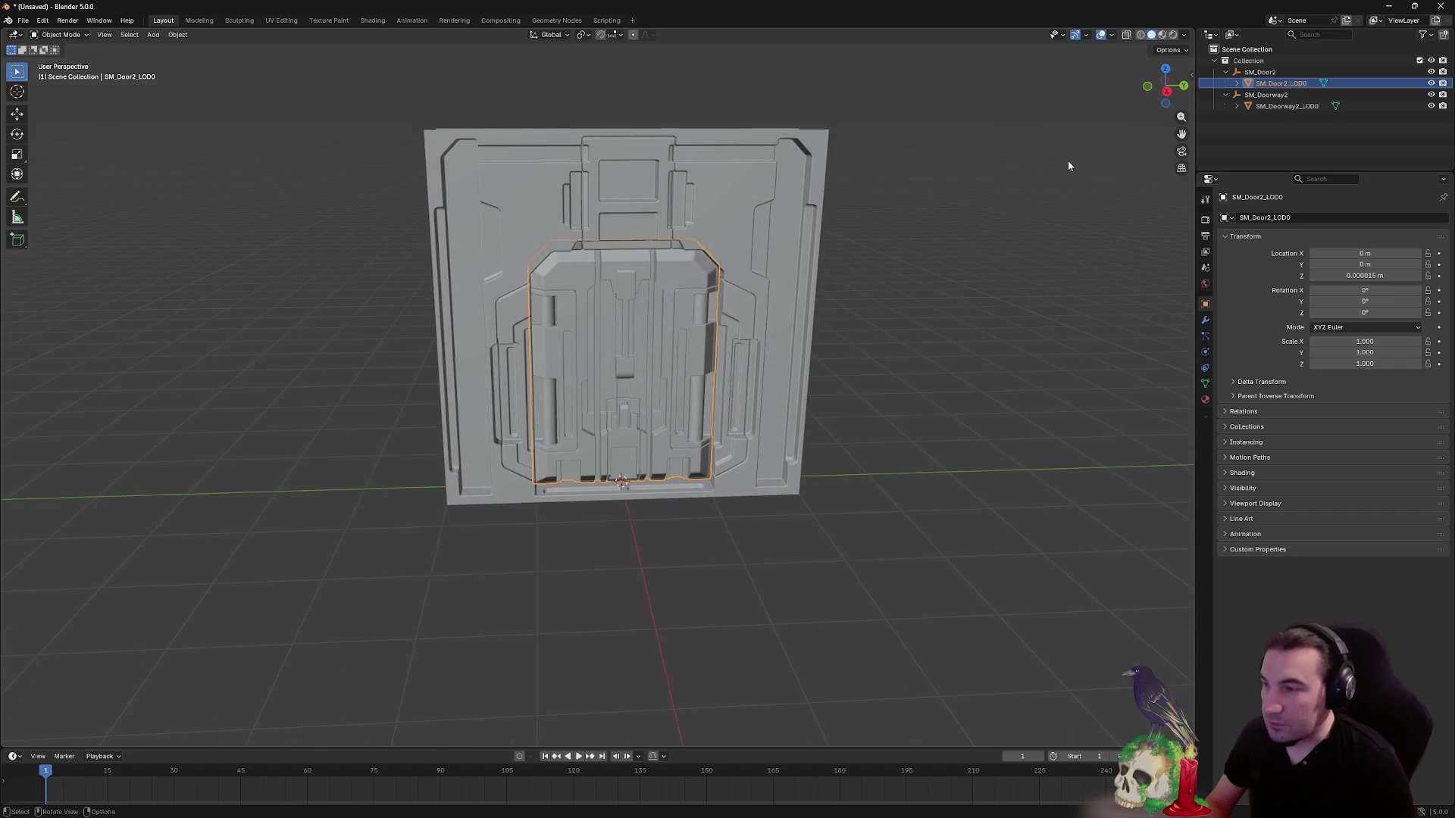
{"action": "left_click", "coordinate": [1278, 107]}
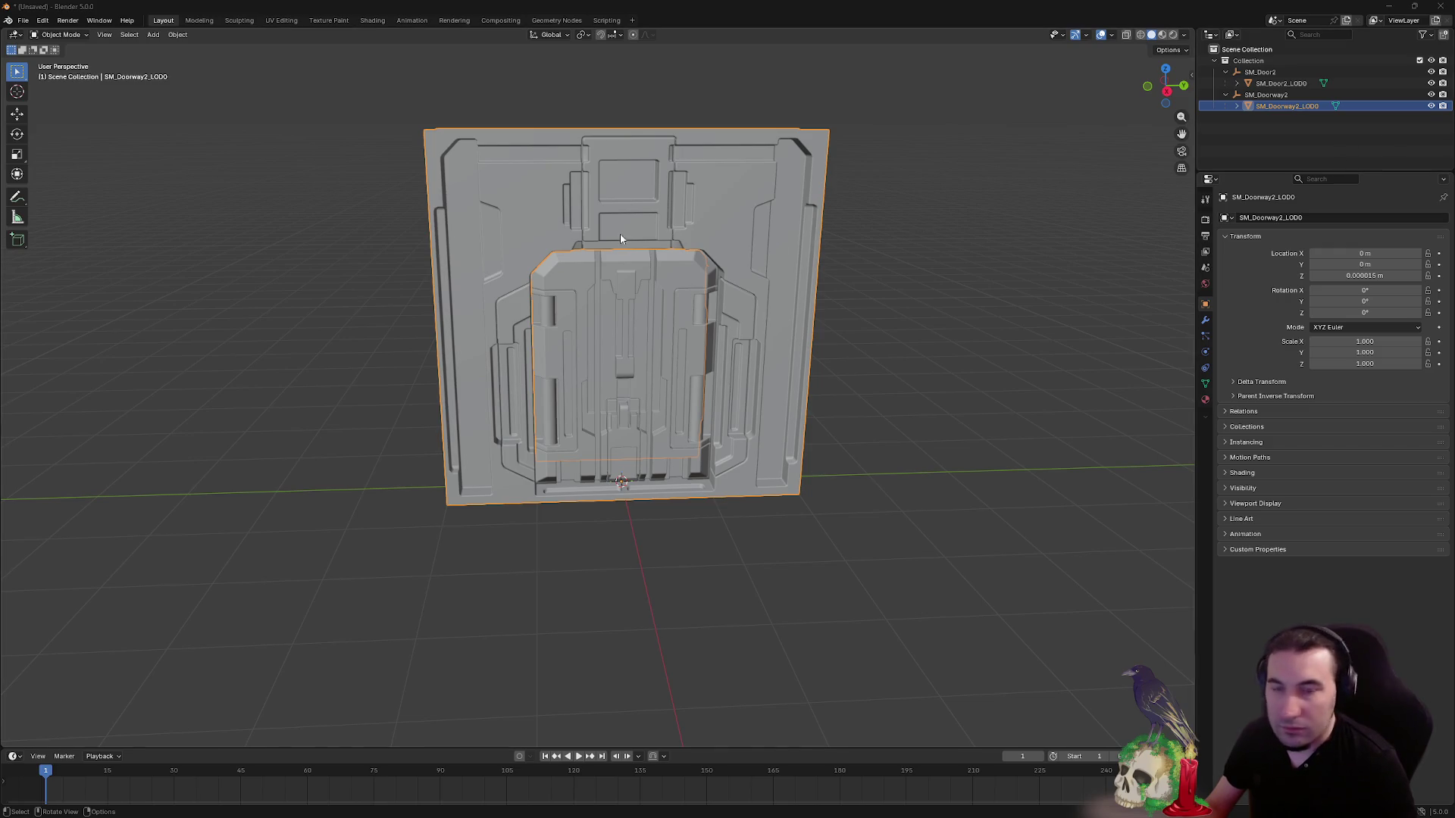
{"action": "key", "text": "alt+a"}
{"action": "mouse_move", "coordinate": [619, 239]}
{"action": "left_mouse_down"}
{"action": "mouse_move", "coordinate": [672, 406]}
{"action": "mouse_move", "coordinate": [505, 410]}
{"action": "left_mouse_up"}
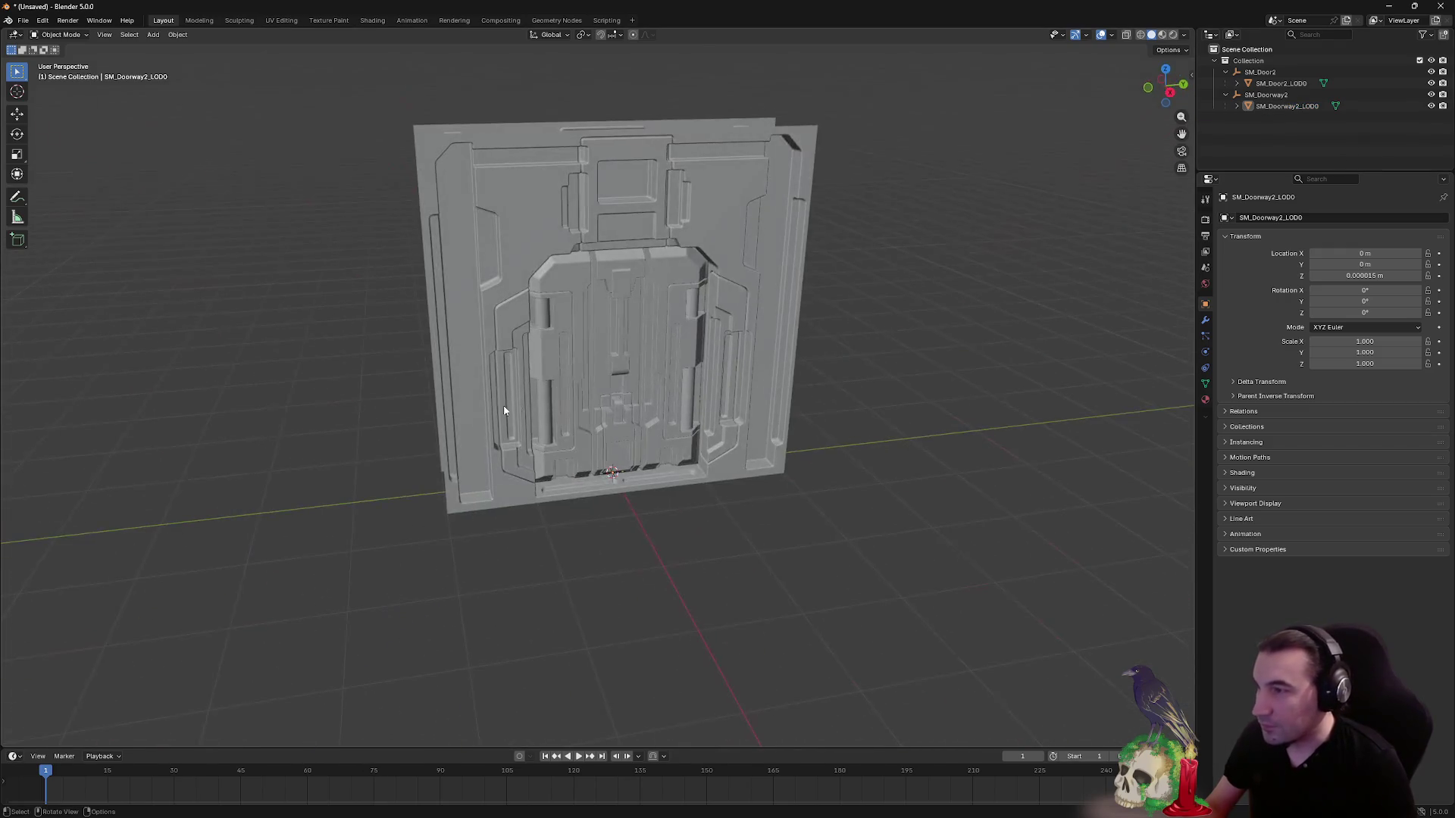
{"action": "left_click", "coordinate": [23, 20]}
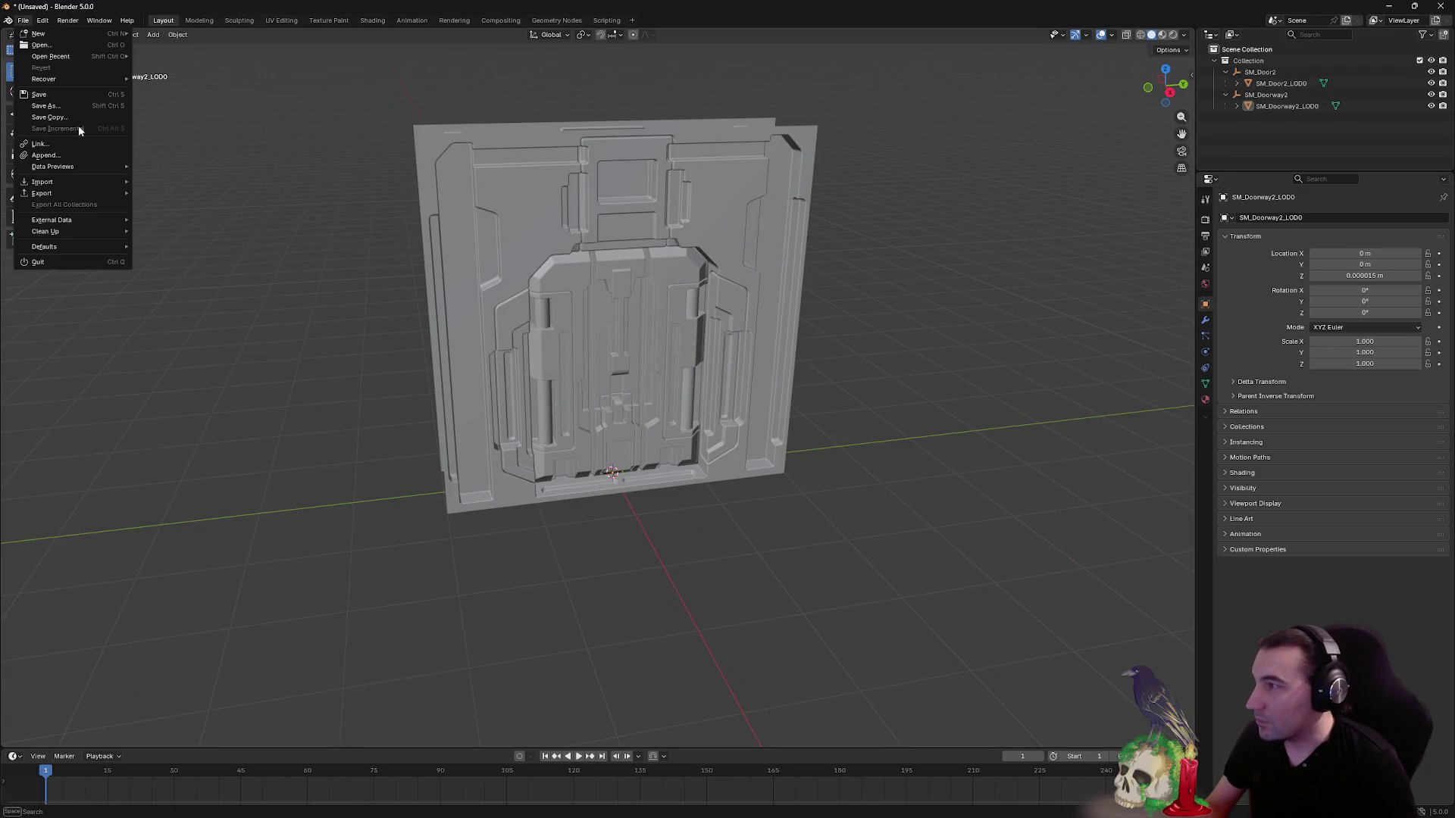
- Export the door and doorway as NewDoor.fbx on the Desktop, then minimise Blender
{"action": "mouse_move", "coordinate": [69, 185]}
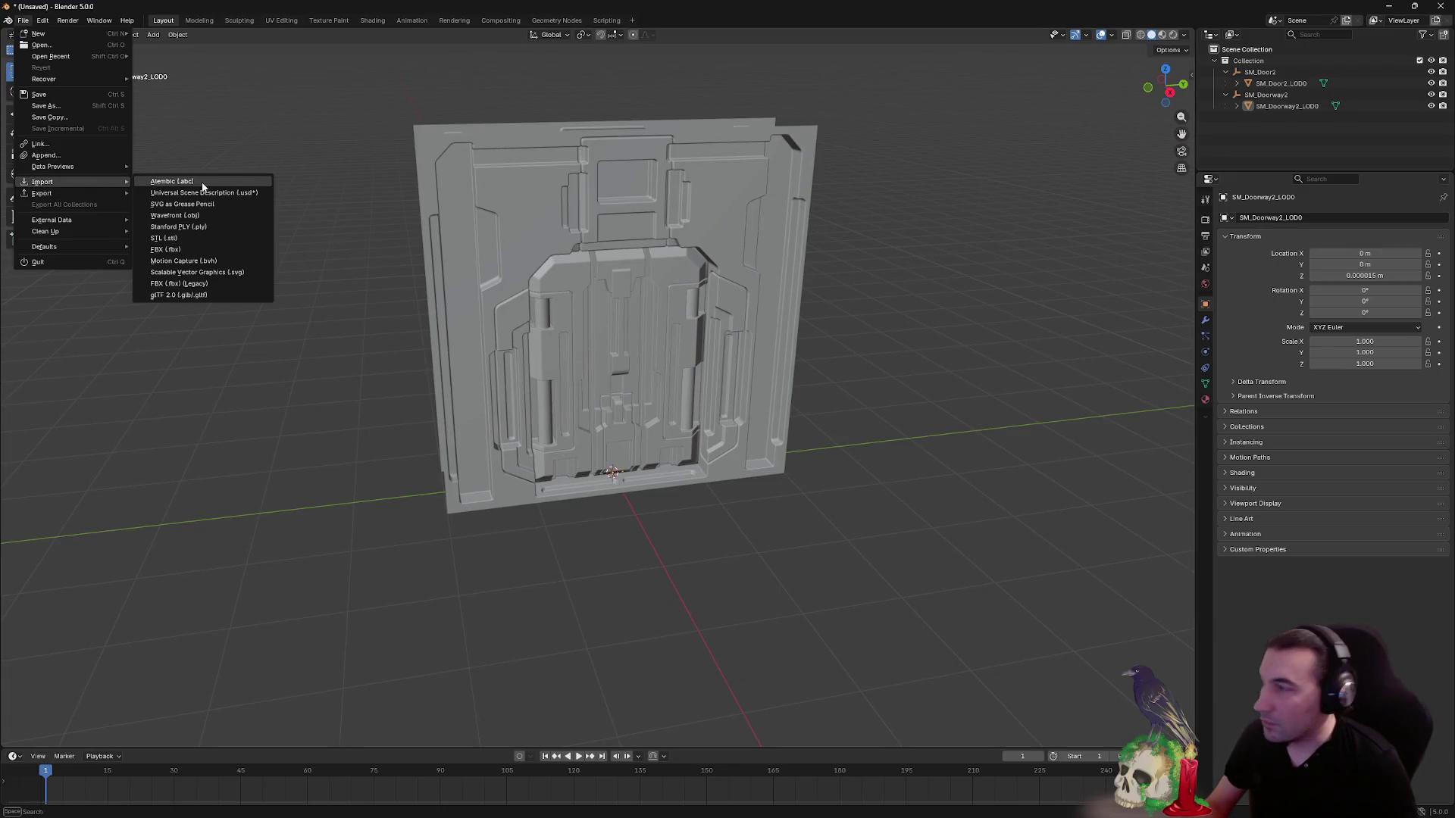
{"action": "mouse_move", "coordinate": [115, 194]}
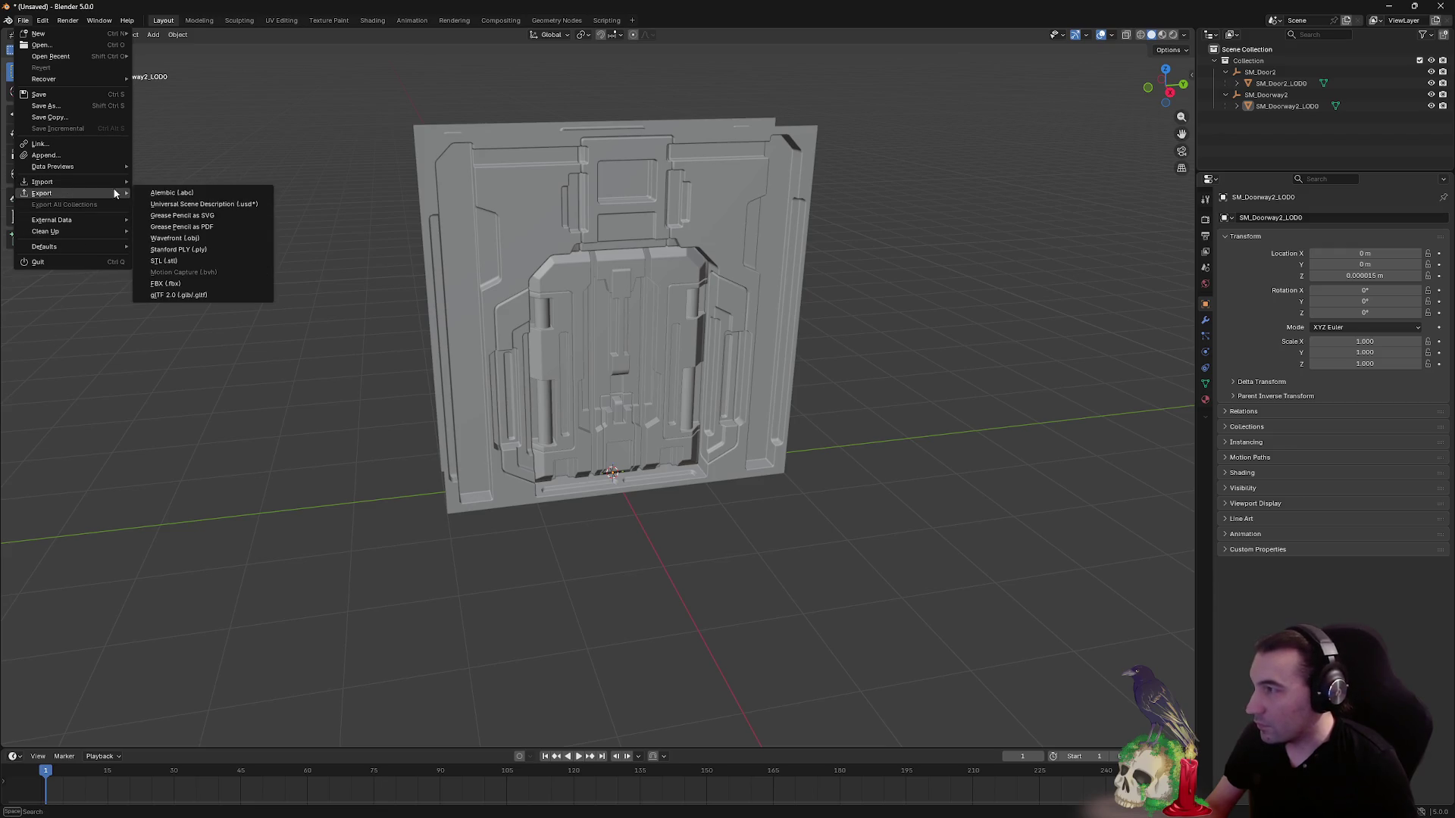
{"action": "left_click", "coordinate": [202, 284]}
{"action": "left_click", "coordinate": [129, 353]}
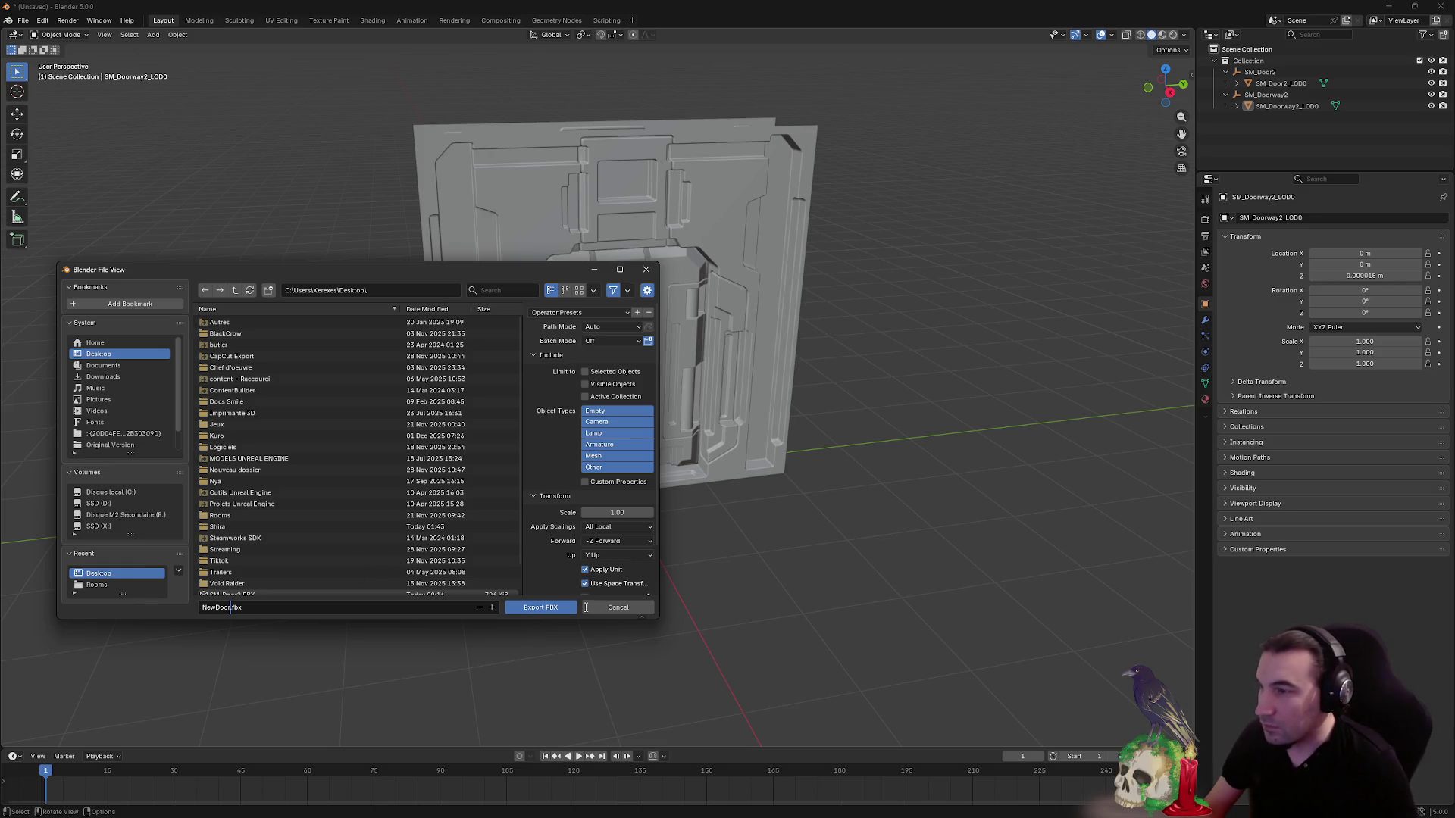
{"action": "left_click", "coordinate": [547, 609]}
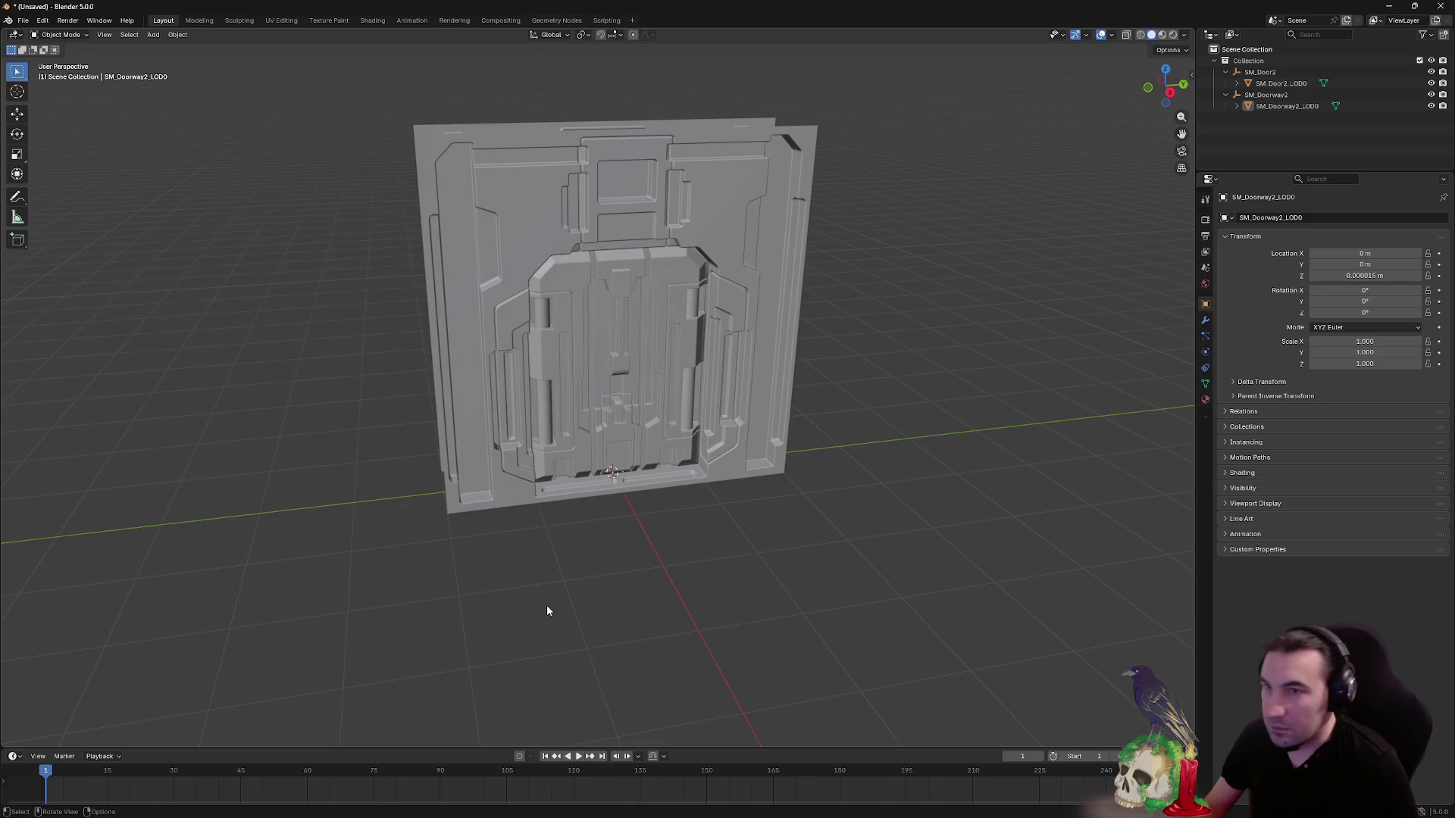
{"action": "left_click", "coordinate": [1391, 7]}
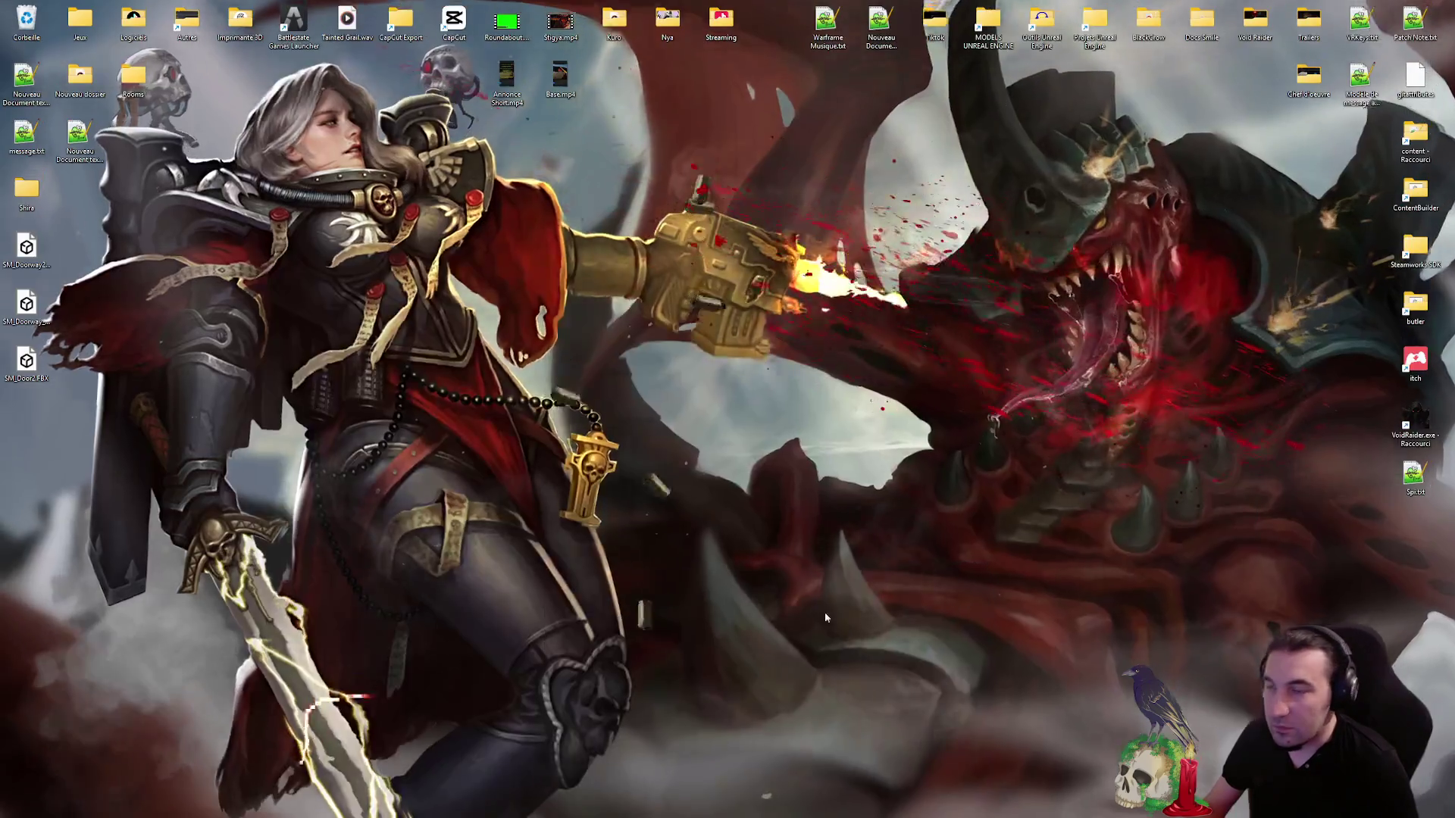
- Import NewDoor.fbx from the desktop into the LevelDesign folder
{"action": "mouse_move", "coordinate": [832, 806]}
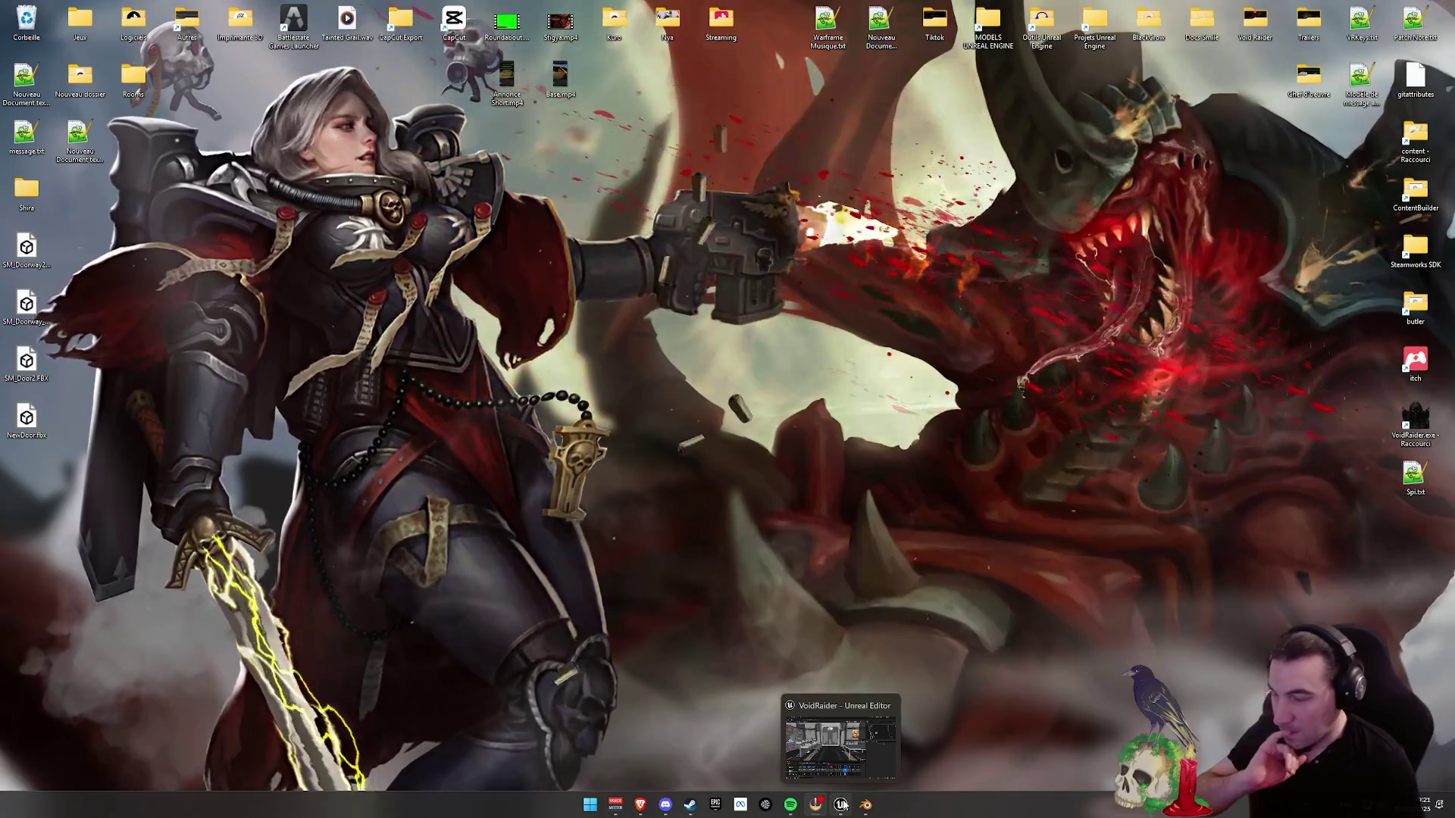
{"action": "left_click", "coordinate": [842, 805]}
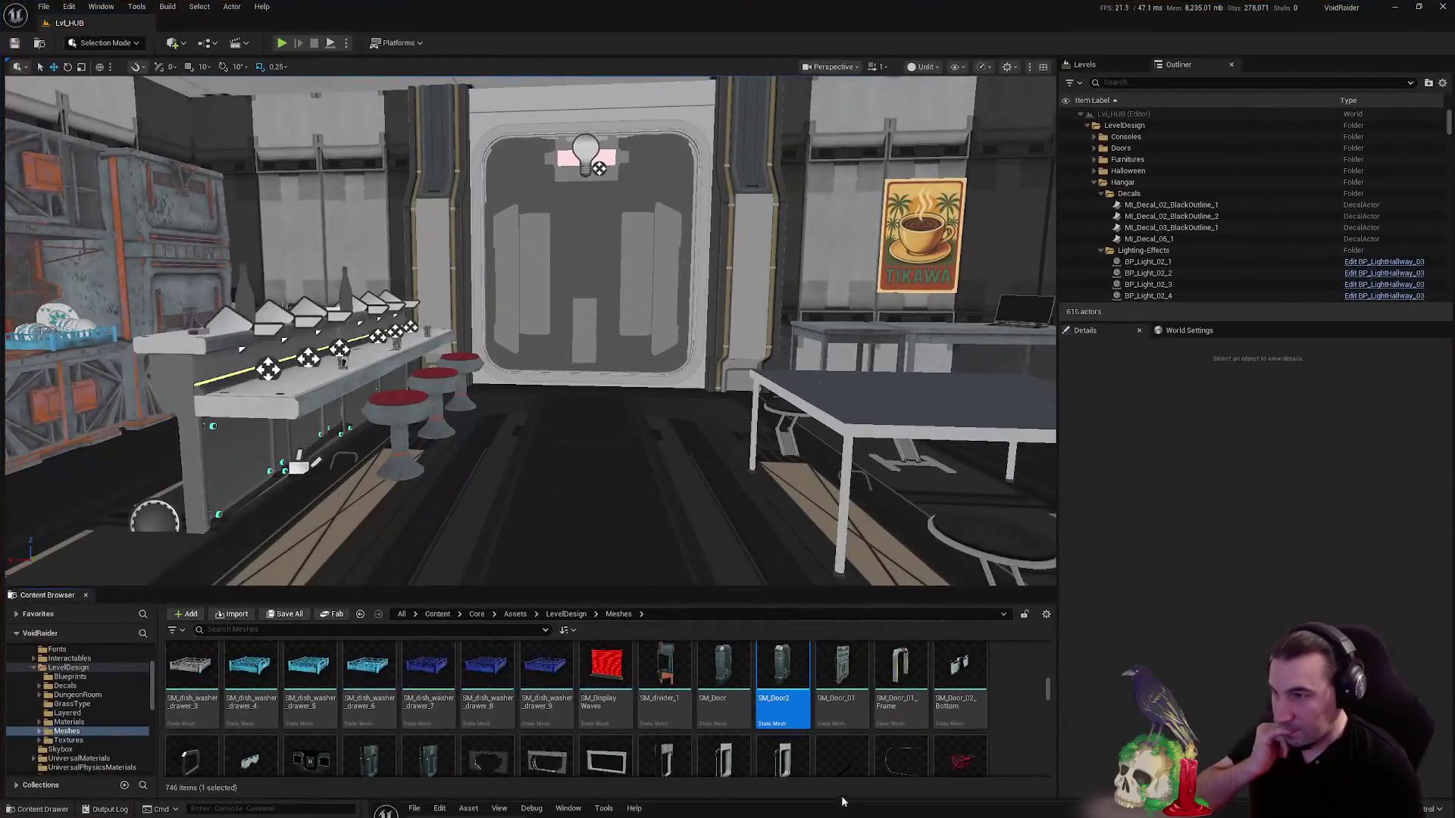
{"action": "left_click", "coordinate": [566, 615]}
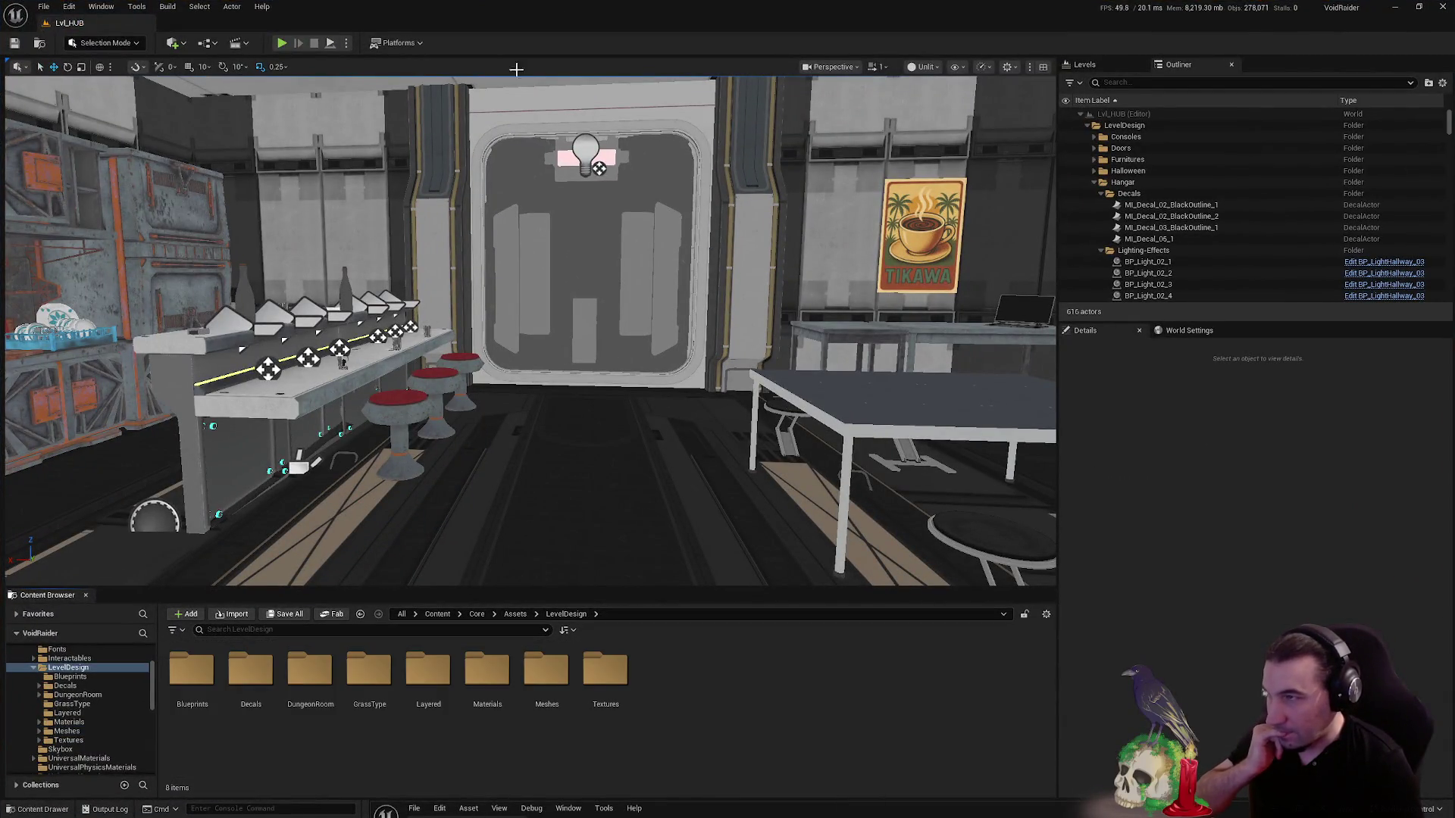
{"action": "key", "text": "super+Down"}
{"action": "left_click_drag", "start_coordinate": [25, 427], "coordinate": [801, 641]}
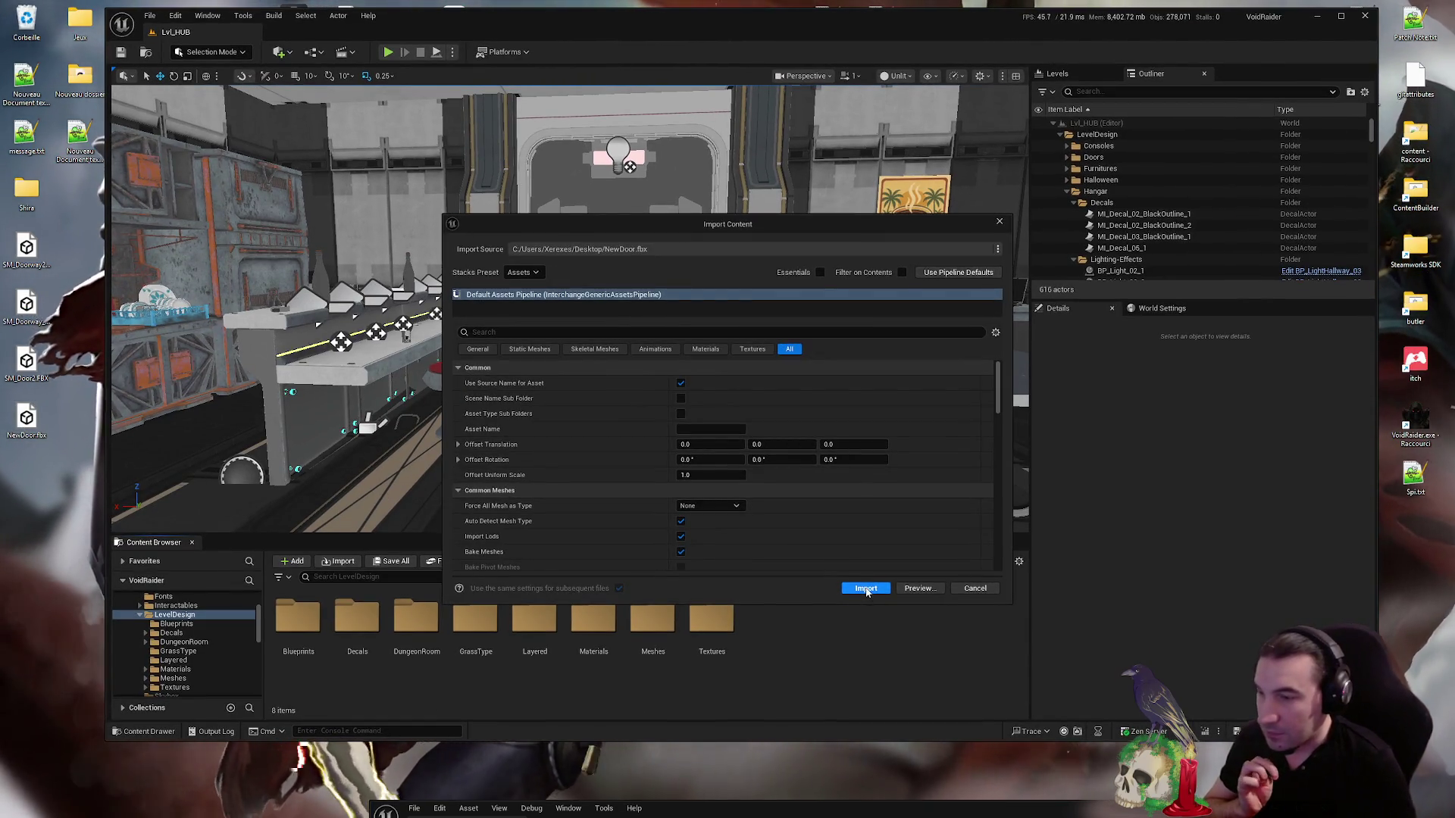
{"action": "left_click", "coordinate": [862, 589]}
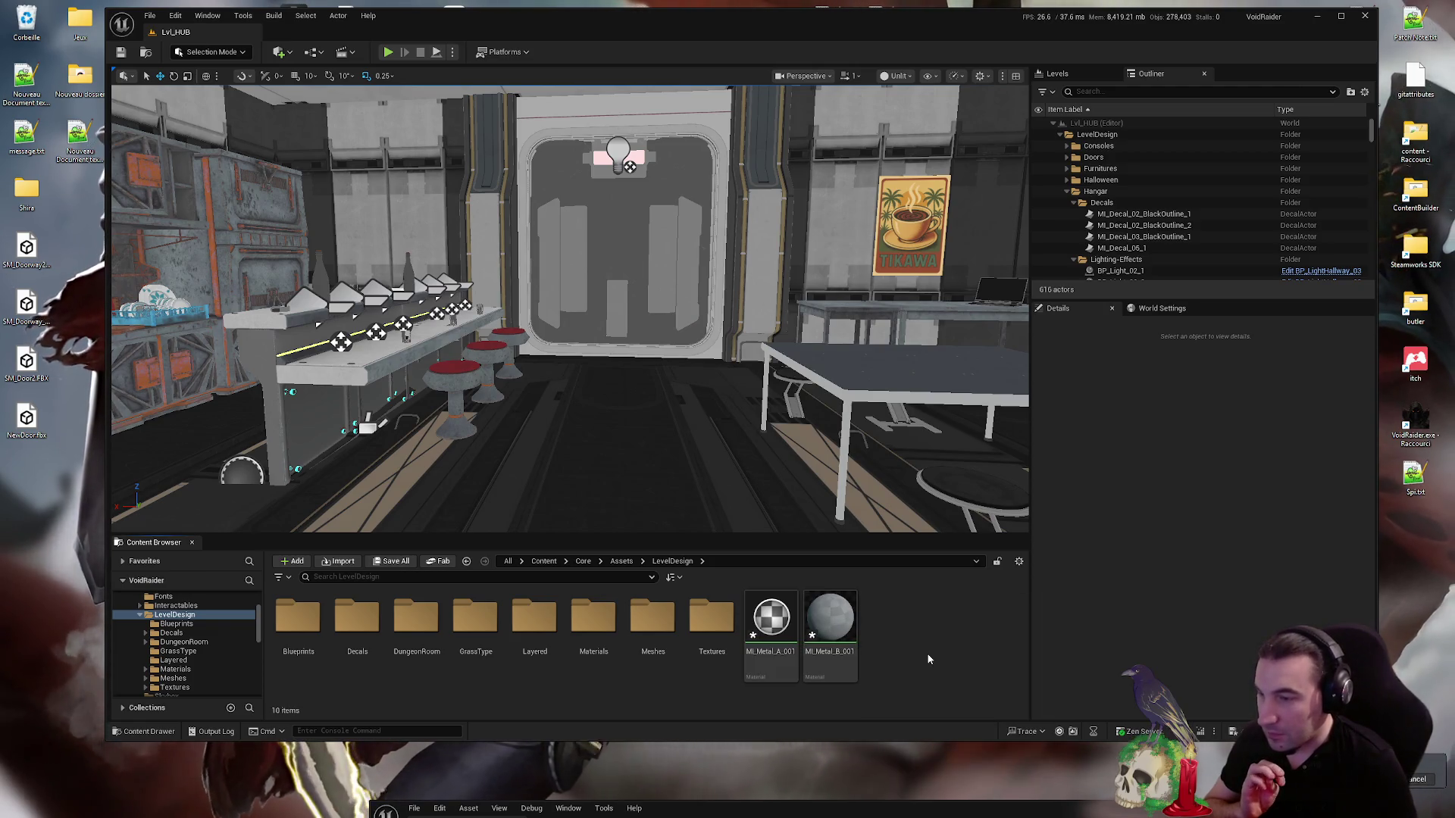
- Save all the newly imported door assets
{"action": "left_click", "coordinate": [392, 562]}
{"action": "left_click", "coordinate": [818, 544]}
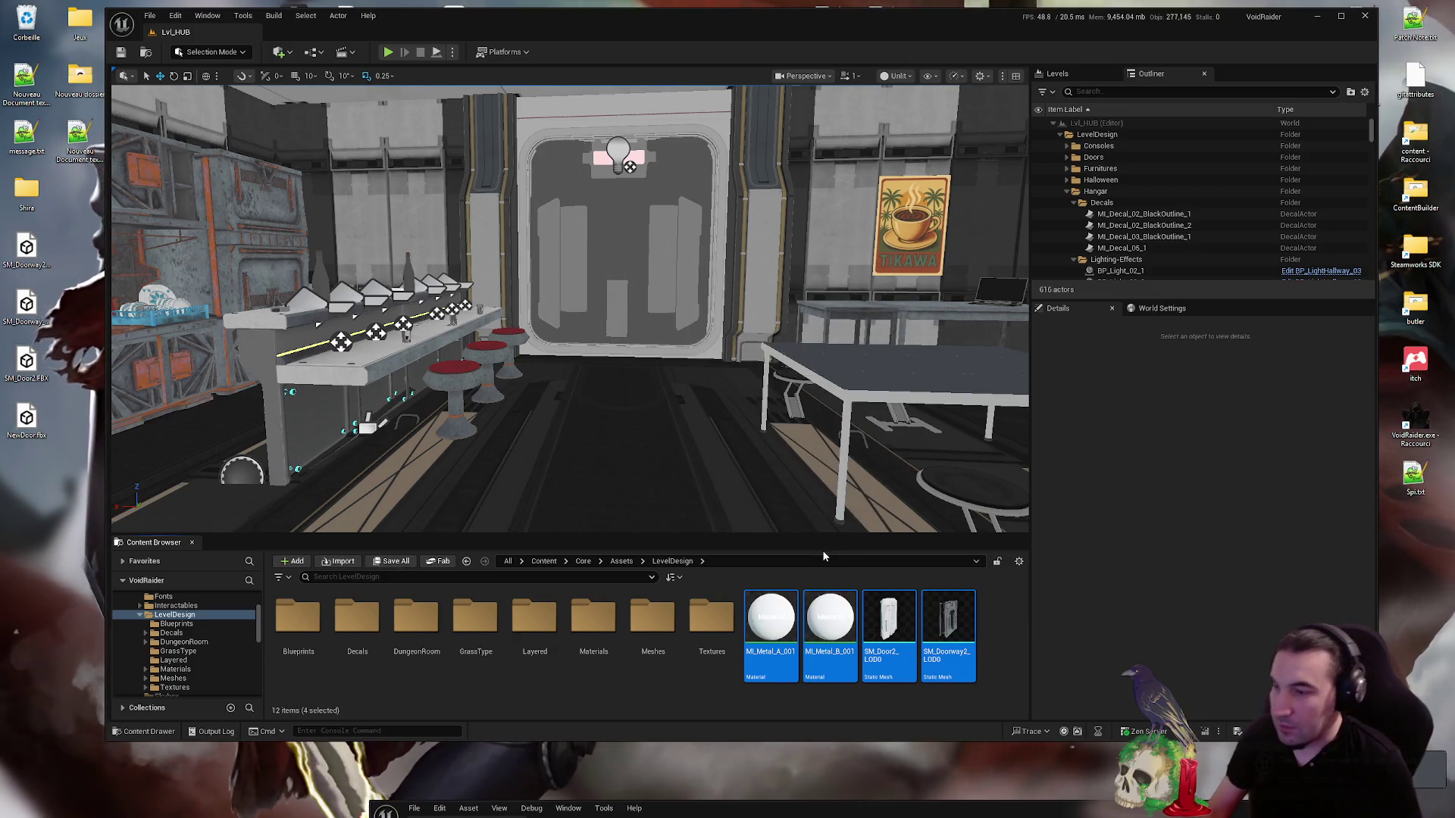
{"action": "left_click", "coordinate": [860, 679]}
- Give SM_Door2_LOD0's Element 0 material slot MI_Metal_A
{"action": "double_click", "coordinate": [888, 637]}
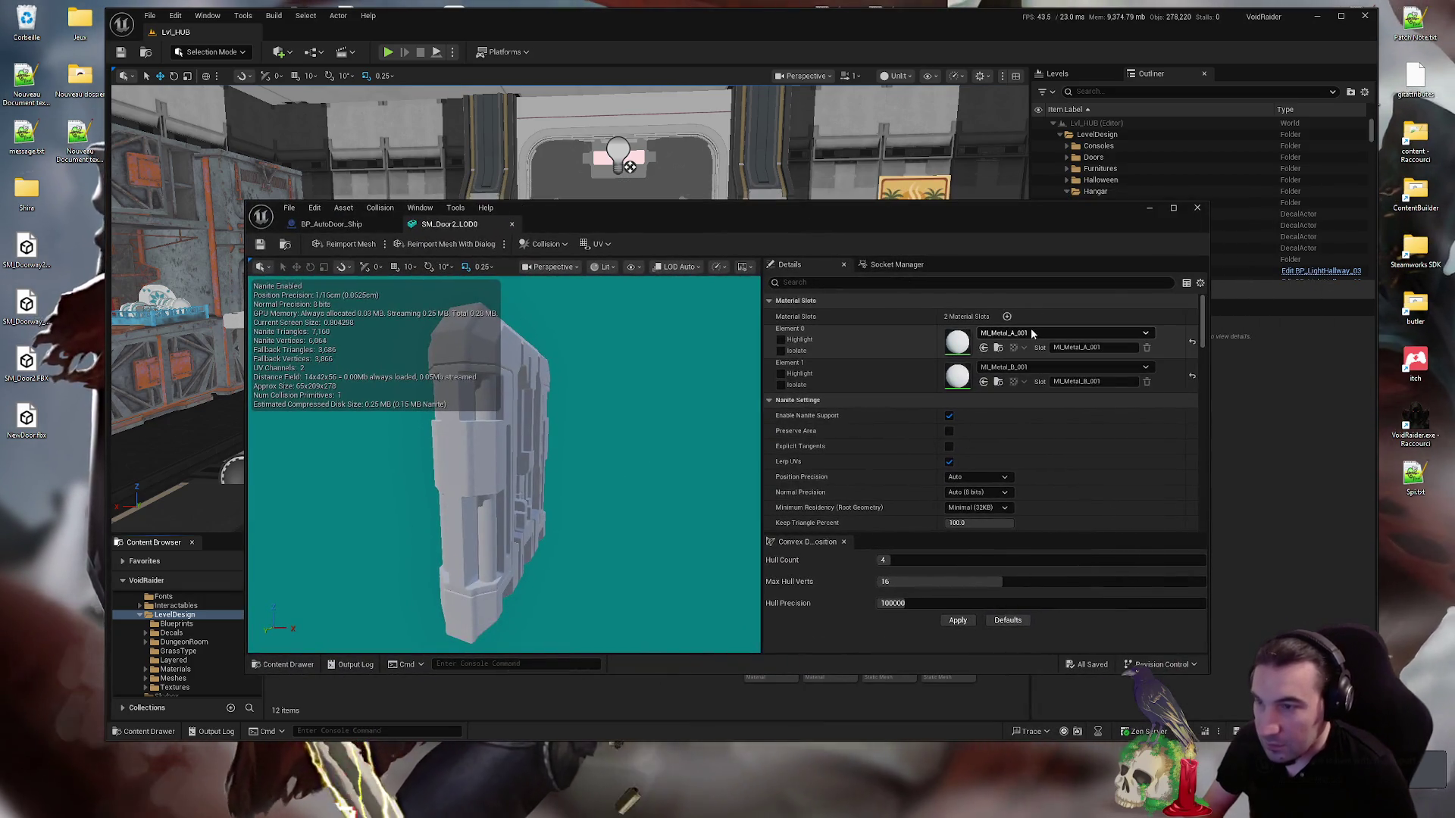
{"action": "left_click", "coordinate": [1032, 333]}
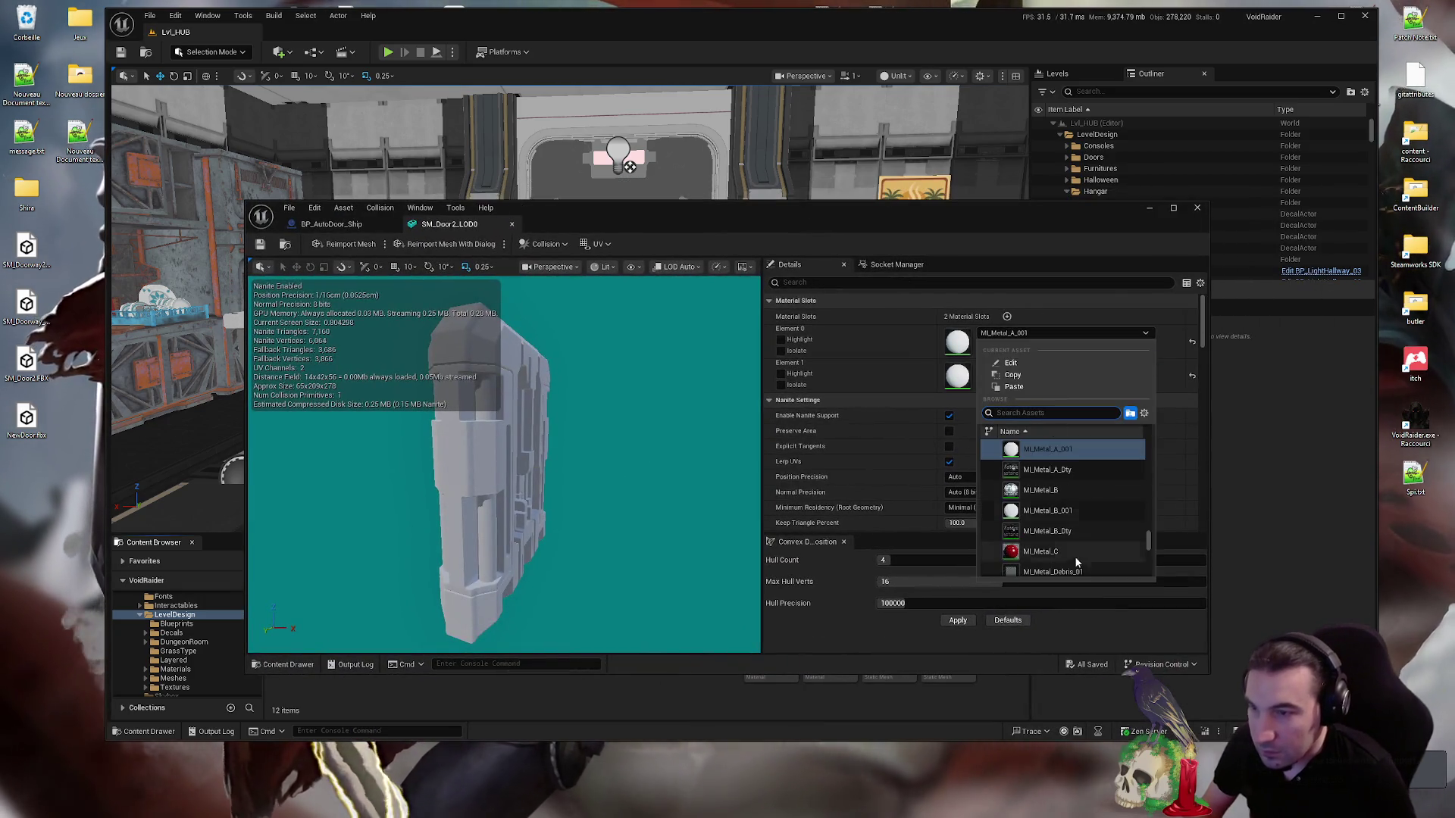
{"action": "left_click", "coordinate": [1045, 474]}
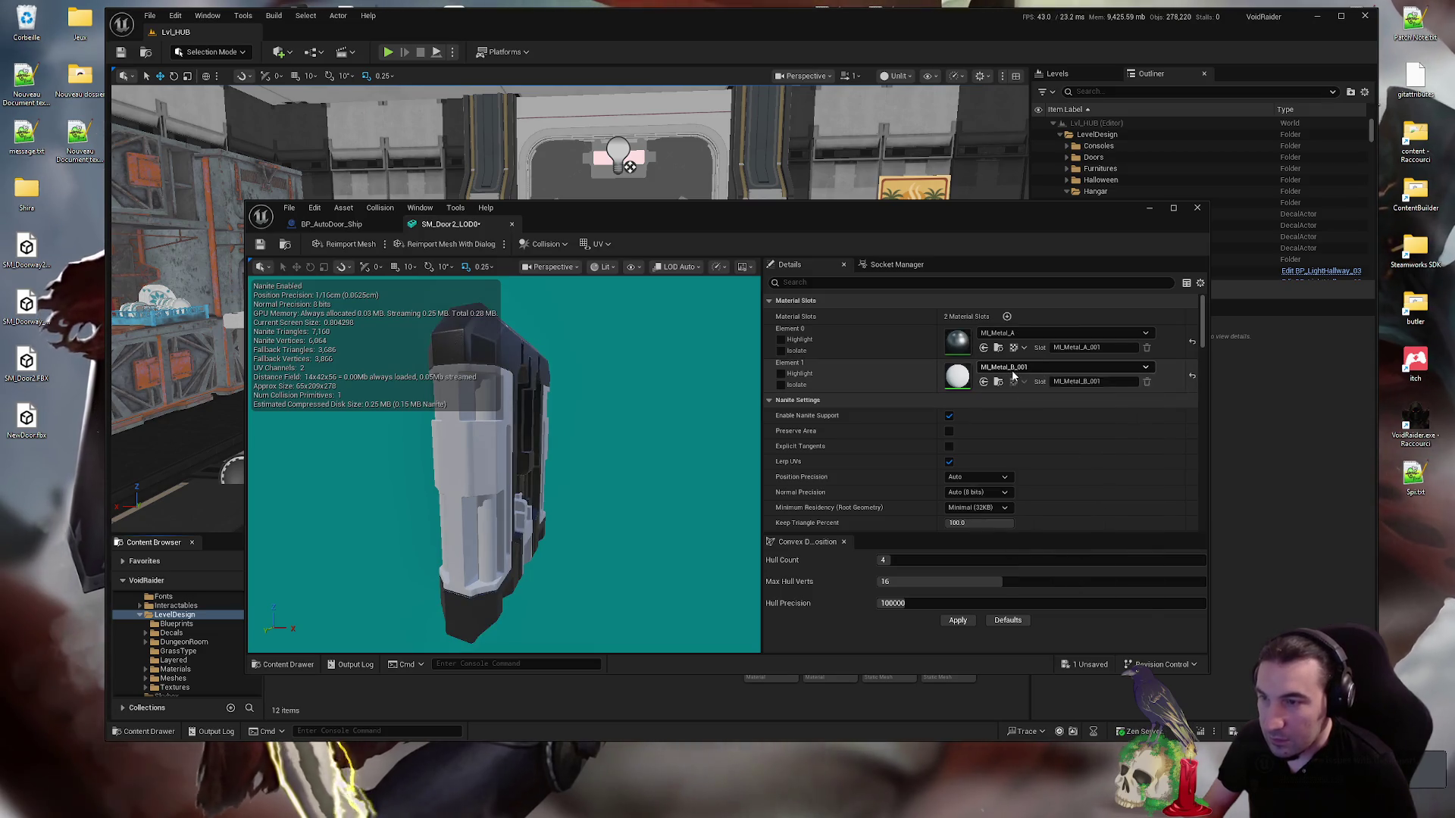
- Assign MI_Metal_B to the door mesh's Element 1 material slot
{"action": "left_click", "coordinate": [1046, 367]}
{"action": "left_click", "coordinate": [1072, 500]}
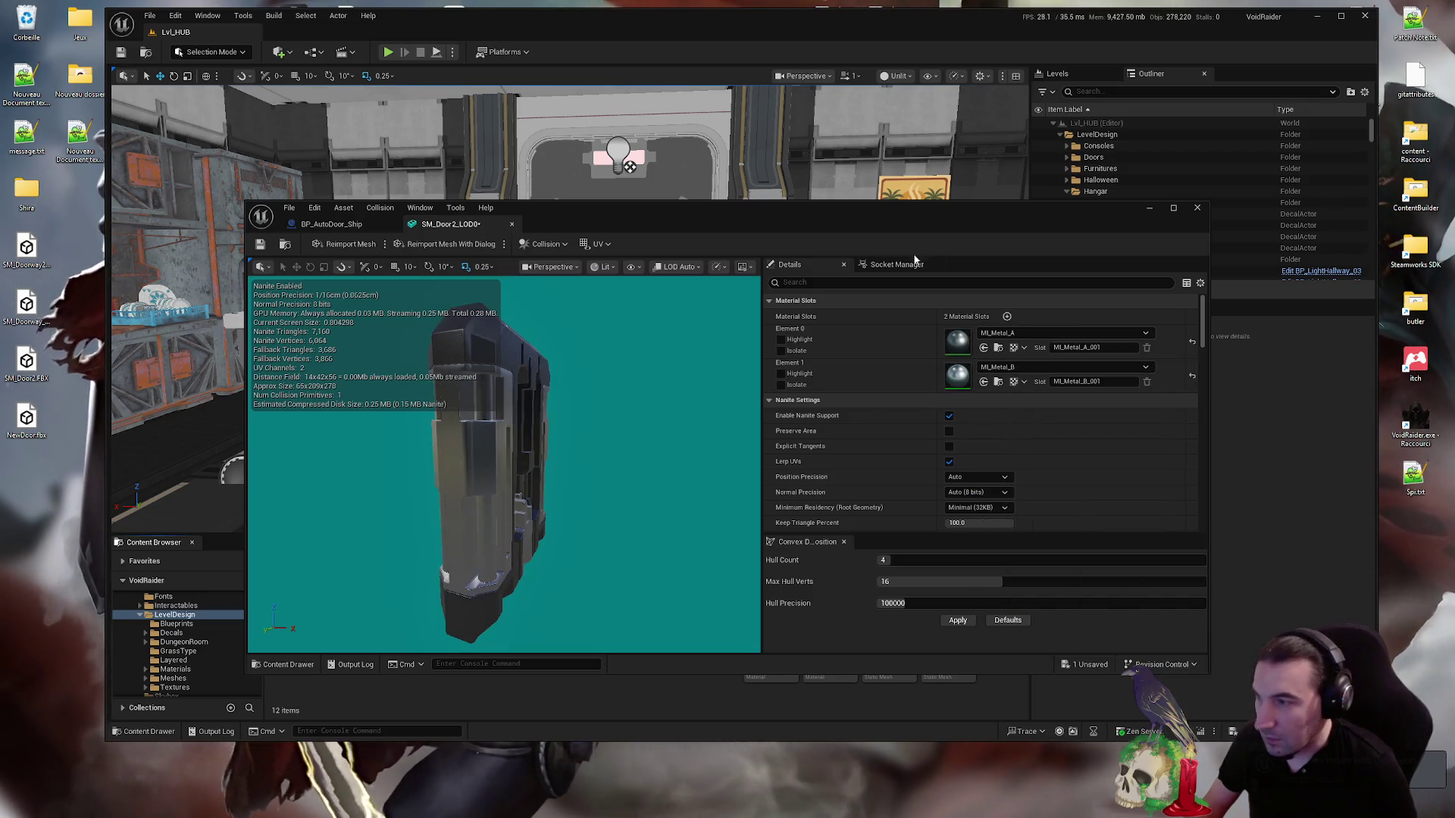
{"action": "double_click", "coordinate": [874, 213]}
- Disable Nanite support and Lerp UVs on the door mesh and apply the changes
{"action": "left_click", "coordinate": [1059, 261]}
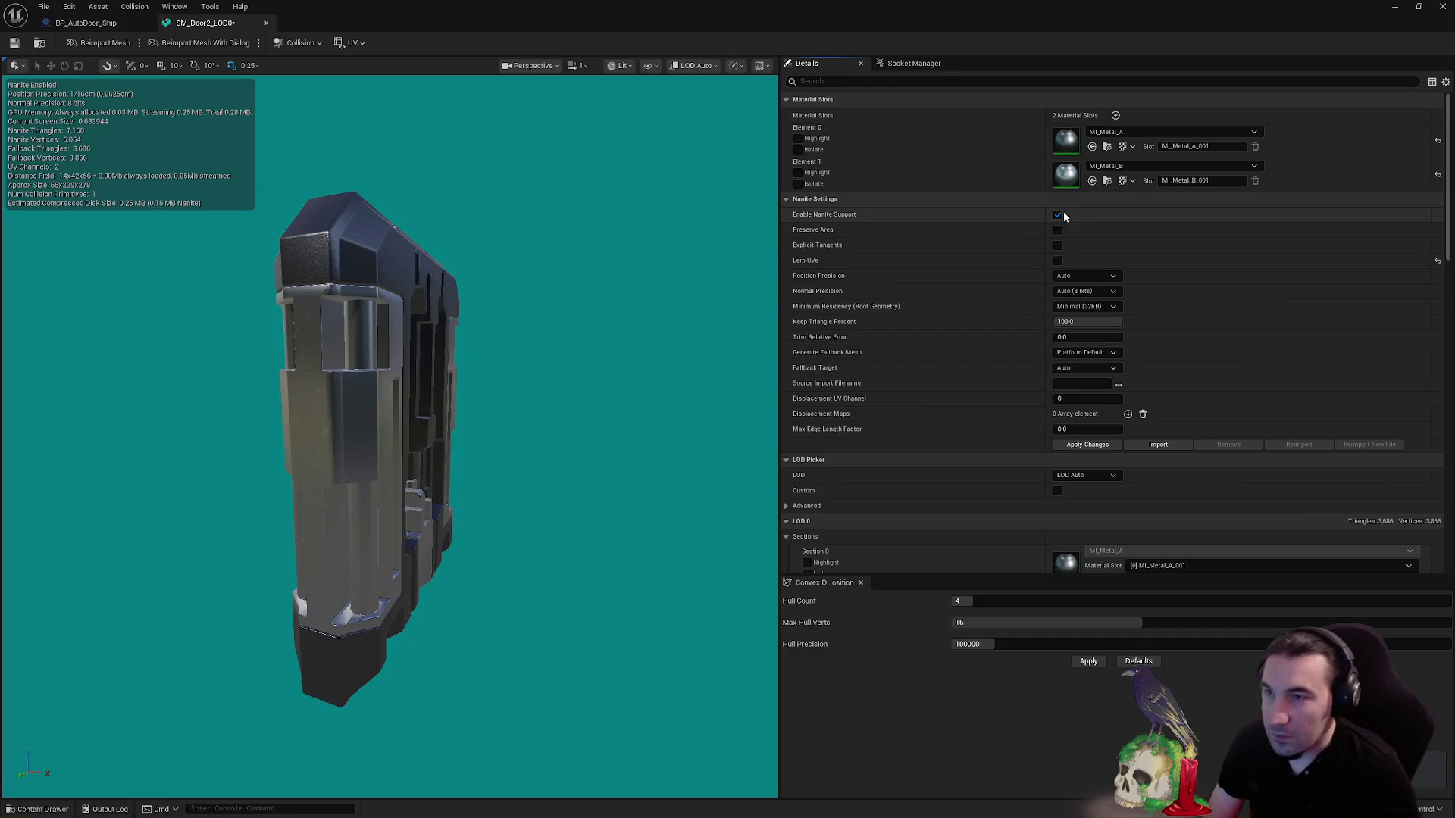
{"action": "left_click", "coordinate": [1057, 214]}
{"action": "left_click", "coordinate": [1091, 445]}
- Set the door mesh's LOD Group to LargeProp, giving 4 LODs and light map resolution 64
{"action": "scroll", "coordinate": [1098, 386], "scroll_direction": "down", "scroll_amount": 10}
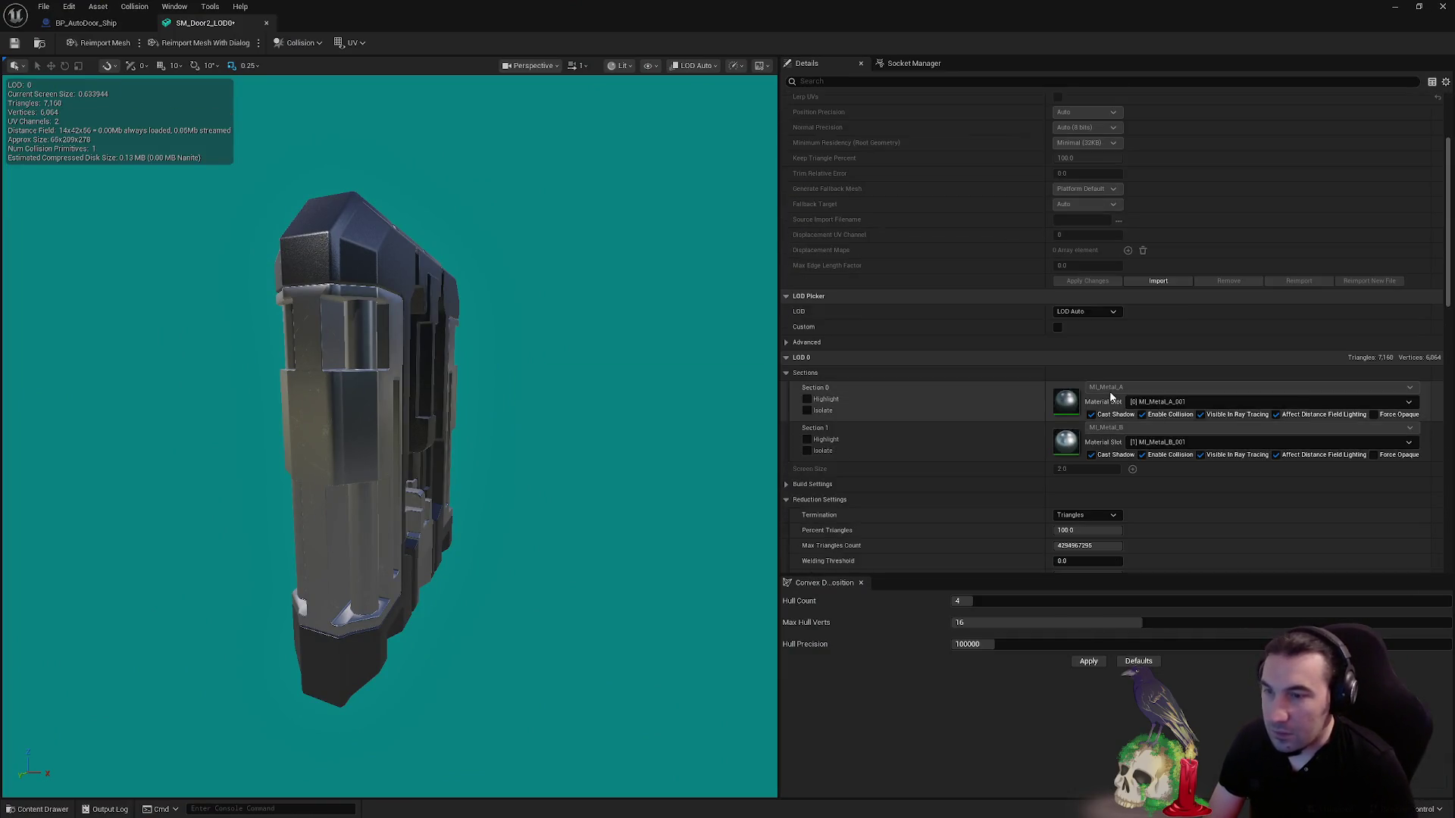
{"action": "left_click", "coordinate": [1085, 332]}
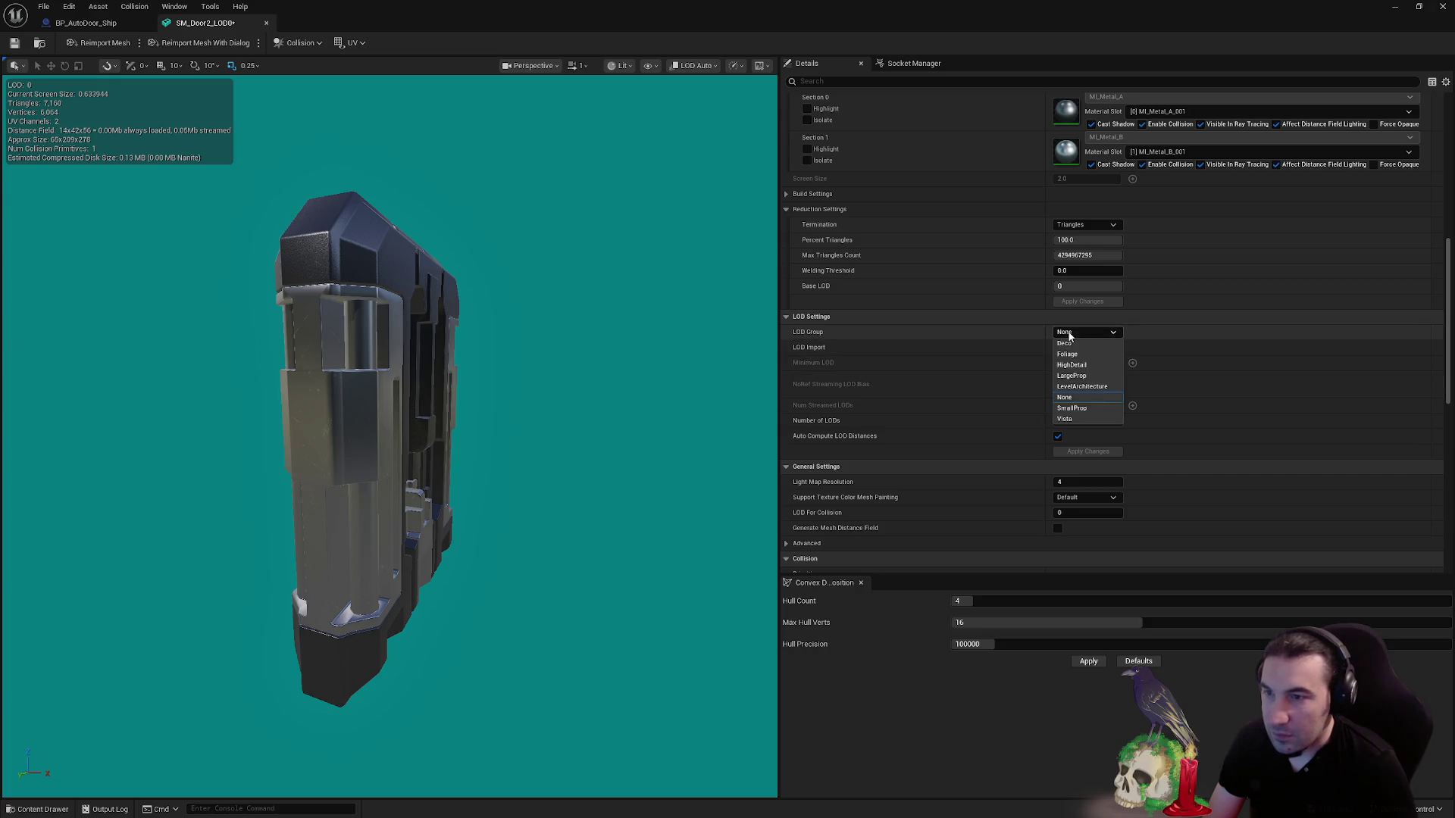
{"action": "left_click", "coordinate": [1094, 418]}
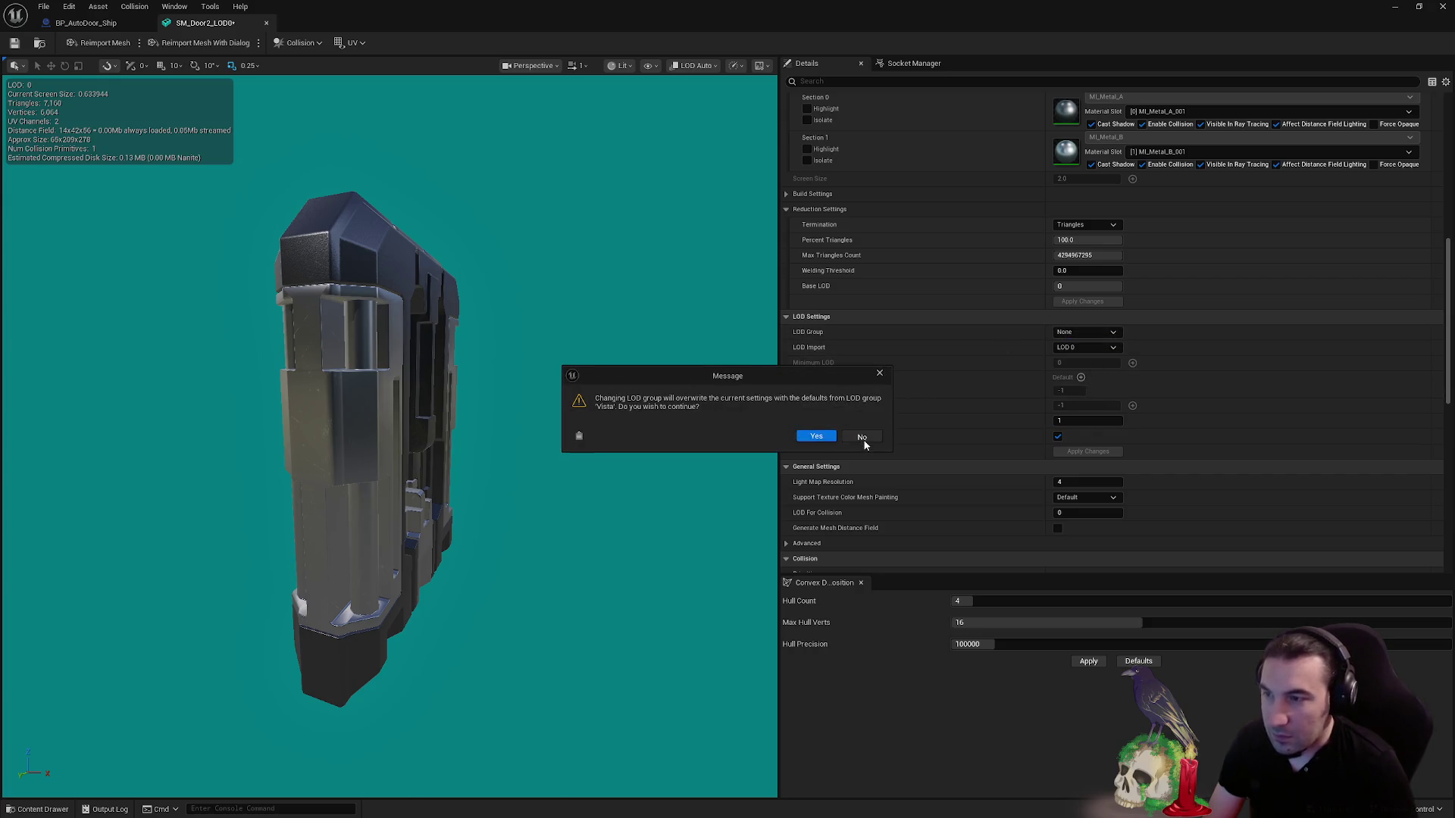
{"action": "left_click", "coordinate": [863, 438]}
{"action": "left_click", "coordinate": [1085, 332]}
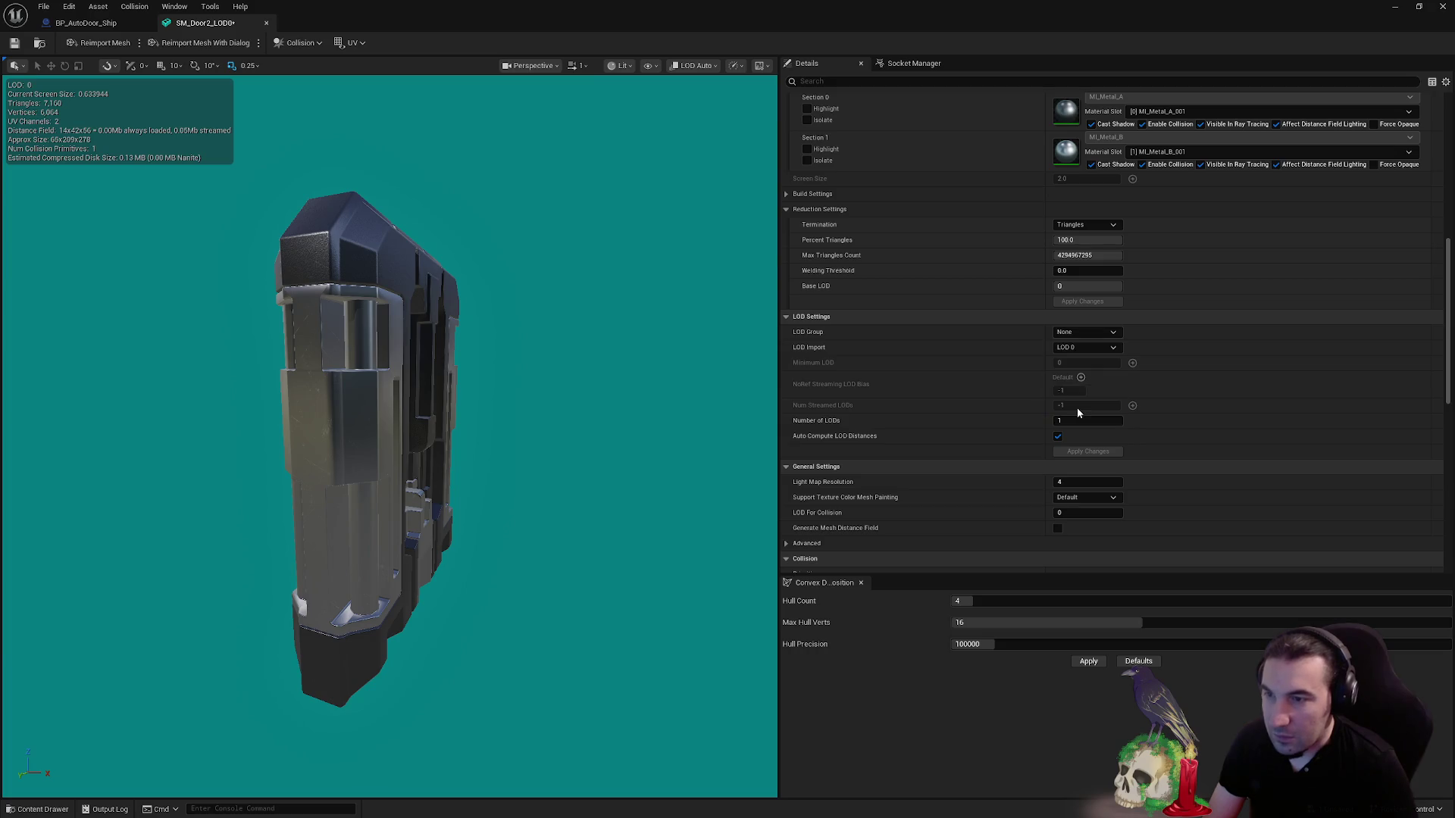
{"action": "left_click", "coordinate": [817, 438]}
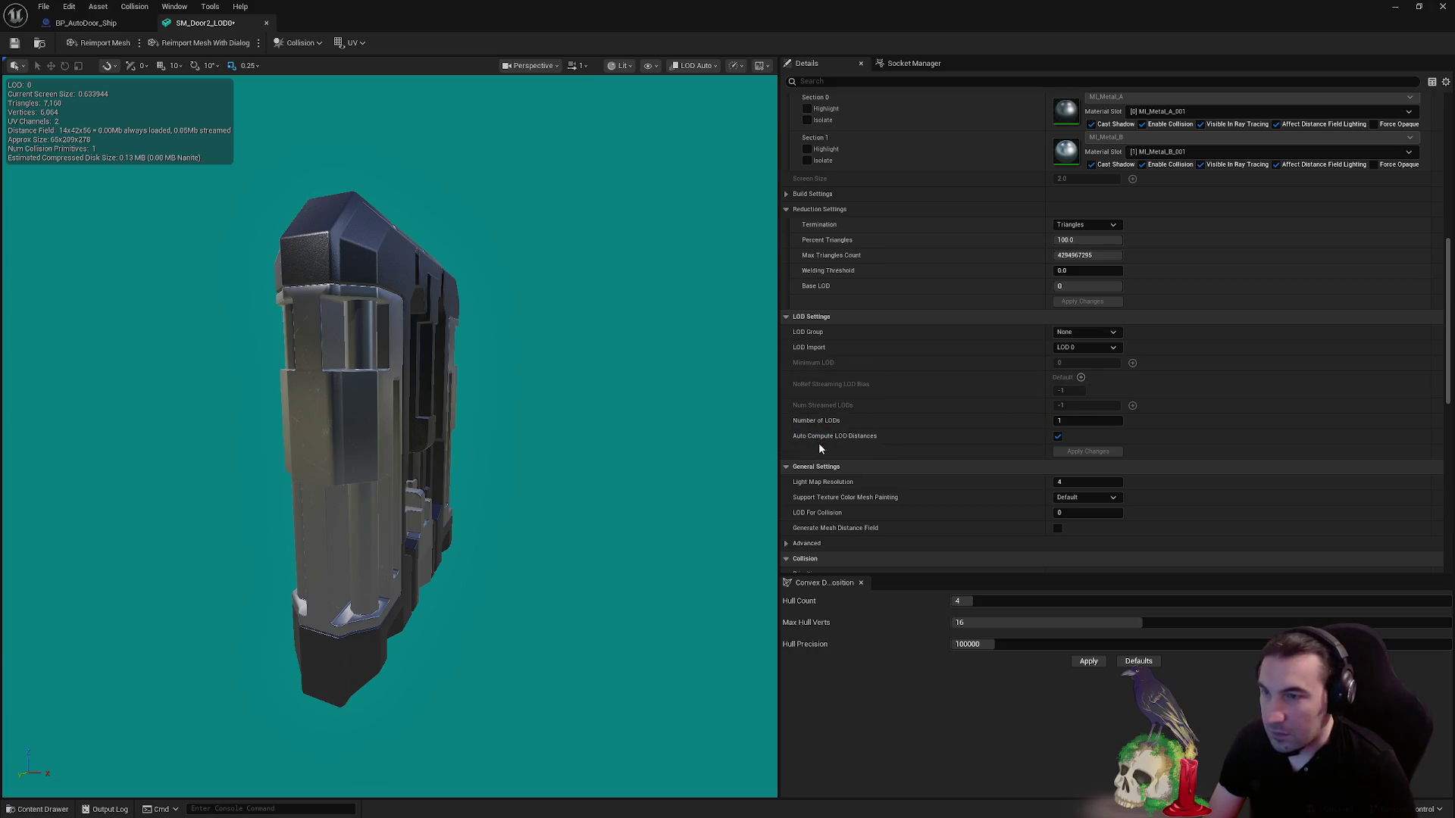
{"action": "left_click", "coordinate": [1083, 332]}
{"action": "left_click", "coordinate": [1083, 375]}
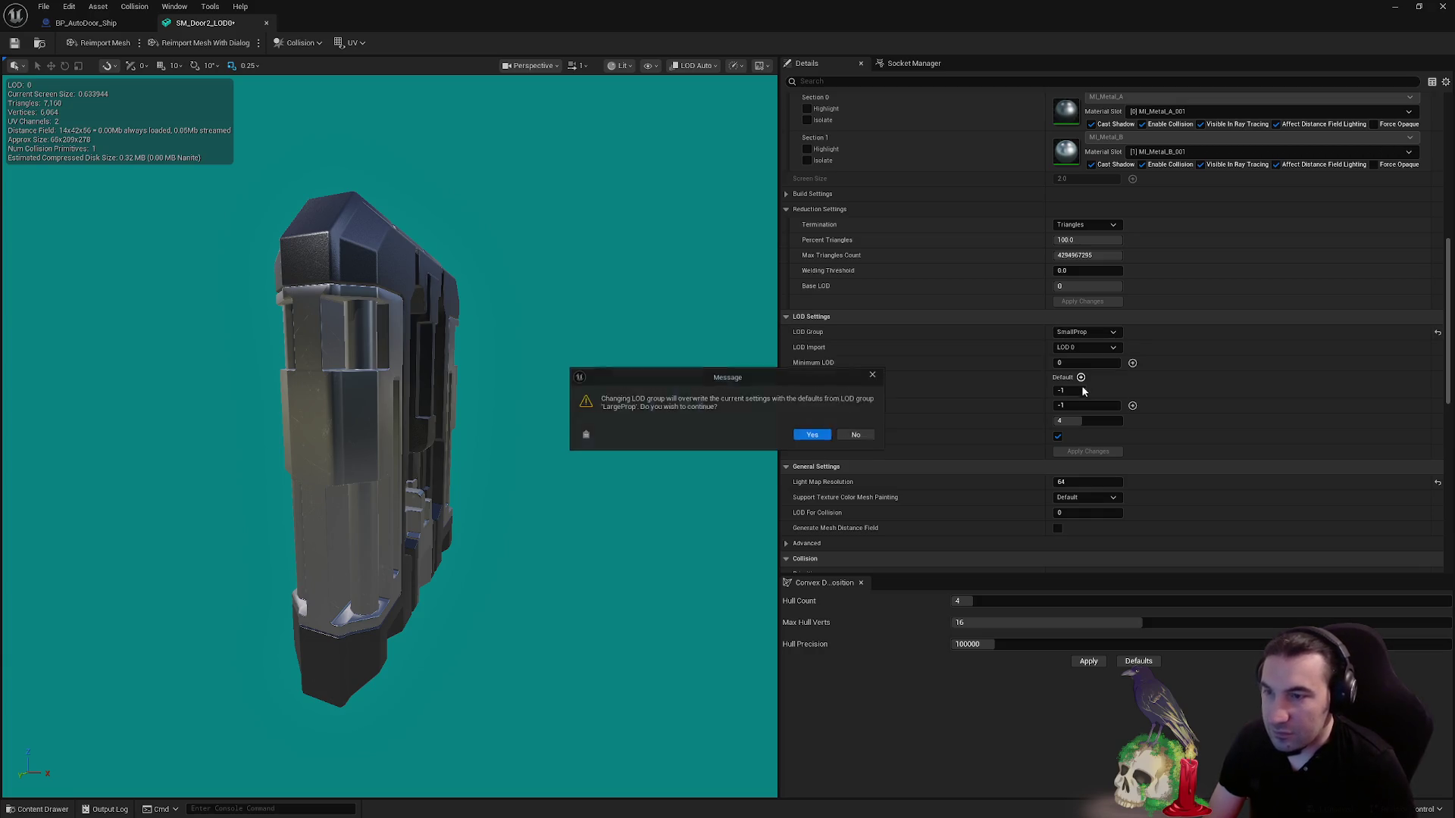
{"action": "left_click", "coordinate": [817, 438]}
{"action": "scroll", "coordinate": [1142, 349], "scroll_direction": "down", "scroll_amount": 10}
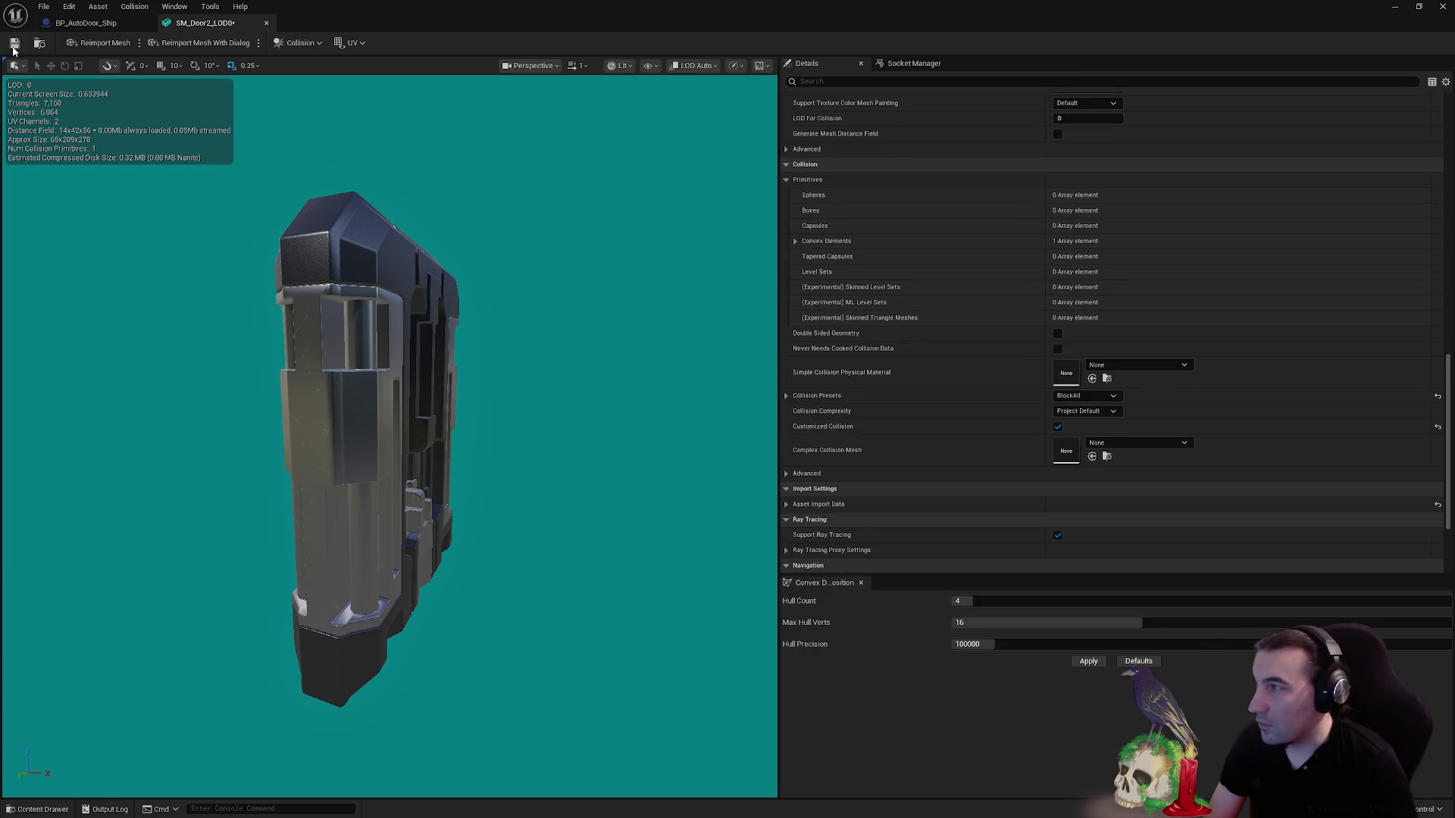
- Show the door mesh's simple collision in the viewport
{"action": "left_click", "coordinate": [650, 66]}
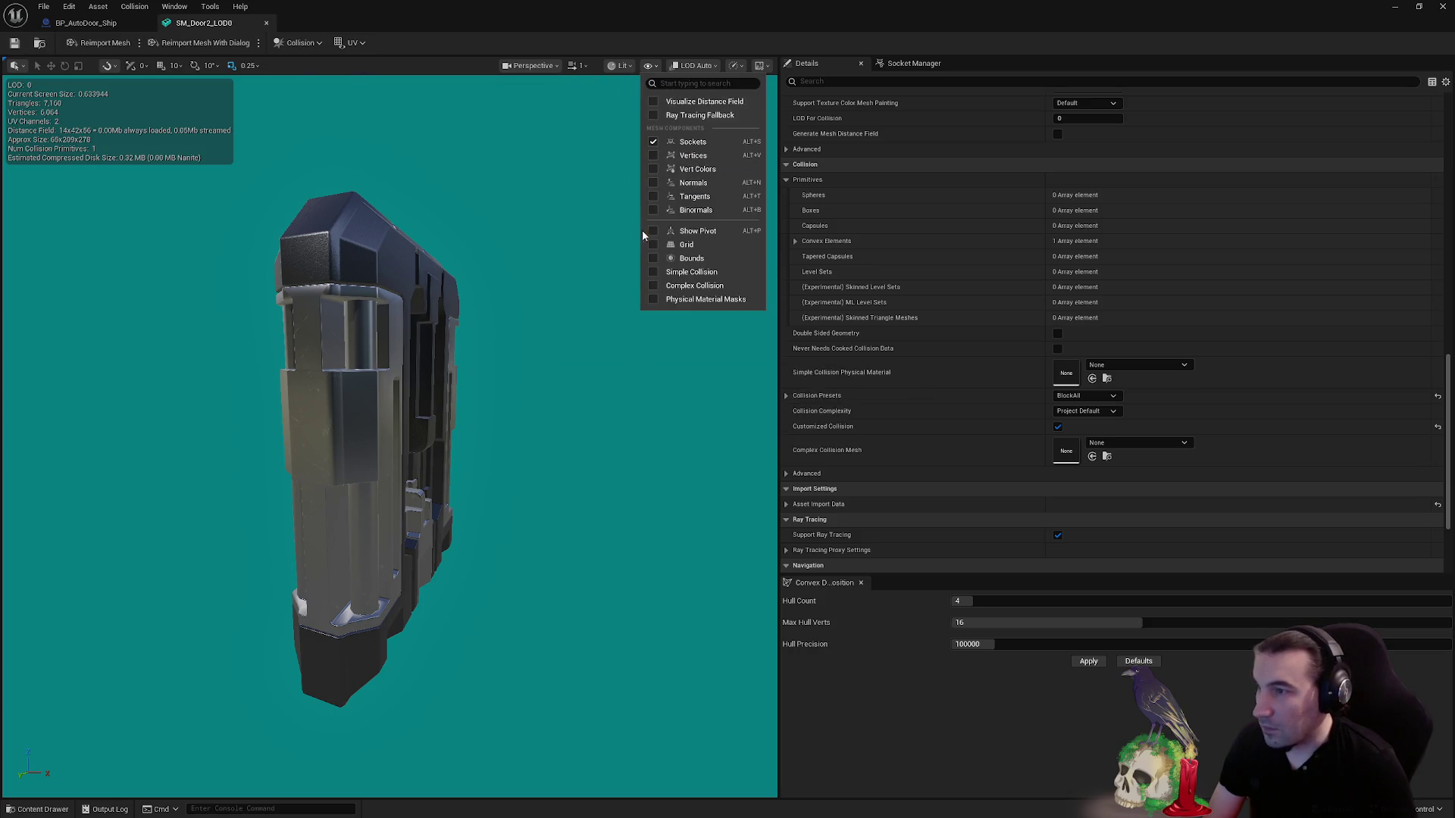
{"action": "left_click", "coordinate": [652, 272]}
{"action": "mouse_move", "coordinate": [627, 353]}
{"action": "left_mouse_down"}
{"action": "mouse_move", "coordinate": [697, 354]}
{"action": "mouse_move", "coordinate": [629, 355]}
{"action": "left_mouse_up"}
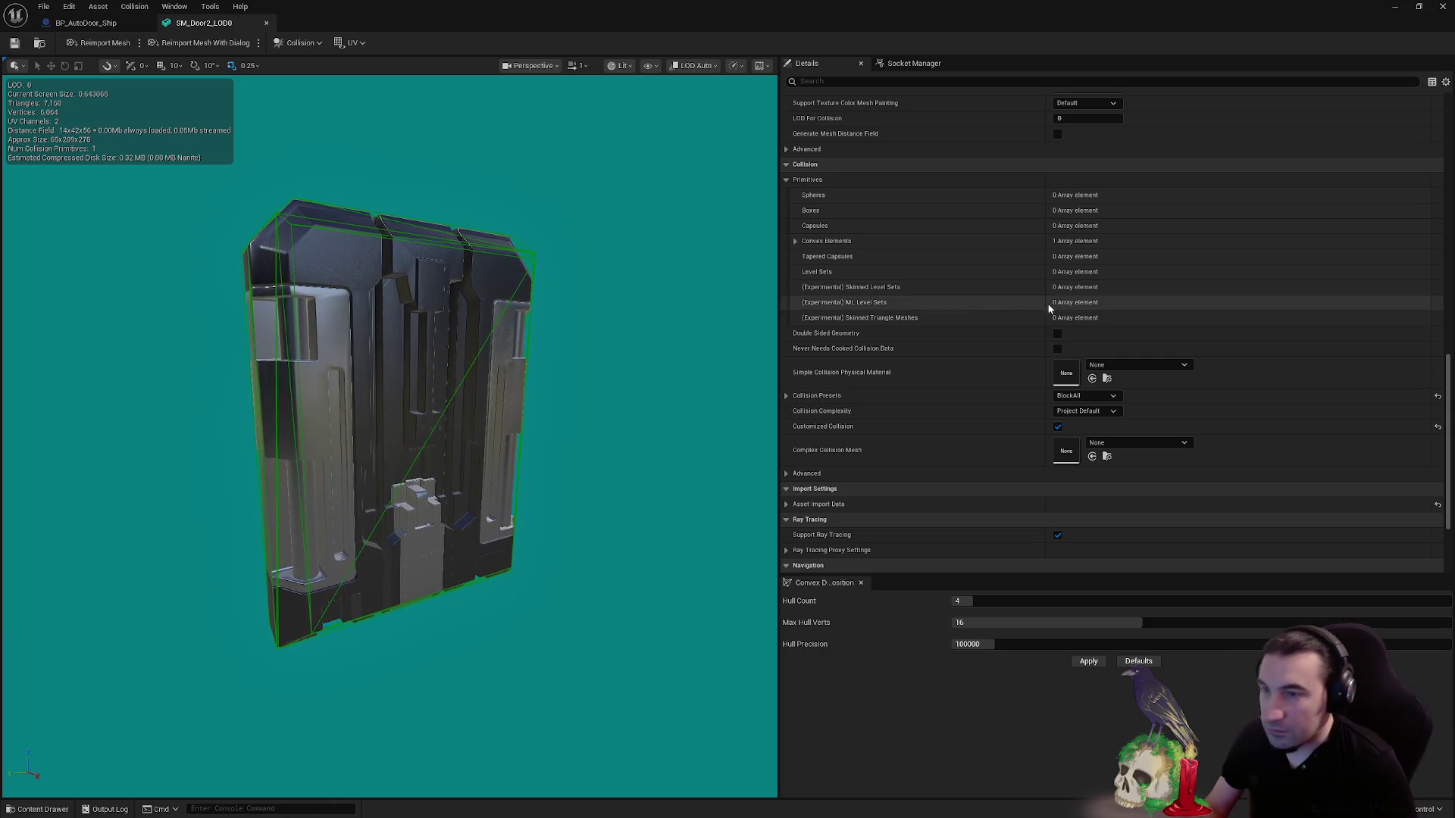
{"action": "left_click", "coordinate": [656, 66]}
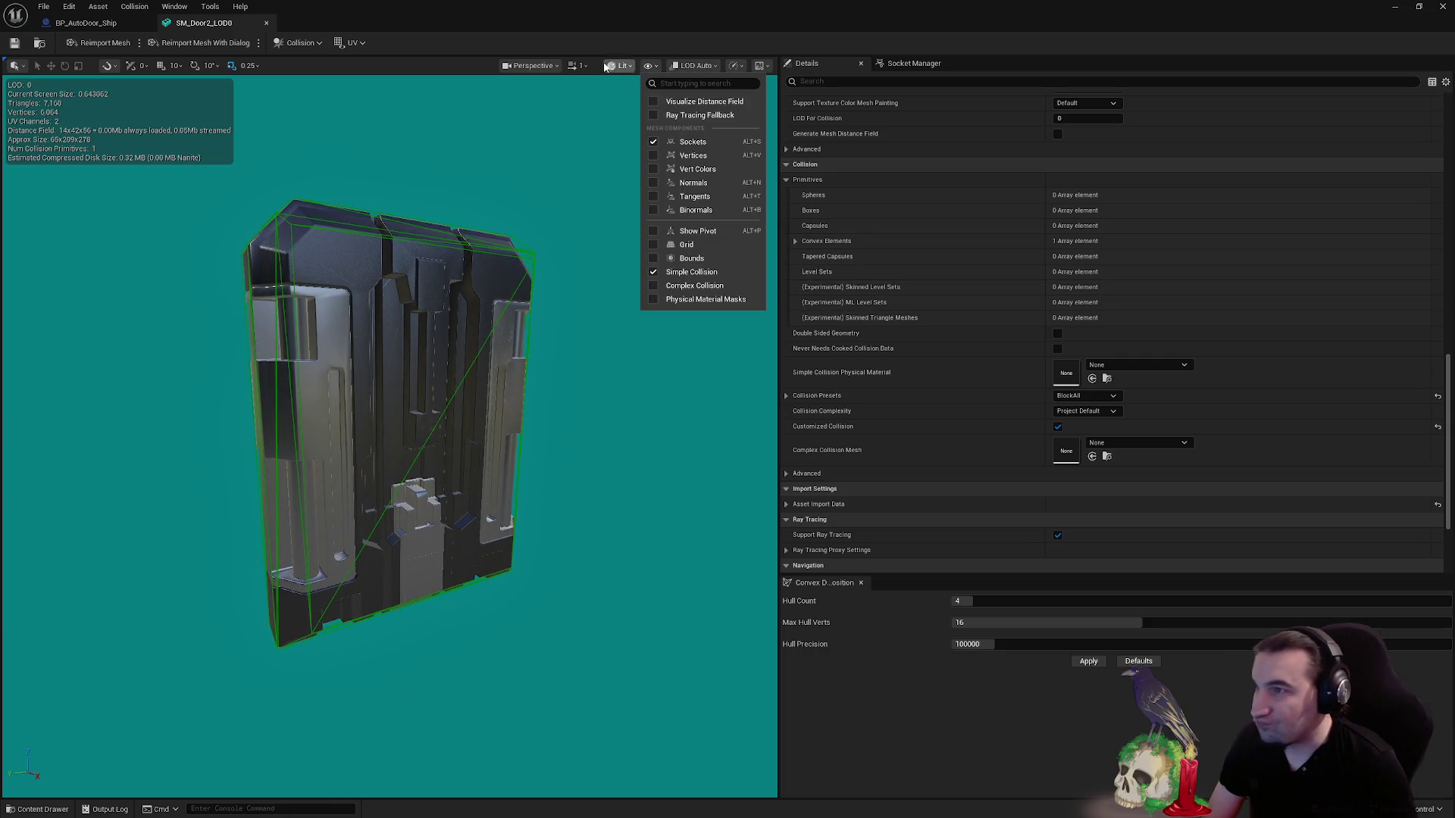
{"action": "left_click", "coordinate": [617, 66]}
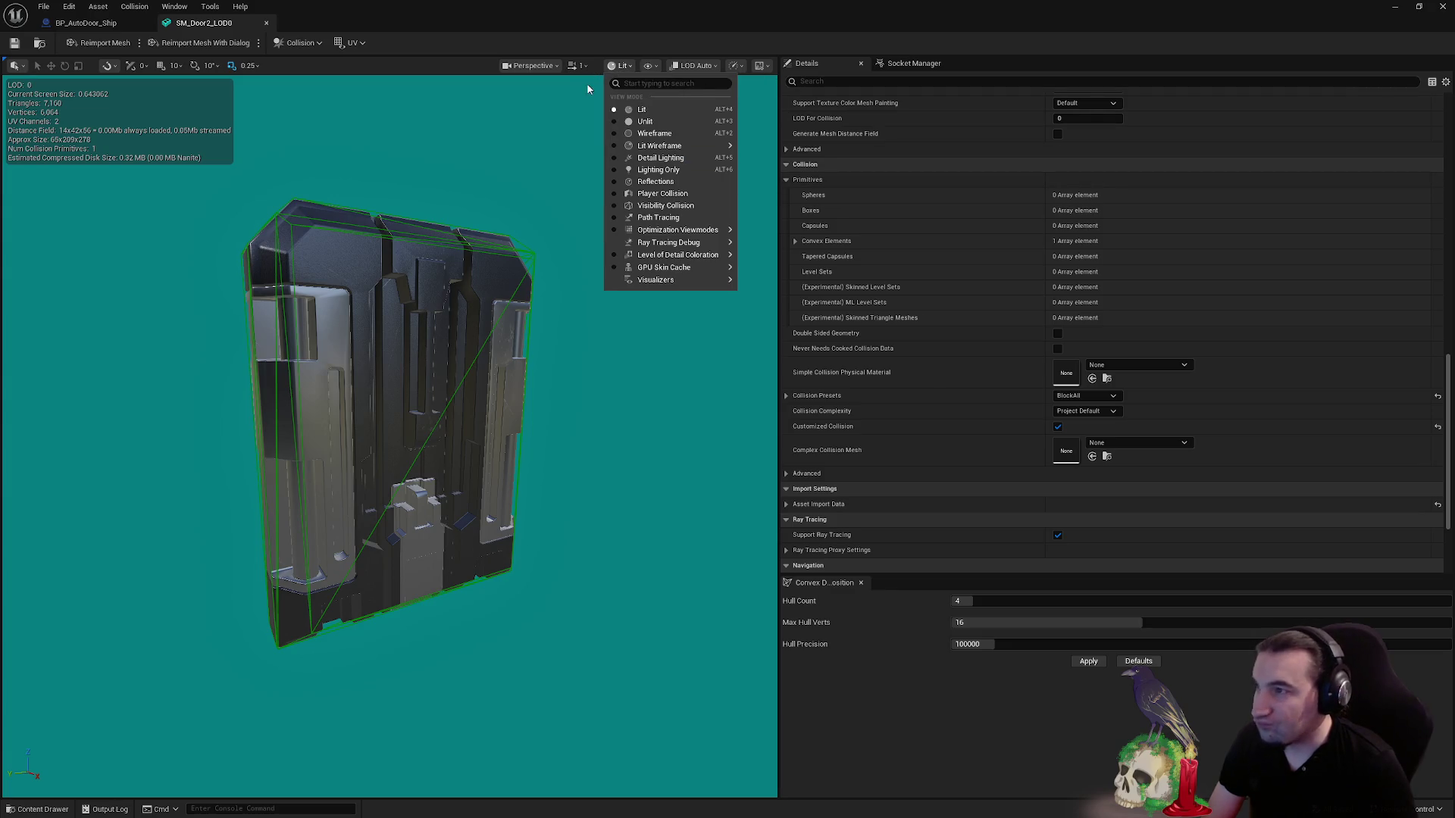
{"action": "left_click", "coordinate": [691, 66]}
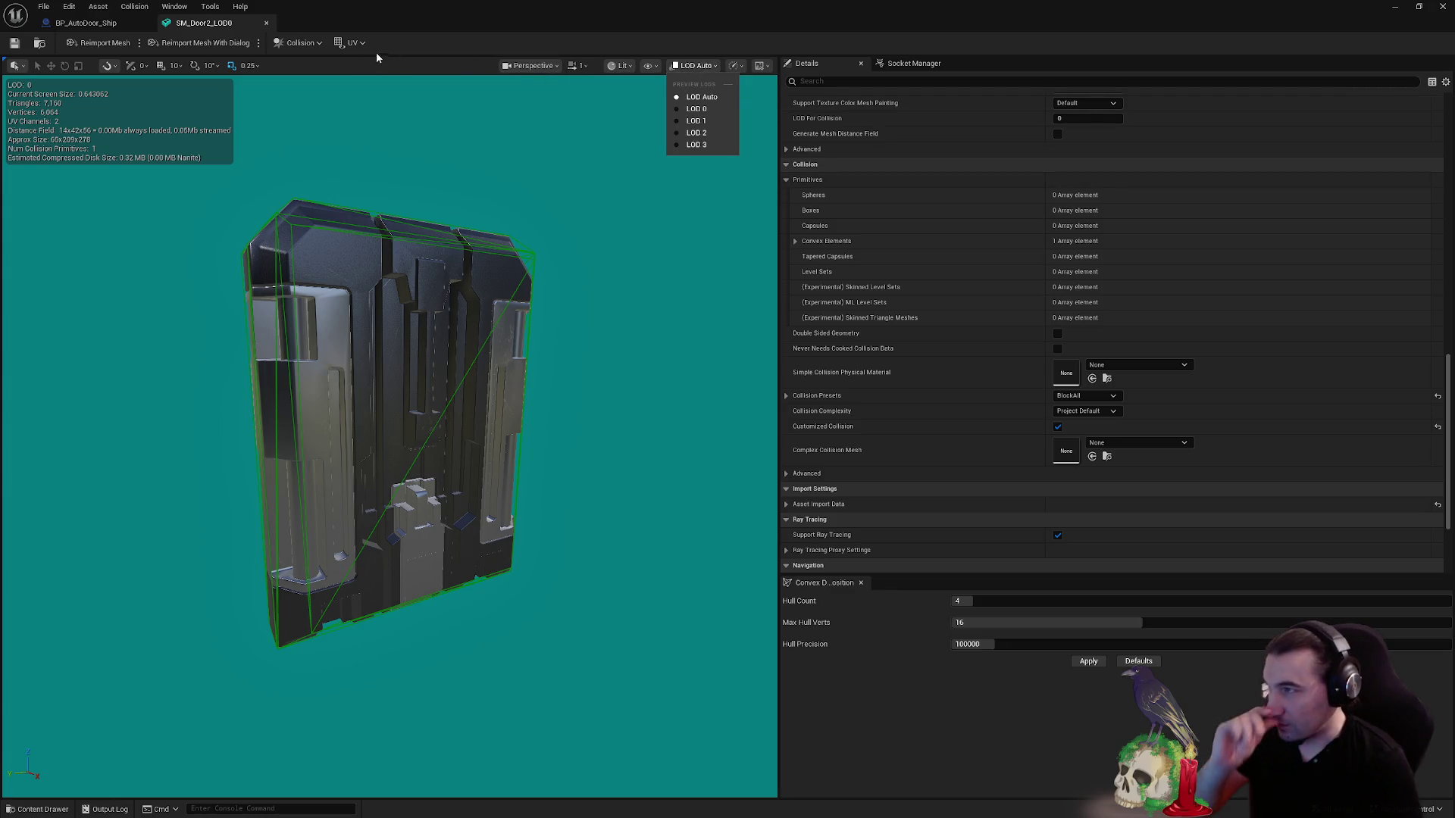
- Remove the convex collision, add one box simplified collision, and close SM_Door2_LOD0
{"action": "left_click", "coordinate": [304, 44]}
{"action": "left_click", "coordinate": [320, 196]}
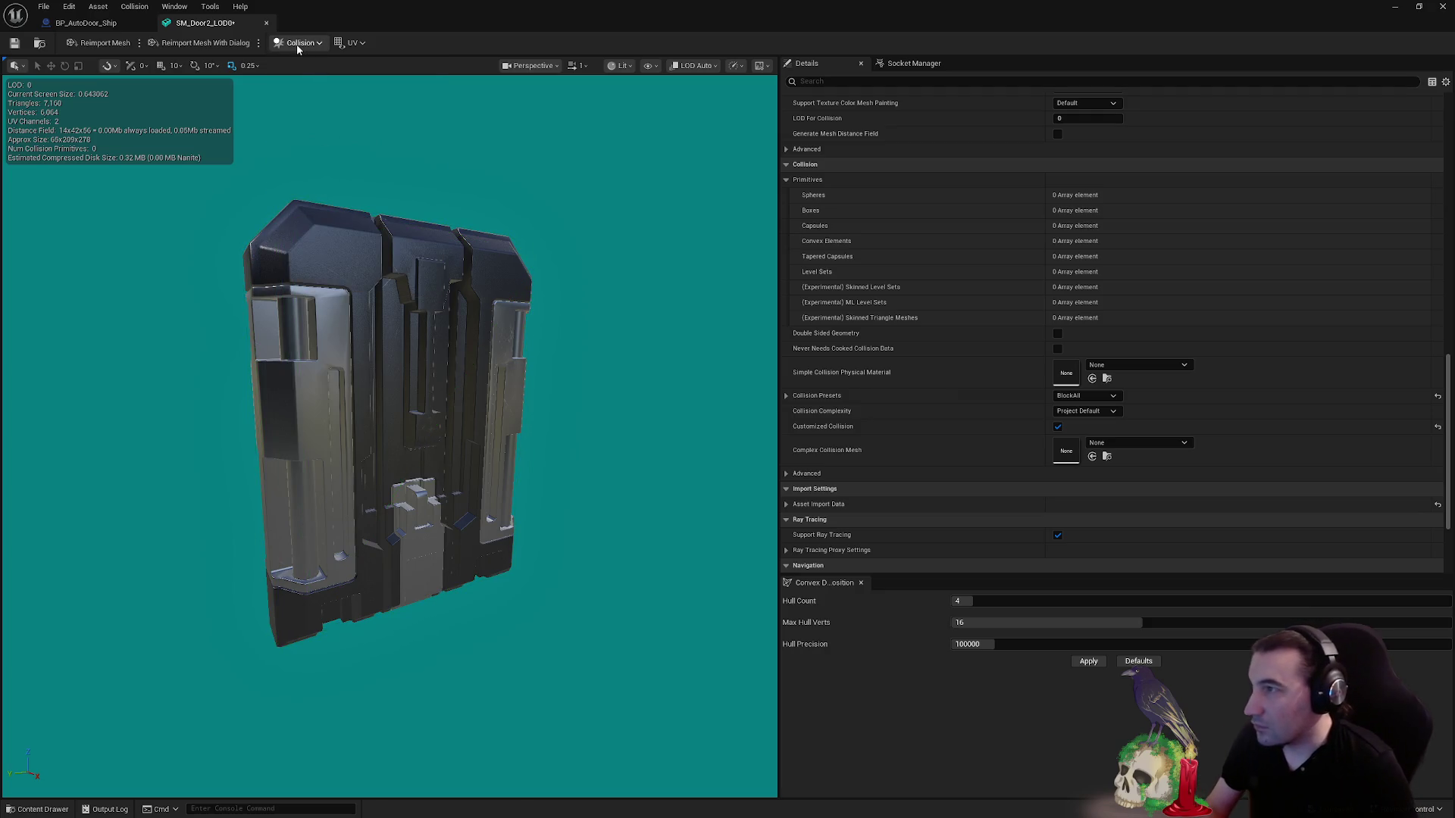
{"action": "left_click", "coordinate": [300, 42]}
{"action": "left_click", "coordinate": [318, 112]}
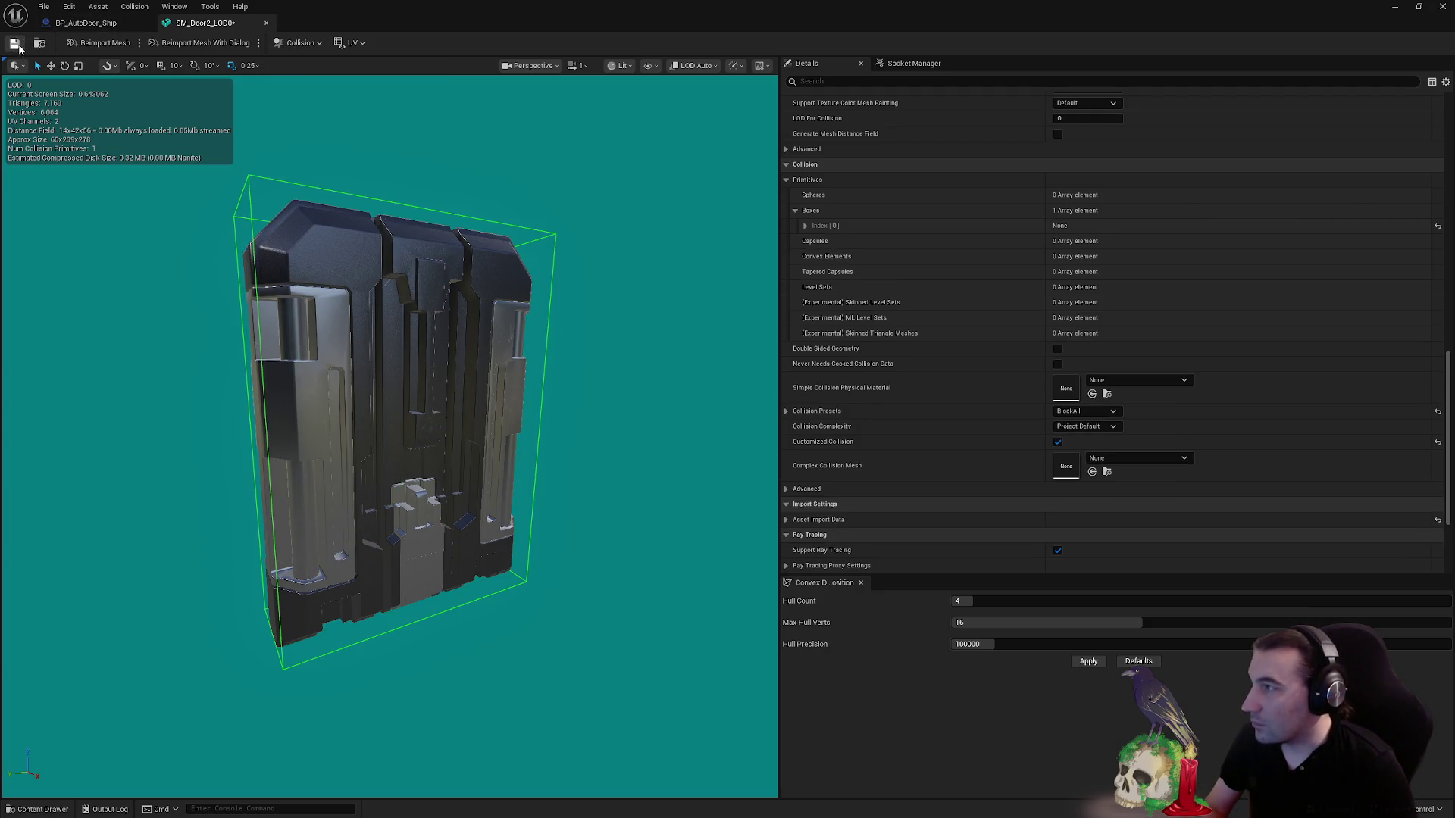
{"action": "left_click", "coordinate": [267, 24]}
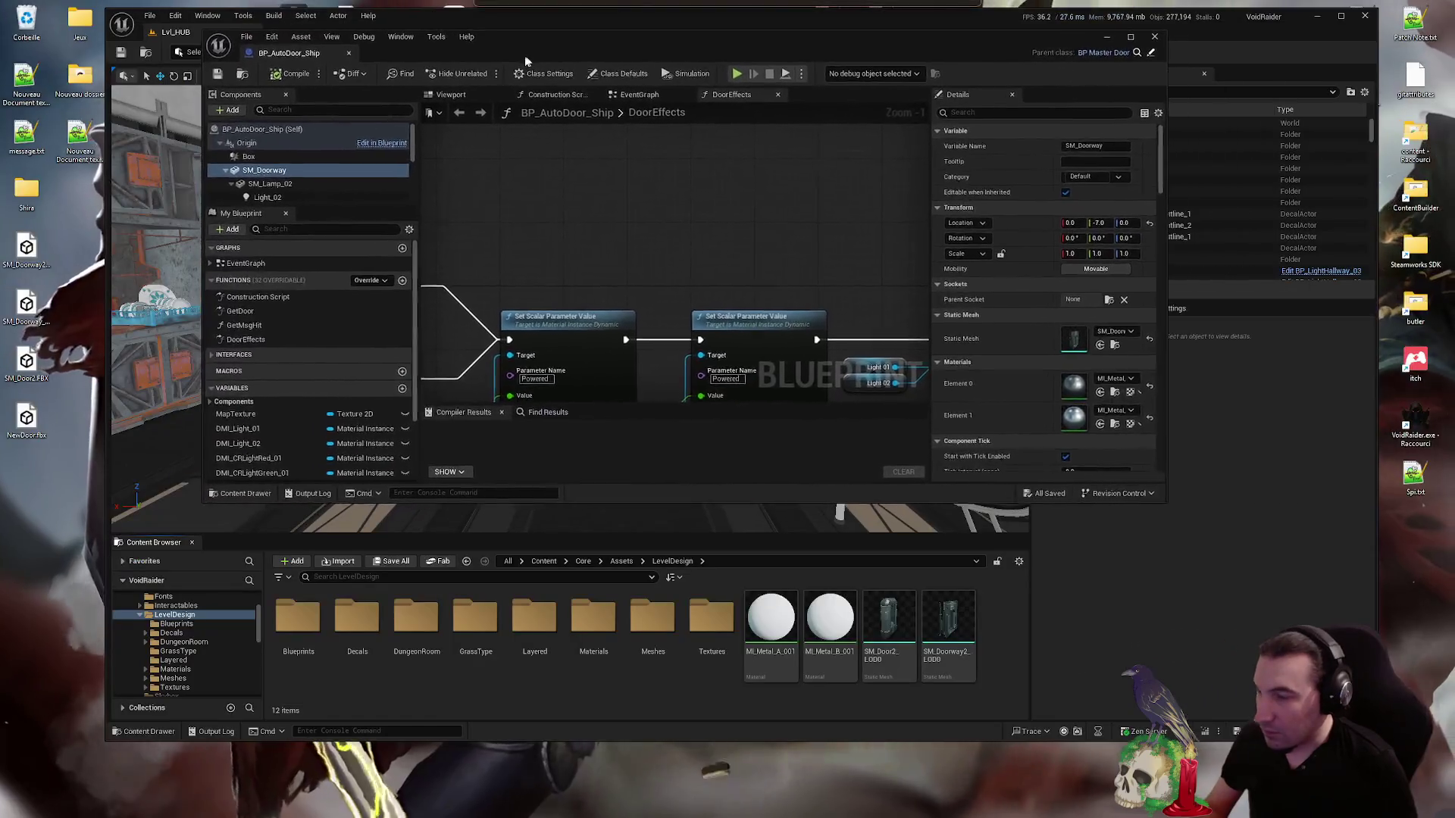
- Open SM_Doorway2_LOD0 and disable its Nanite support, applying the change
{"action": "left_click", "coordinate": [947, 625]}
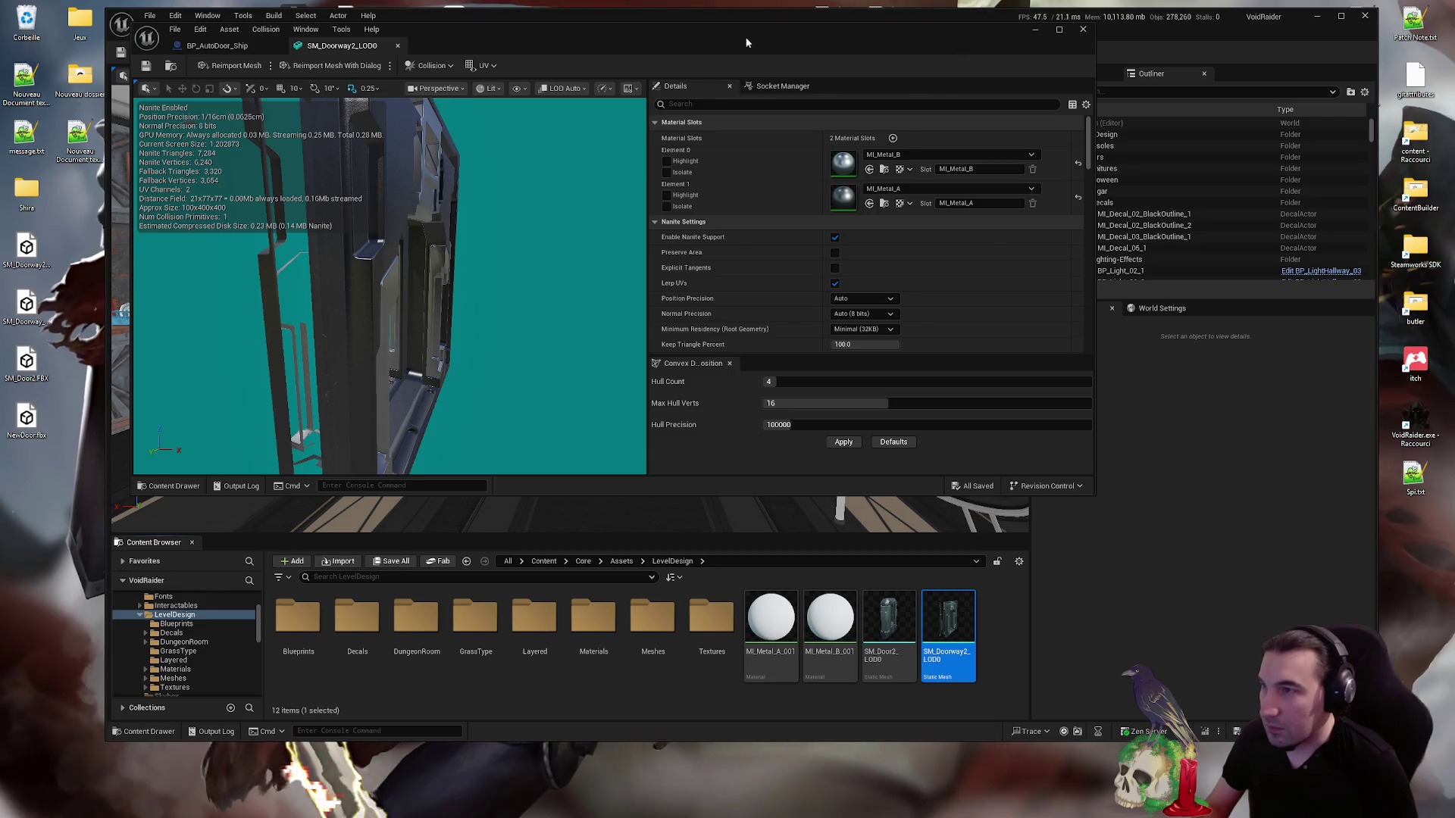
{"action": "double_click", "coordinate": [741, 37]}
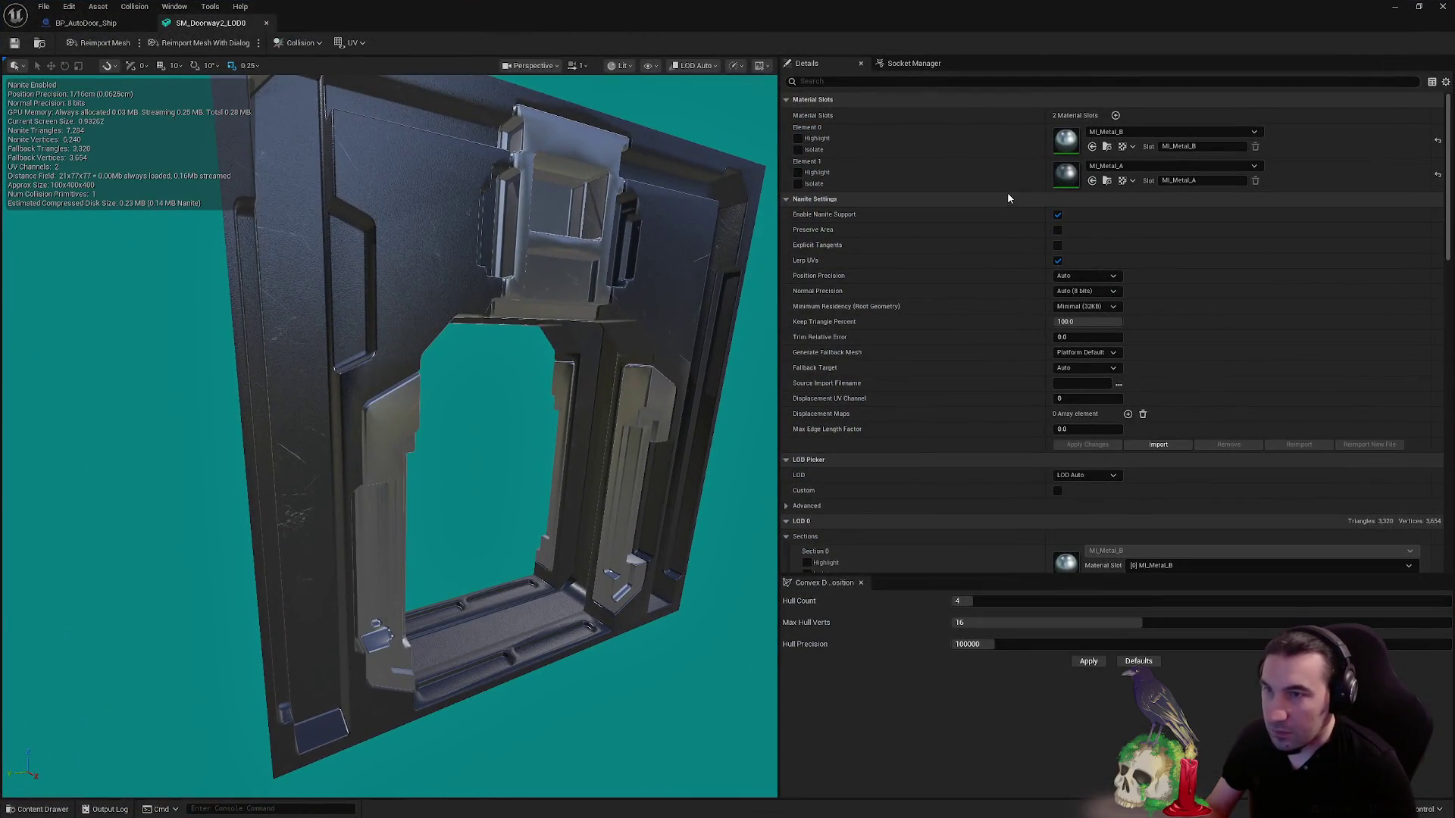
{"action": "scroll", "coordinate": [455, 424], "scroll_direction": "down", "scroll_amount": 3}
{"action": "scroll", "coordinate": [394, 432], "scroll_direction": "up", "scroll_amount": 3}
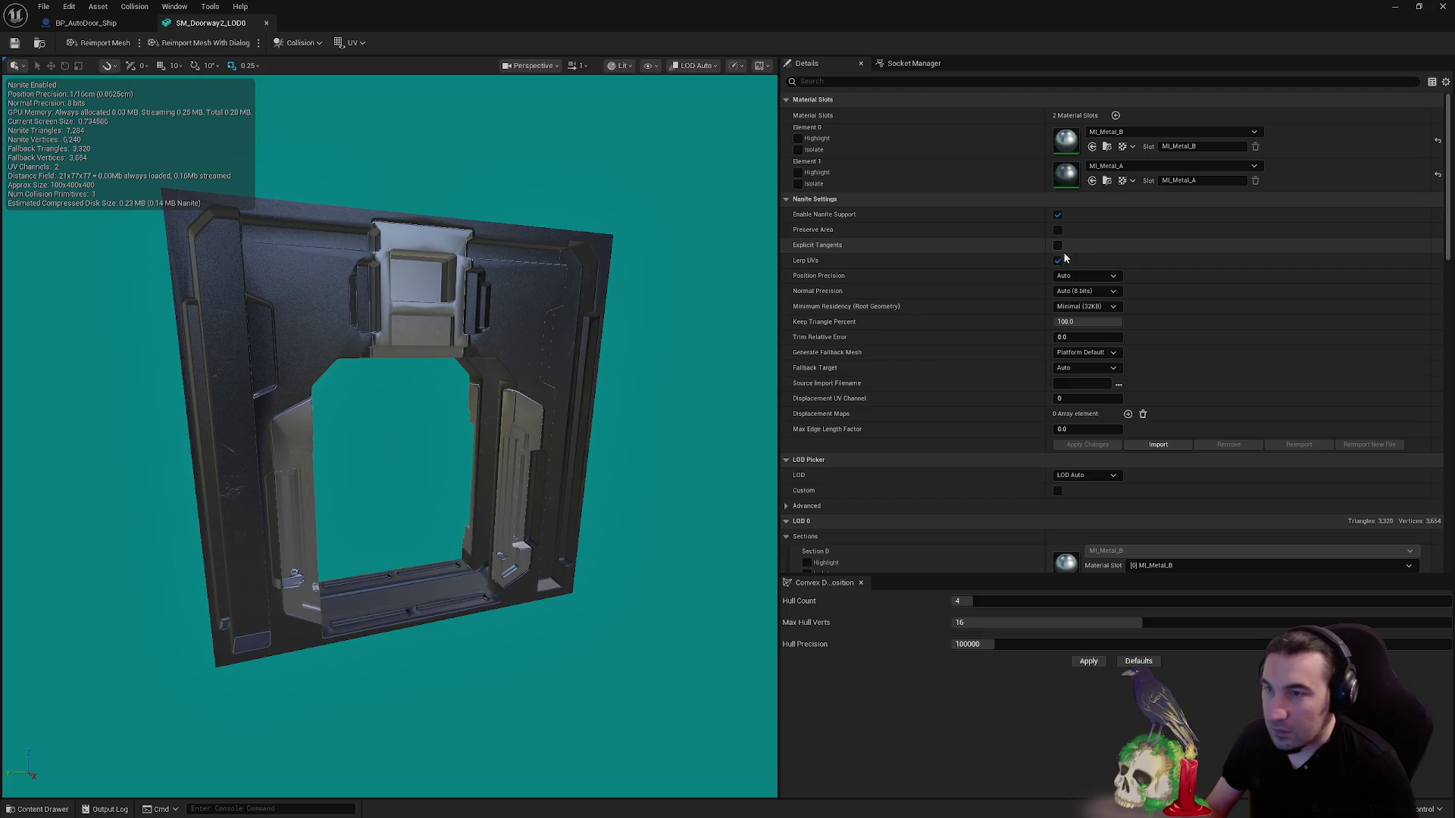
{"action": "left_click", "coordinate": [1057, 214]}
{"action": "left_click", "coordinate": [1088, 445]}
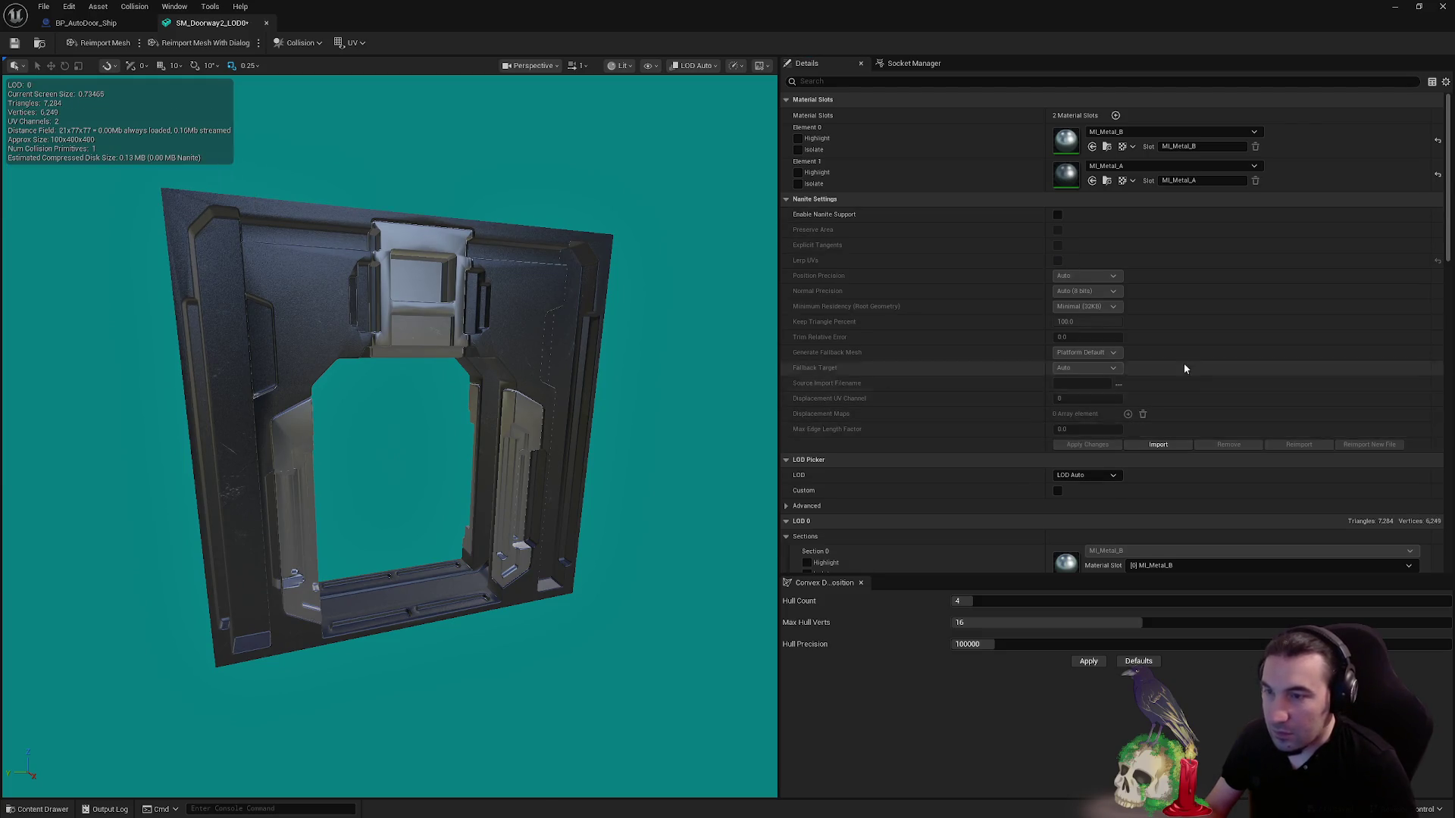
- Set the doorway mesh's LOD Group to LargeProp
{"action": "scroll", "coordinate": [1184, 363], "scroll_direction": "down", "scroll_amount": 4}
{"action": "scroll", "coordinate": [1154, 349], "scroll_direction": "down", "scroll_amount": 3}
{"action": "left_click", "coordinate": [1084, 314]}
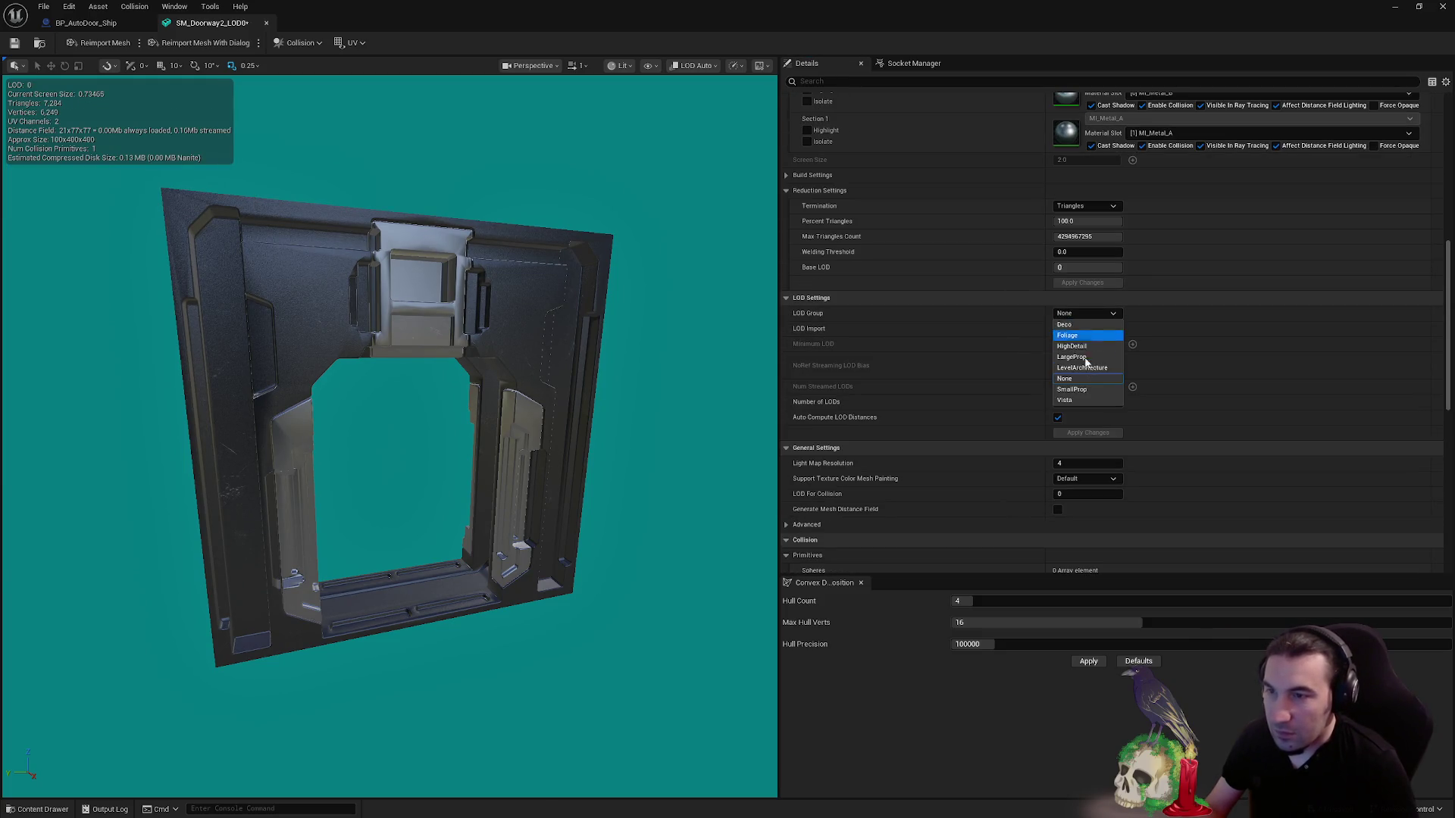
{"action": "left_click", "coordinate": [1082, 369]}
{"action": "left_click", "coordinate": [829, 433]}
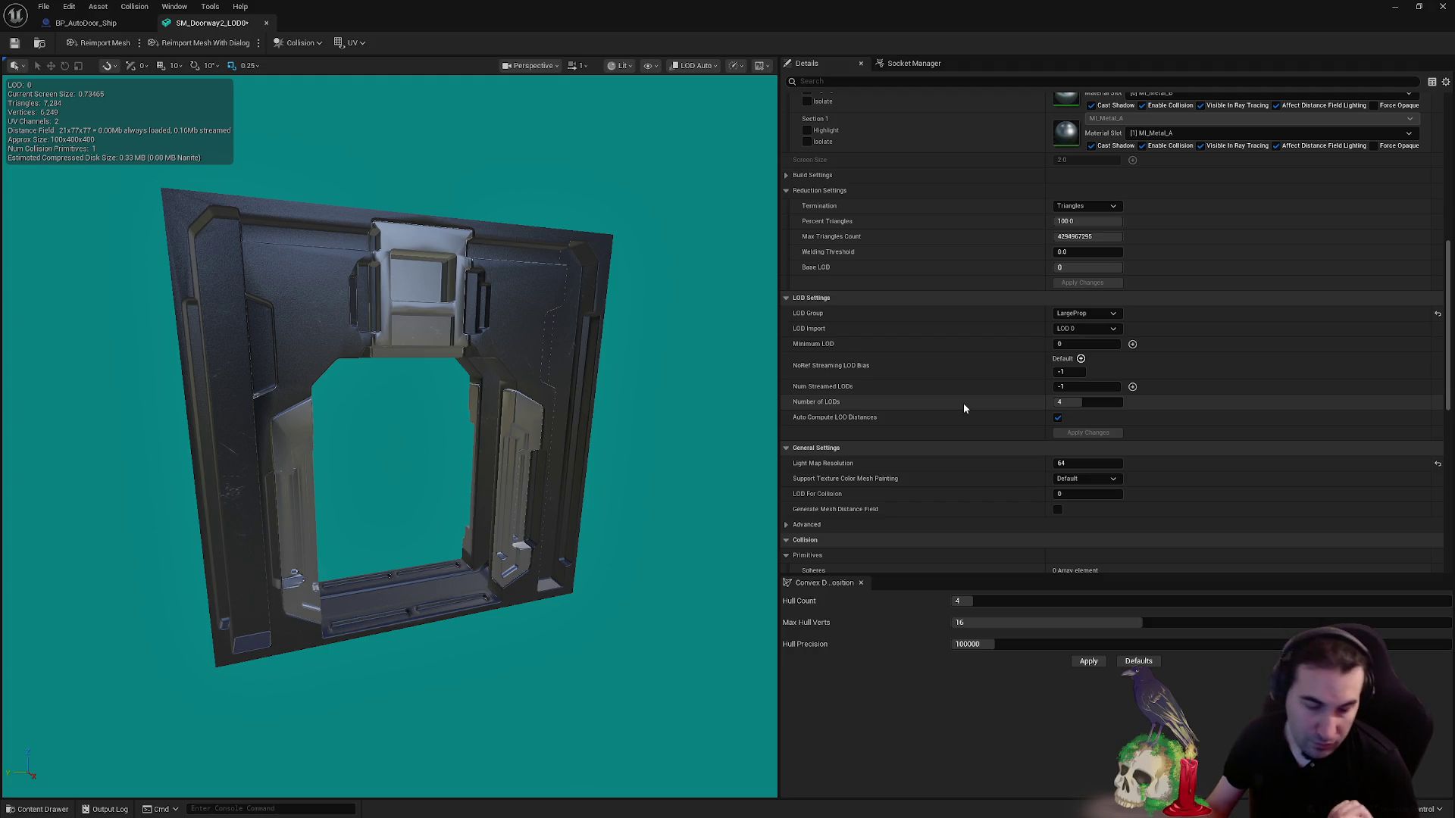
- Check the mesh's single convex collision element and restore the editor to a smaller window
{"action": "scroll", "coordinate": [985, 379], "scroll_direction": "down", "scroll_amount": 5}
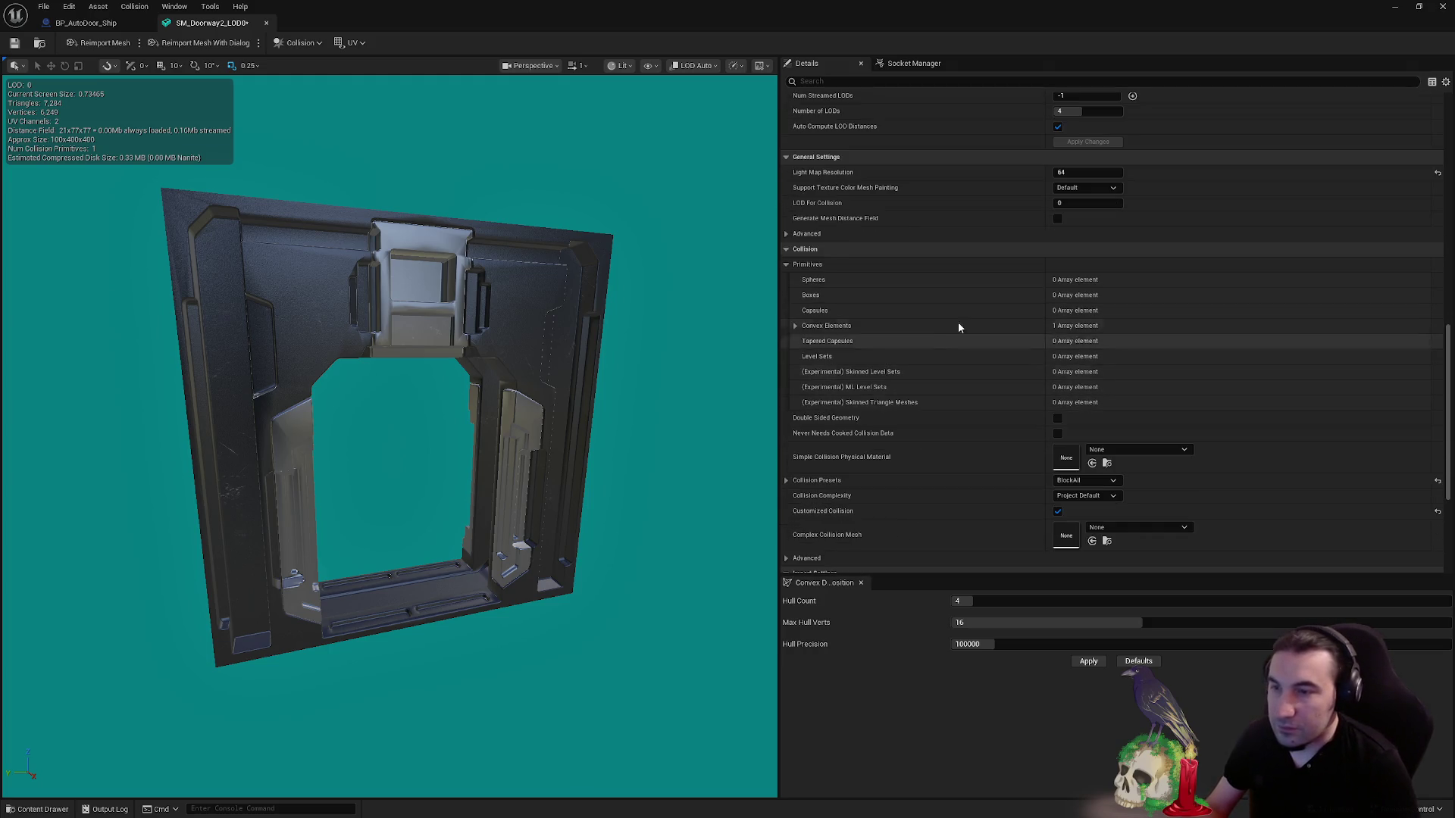
{"action": "left_click", "coordinate": [794, 325]}
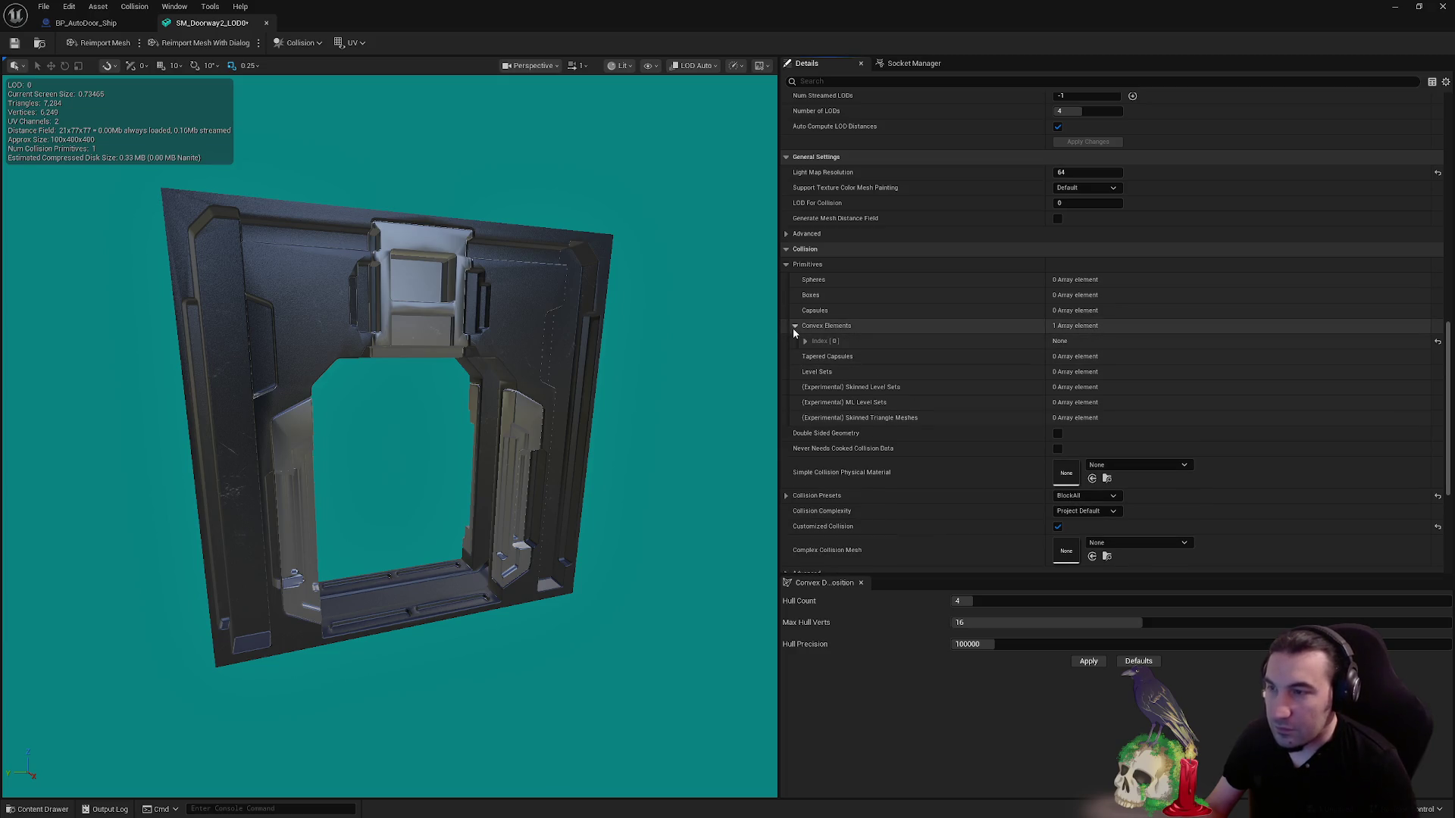
{"action": "left_click", "coordinate": [806, 341]}
{"action": "left_click", "coordinate": [805, 341]}
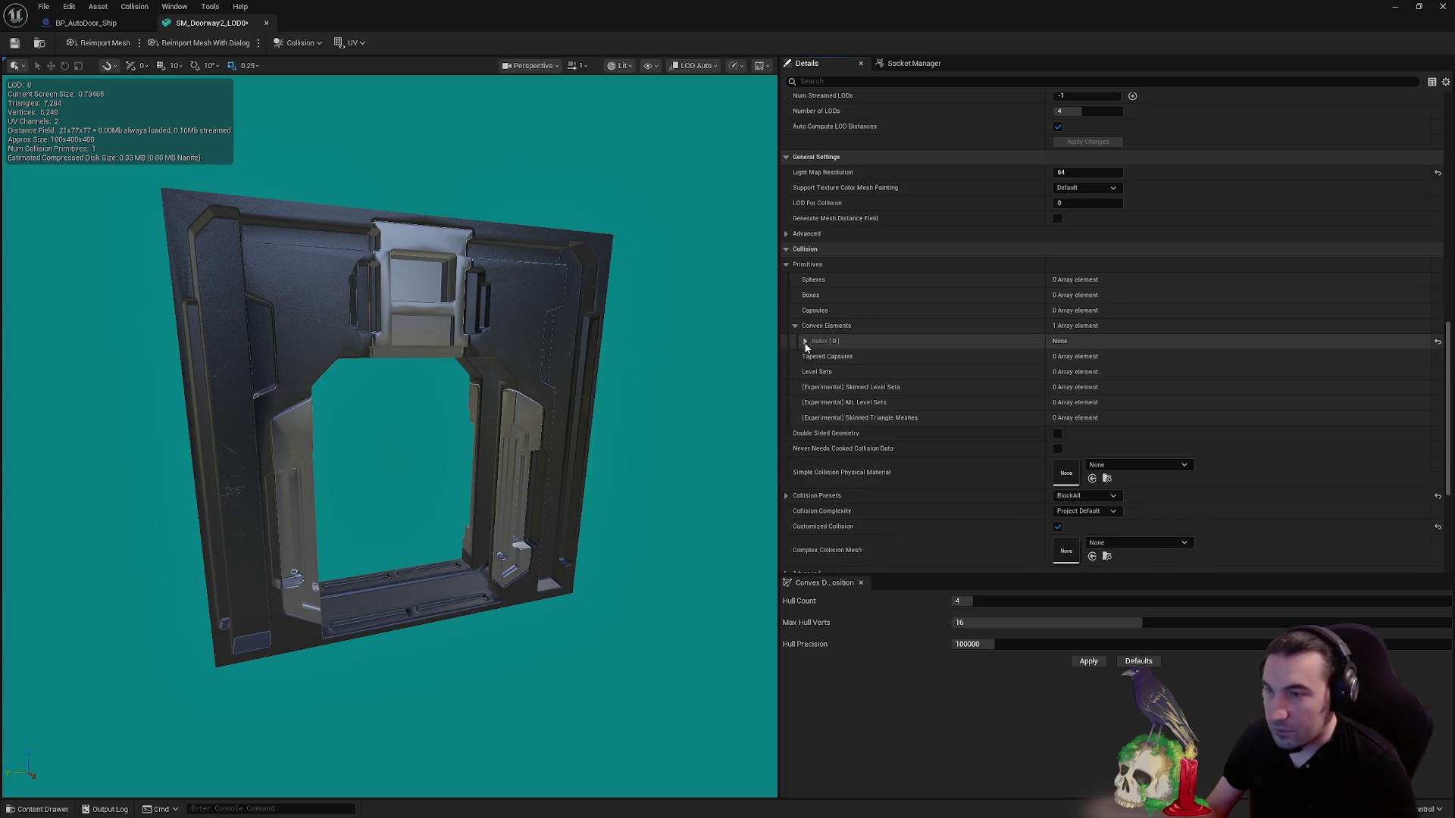
{"action": "left_click", "coordinate": [795, 326]}
{"action": "scroll", "coordinate": [833, 344], "scroll_direction": "down", "scroll_amount": 4}
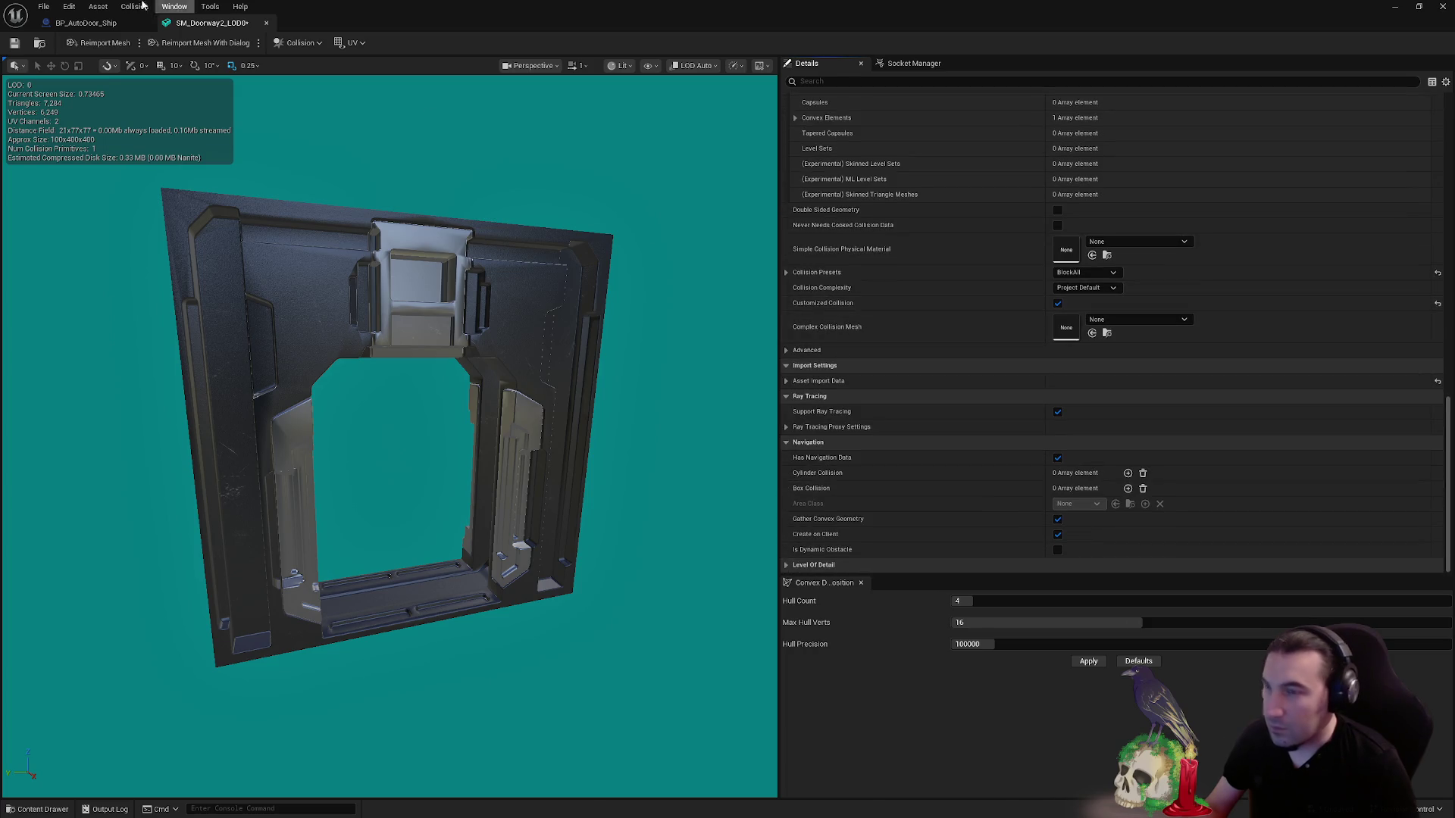
{"action": "double_click", "coordinate": [524, 14]}
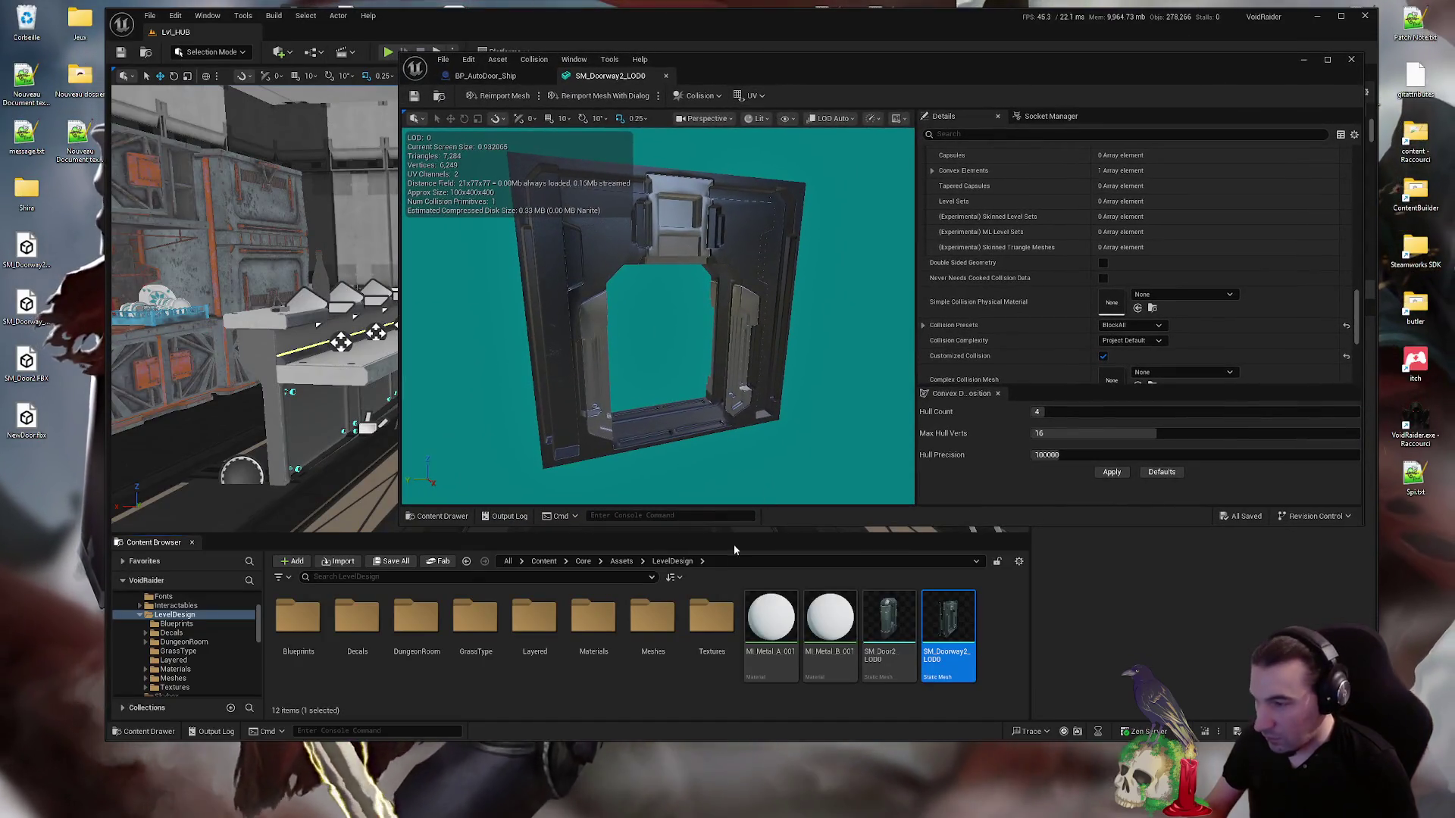
- Delete the two imported metal materials
{"action": "left_click", "coordinate": [810, 633]}
{"action": "left_click", "coordinate": [771, 629], "text": "ctrl"}
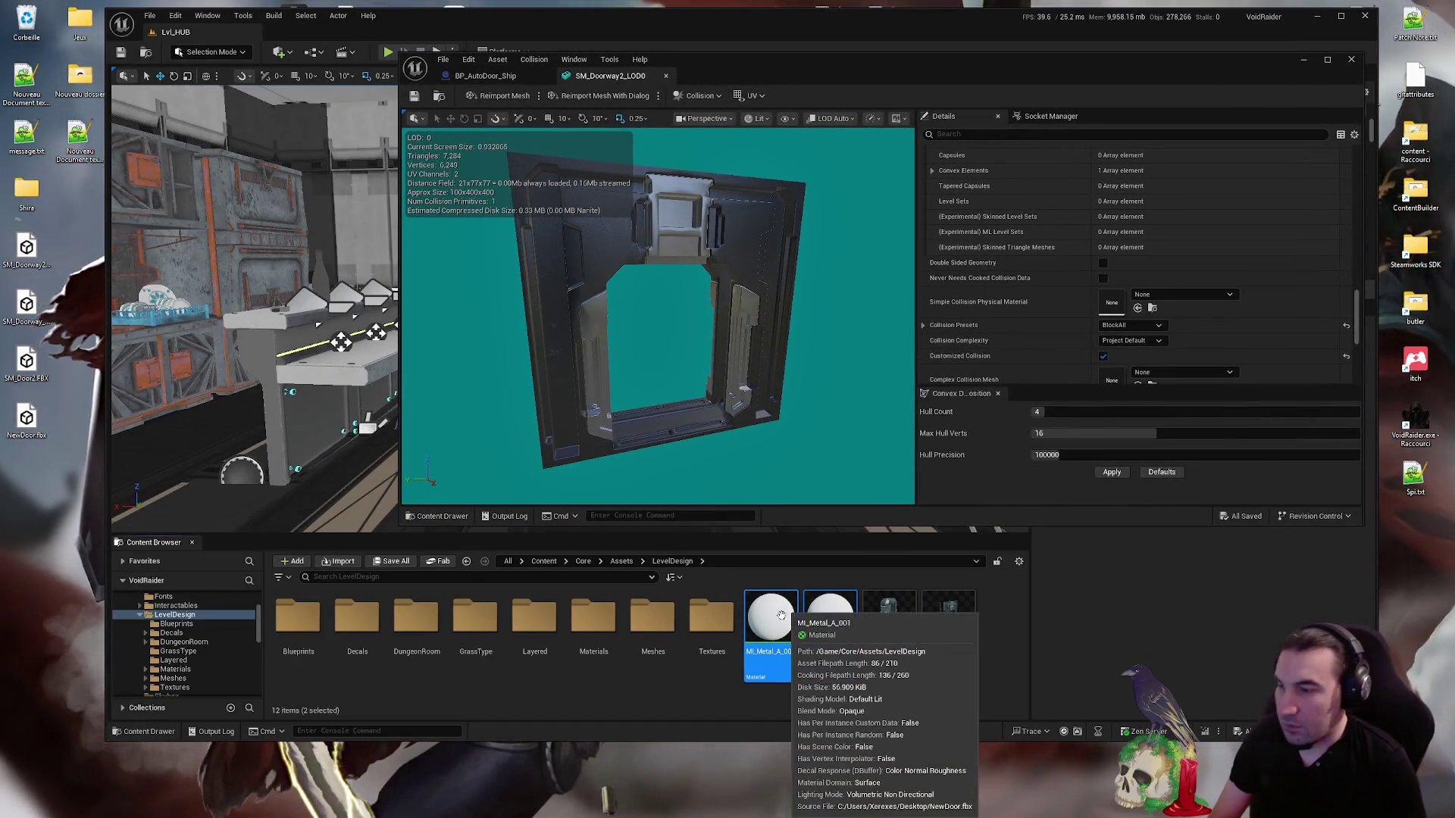
{"action": "key", "text": "Delete"}
{"action": "left_click", "coordinate": [681, 593]}
- Find and open the original SM_Doorway2 mesh in the Meshes folder
{"action": "double_click", "coordinate": [654, 618]}
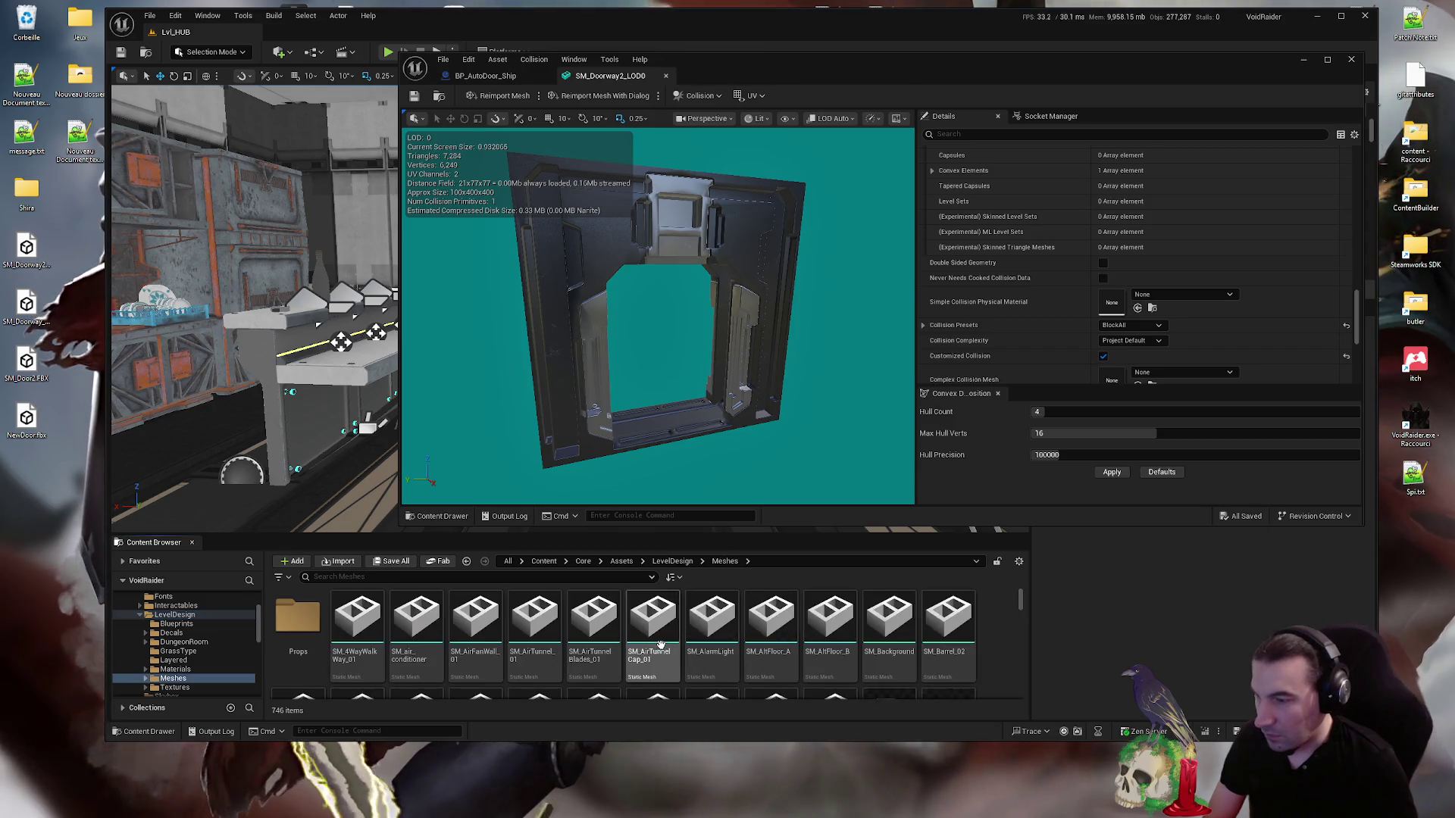
{"action": "left_click", "coordinate": [421, 577]}
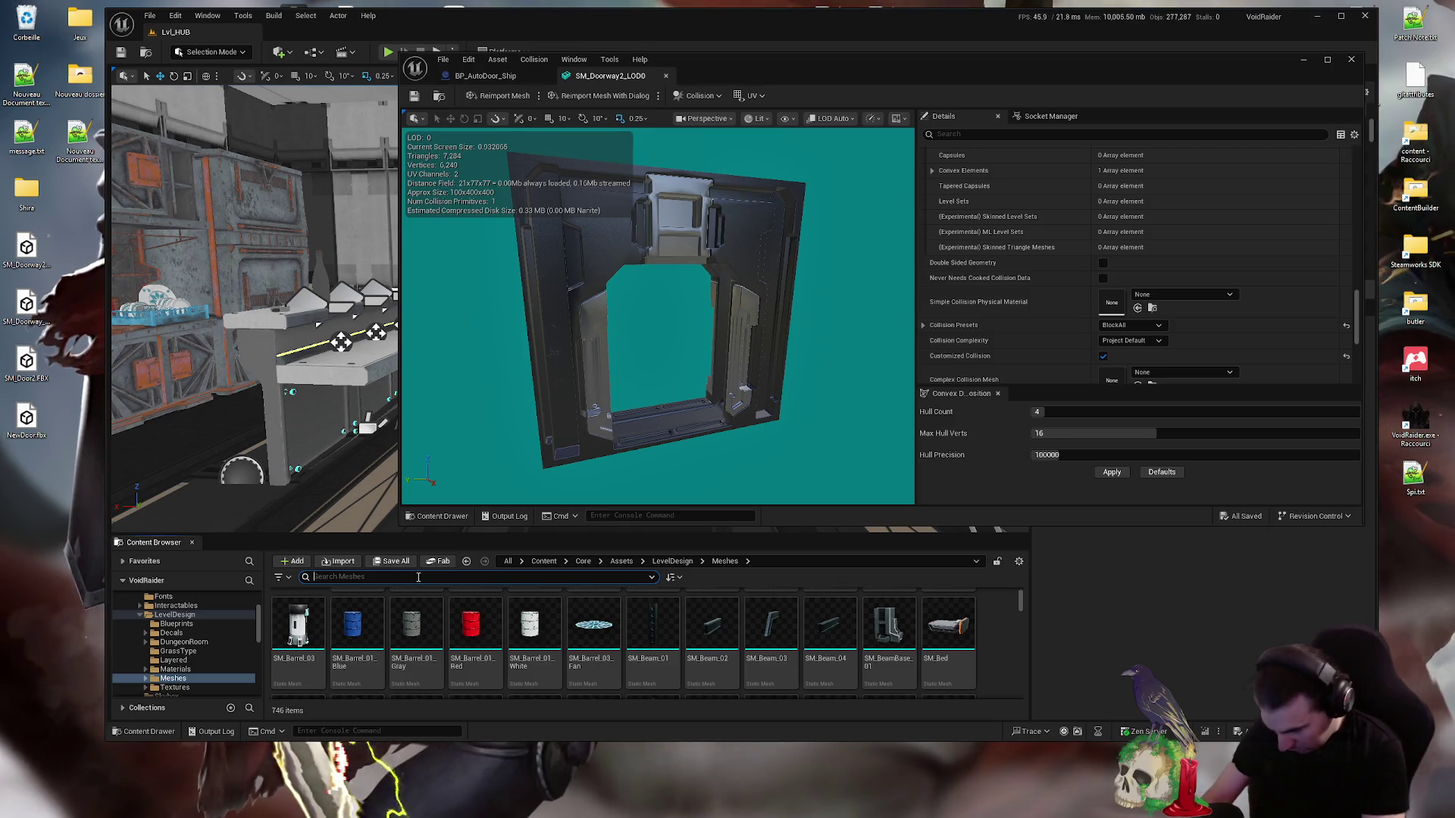
{"action": "type", "text": "door"}
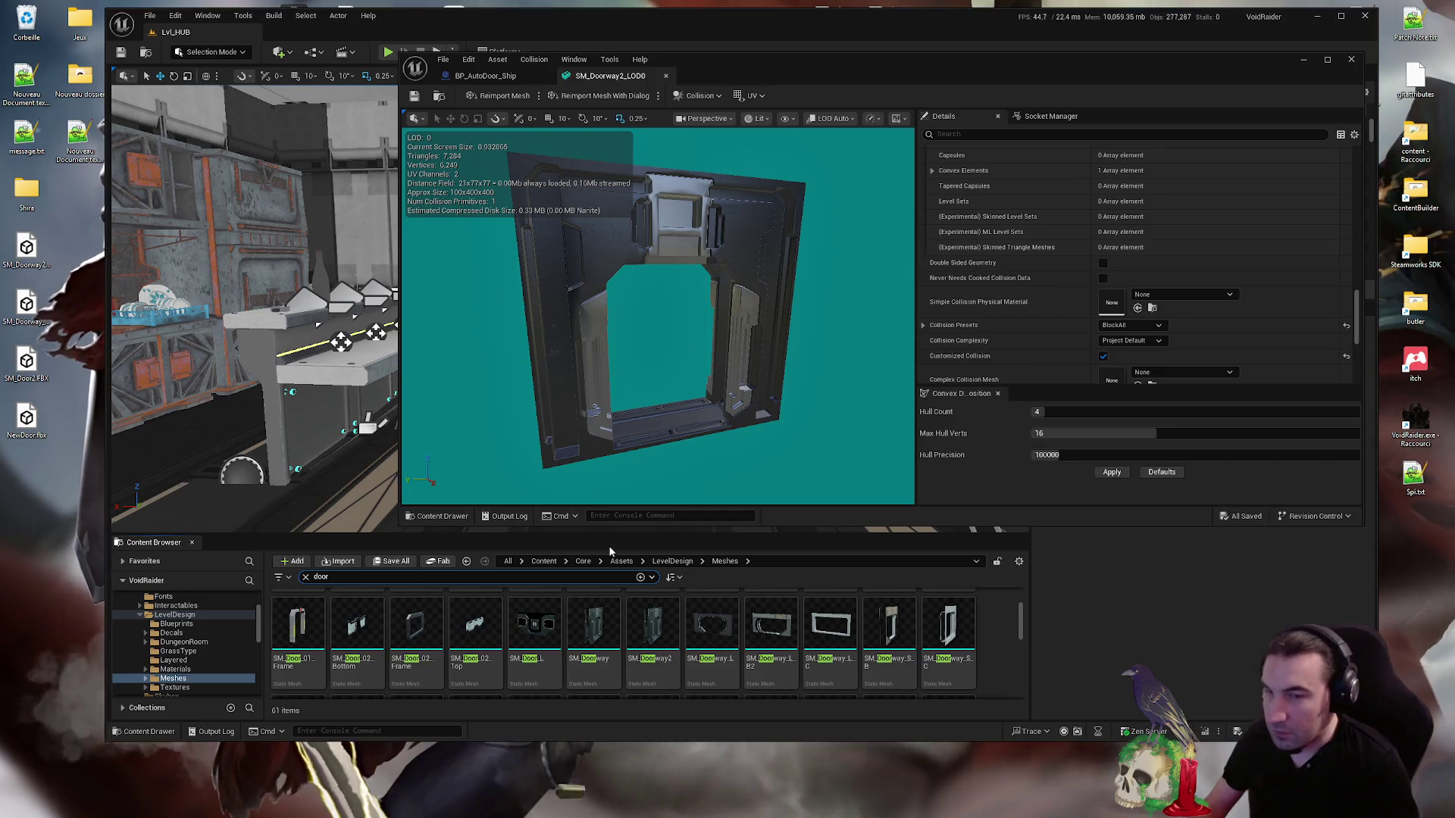
{"action": "scroll", "coordinate": [792, 632], "scroll_direction": "down", "scroll_amount": 1}
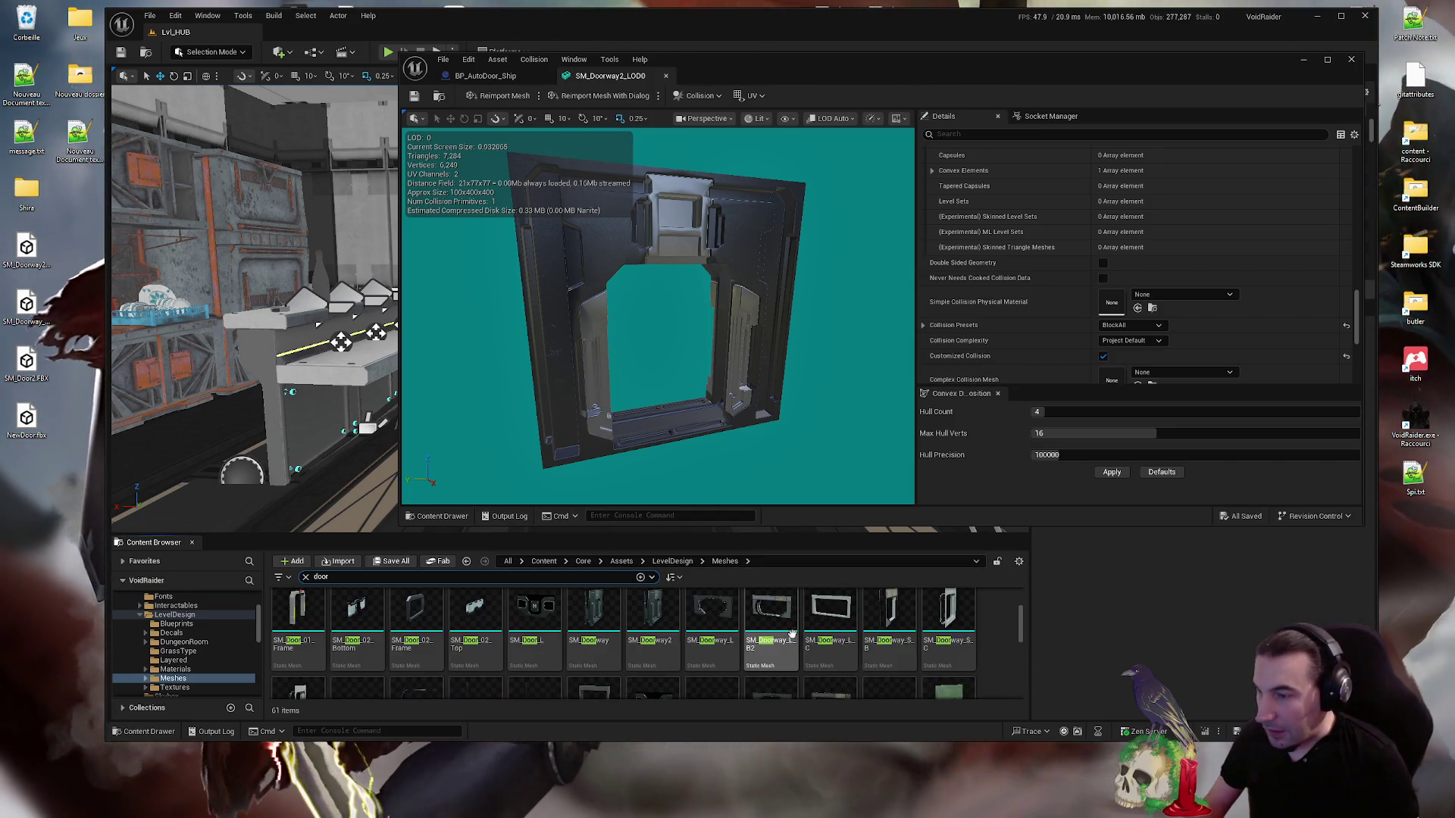
{"action": "double_click", "coordinate": [672, 623]}
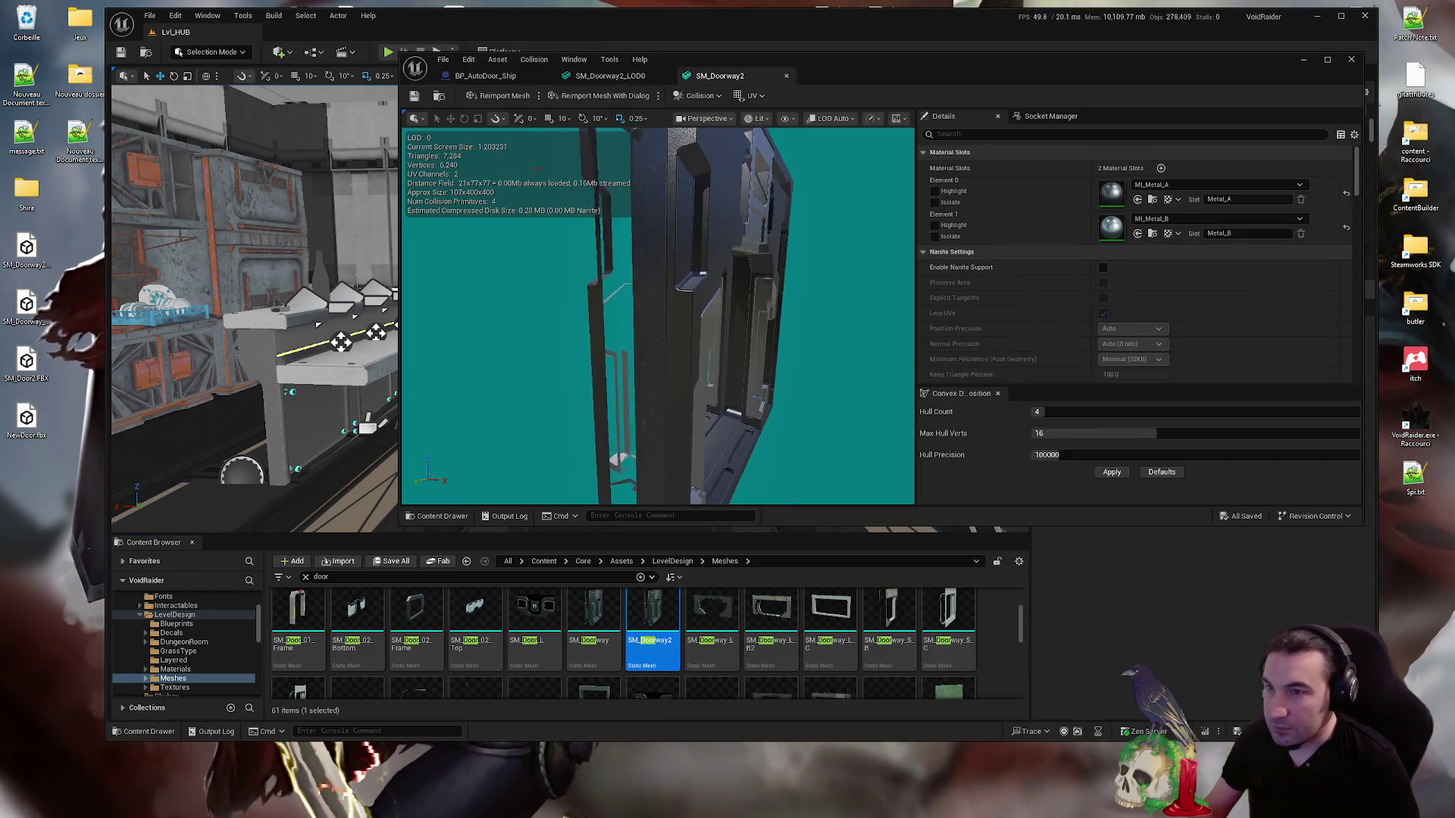
- Show SM_Doorway2's simple collision and copy its four collision boxes
{"action": "scroll", "coordinate": [1127, 292], "scroll_direction": "down", "scroll_amount": 5}
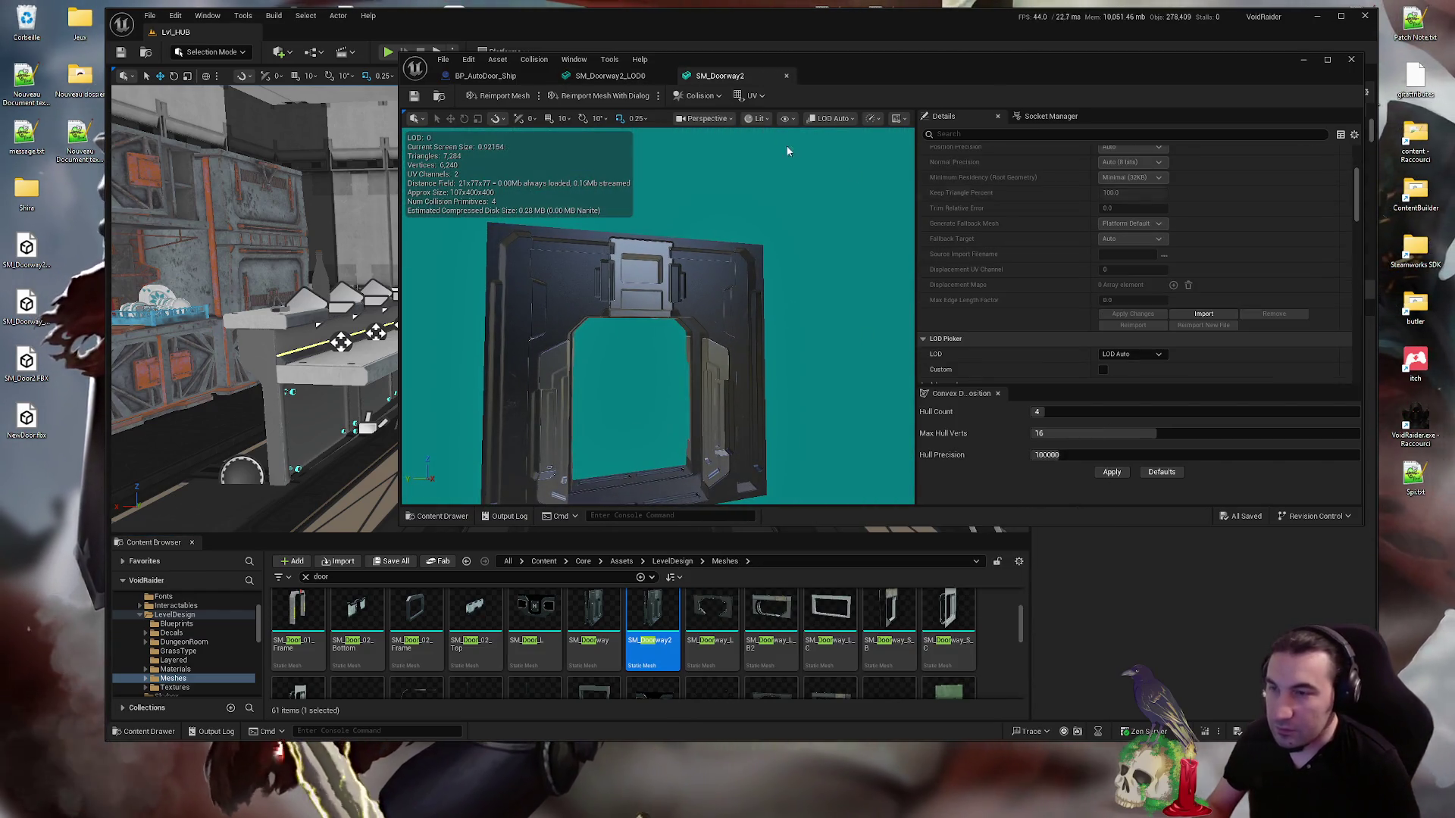
{"action": "left_click", "coordinate": [705, 118]}
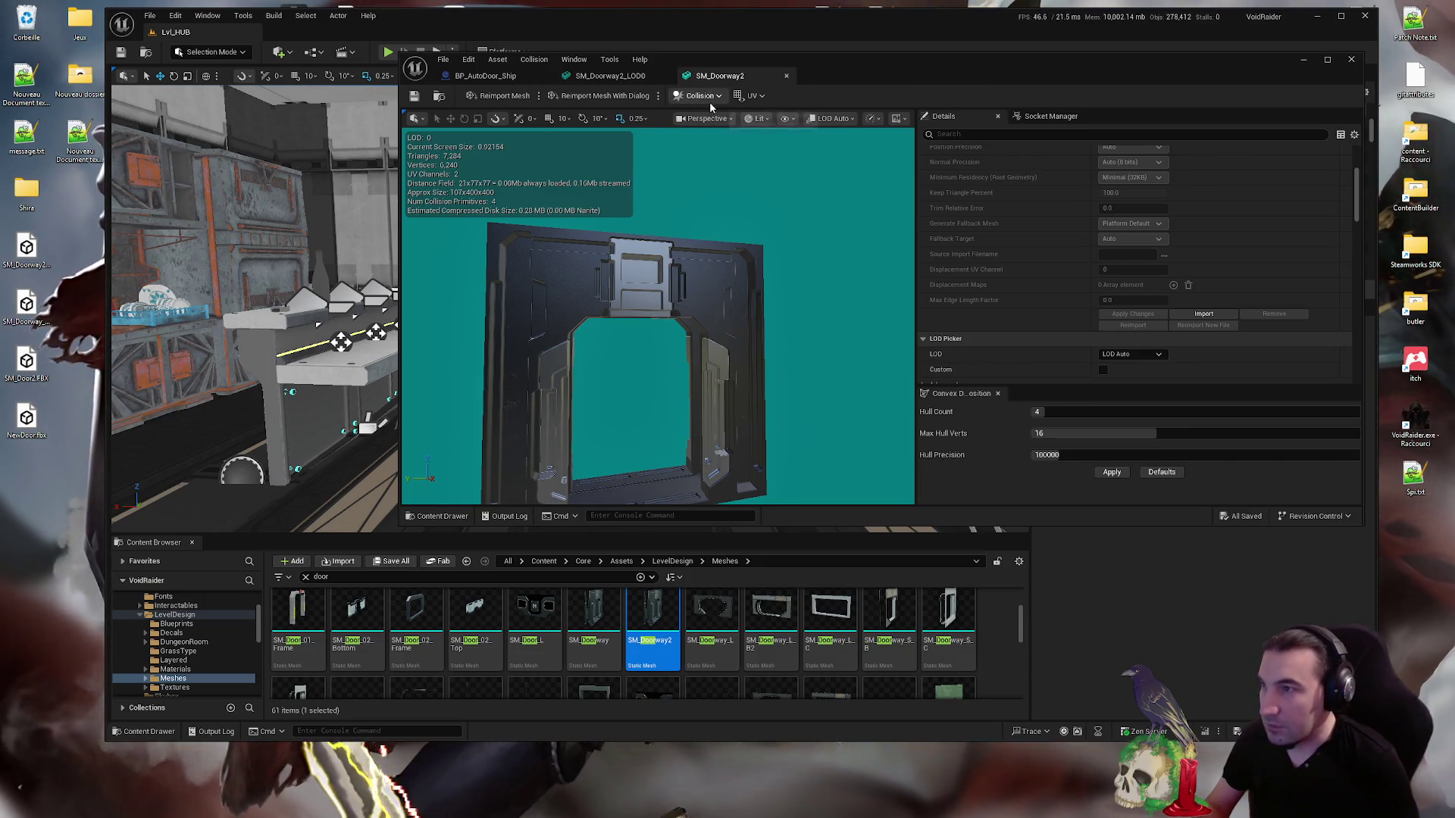
{"action": "left_click", "coordinate": [758, 119]}
{"action": "left_click", "coordinate": [788, 118]}
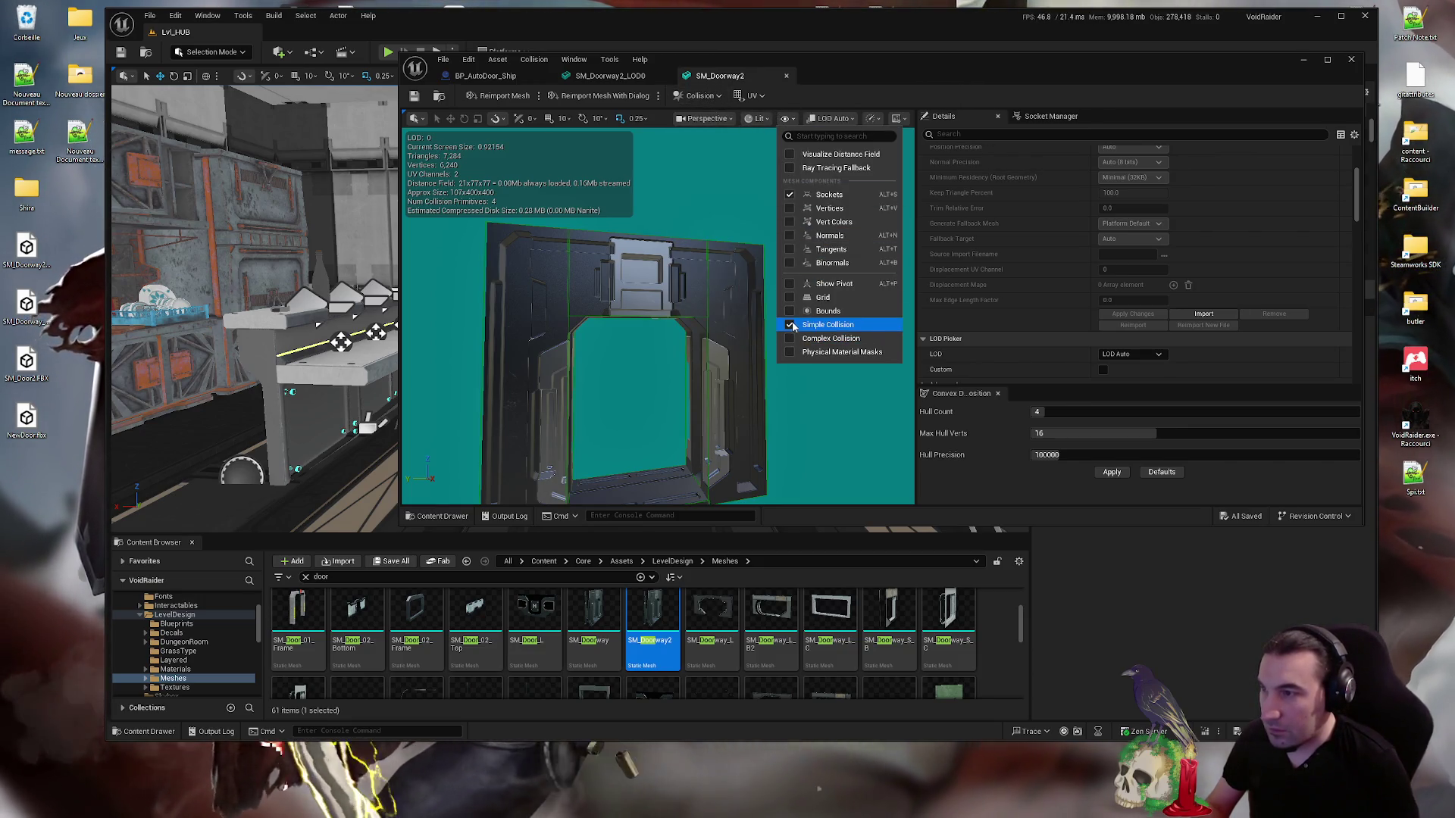
{"action": "scroll", "coordinate": [1220, 311], "scroll_direction": "down", "scroll_amount": 10}
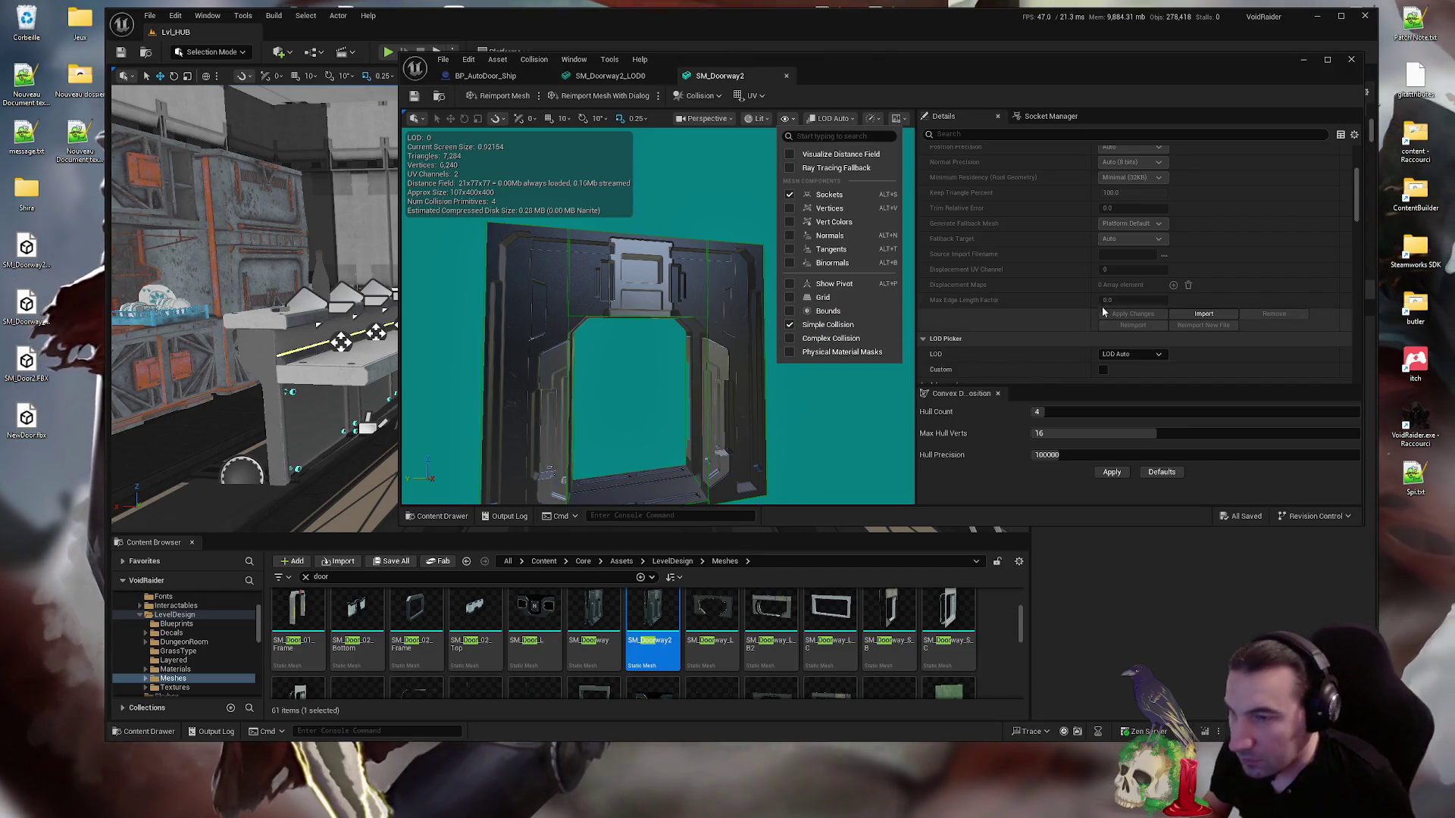
{"action": "scroll", "coordinate": [1212, 303], "scroll_direction": "down", "scroll_amount": 10}
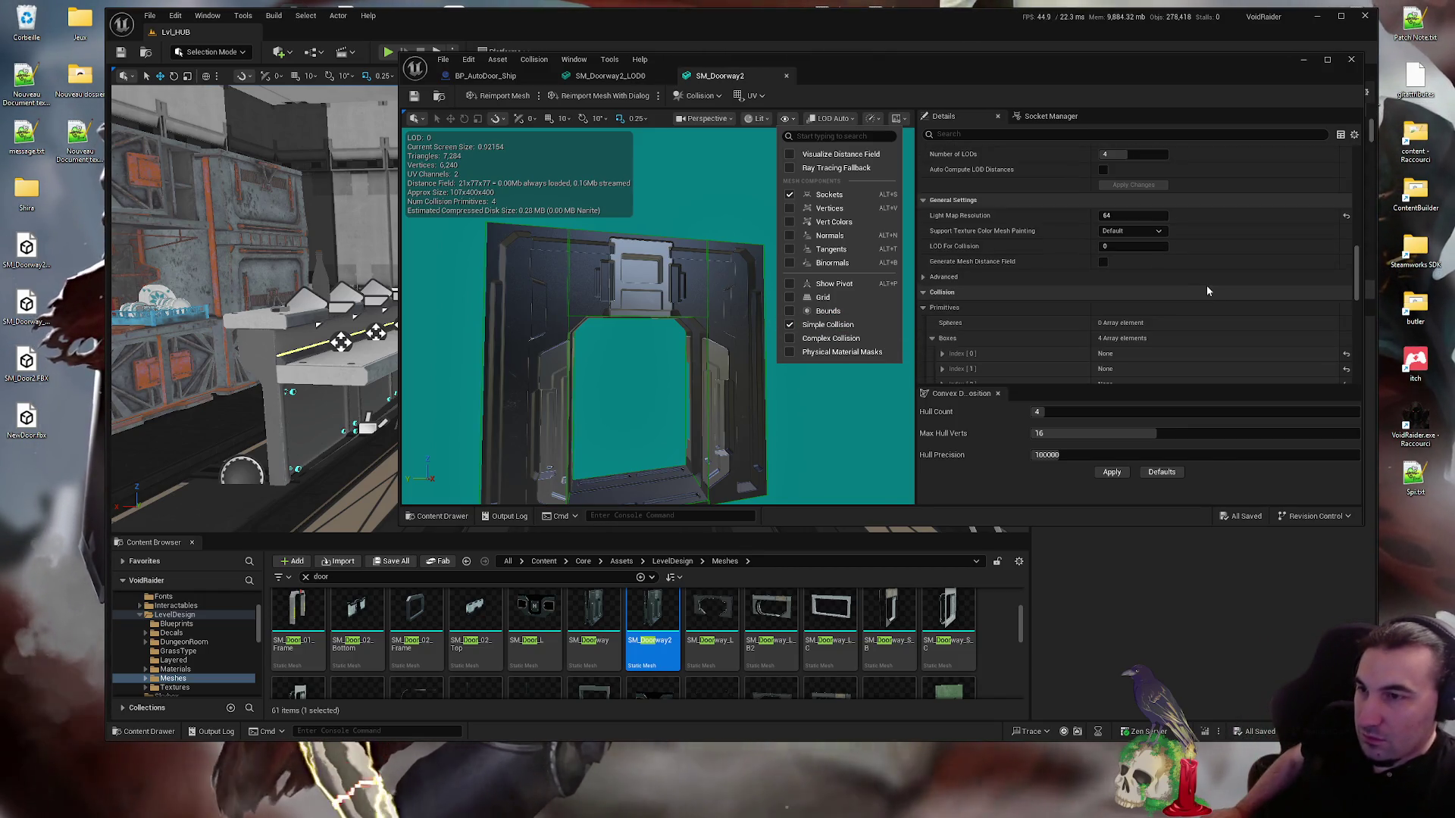
{"action": "left_click", "coordinate": [939, 247]}
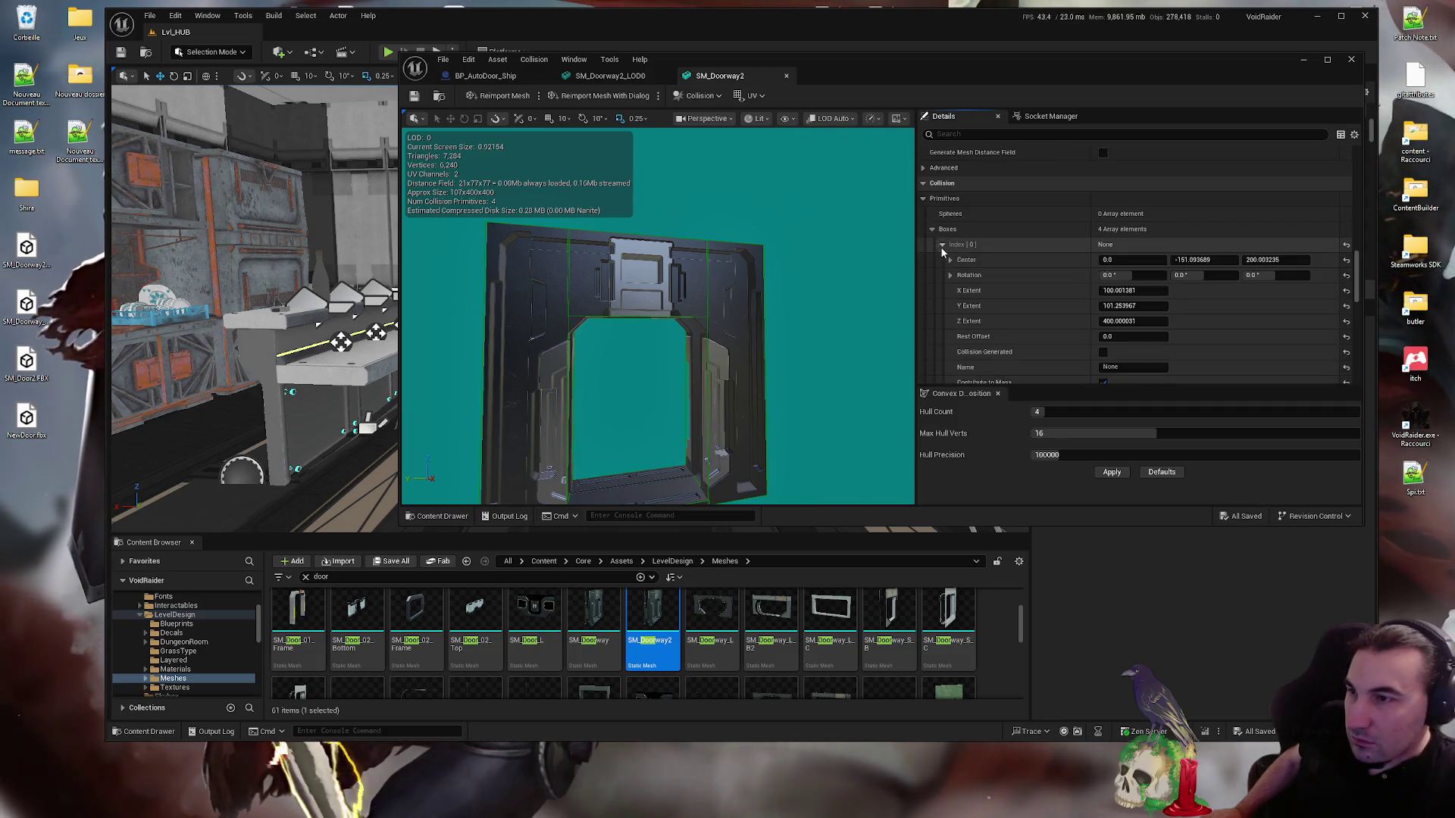
{"action": "right_click", "coordinate": [1029, 238]}
{"action": "left_click", "coordinate": [1070, 296]}
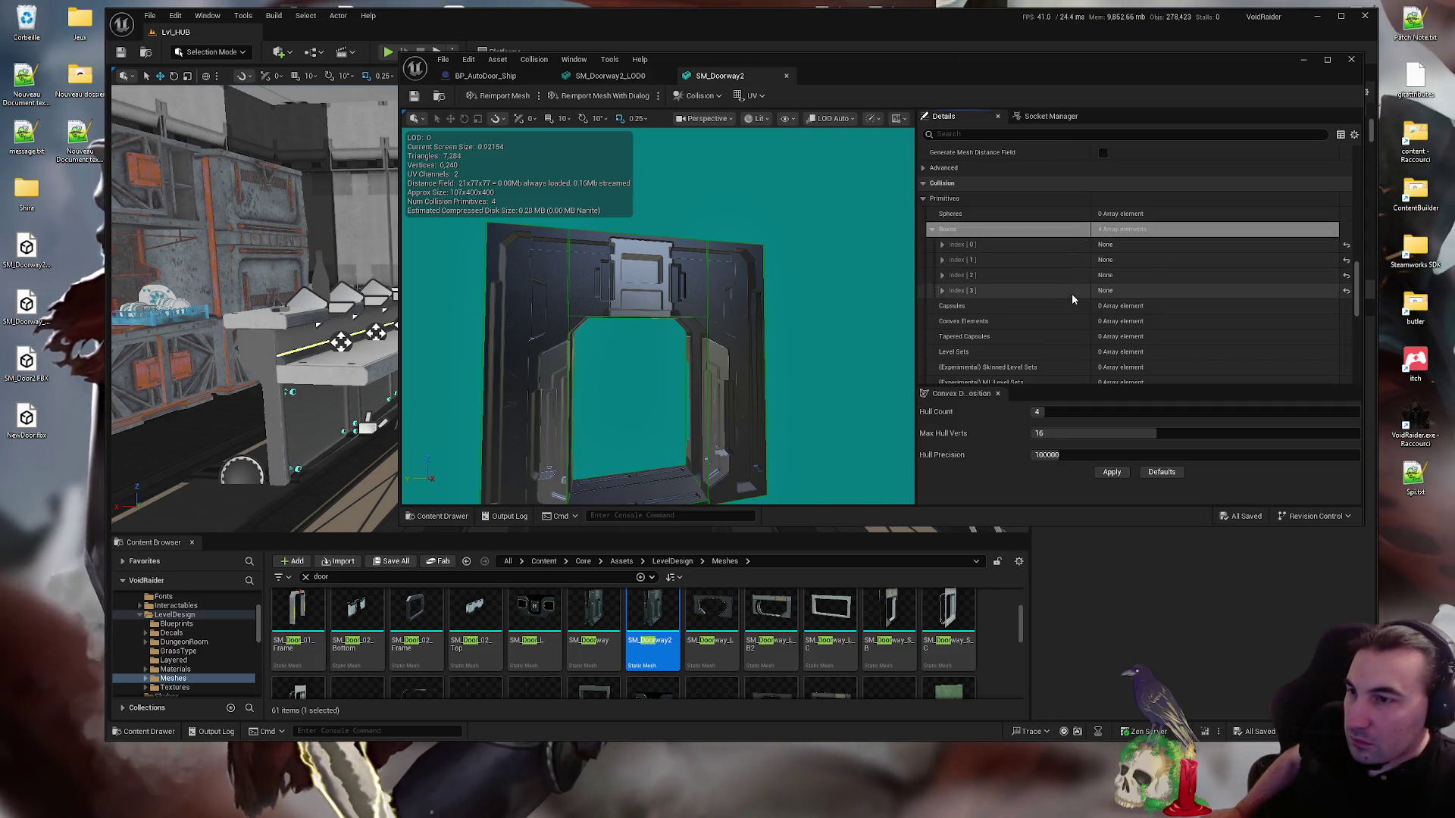
- On SM_Doorway2_LOD0, remove the existing collision and paste the copied collision
{"action": "left_click", "coordinate": [600, 77]}
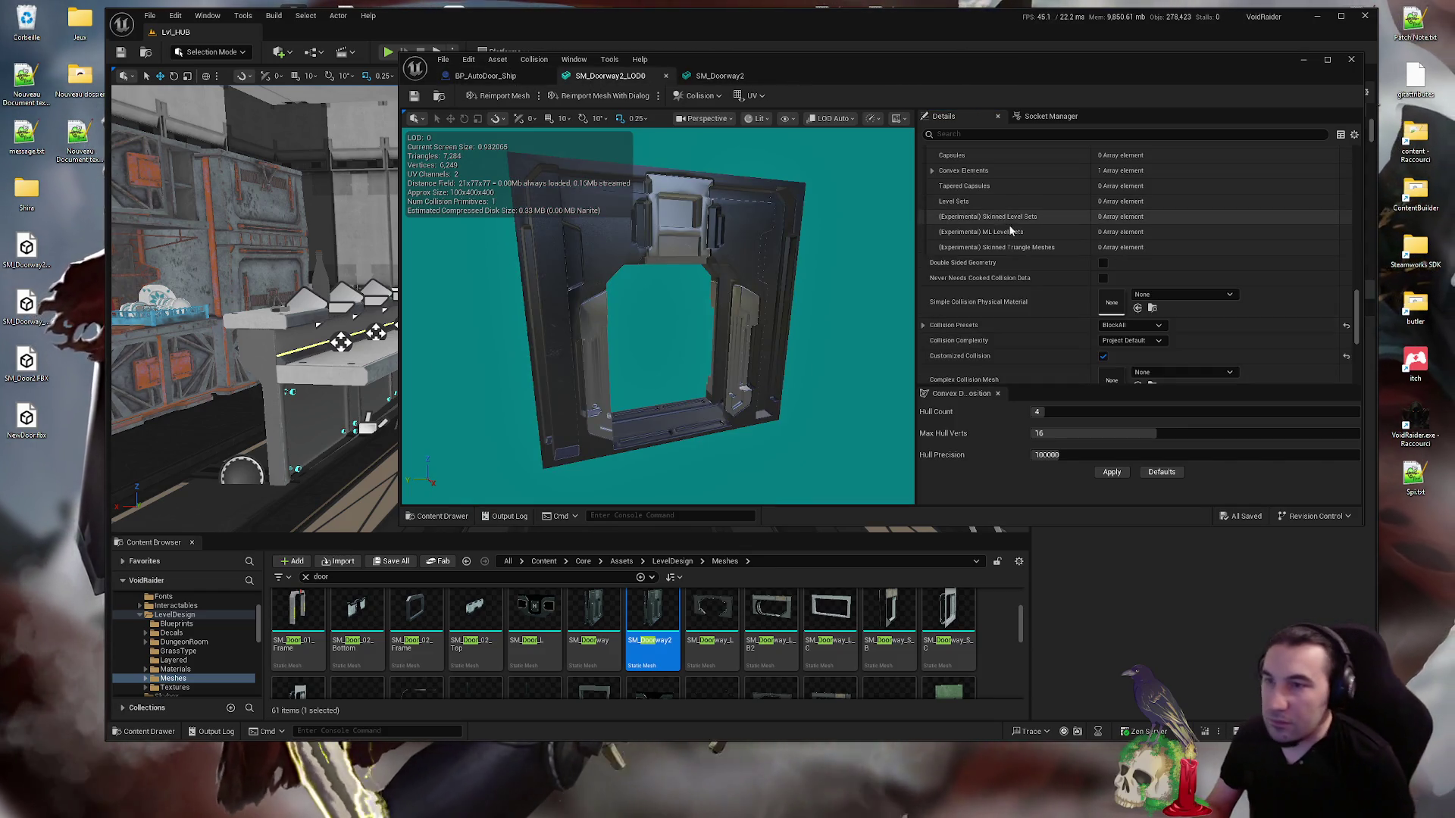
{"action": "scroll", "coordinate": [1016, 273], "scroll_direction": "up", "scroll_amount": 3}
{"action": "left_click", "coordinate": [697, 95]}
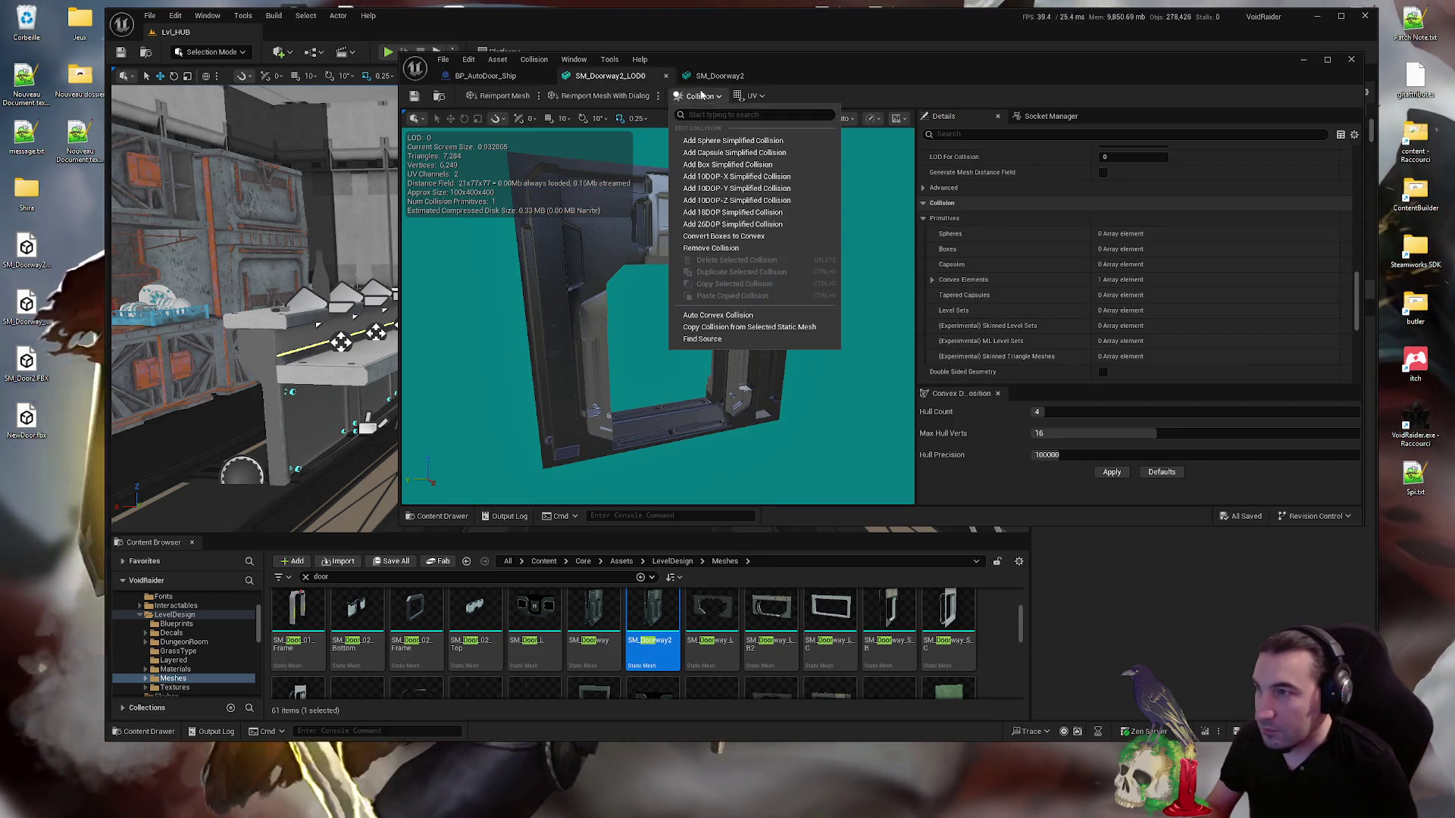
{"action": "left_click", "coordinate": [727, 248]}
{"action": "right_click", "coordinate": [978, 282]}
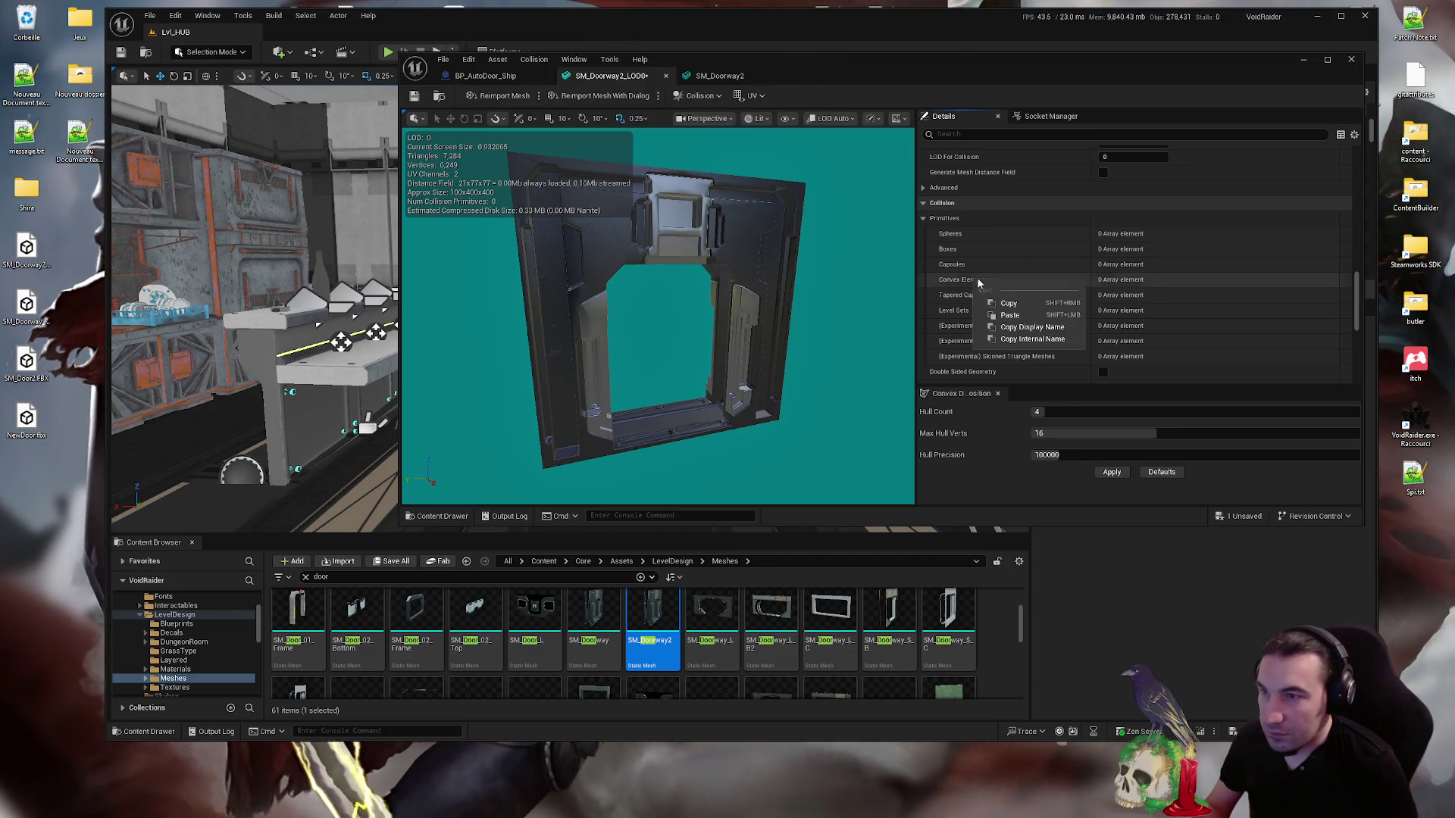
{"action": "left_click", "coordinate": [1010, 316]}
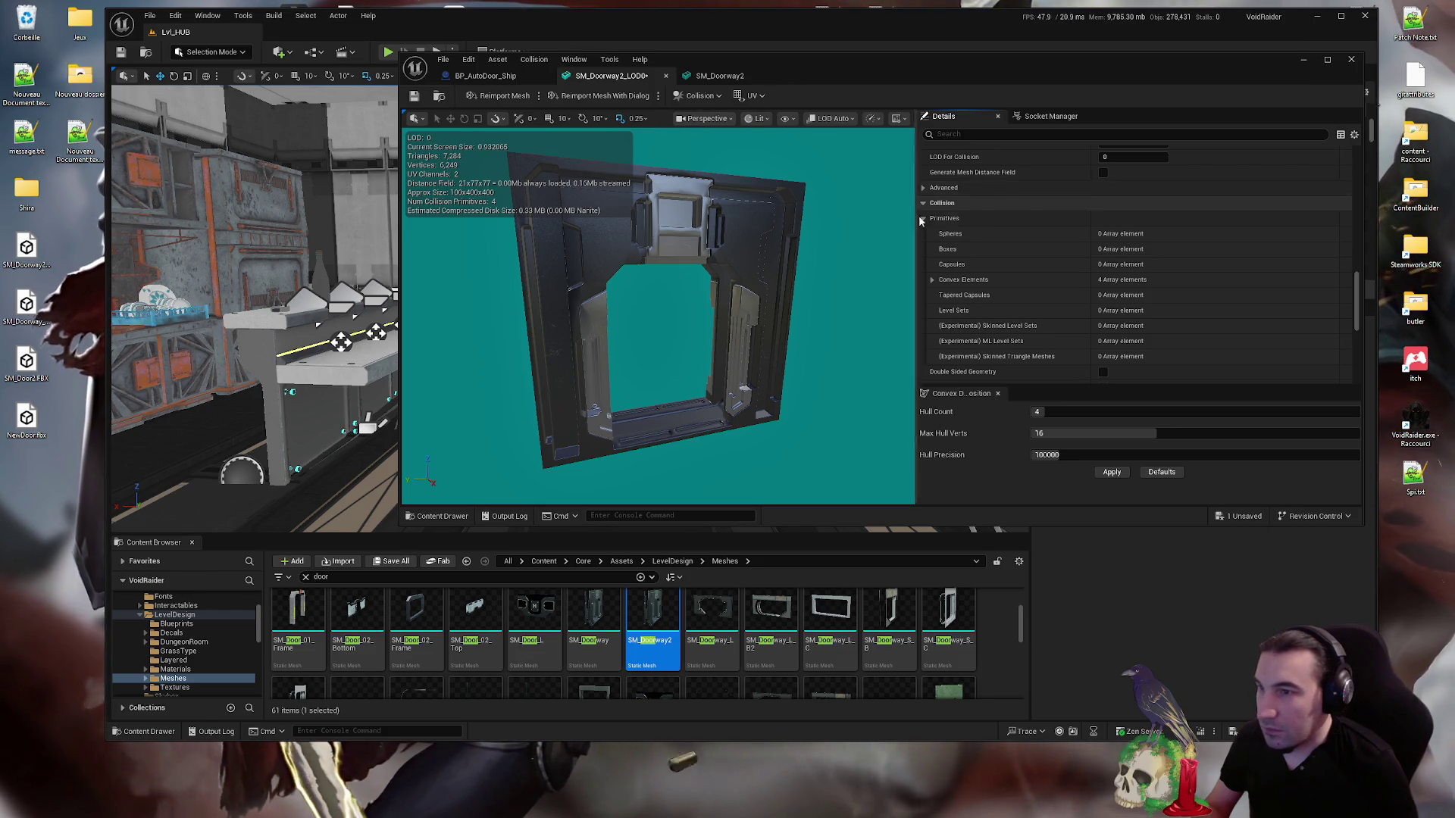
- Compare against SM_Doorway2 and inspect the pasted convex elements
{"action": "left_click", "coordinate": [730, 77]}
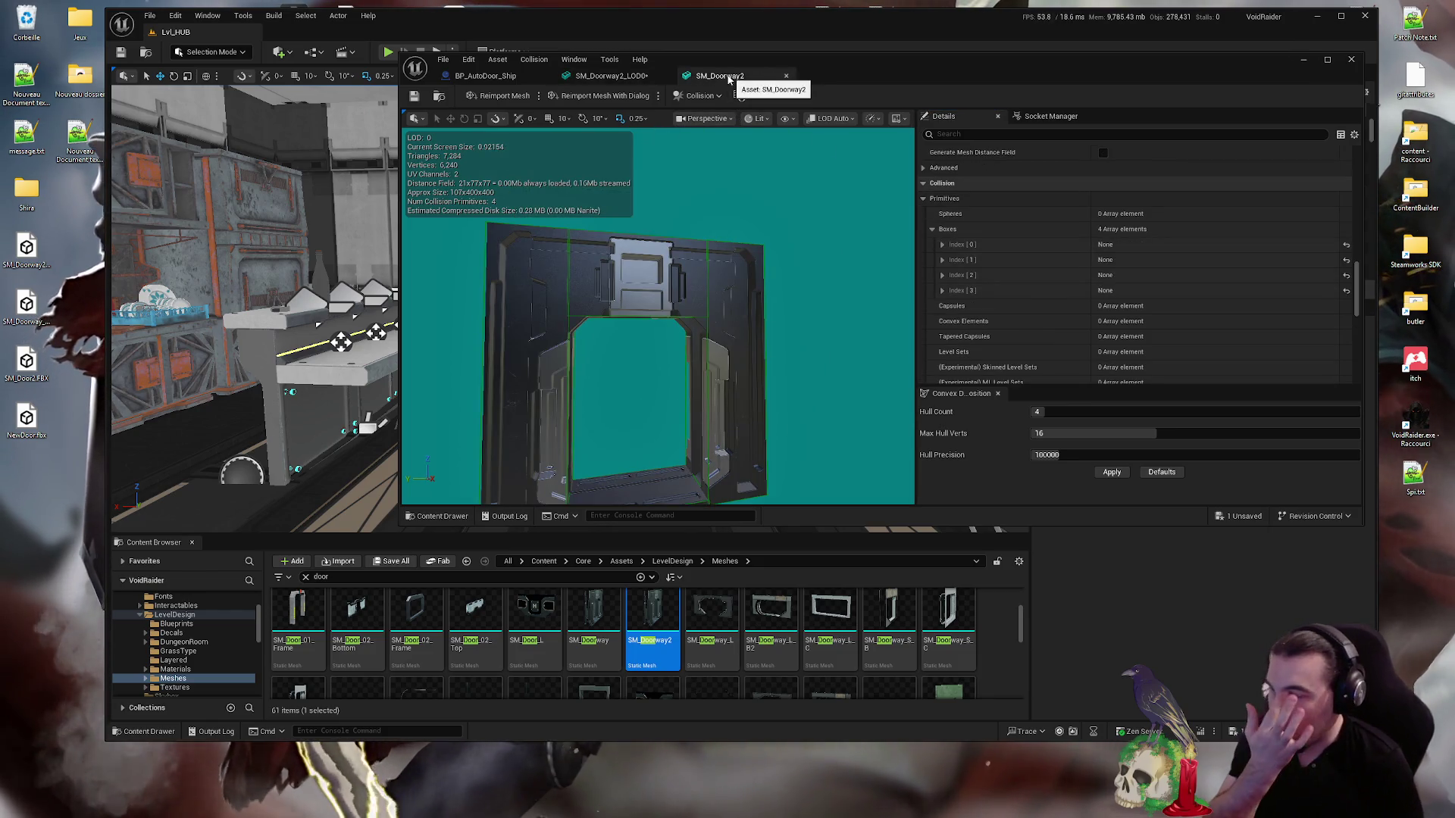
{"action": "left_click", "coordinate": [609, 76]}
{"action": "right_click", "coordinate": [958, 282]}
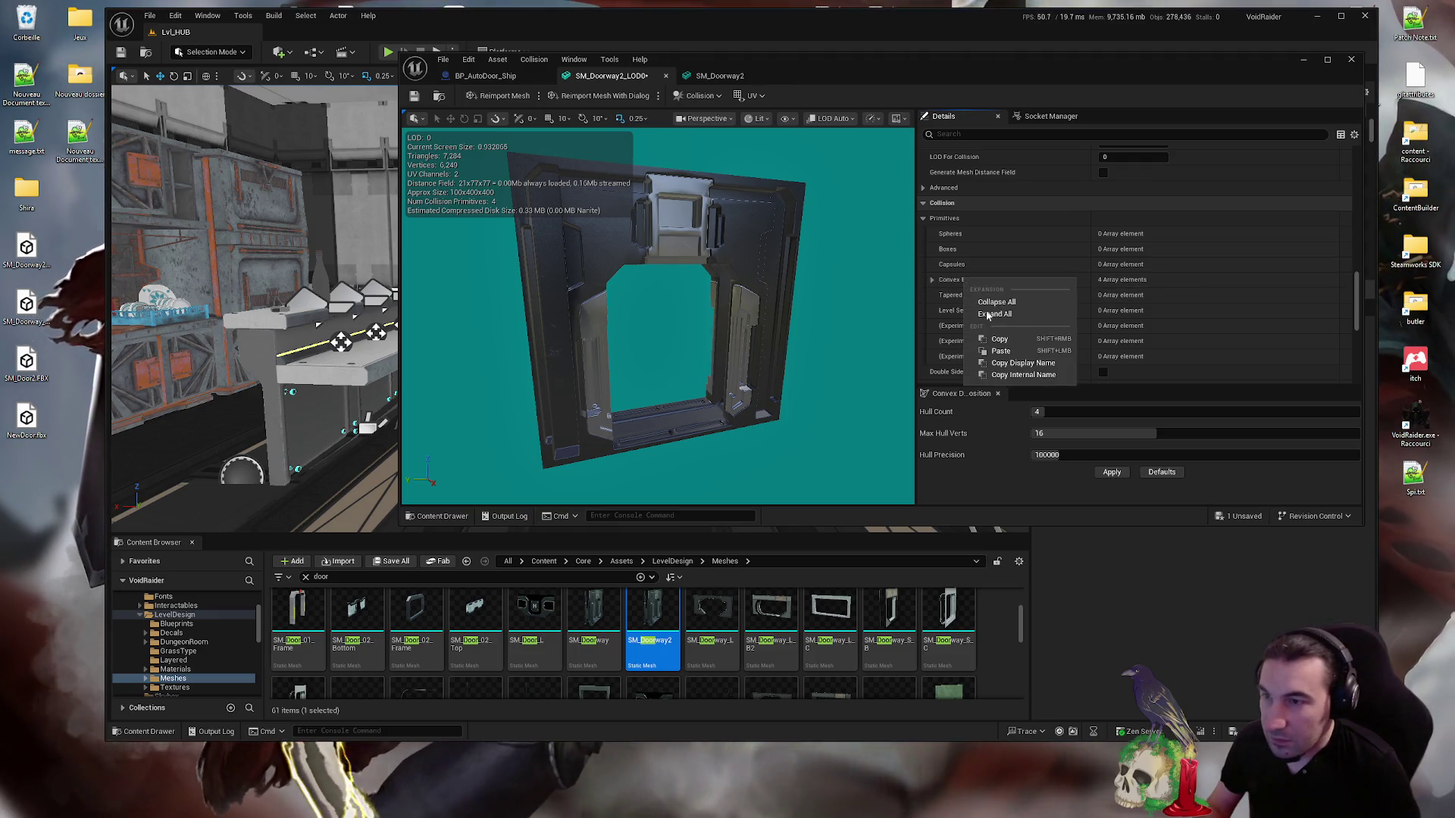
{"action": "left_click", "coordinate": [933, 279]}
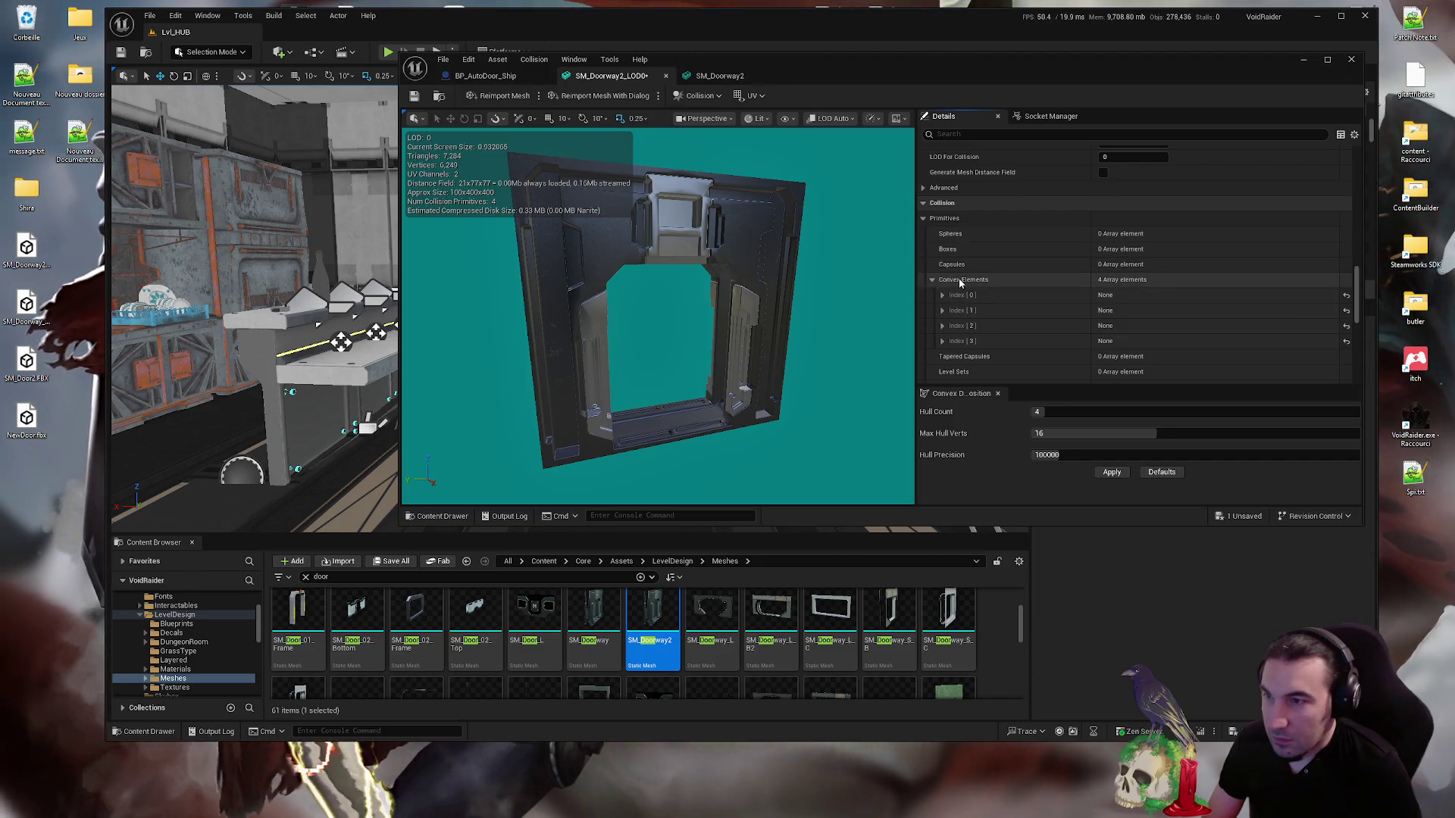
{"action": "right_click", "coordinate": [961, 281]}
- Remove the wrongly pasted convex collision and paste the four boxes onto the Boxes entry
{"action": "left_click", "coordinate": [698, 96]}
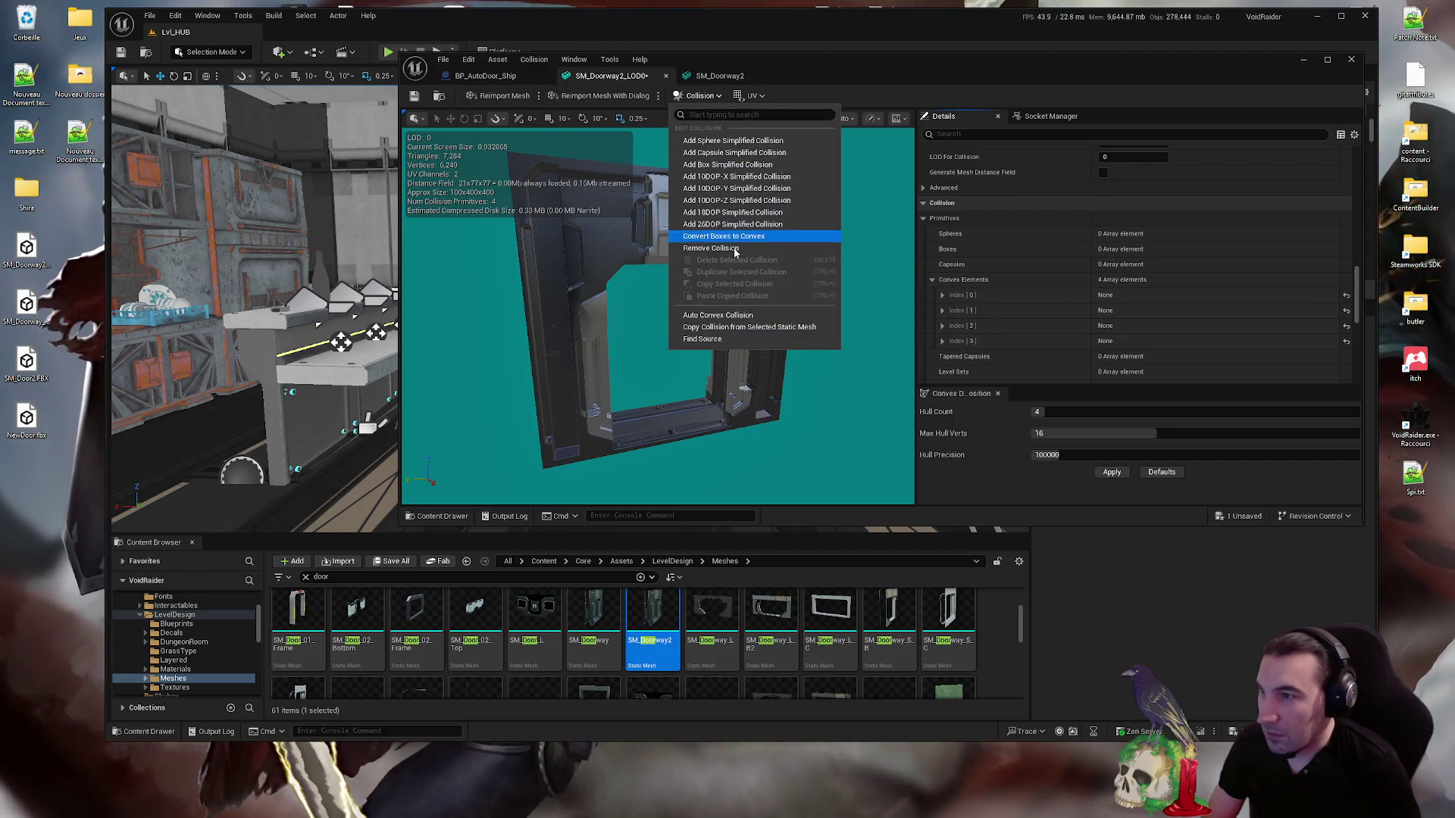
{"action": "left_click", "coordinate": [818, 253]}
{"action": "right_click", "coordinate": [957, 262]}
{"action": "left_click", "coordinate": [995, 290]}
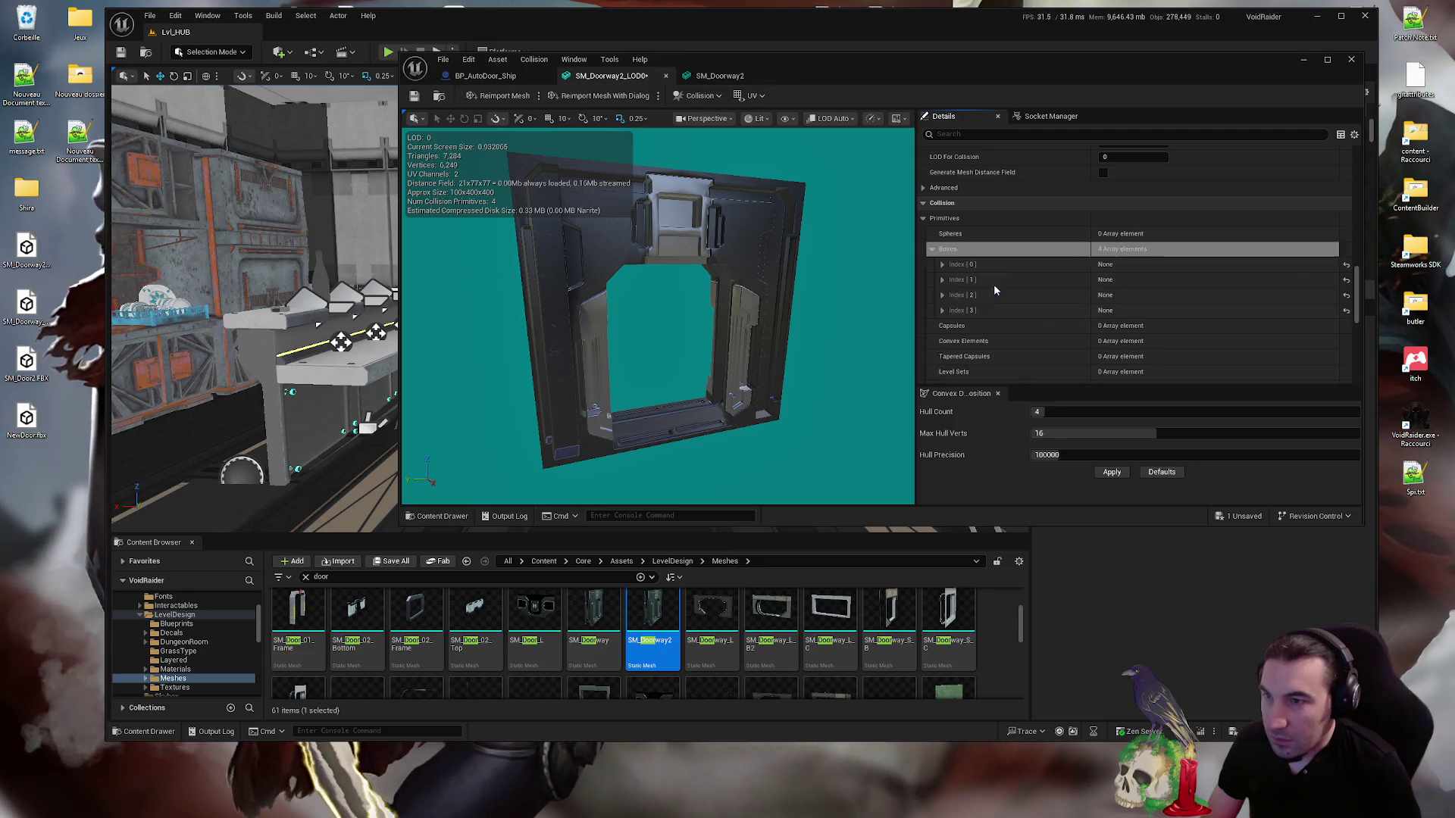
- Toggle simple collision display to verify the boxes, then save and close the doorway mesh
{"action": "left_click", "coordinate": [785, 120]}
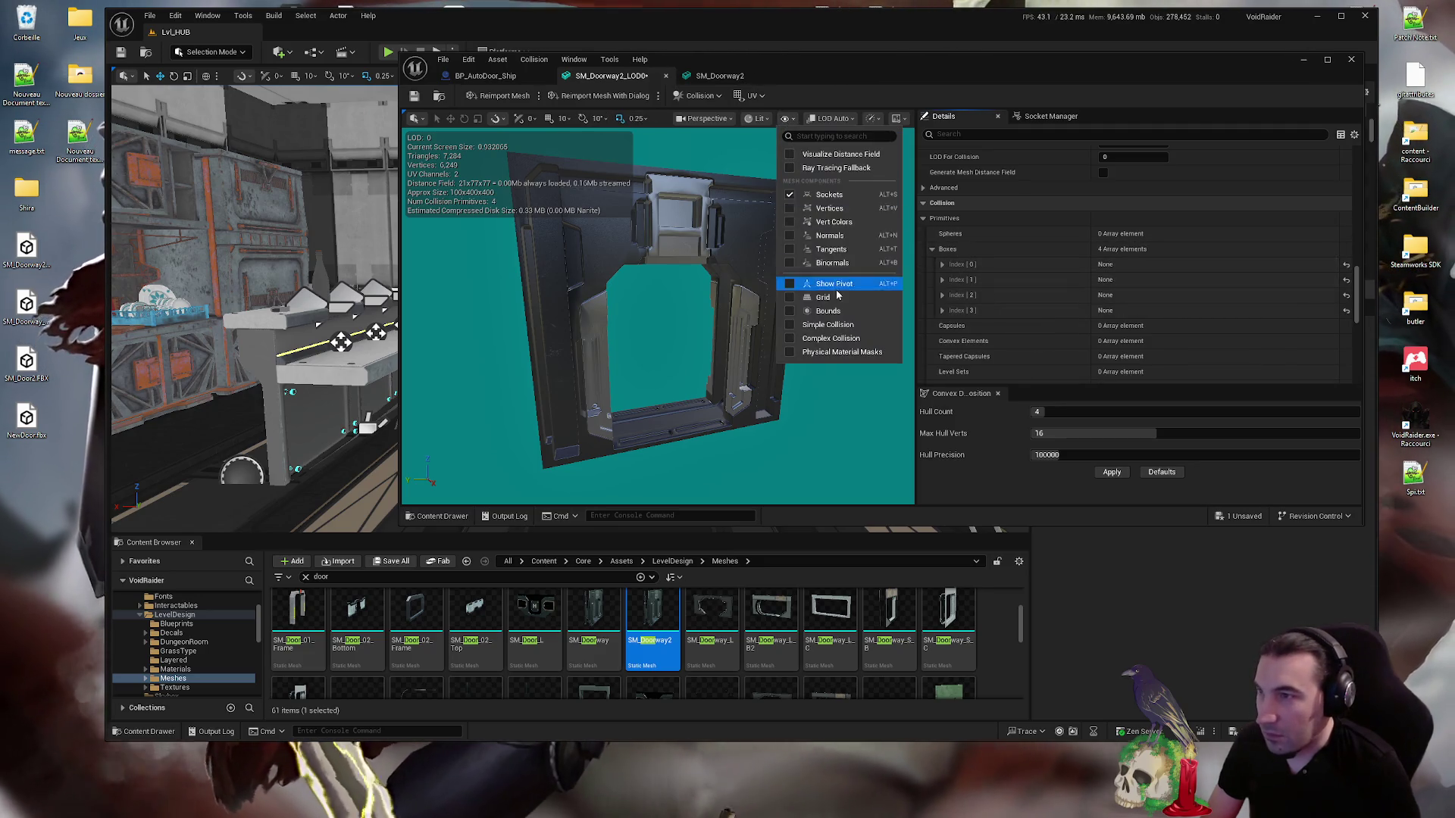
{"action": "left_click", "coordinate": [790, 326]}
{"action": "left_click", "coordinate": [791, 326]}
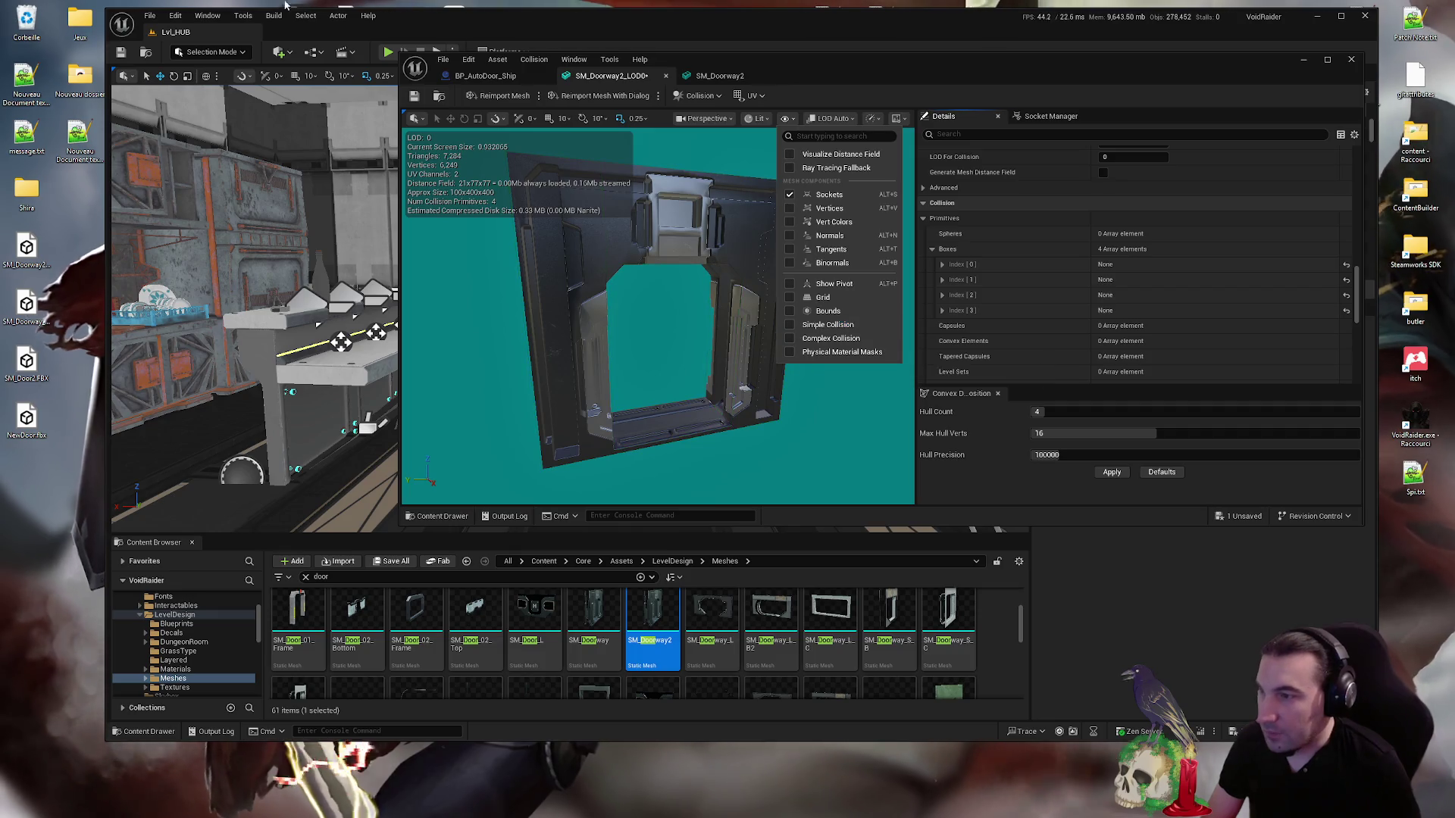
{"action": "left_click", "coordinate": [414, 97]}
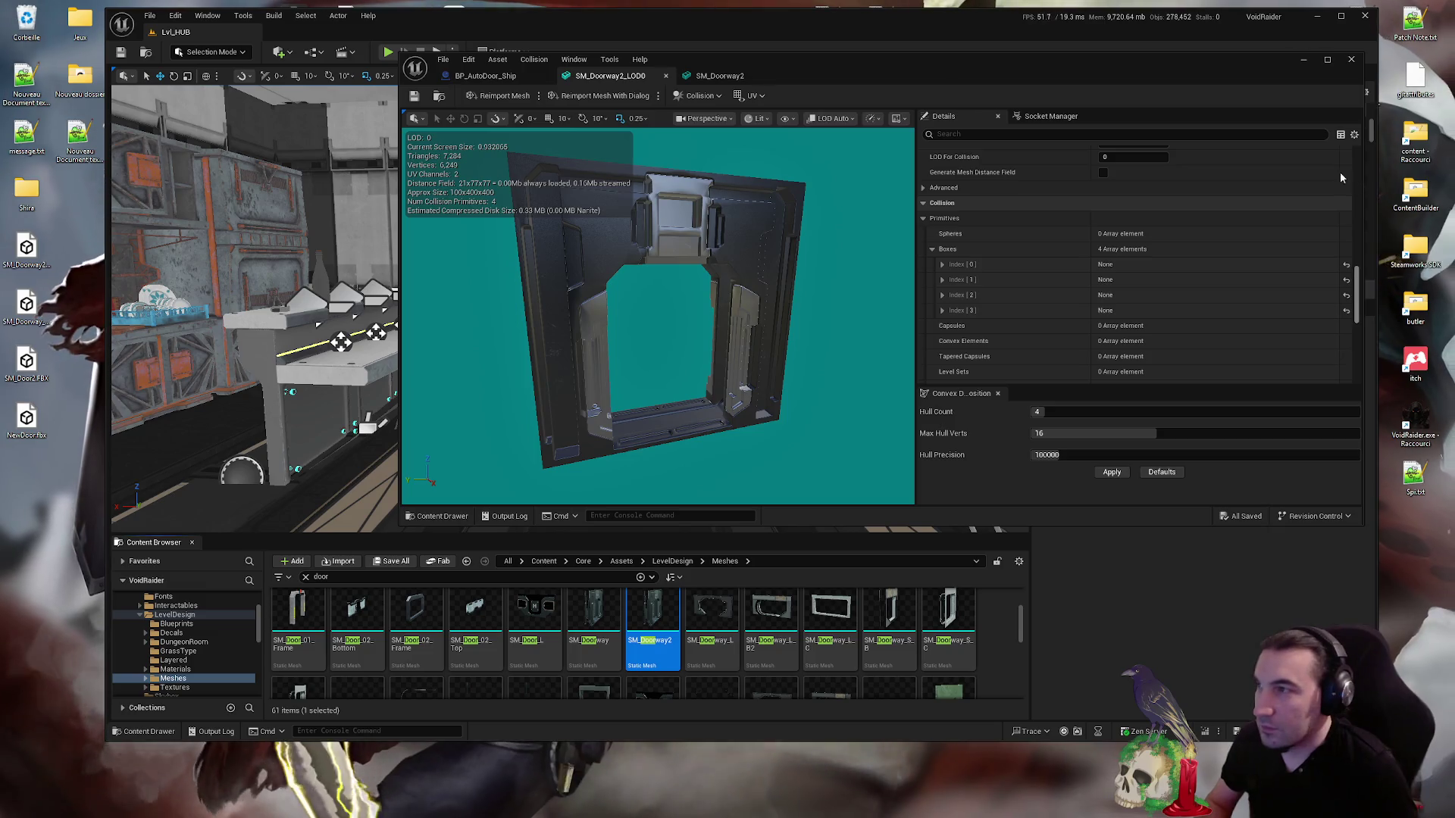
{"action": "left_click", "coordinate": [1351, 59]}
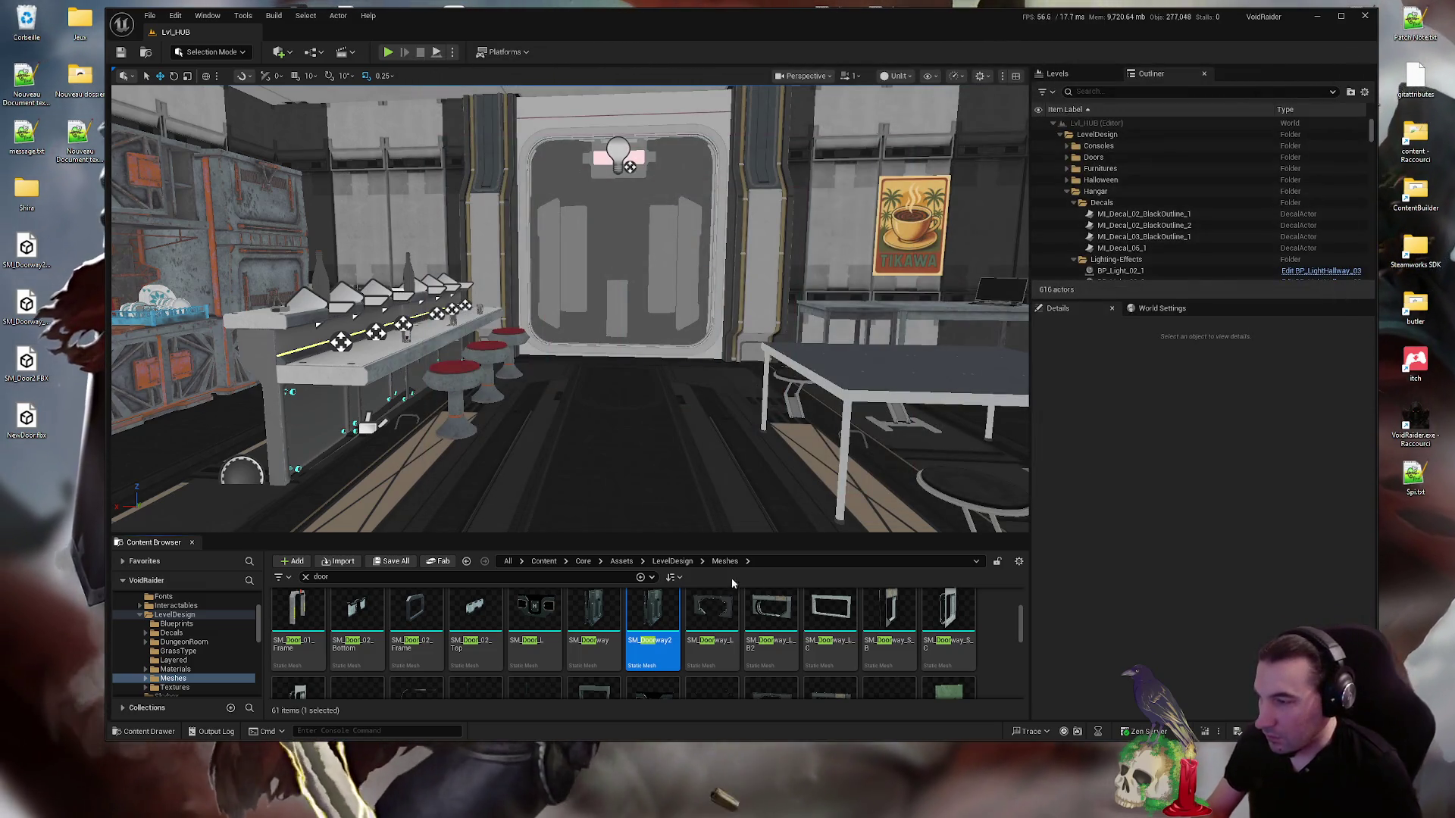
- Clear the search and rename SM_Door2_LOD0 in LevelDesign to SM_Door2
{"action": "left_click", "coordinate": [306, 577]}
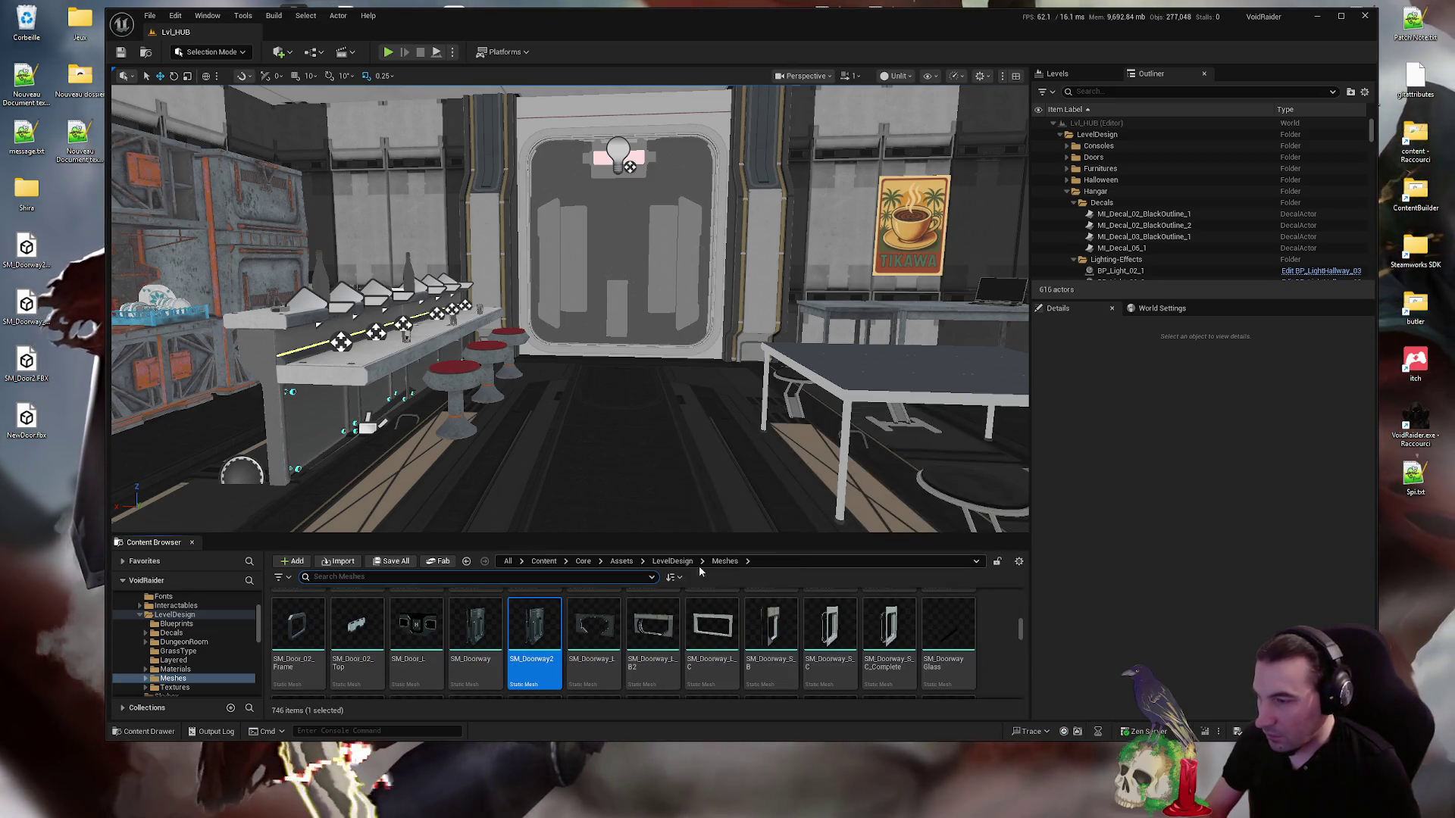
{"action": "left_click", "coordinate": [664, 560]}
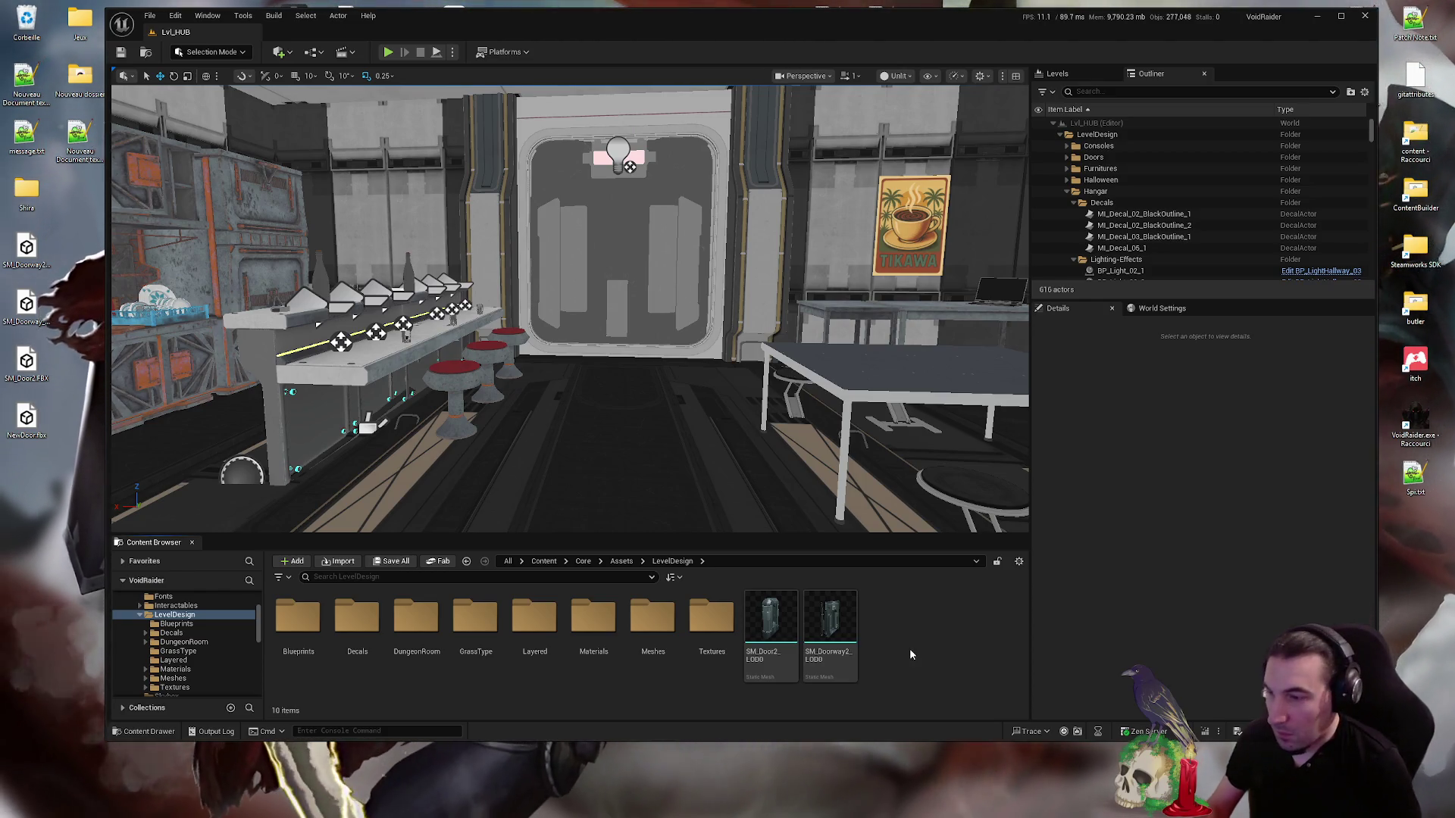
{"action": "left_click", "coordinate": [713, 621]}
{"action": "left_click", "coordinate": [785, 650]}
{"action": "left_click", "coordinate": [785, 650]}
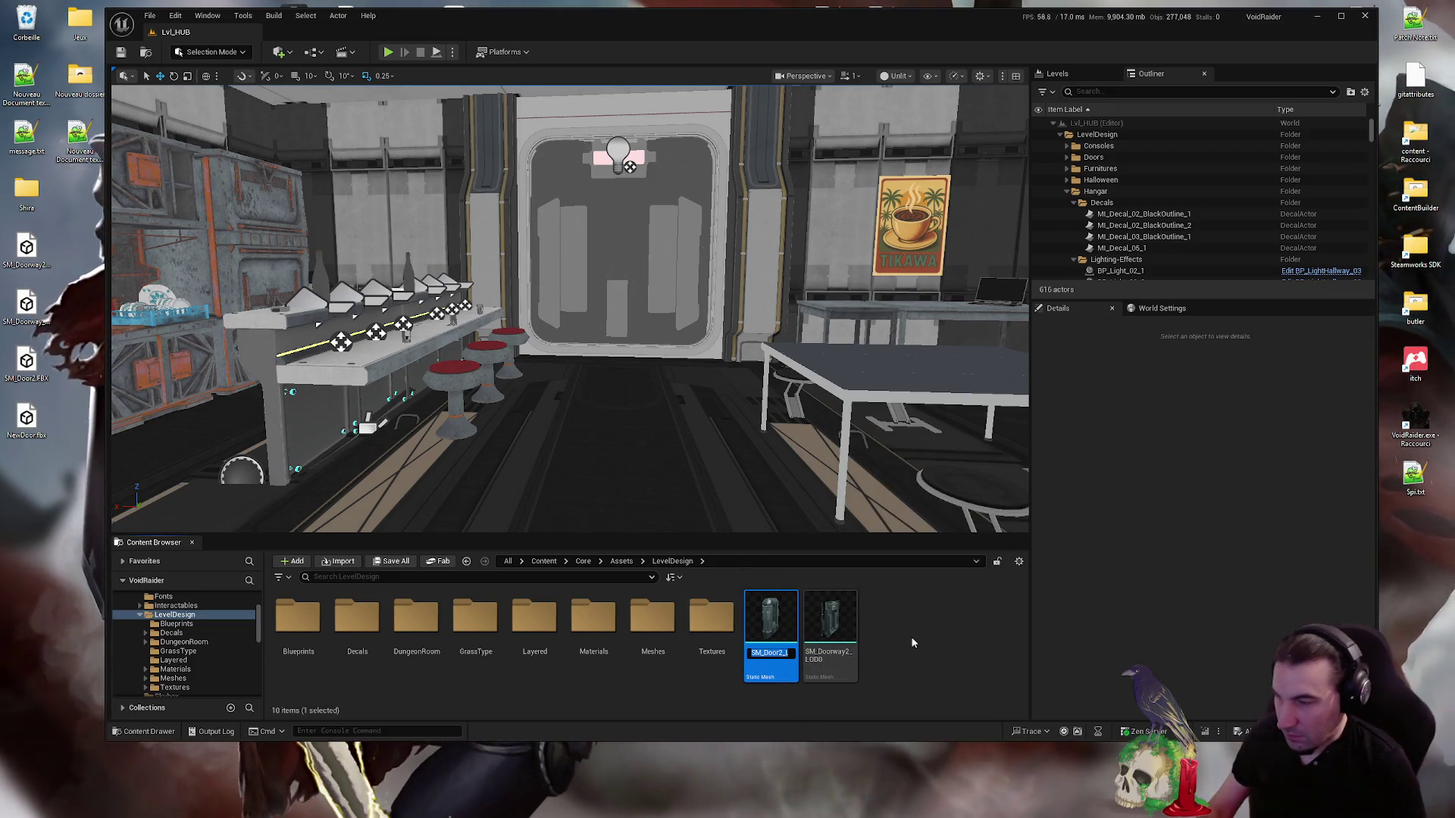
{"action": "key", "text": "End"}
{"action": "key", "text": "BackSpace"}
{"action": "key", "text": "BackSpace"}
{"action": "key", "text": "BackSpace"}
{"action": "key", "text": "Return"}
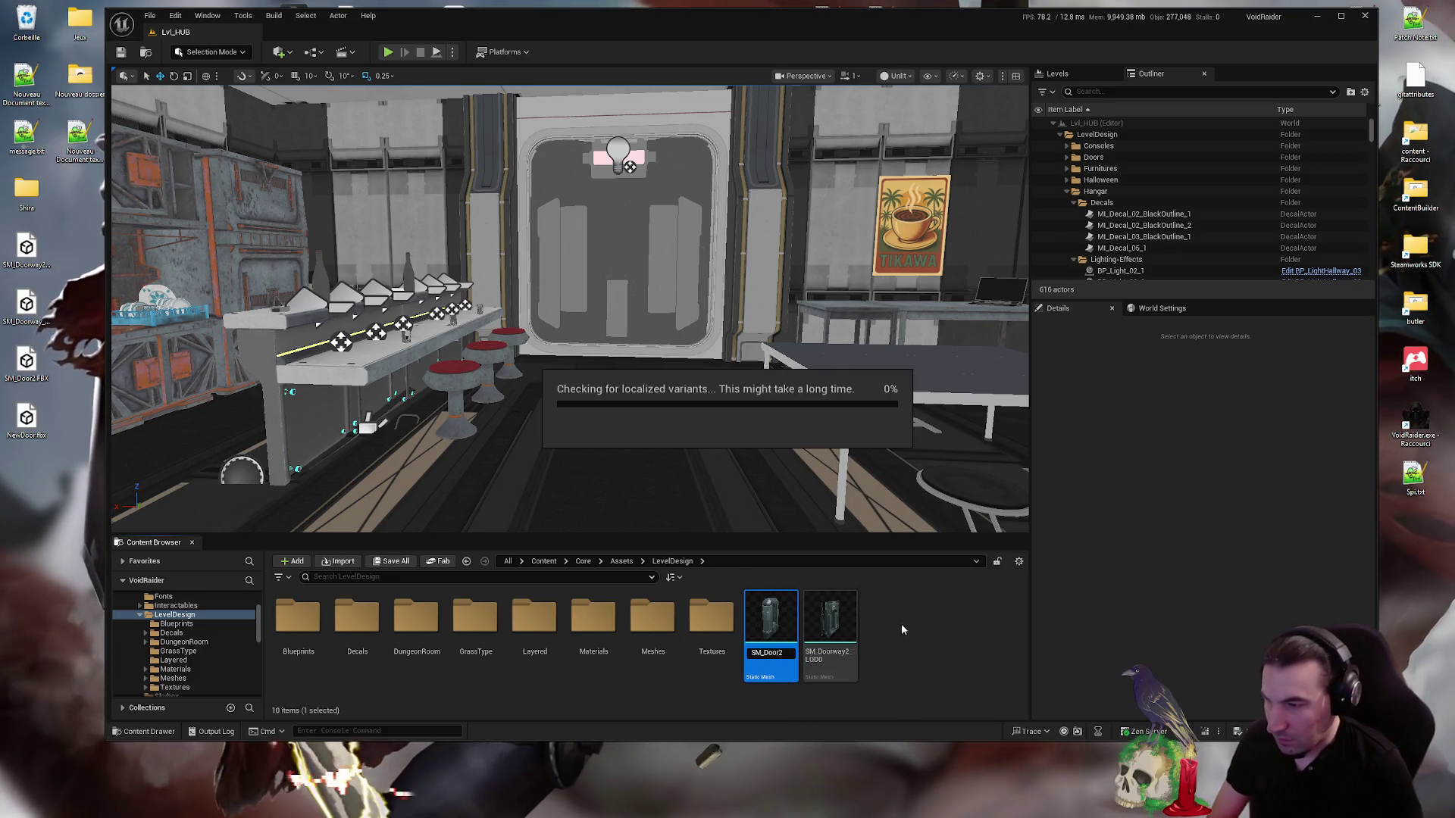
- Rename SM_Doorway2_LOD0 to SM_Doorway2 and go into the Meshes folder
{"action": "left_click", "coordinate": [855, 618]}
{"action": "key", "text": "End"}
{"action": "key", "text": "BackSpace"}
{"action": "key", "text": "BackSpace"}
{"action": "key", "text": "BackSpace"}
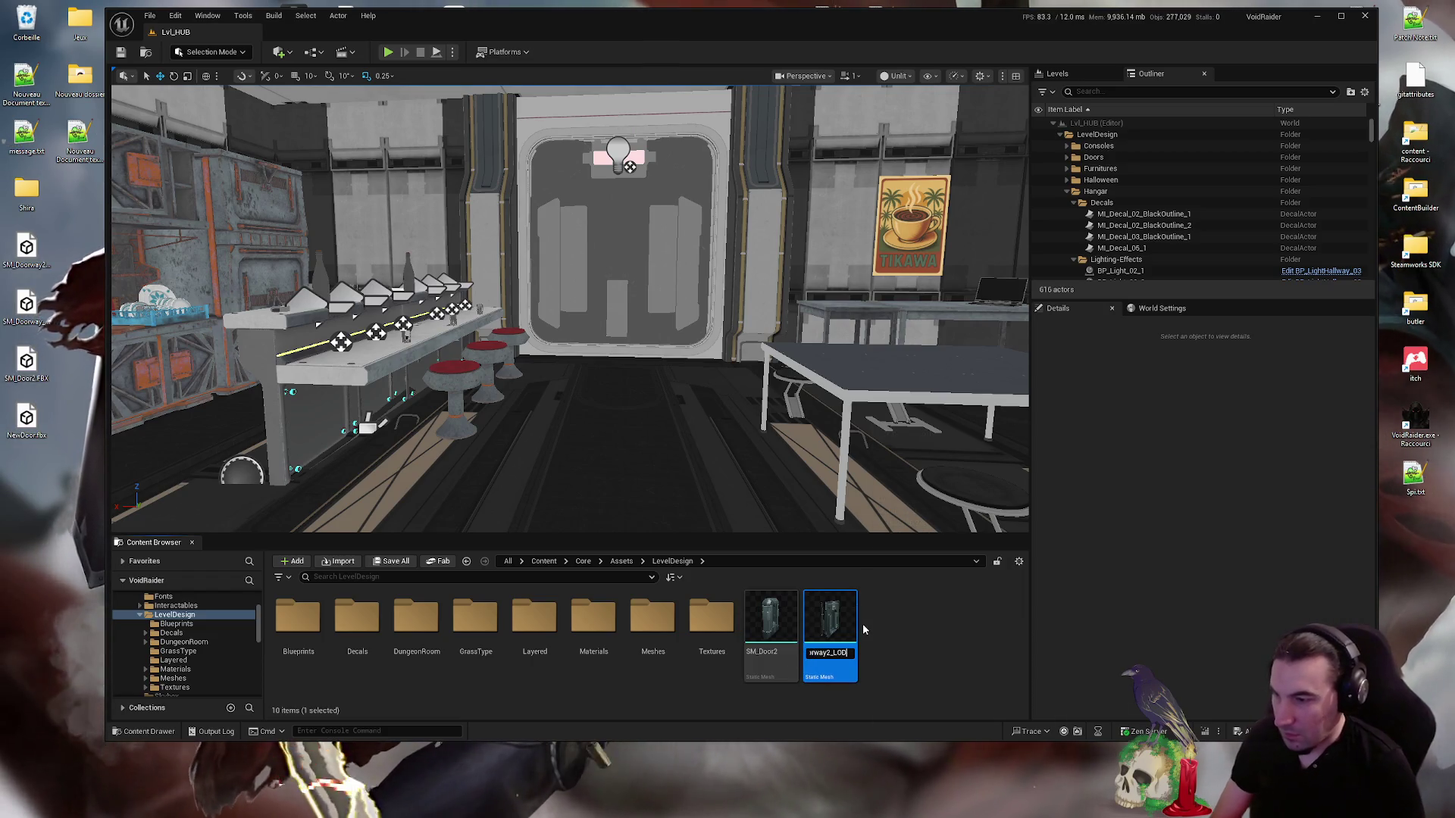
{"action": "key", "text": "Return"}
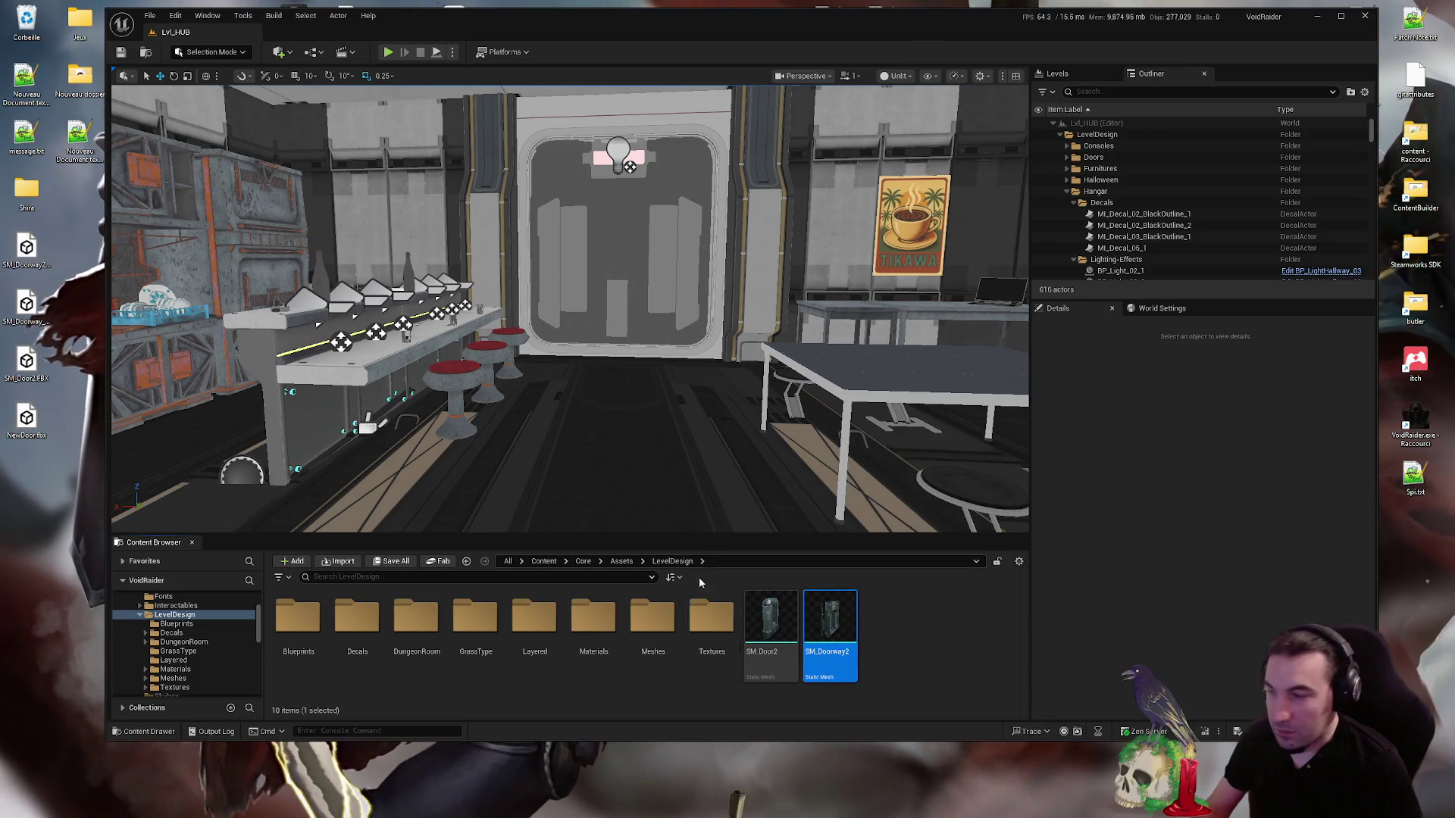
{"action": "double_click", "coordinate": [653, 618]}
{"action": "left_click", "coordinate": [543, 577]}
{"action": "type", "text": "door"}
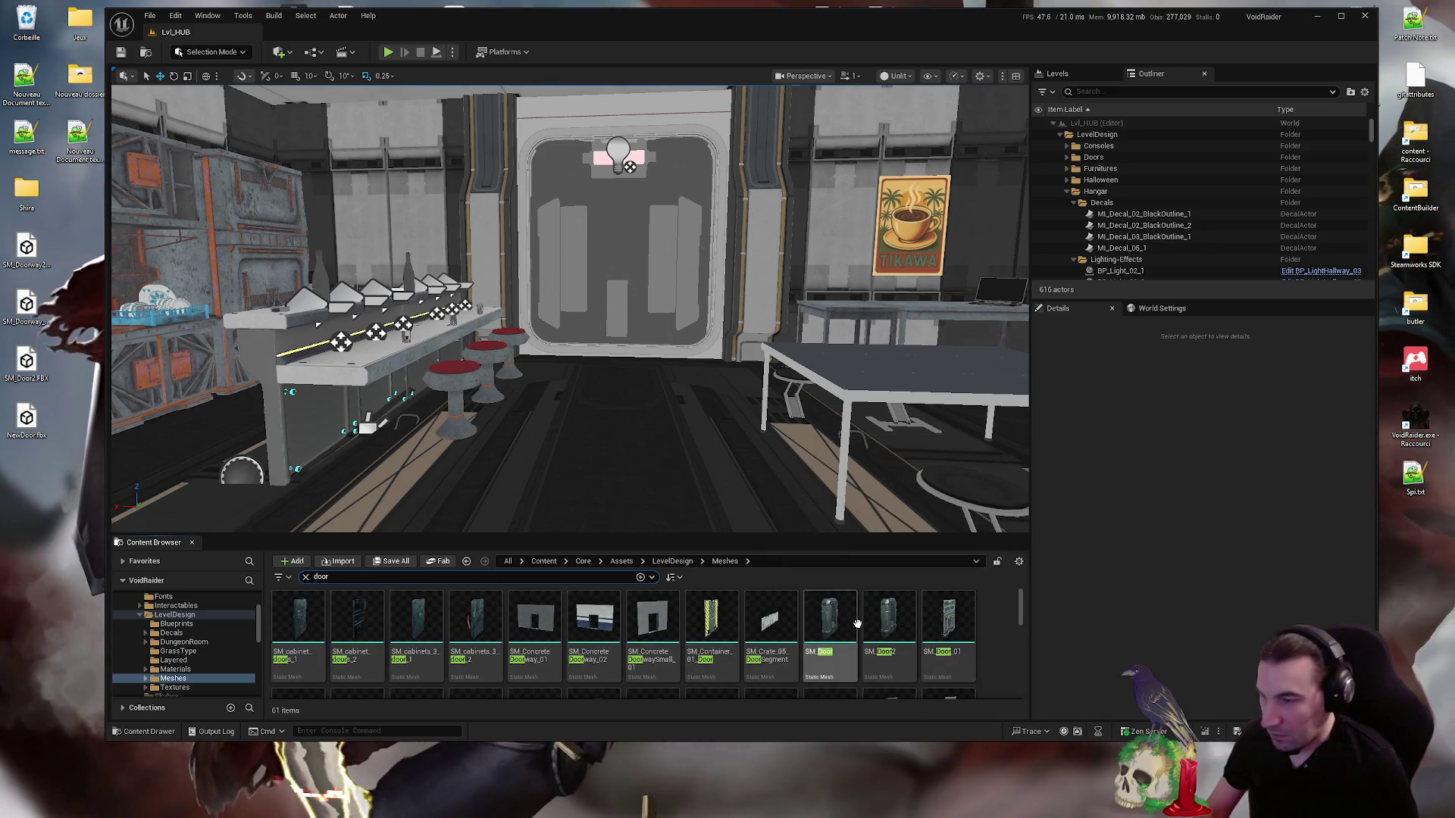
- Delete the old SM_Door2, redirect its references to the new SM_Door2, and save
{"action": "left_click", "coordinate": [879, 626]}
{"action": "key", "text": "Delete"}
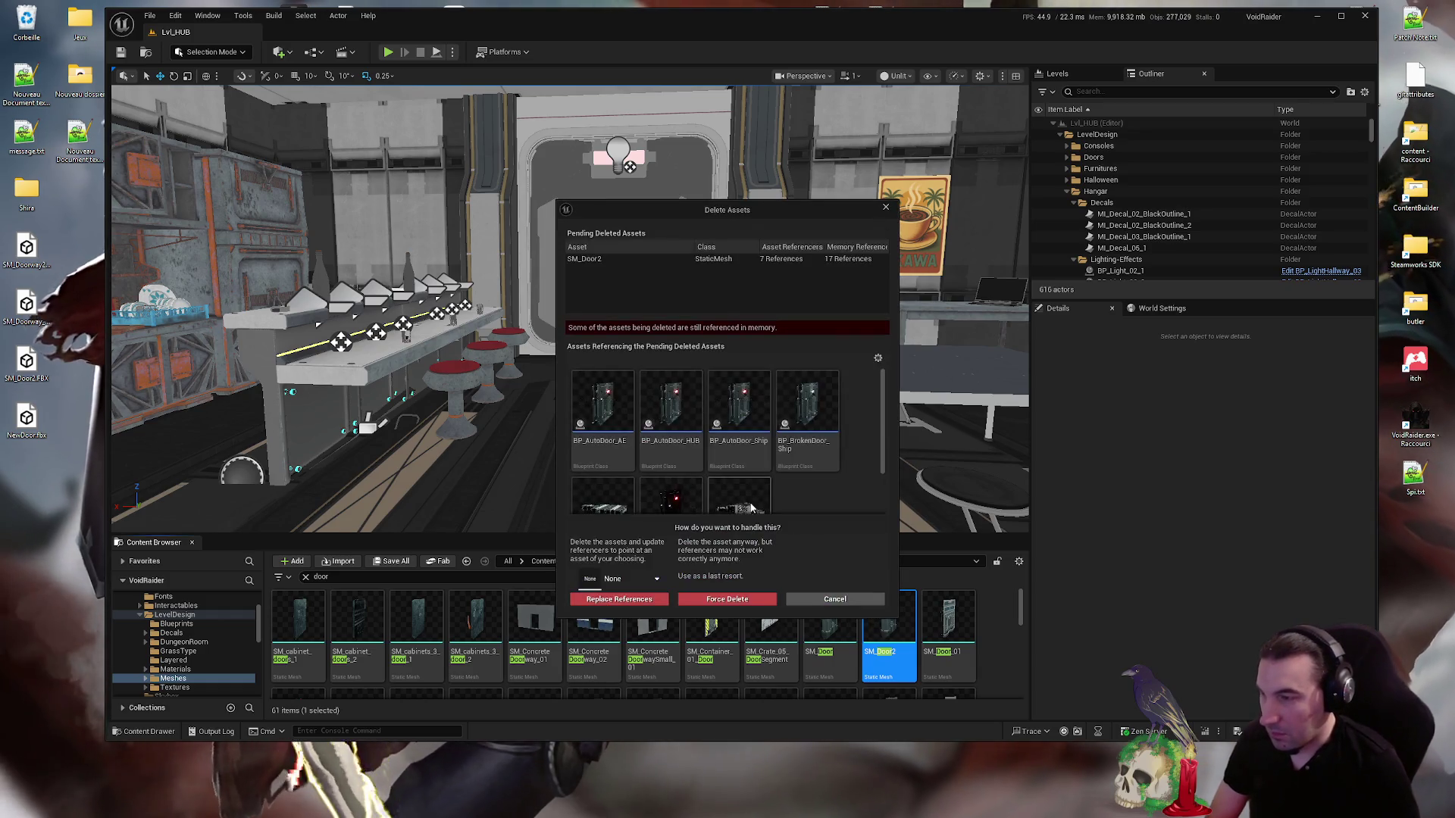
{"action": "scroll", "coordinate": [774, 489], "scroll_direction": "down", "scroll_amount": 2}
{"action": "left_click", "coordinate": [643, 581]}
{"action": "type", "text": "sm_door"}
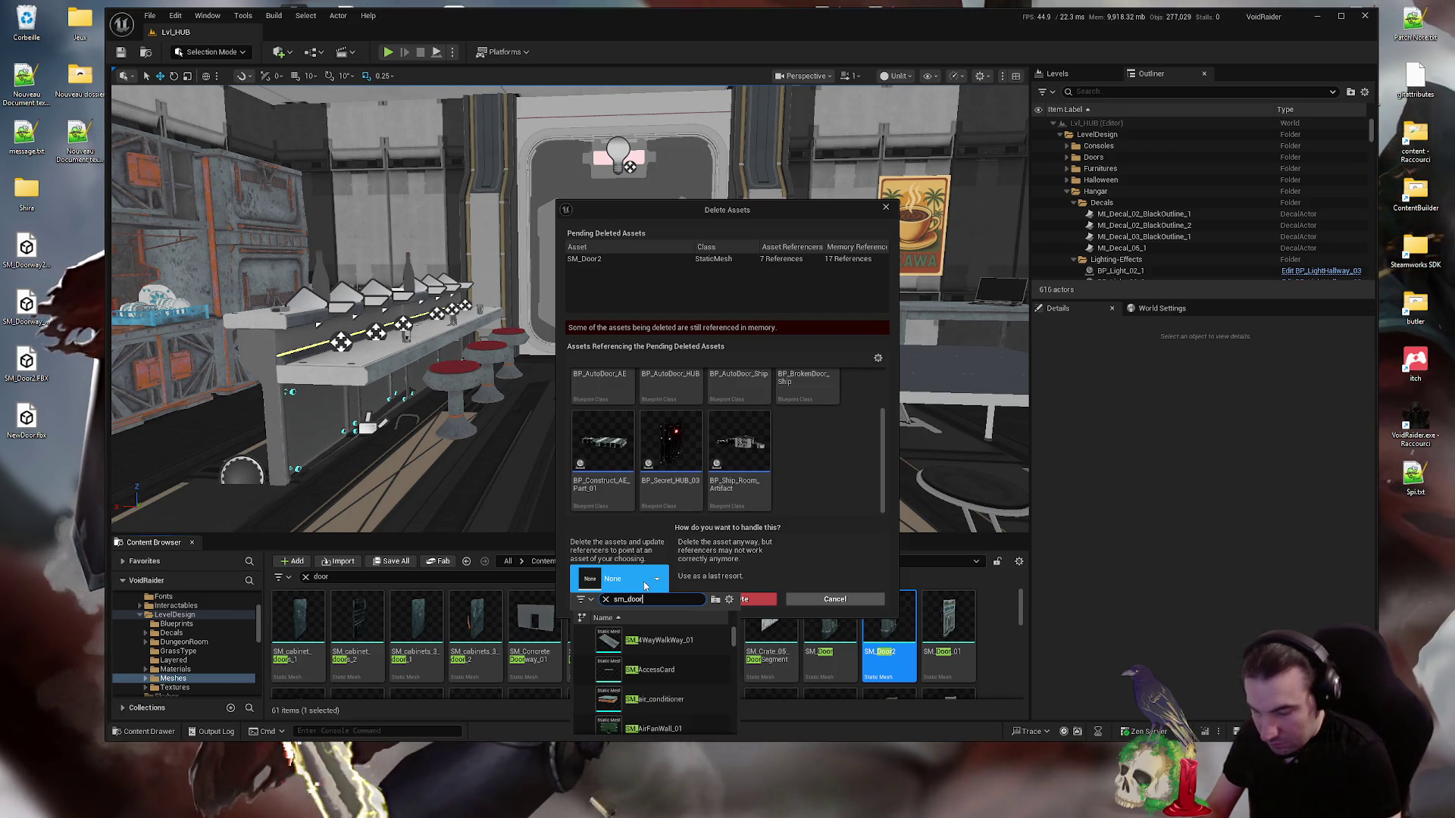
{"action": "type", "text": "2"}
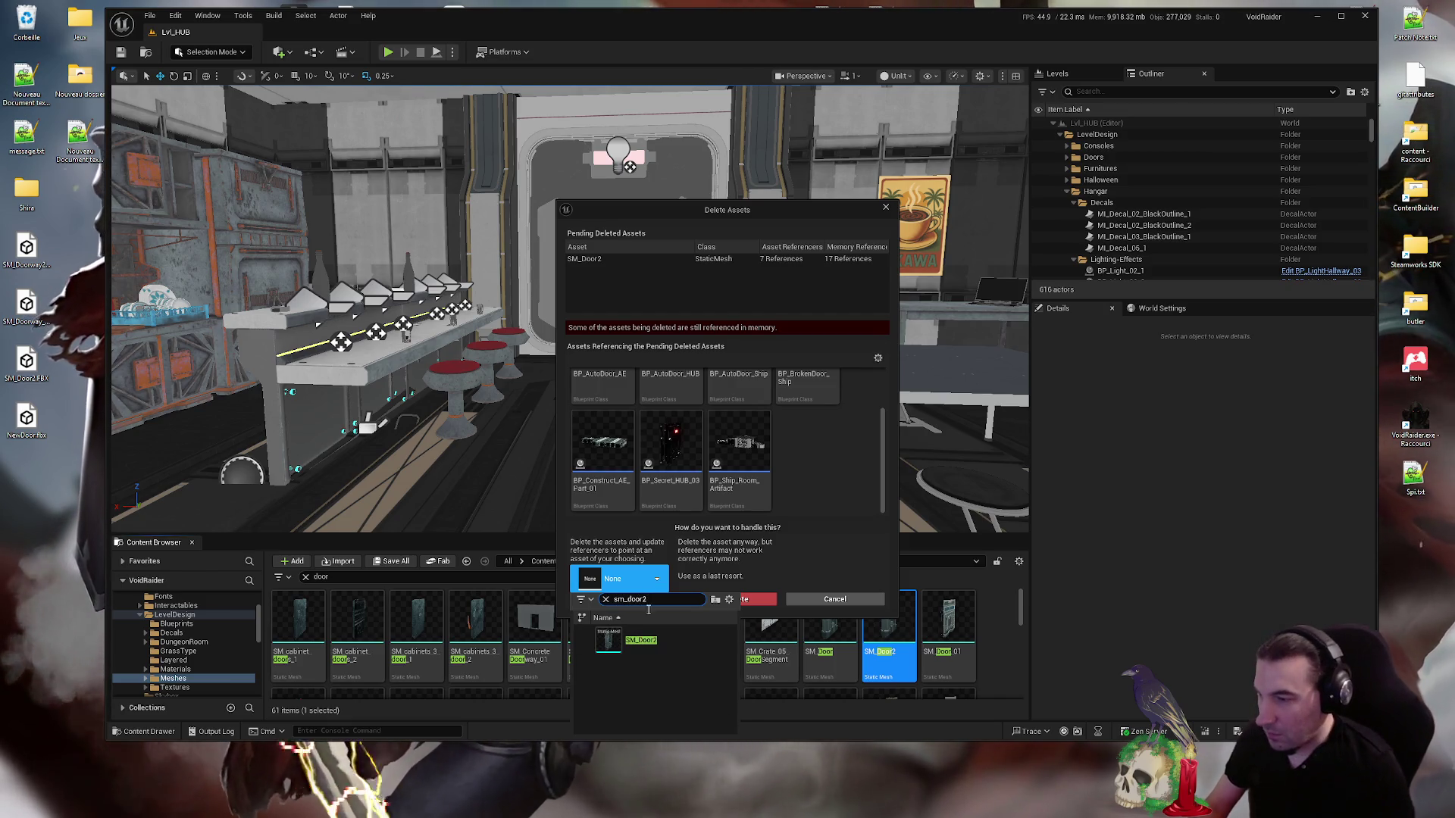
{"action": "left_click", "coordinate": [641, 642]}
{"action": "left_click", "coordinate": [640, 600]}
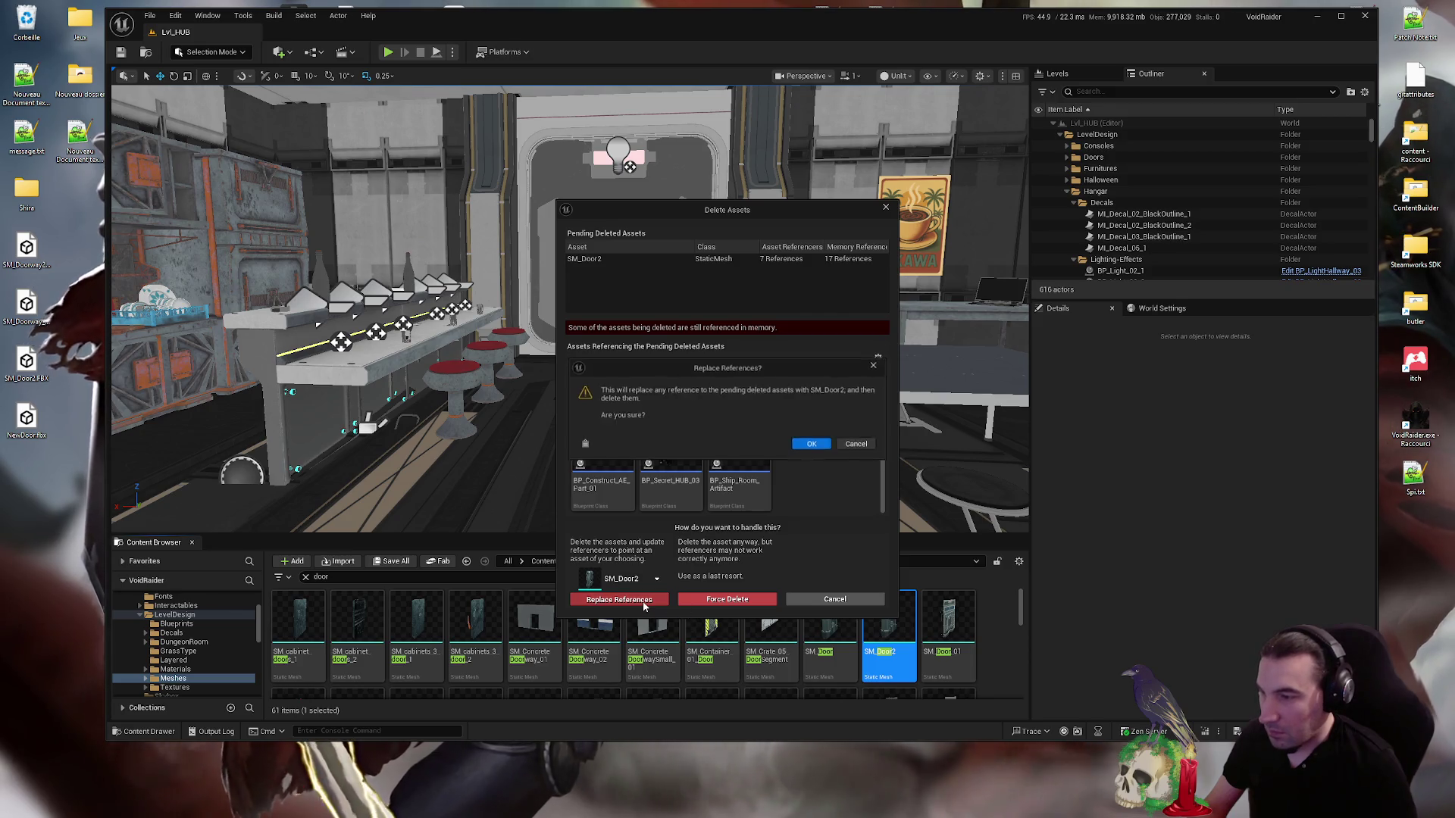
{"action": "left_click", "coordinate": [820, 448]}
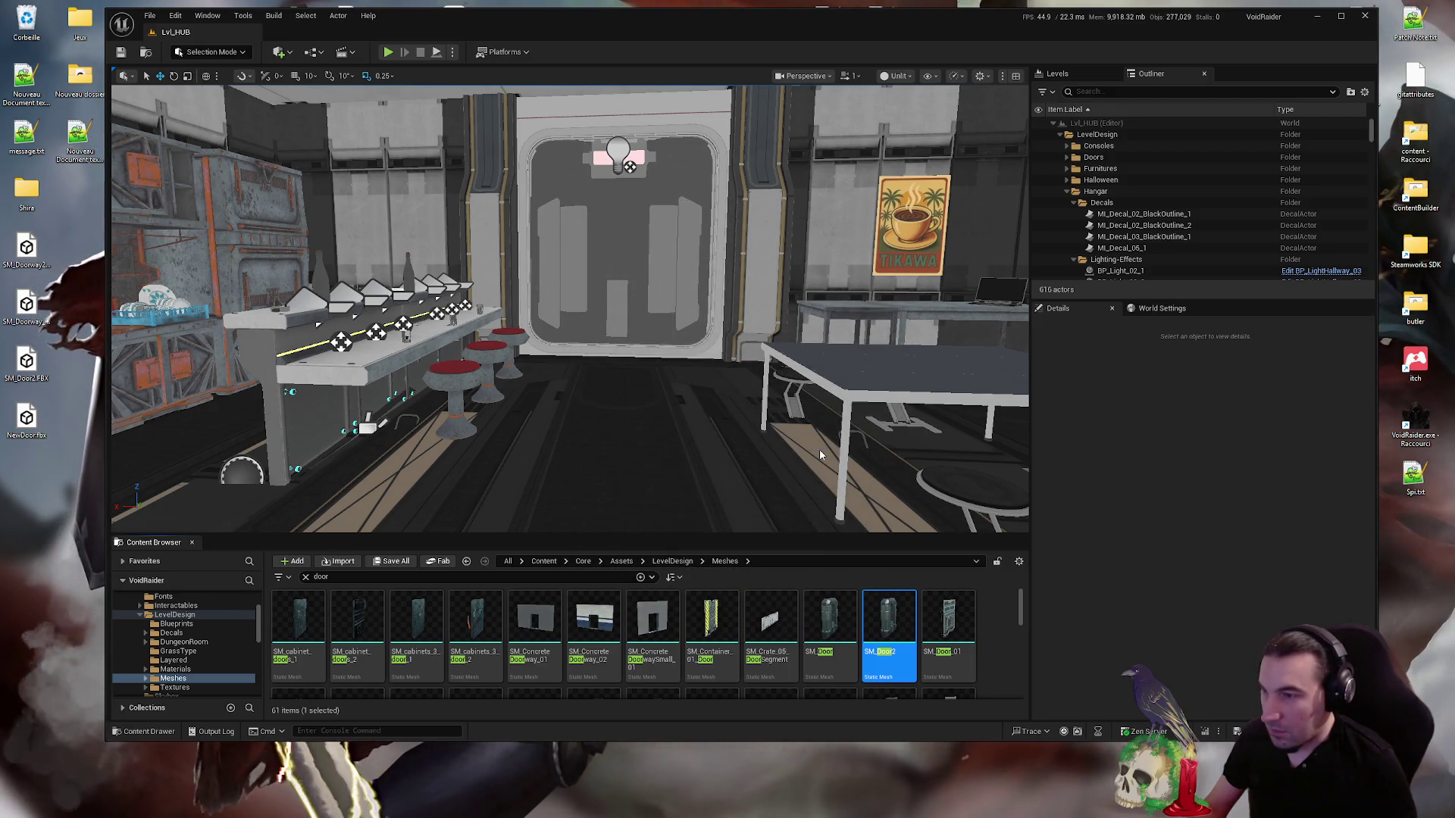
{"action": "key", "text": "ctrl+shift+s"}
{"action": "left_click", "coordinate": [788, 540]}
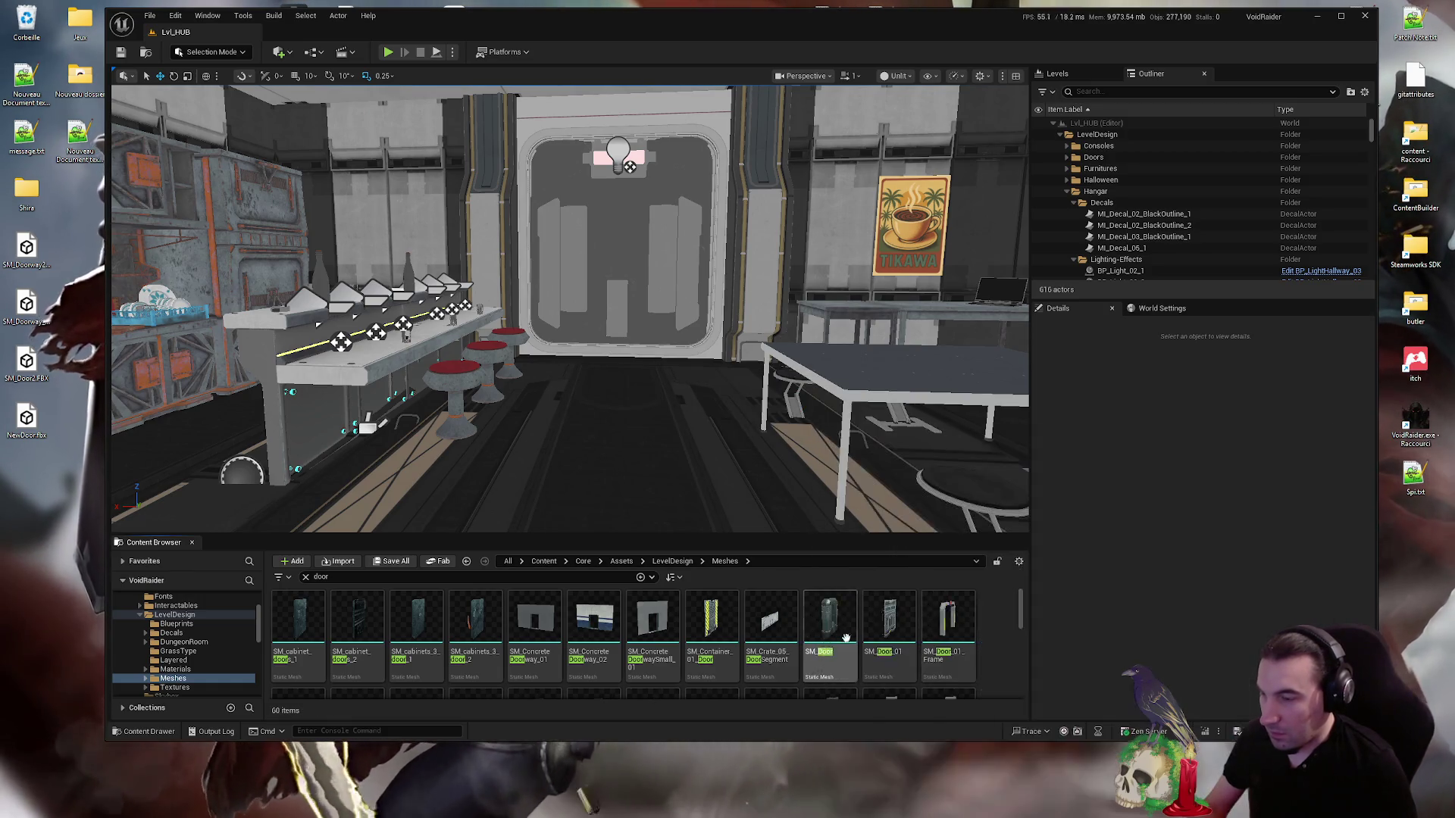
- Delete the old SM_Doorway2, redirect its references to the new SM_Doorway2, and save
{"action": "scroll", "coordinate": [720, 636], "scroll_direction": "down", "scroll_amount": 1}
{"action": "left_click", "coordinate": [617, 657]}
{"action": "key", "text": "Delete"}
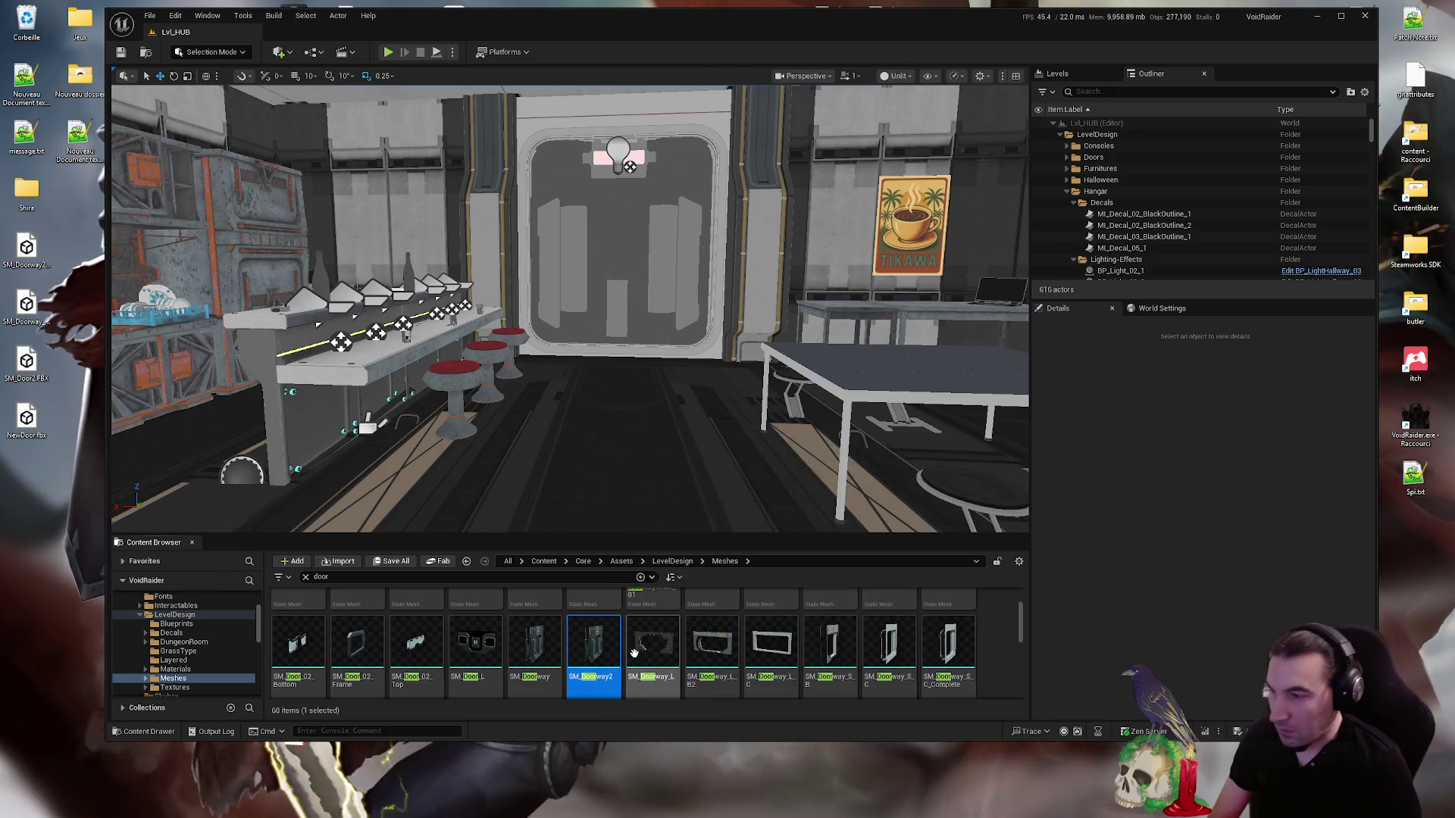
{"action": "left_click", "coordinate": [646, 582]}
{"action": "type", "text": "door"}
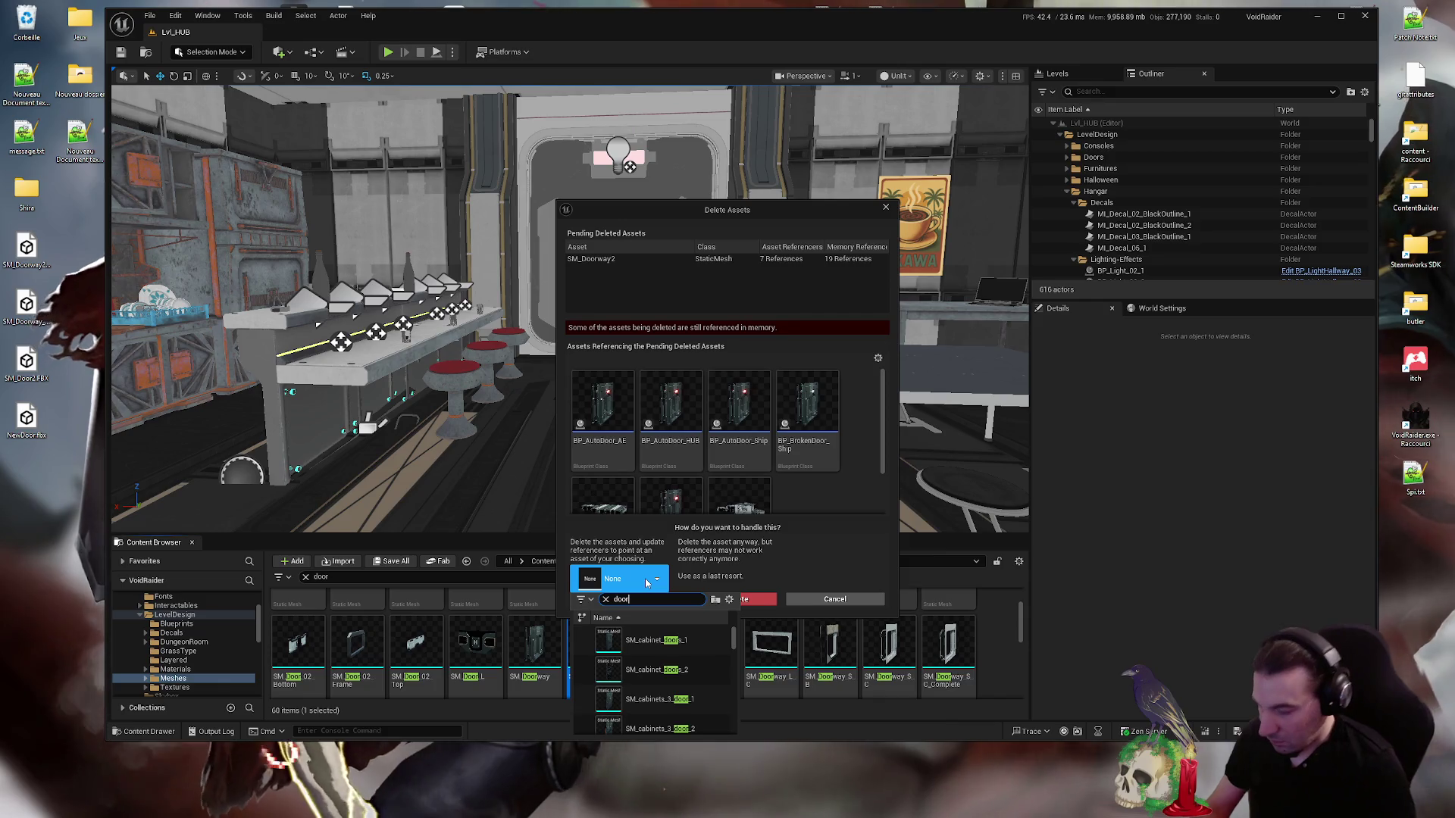
{"action": "type", "text": "way"}
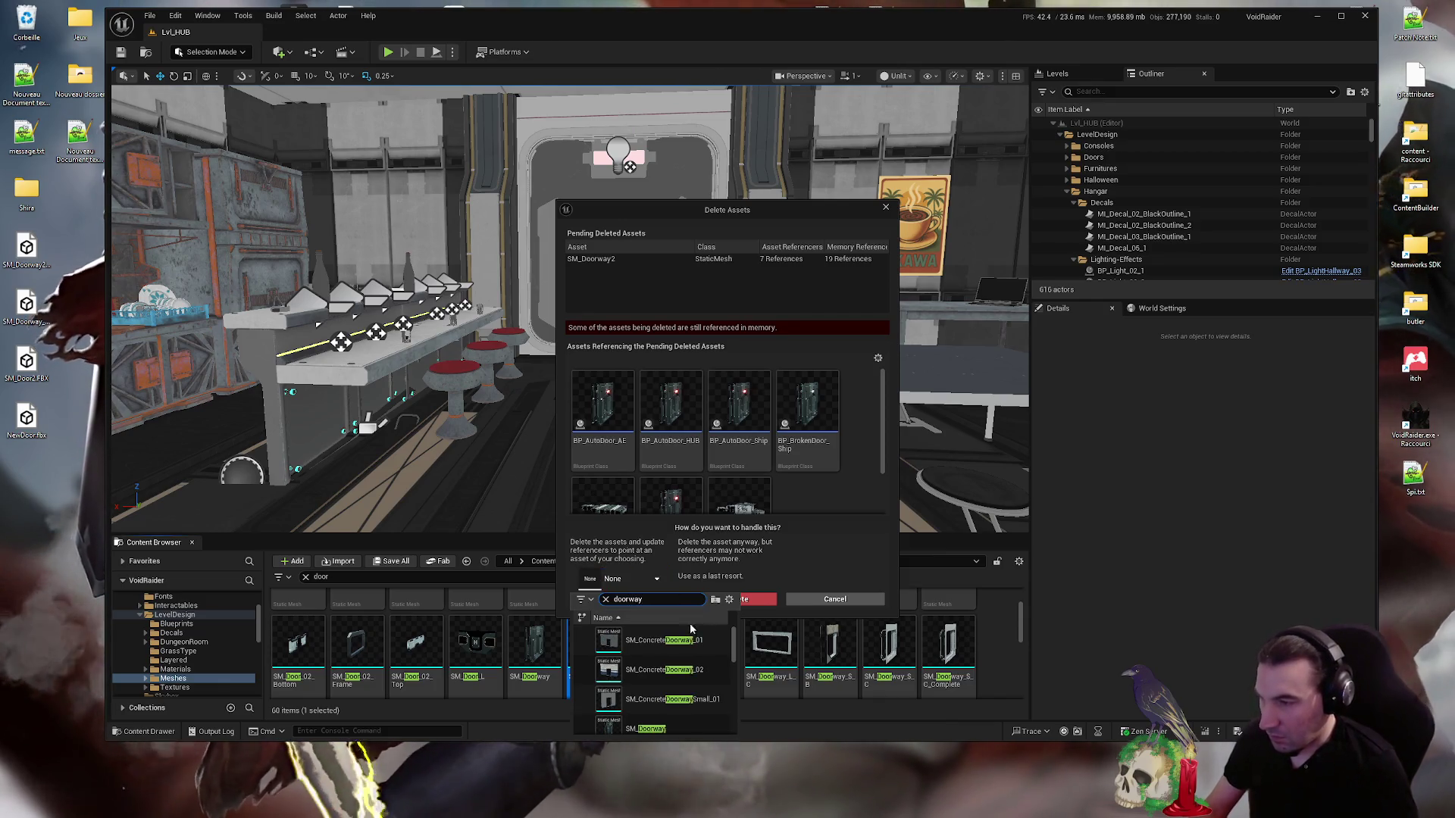
{"action": "left_click", "coordinate": [675, 704]}
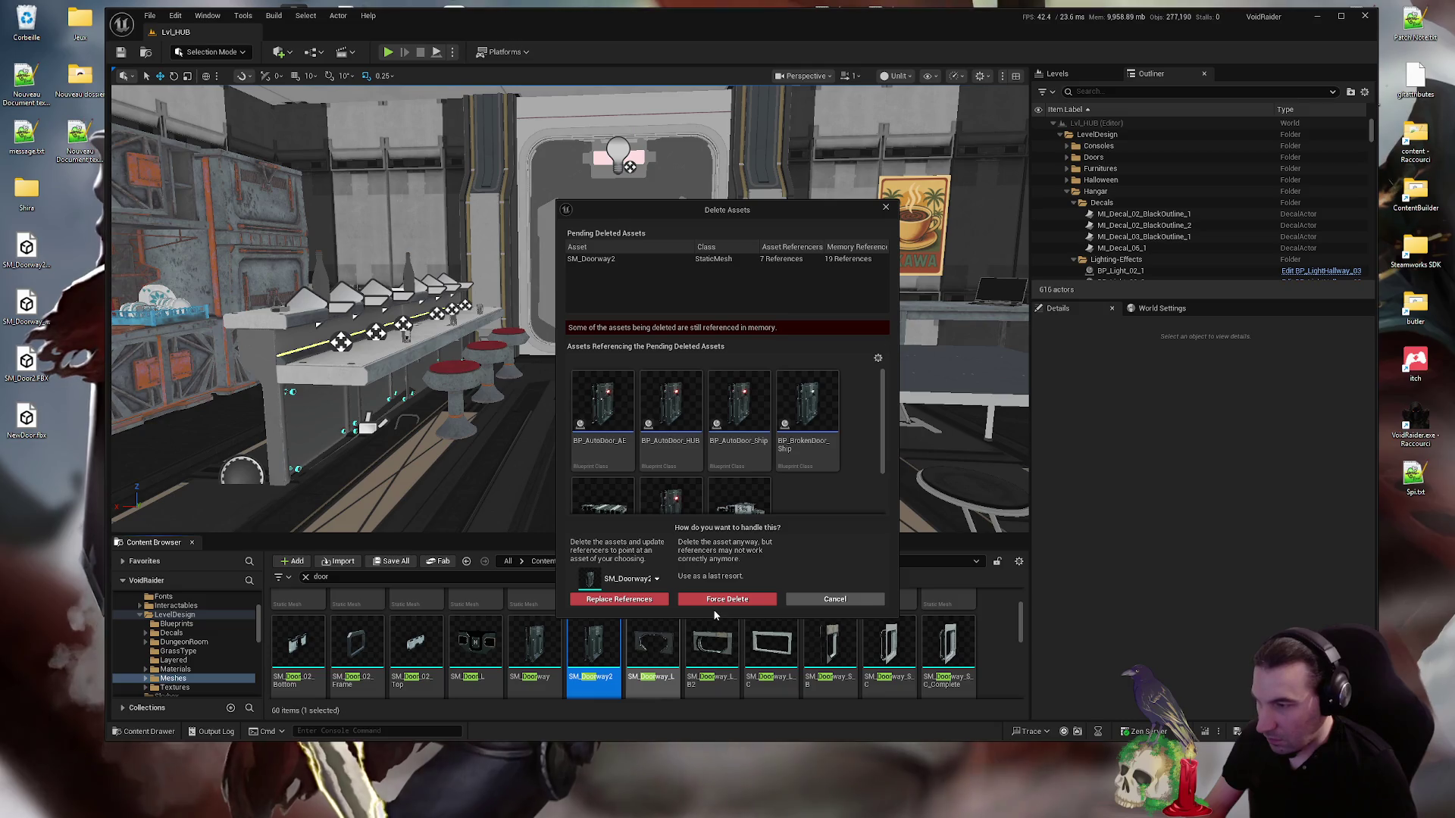
{"action": "left_click", "coordinate": [639, 599]}
{"action": "left_click", "coordinate": [805, 444]}
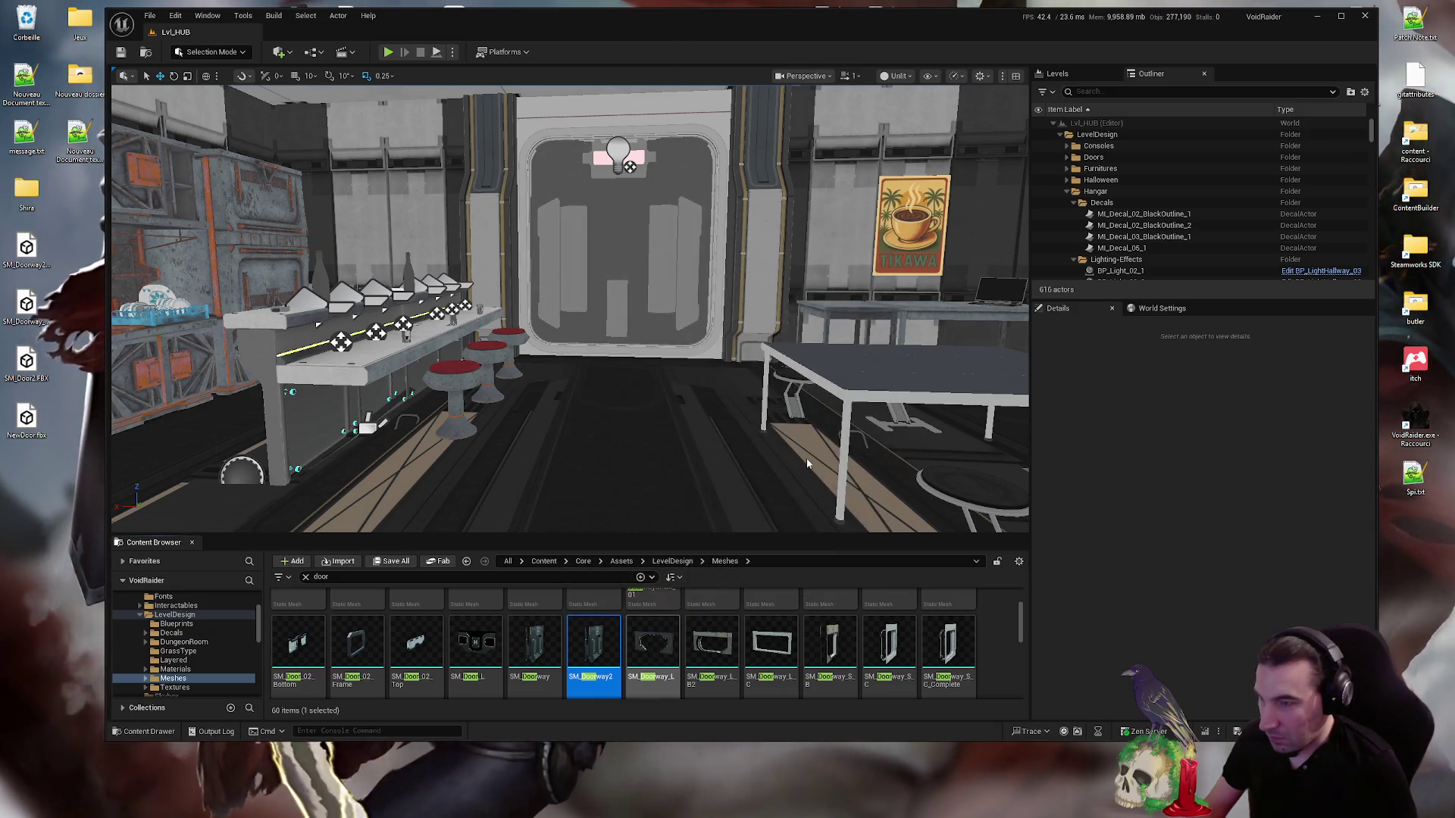
{"action": "left_click", "coordinate": [770, 543]}
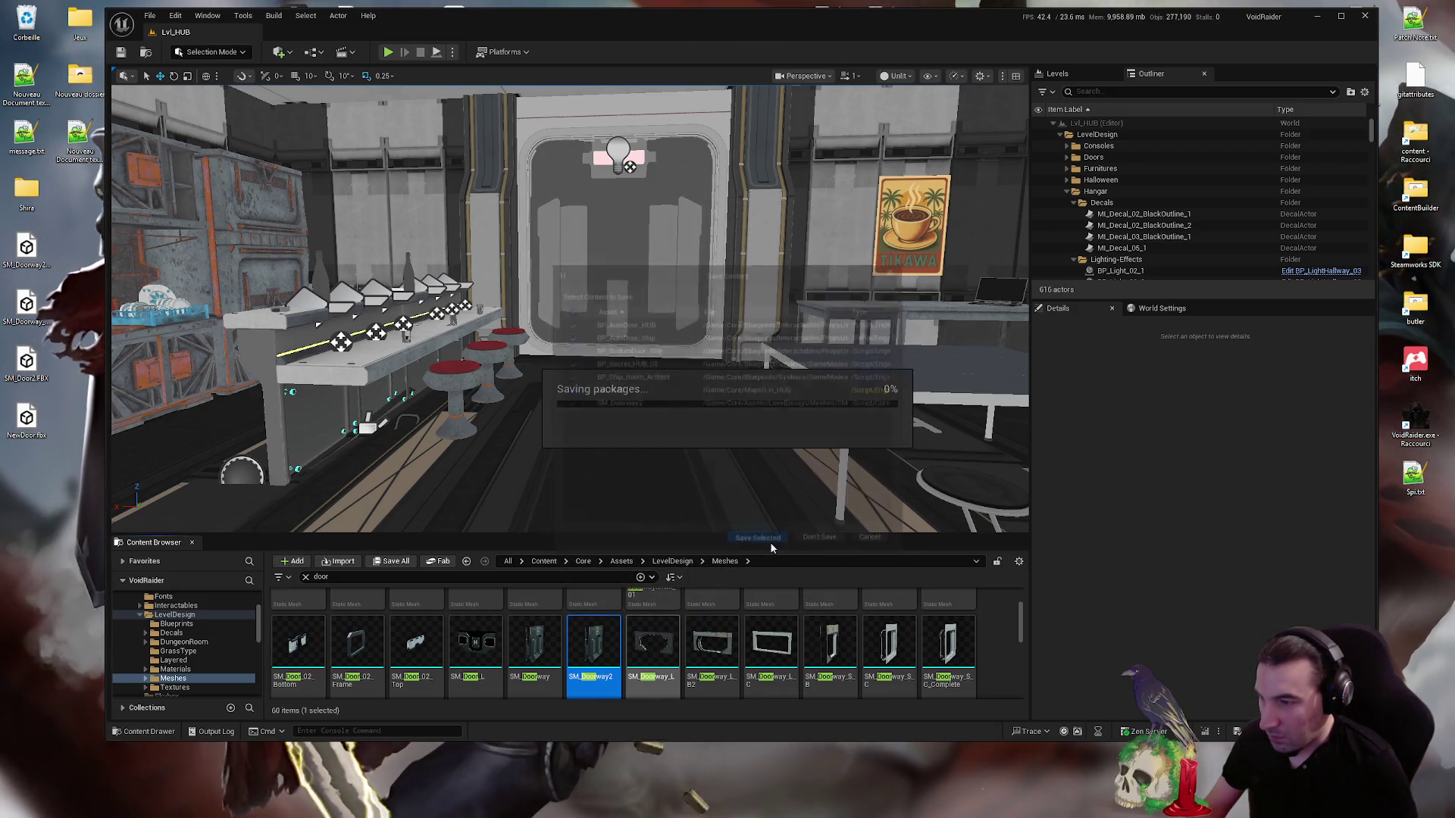
{"action": "left_click", "coordinate": [672, 561]}
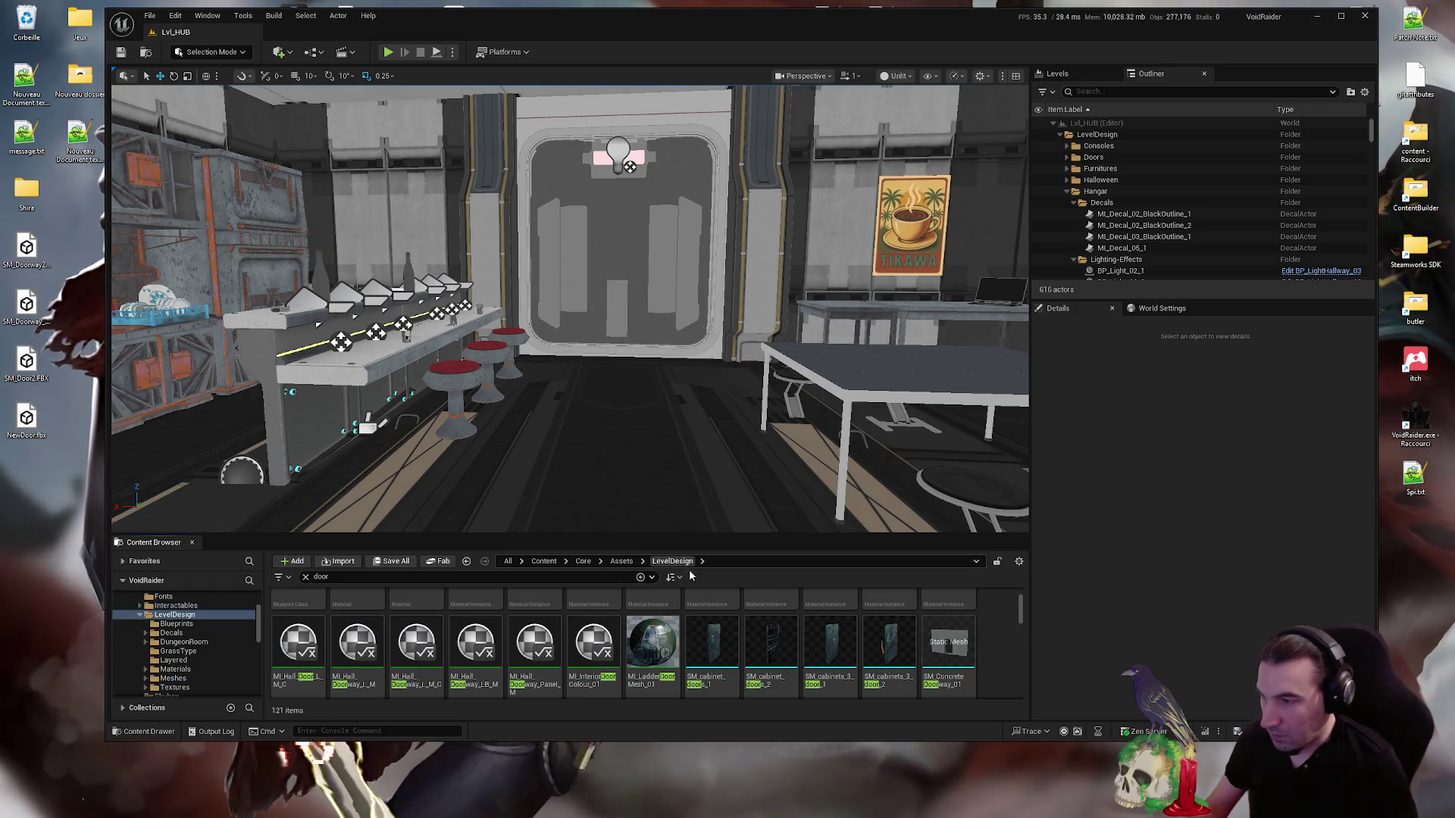
- Move SM_Door2 and SM_Doorway2 into LevelDesign/Meshes, then maximize the editor and play Lvl_HUB
{"action": "left_click", "coordinate": [306, 579]}
{"action": "left_click", "coordinate": [771, 629]}
{"action": "left_click", "coordinate": [831, 623], "text": "ctrl"}
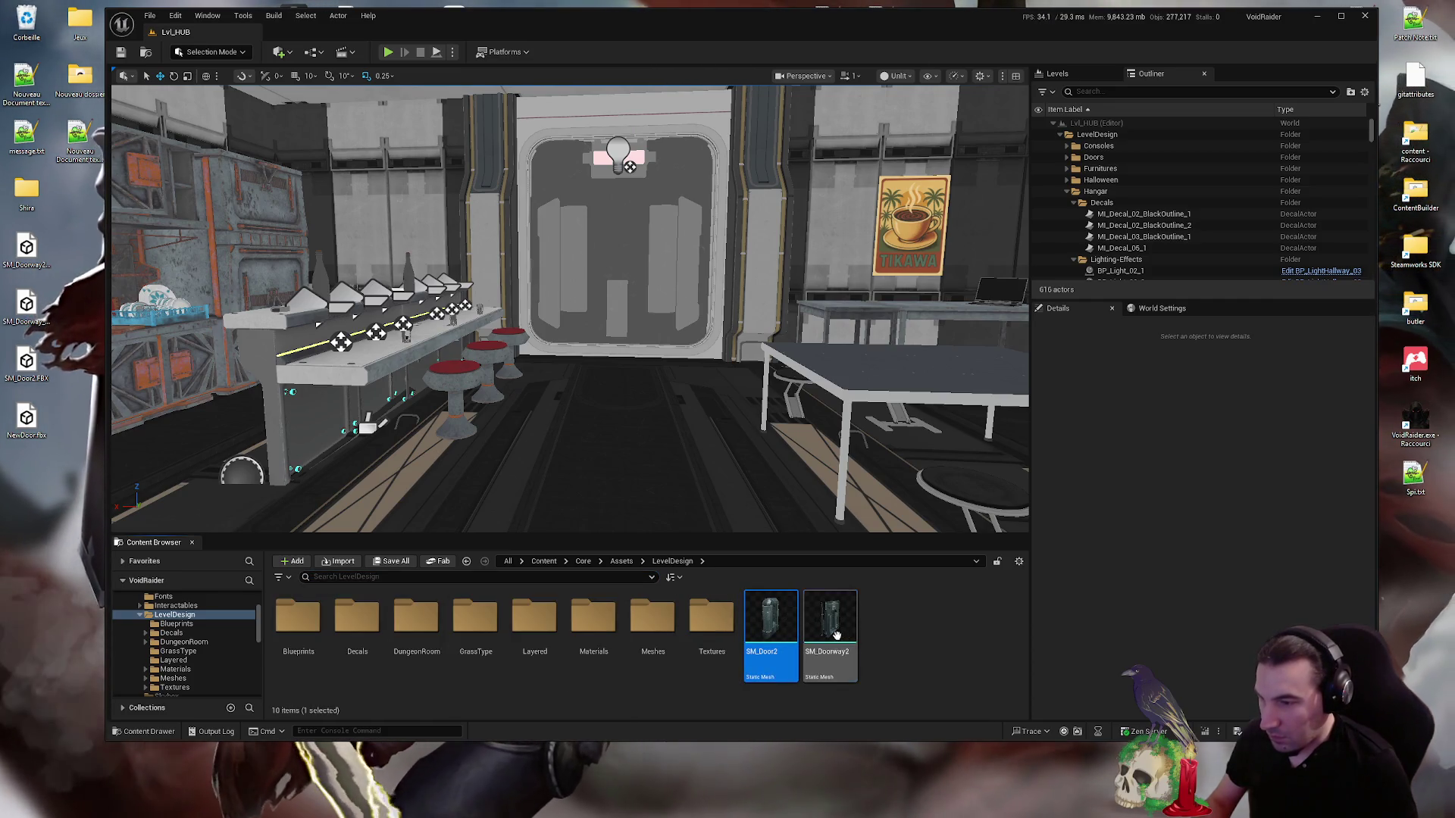
{"action": "left_click_drag", "start_coordinate": [832, 623], "coordinate": [644, 644]}
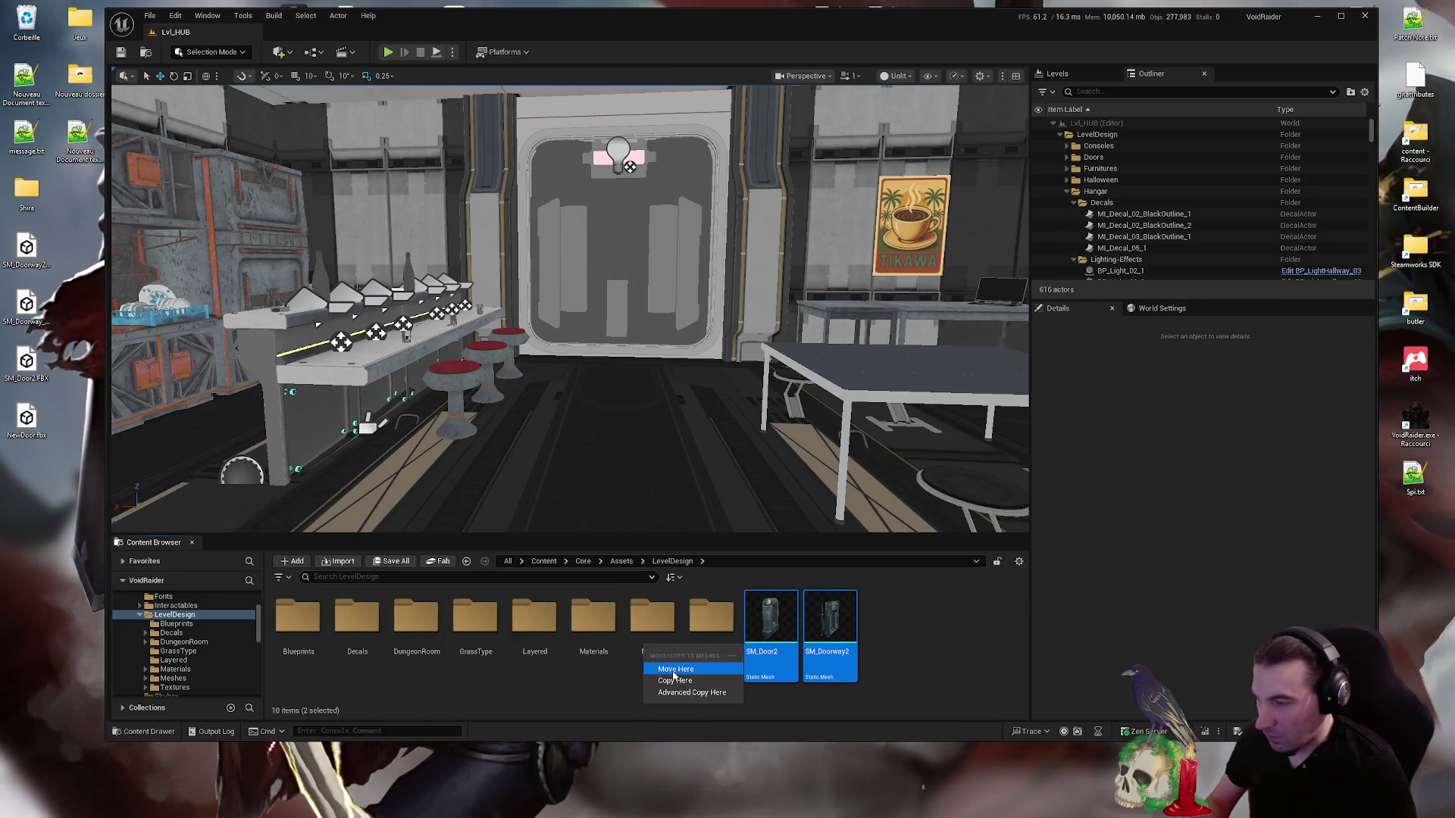
{"action": "left_click", "coordinate": [666, 664]}
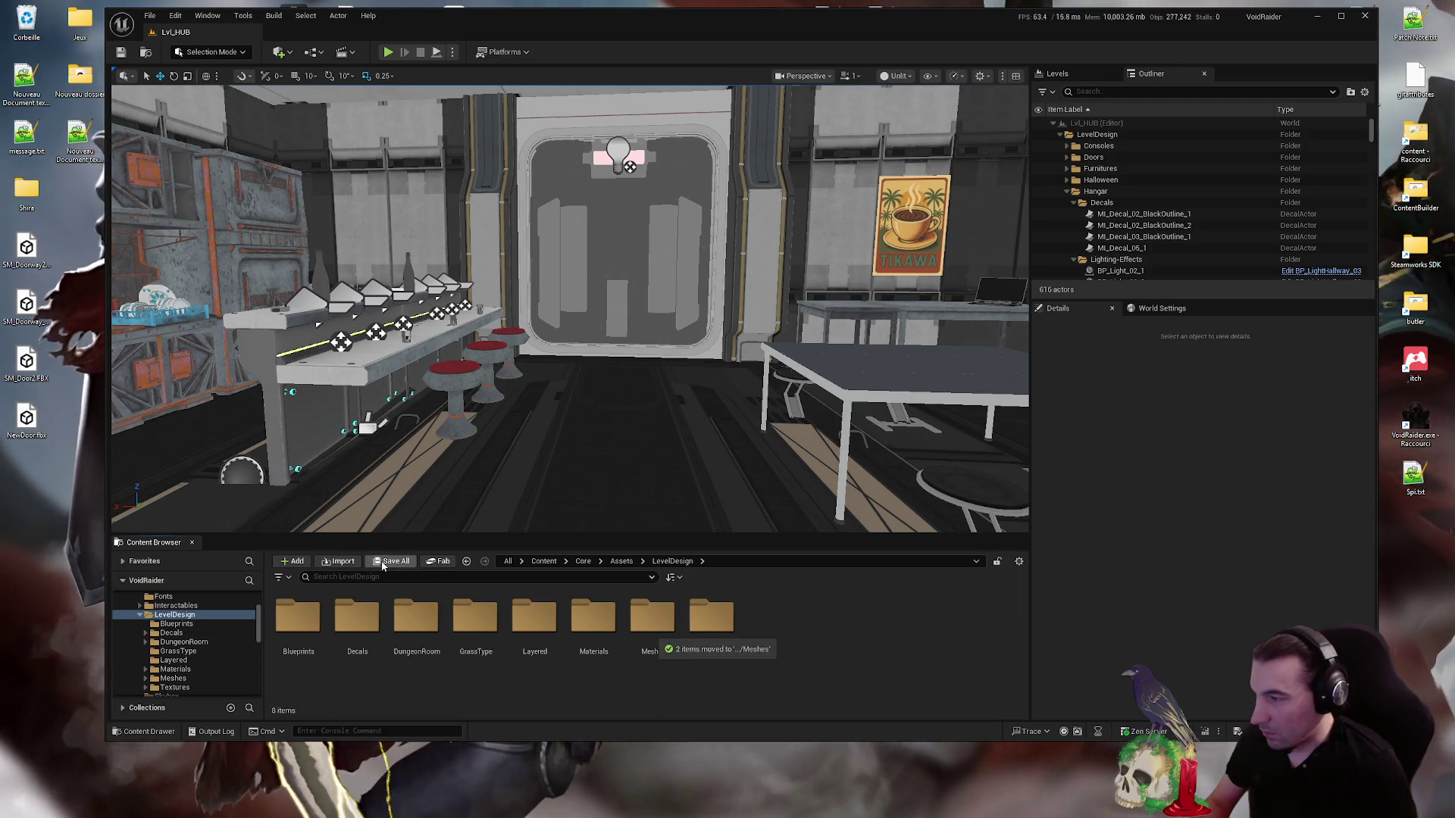
{"action": "double_click", "coordinate": [665, 30]}
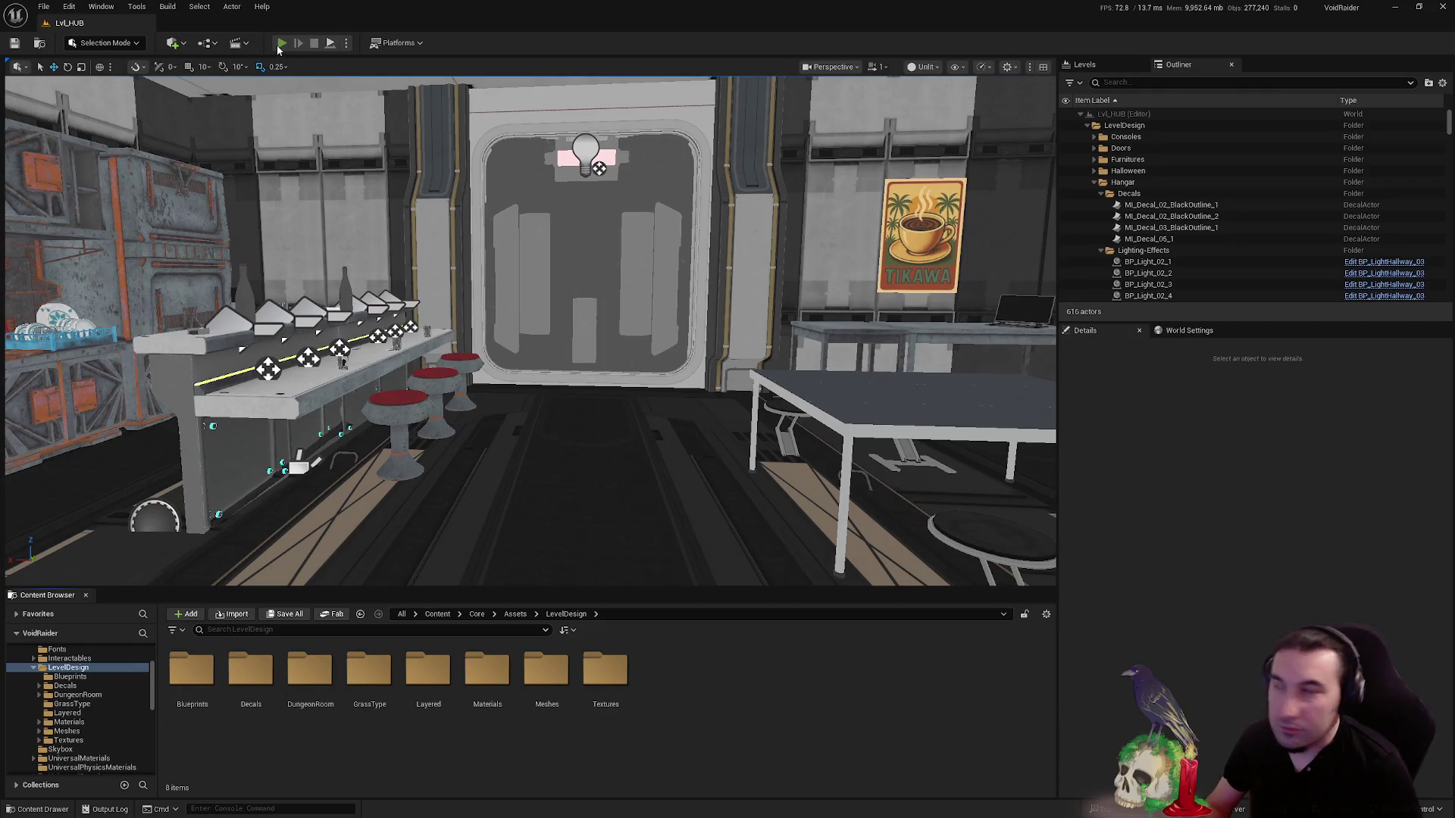
{"action": "key", "text": "alt+p"}
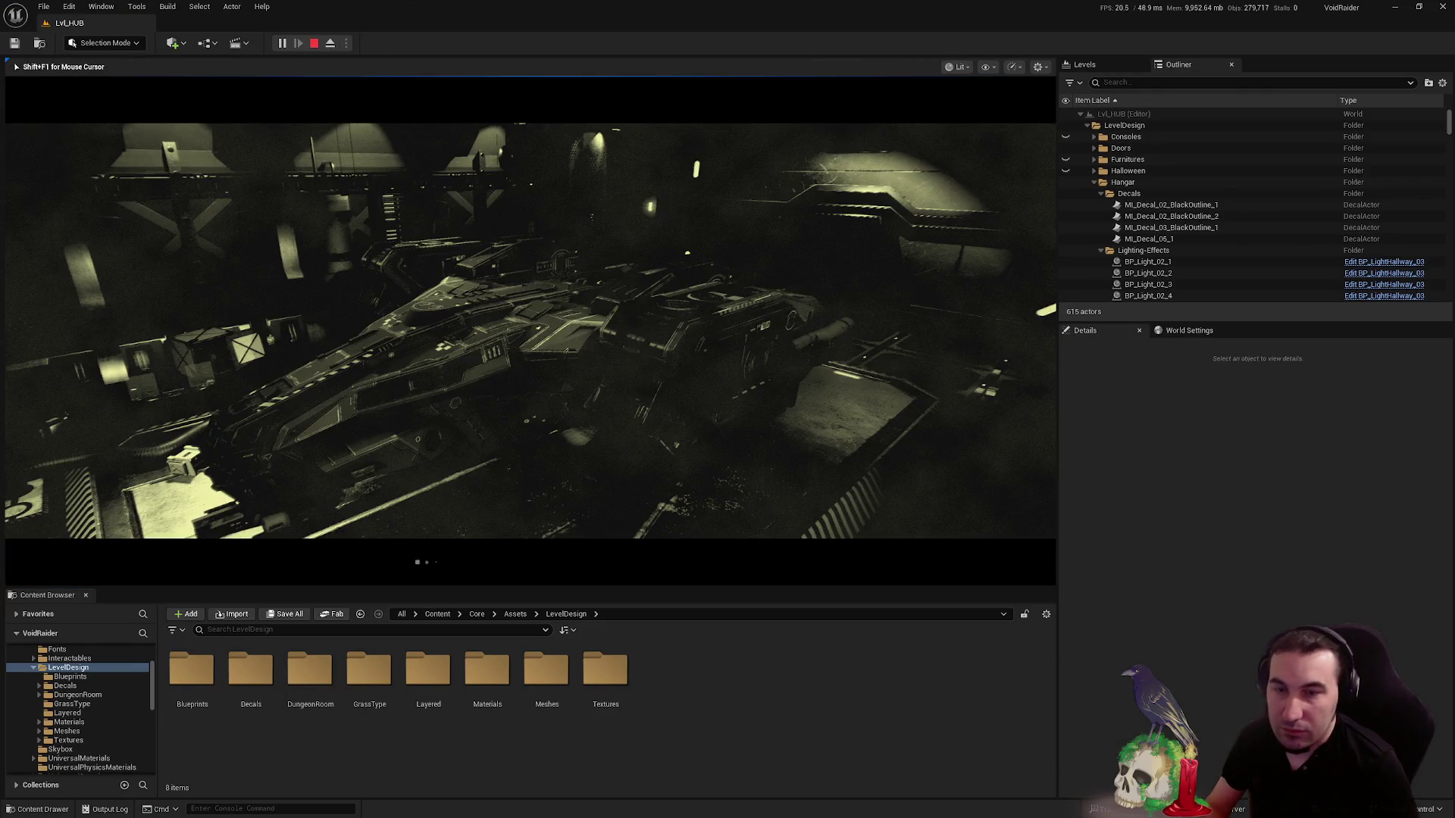
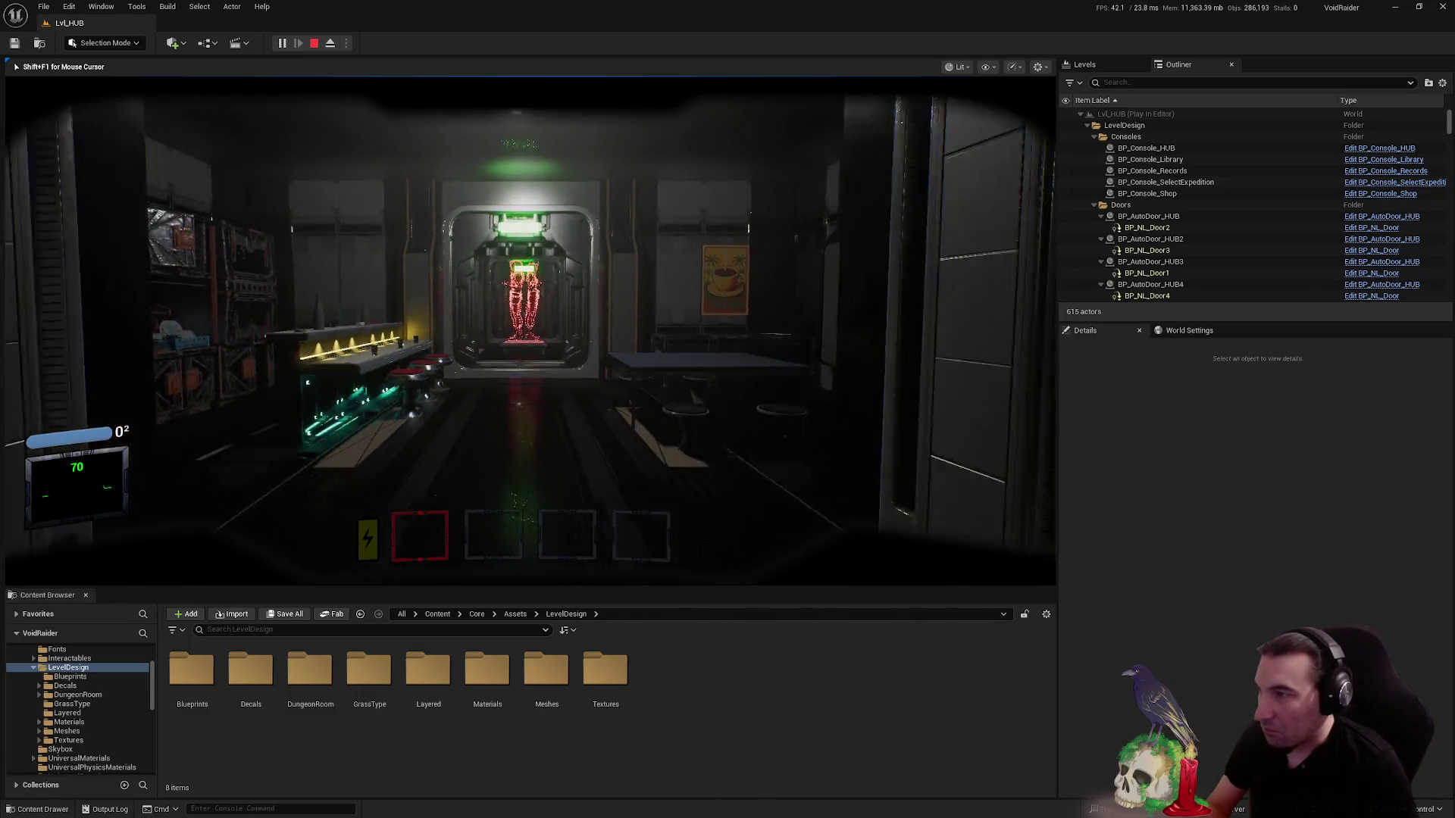
- Walk forward through the doorway and down the corridor, then end the play session with Esc
{"action": "key", "text": "w"}
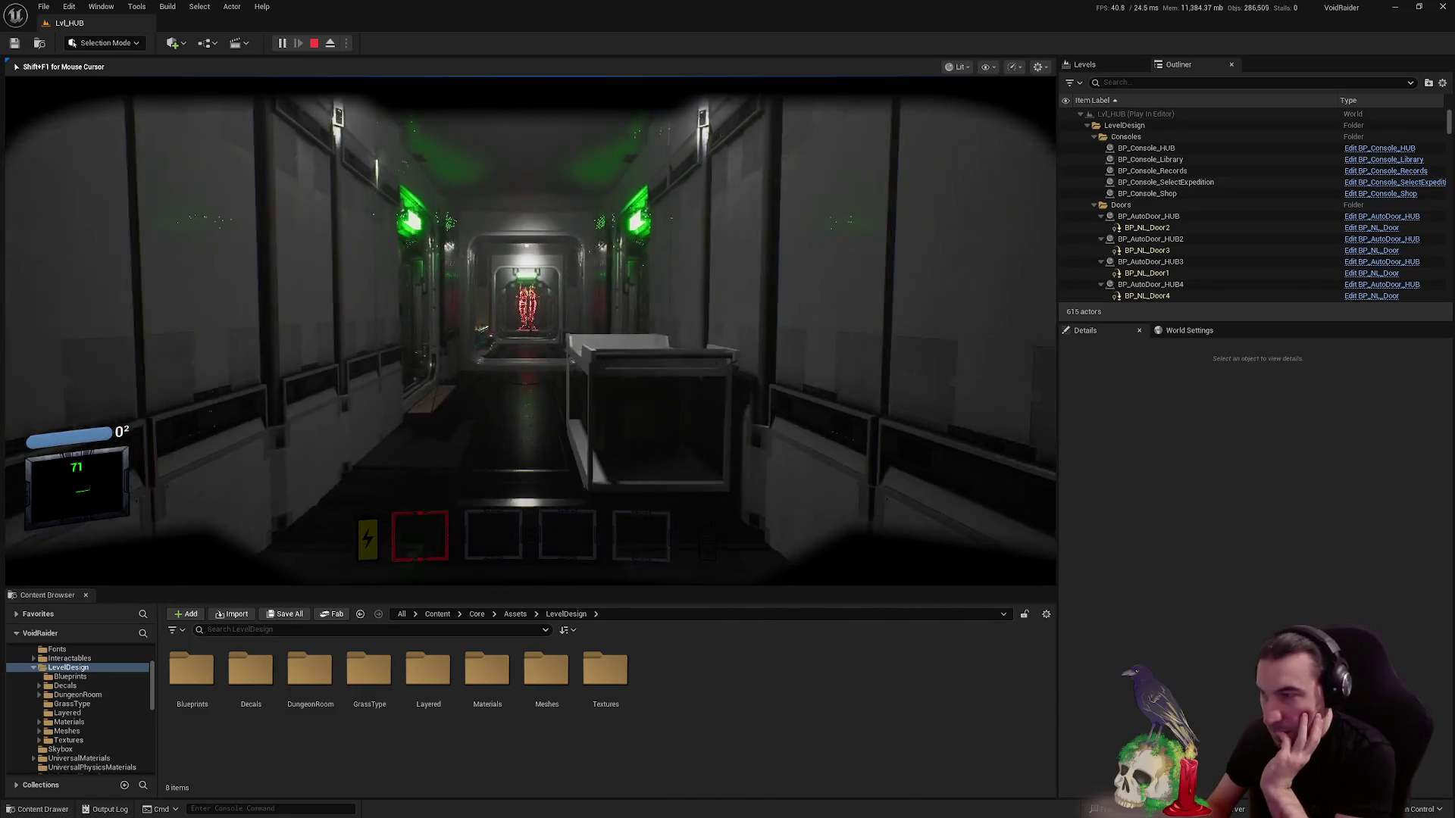
{"action": "key", "text": "w"}
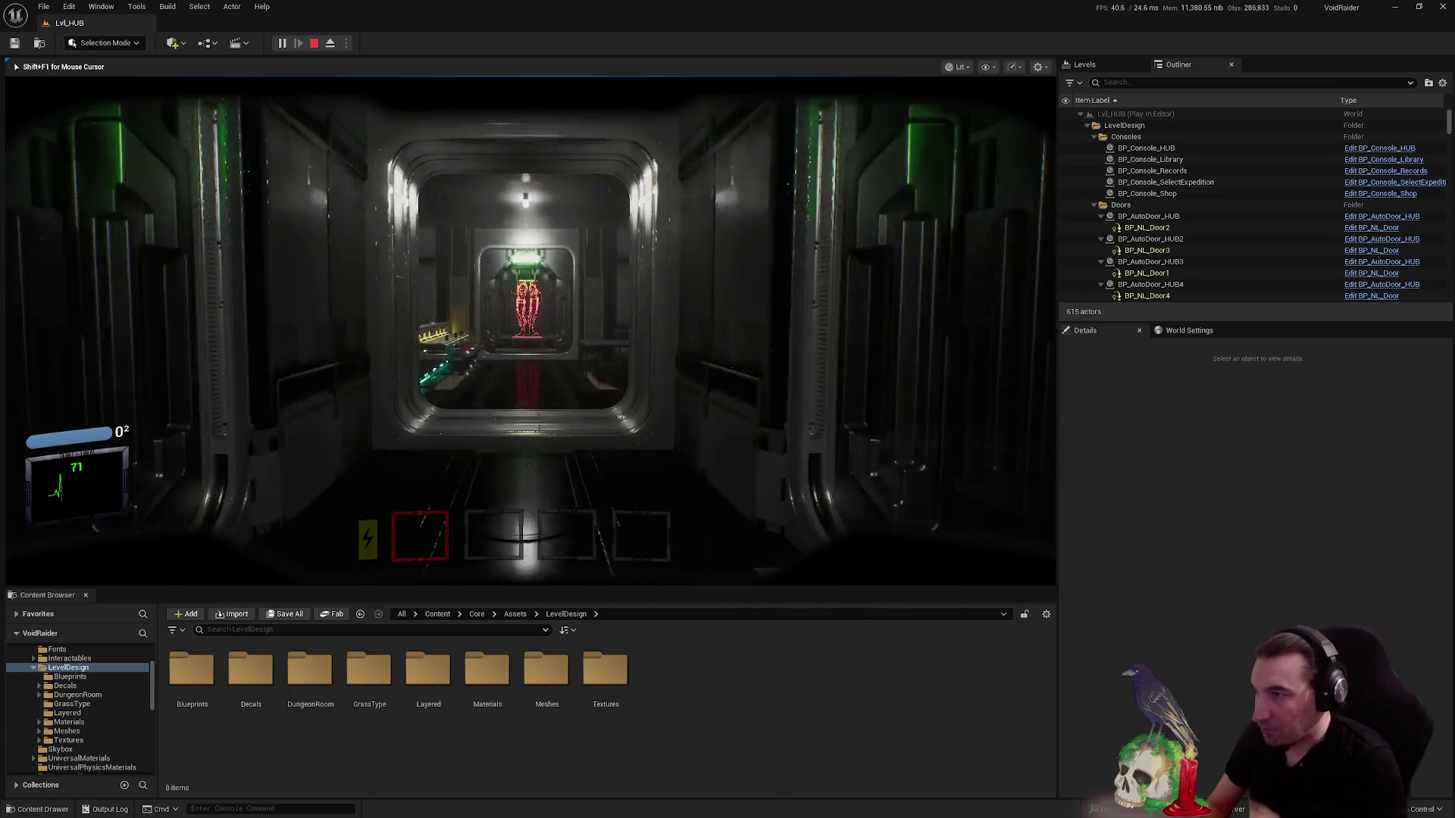
{"action": "key", "text": "w"}
{"action": "key", "text": "Escape"}
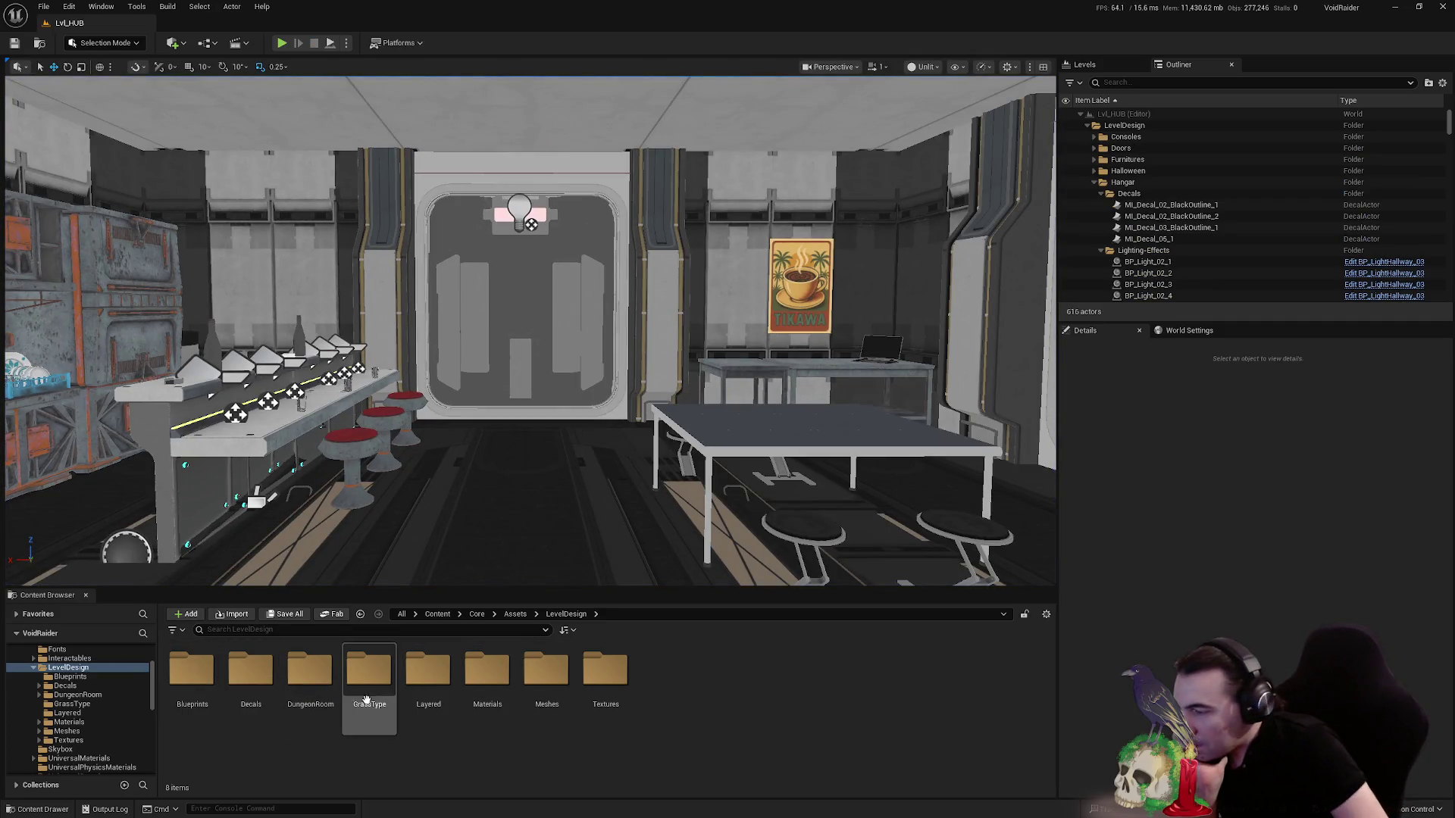
- Find SM_Door2 in the Meshes folder by filtering for 'door' and open it maximized
{"action": "double_click", "coordinate": [546, 671]}
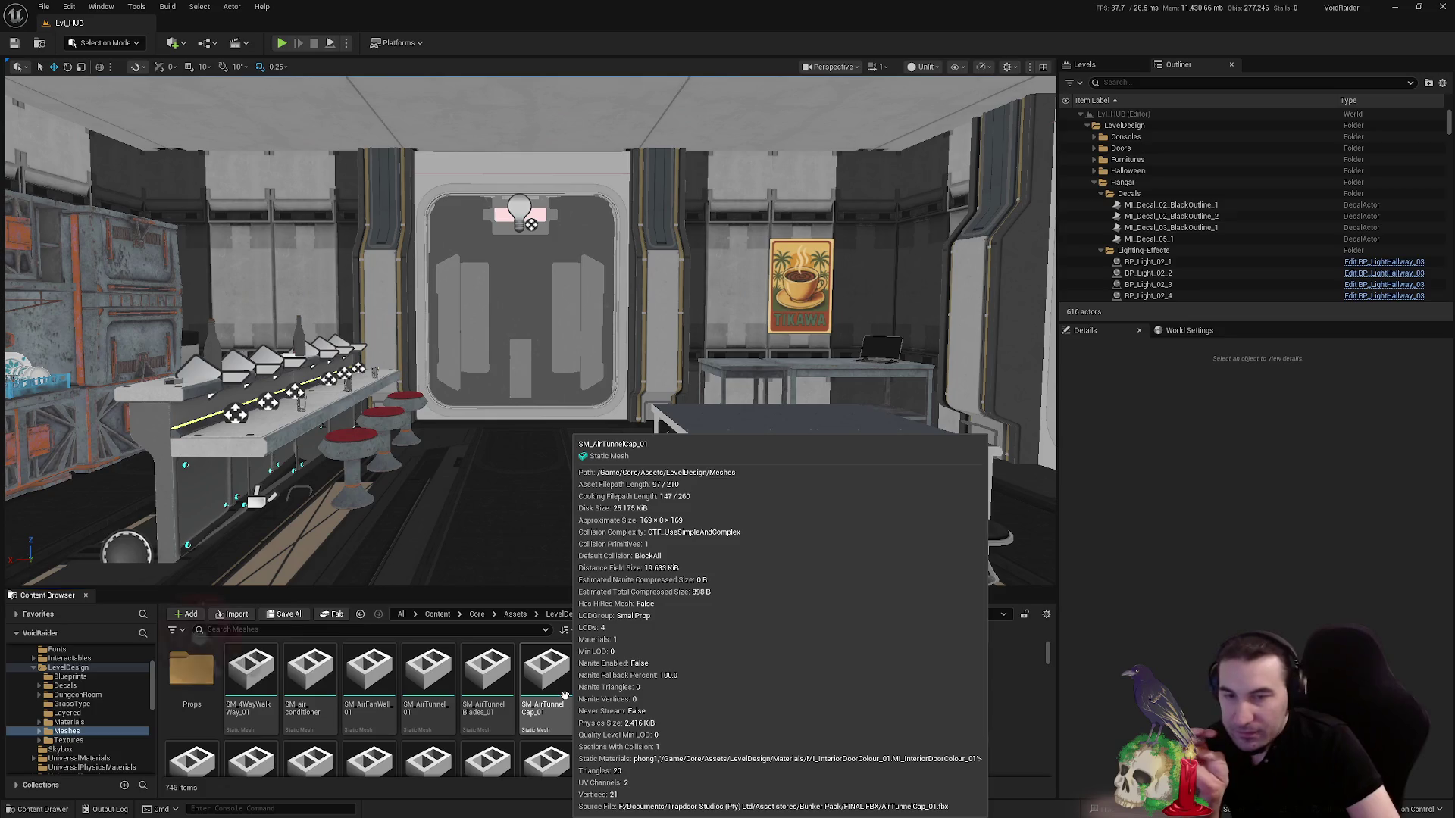
{"action": "left_click", "coordinate": [369, 629]}
{"action": "type", "text": "door"}
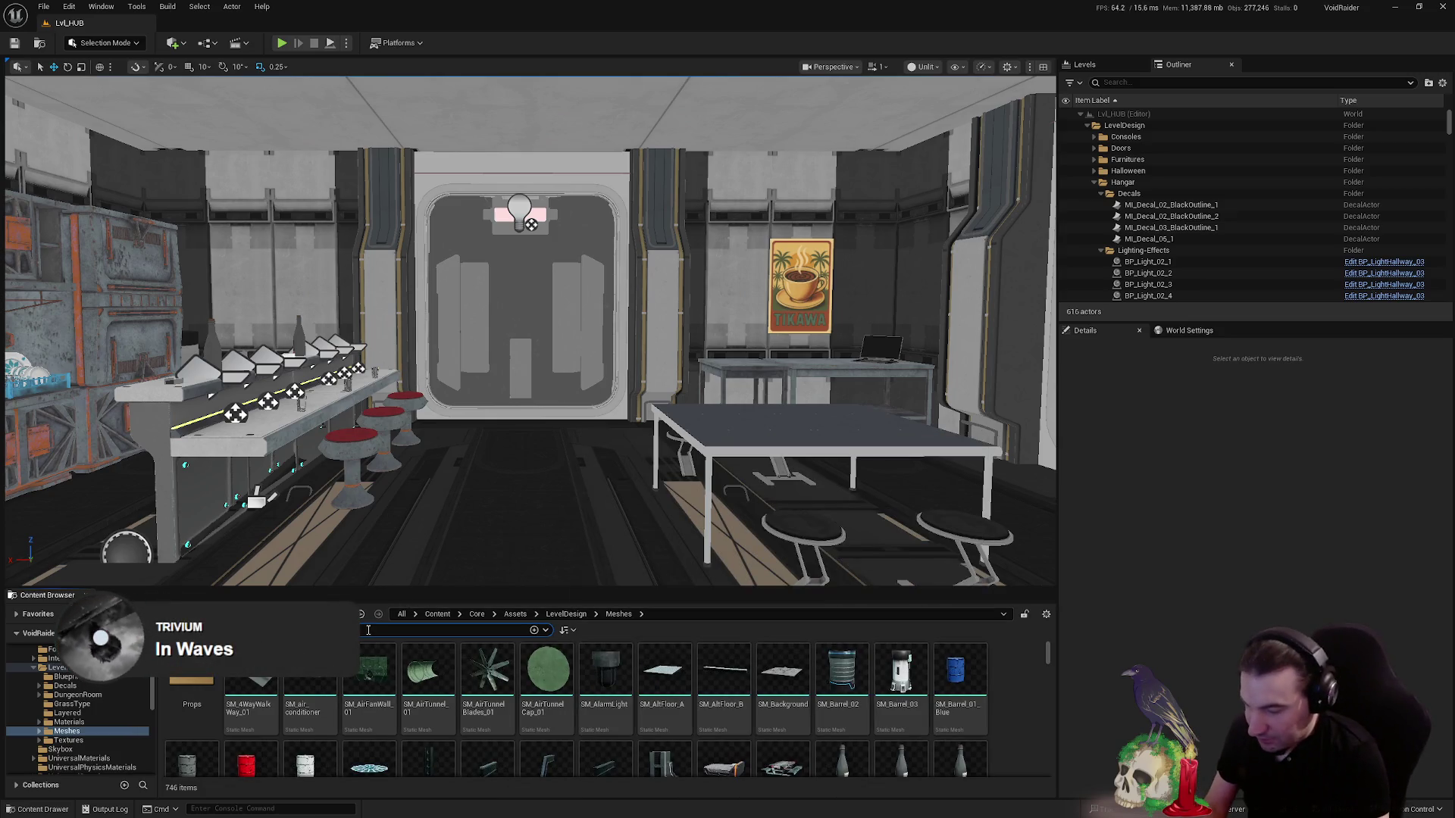
{"action": "left_click", "coordinate": [774, 675]}
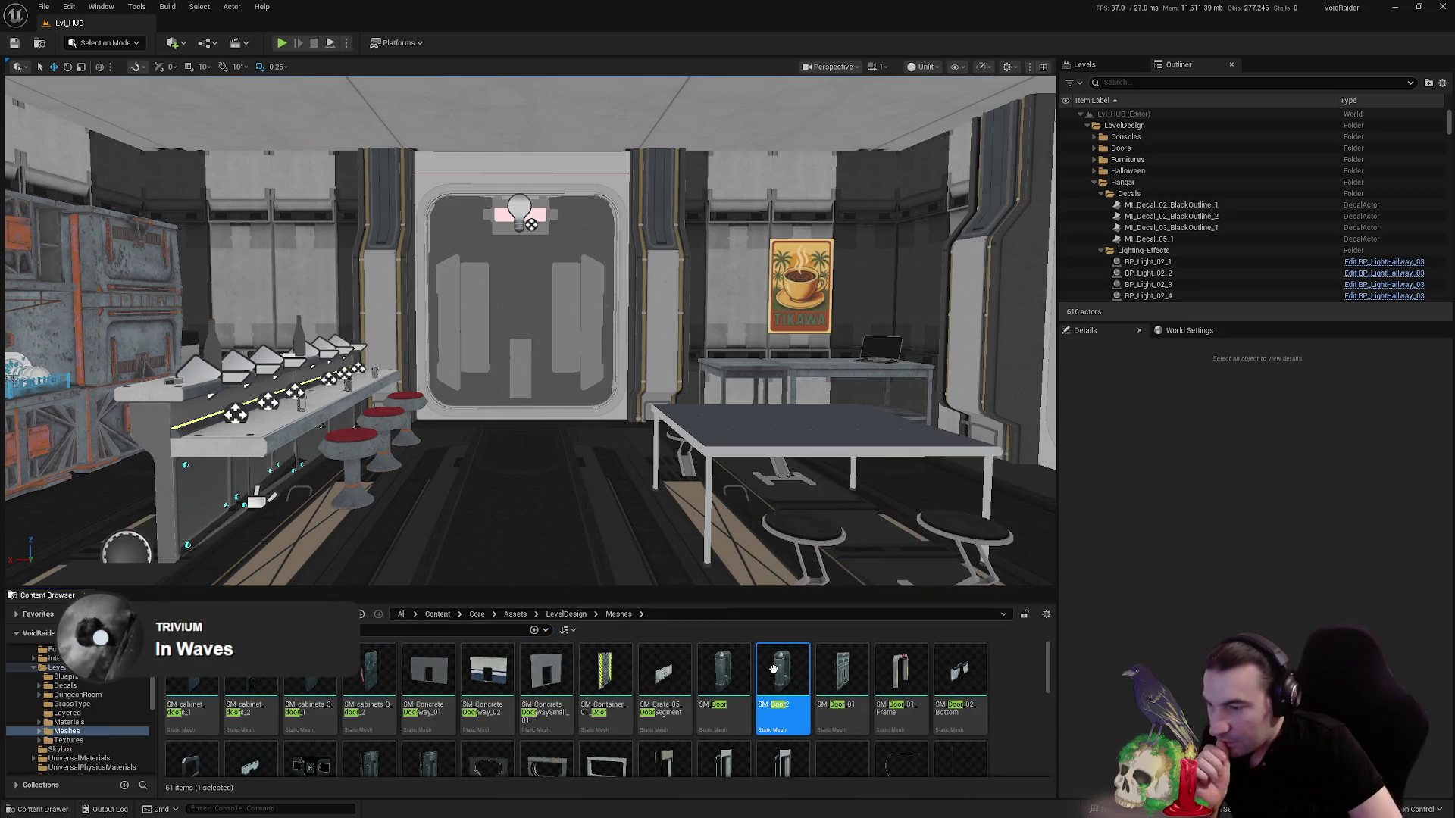
{"action": "double_click", "coordinate": [774, 675]}
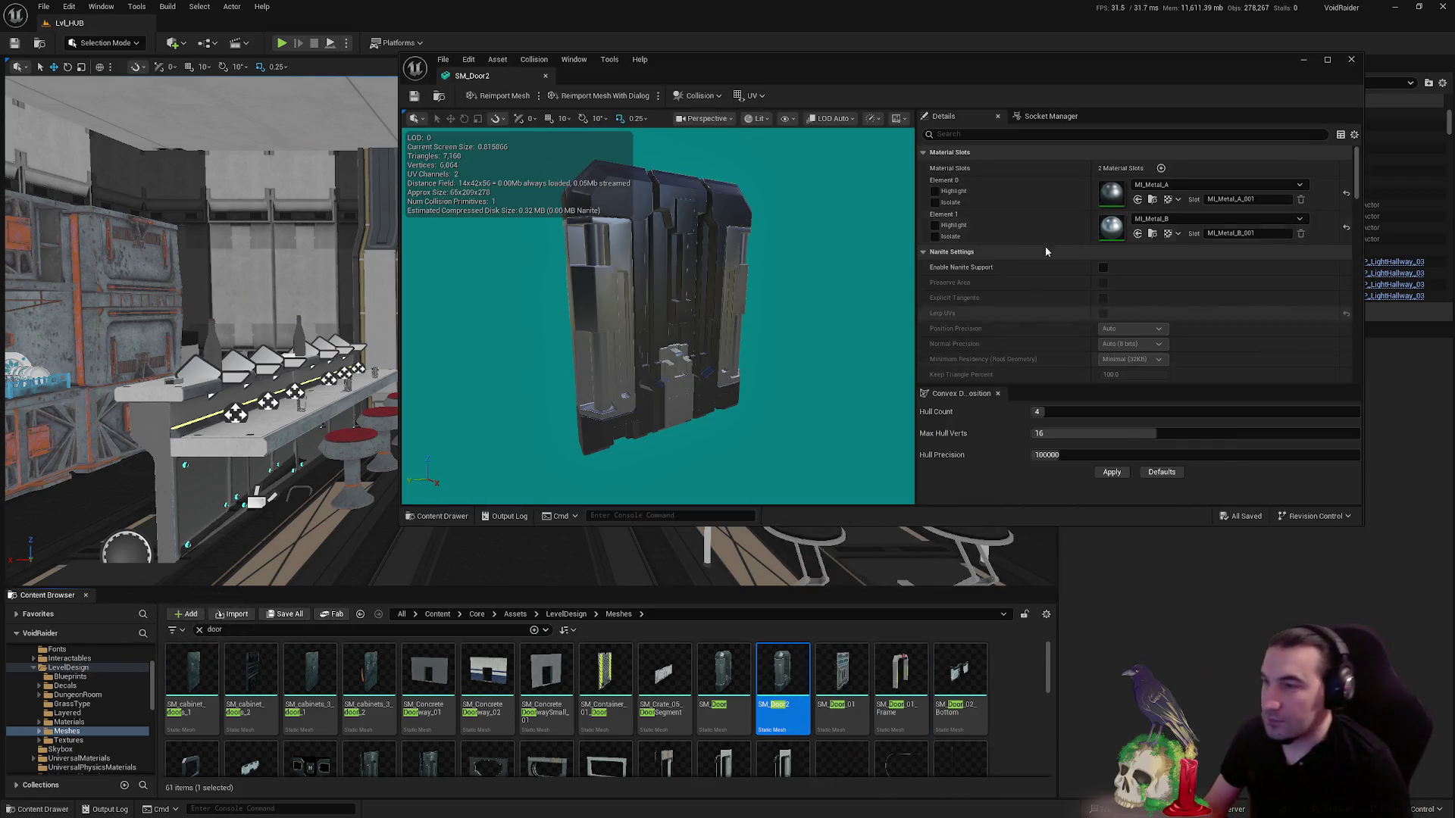
{"action": "double_click", "coordinate": [915, 72]}
{"action": "scroll", "coordinate": [1047, 249], "scroll_direction": "down", "scroll_amount": 10}
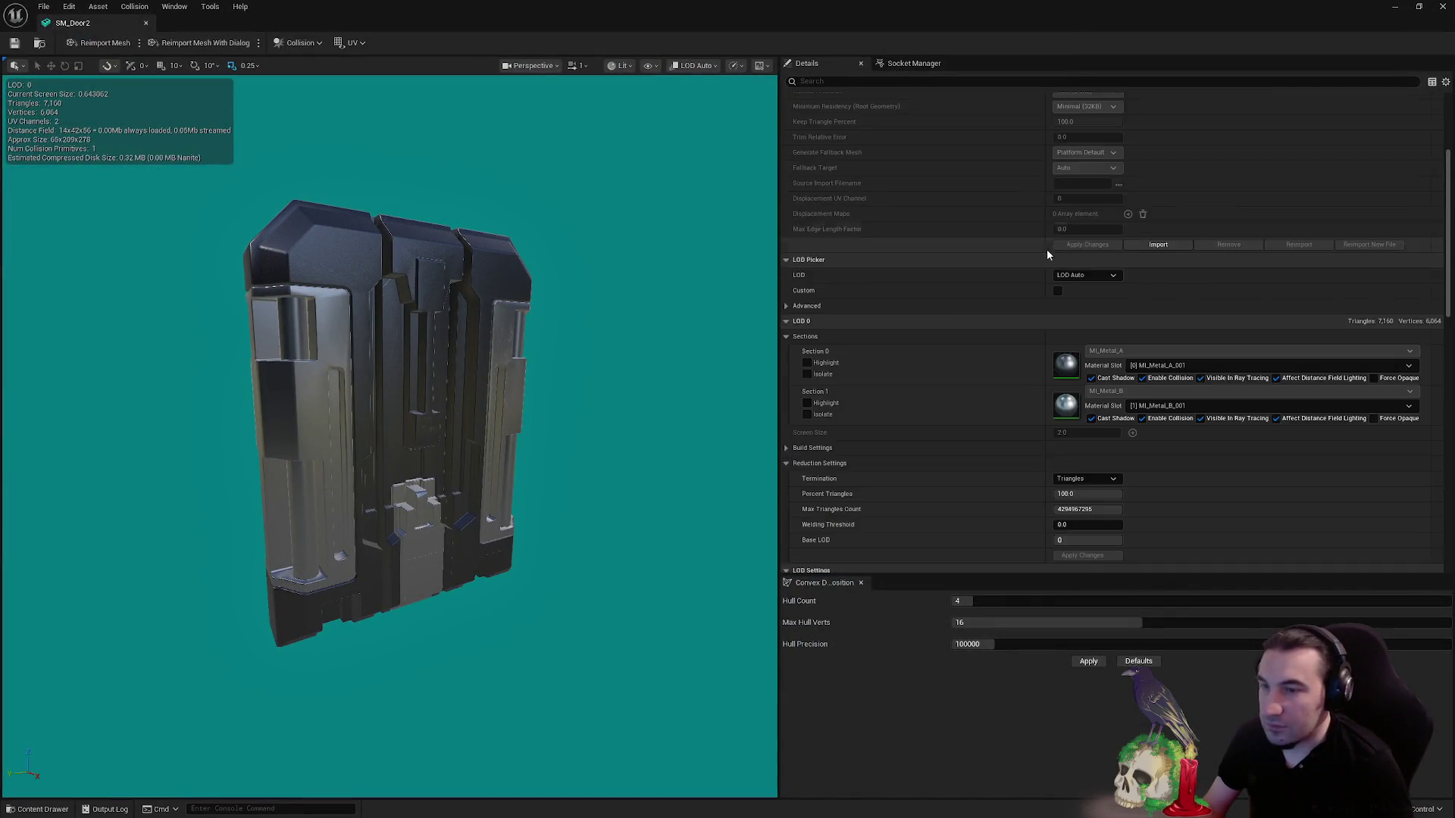
{"action": "scroll", "coordinate": [1133, 316], "scroll_direction": "up", "scroll_amount": 8}
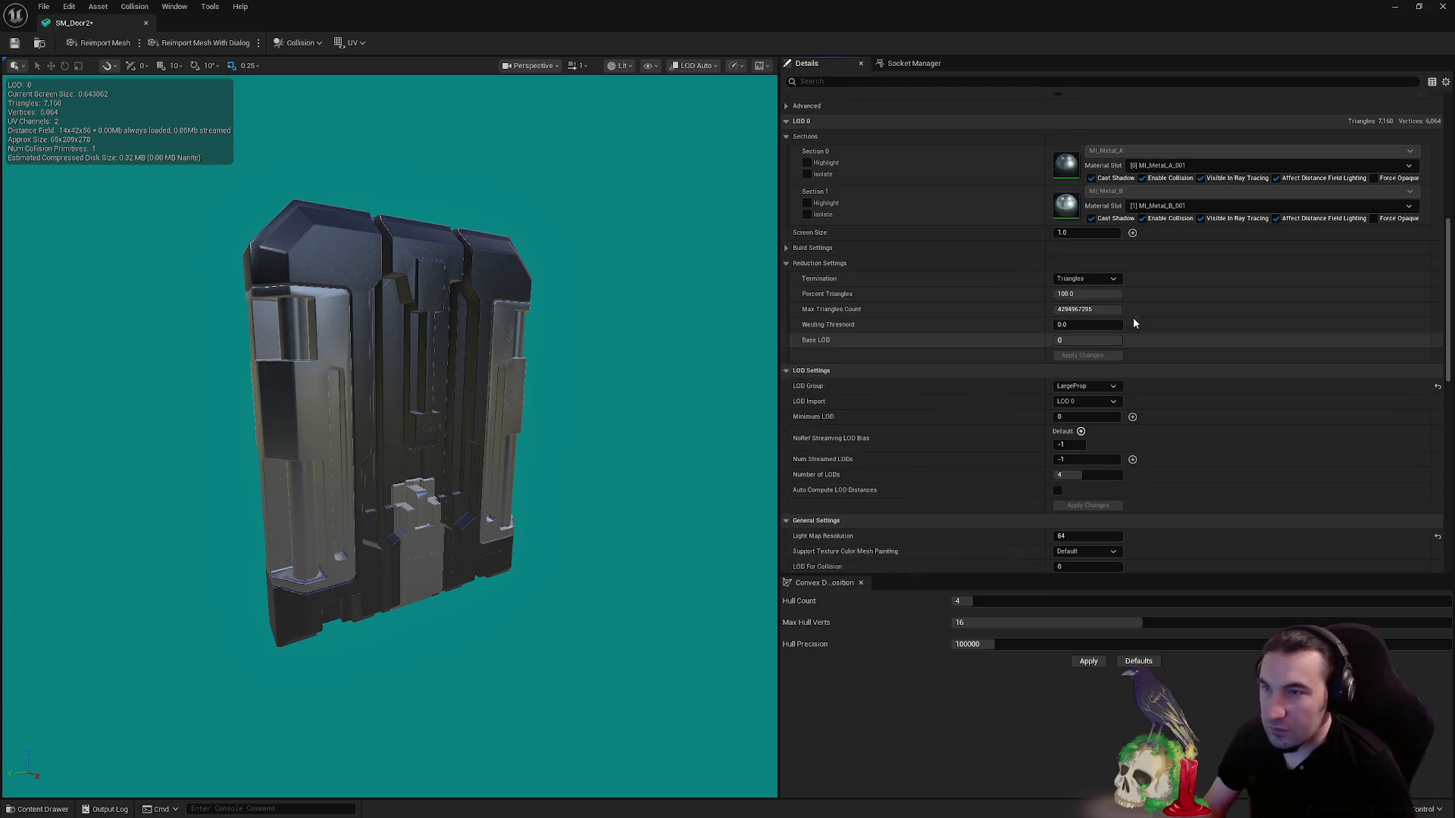
{"action": "scroll", "coordinate": [1134, 324], "scroll_direction": "up", "scroll_amount": 1}
- Preview LOD 0 and LOD 1, then set the LOD 1 screen size to 0.15
{"action": "left_click", "coordinate": [1085, 213]}
{"action": "left_click", "coordinate": [1088, 243]}
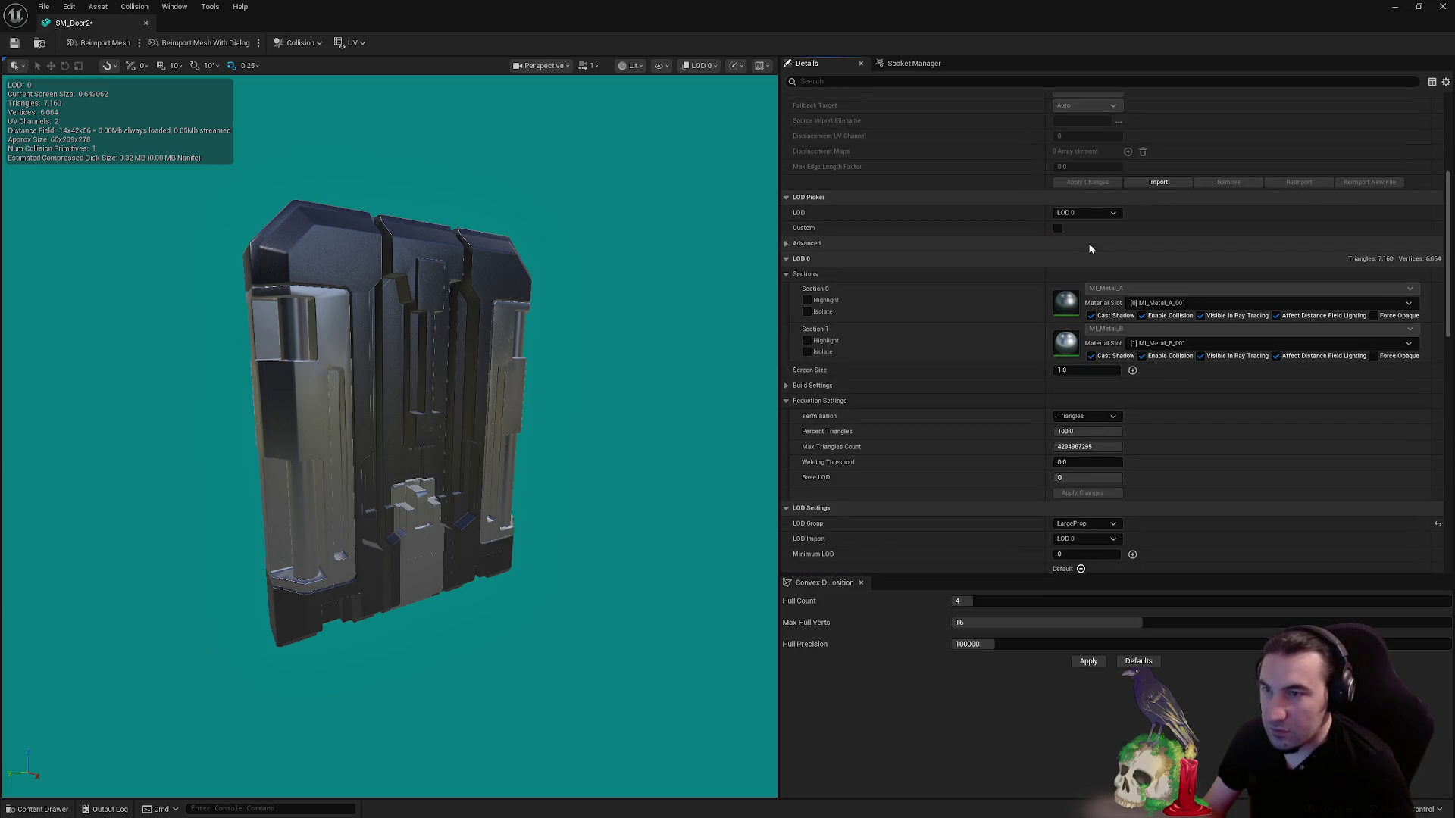
{"action": "left_click", "coordinate": [1085, 213]}
{"action": "left_click", "coordinate": [1077, 255]}
{"action": "left_click_drag", "start_coordinate": [341, 348], "coordinate": [290, 366]}
{"action": "scroll", "coordinate": [389, 454], "scroll_direction": "down", "scroll_amount": 3}
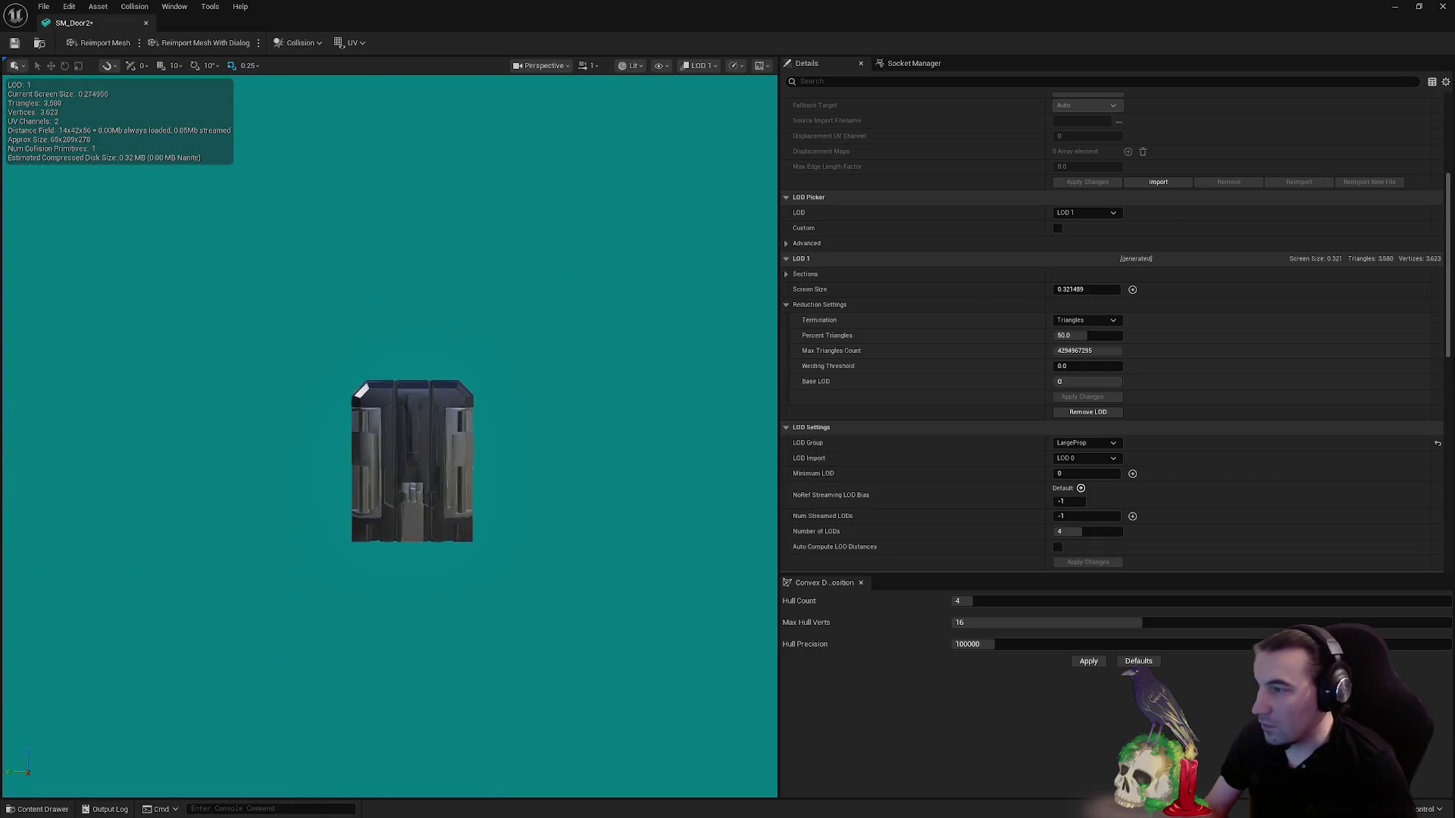
{"action": "left_click", "coordinate": [1079, 289]}
{"action": "type", "text": "0.15"}
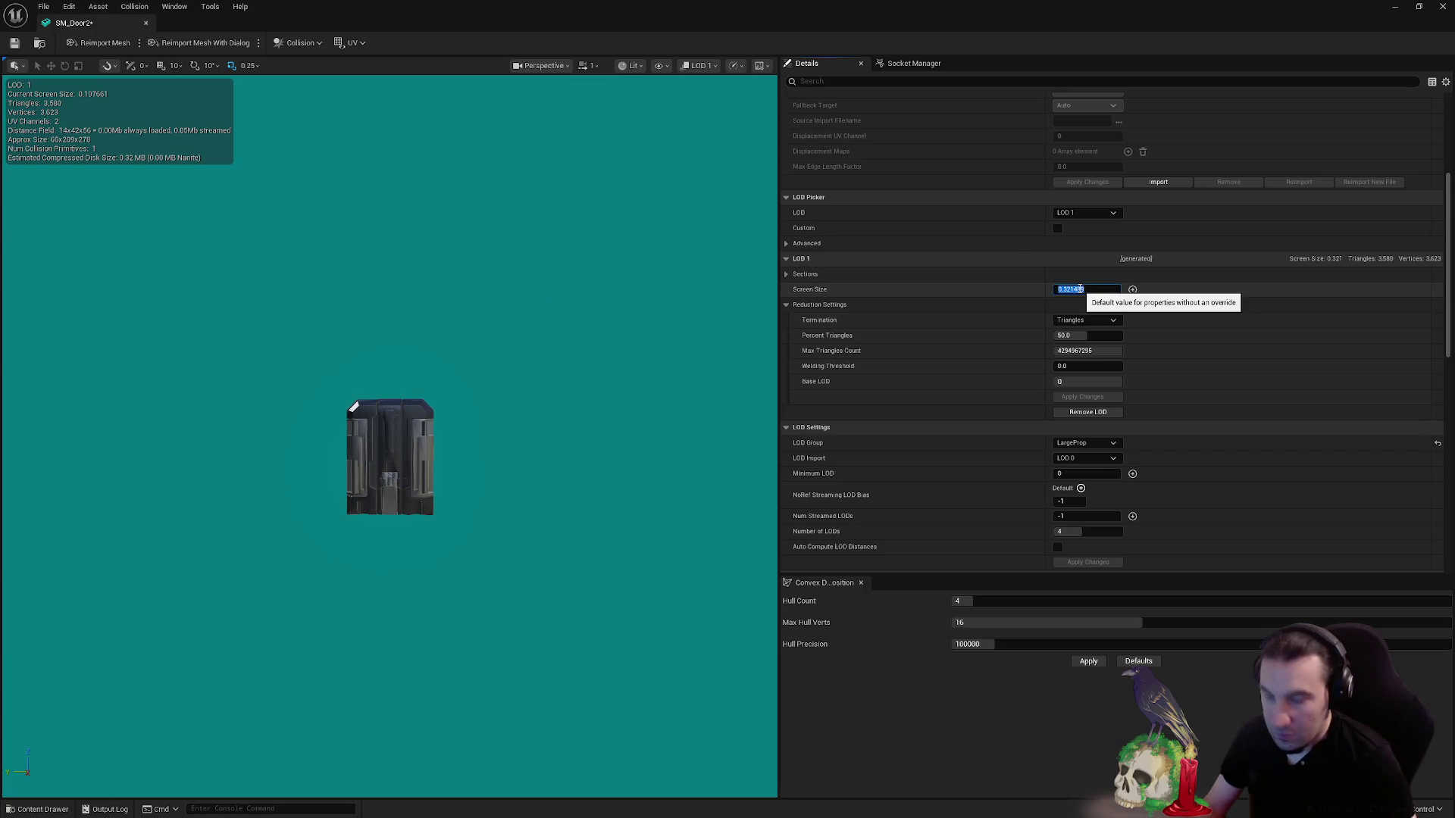
- Set LOD 2 and LOD 3 screen sizes to 0.085 and 0.045, then close SM_Door2
{"action": "left_click", "coordinate": [1085, 212]}
{"action": "left_click", "coordinate": [1085, 266]}
{"action": "scroll", "coordinate": [389, 457], "scroll_direction": "down", "scroll_amount": 3}
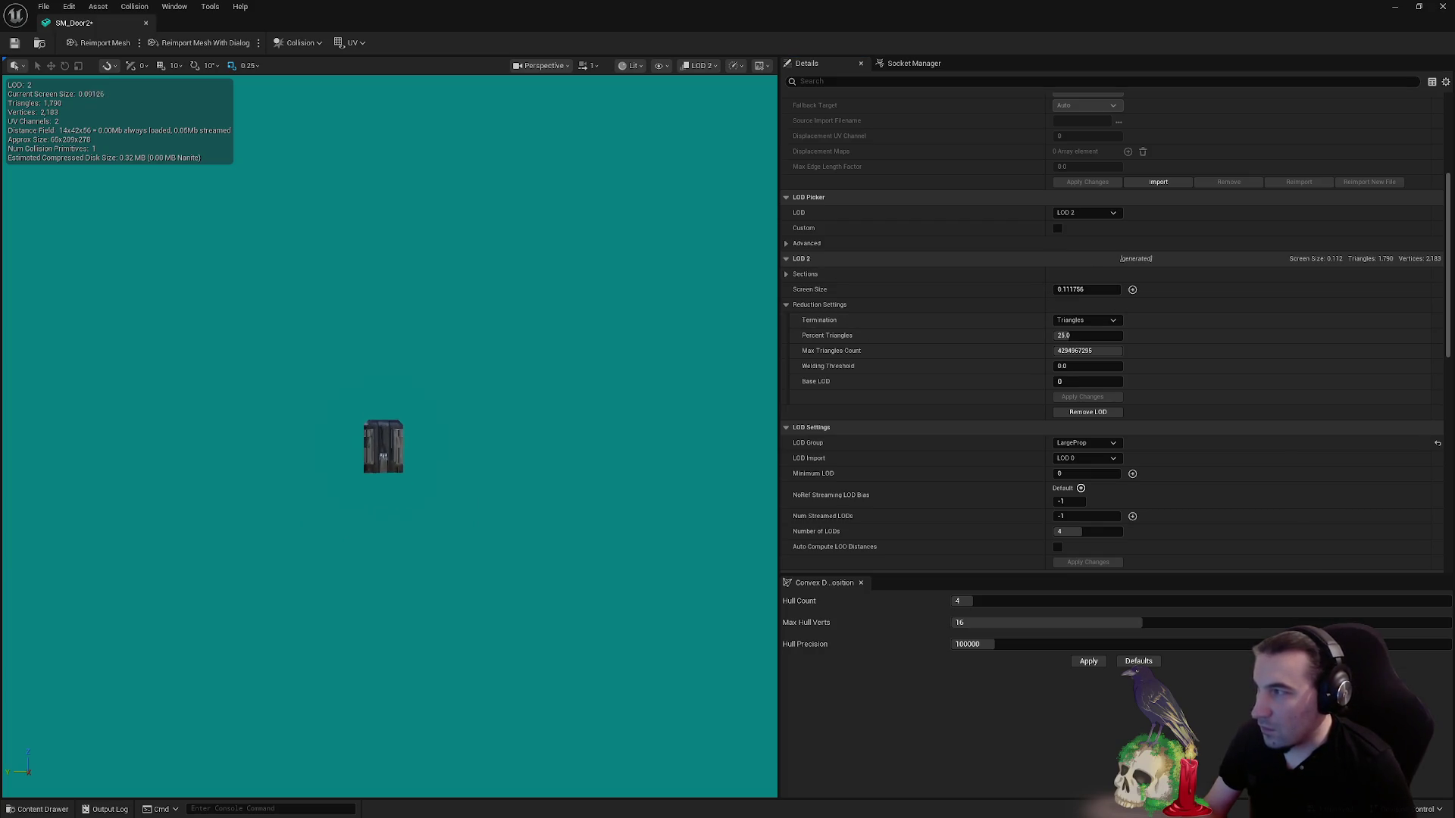
{"action": "left_click", "coordinate": [1069, 290]}
{"action": "type", "text": "0.065"}
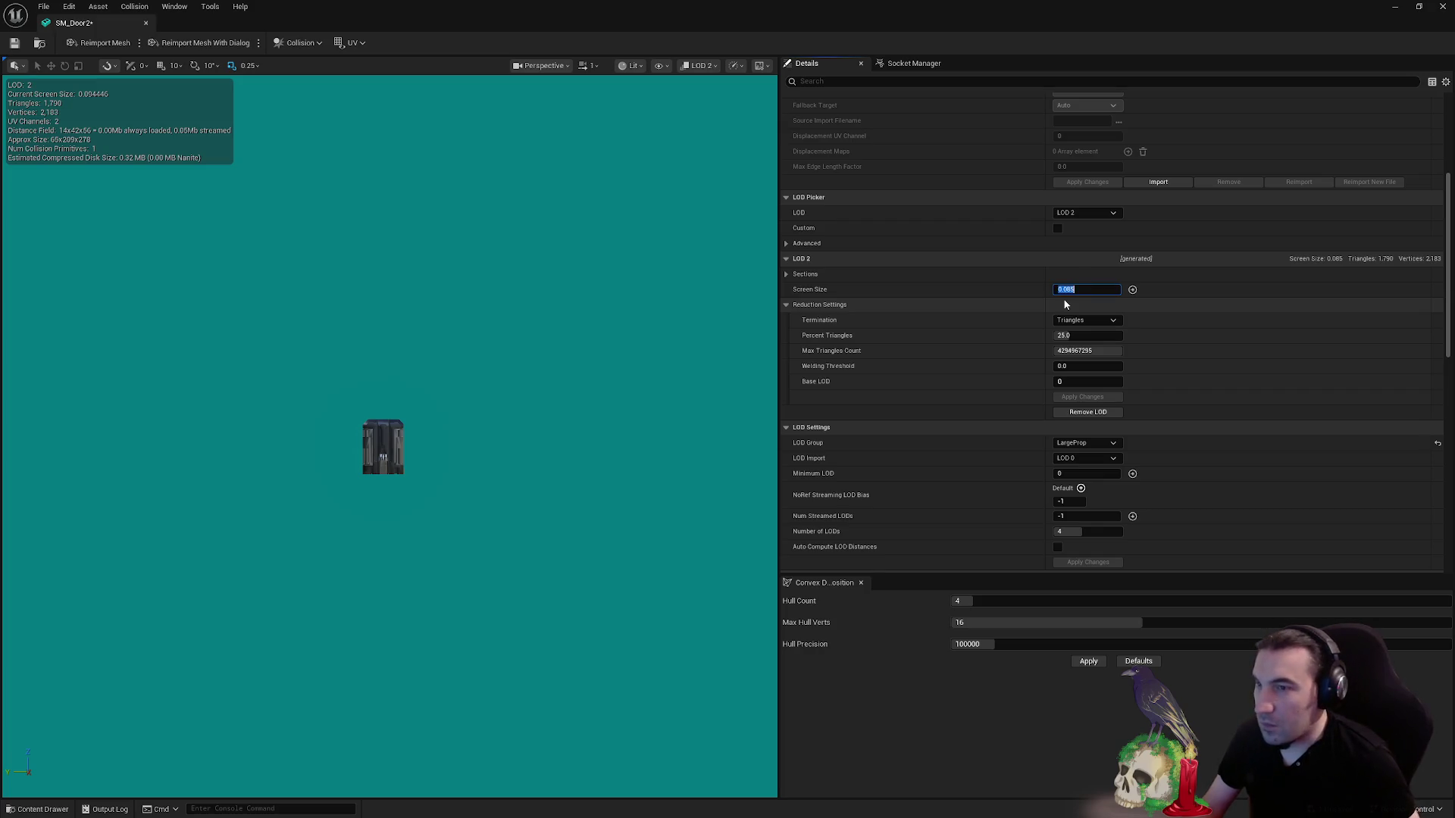
{"action": "left_click", "coordinate": [1083, 212]}
{"action": "left_click", "coordinate": [1082, 278]}
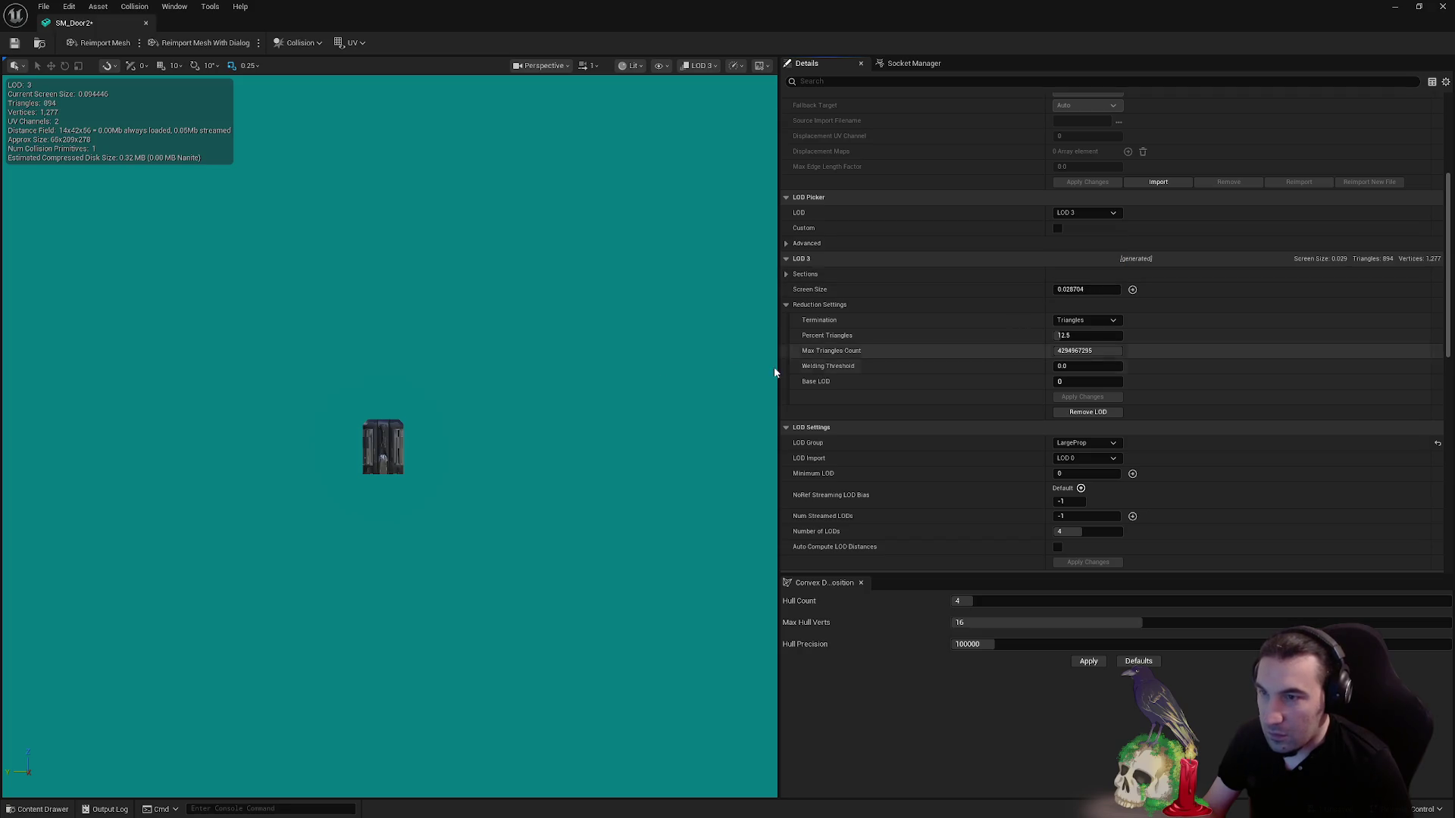
{"action": "left_click_drag", "start_coordinate": [774, 371], "coordinate": [765, 375]}
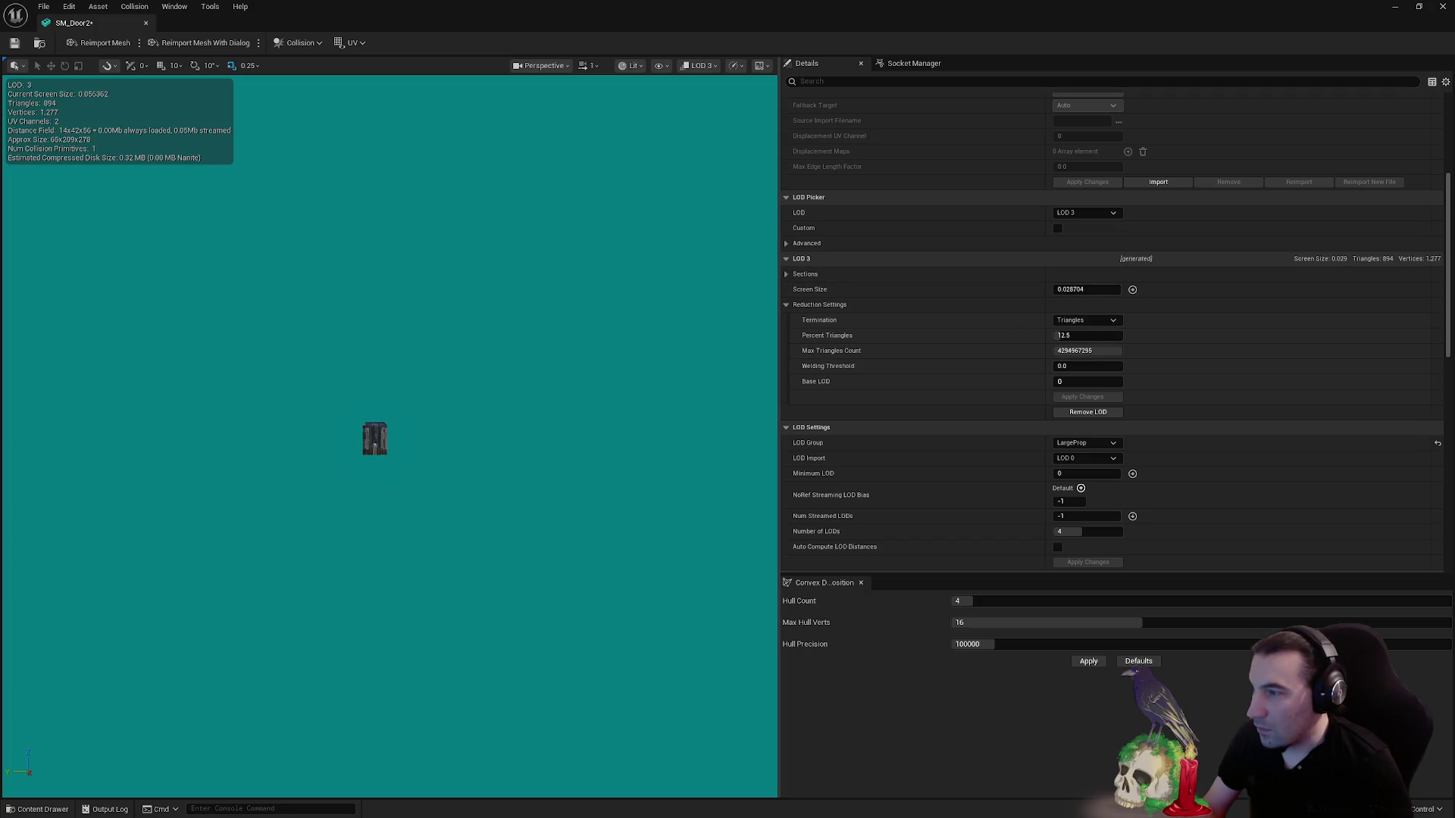
{"action": "left_click", "coordinate": [1076, 290]}
{"action": "type", "text": "0.045"}
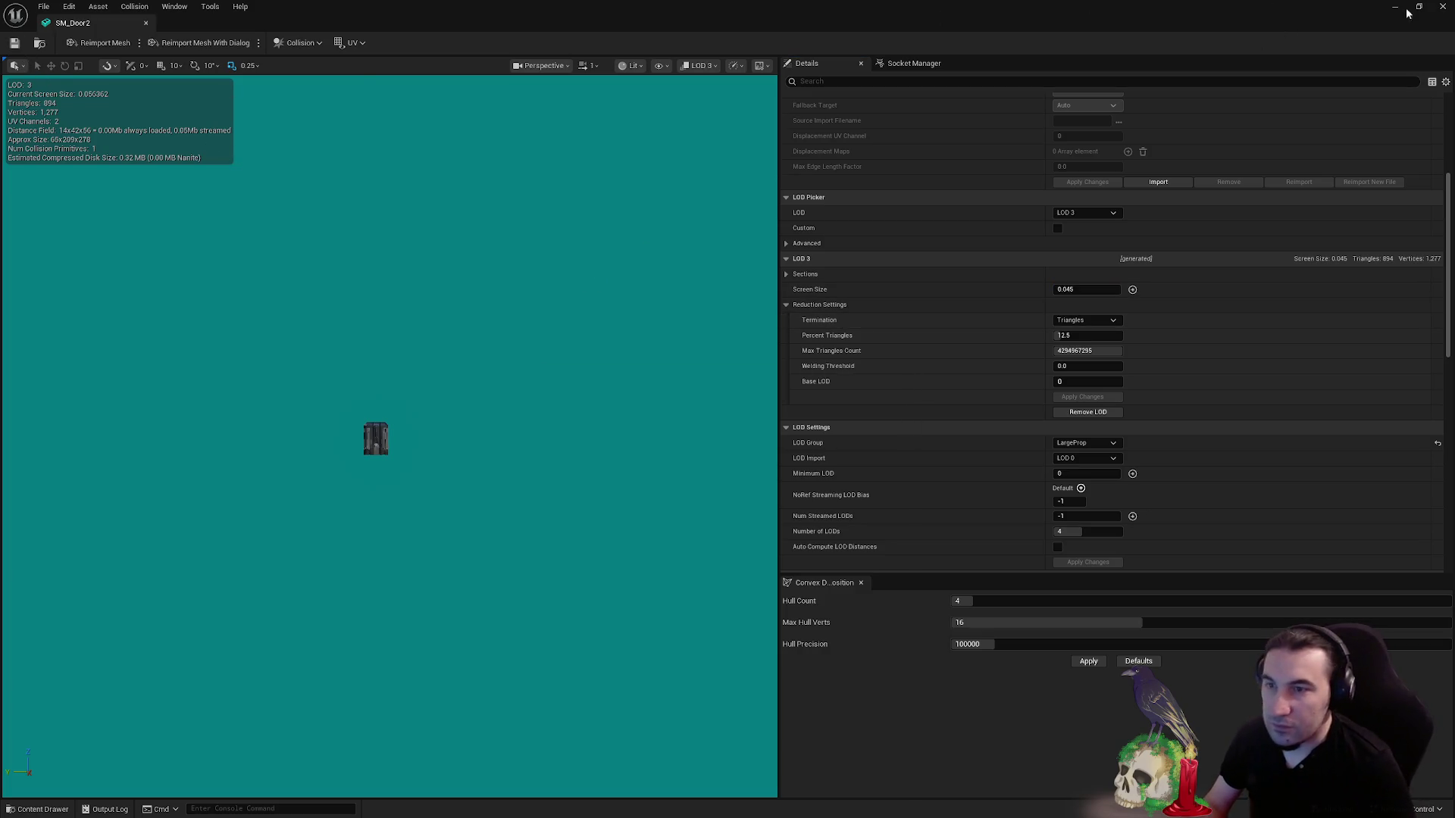
{"action": "left_click", "coordinate": [1434, 7]}
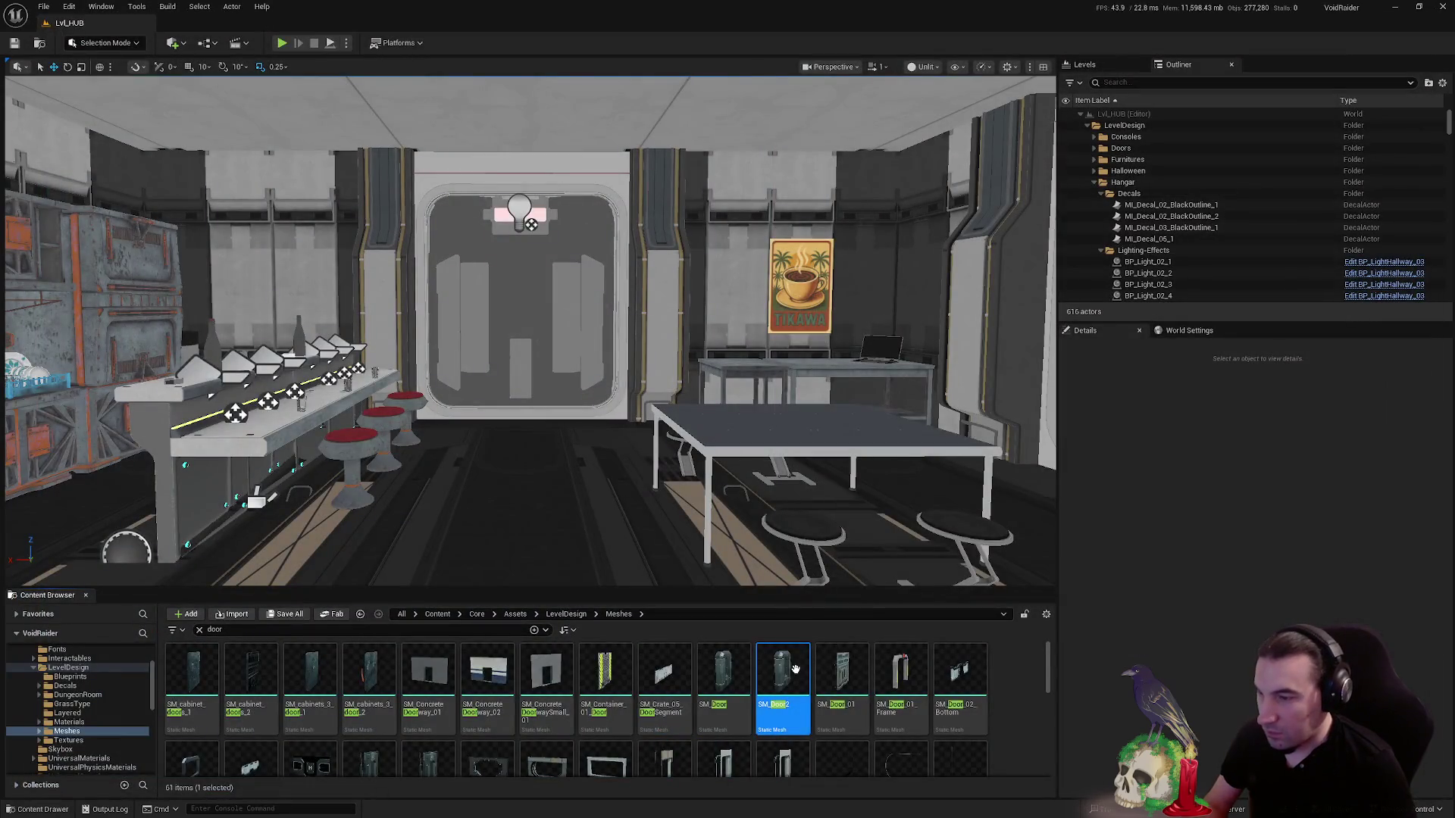
- Open SM_Doorway2, turn off automatic LOD distances, and edit the LOD 1 screen size
{"action": "double_click", "coordinate": [420, 694]}
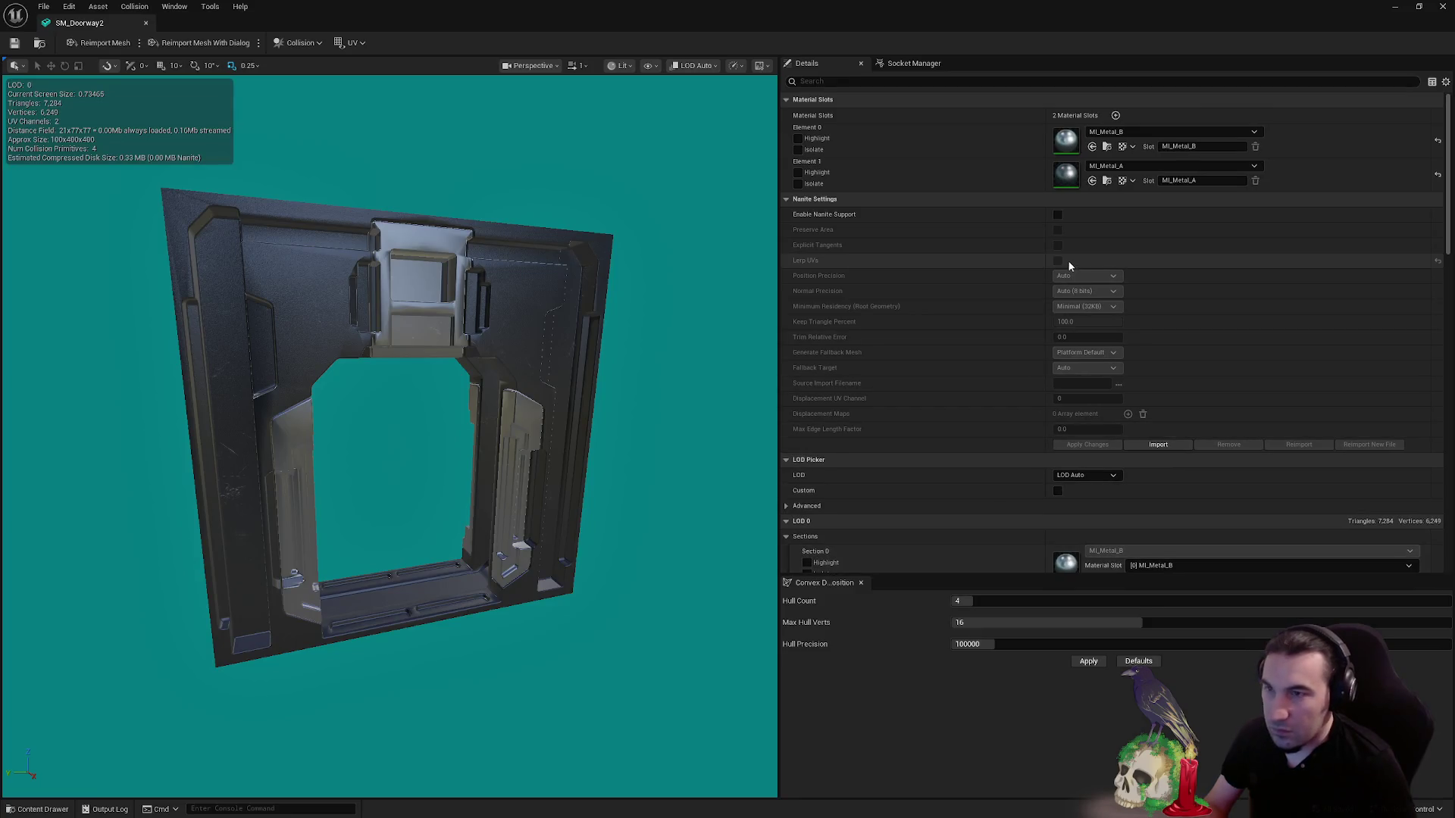
{"action": "scroll", "coordinate": [1083, 280], "scroll_direction": "down", "scroll_amount": 10}
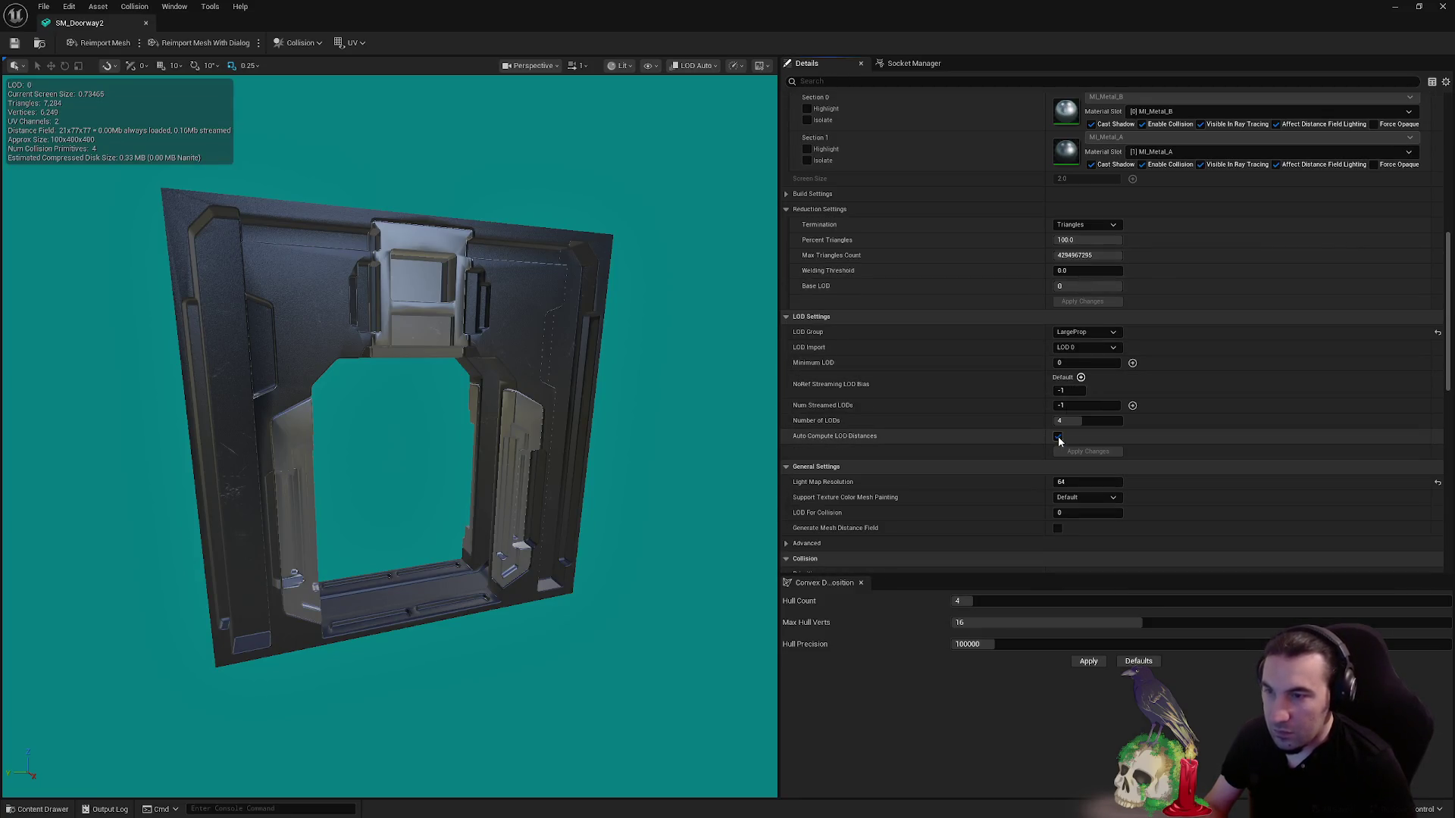
{"action": "left_click", "coordinate": [1058, 438]}
{"action": "scroll", "coordinate": [1167, 240], "scroll_direction": "up", "scroll_amount": 5}
{"action": "left_click", "coordinate": [1084, 177]}
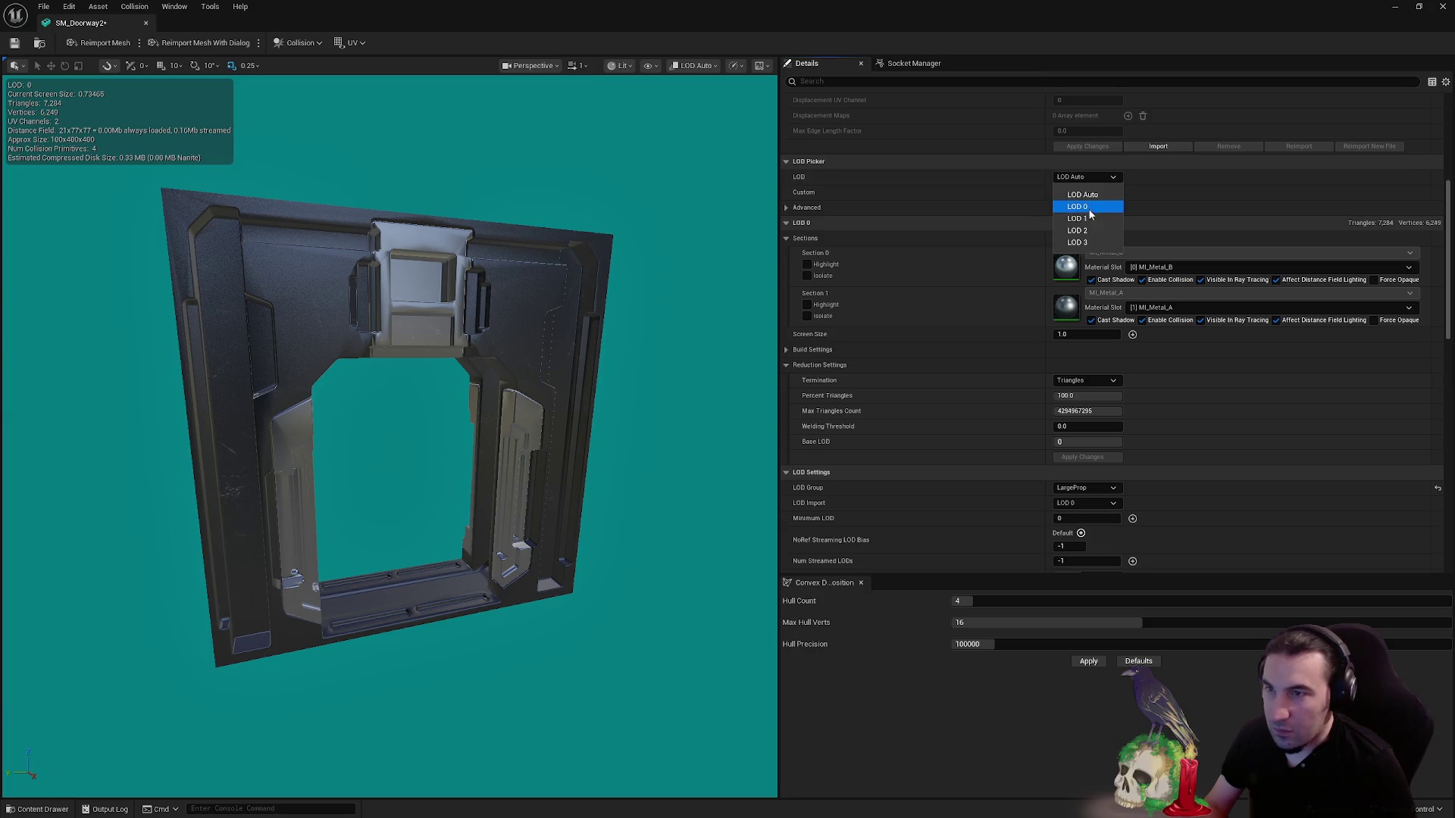
{"action": "left_click", "coordinate": [1090, 218]}
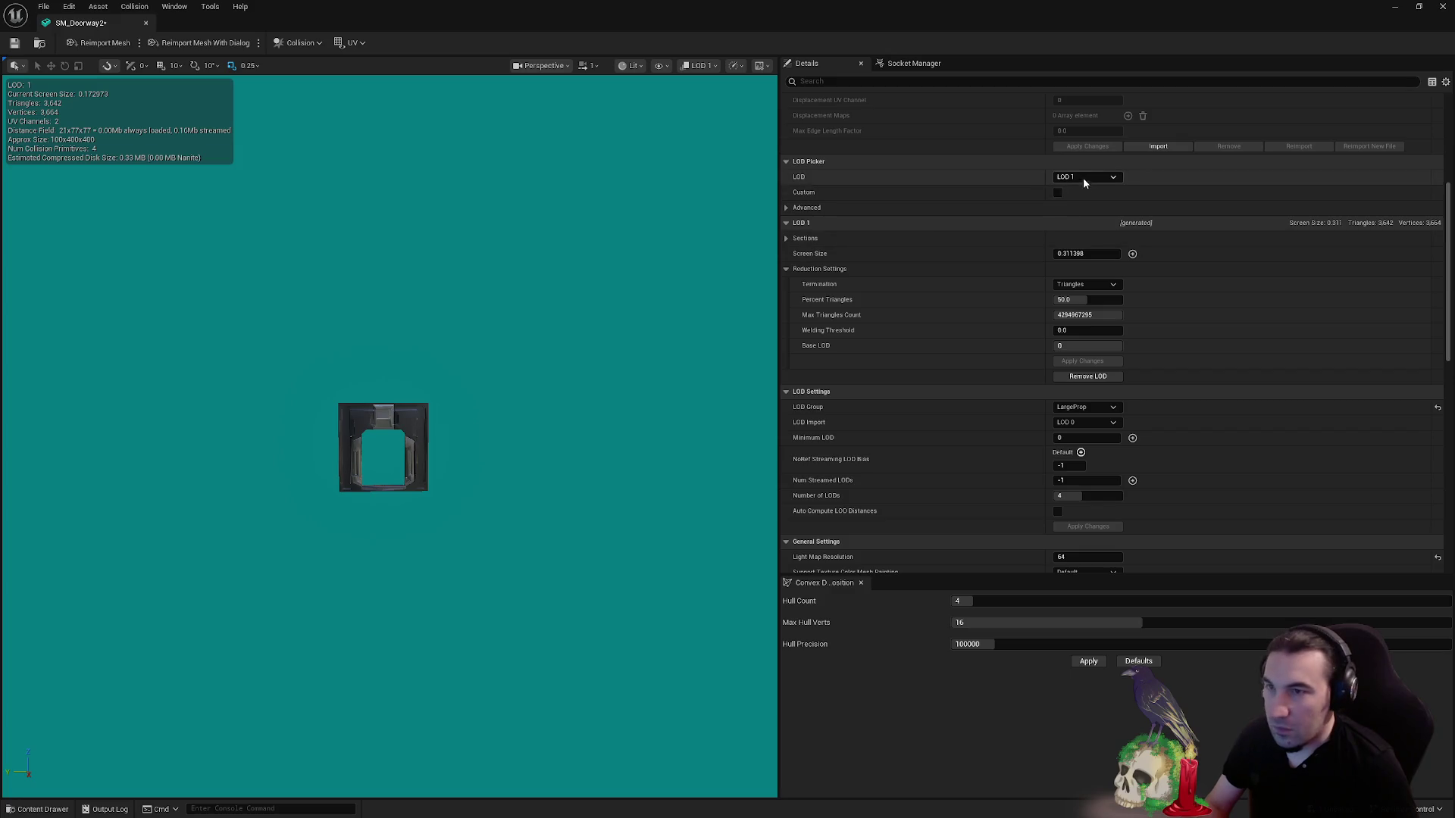
{"action": "left_click", "coordinate": [1076, 254]}
{"action": "type", "text": "0.15"}
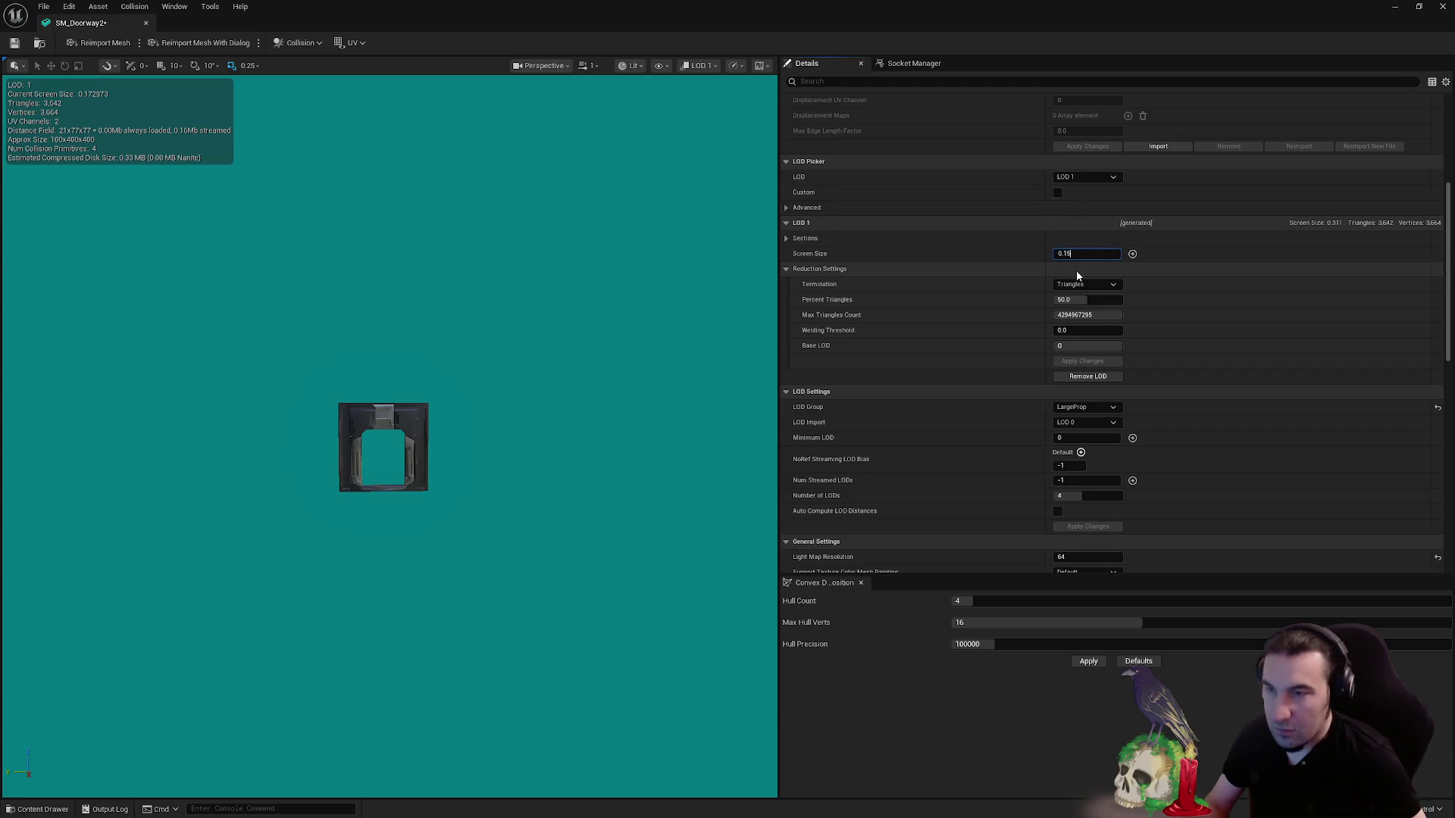
- Set the LOD 2 screen size and LOD 3 to 0.06, then close SM_Doorway2
{"action": "left_click", "coordinate": [1075, 179]}
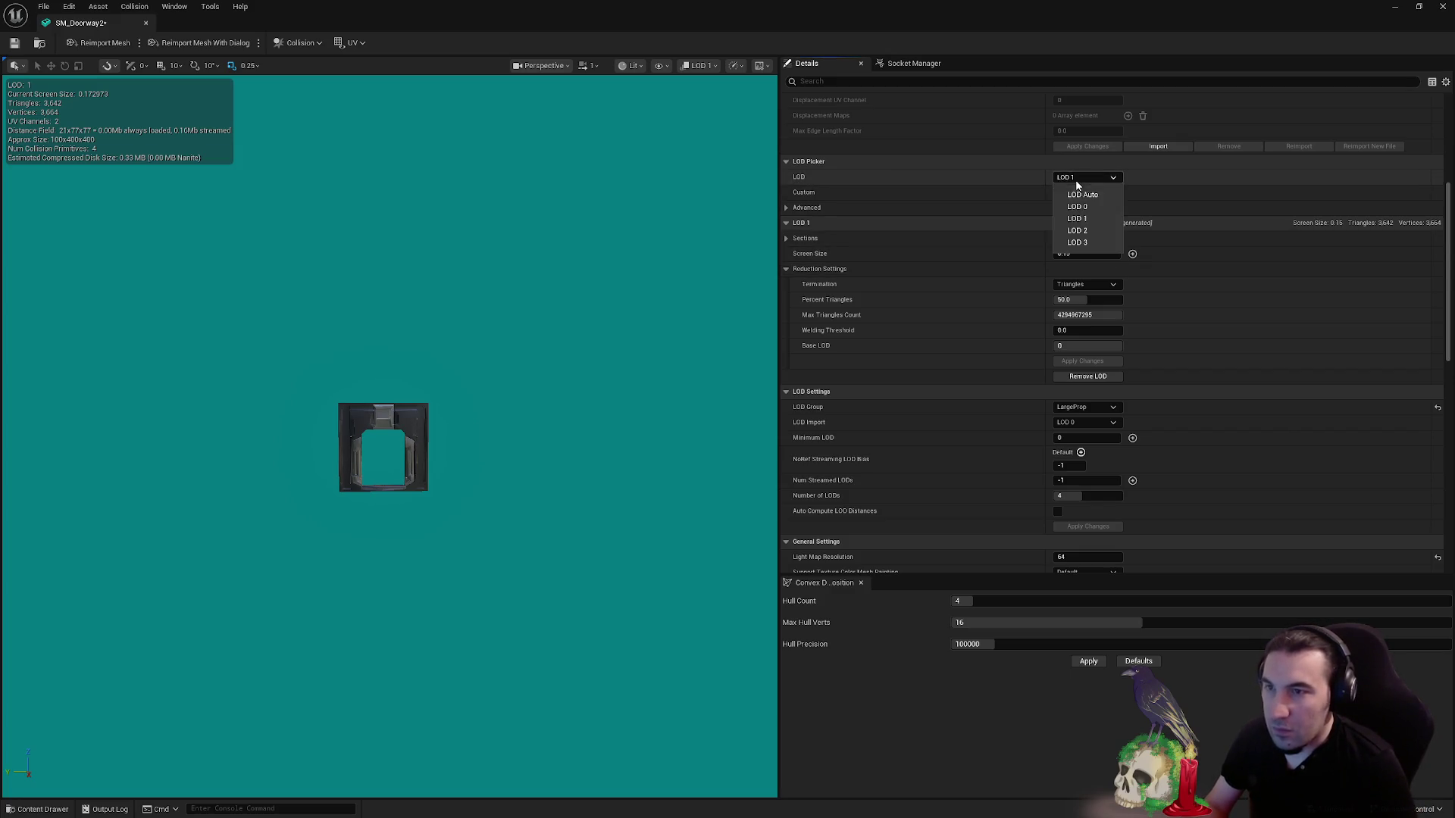
{"action": "left_click", "coordinate": [1081, 230]}
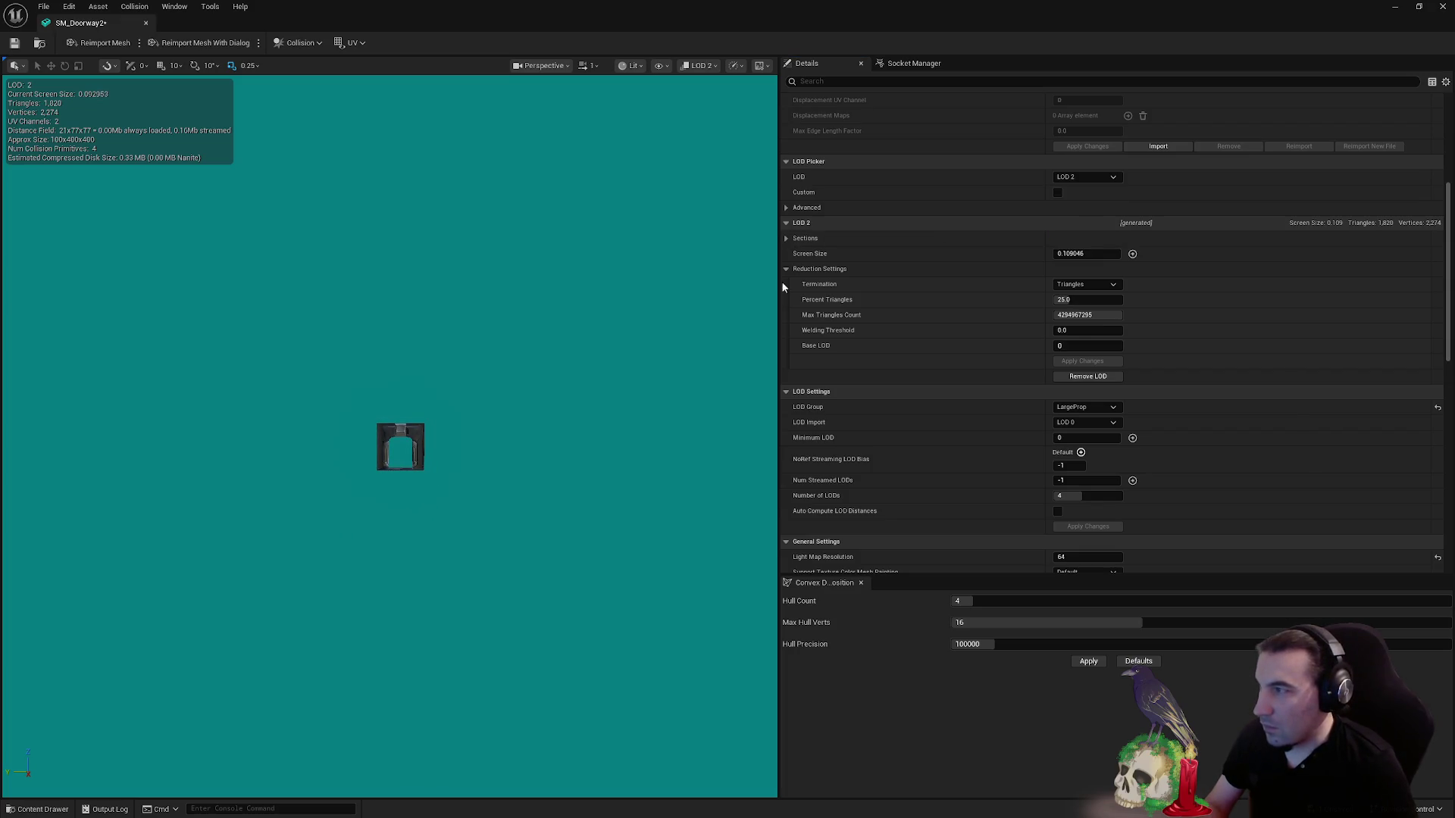
{"action": "left_click", "coordinate": [1075, 255]}
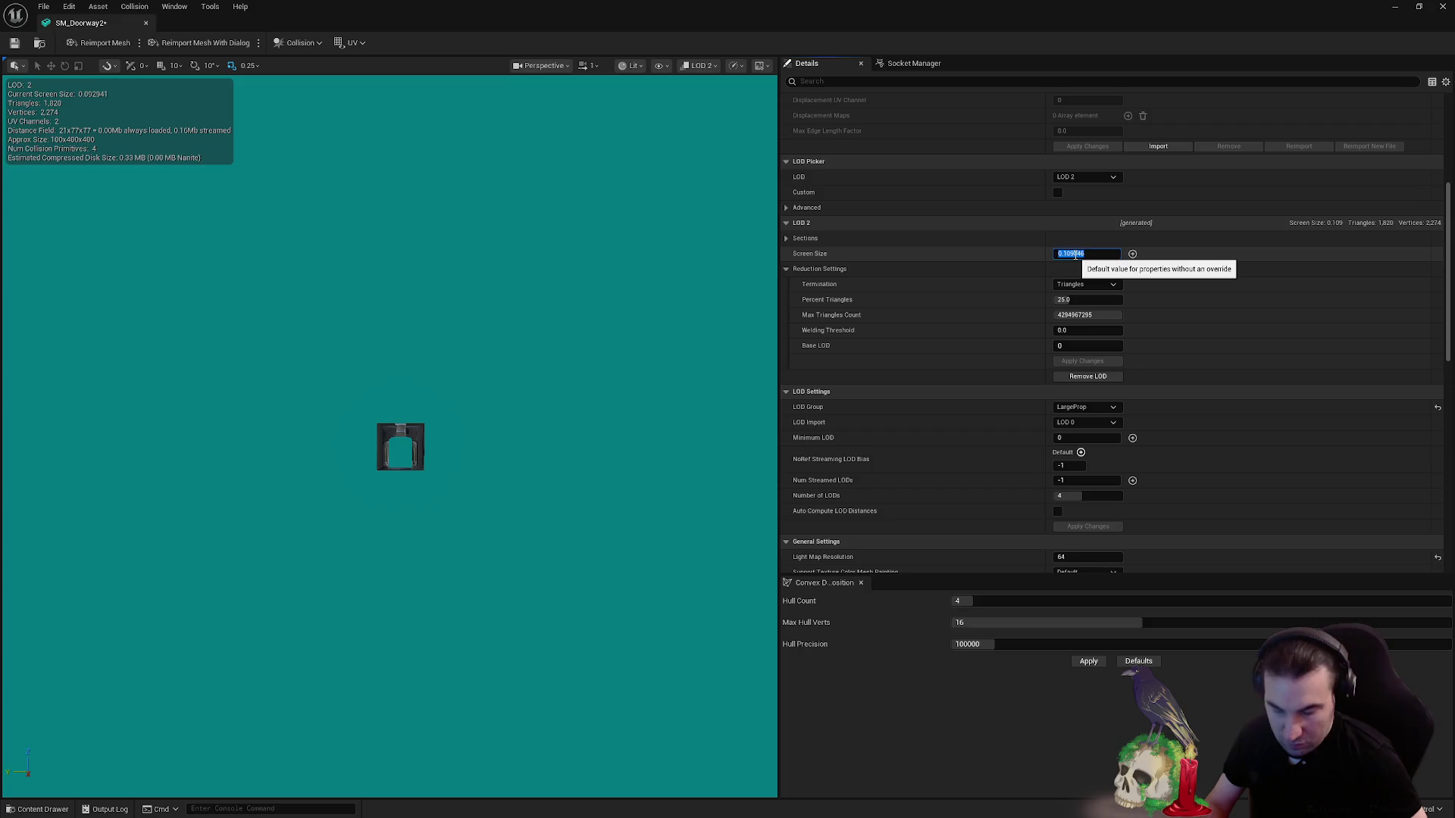
{"action": "type", "text": "0.085"}
{"action": "key", "text": "Return"}
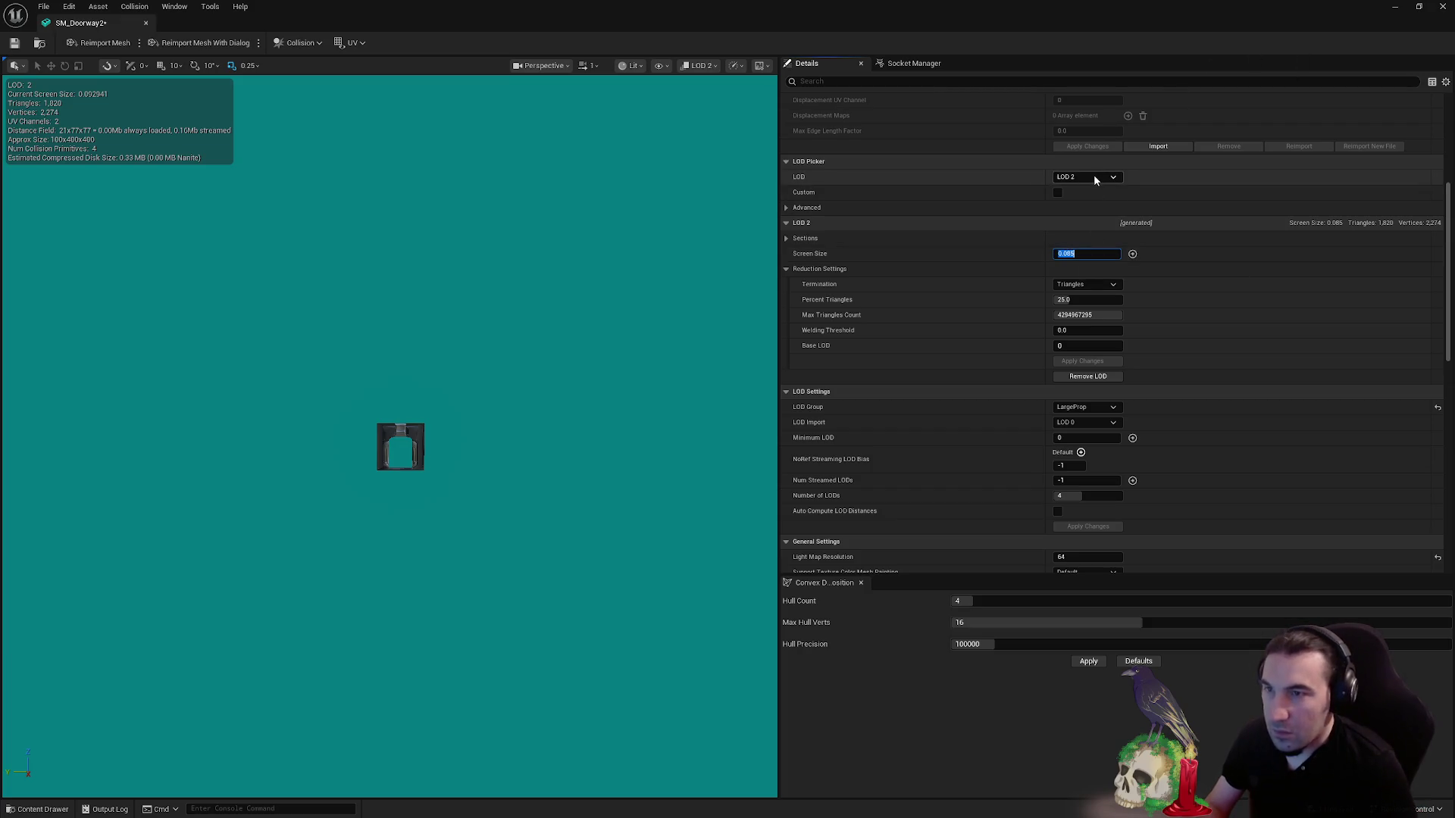
{"action": "left_click", "coordinate": [1094, 176]}
{"action": "left_click", "coordinate": [1101, 235]}
{"action": "left_click_drag", "start_coordinate": [487, 401], "coordinate": [478, 405]}
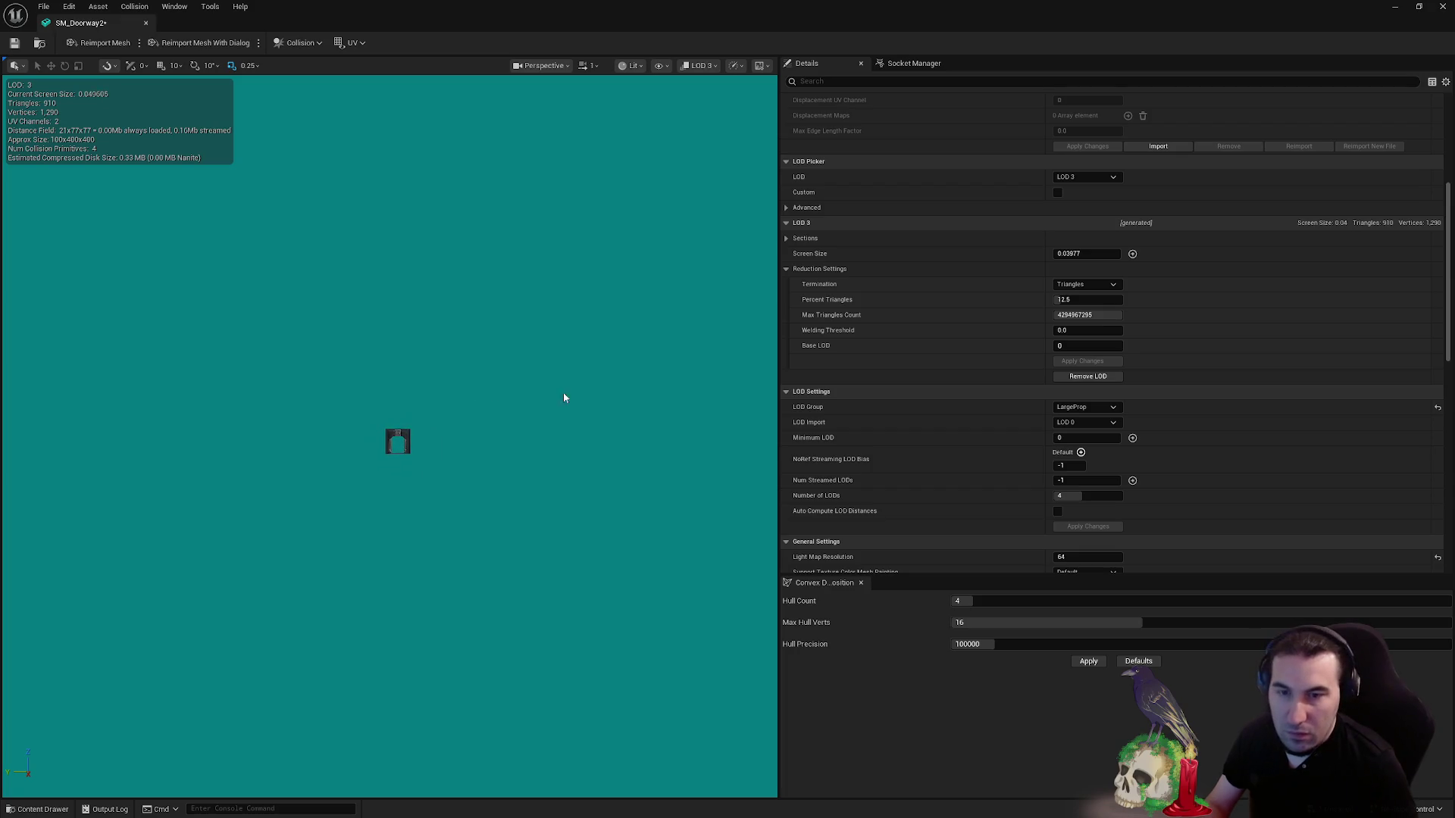
{"action": "left_click", "coordinate": [1078, 254]}
{"action": "type", "text": "0.05"}
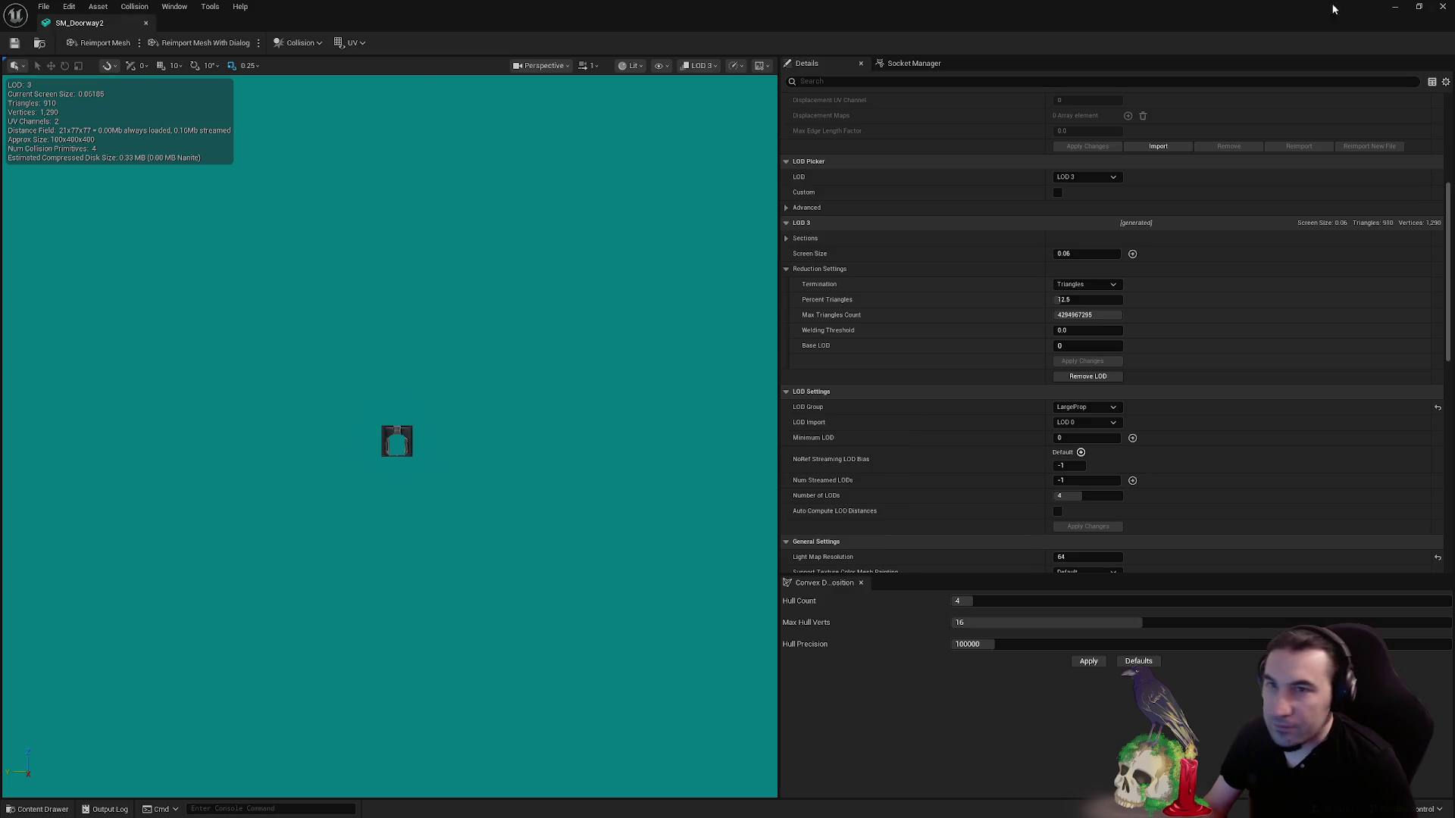
{"action": "left_click", "coordinate": [1442, 7]}
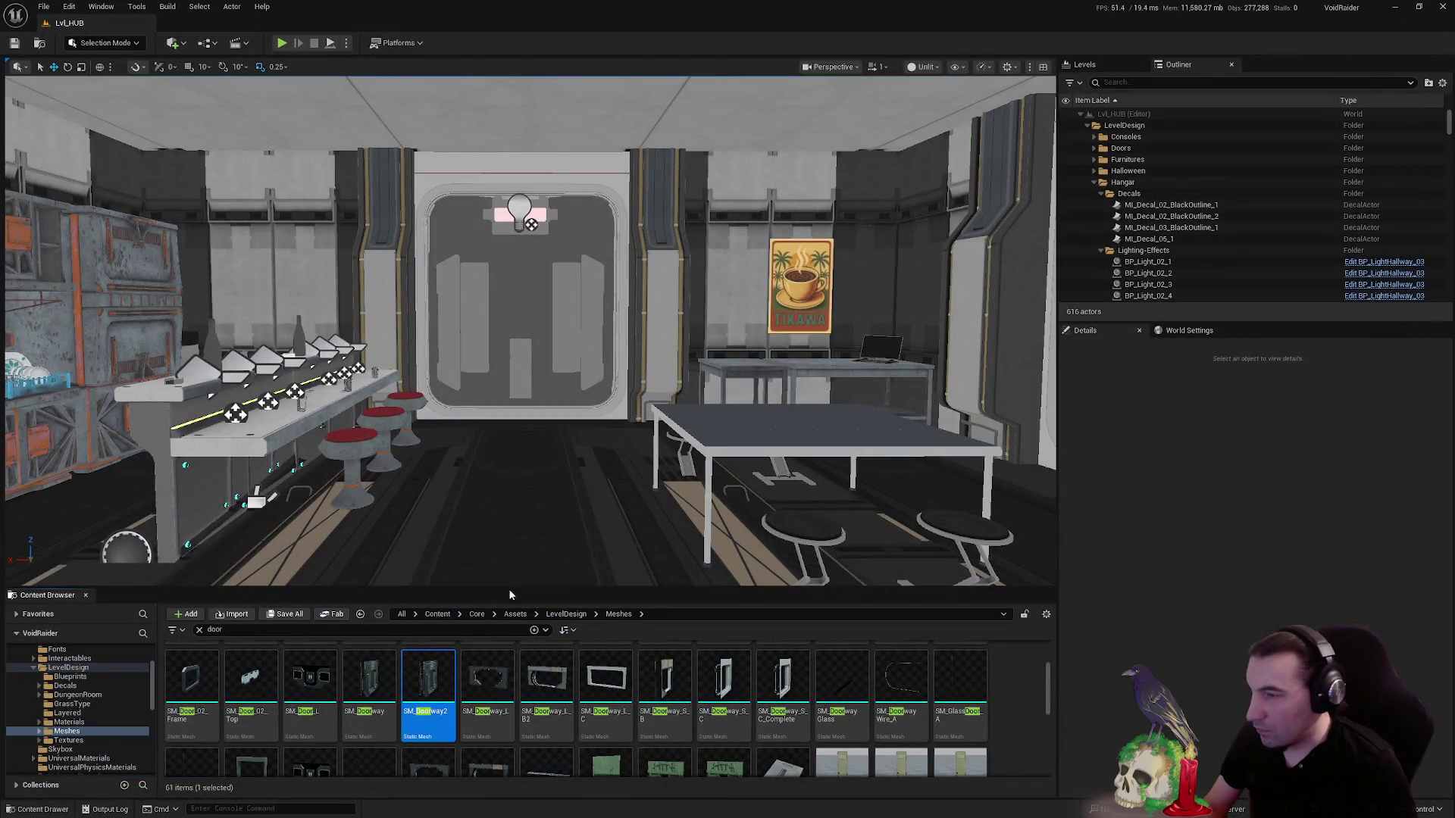
- Select the BP_AutoDoor_HUB2 door and open BP_AutoDoor_AE from Core/Blueprints
{"action": "left_click", "coordinate": [32, 667]}
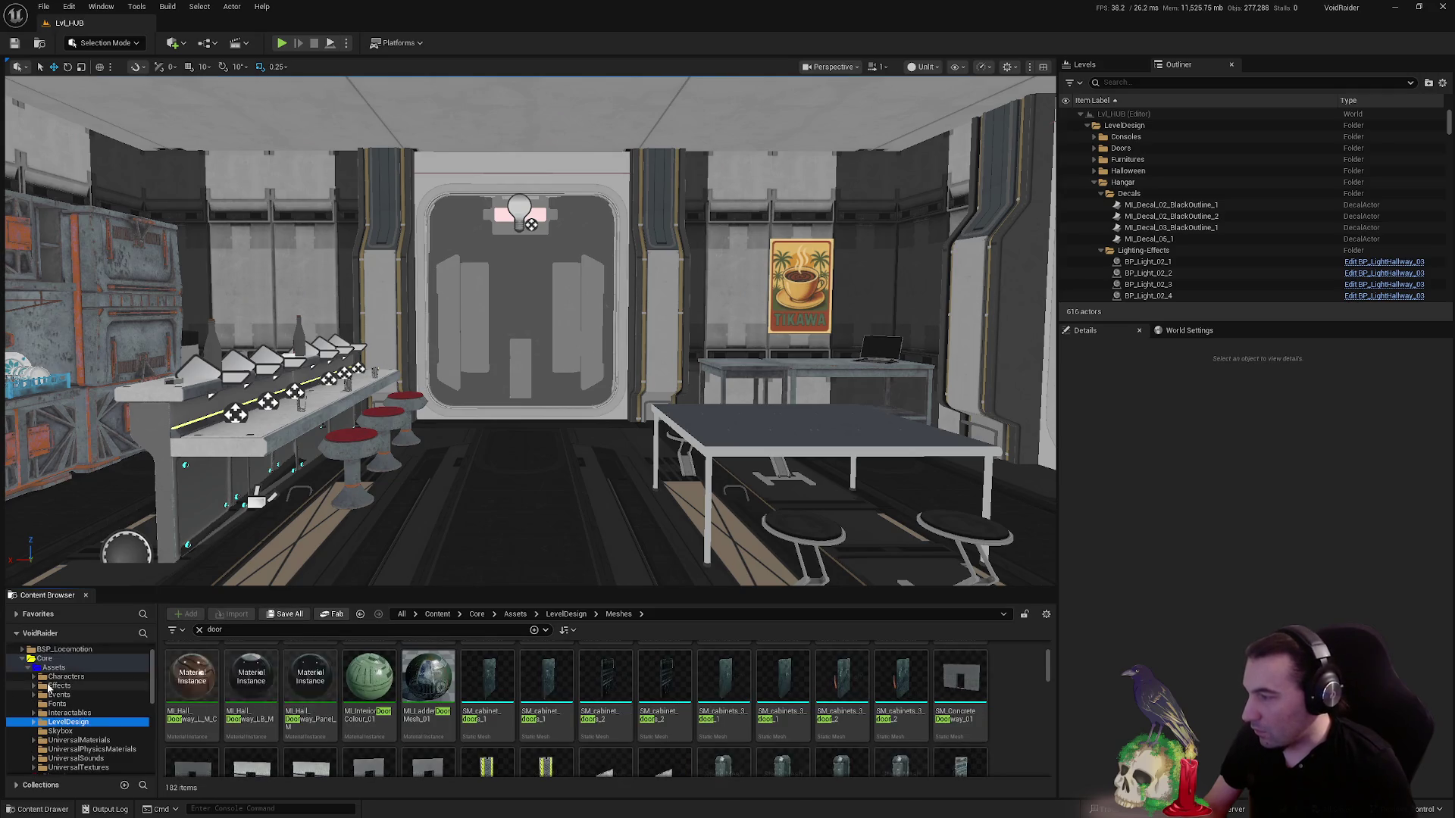
{"action": "left_click", "coordinate": [69, 687]}
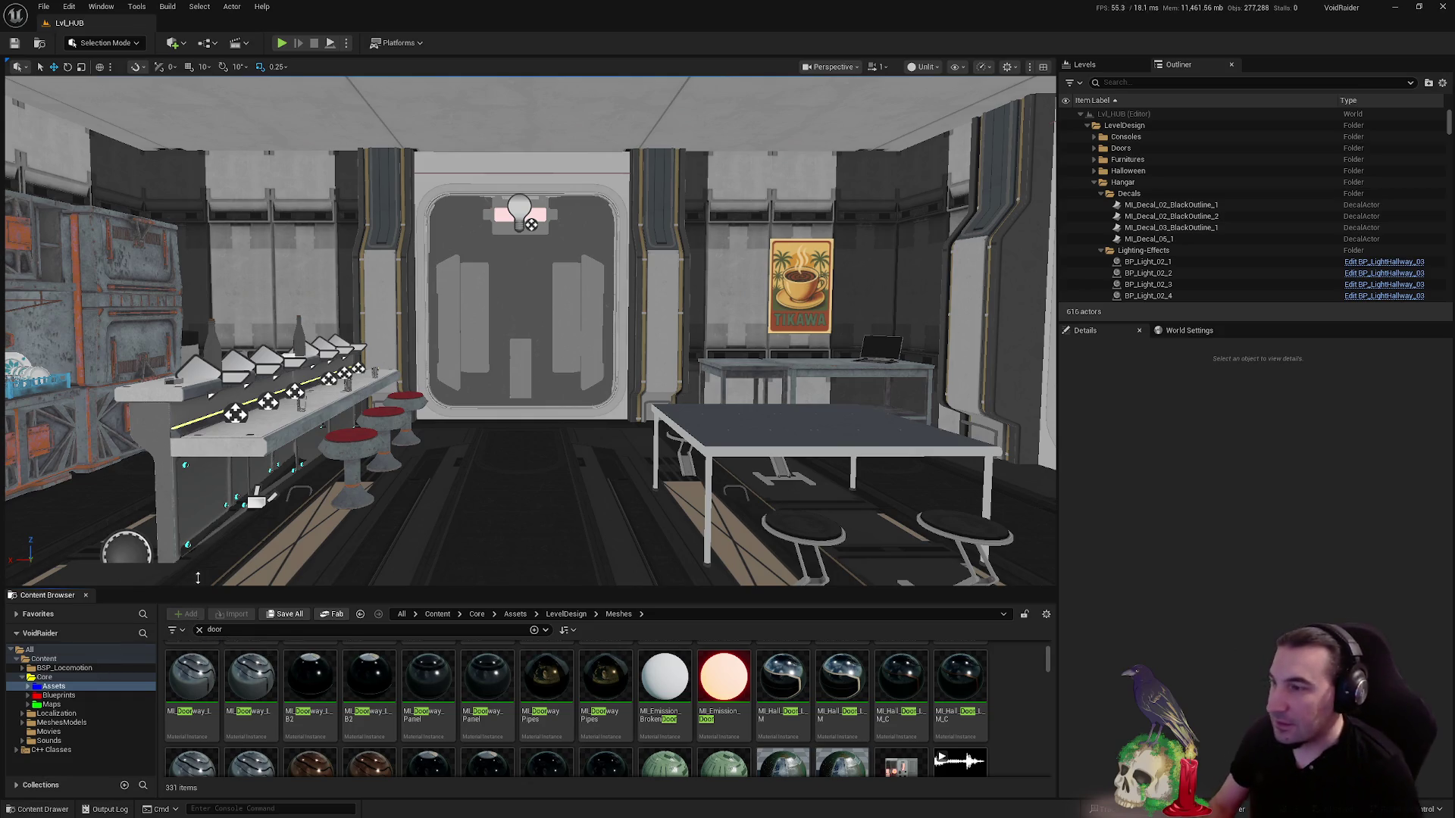
{"action": "left_click", "coordinate": [525, 357]}
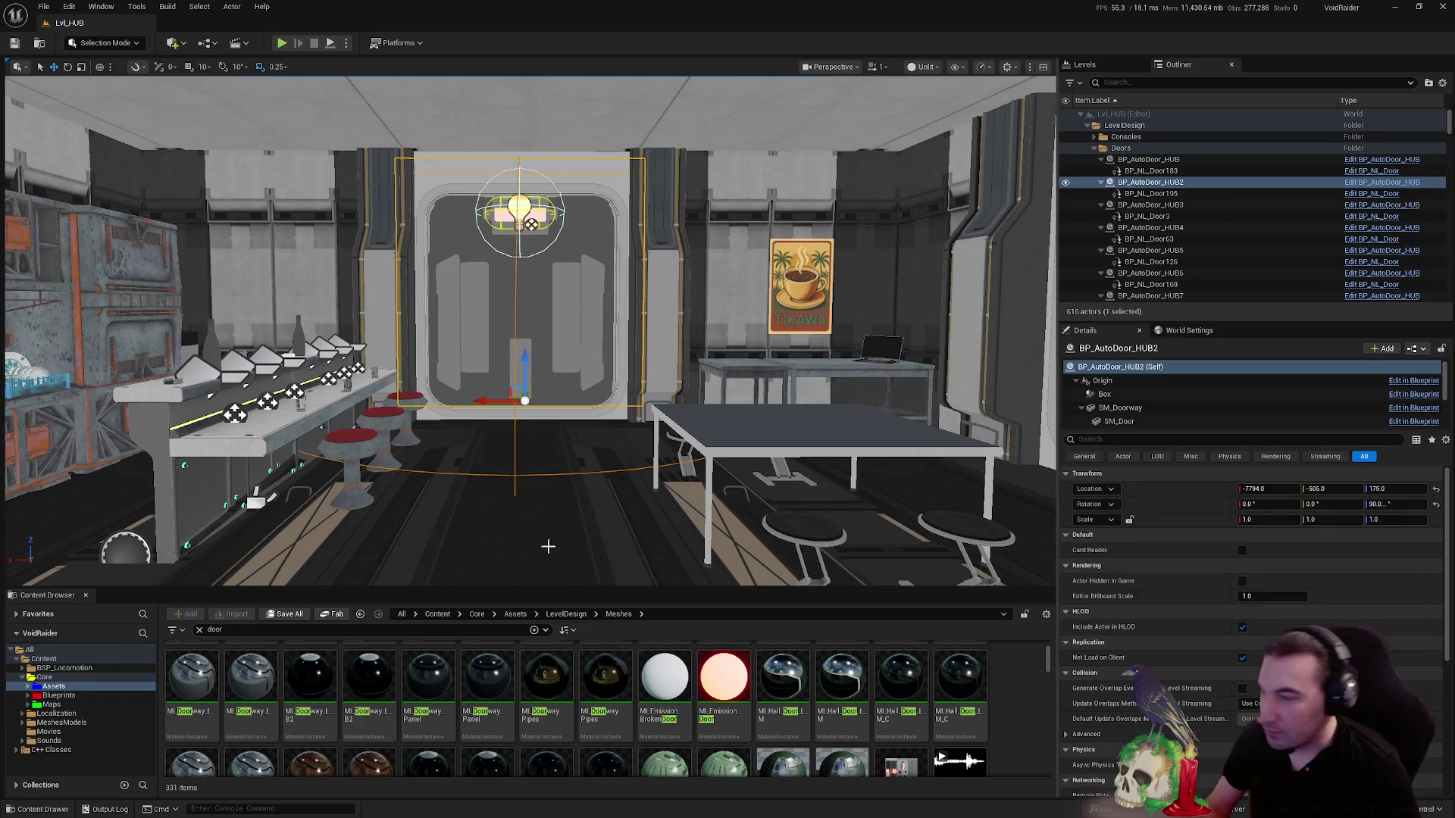
{"action": "left_click", "coordinate": [59, 695]}
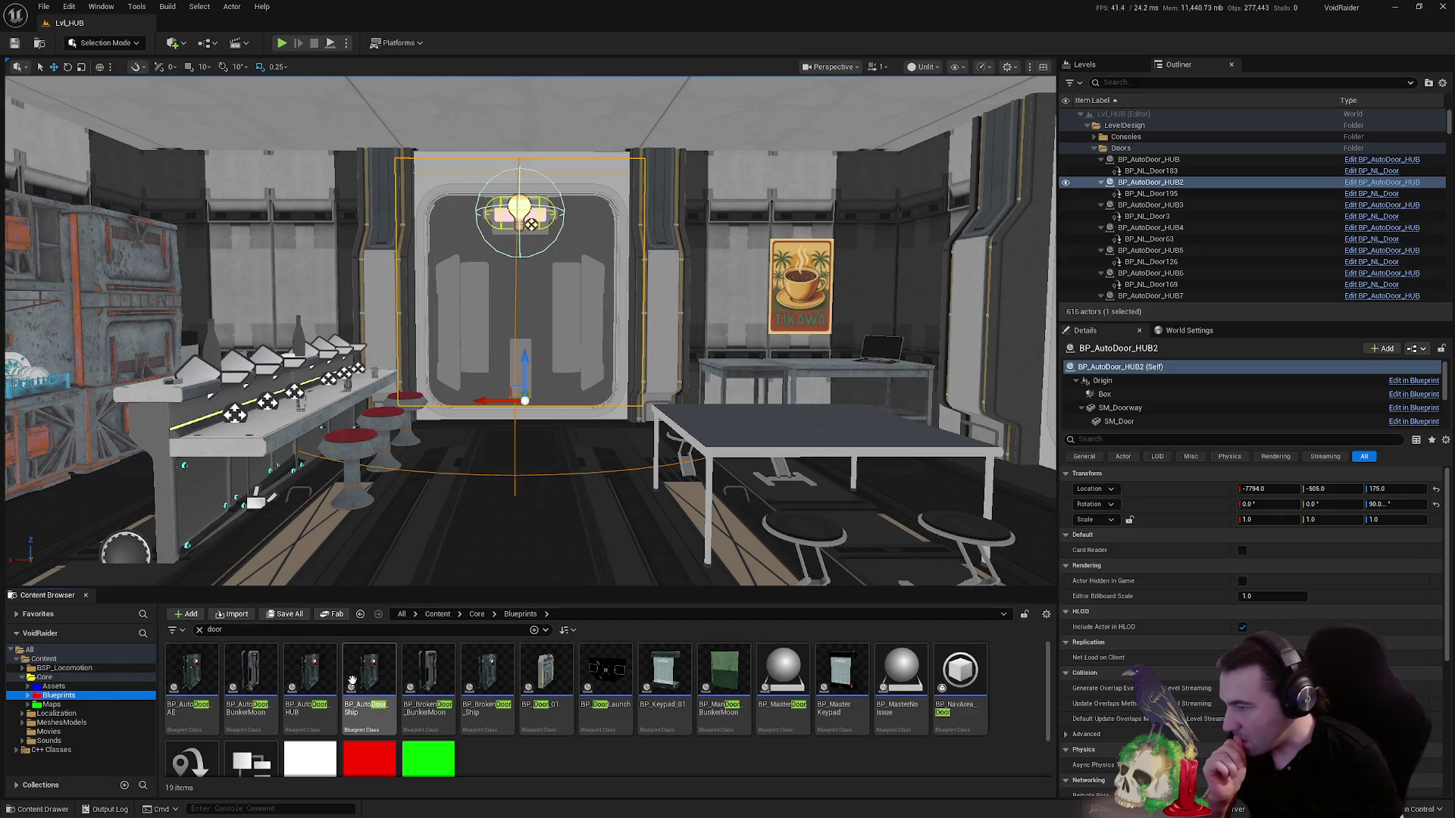
{"action": "double_click", "coordinate": [192, 667]}
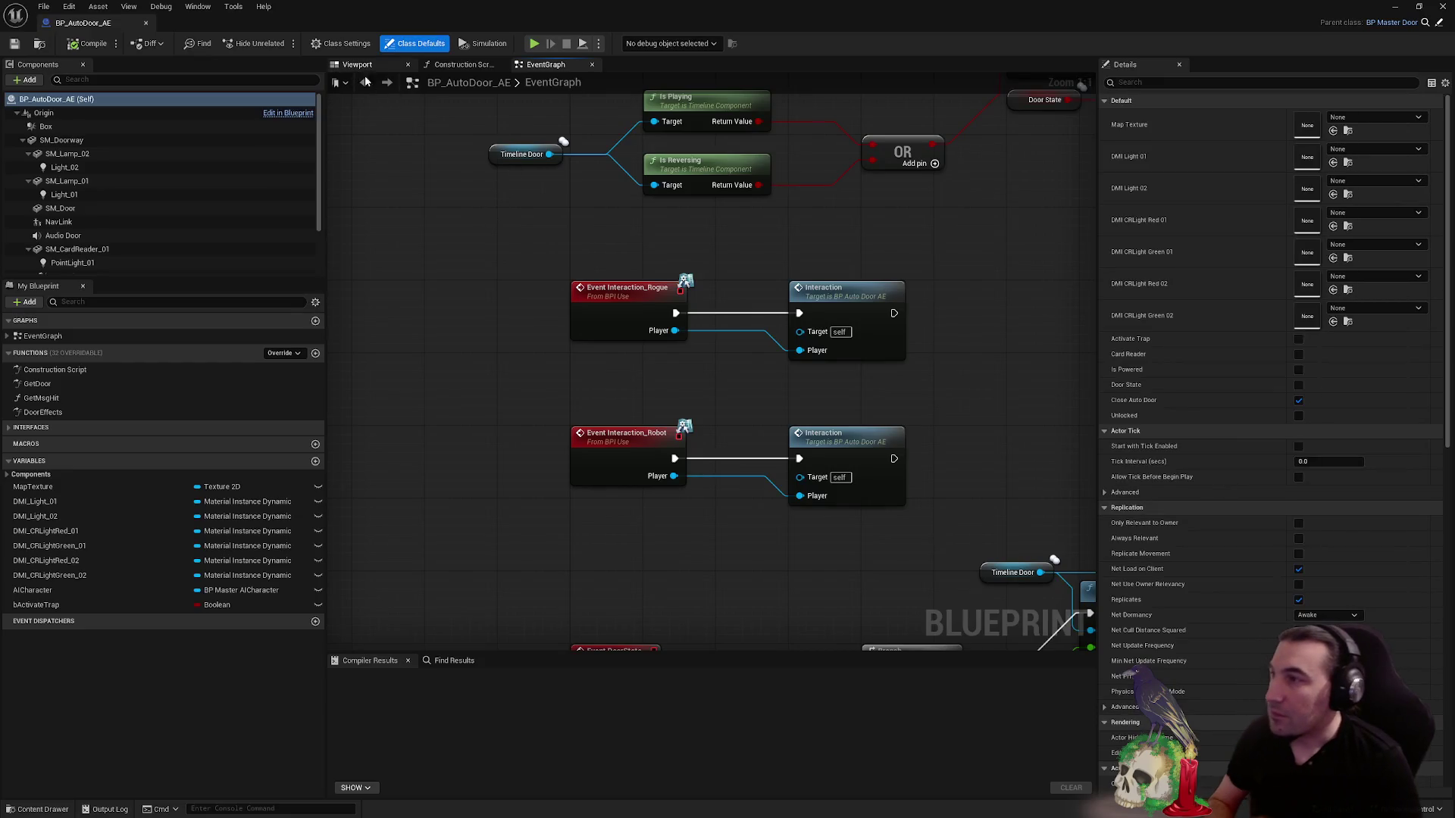
- Select SM_Door and SM_Doorway in the blueprint viewport and frame and orbit the doorway
{"action": "left_click", "coordinate": [357, 65]}
{"action": "left_click", "coordinate": [665, 334]}
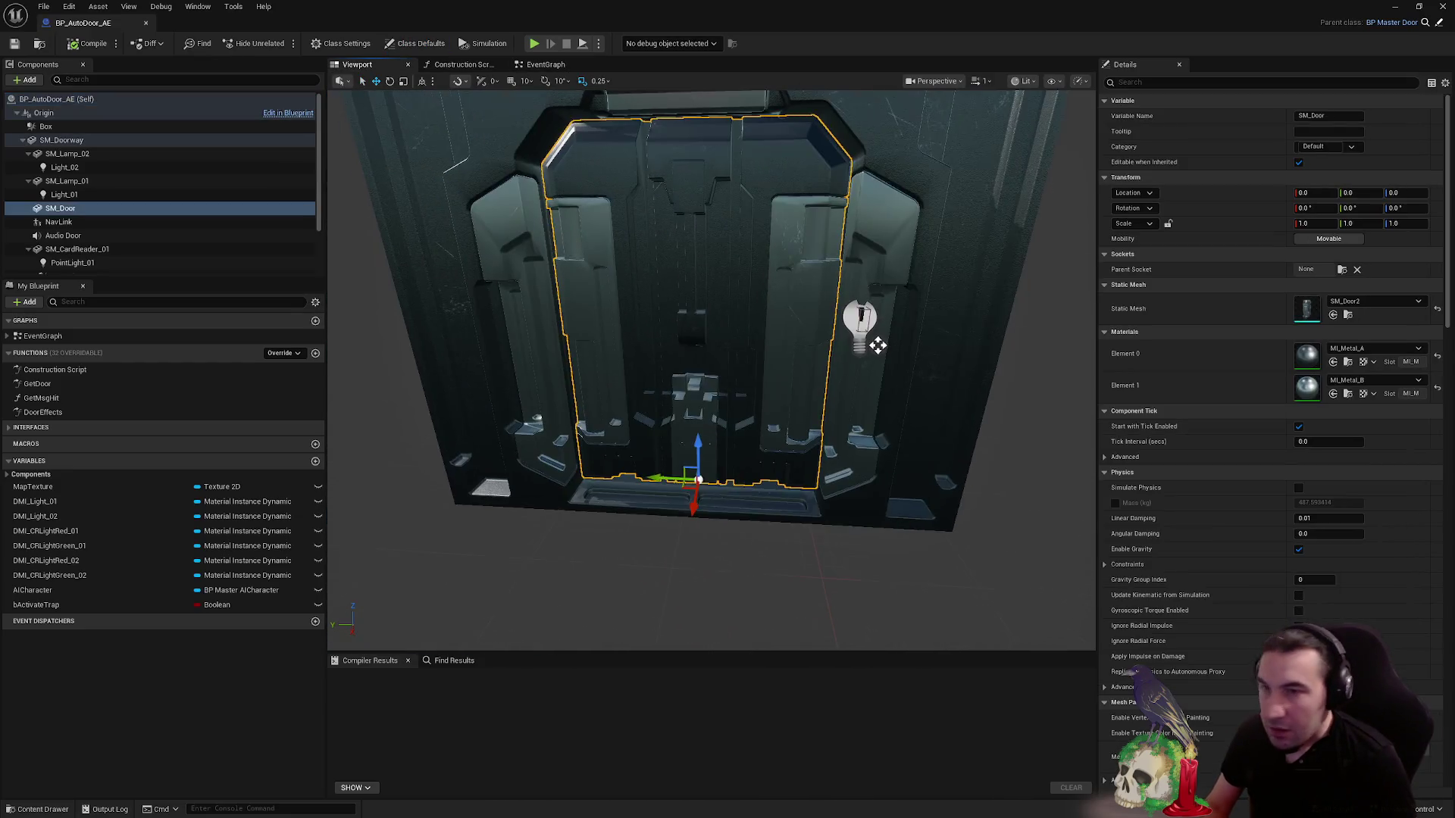
{"action": "left_click", "coordinate": [833, 477]}
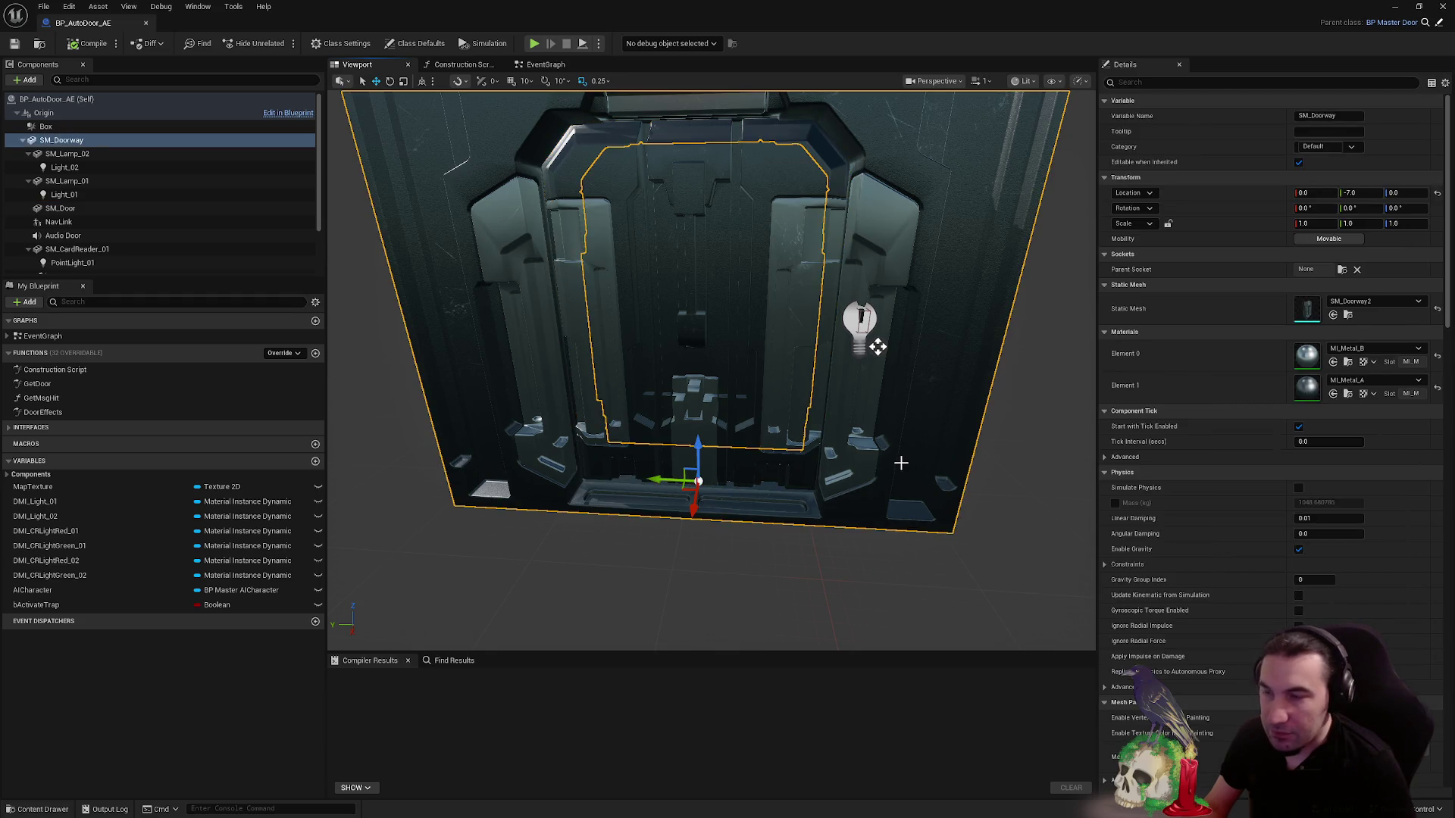
{"action": "key", "text": "f"}
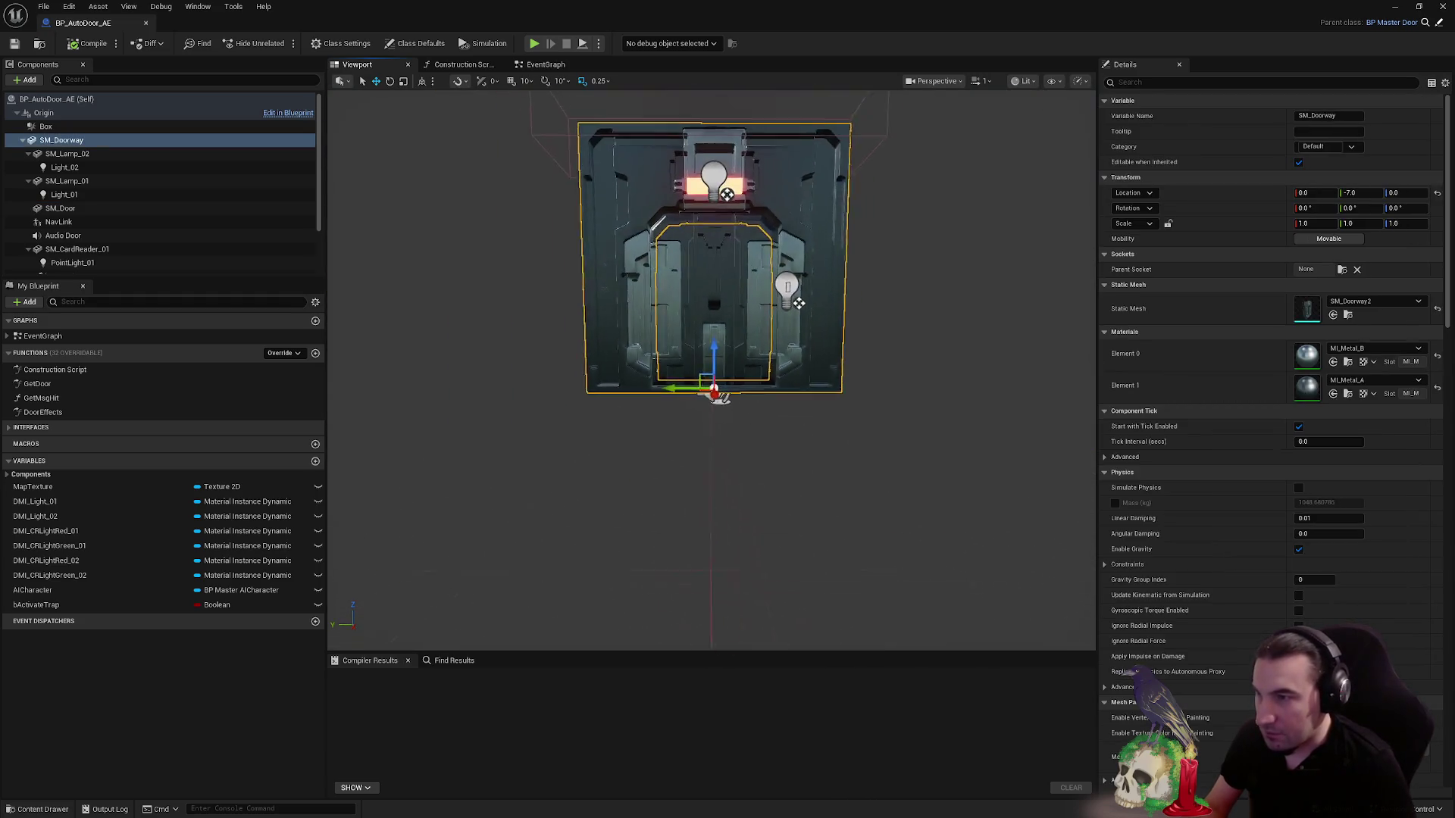
{"action": "scroll", "coordinate": [710, 369], "scroll_direction": "up", "scroll_amount": 3}
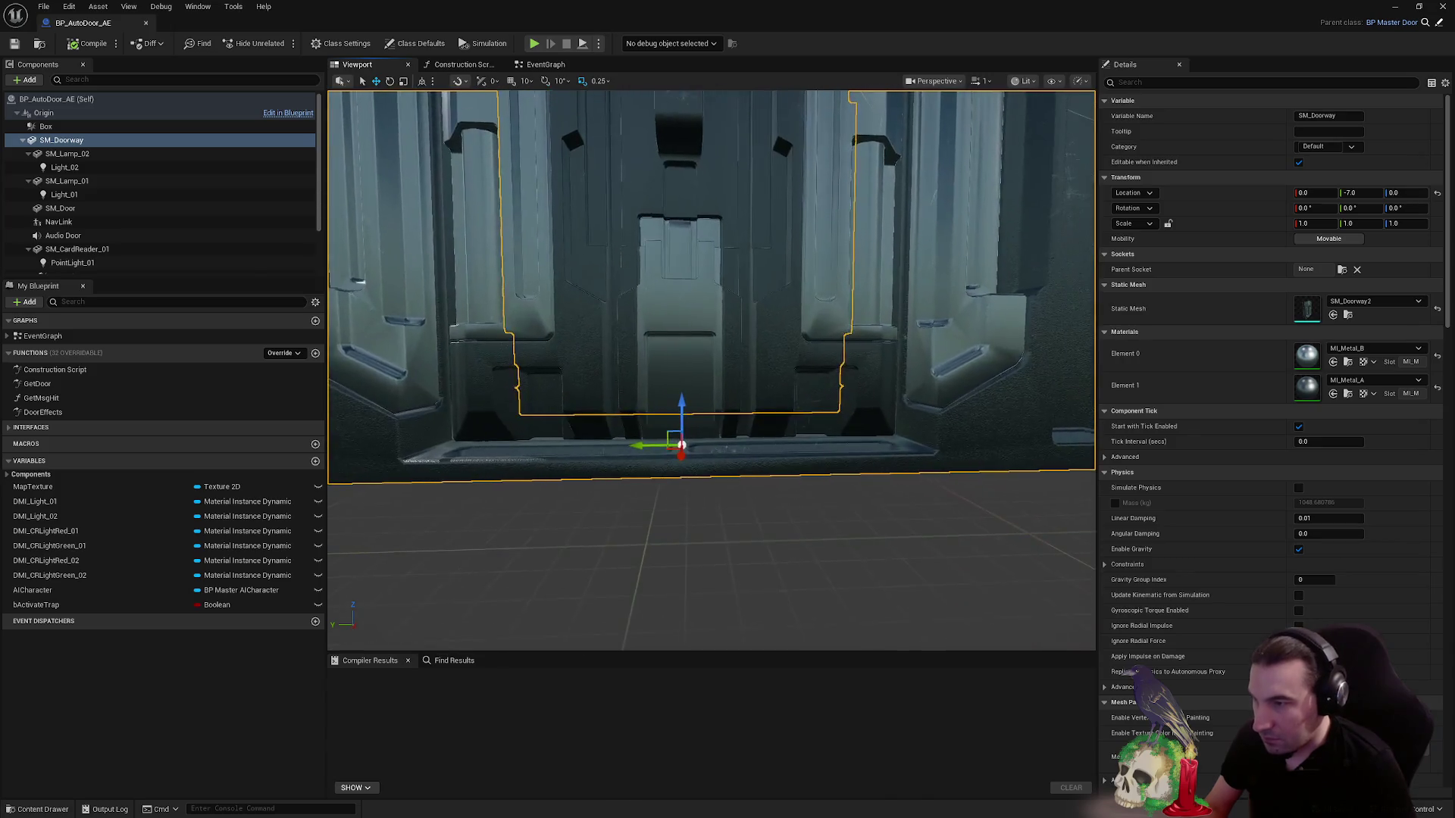
{"action": "scroll", "coordinate": [711, 369], "scroll_direction": "down", "scroll_amount": 2}
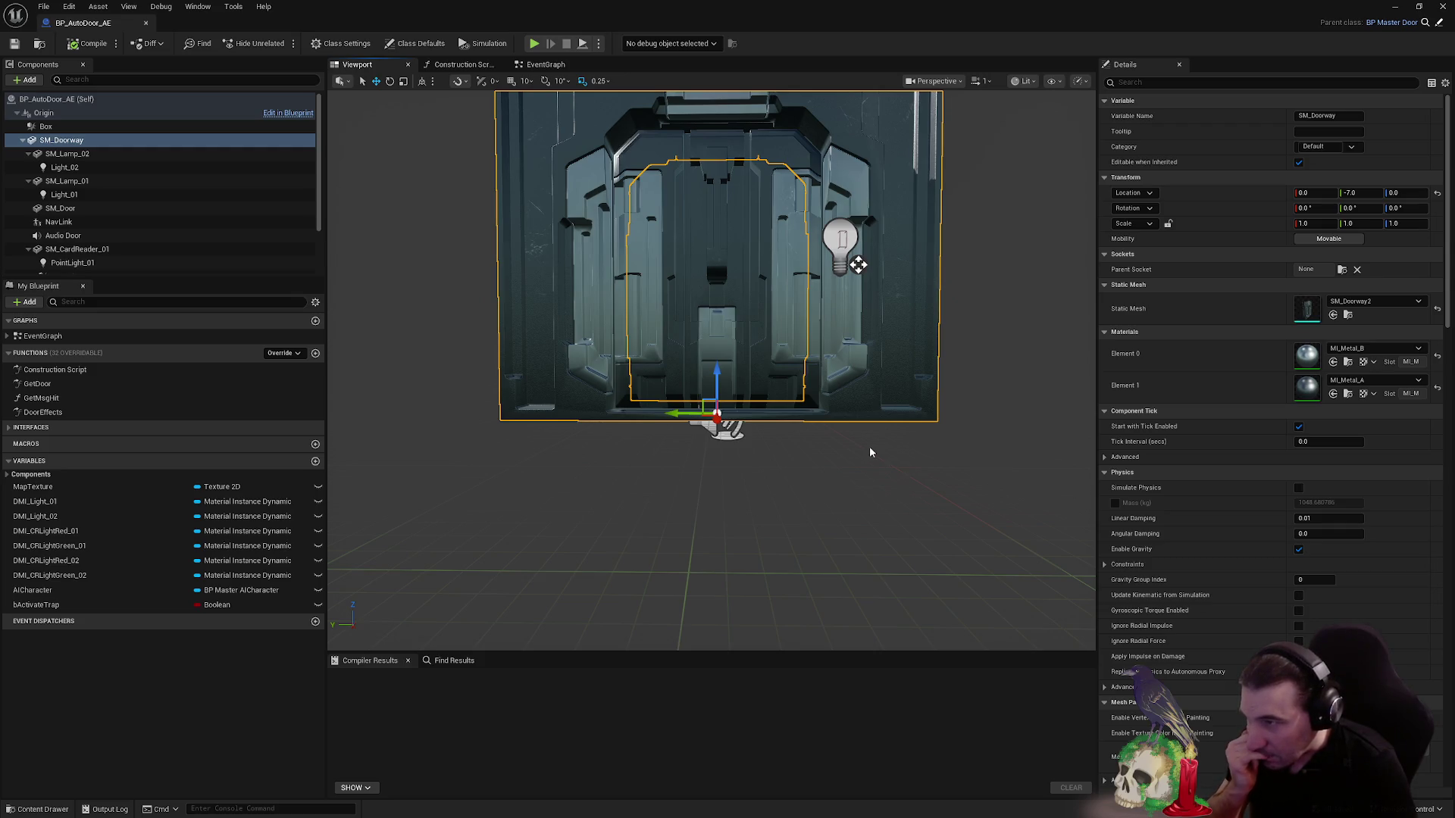
{"action": "left_click_drag", "start_coordinate": [870, 447], "coordinate": [871, 485]}
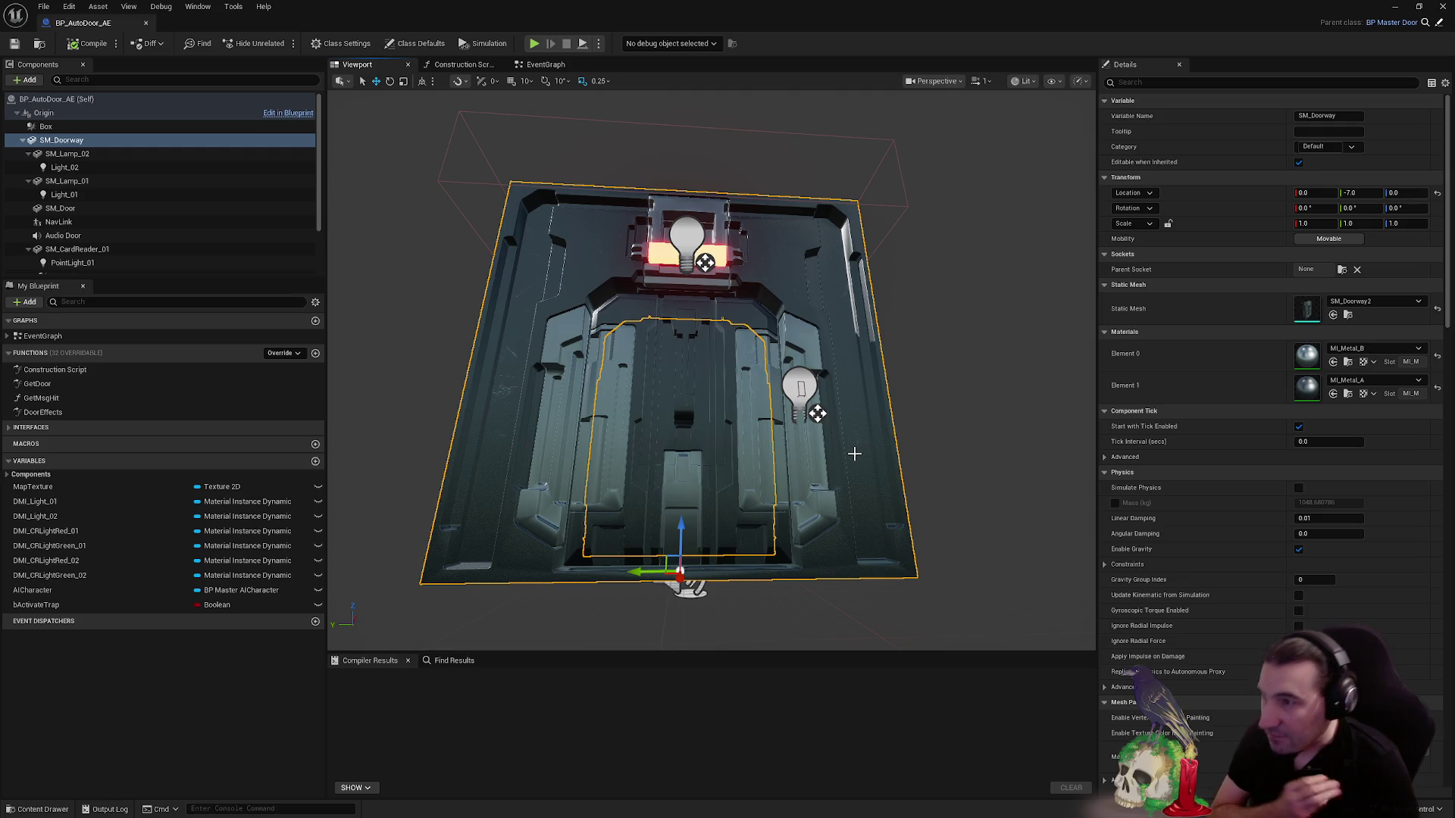
{"action": "mouse_move", "coordinate": [801, 439]}
{"action": "left_mouse_down"}
{"action": "mouse_move", "coordinate": [805, 377]}
{"action": "mouse_move", "coordinate": [822, 428]}
{"action": "left_mouse_up"}
{"action": "scroll", "coordinate": [822, 428], "scroll_direction": "down", "scroll_amount": 10}
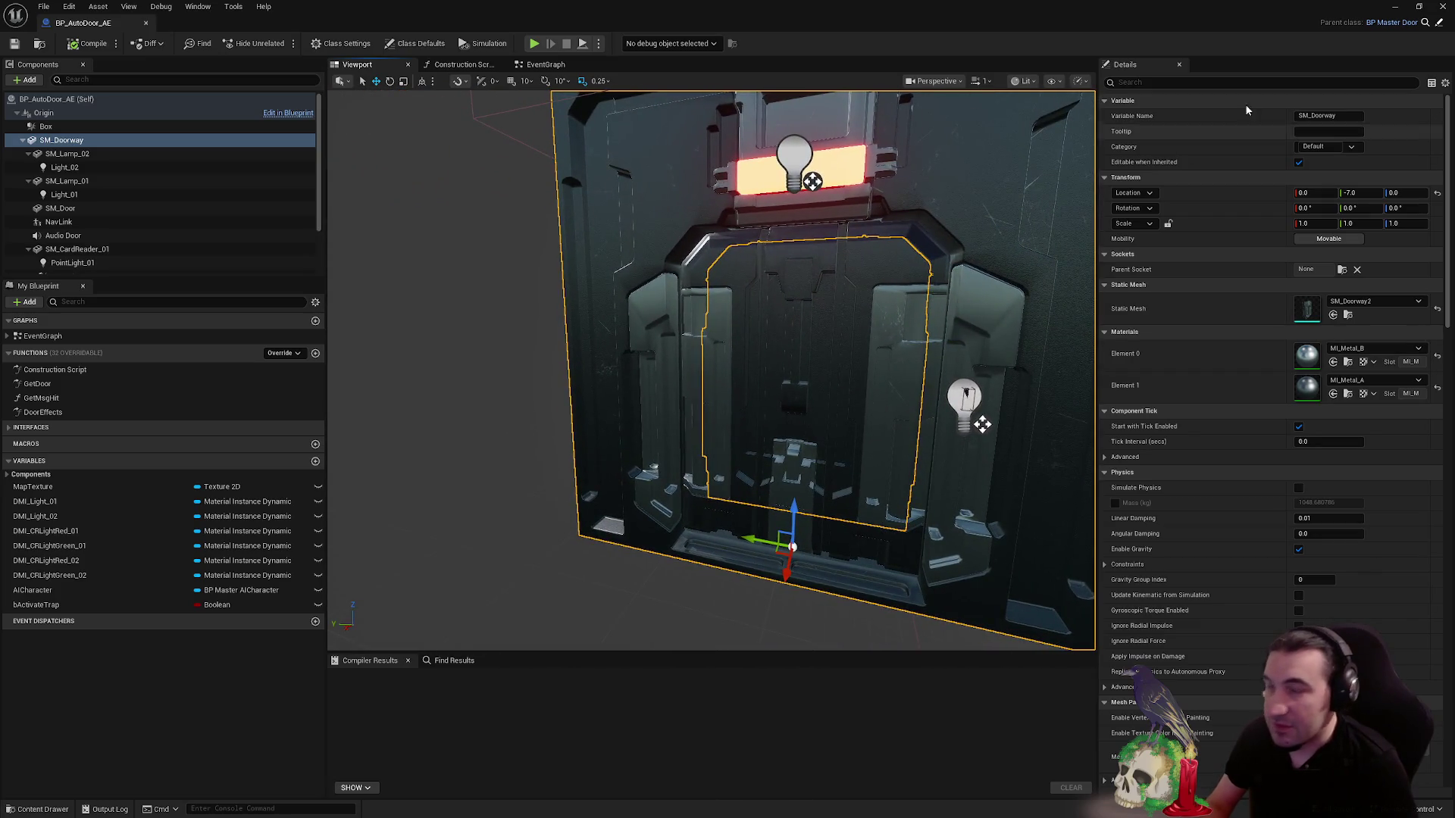
- Close the blueprint, browse the Core Assets materials, and start playing with Alt+P
{"action": "left_click", "coordinate": [1439, 7]}
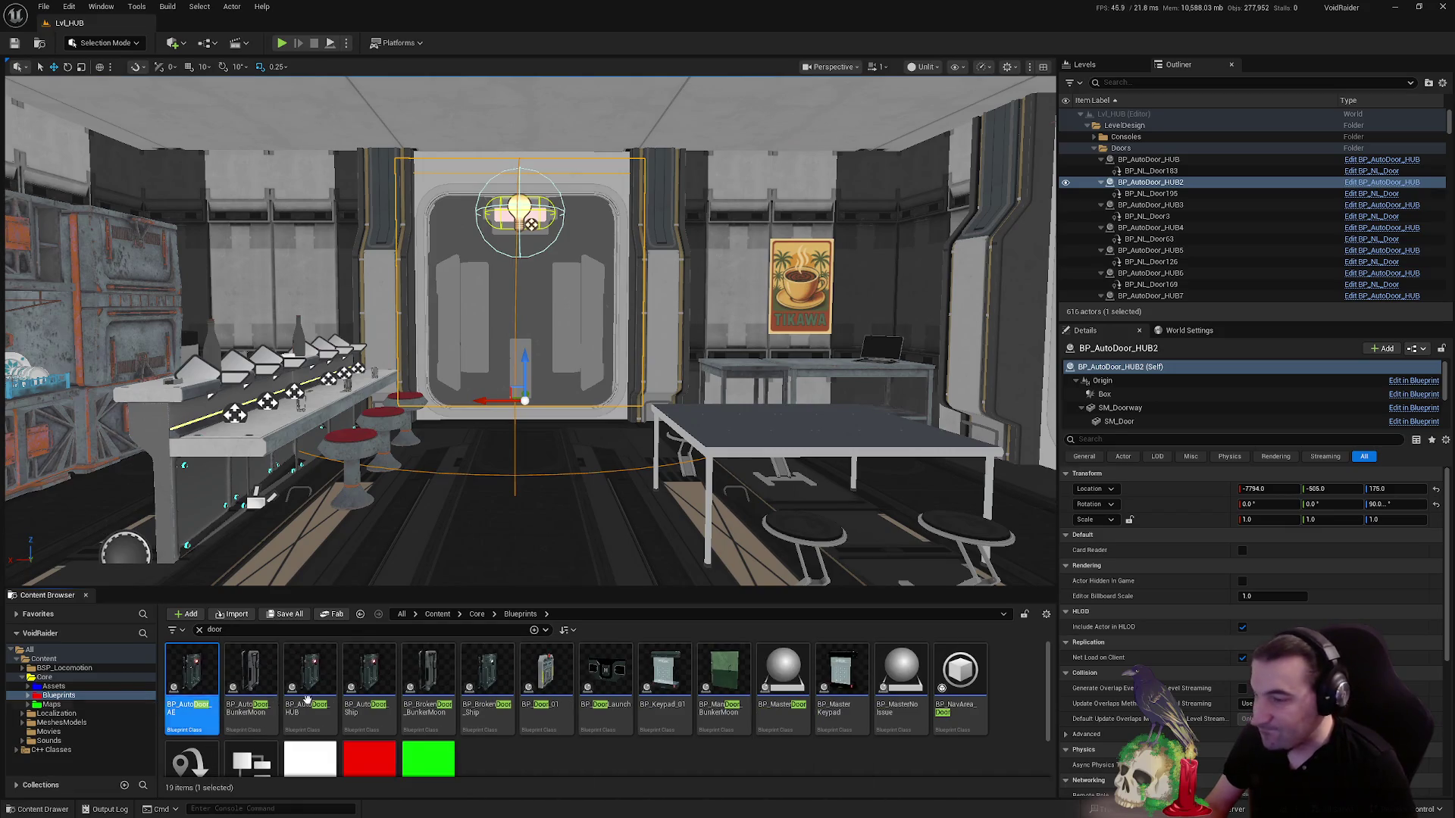
{"action": "double_click", "coordinate": [739, 7]}
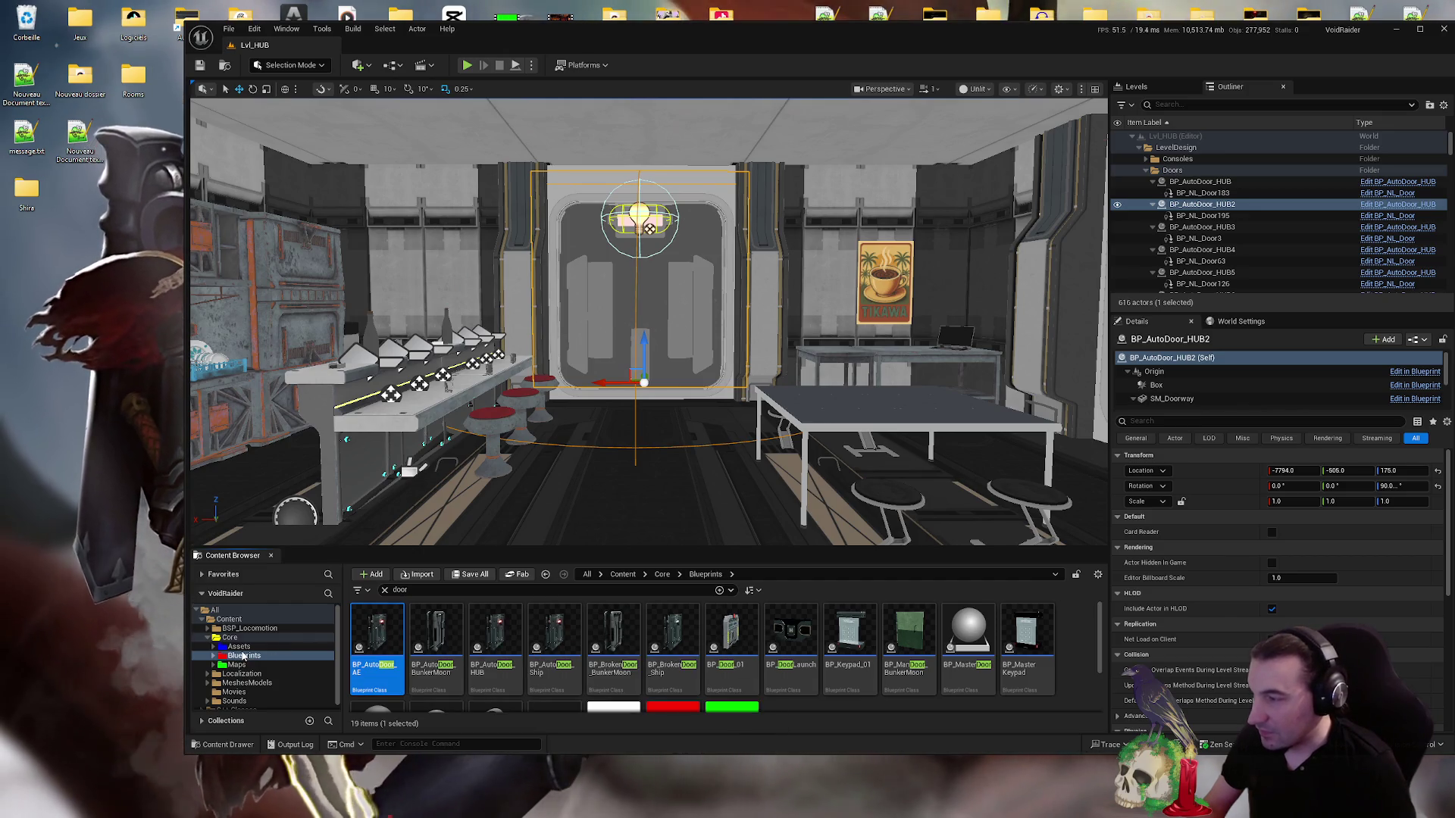
{"action": "left_click", "coordinate": [238, 646]}
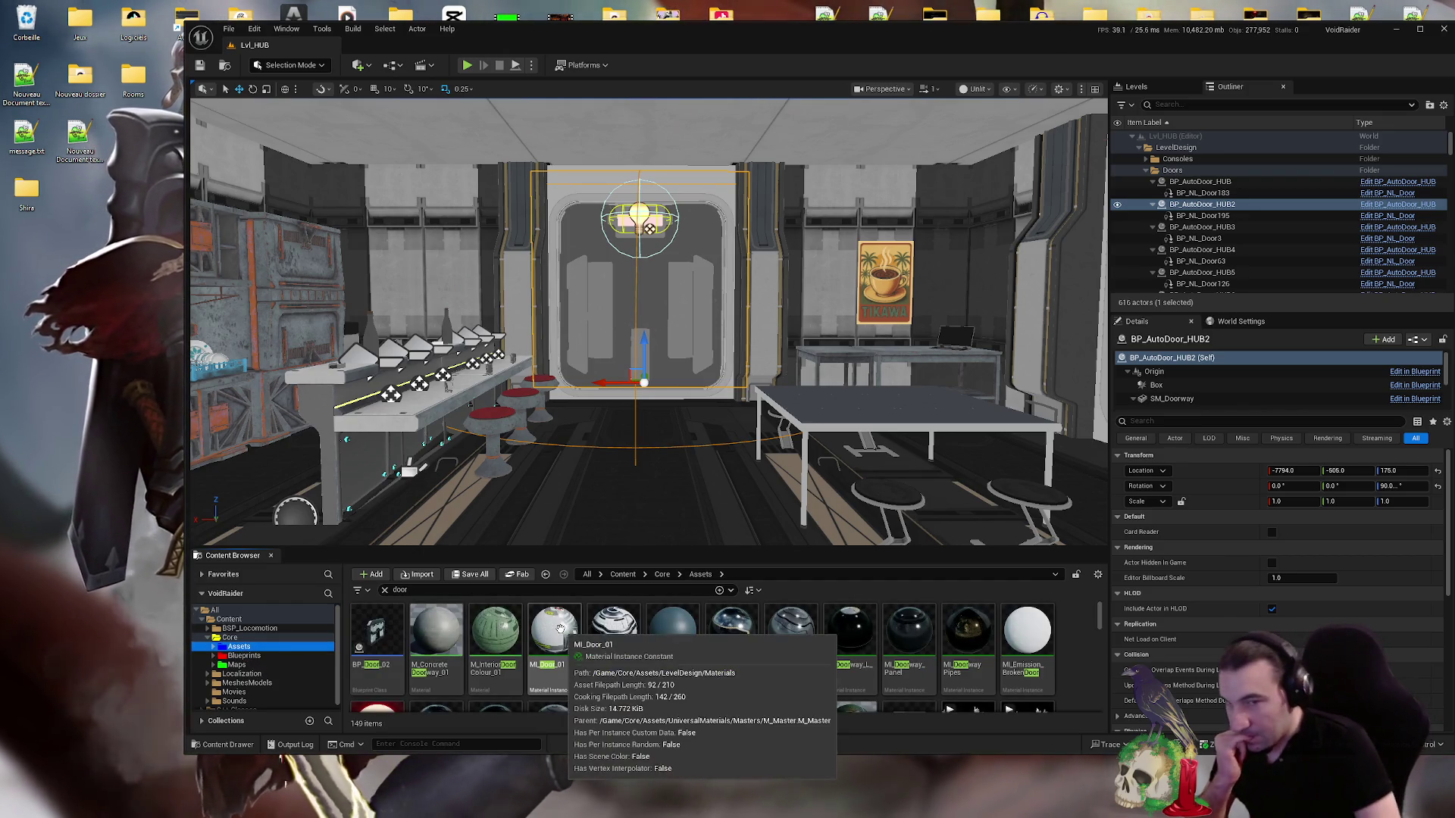
{"action": "scroll", "coordinate": [905, 661], "scroll_direction": "down", "scroll_amount": 1}
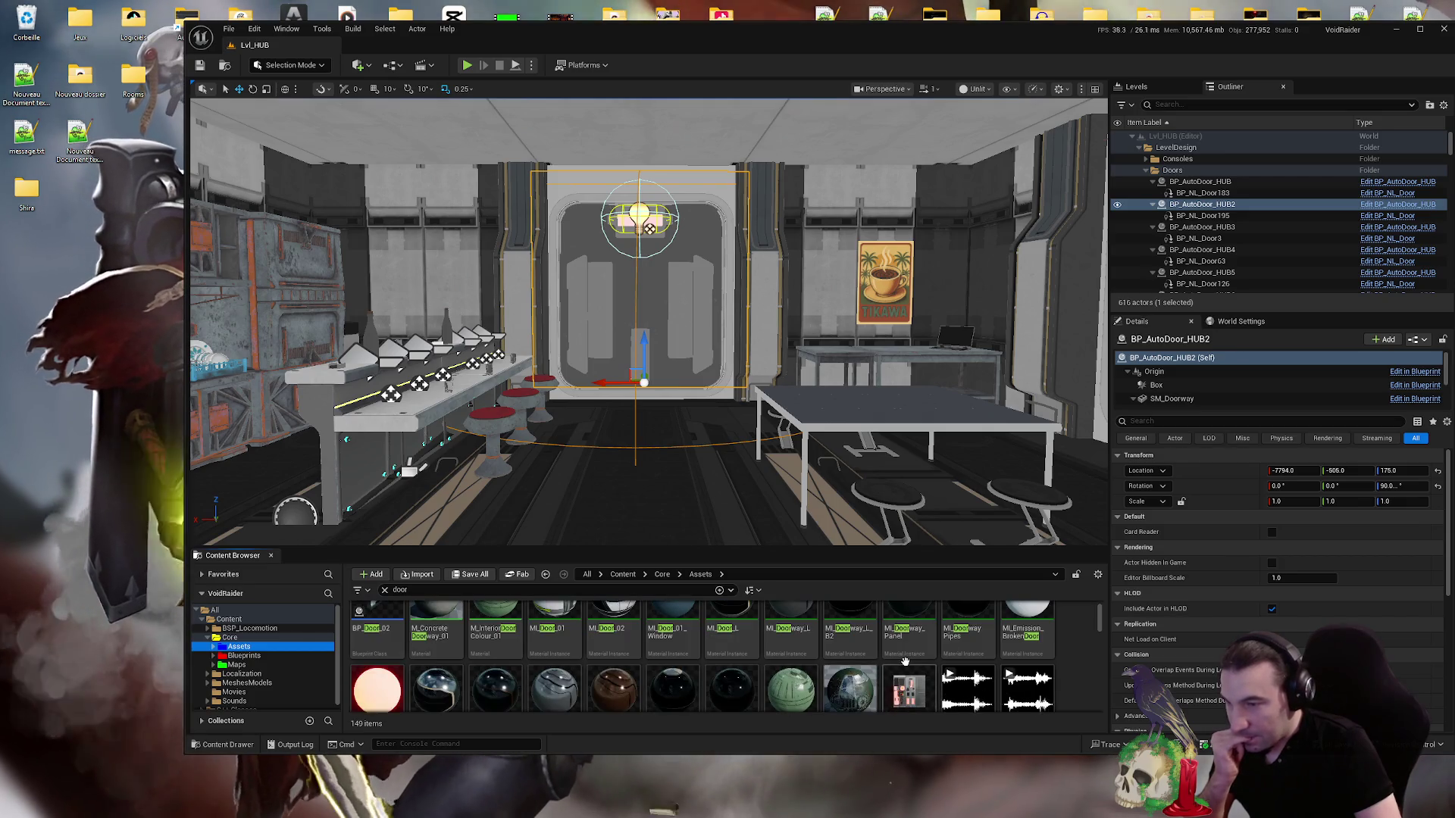
{"action": "key", "text": "super+Up"}
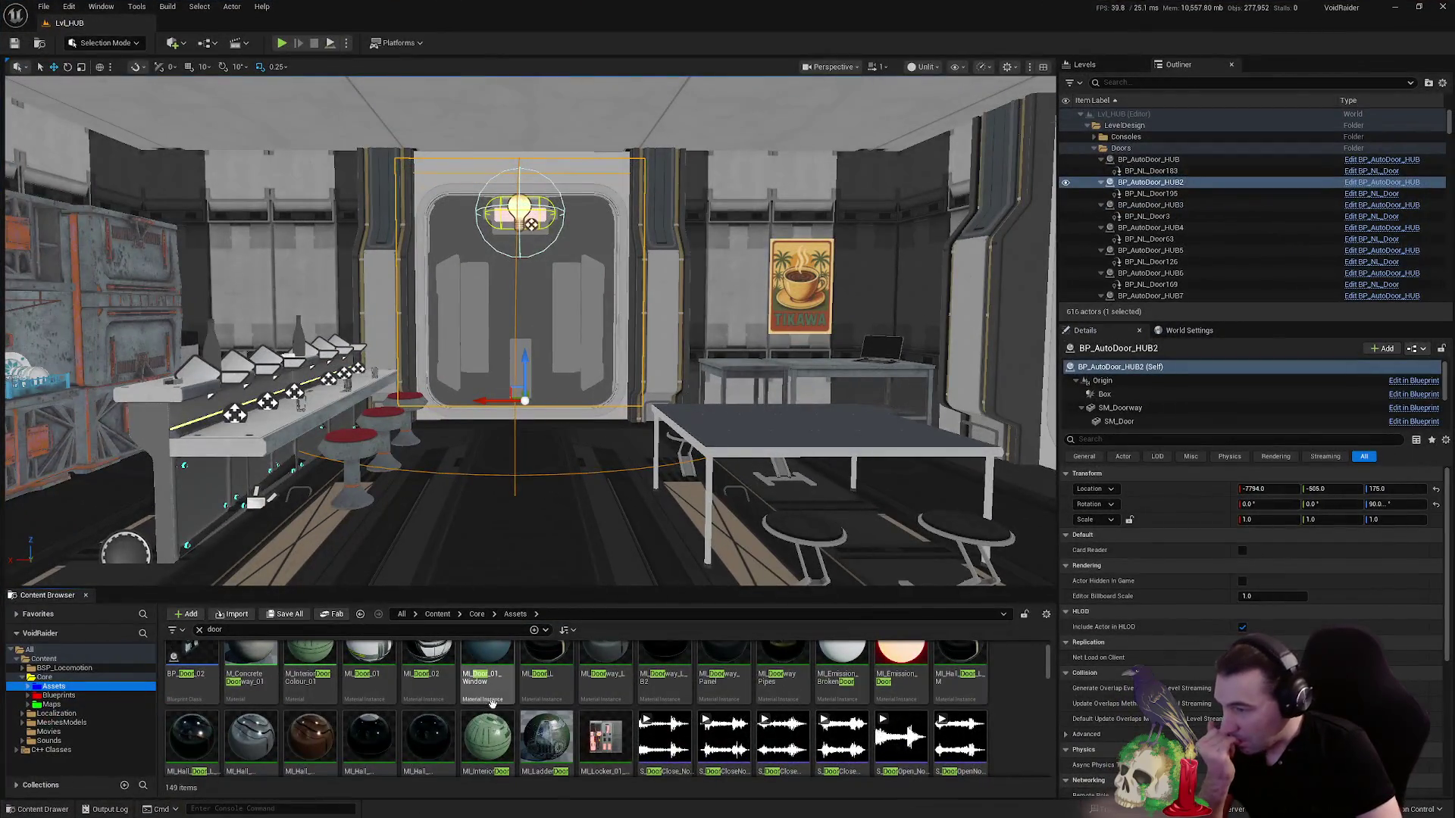
{"action": "scroll", "coordinate": [557, 698], "scroll_direction": "up", "scroll_amount": 1}
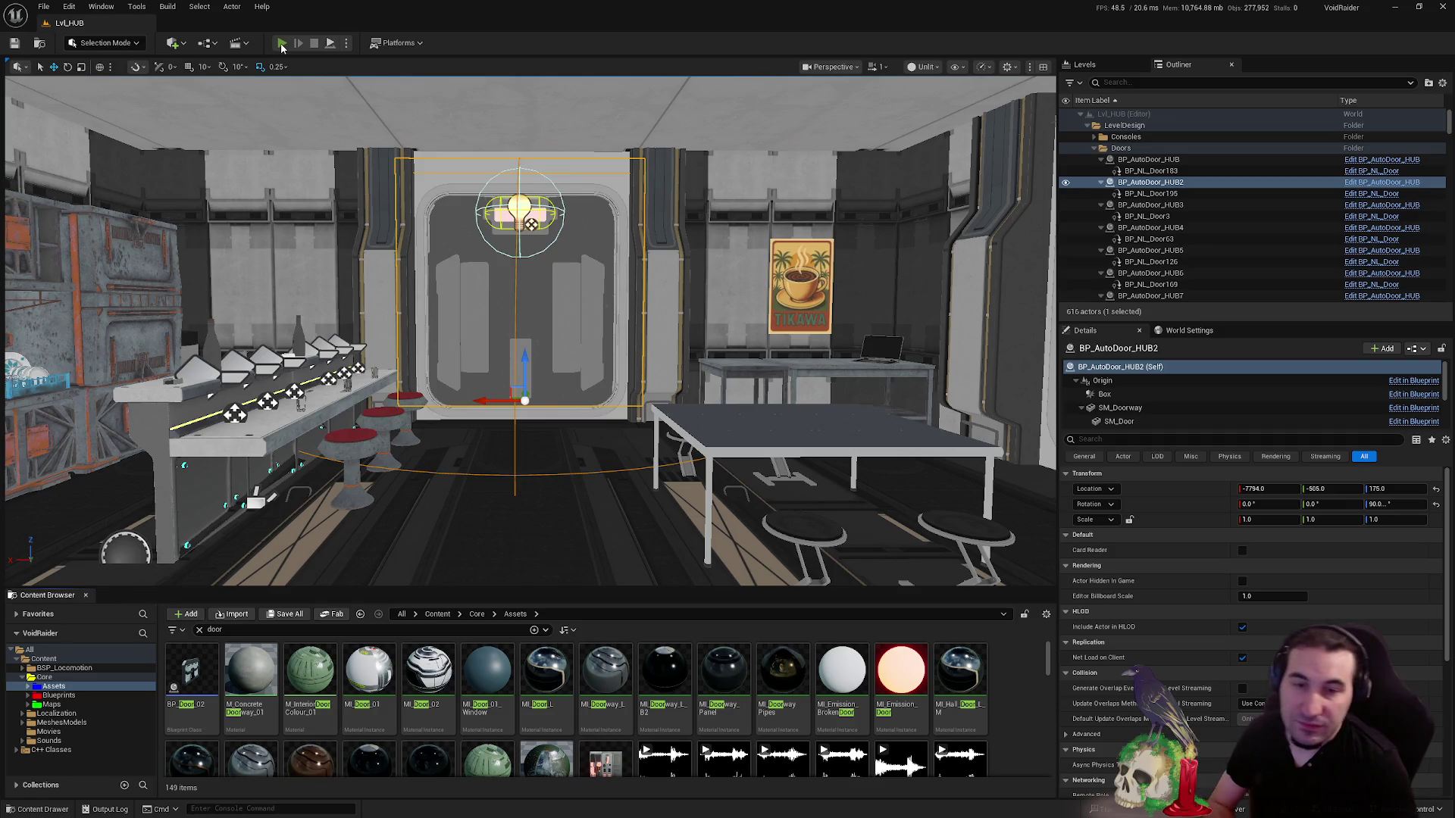
{"action": "key", "text": "alt+p"}
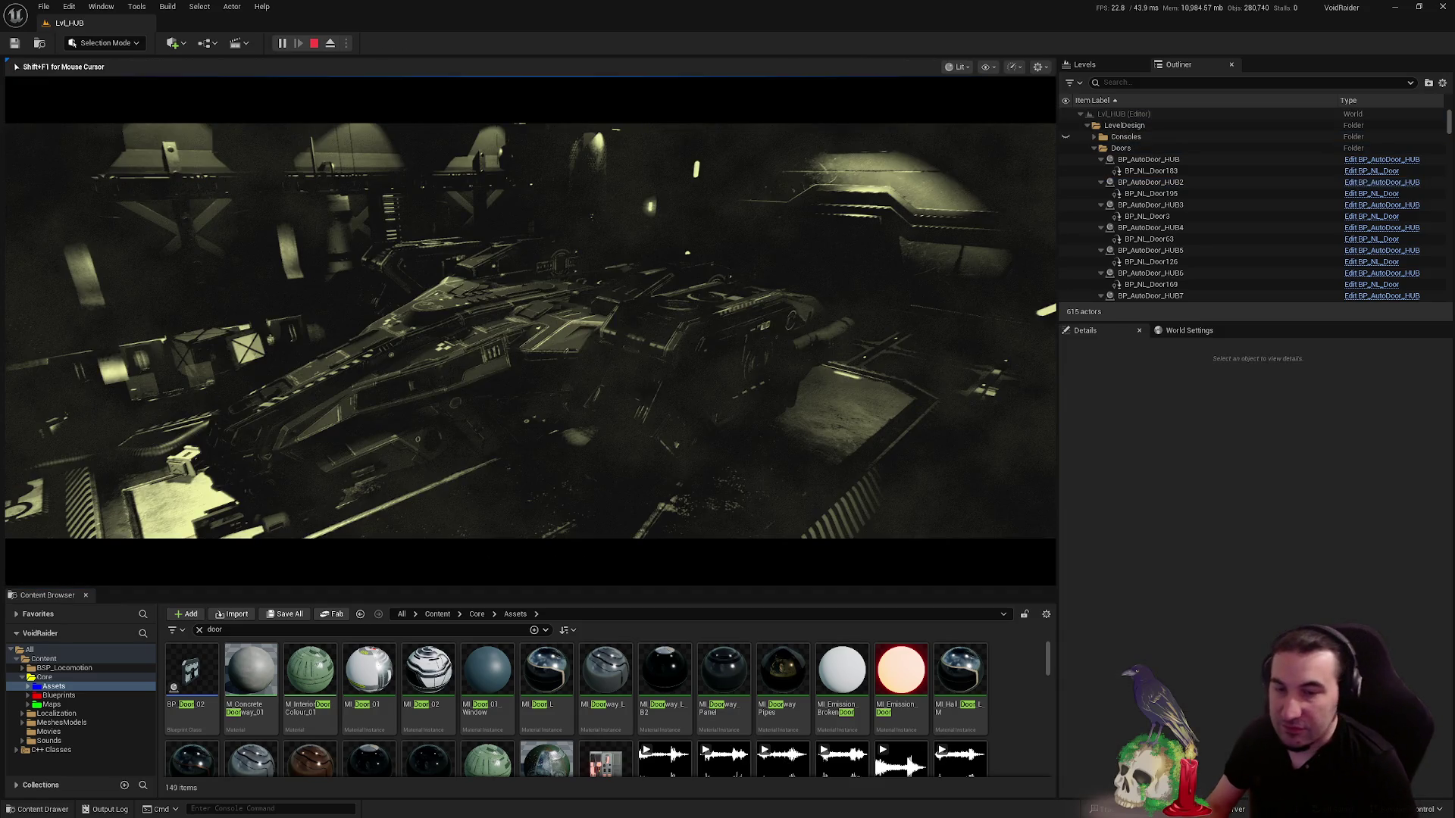
- Walk to the sealed door, open it with E, inspect the next closed door, then exit with Esc
{"action": "key", "text": "w"}
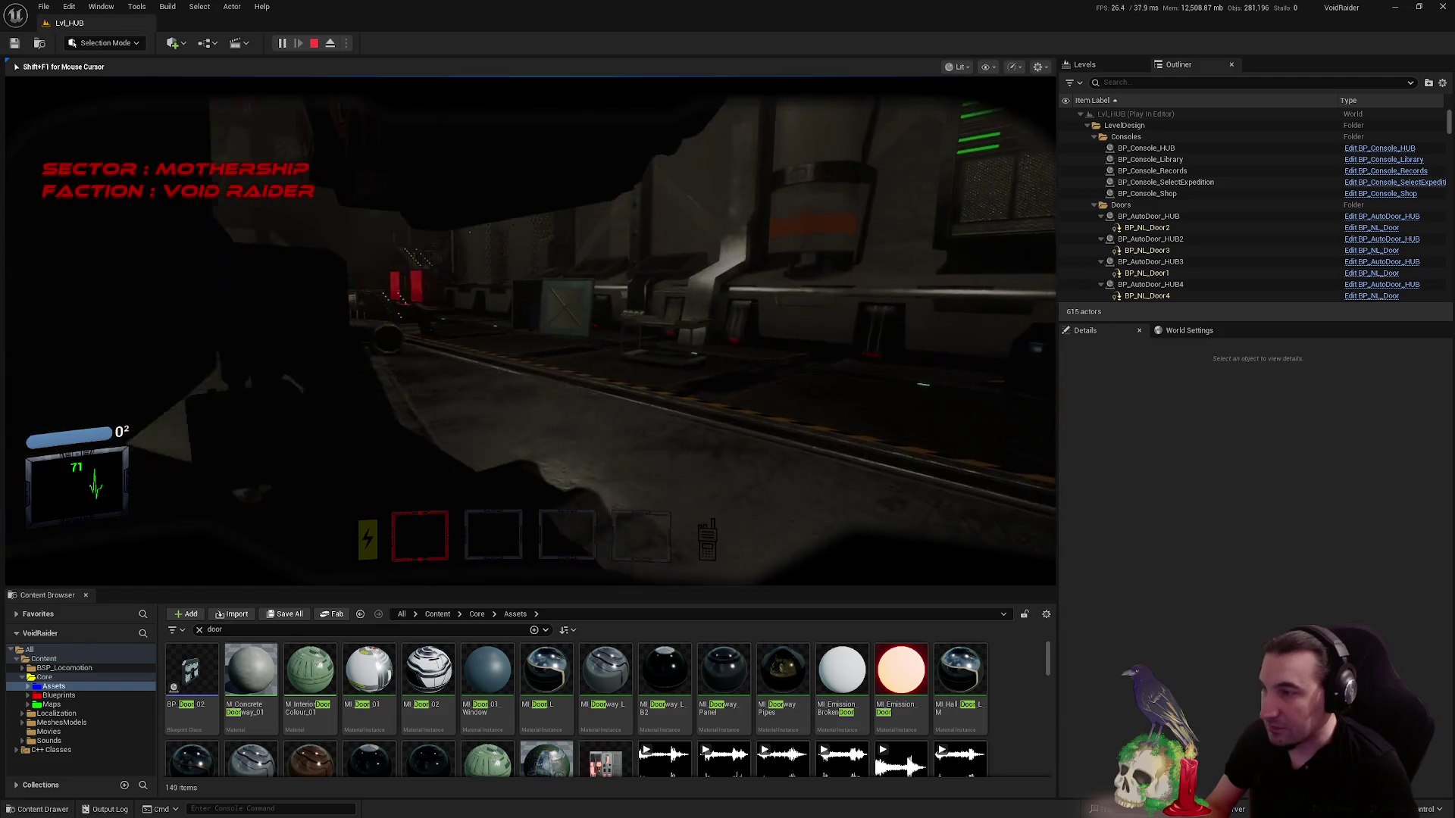
{"action": "key", "text": "w"}
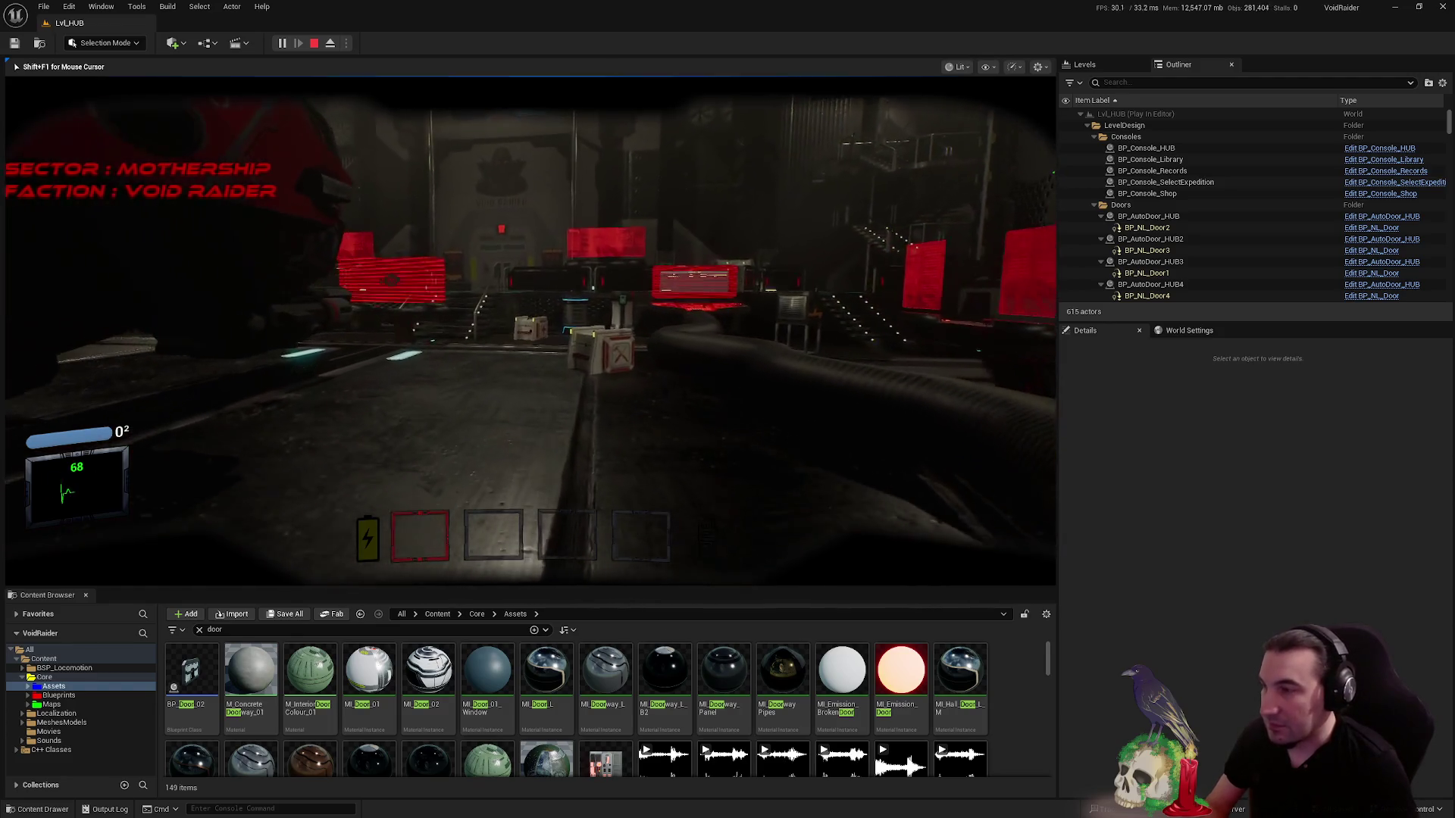
{"action": "key", "text": "w"}
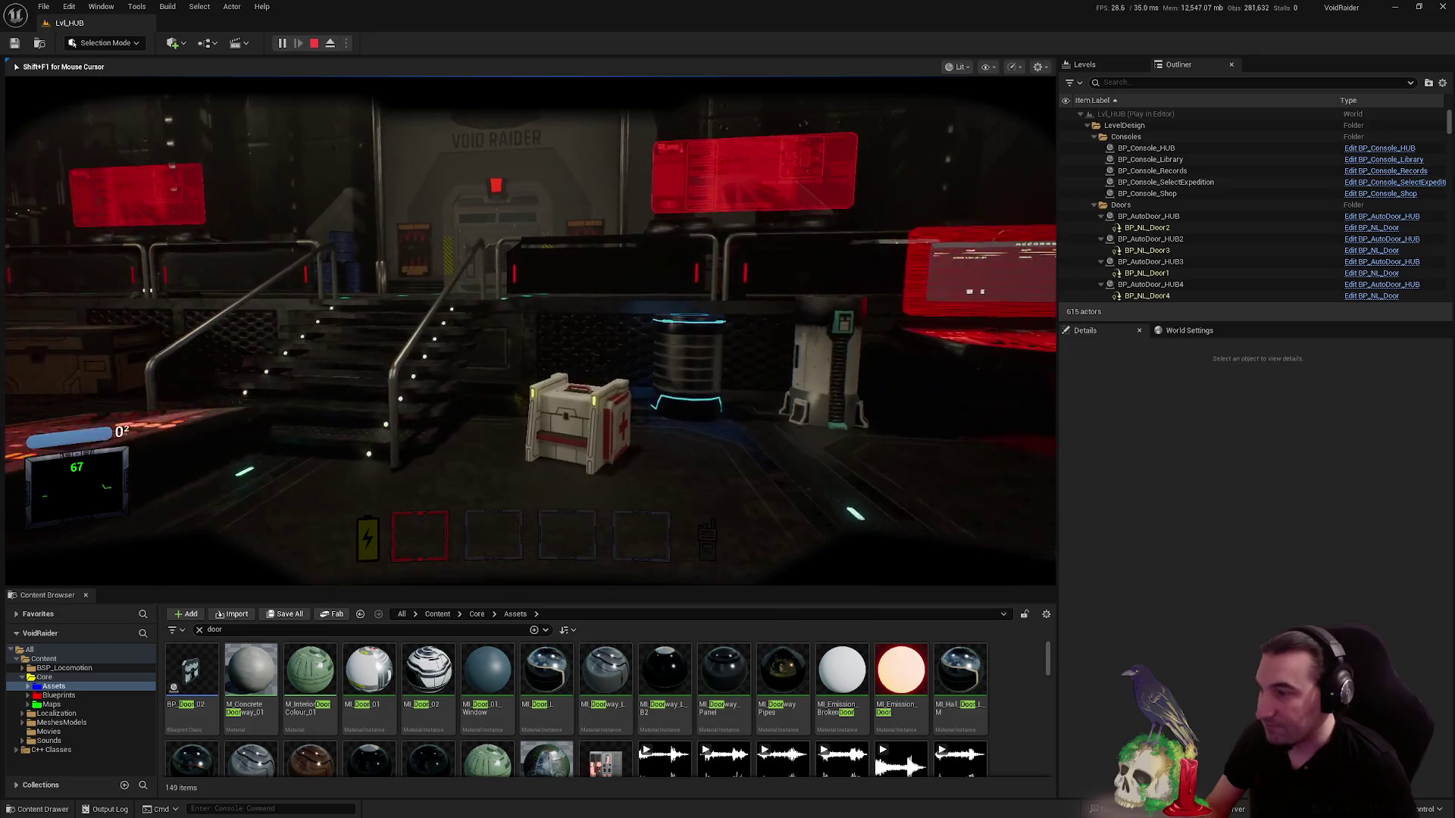
{"action": "key", "text": "w"}
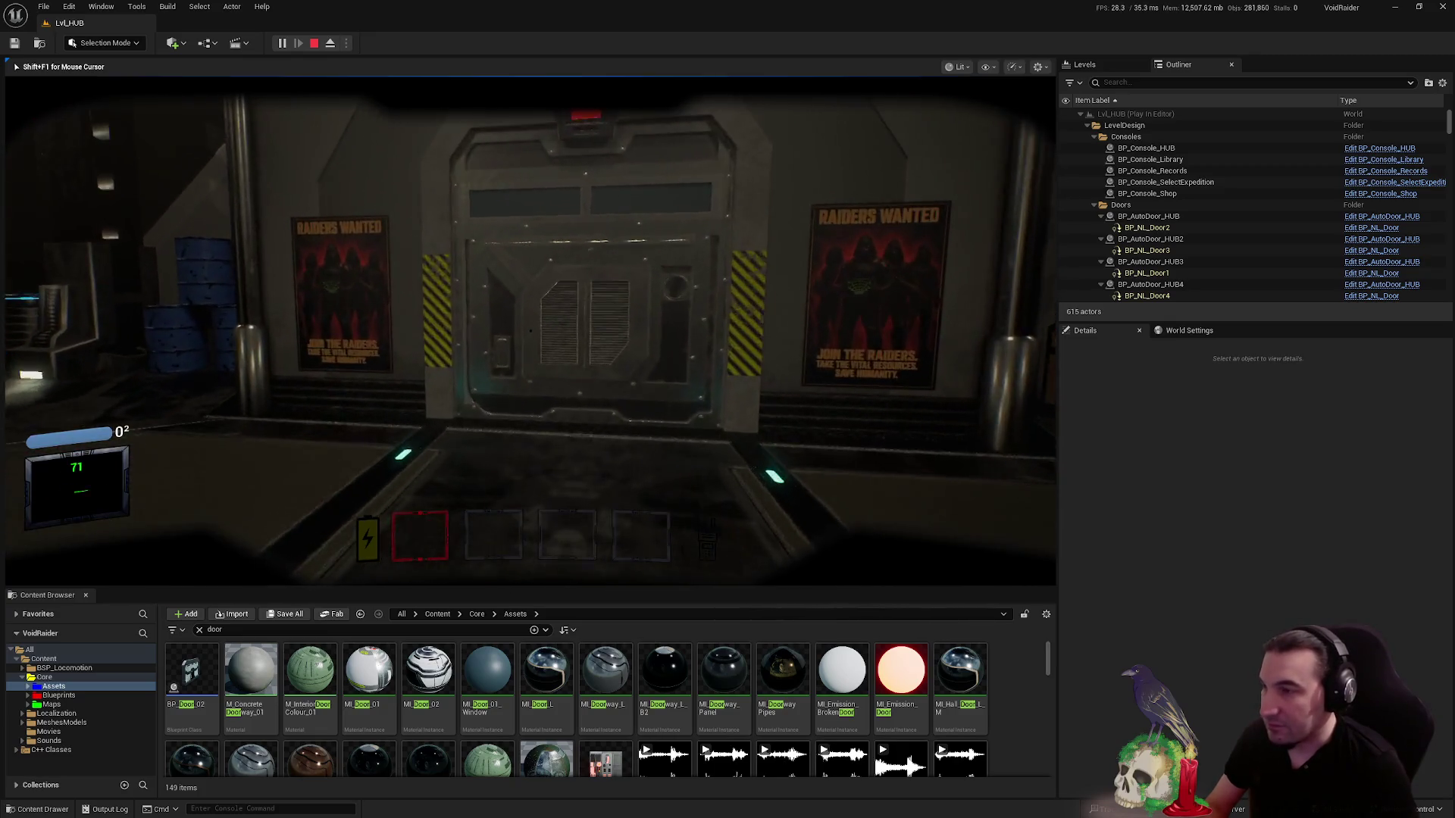
{"action": "key", "text": "e"}
{"action": "key", "text": "w"}
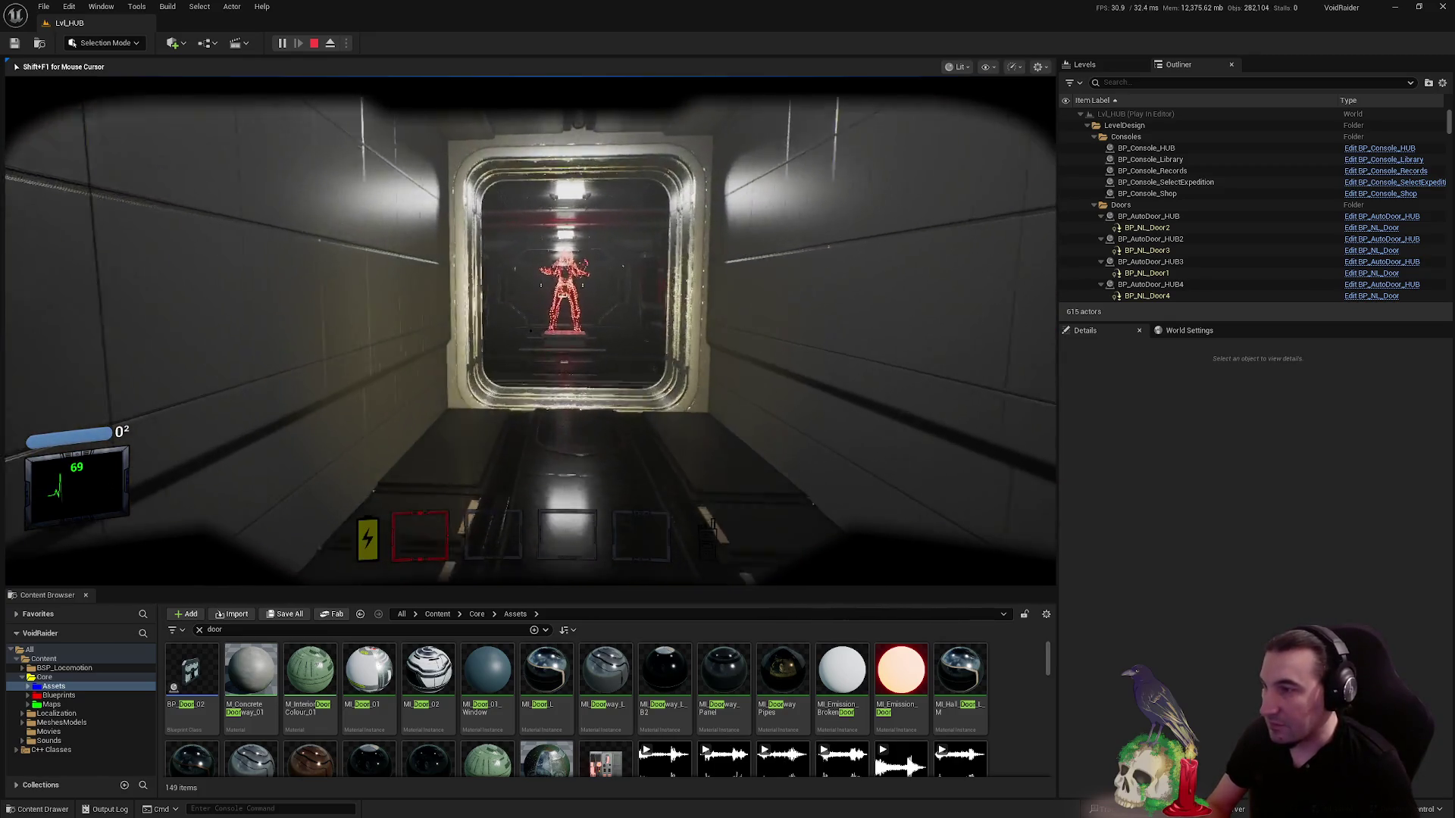
{"action": "key", "text": "w"}
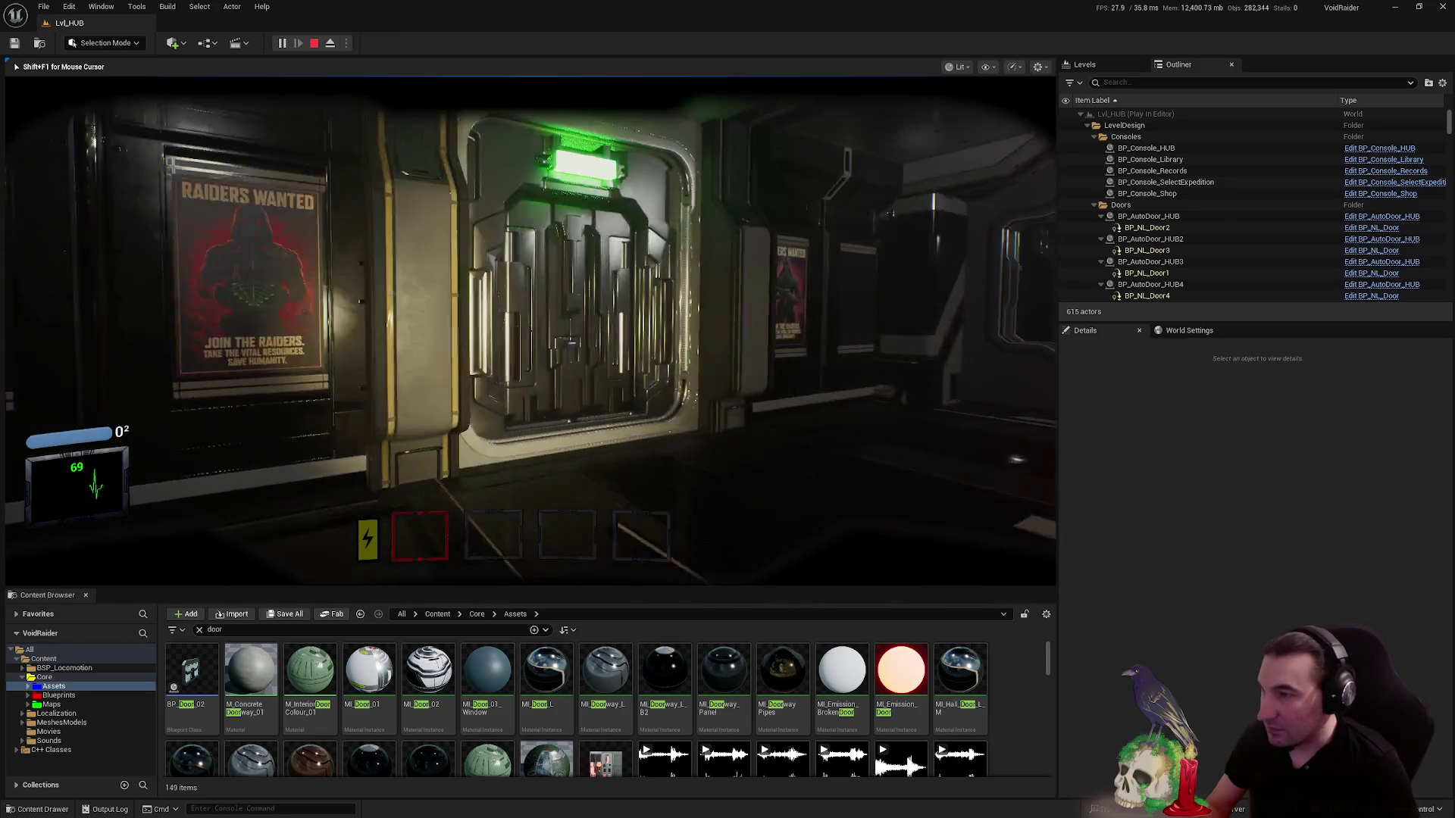
{"action": "key", "text": "w"}
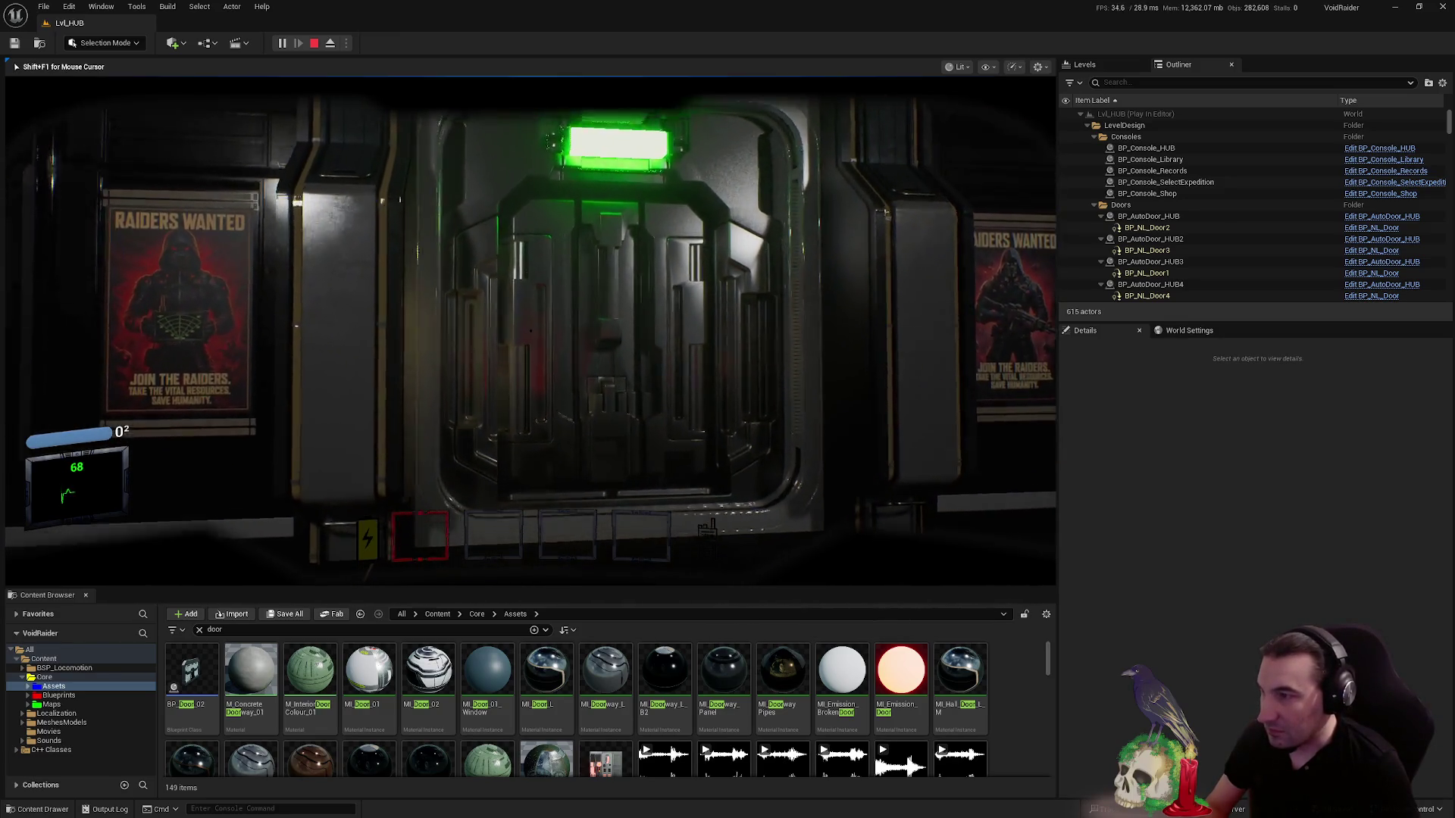
{"action": "key", "text": "s"}
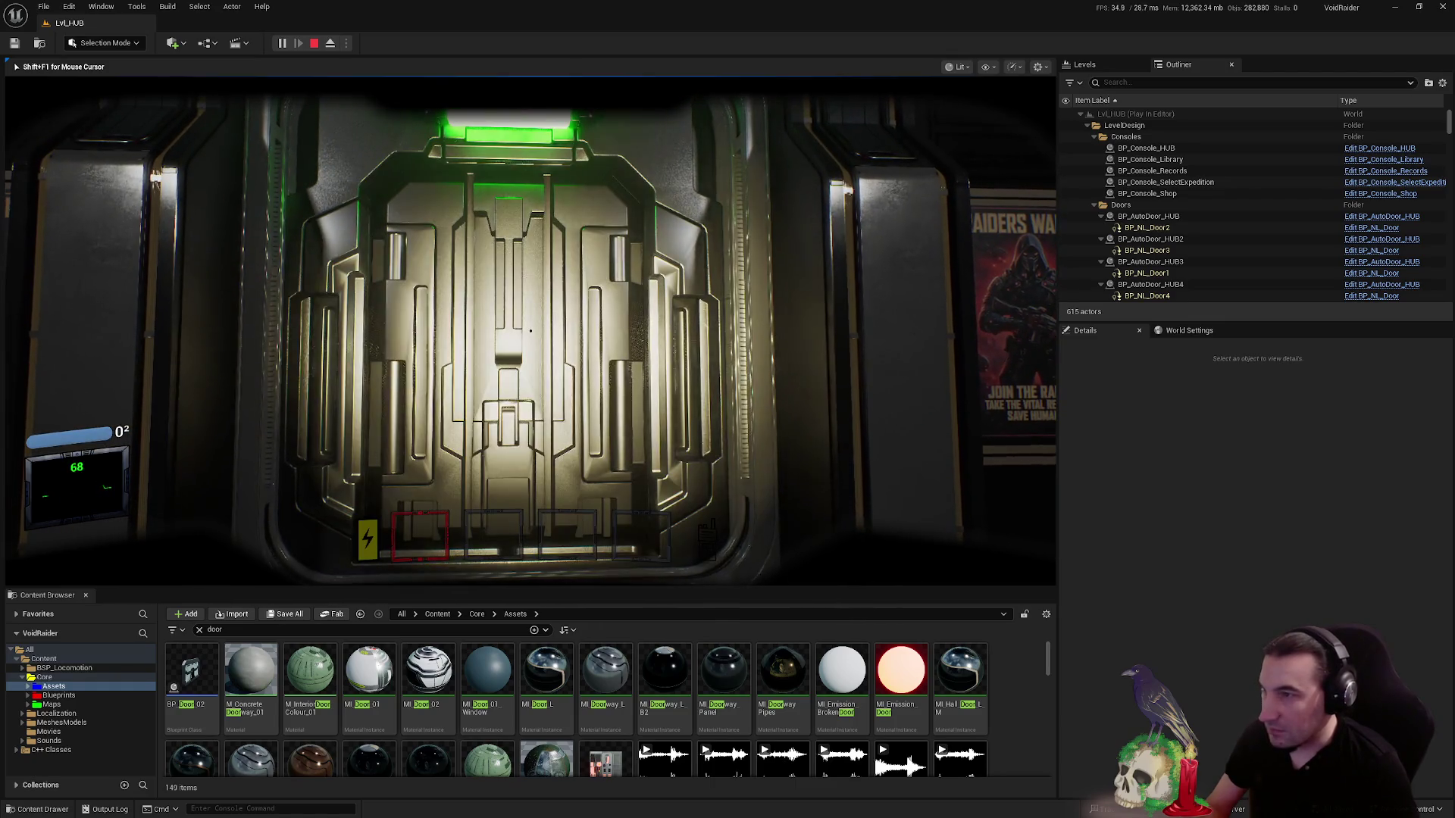
{"action": "key", "text": "w"}
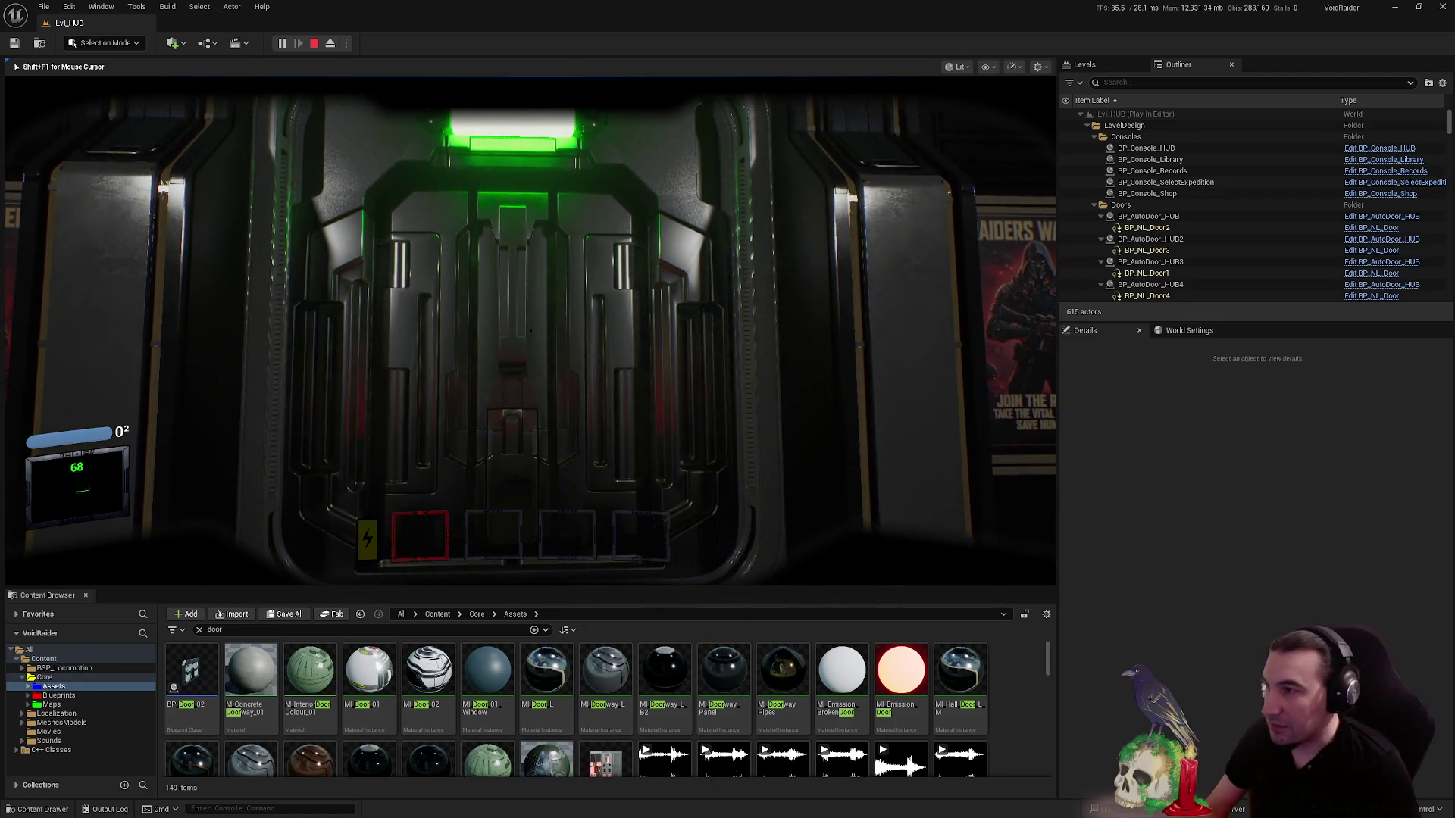
{"action": "key", "text": "Escape"}
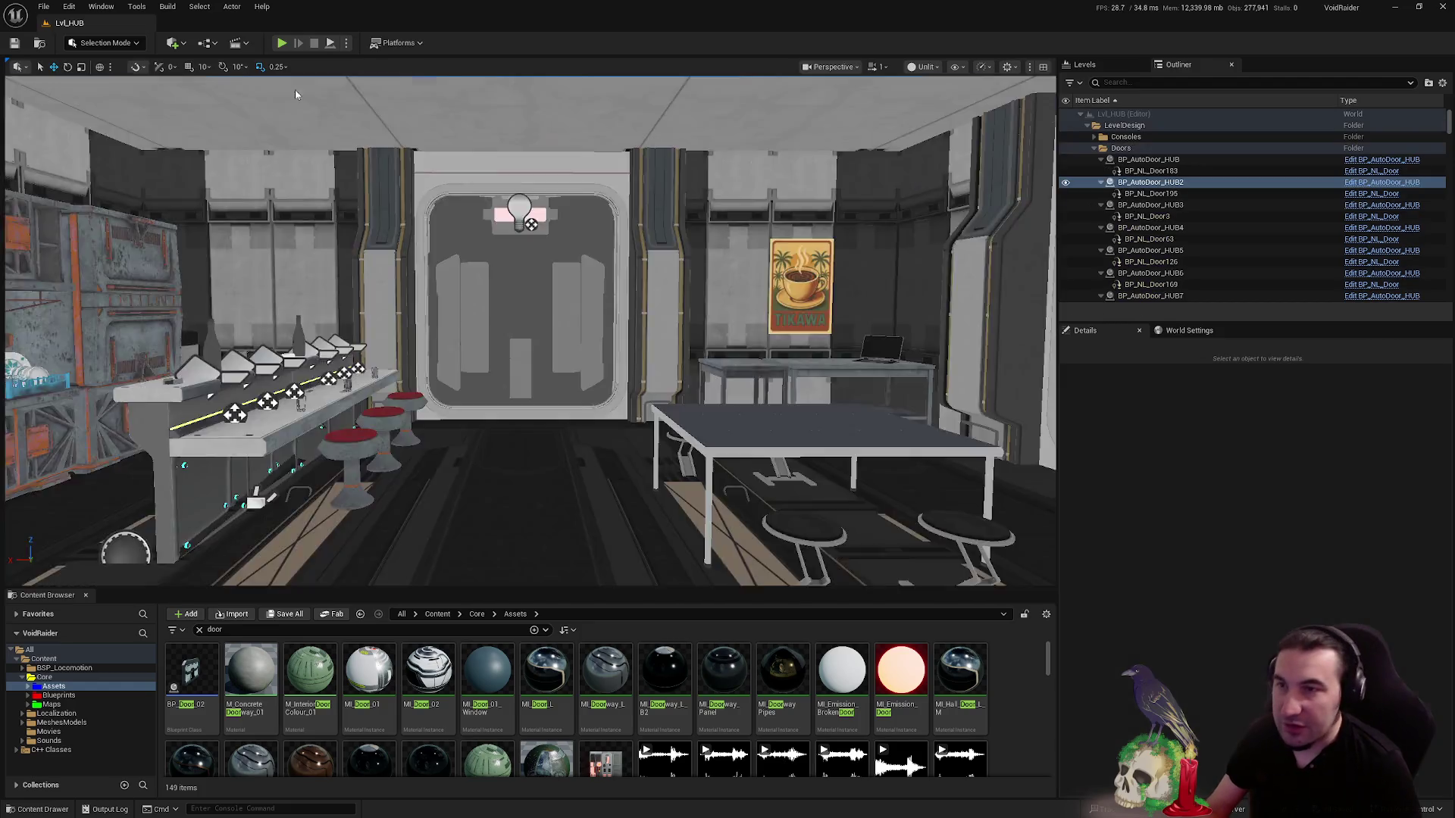
- Export the SM_Door mesh as an FBX file to the desktop
{"action": "key", "text": "f"}
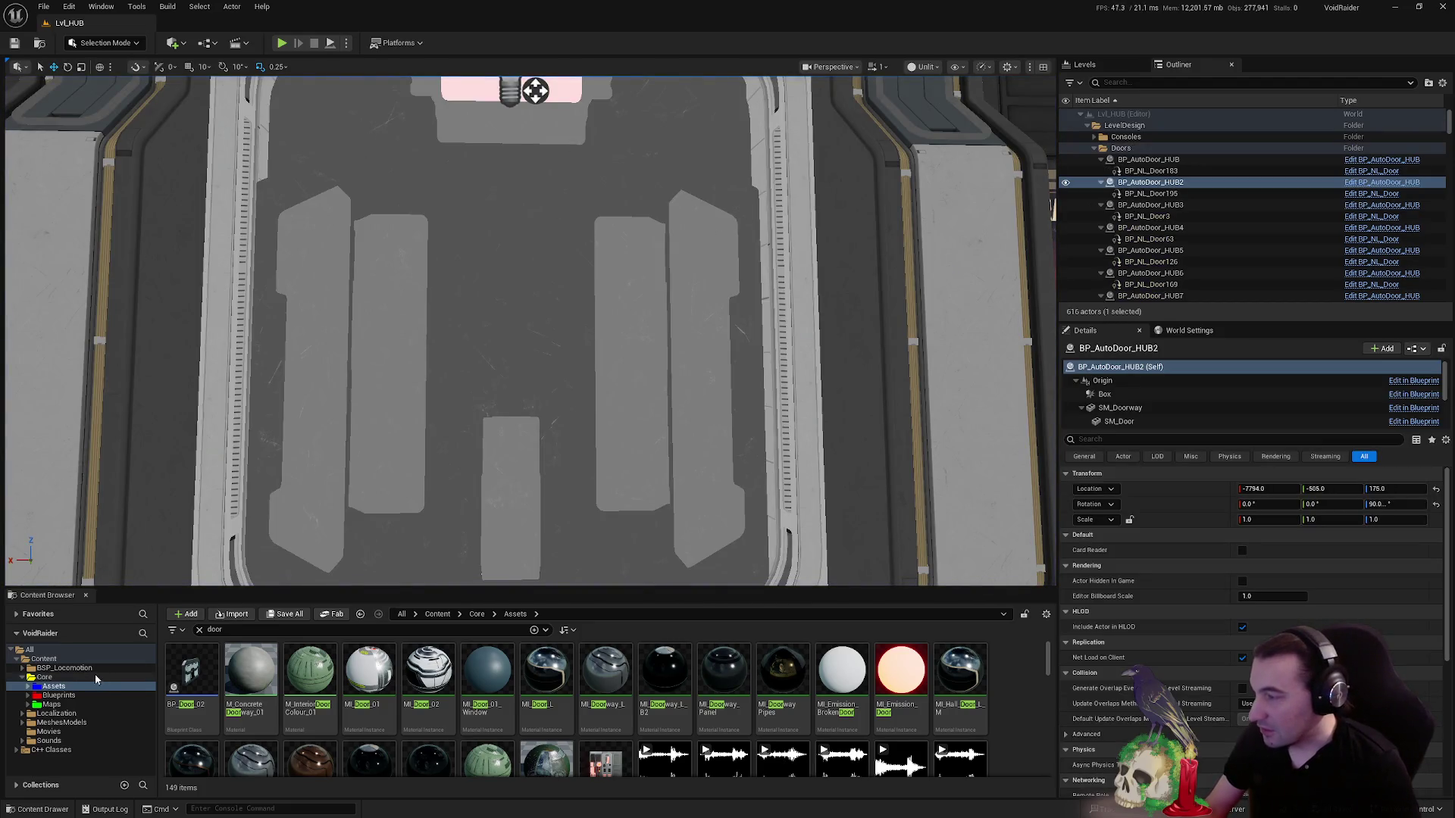
{"action": "scroll", "coordinate": [445, 710], "scroll_direction": "down", "scroll_amount": 3}
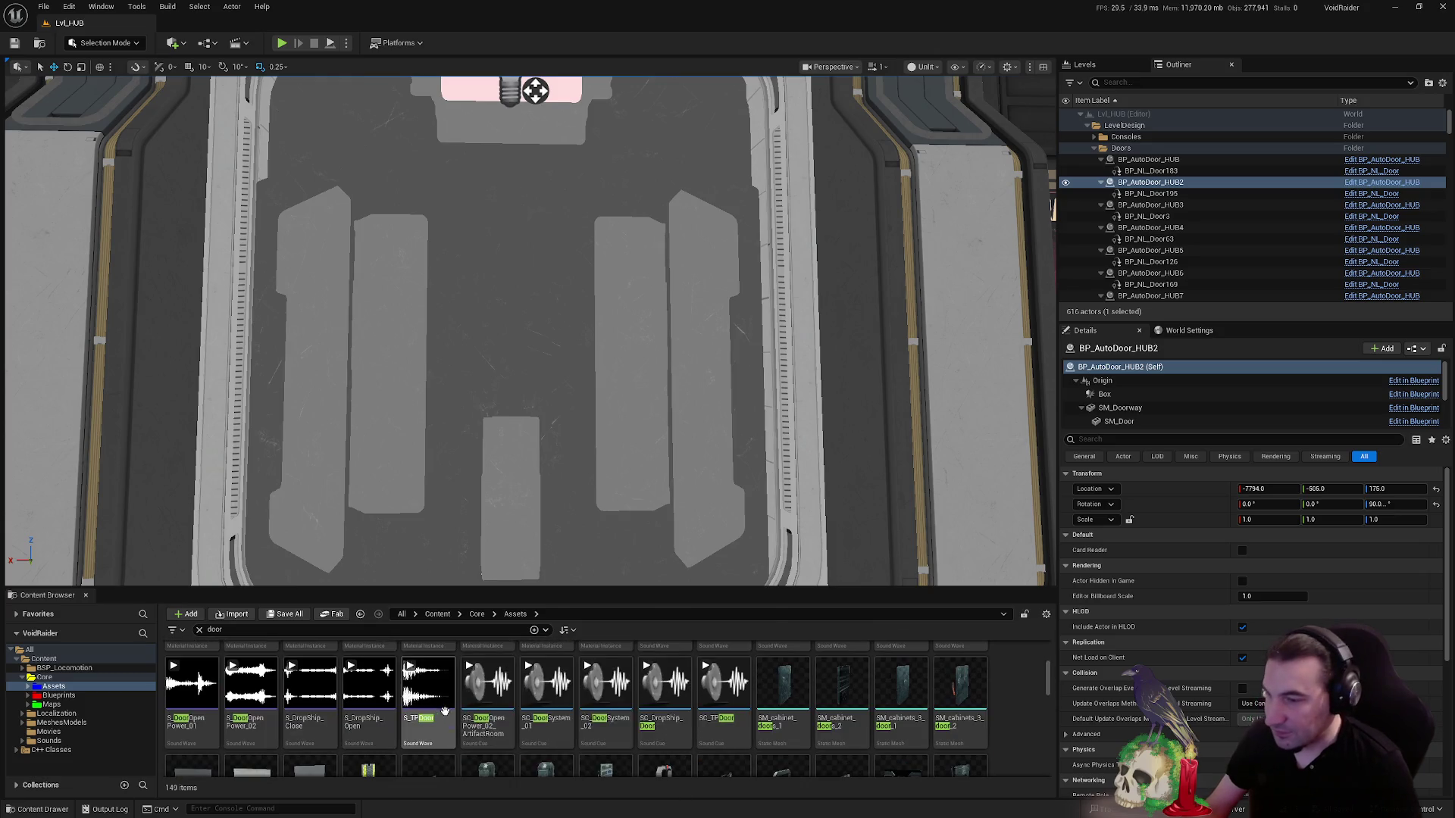
{"action": "scroll", "coordinate": [501, 716], "scroll_direction": "down", "scroll_amount": 2}
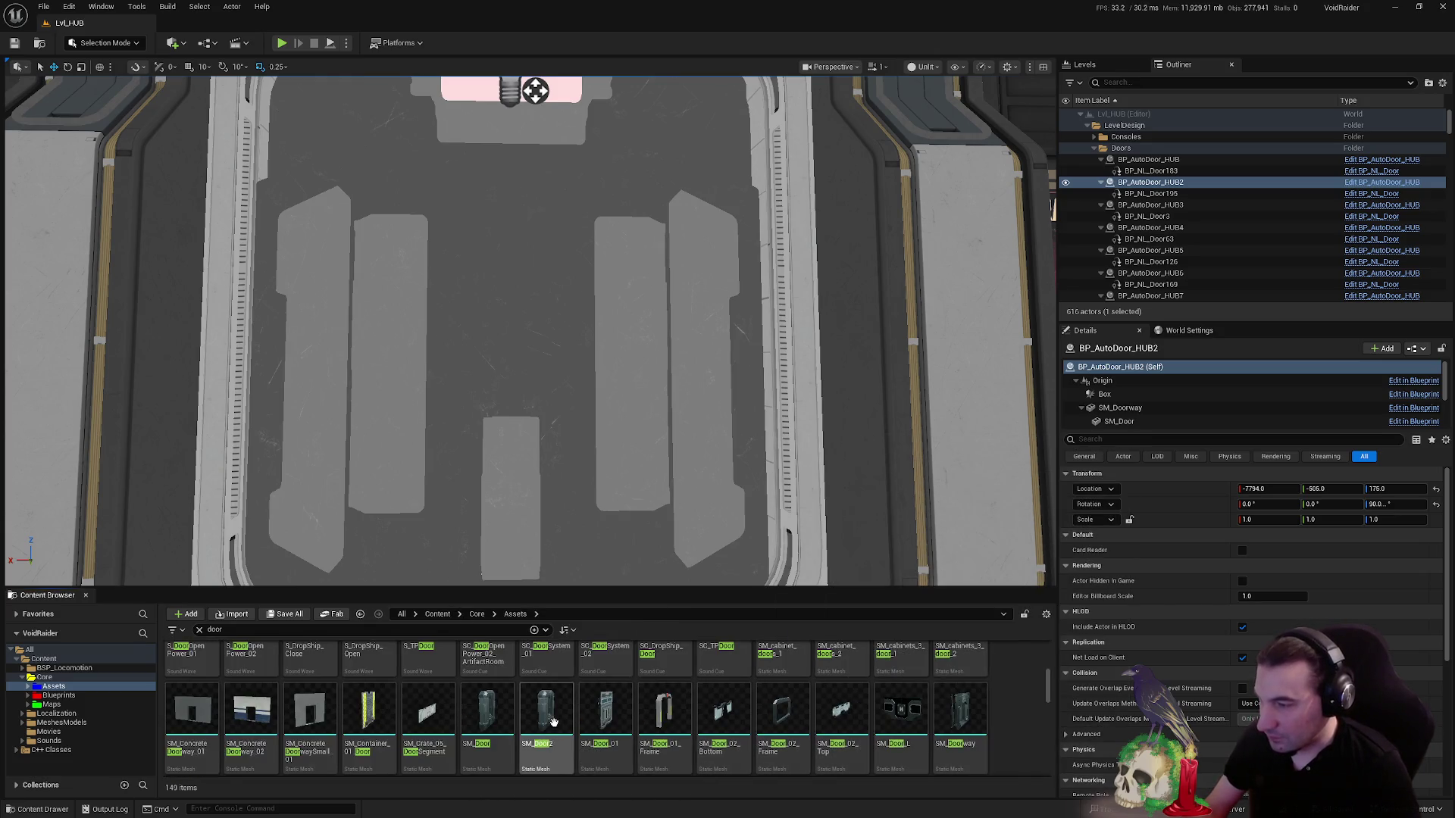
{"action": "right_click", "coordinate": [553, 721]}
{"action": "left_click", "coordinate": [495, 716]}
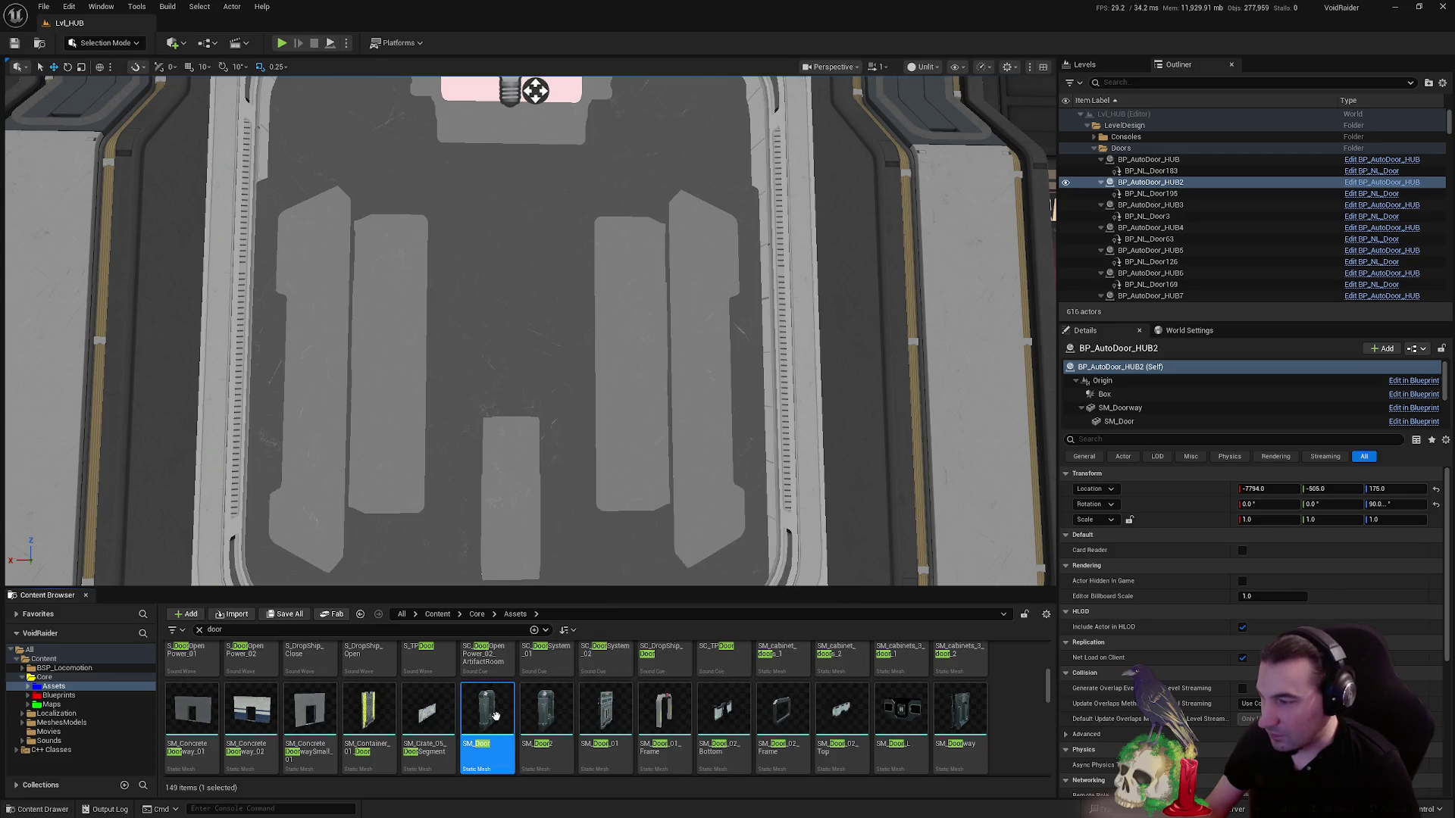
{"action": "right_click", "coordinate": [495, 716]}
{"action": "mouse_move", "coordinate": [591, 500]}
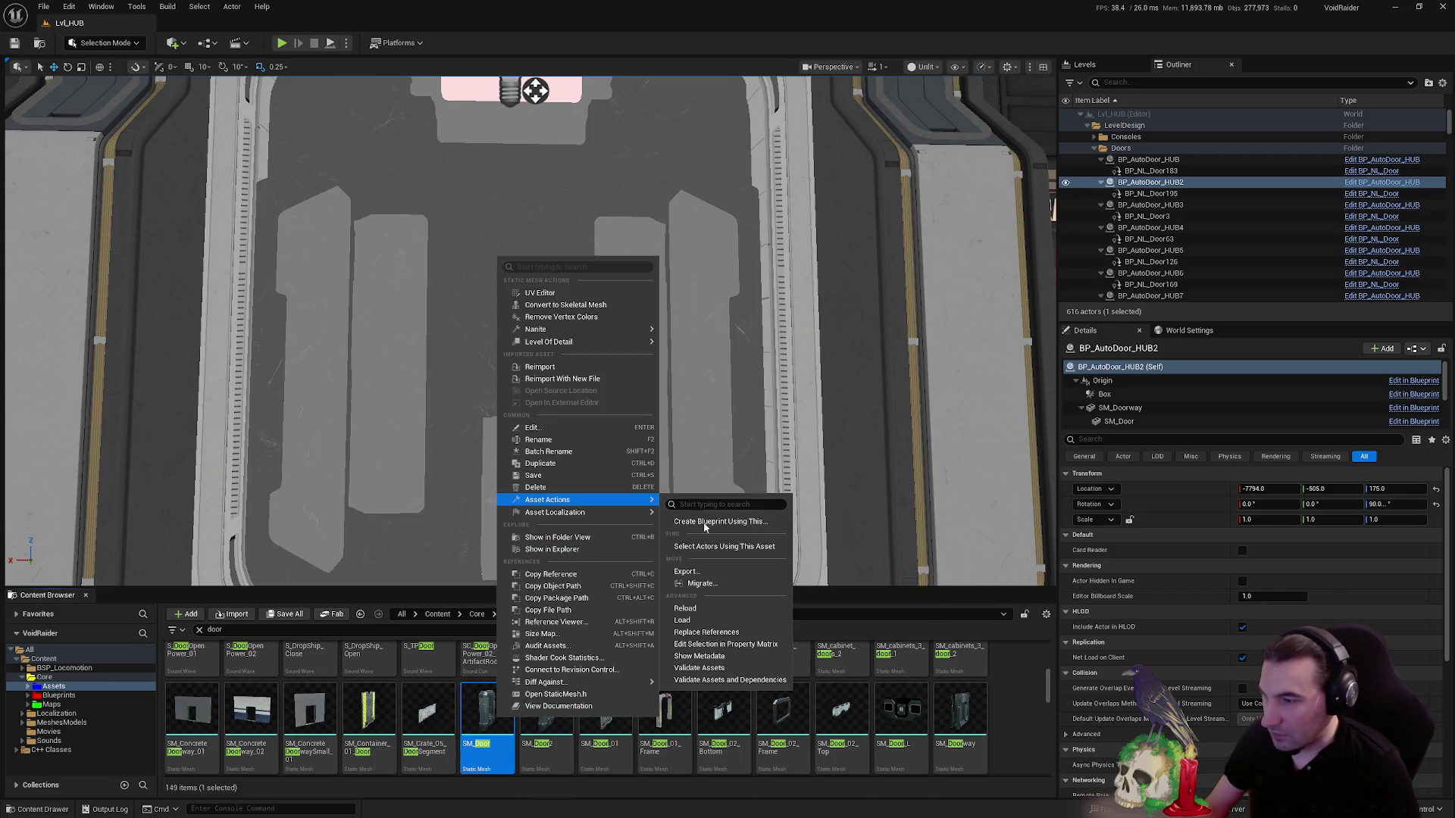
{"action": "left_click", "coordinate": [705, 578]}
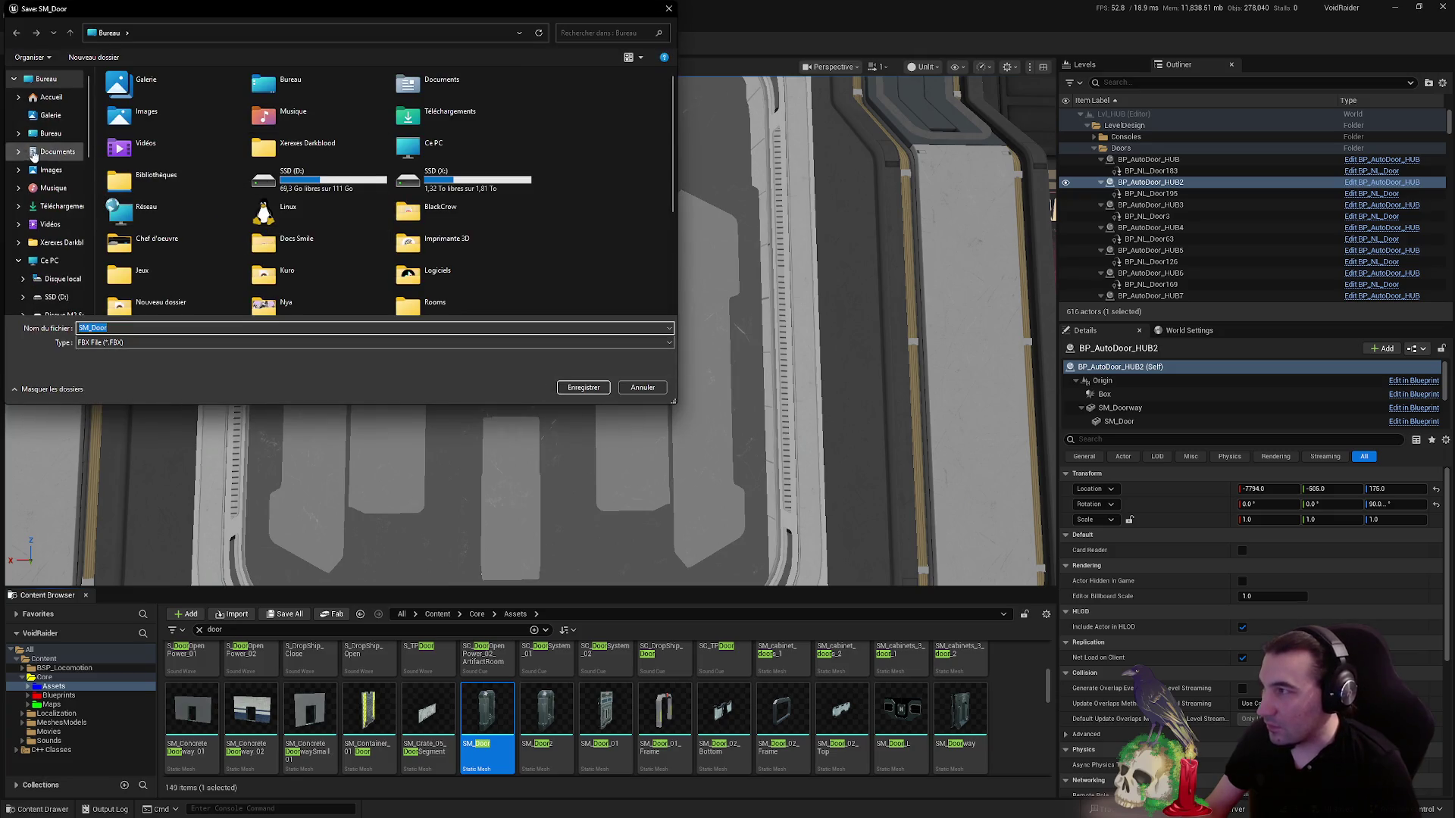
{"action": "left_click", "coordinate": [584, 387]}
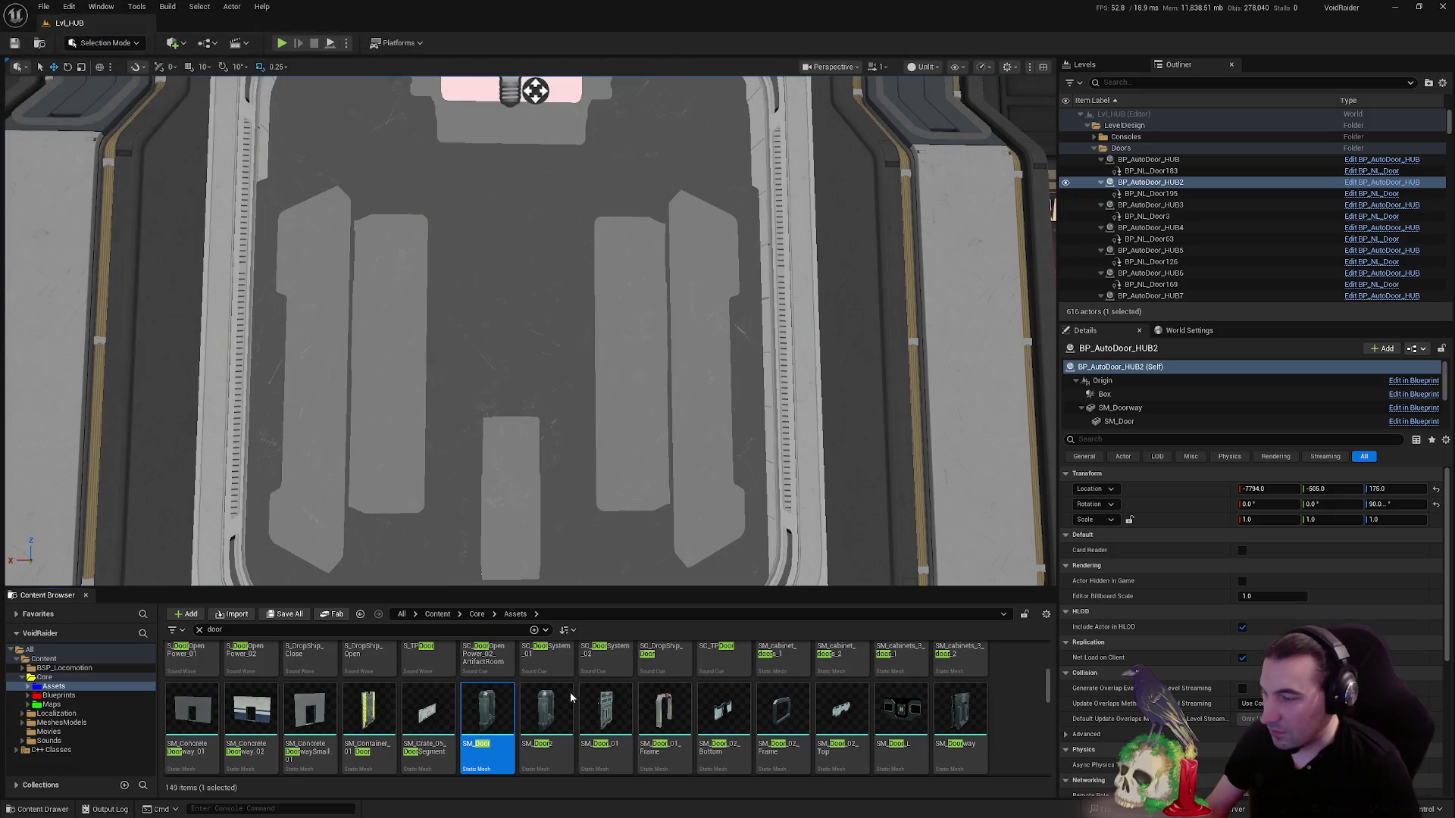
{"action": "left_click", "coordinate": [792, 539]}
- Export the SM_Door2 mesh as an FBX file to the desktop
{"action": "left_click", "coordinate": [552, 710]}
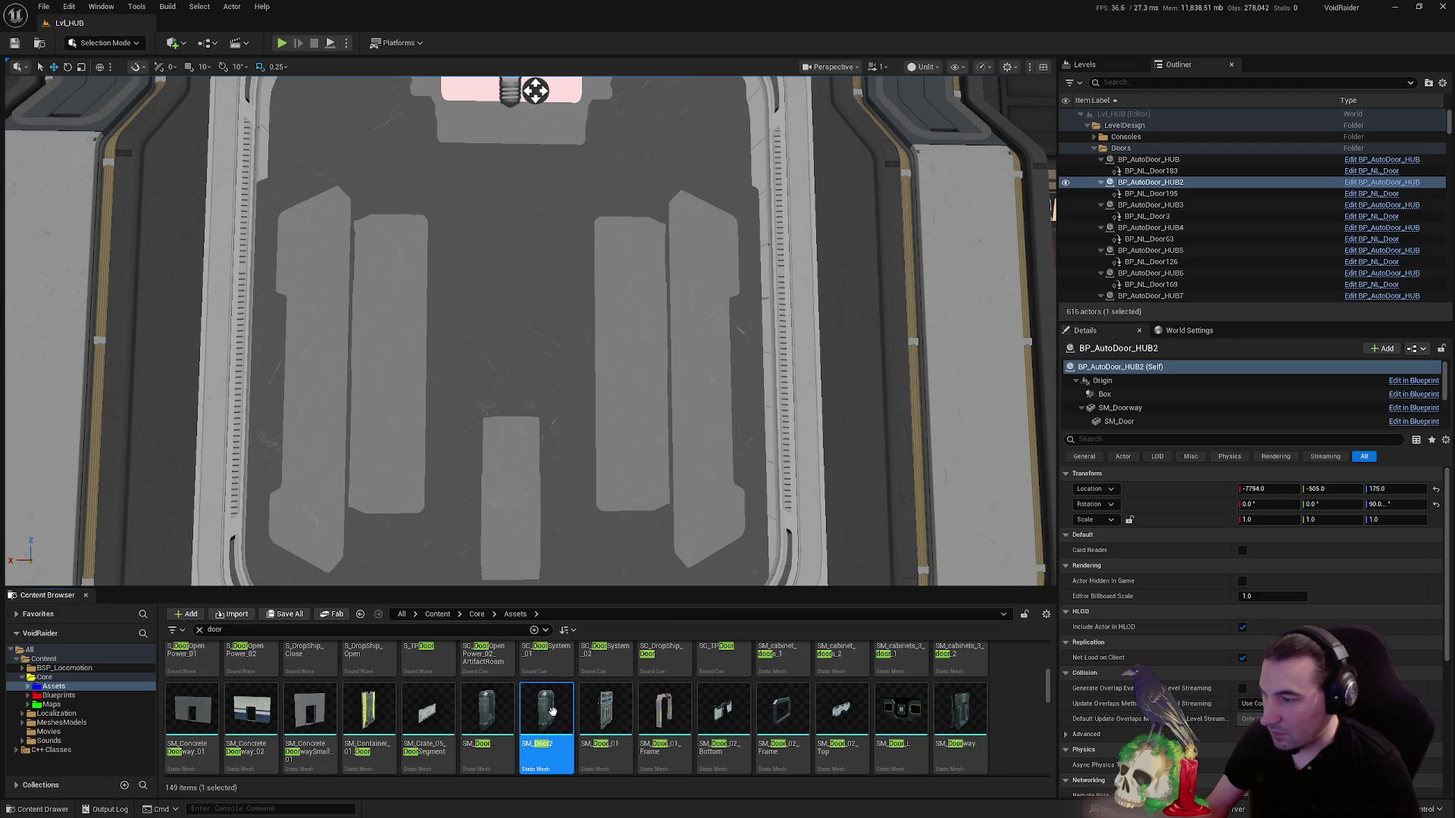
{"action": "right_click", "coordinate": [552, 710]}
{"action": "mouse_move", "coordinate": [704, 496]}
{"action": "left_click", "coordinate": [743, 567]}
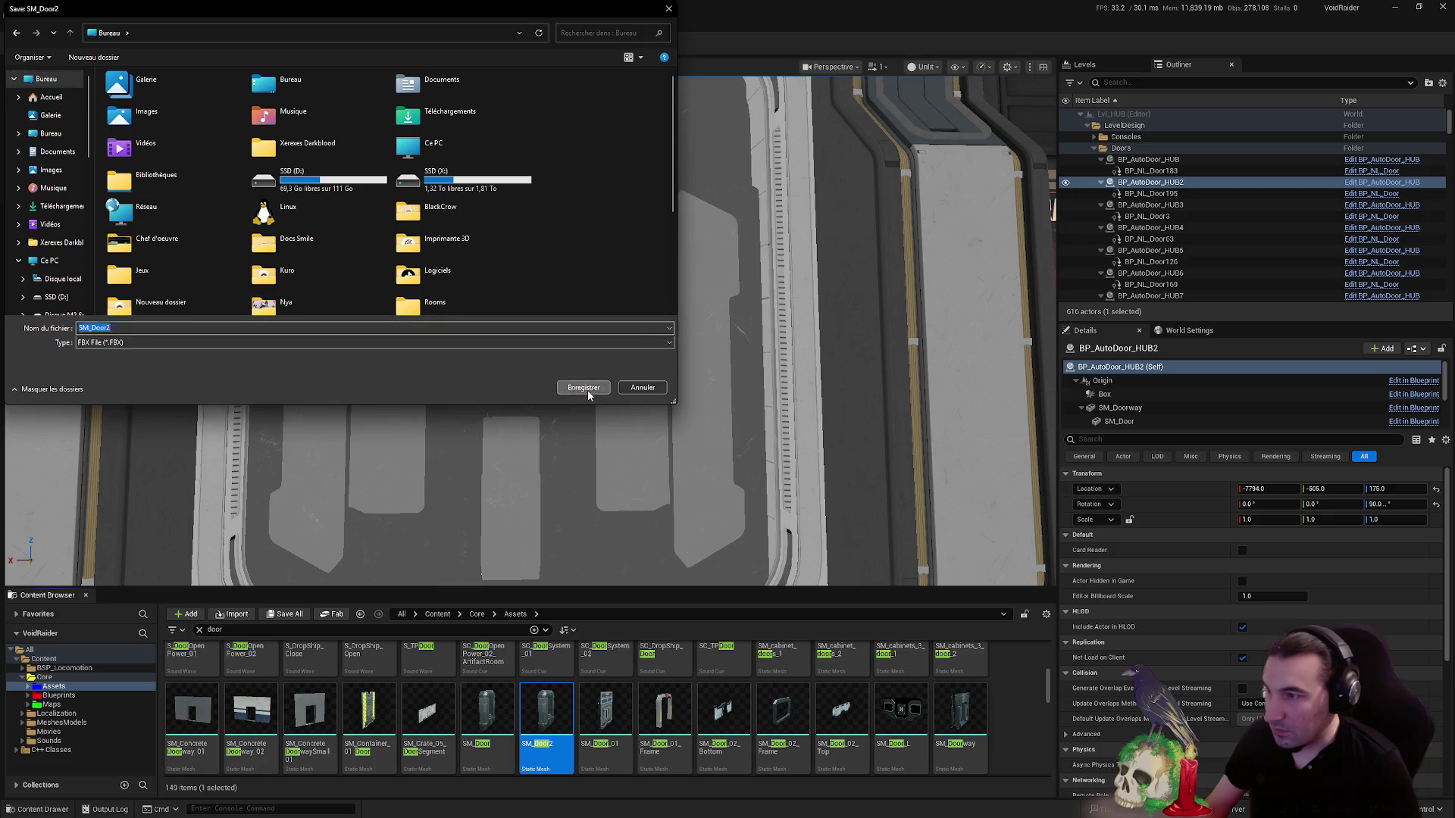
{"action": "left_click", "coordinate": [583, 388]}
{"action": "left_click", "coordinate": [788, 538]}
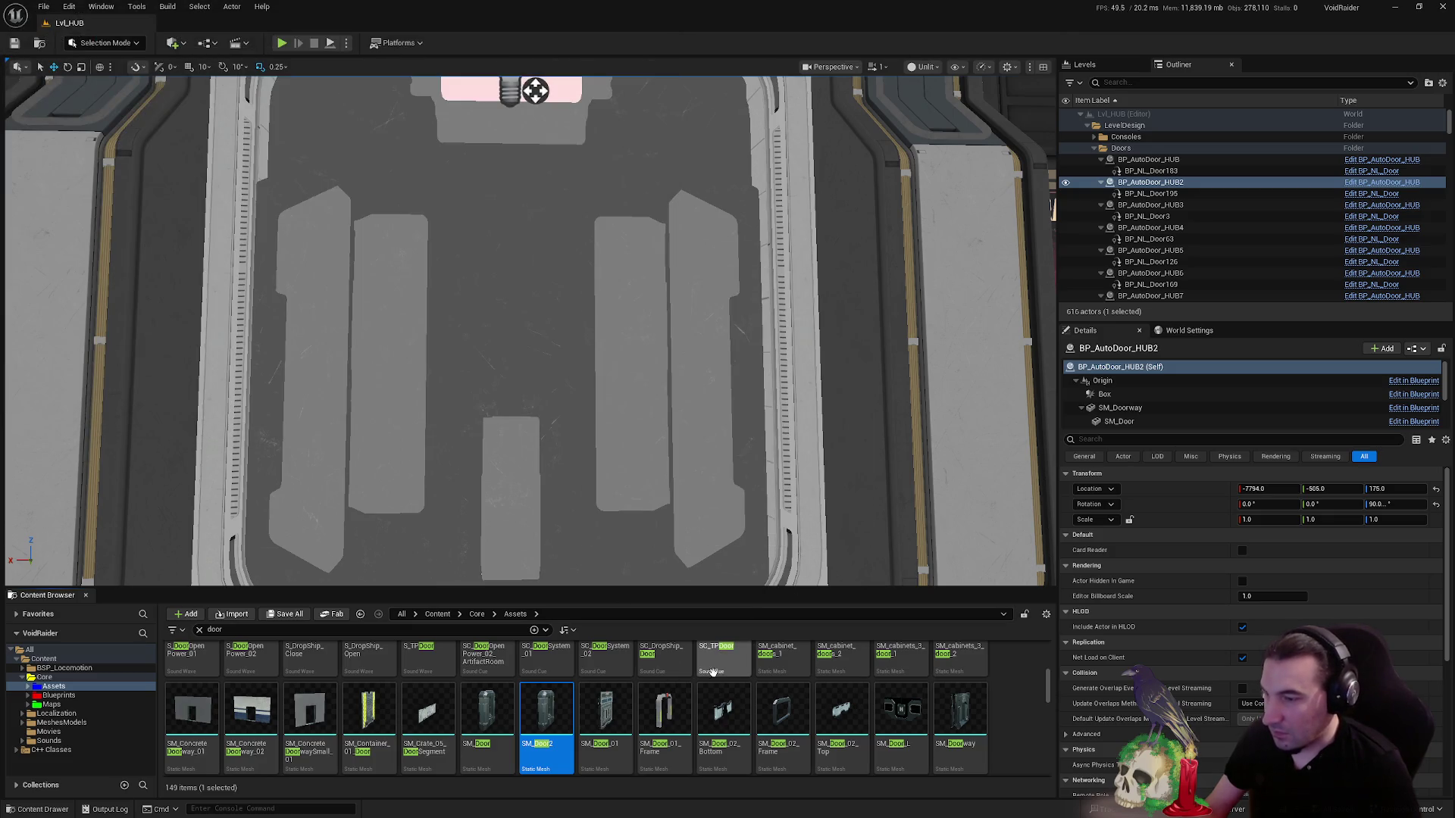
- Export the SM_Doorway mesh as an FBX file to the desktop
{"action": "left_click", "coordinate": [967, 689]}
{"action": "right_click", "coordinate": [968, 689]}
{"action": "mouse_move", "coordinate": [1103, 480]}
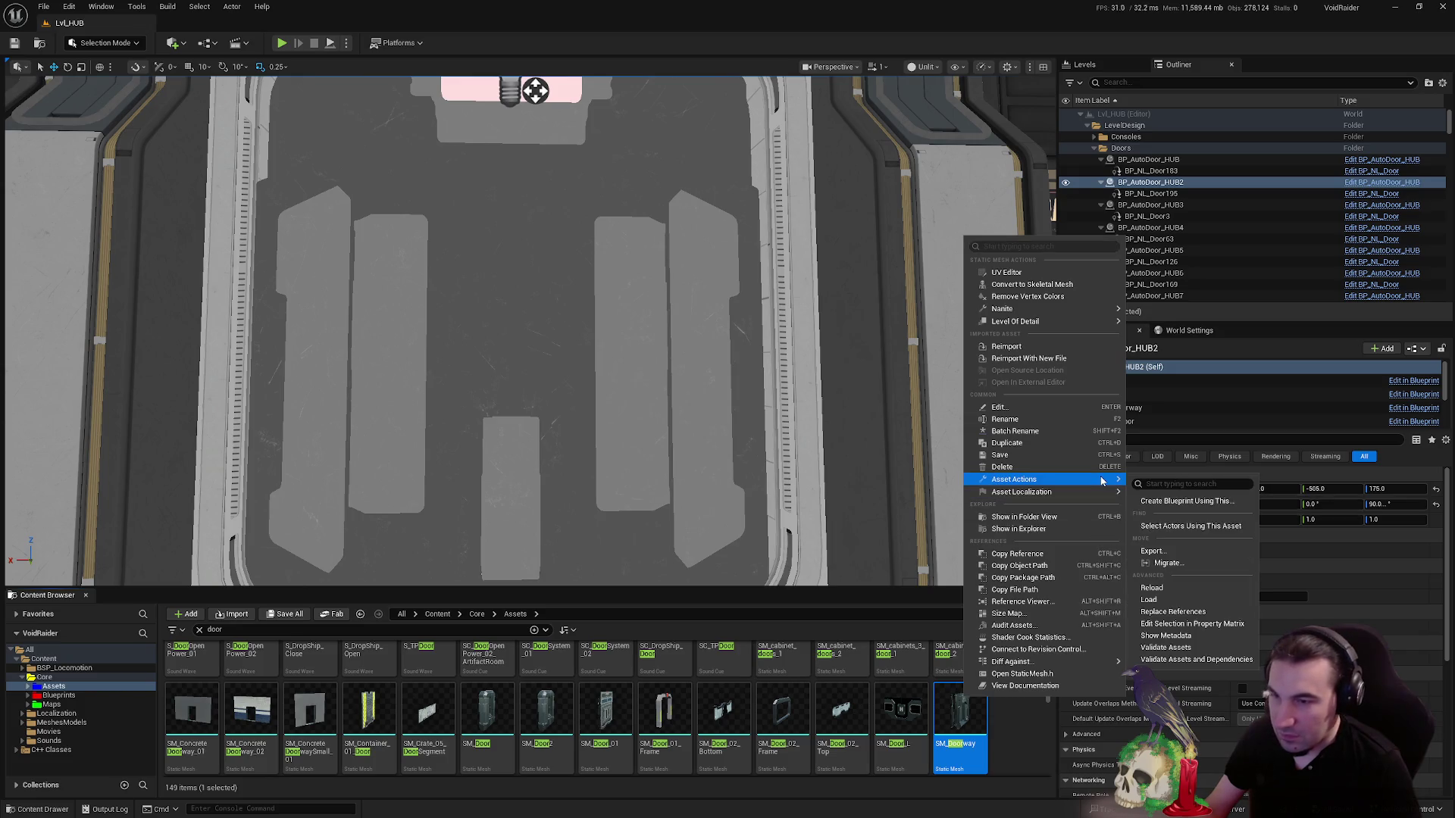
{"action": "left_click", "coordinate": [1162, 553]}
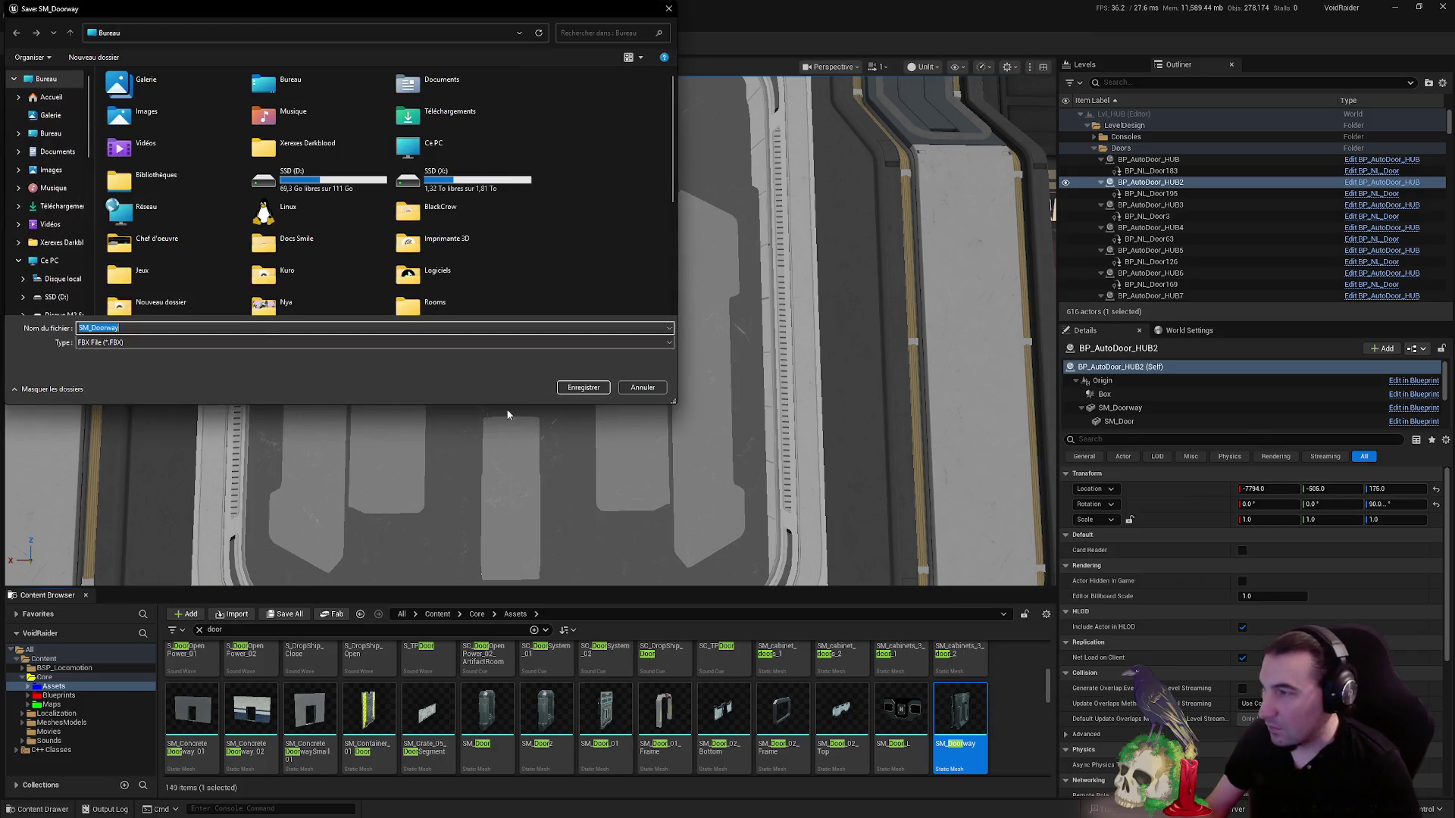
{"action": "left_click", "coordinate": [584, 387]}
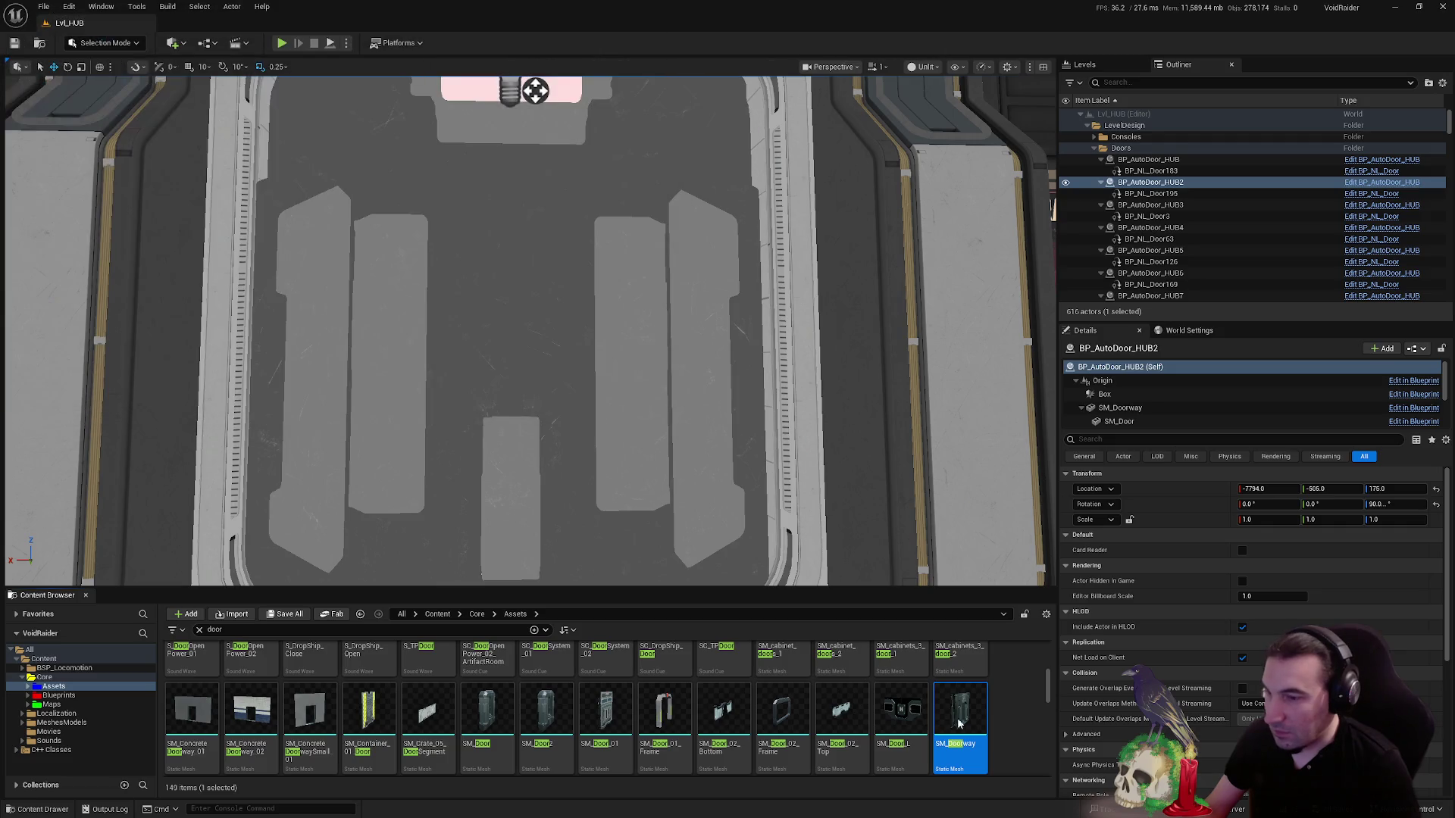
{"action": "left_click", "coordinate": [791, 536]}
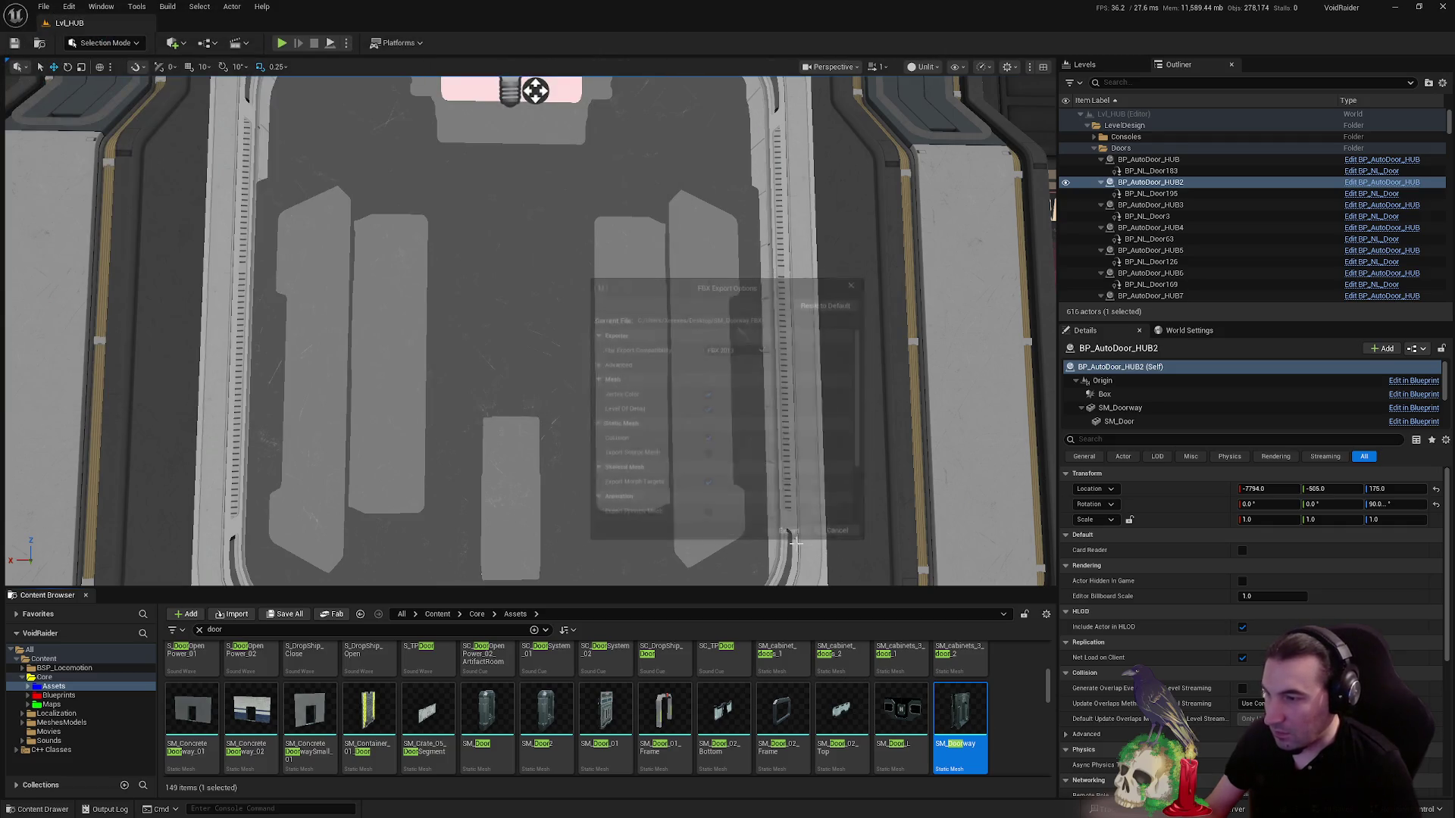
{"action": "left_click", "coordinate": [723, 708]}
{"action": "scroll", "coordinate": [269, 739], "scroll_direction": "down", "scroll_amount": 1}
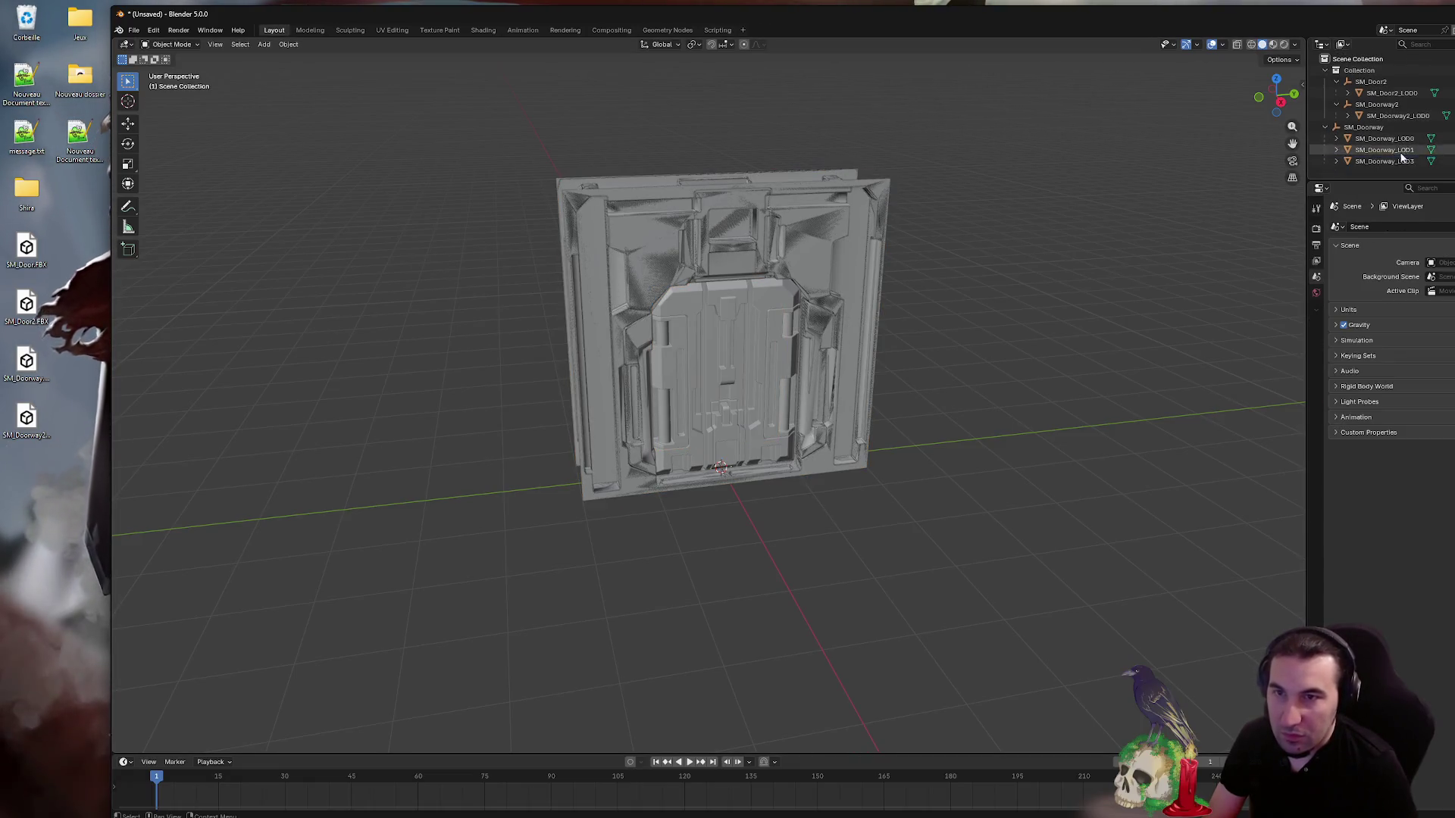
- Delete the extra doorway LODs, hide SM_Doorway2, and edit SM_Doorway_LOD0 in Edit Mode
{"action": "key", "text": "Delete"}
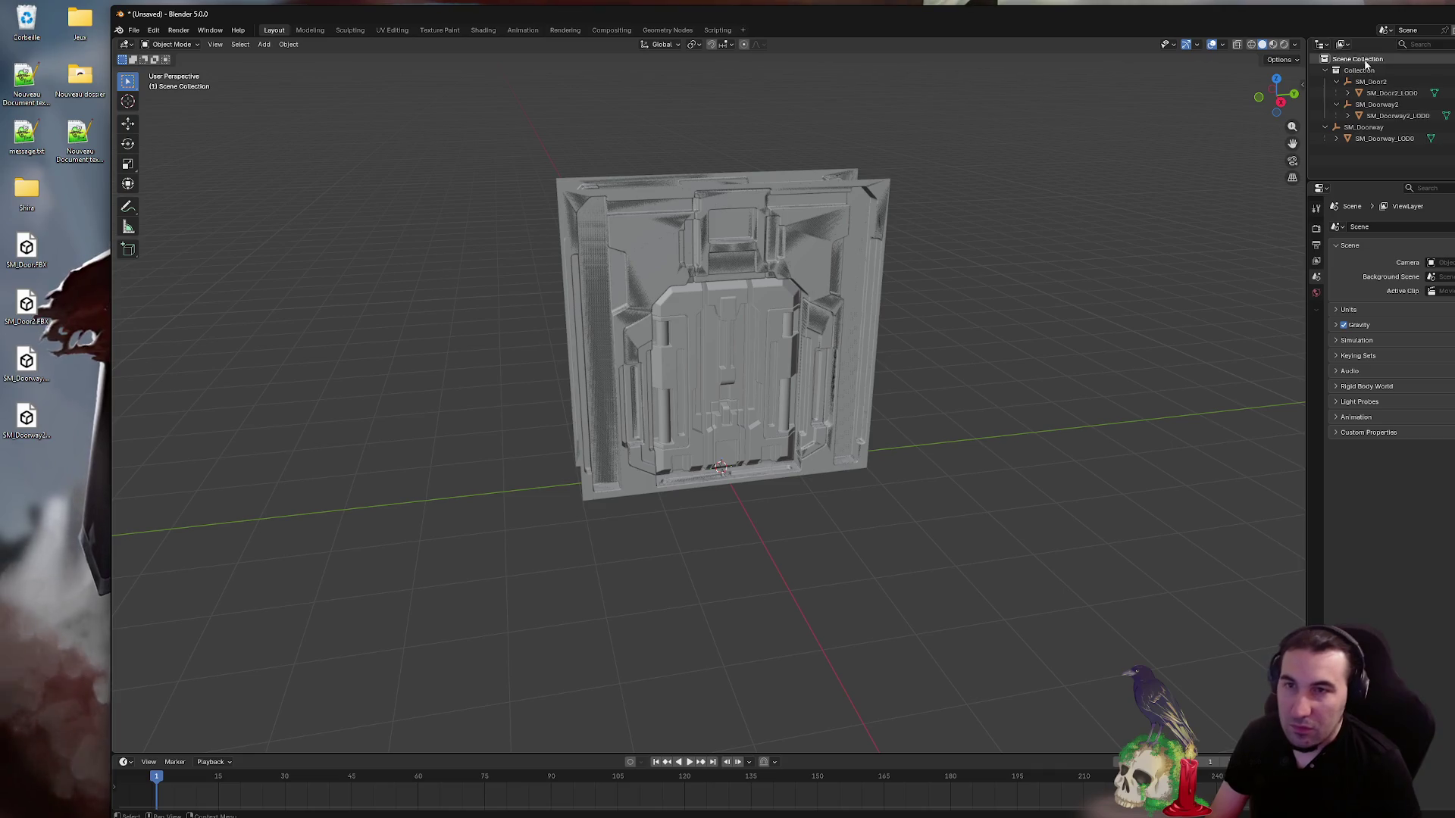
{"action": "double_click", "coordinate": [1262, 16]}
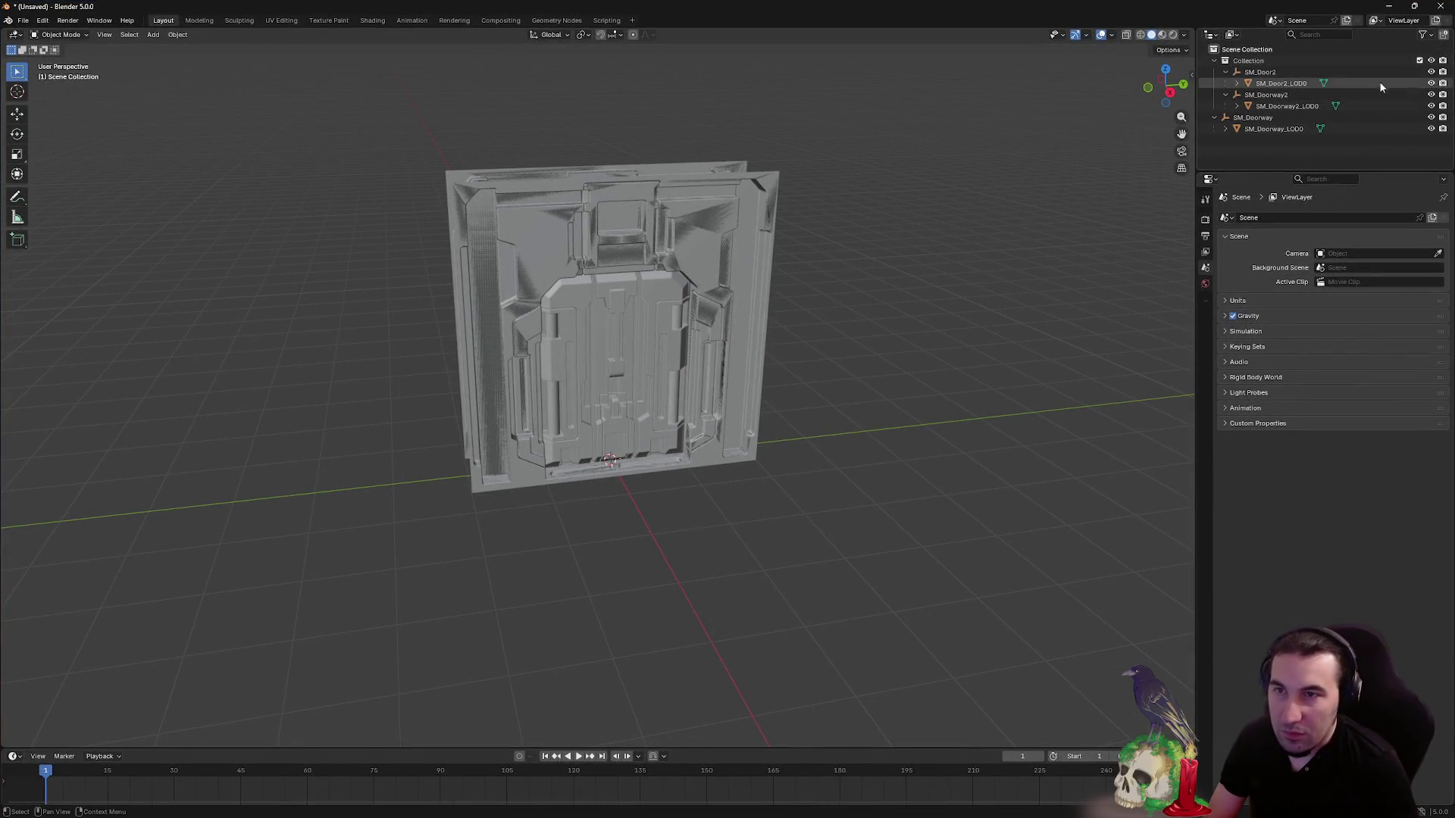
{"action": "left_click", "coordinate": [1431, 107]}
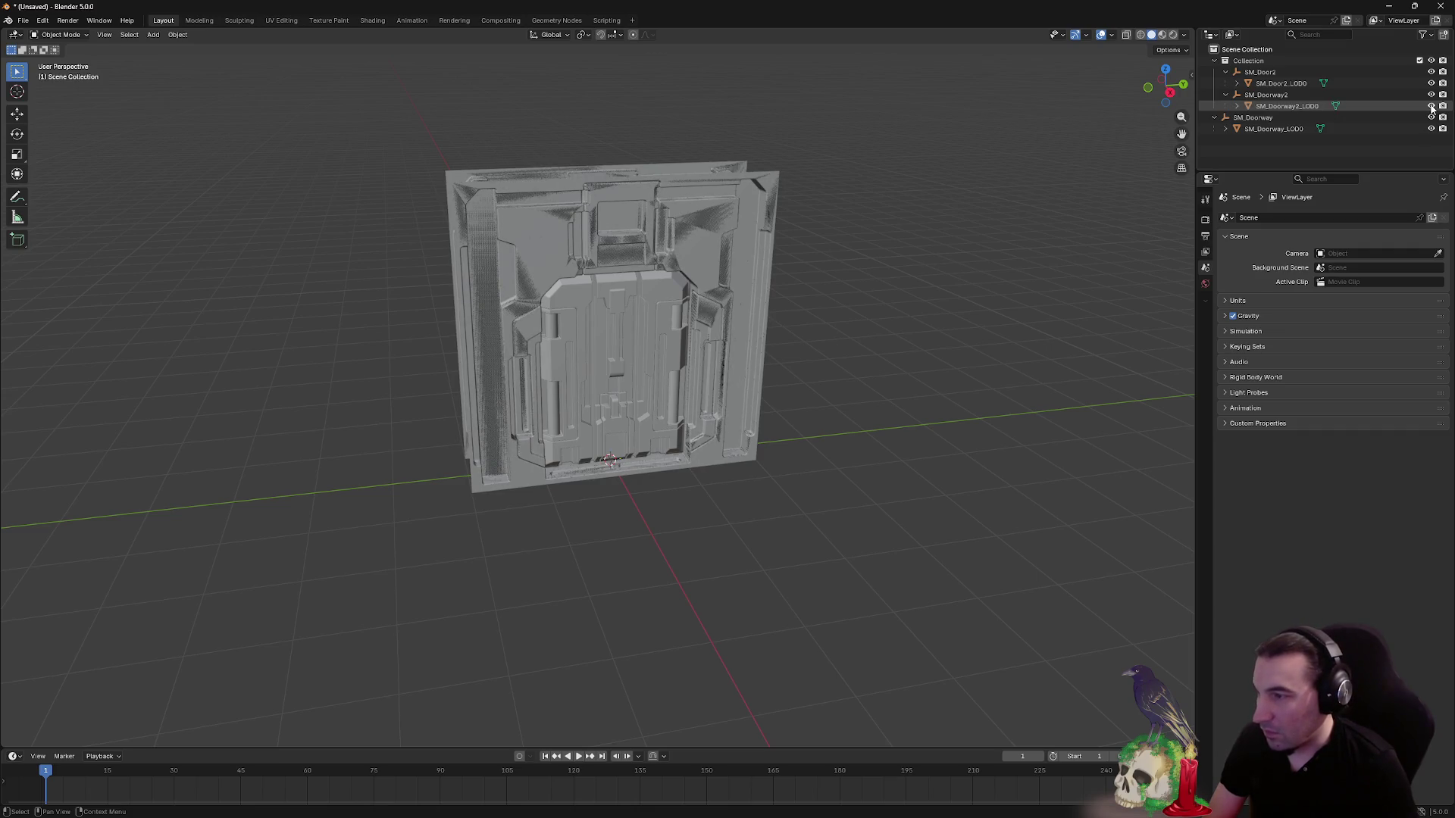
{"action": "left_click", "coordinate": [572, 261]}
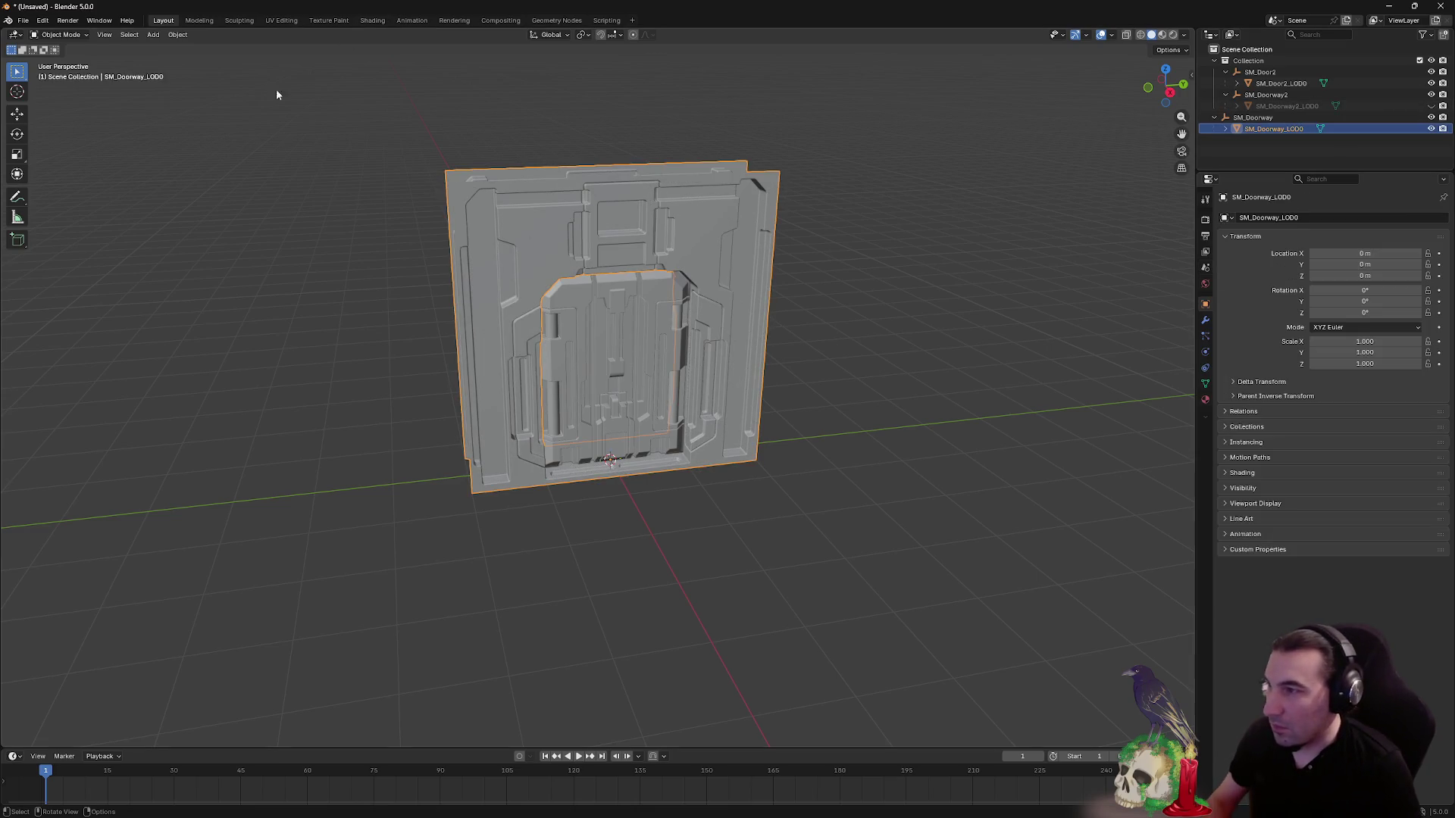
{"action": "left_click", "coordinate": [199, 20]}
{"action": "scroll", "coordinate": [389, 153], "scroll_direction": "up", "scroll_amount": 5}
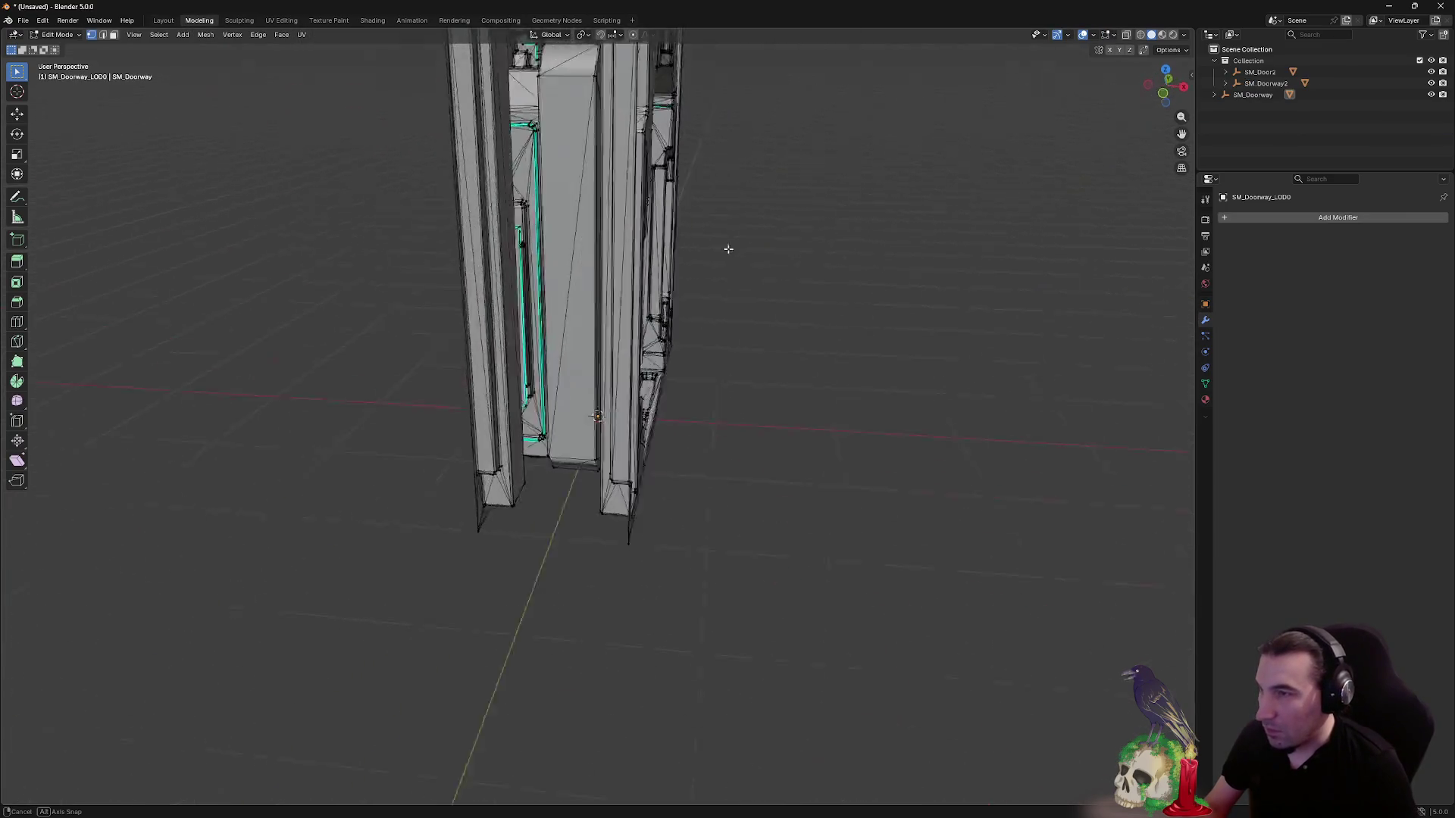
{"action": "mouse_move", "coordinate": [744, 226]}
{"action": "left_mouse_down"}
{"action": "mouse_move", "coordinate": [733, 342]}
{"action": "mouse_move", "coordinate": [576, 350]}
{"action": "left_mouse_up"}
{"action": "mouse_move", "coordinate": [570, 563]}
{"action": "left_mouse_down"}
{"action": "mouse_move", "coordinate": [480, 383]}
{"action": "mouse_move", "coordinate": [487, 343]}
{"action": "left_mouse_up"}
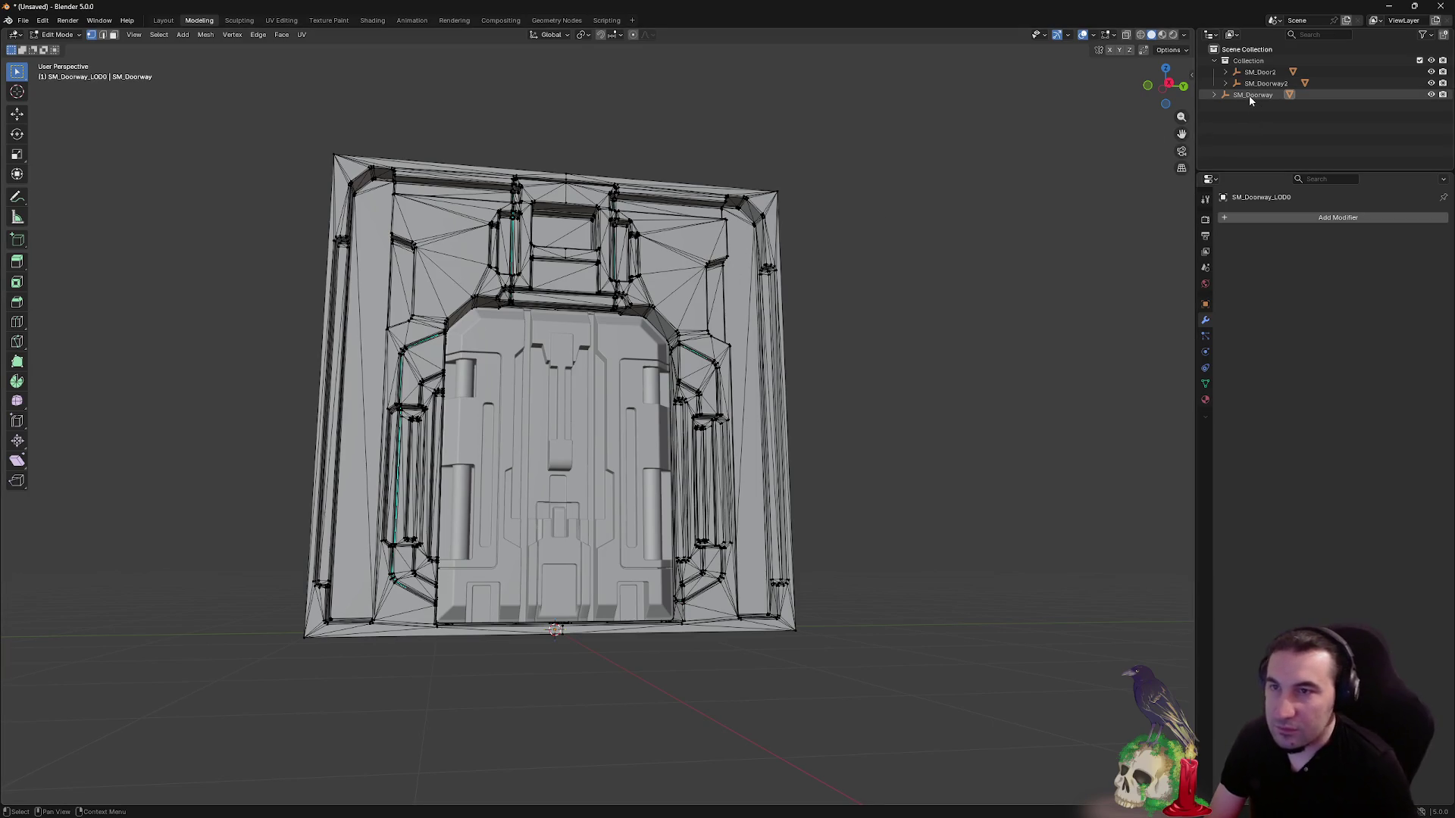
- Expand the SM_Doorway, SM_Door2 and SM_Doorway2 entries, leaving SM_Door2 hidden
{"action": "left_click", "coordinate": [1213, 94]}
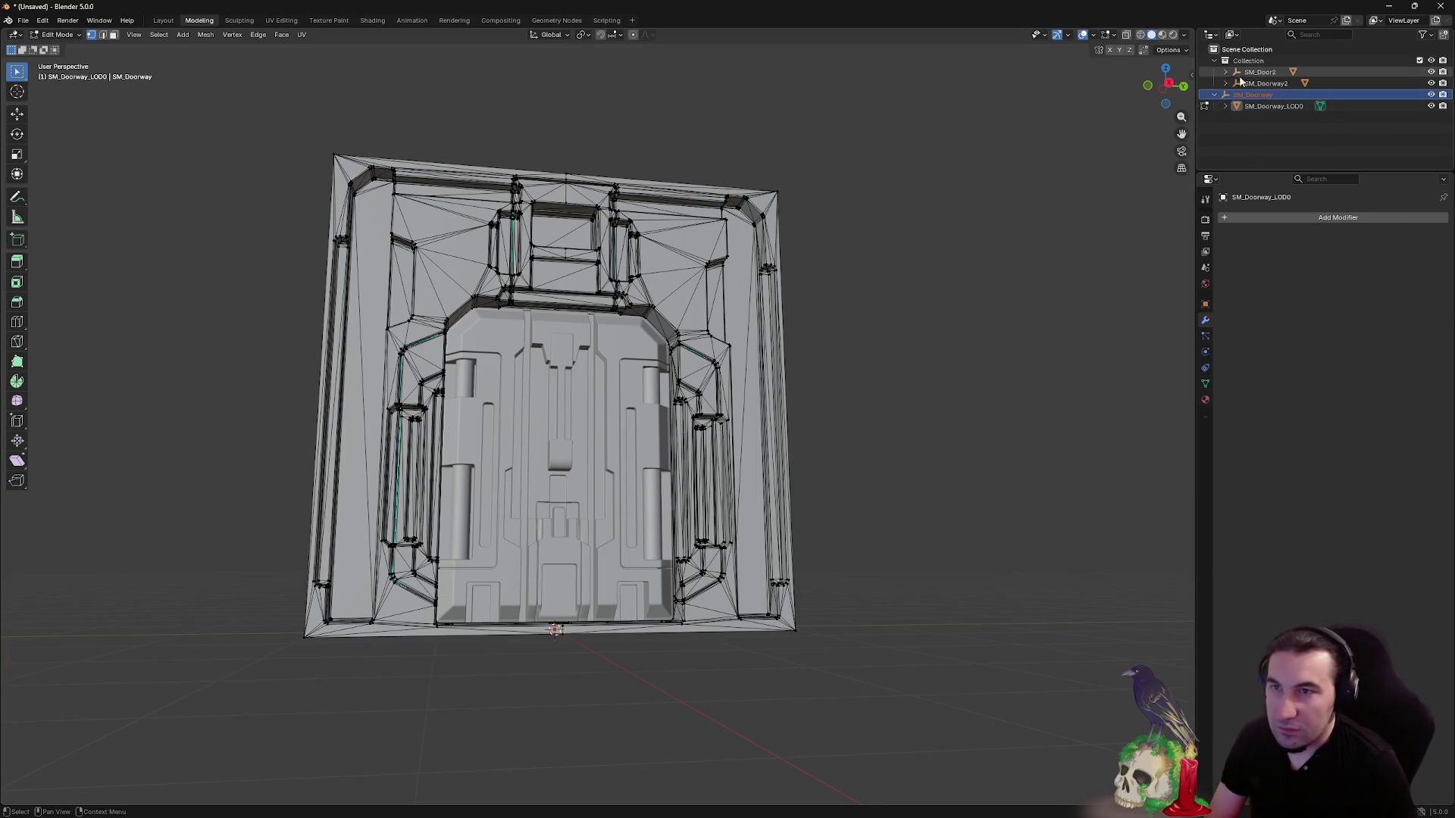
{"action": "left_click", "coordinate": [1225, 72]}
{"action": "left_click", "coordinate": [1430, 83]}
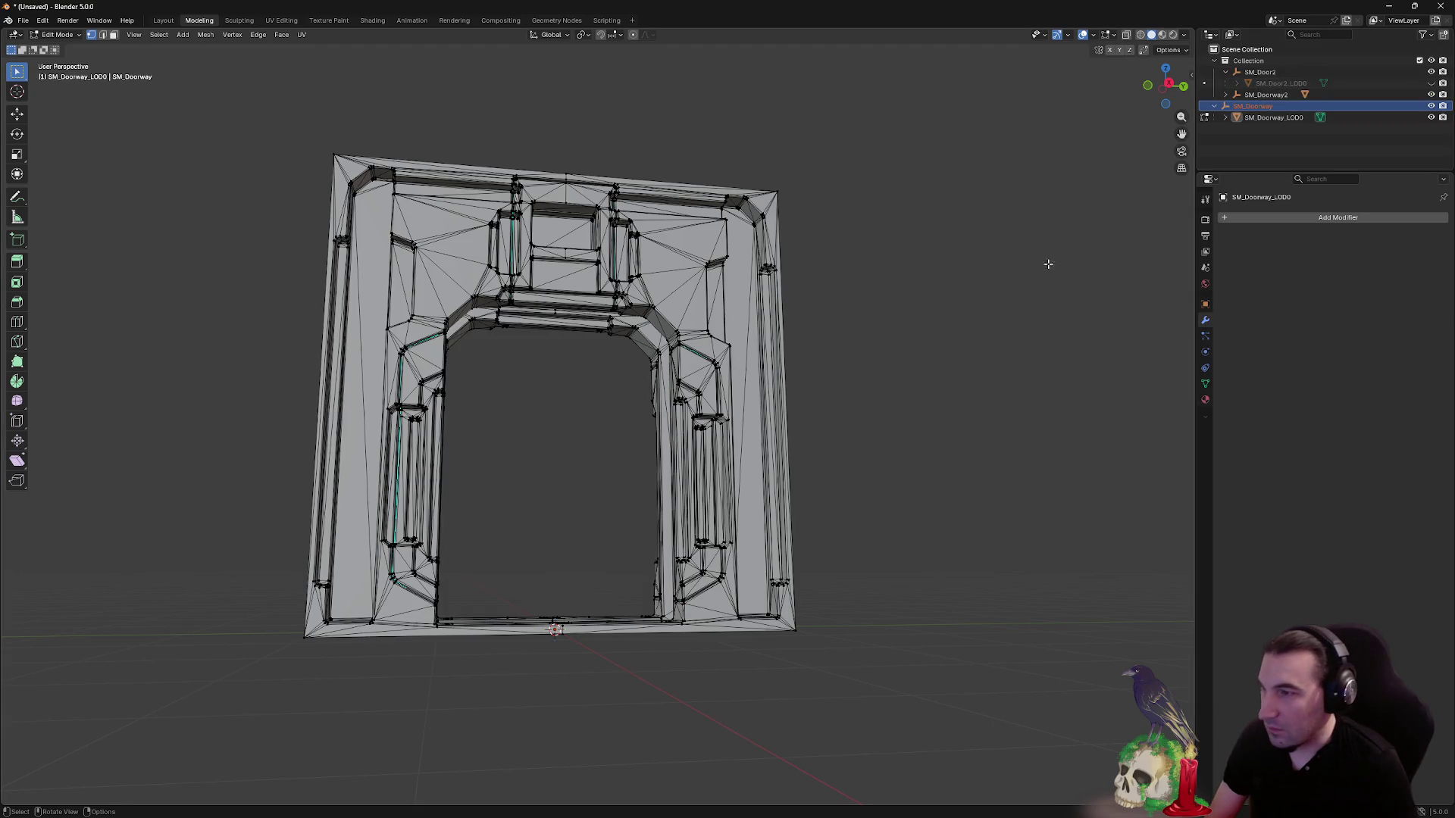
{"action": "mouse_move", "coordinate": [1045, 263]}
{"action": "left_mouse_down"}
{"action": "mouse_move", "coordinate": [997, 269]}
{"action": "mouse_move", "coordinate": [936, 311]}
{"action": "left_mouse_up"}
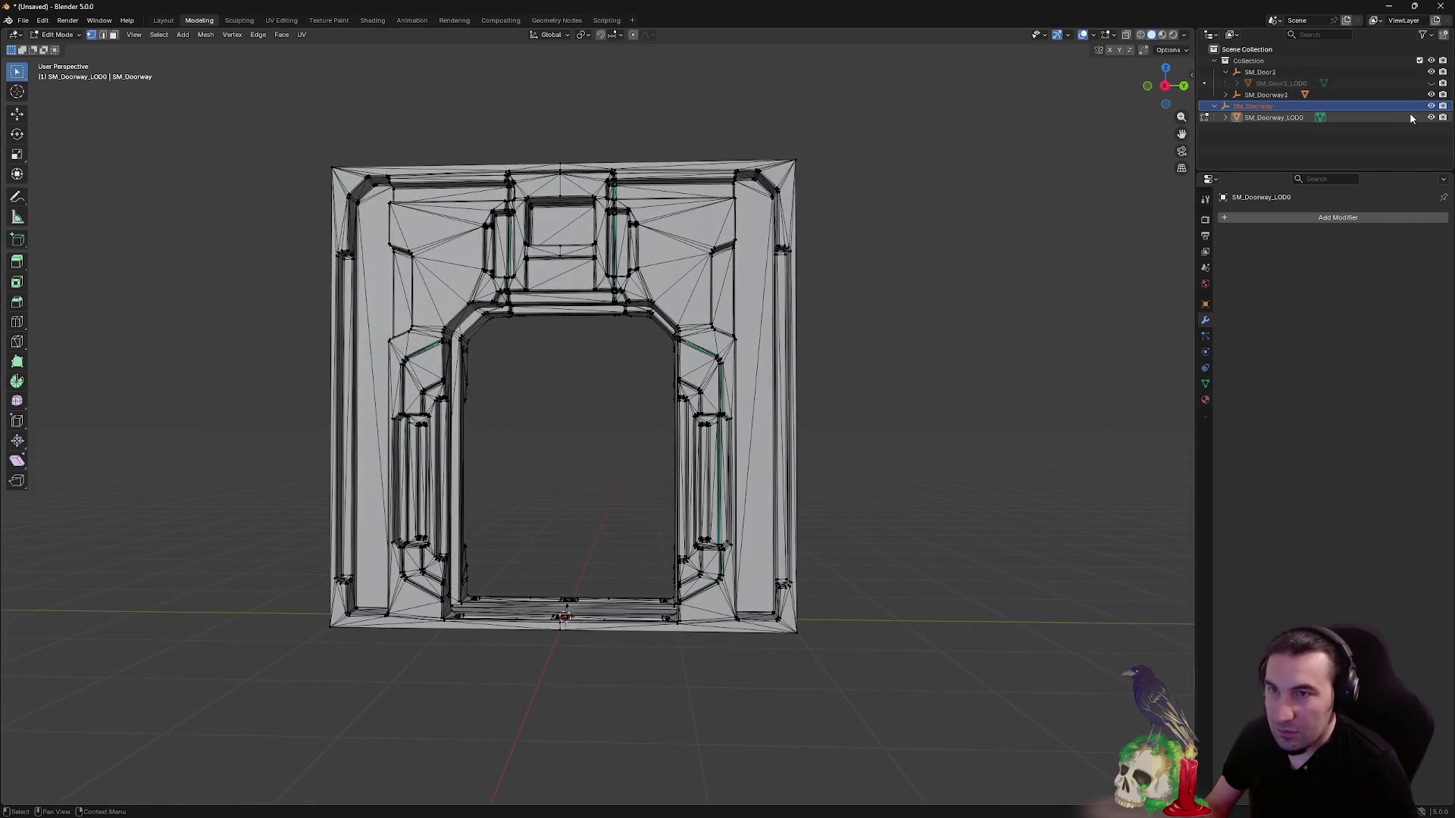
{"action": "left_click", "coordinate": [1430, 83]}
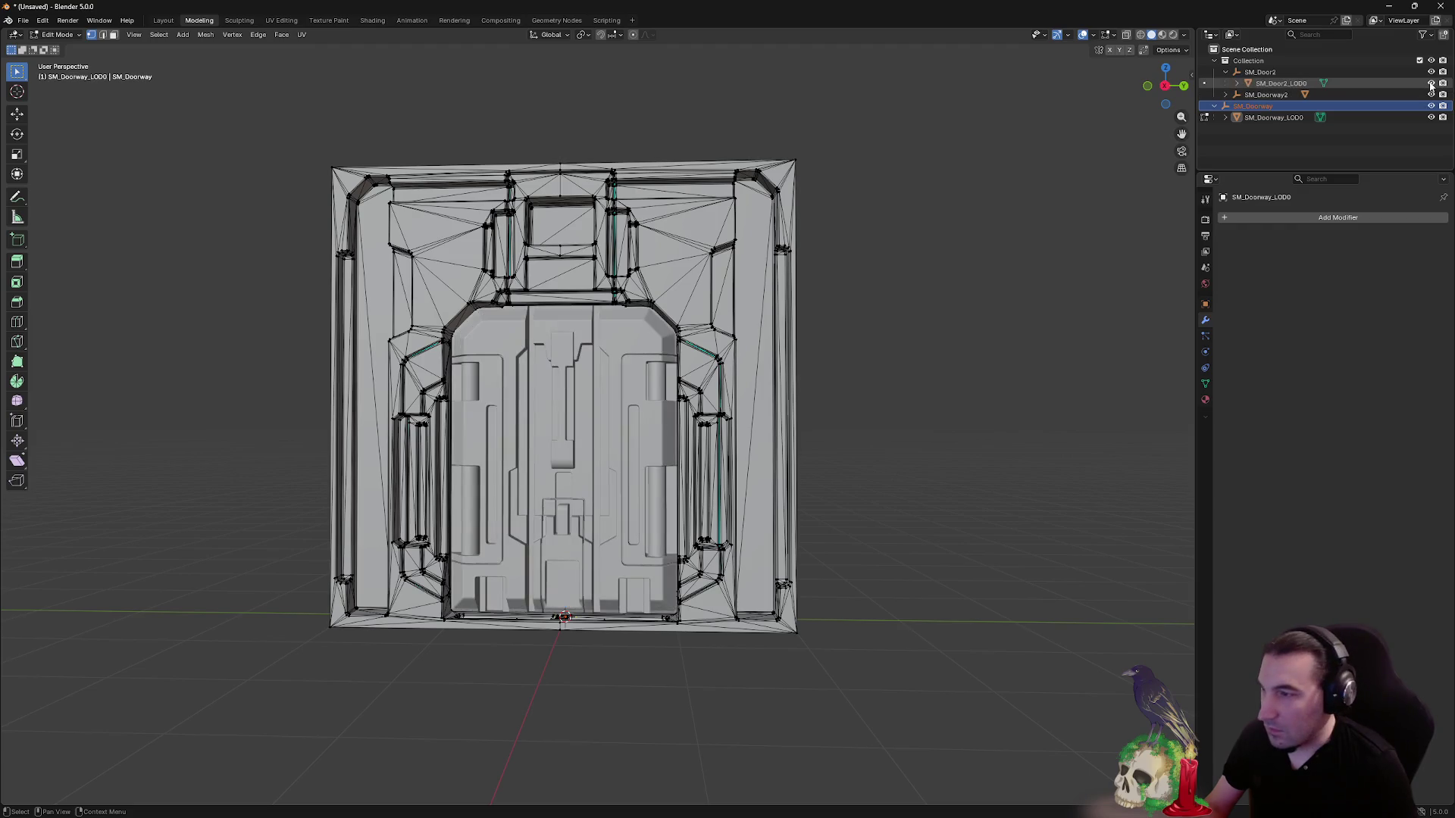
{"action": "left_click", "coordinate": [1430, 83]}
{"action": "left_click", "coordinate": [1431, 83]}
{"action": "left_click", "coordinate": [1430, 83]}
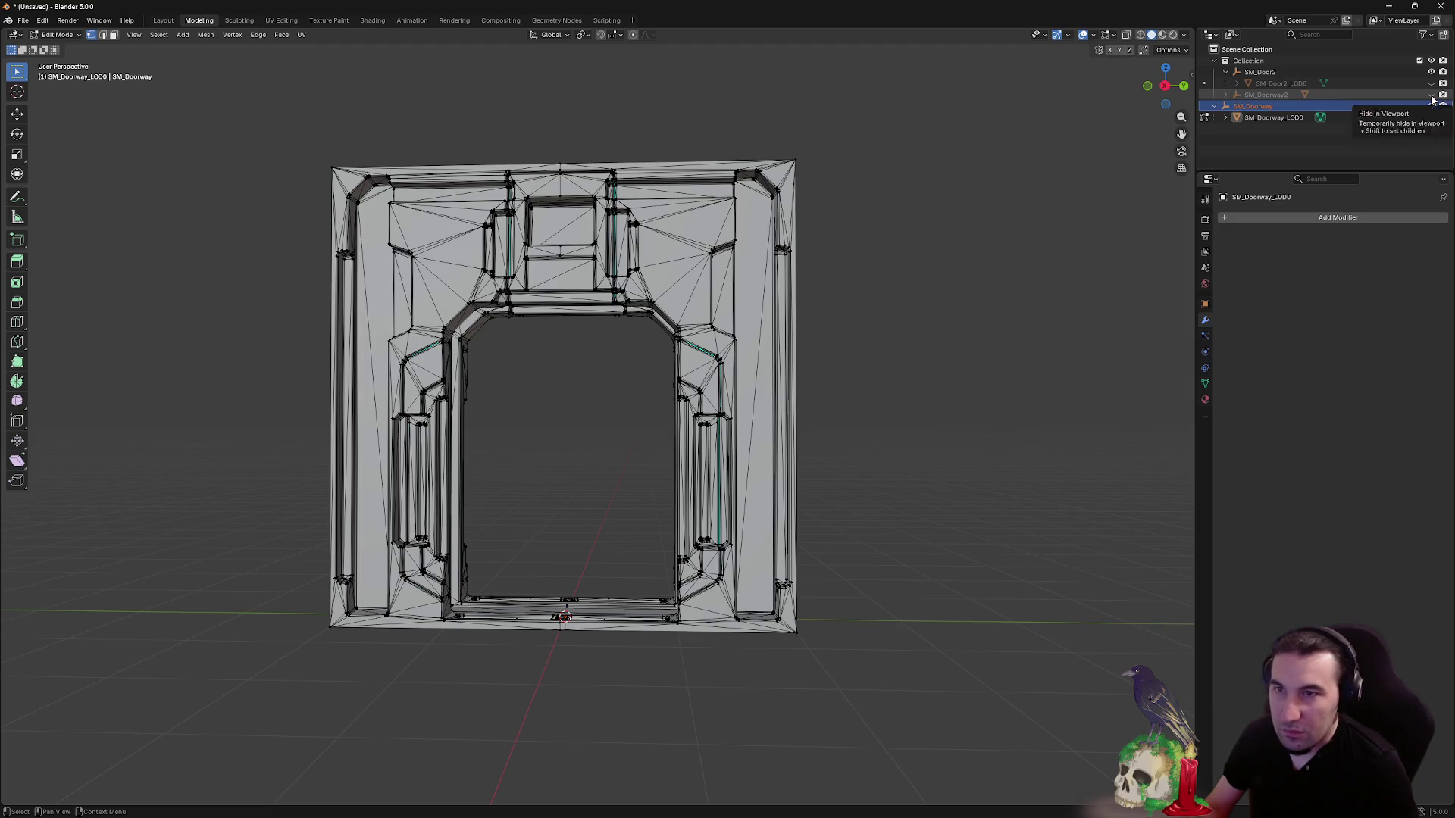
{"action": "left_click", "coordinate": [1225, 95]}
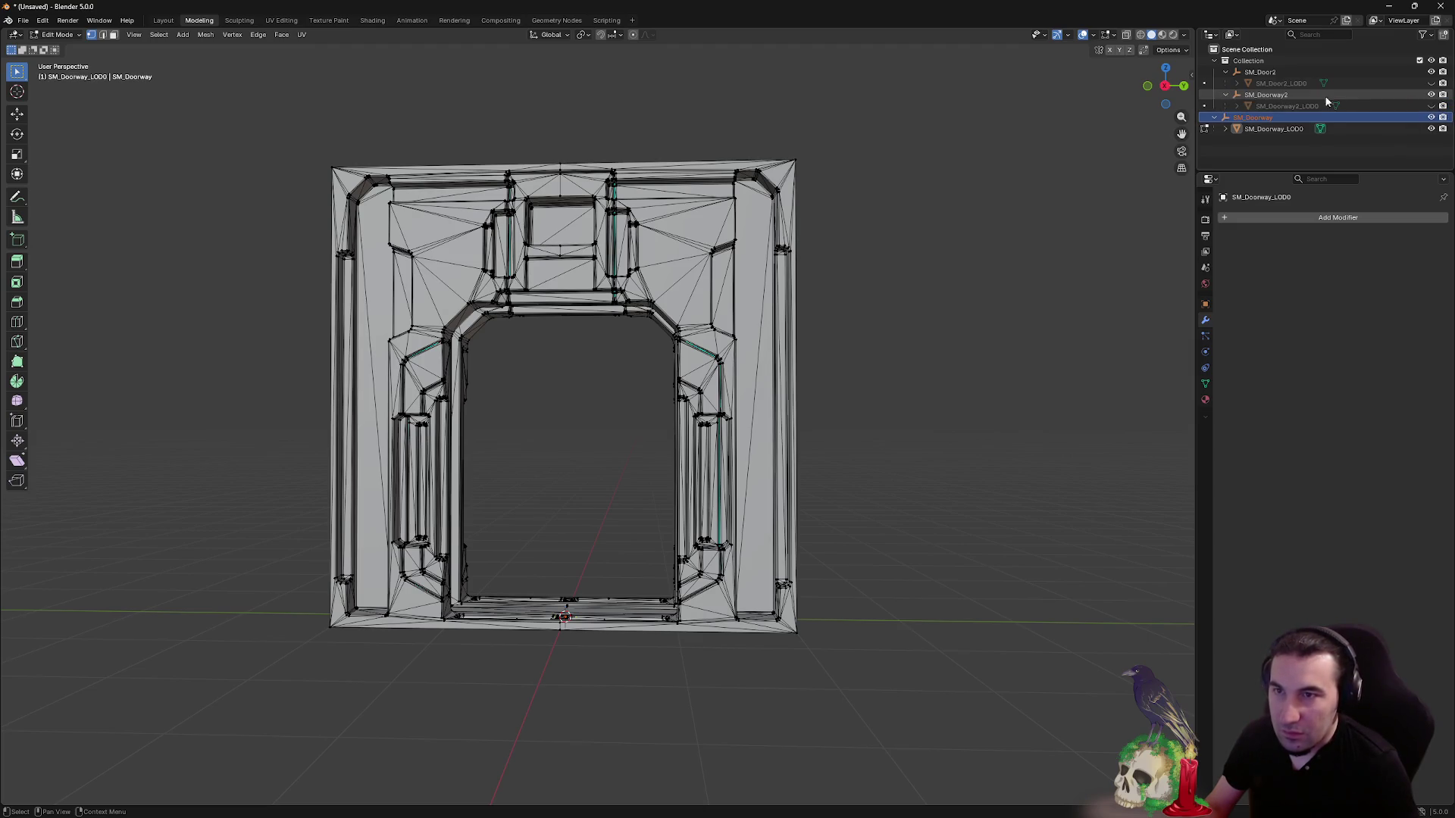
- Toggle SM_Doorway2 and SM_Doorway_LOD0 visibility to compare the old and new doorways
{"action": "left_click", "coordinate": [1431, 106]}
{"action": "left_click", "coordinate": [1431, 106]}
{"action": "left_click", "coordinate": [1431, 106]}
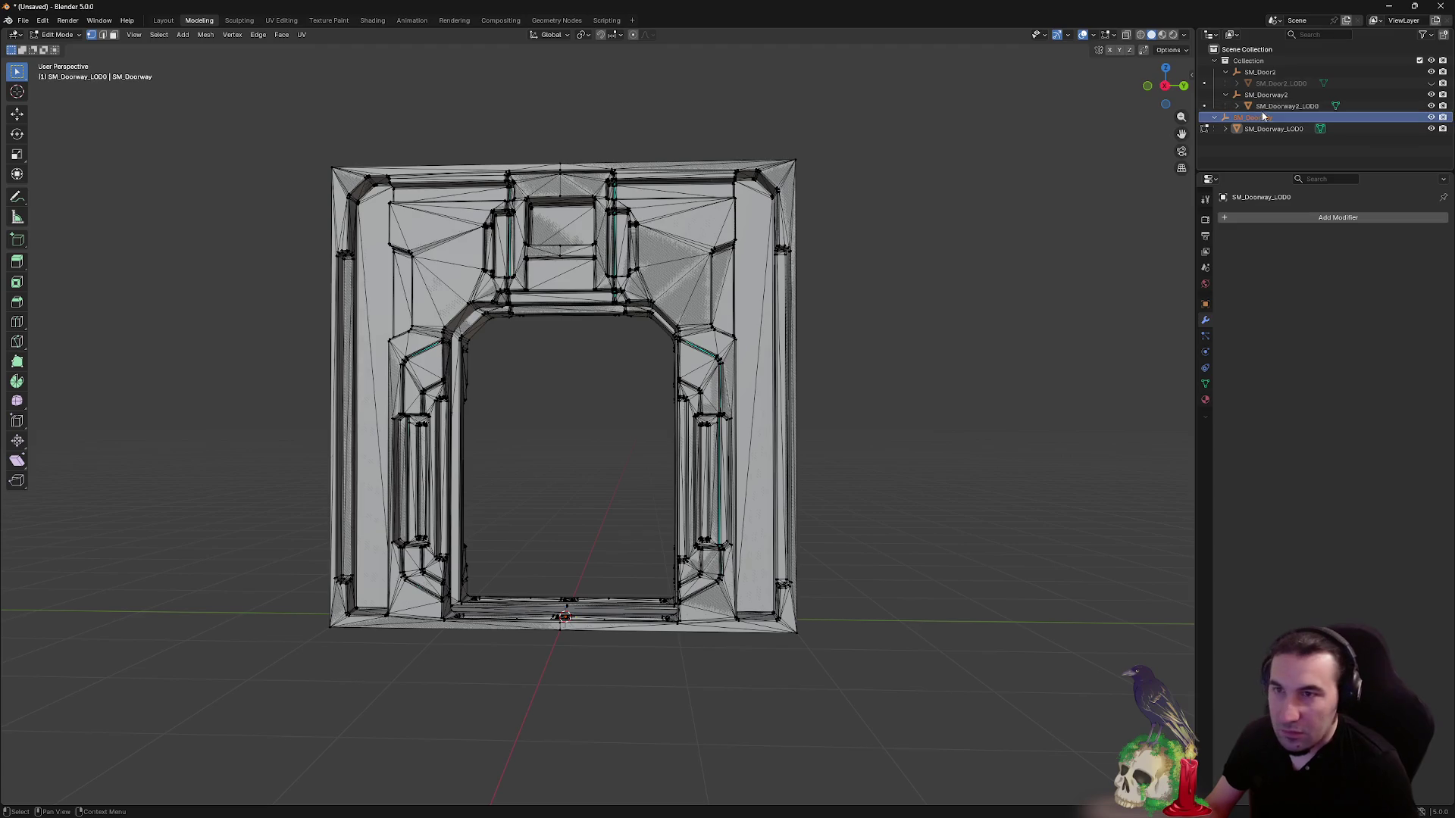
{"action": "left_click", "coordinate": [1236, 106]}
{"action": "left_click", "coordinate": [1236, 107]}
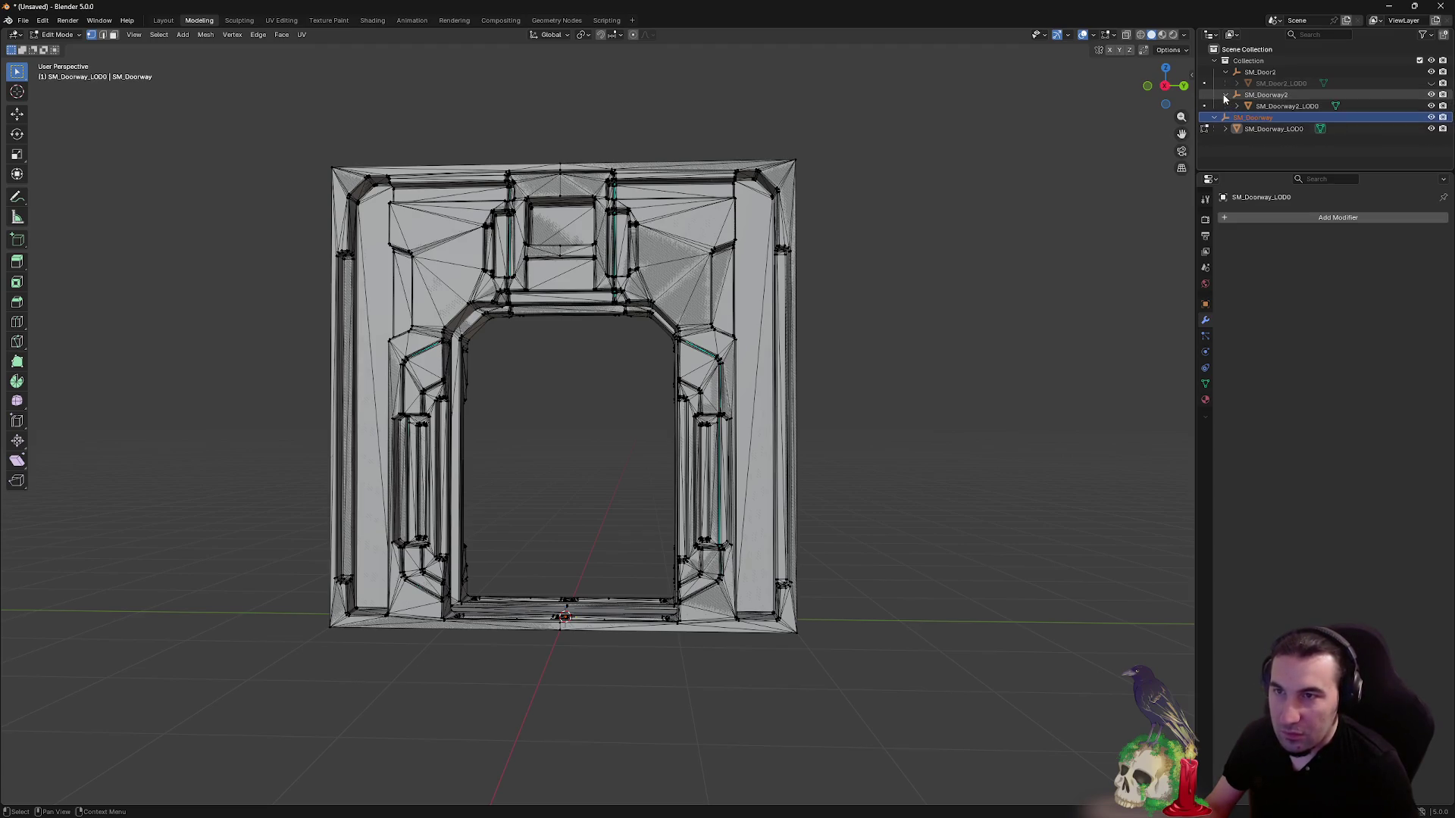
{"action": "left_click", "coordinate": [1237, 106]}
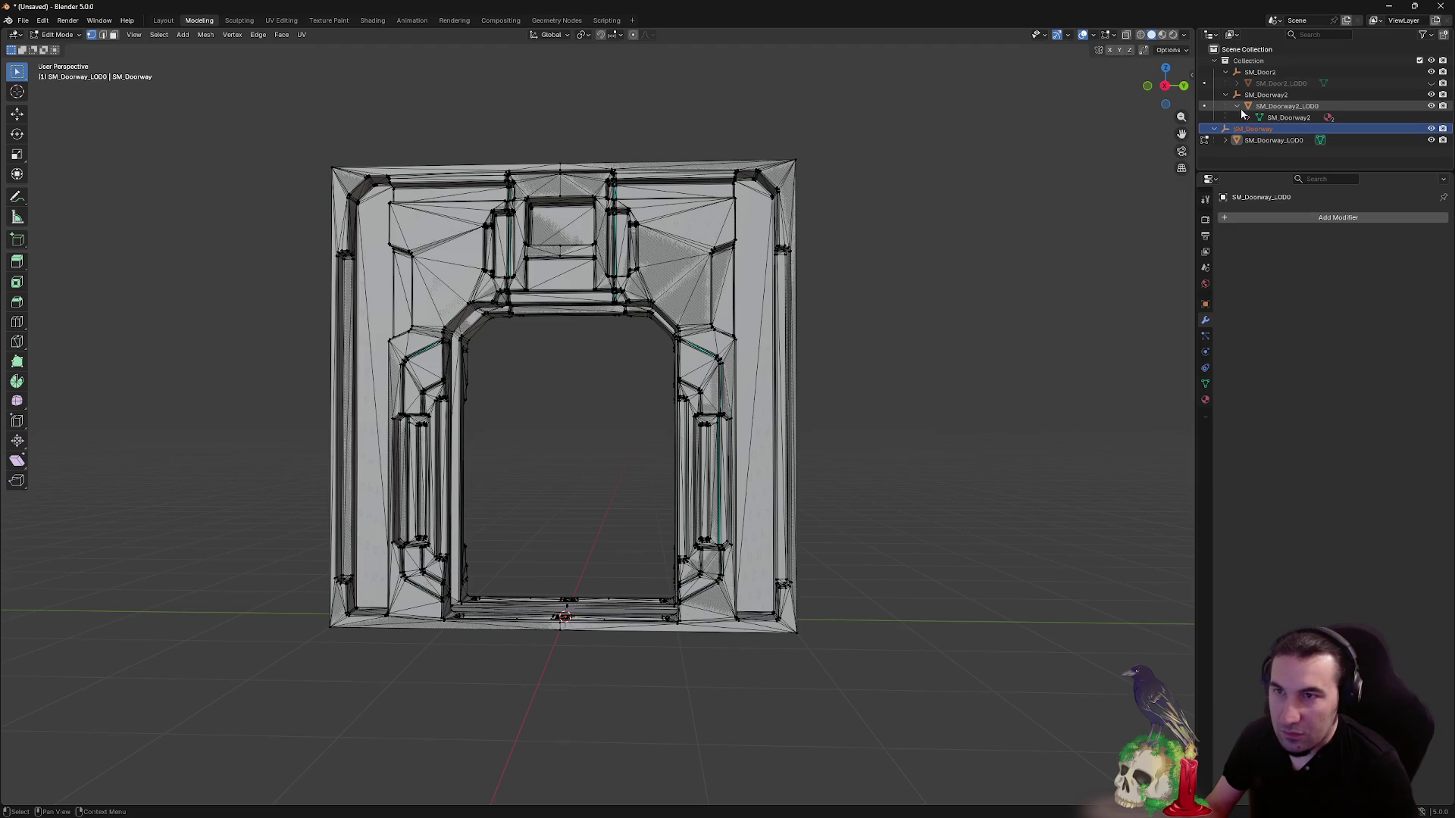
{"action": "left_click", "coordinate": [1431, 142]}
{"action": "left_click", "coordinate": [1431, 142]}
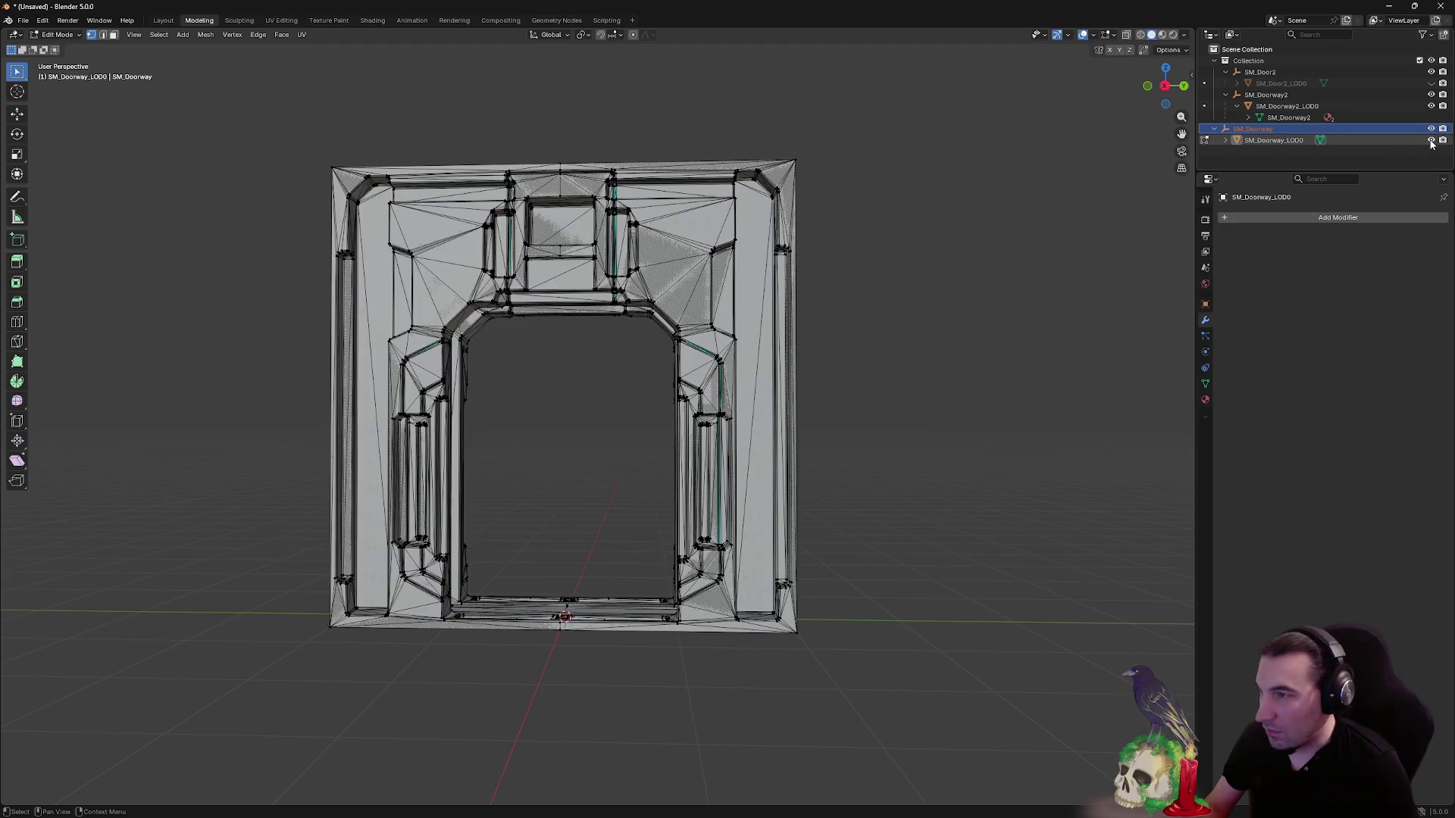
{"action": "left_click", "coordinate": [1431, 141]}
{"action": "left_click", "coordinate": [1430, 142]}
{"action": "left_click", "coordinate": [1430, 142]}
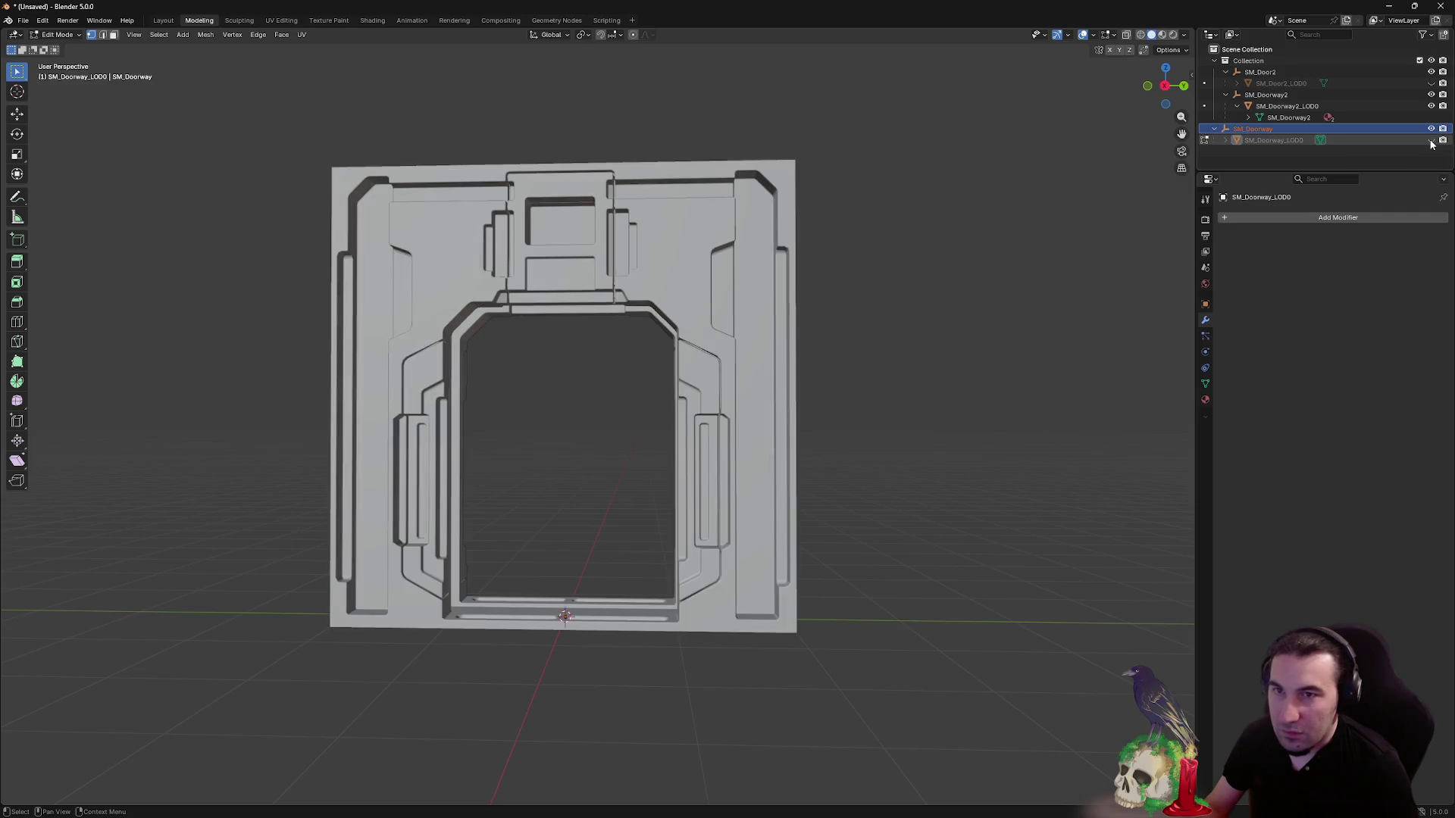
- Delete the old SM_Doorway objects and open SM_Doorway2_LOD0 in Edit Mode
{"action": "key", "text": "x"}
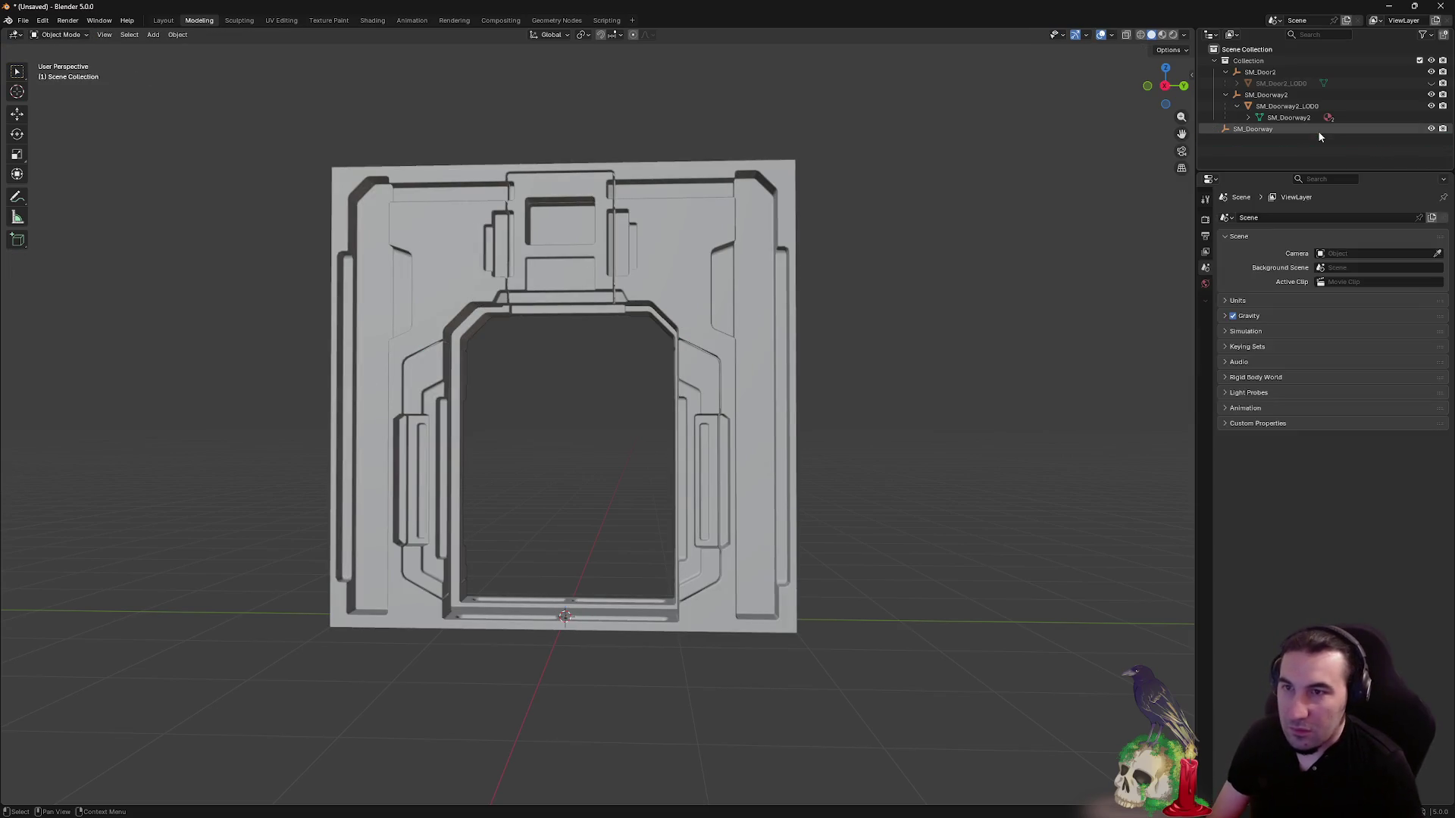
{"action": "left_click", "coordinate": [1324, 118]}
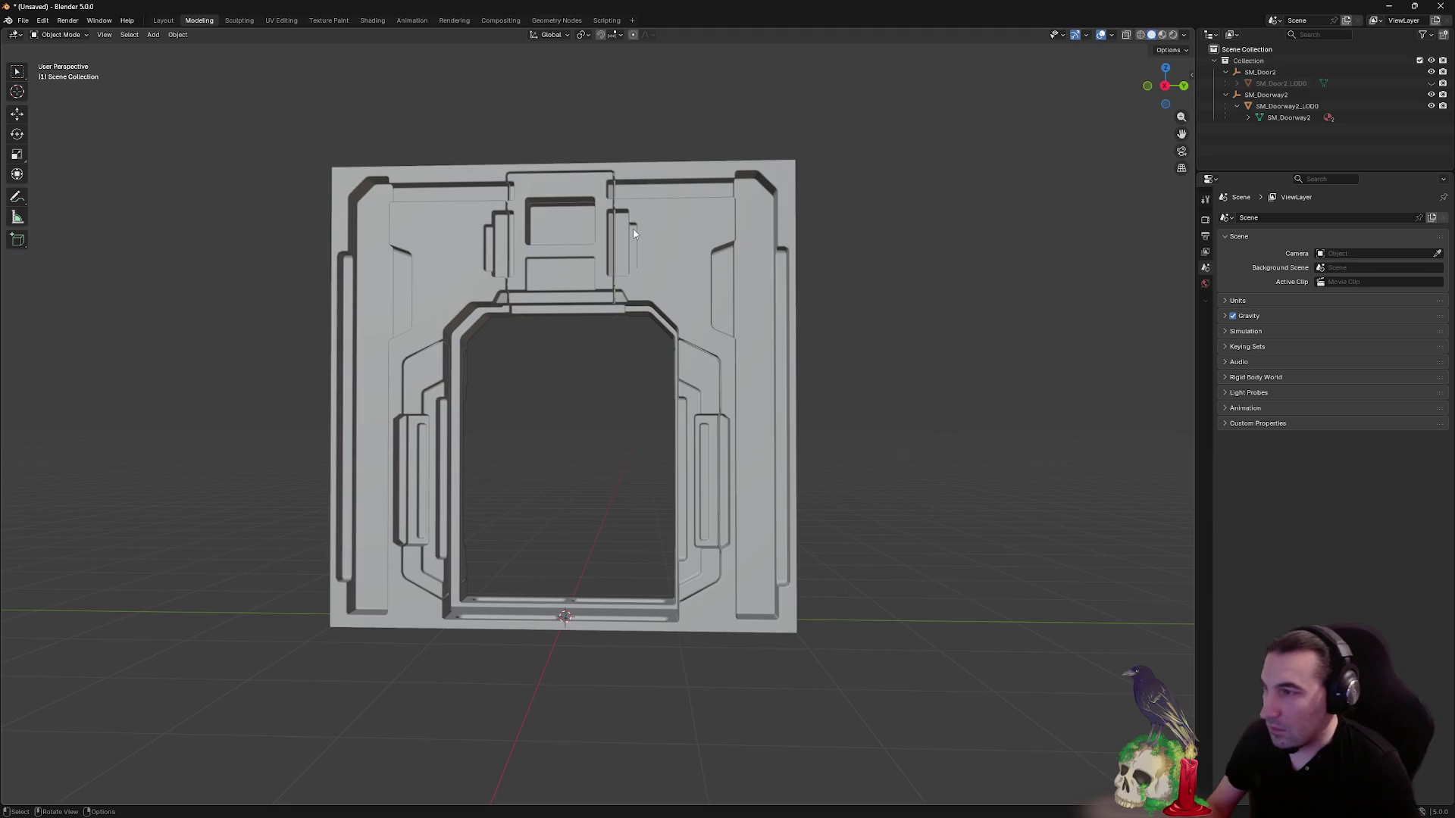
{"action": "left_click", "coordinate": [163, 20]}
{"action": "left_click", "coordinate": [550, 174]}
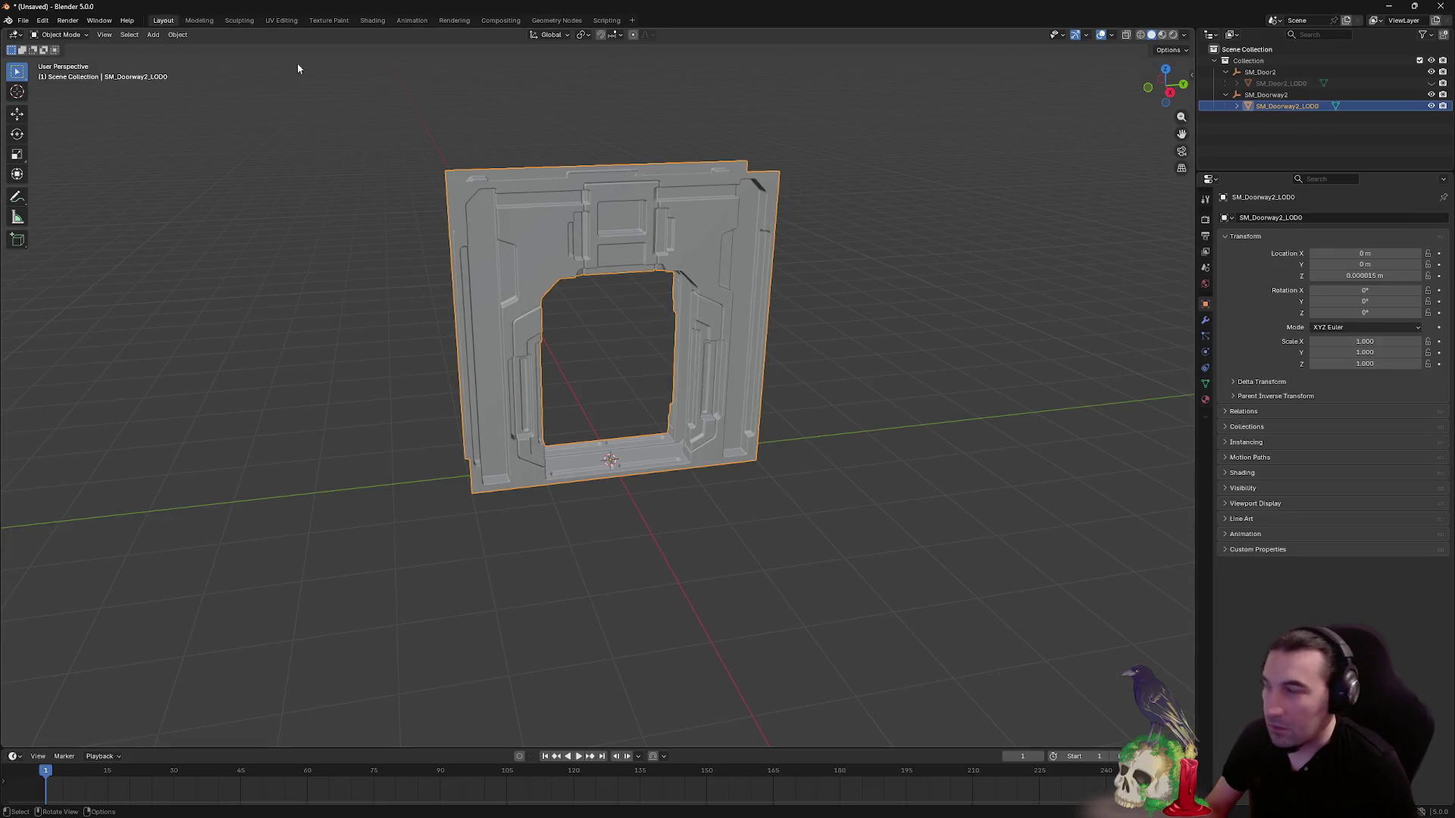
{"action": "left_click", "coordinate": [200, 20]}
- Inspect the doorway from several angles and deselect all its geometry
{"action": "mouse_move", "coordinate": [531, 258]}
{"action": "left_mouse_down"}
{"action": "mouse_move", "coordinate": [614, 255]}
{"action": "mouse_move", "coordinate": [656, 201]}
{"action": "mouse_move", "coordinate": [722, 312]}
{"action": "mouse_move", "coordinate": [836, 350]}
{"action": "left_mouse_up"}
{"action": "scroll", "coordinate": [722, 311], "scroll_direction": "up", "scroll_amount": 10}
{"action": "key", "text": "ctrl+v"}
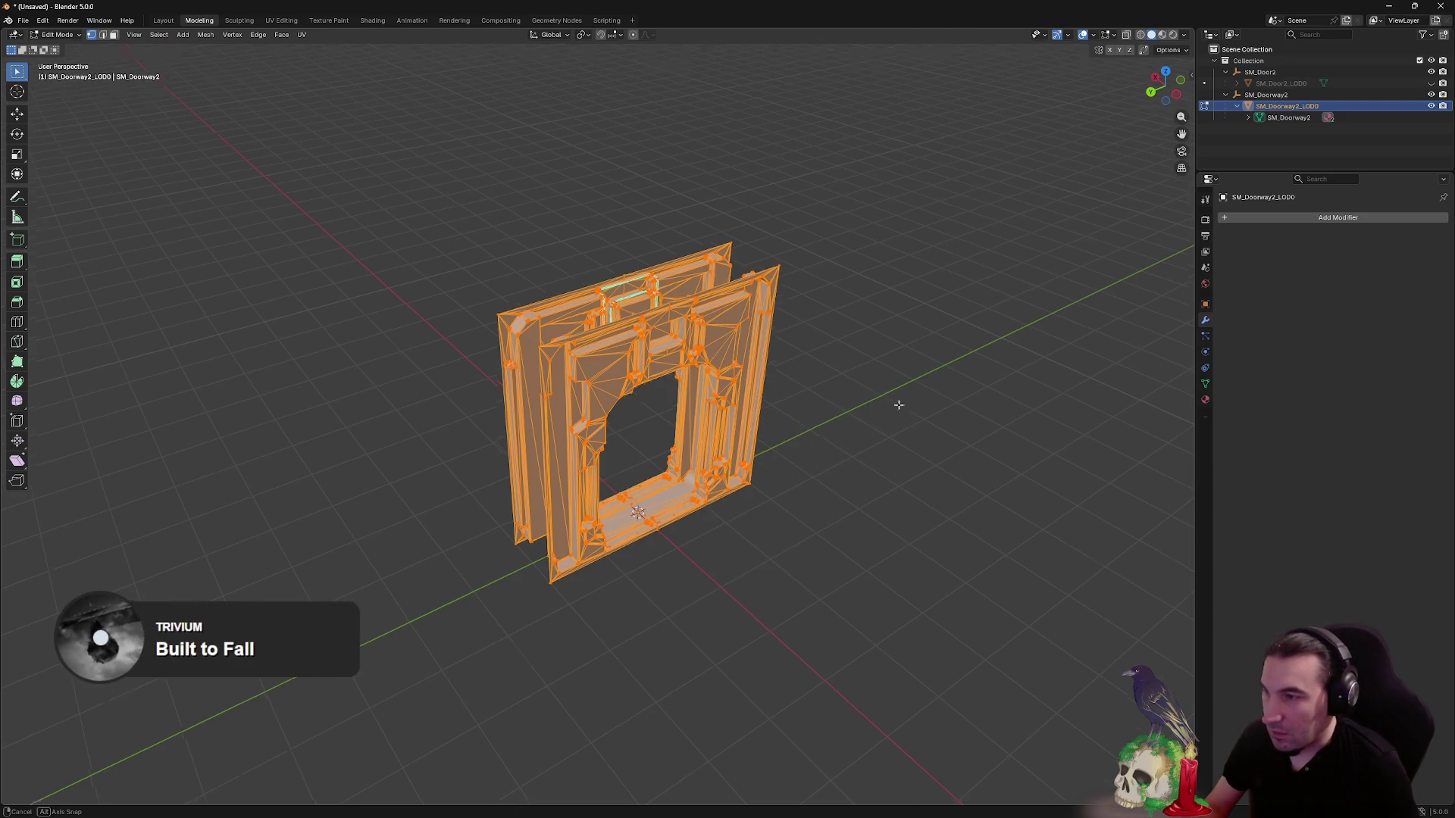
{"action": "key", "text": "alt+a"}
{"action": "scroll", "coordinate": [863, 383], "scroll_direction": "up", "scroll_amount": 5}
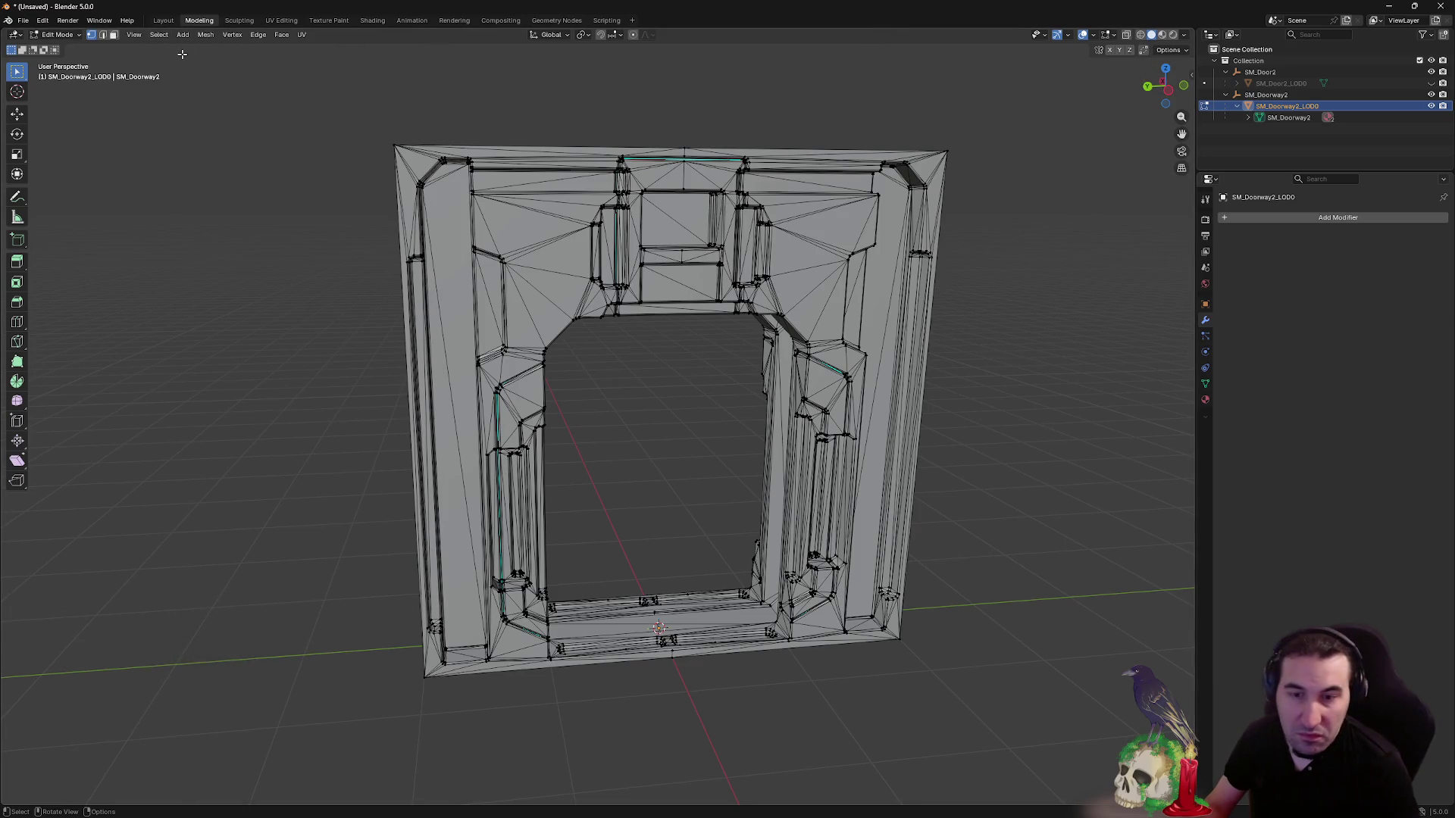
{"action": "left_click_drag", "start_coordinate": [517, 305], "coordinate": [547, 317]}
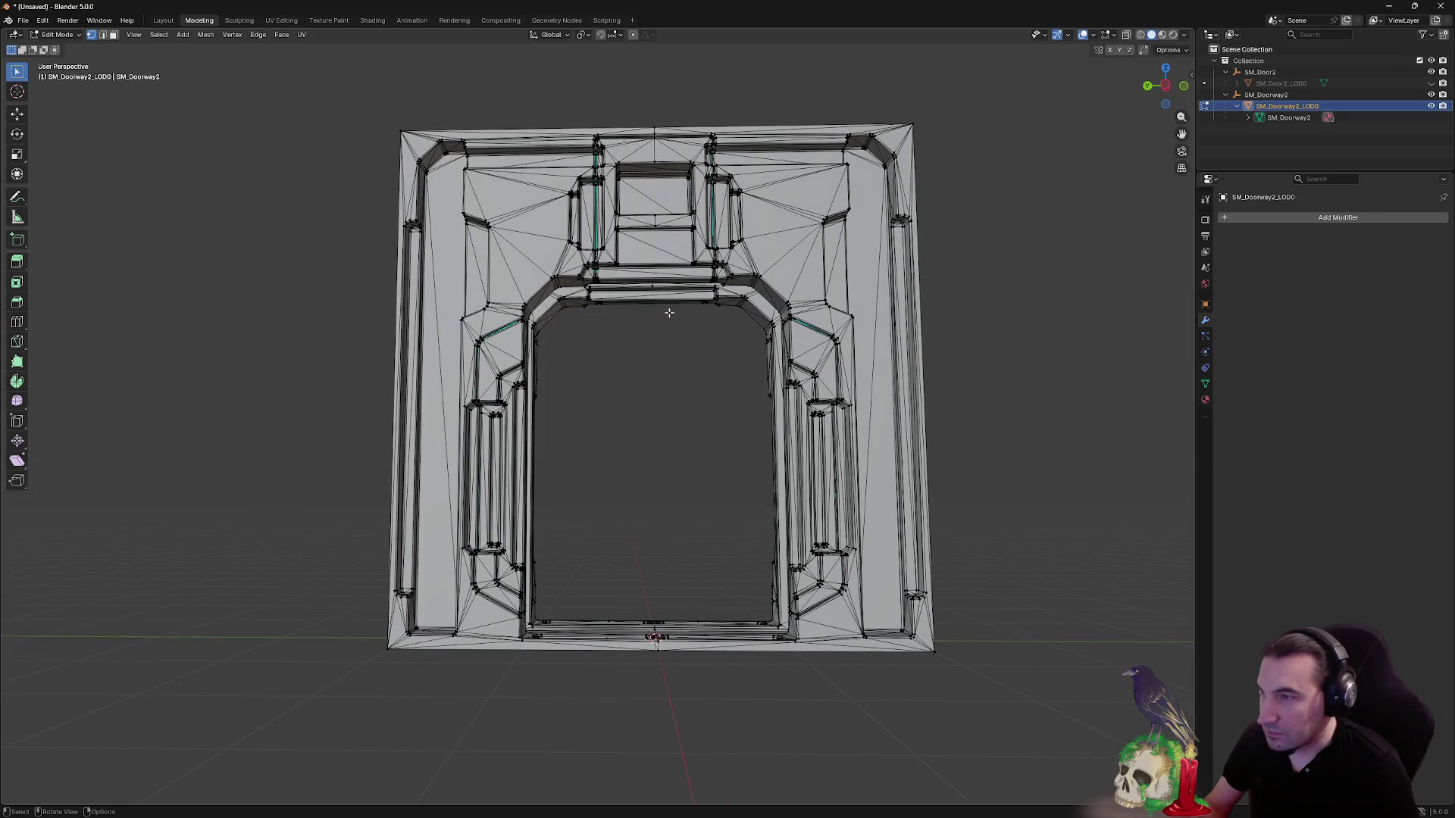
{"action": "scroll", "coordinate": [669, 312], "scroll_direction": "up", "scroll_amount": 3}
{"action": "left_click_drag", "start_coordinate": [682, 347], "coordinate": [666, 406]}
{"action": "scroll", "coordinate": [666, 407], "scroll_direction": "down", "scroll_amount": 2}
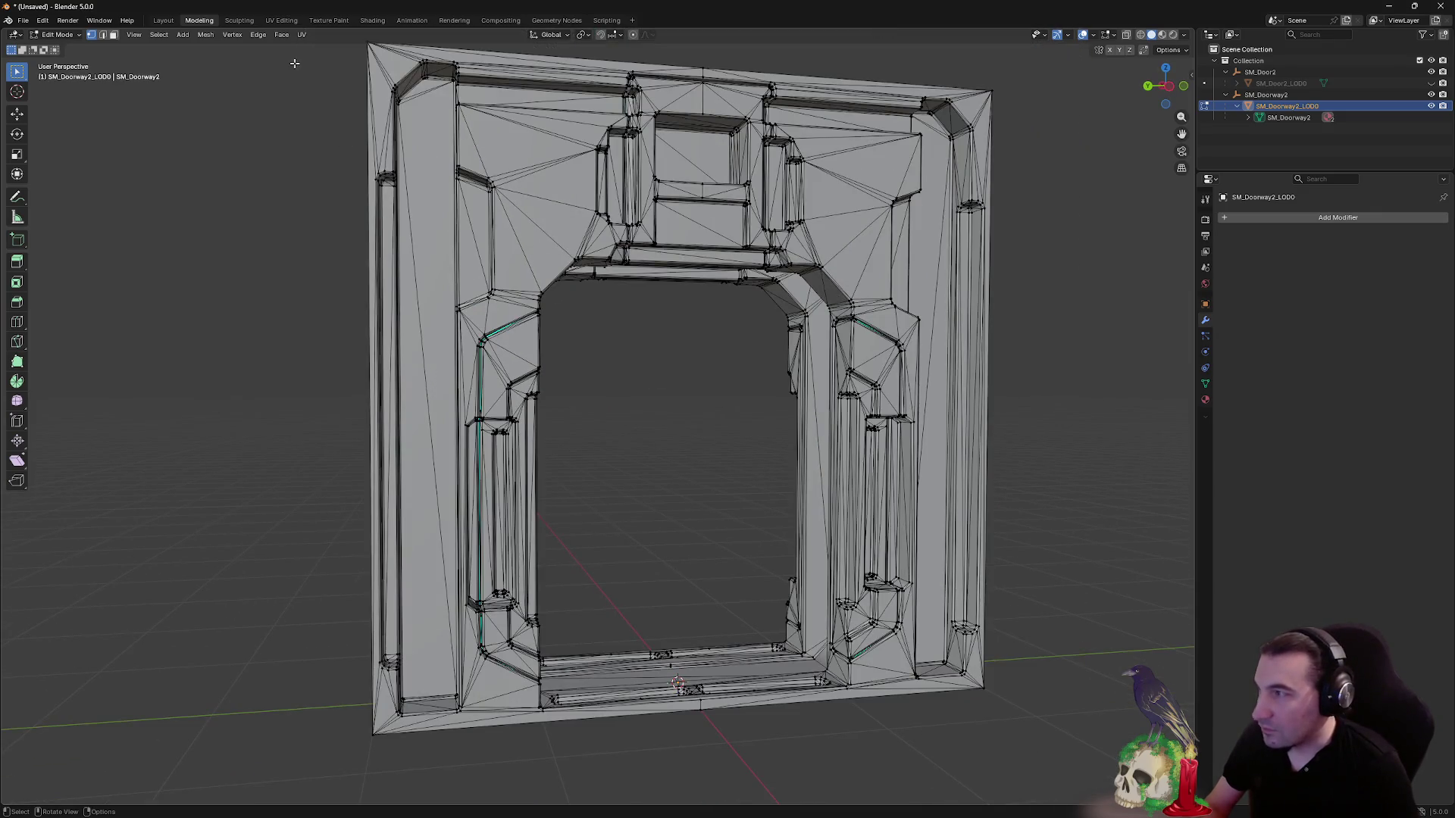
- Clear Sharp from all doorway edges in edge mode, then select the SM_Door2_LOD0 object
{"action": "left_click", "coordinate": [102, 34]}
{"action": "key", "text": "a"}
{"action": "right_click", "coordinate": [612, 386]}
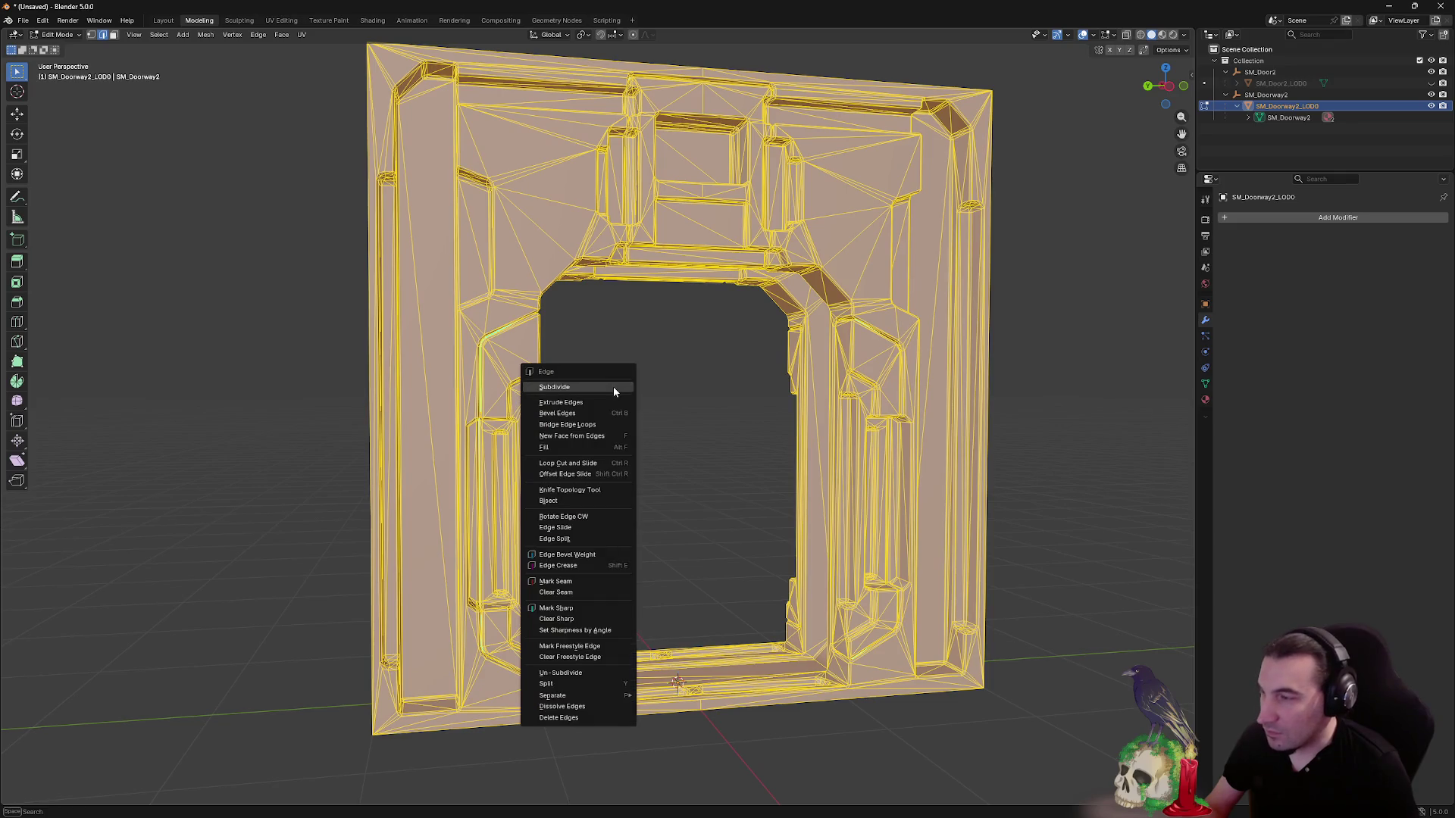
{"action": "left_click", "coordinate": [609, 619]}
{"action": "left_click", "coordinate": [708, 493]}
{"action": "mouse_move", "coordinate": [700, 475]}
{"action": "left_mouse_down"}
{"action": "mouse_move", "coordinate": [654, 470]}
{"action": "mouse_move", "coordinate": [667, 500]}
{"action": "left_mouse_up"}
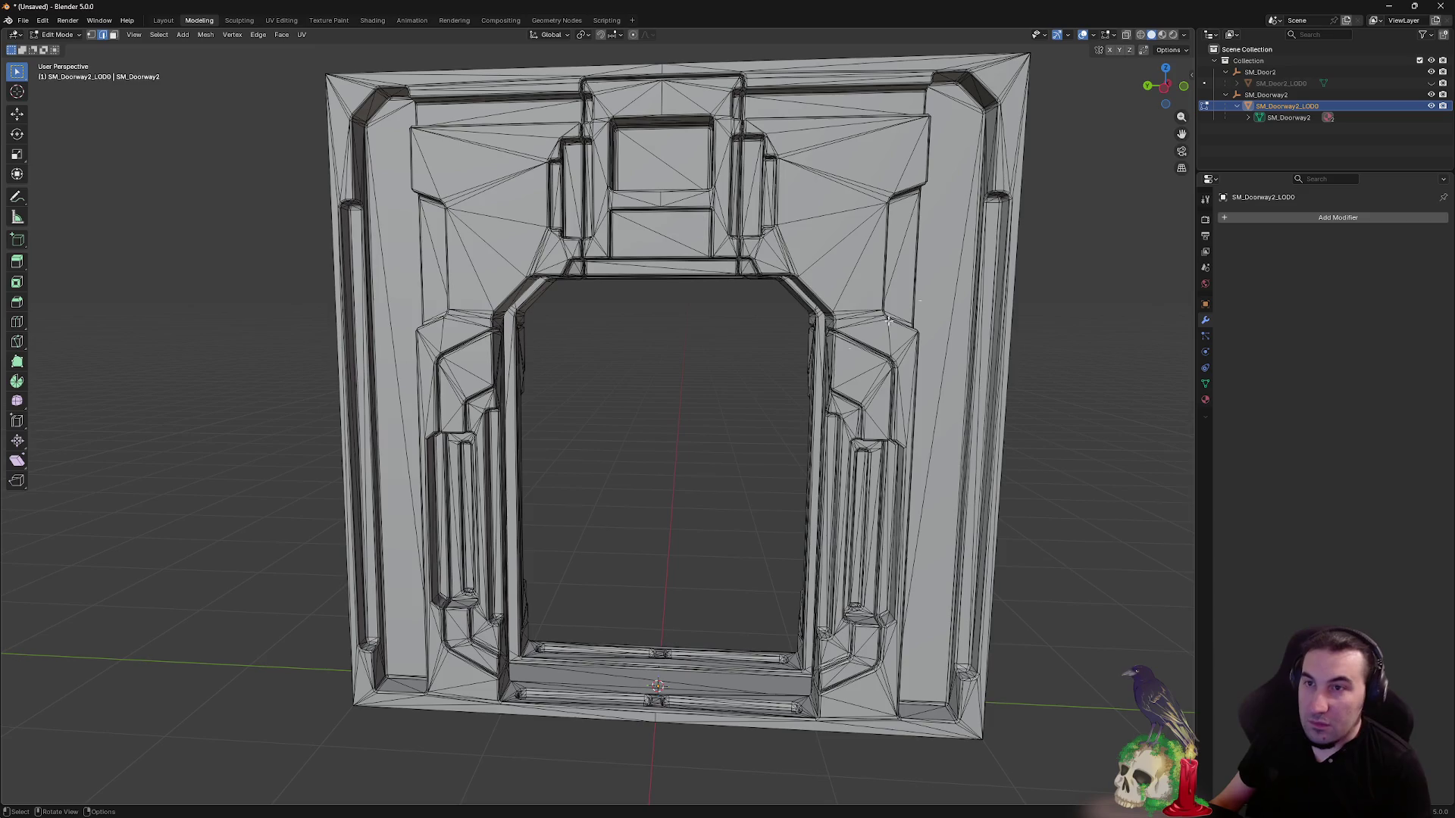
{"action": "left_click", "coordinate": [1303, 83]}
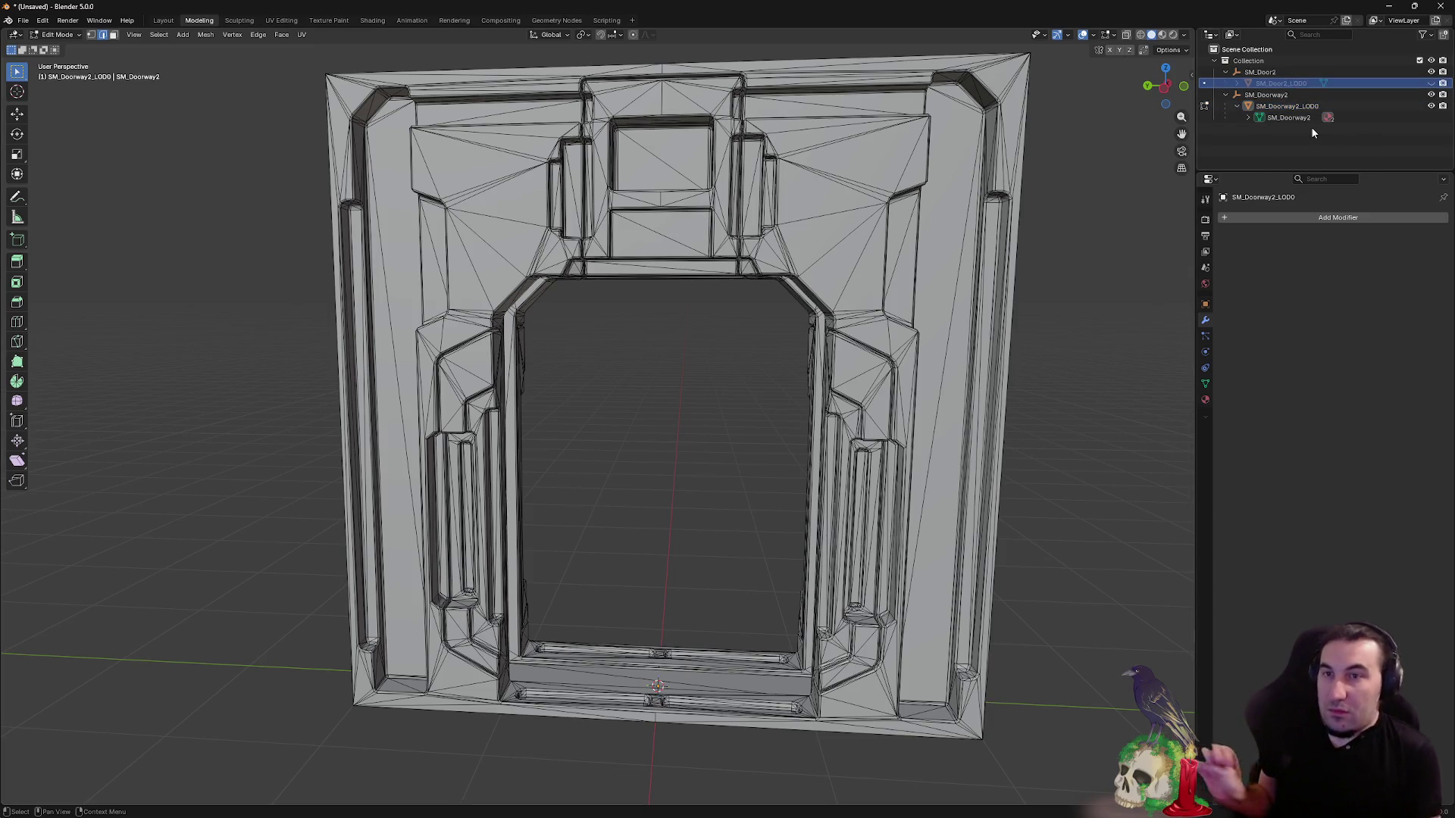
- Unhide the SM_Door2 mesh in the outliner and select the SM_Door2_LOD0 object
{"action": "left_click", "coordinate": [1237, 83]}
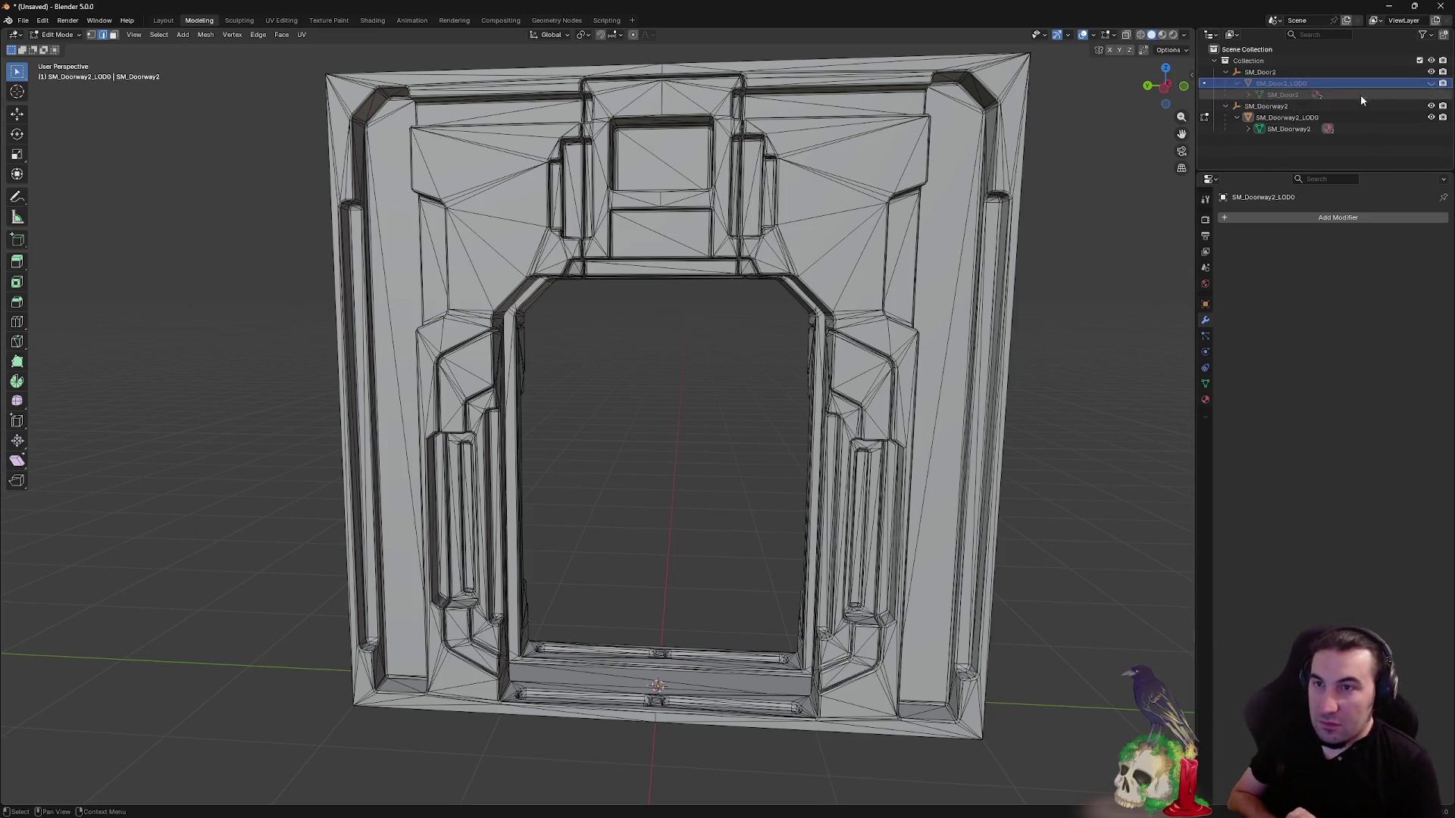
{"action": "left_click", "coordinate": [1285, 97]}
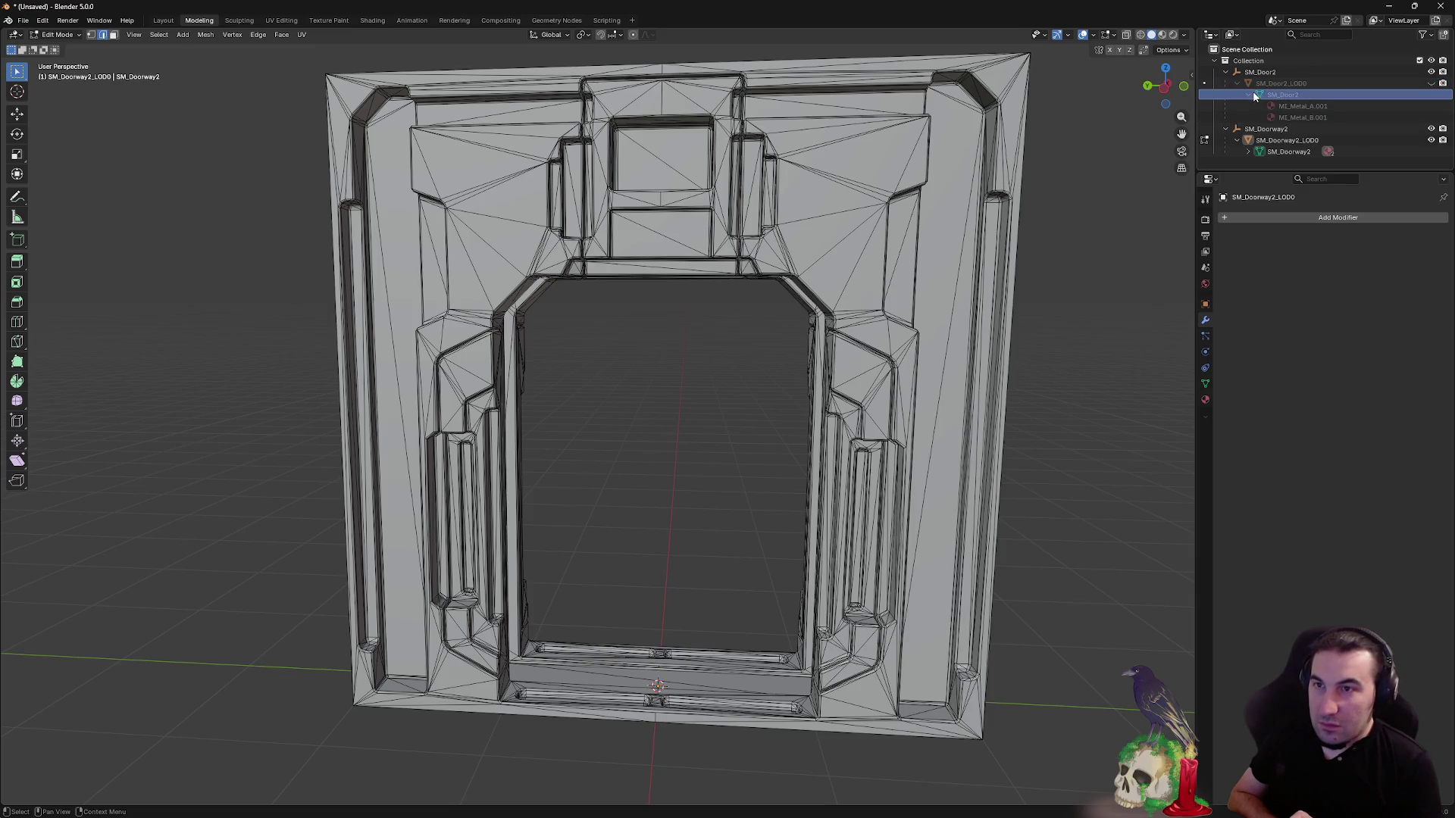
{"action": "left_click", "coordinate": [1431, 83]}
{"action": "left_click", "coordinate": [1280, 83]}
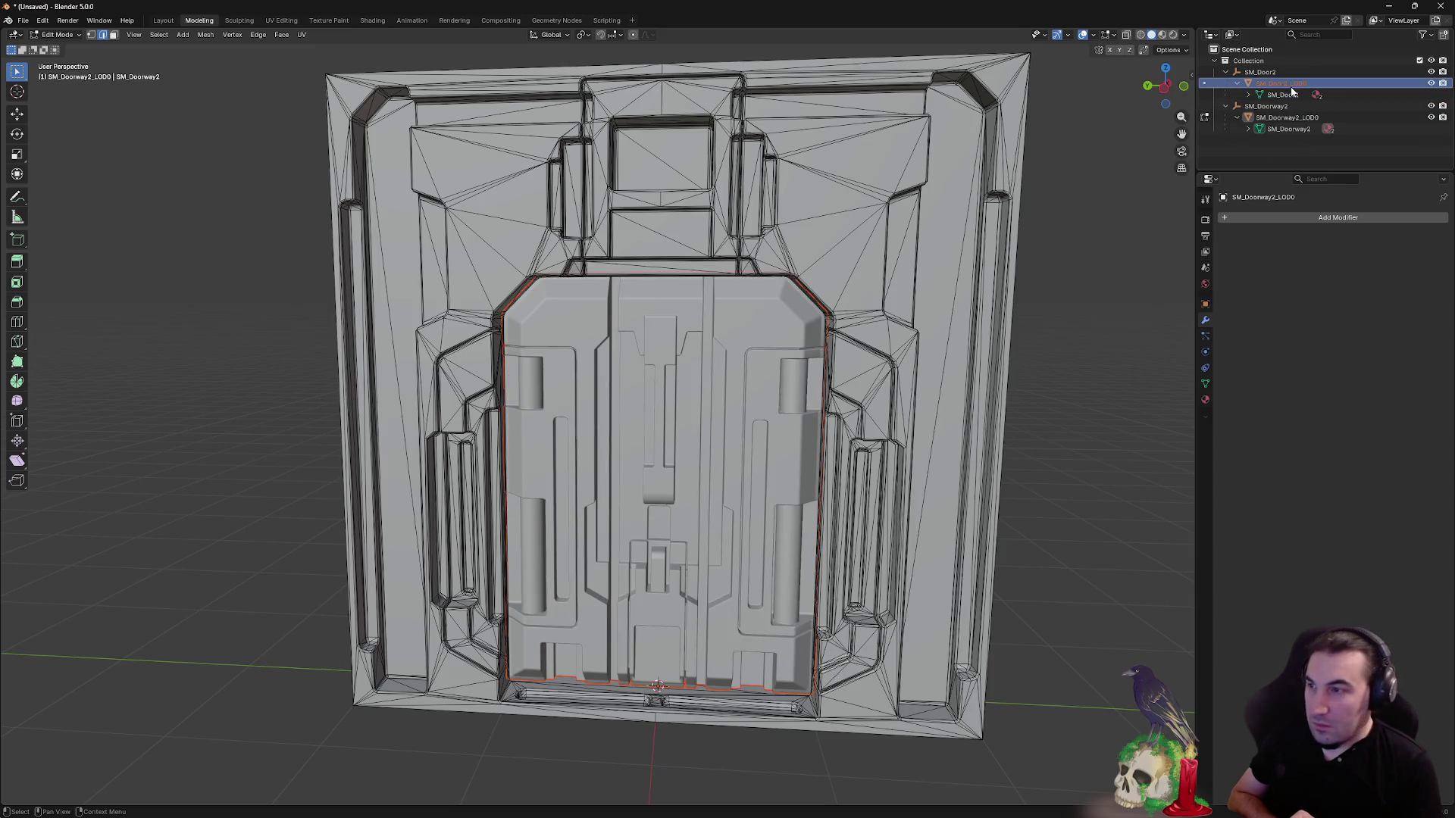
- Mark all edges of the door mesh as sharp in Edit Mode
{"action": "left_click", "coordinate": [166, 23]}
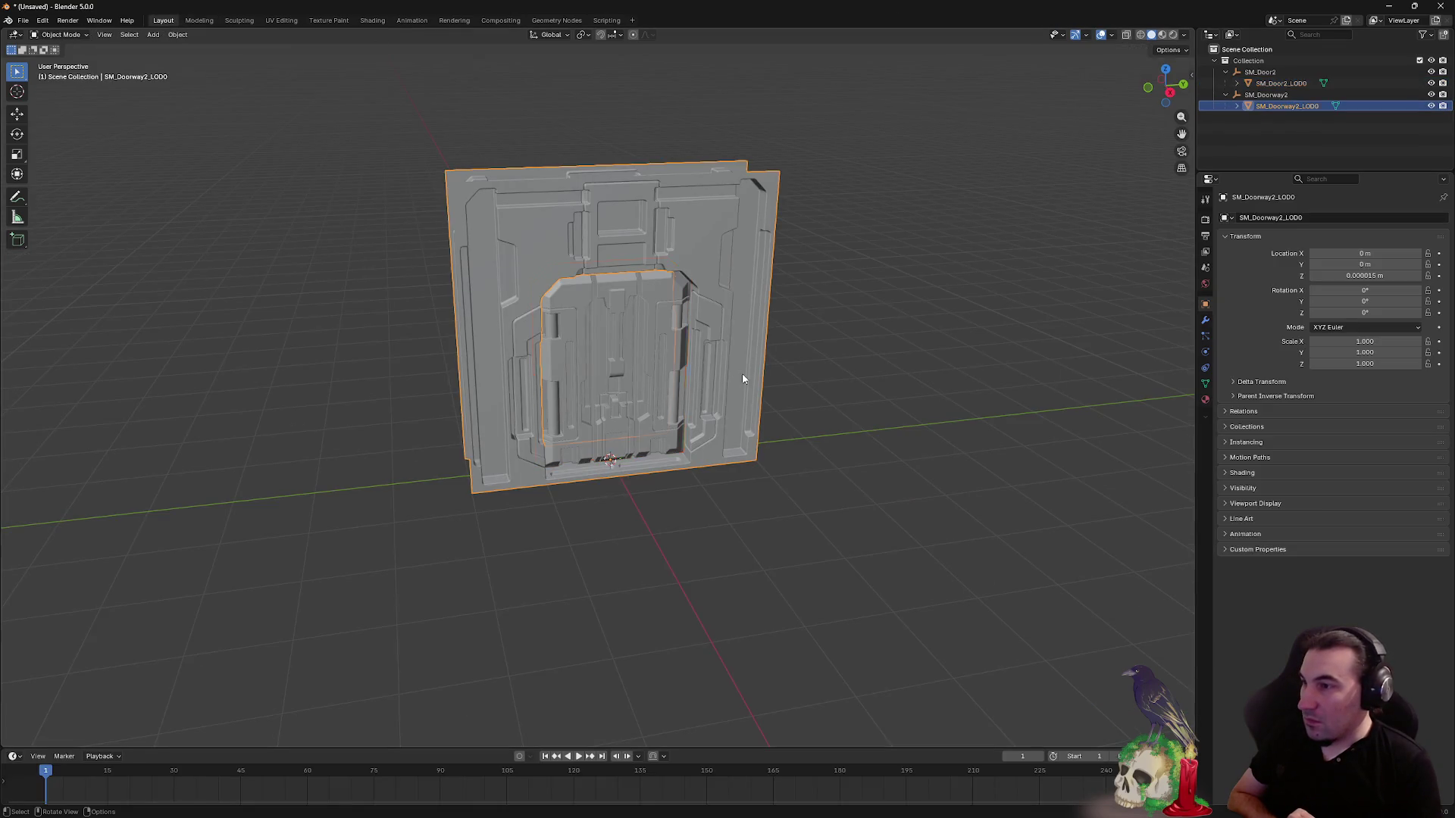
{"action": "left_click", "coordinate": [200, 23]}
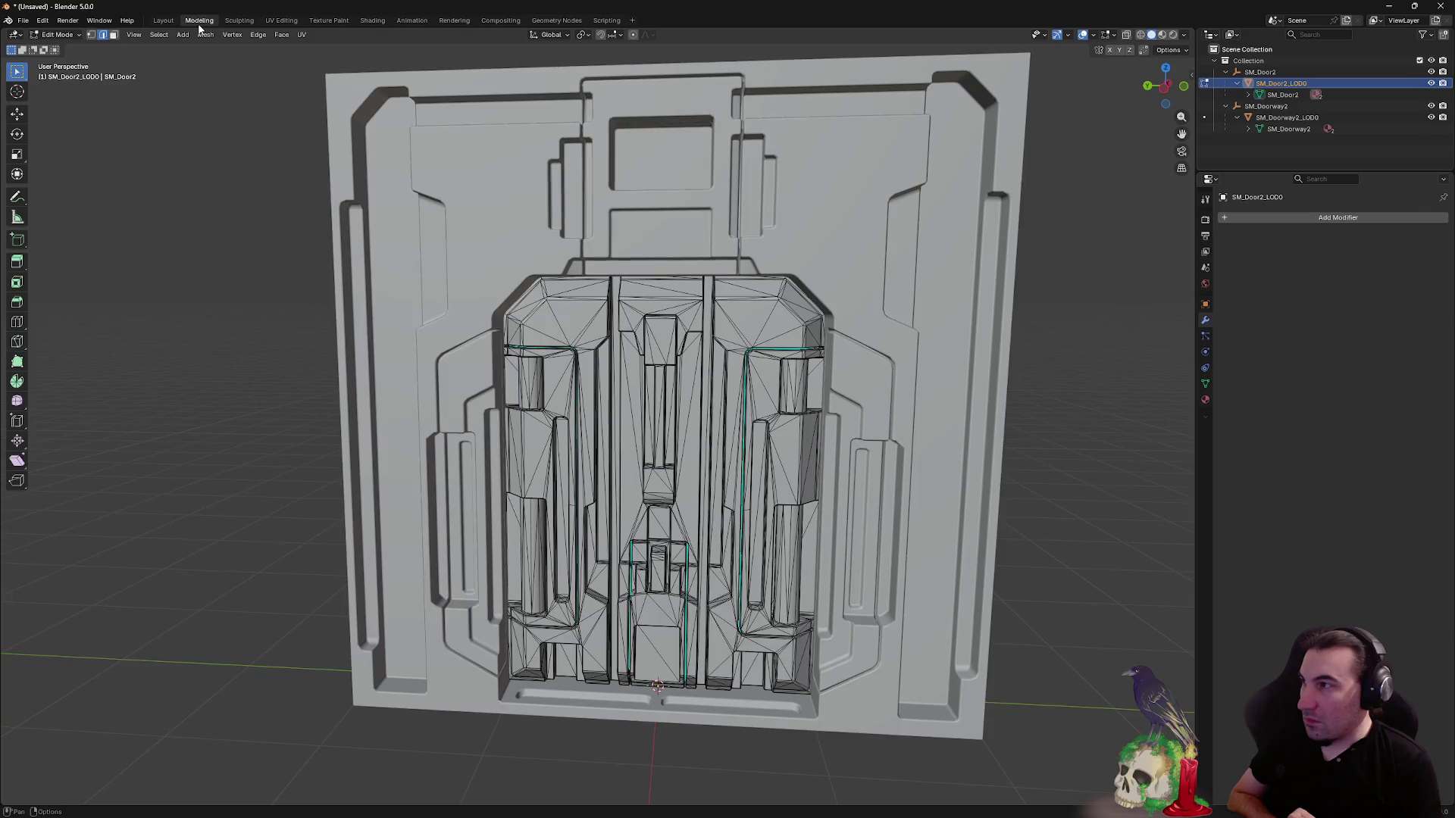
{"action": "right_click", "coordinate": [725, 303]}
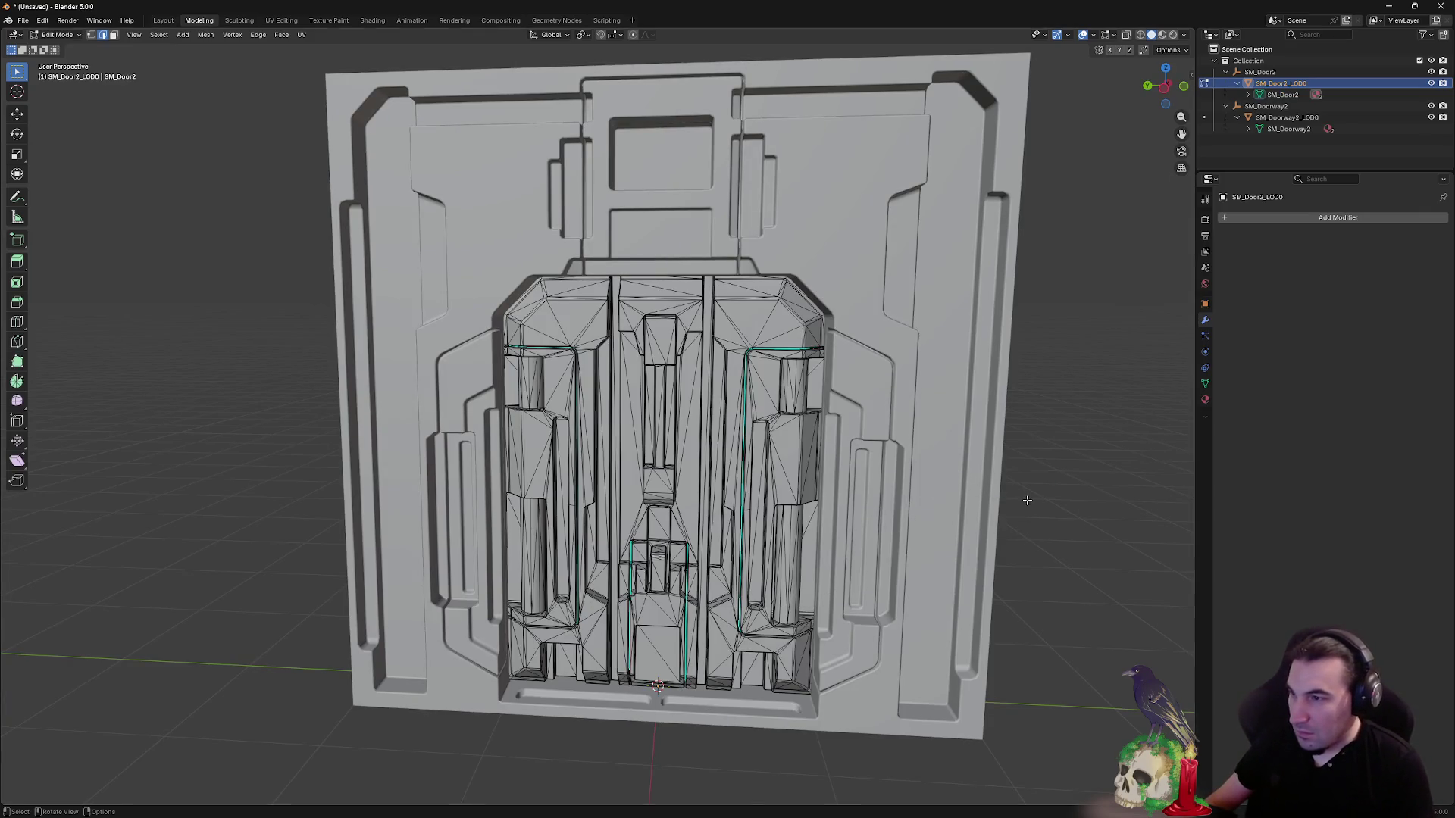
{"action": "right_click", "coordinate": [965, 430]}
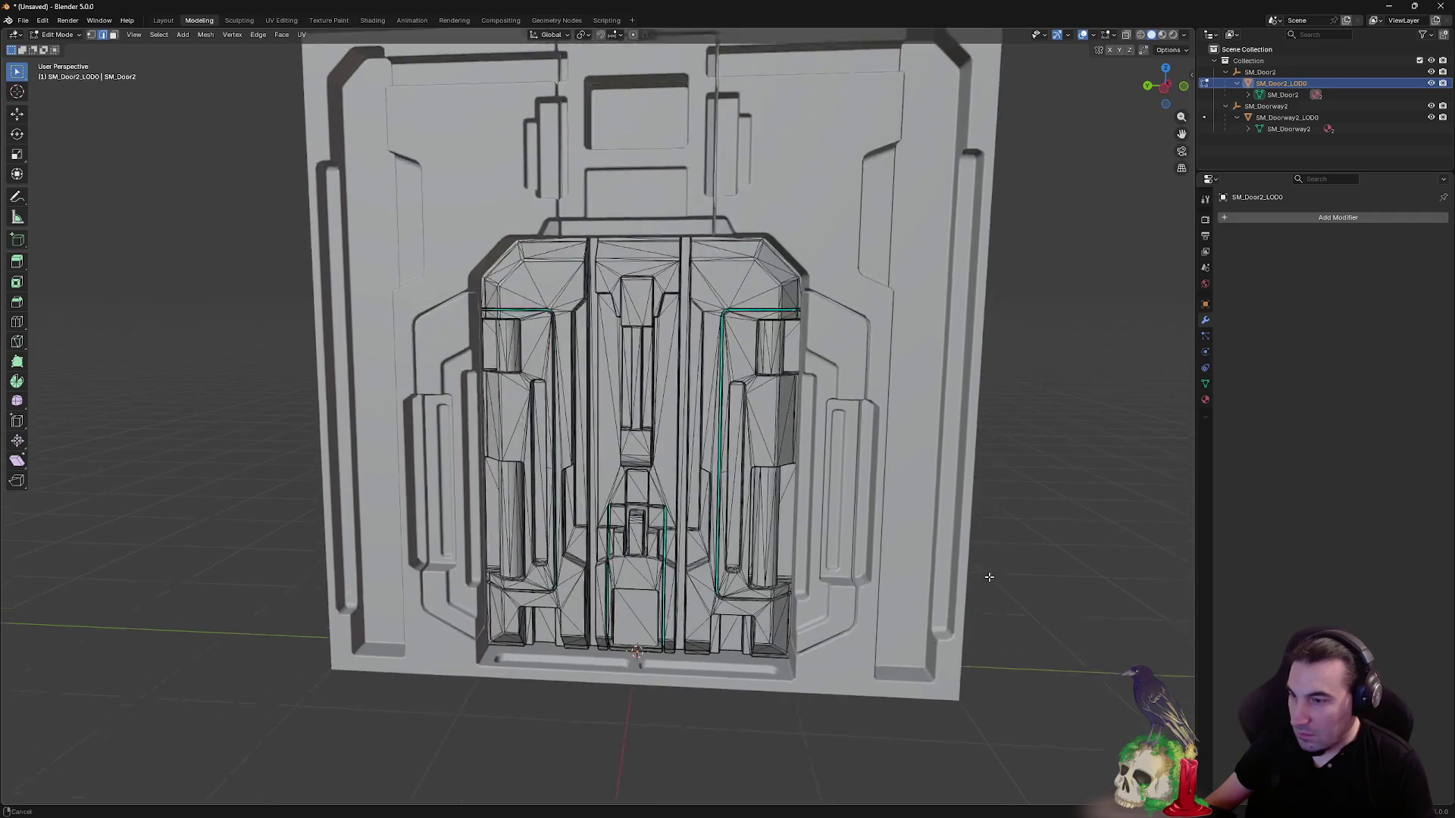
{"action": "key", "text": "a"}
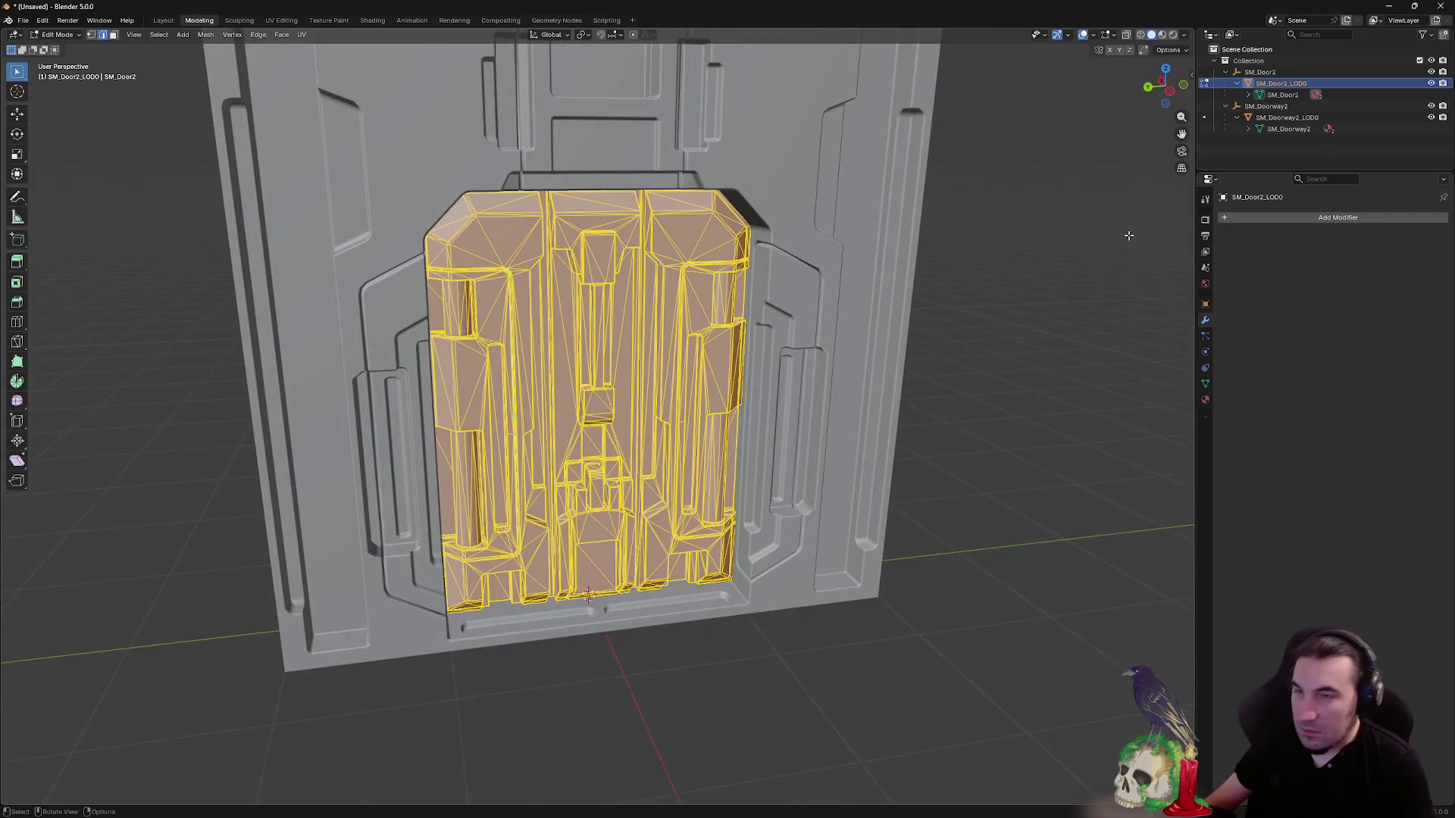
{"action": "right_click", "coordinate": [435, 227]}
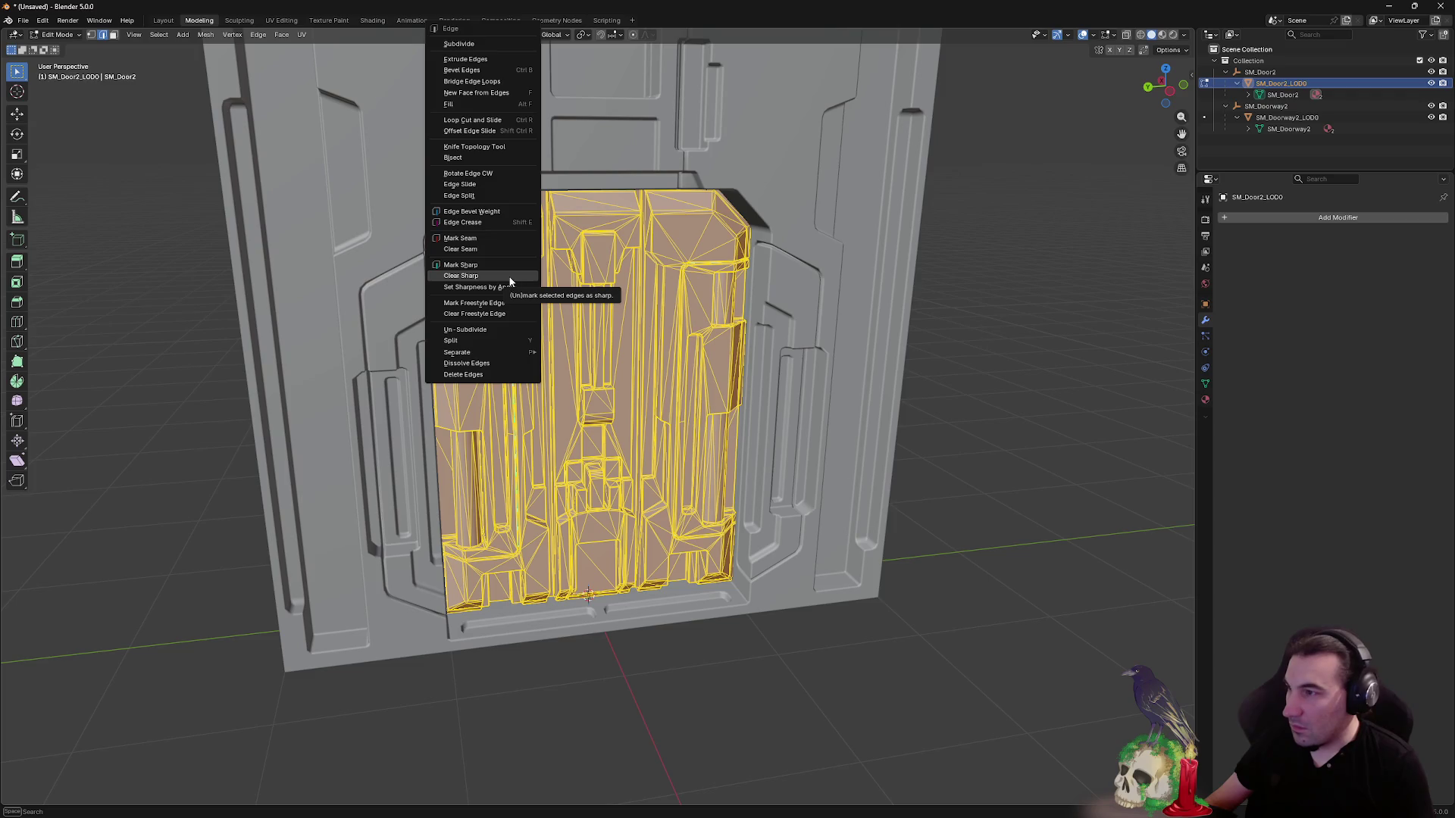
{"action": "left_click", "coordinate": [519, 275]}
{"action": "left_click", "coordinate": [915, 377]}
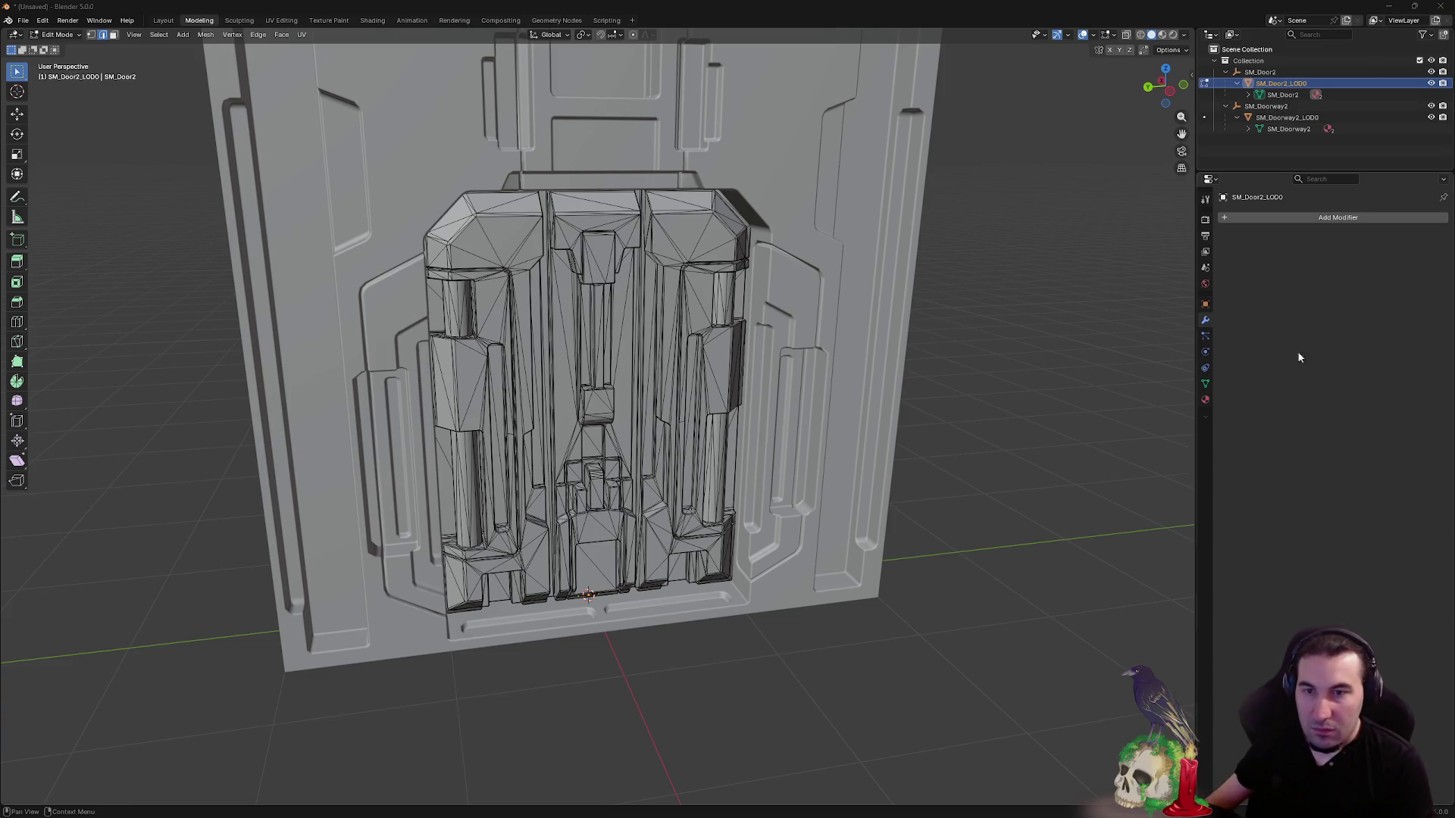
- Briefly open and close the Windows Start menu
{"action": "key", "text": "super"}
{"action": "mouse_move", "coordinate": [646, 811]}
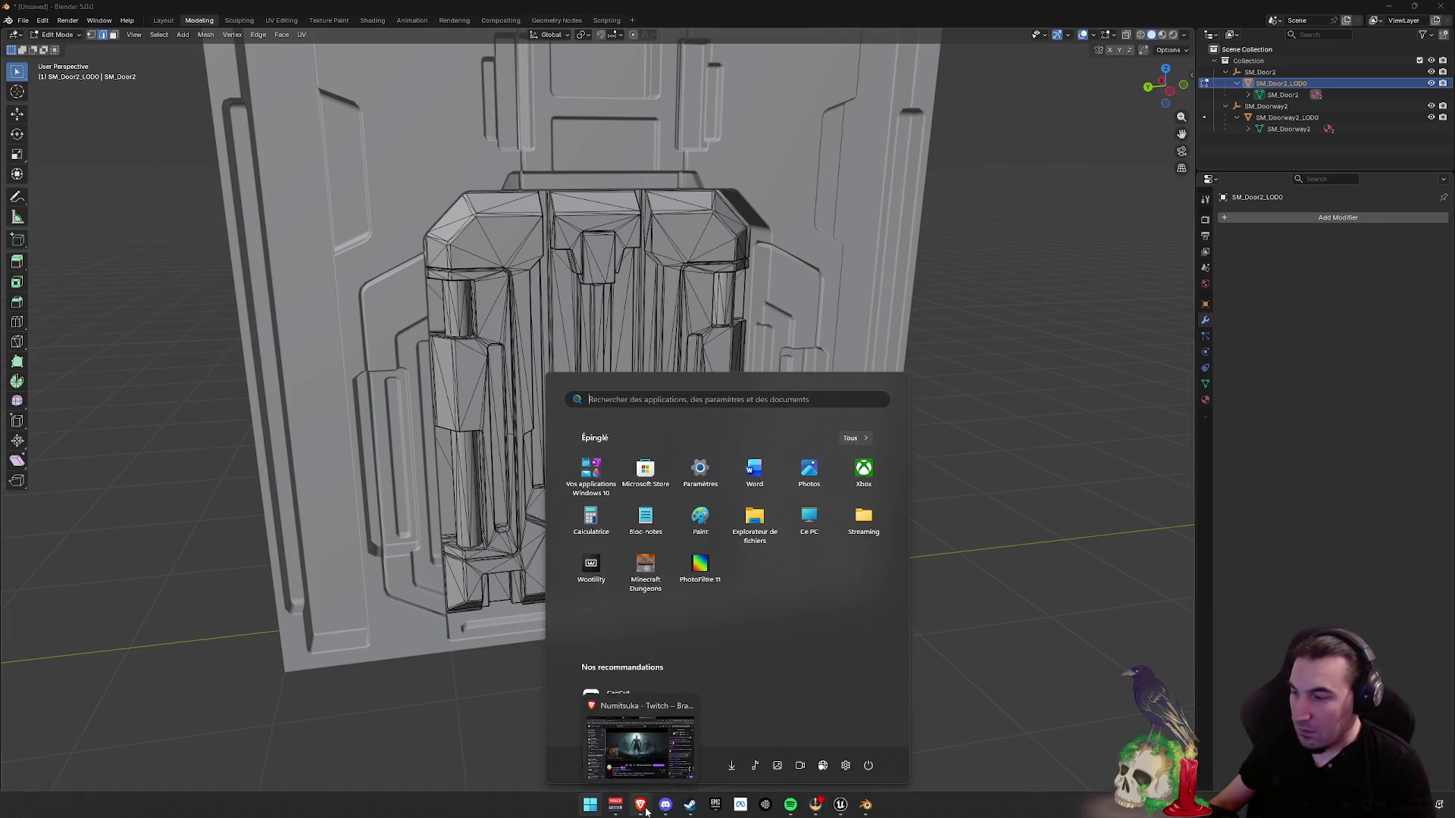
{"action": "key", "text": "super"}
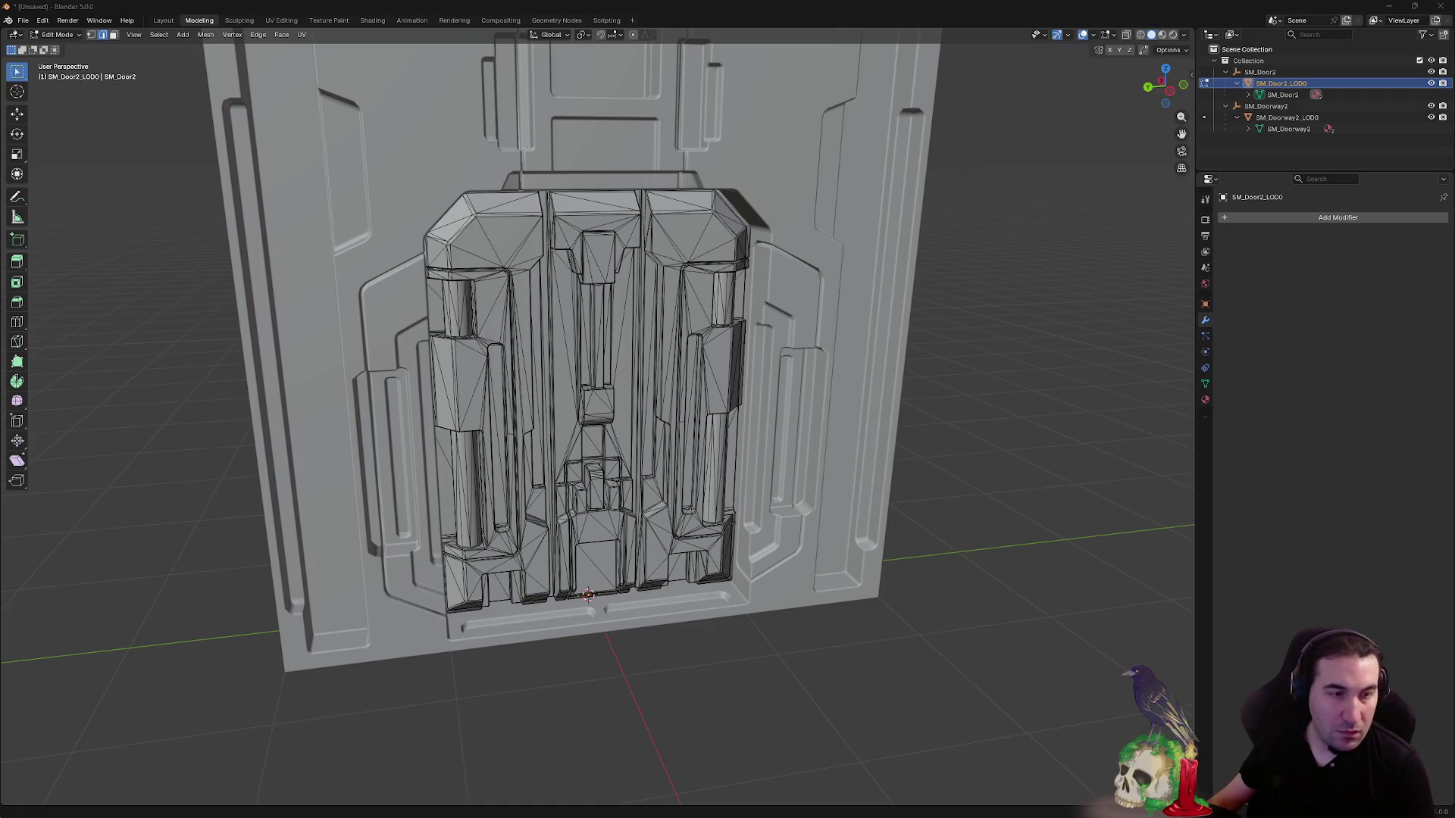
{"action": "key", "text": "super"}
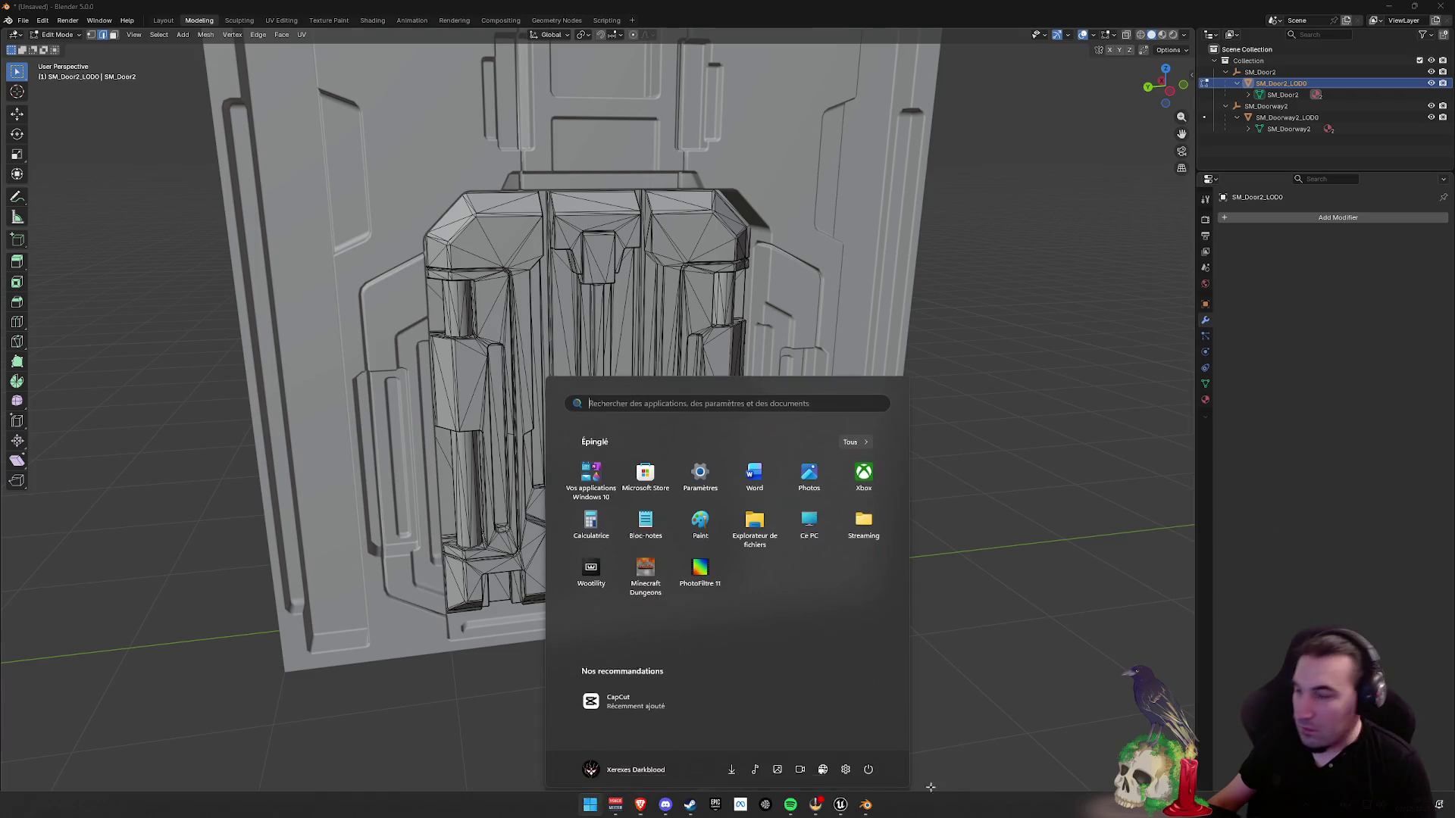
{"action": "key", "text": "super"}
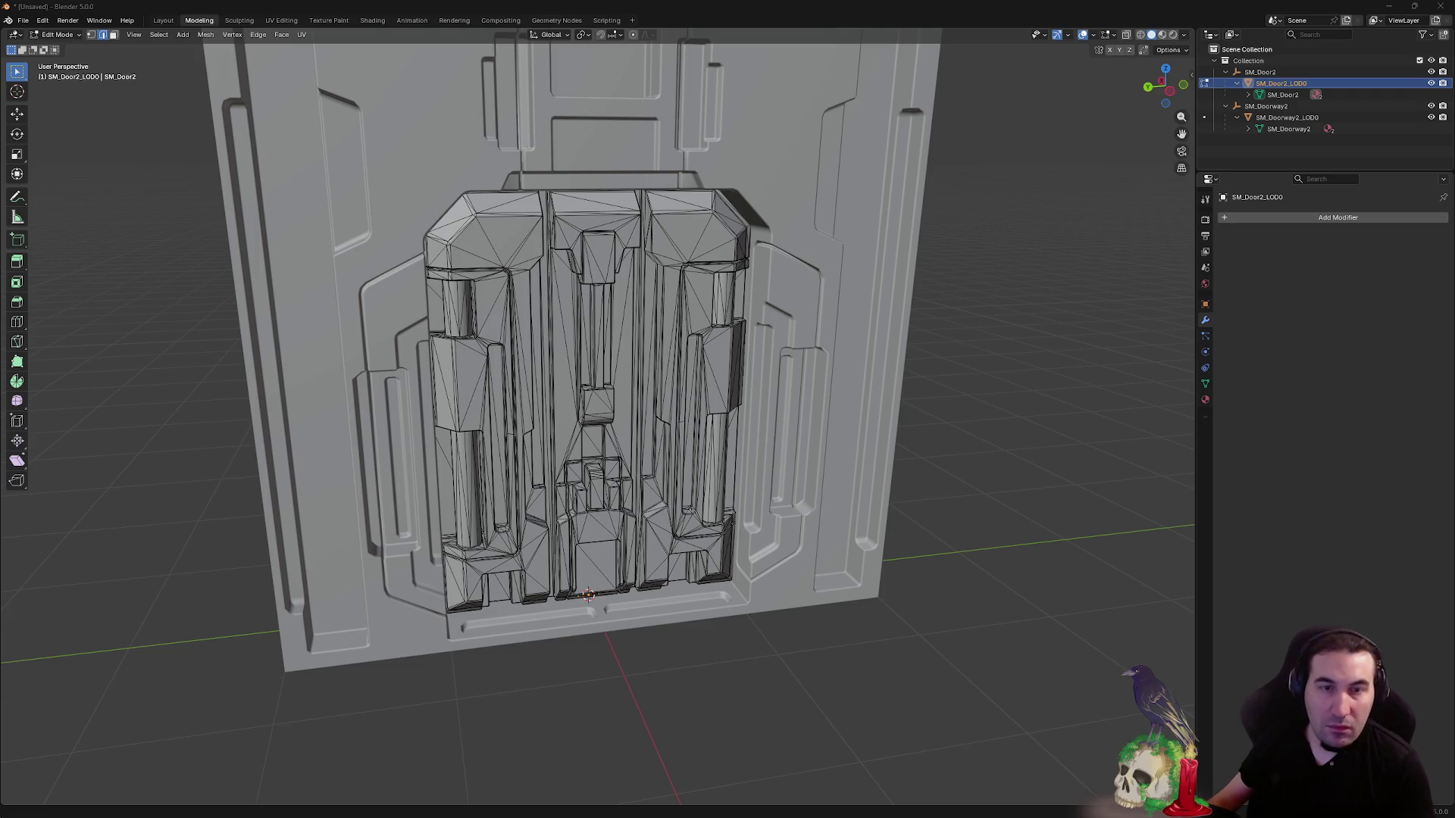
- Face the door from the front, return to the Layout workspace, and select the doorway frame
{"action": "mouse_move", "coordinate": [851, 326]}
{"action": "left_mouse_down"}
{"action": "mouse_move", "coordinate": [1022, 311]}
{"action": "mouse_move", "coordinate": [797, 318]}
{"action": "mouse_move", "coordinate": [859, 310]}
{"action": "left_mouse_up"}
{"action": "key", "text": "a"}
{"action": "key", "text": "alt+a"}
{"action": "left_click_drag", "start_coordinate": [964, 103], "coordinate": [745, 155]}
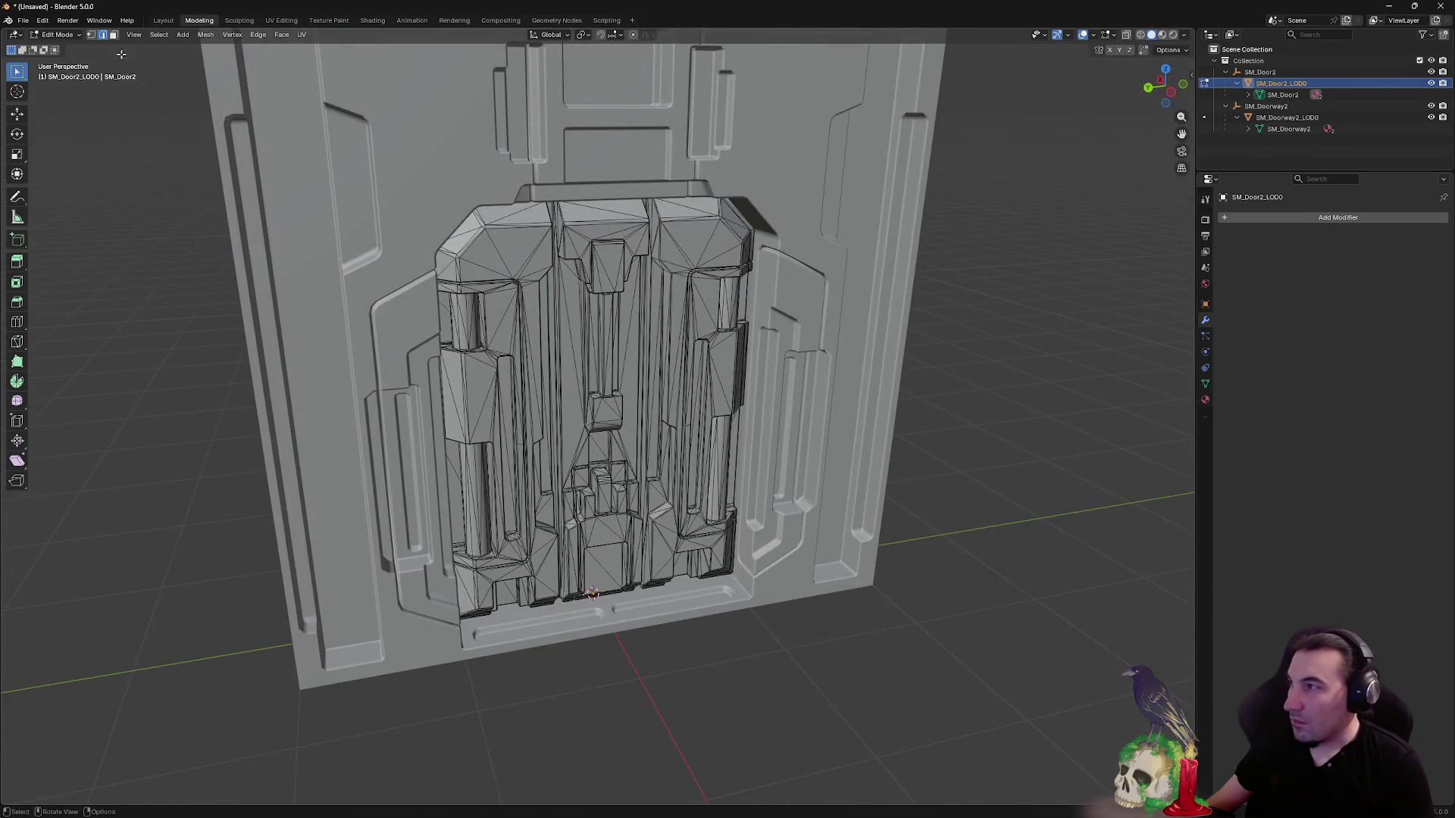
{"action": "left_click", "coordinate": [163, 20]}
{"action": "left_click", "coordinate": [721, 280]}
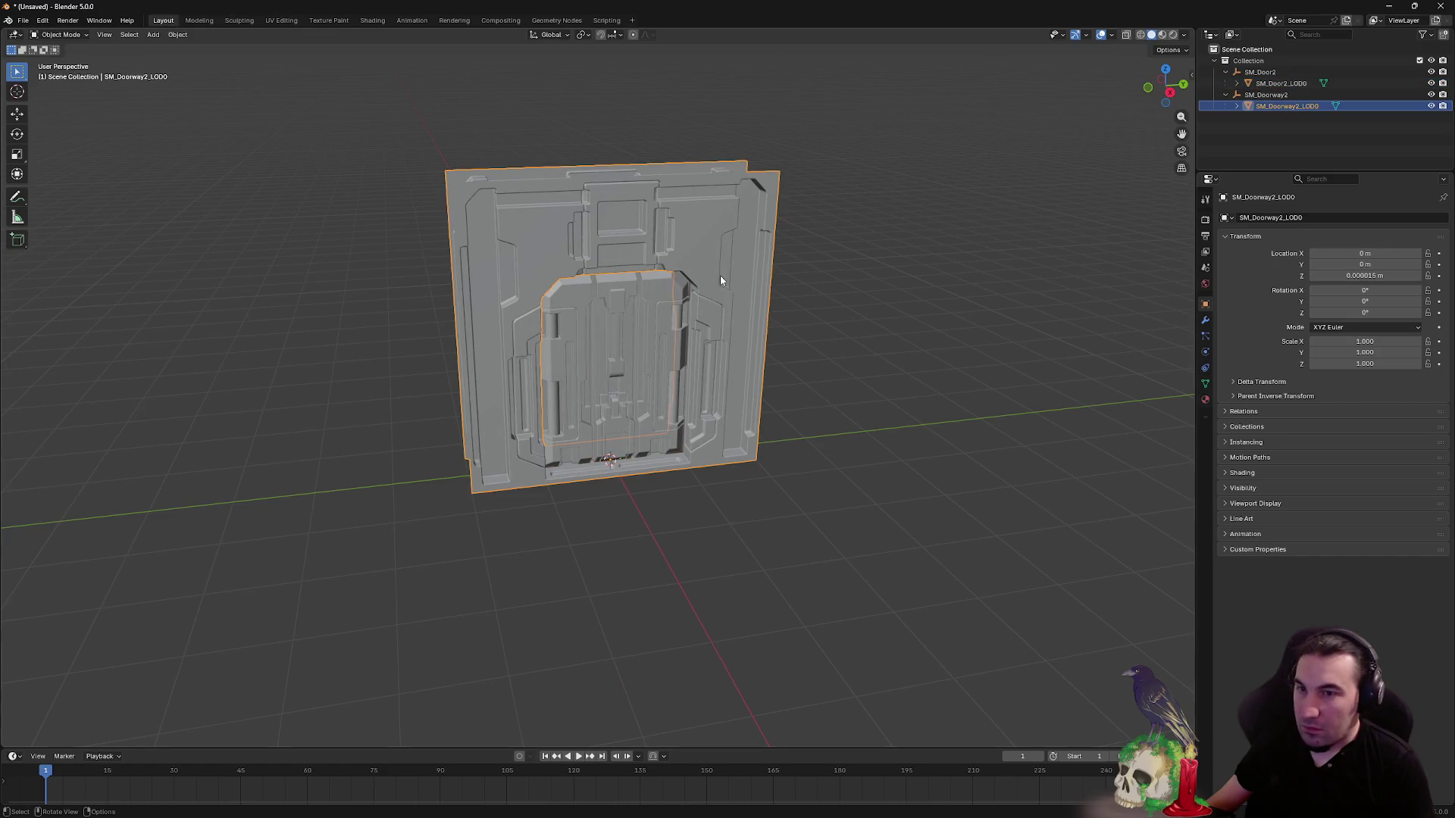
- Orbit to check the fitted door from front and side, select both objects, and open the File menu
{"action": "left_click", "coordinate": [613, 314]}
{"action": "left_click", "coordinate": [626, 232]}
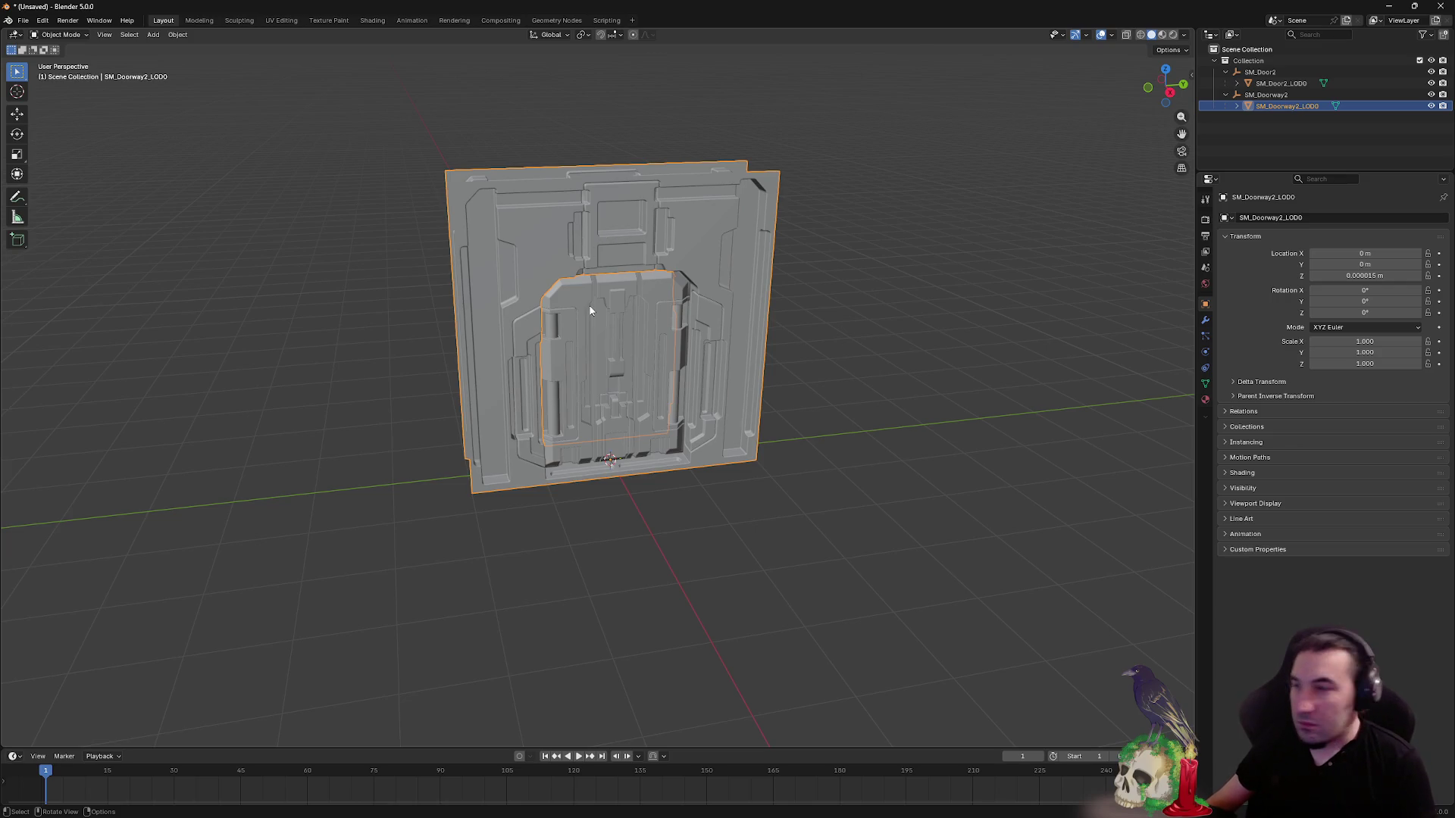
{"action": "scroll", "coordinate": [590, 311], "scroll_direction": "up", "scroll_amount": 4}
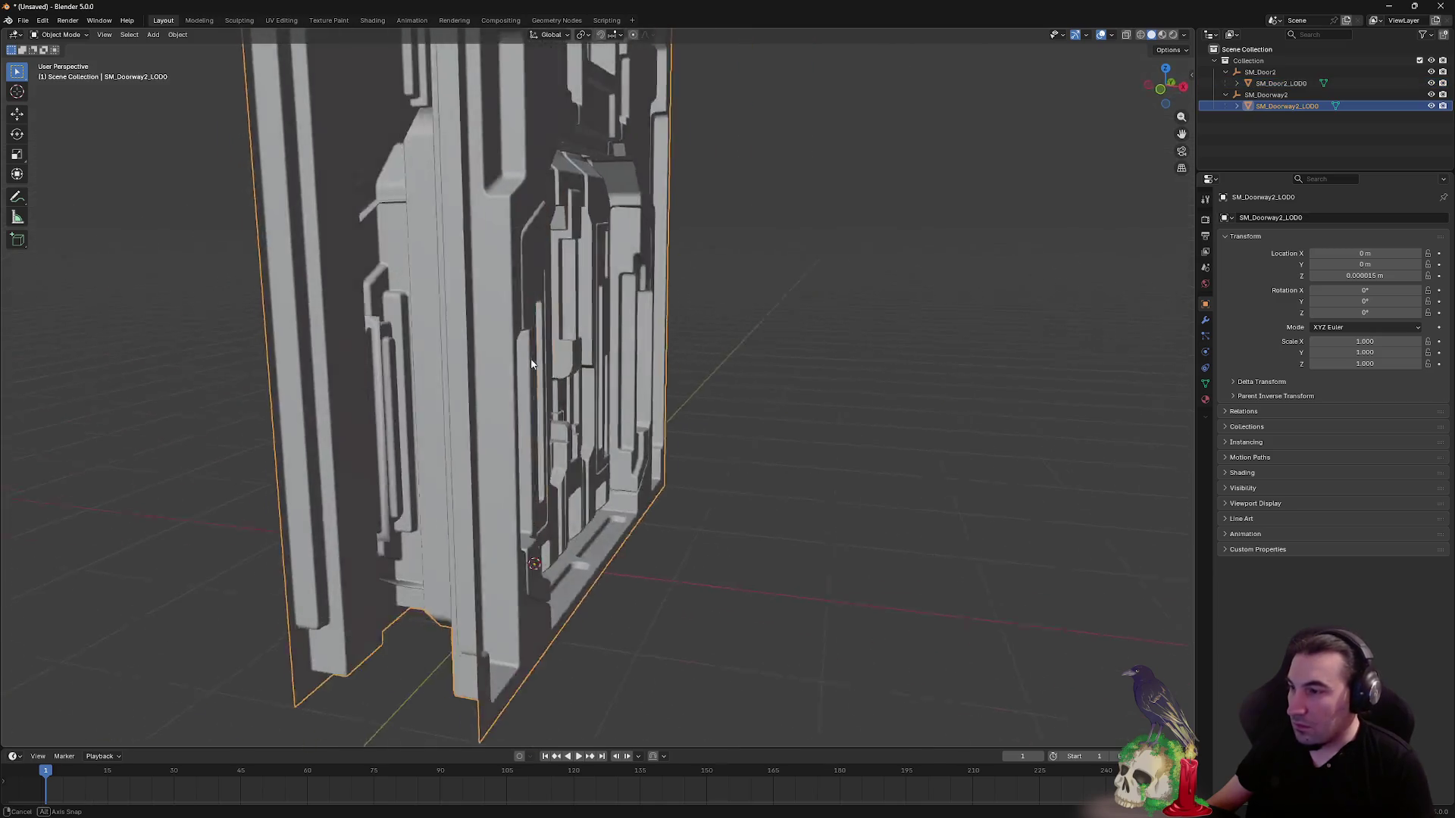
{"action": "mouse_move", "coordinate": [532, 364]}
{"action": "left_mouse_down"}
{"action": "mouse_move", "coordinate": [724, 356]}
{"action": "mouse_move", "coordinate": [643, 340]}
{"action": "mouse_move", "coordinate": [439, 350]}
{"action": "mouse_move", "coordinate": [563, 351]}
{"action": "left_mouse_up"}
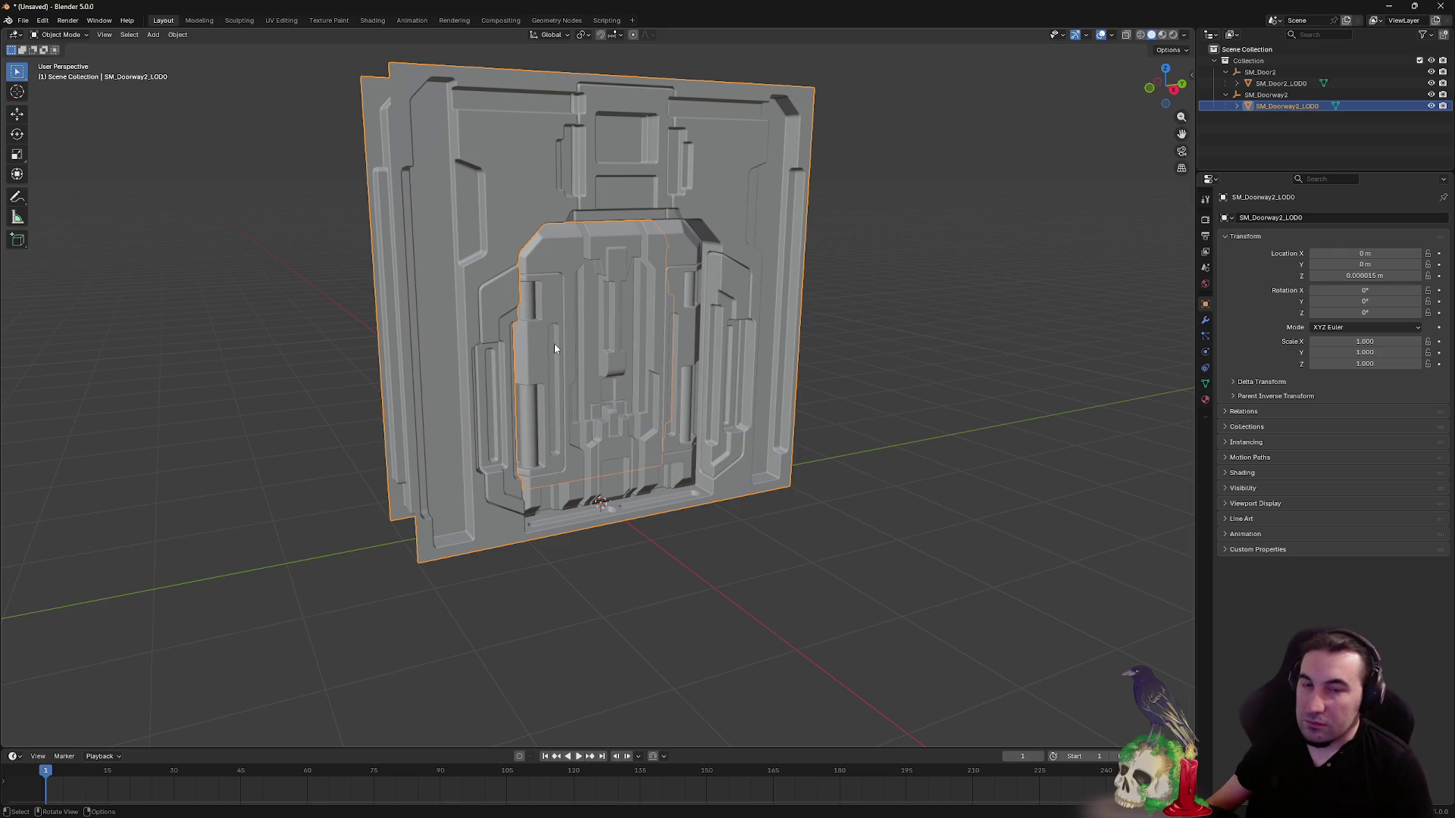
{"action": "mouse_move", "coordinate": [555, 344]}
{"action": "left_mouse_down"}
{"action": "mouse_move", "coordinate": [578, 356]}
{"action": "mouse_move", "coordinate": [439, 356]}
{"action": "mouse_move", "coordinate": [498, 365]}
{"action": "mouse_move", "coordinate": [575, 334]}
{"action": "mouse_move", "coordinate": [691, 156]}
{"action": "mouse_move", "coordinate": [665, 161]}
{"action": "left_mouse_up"}
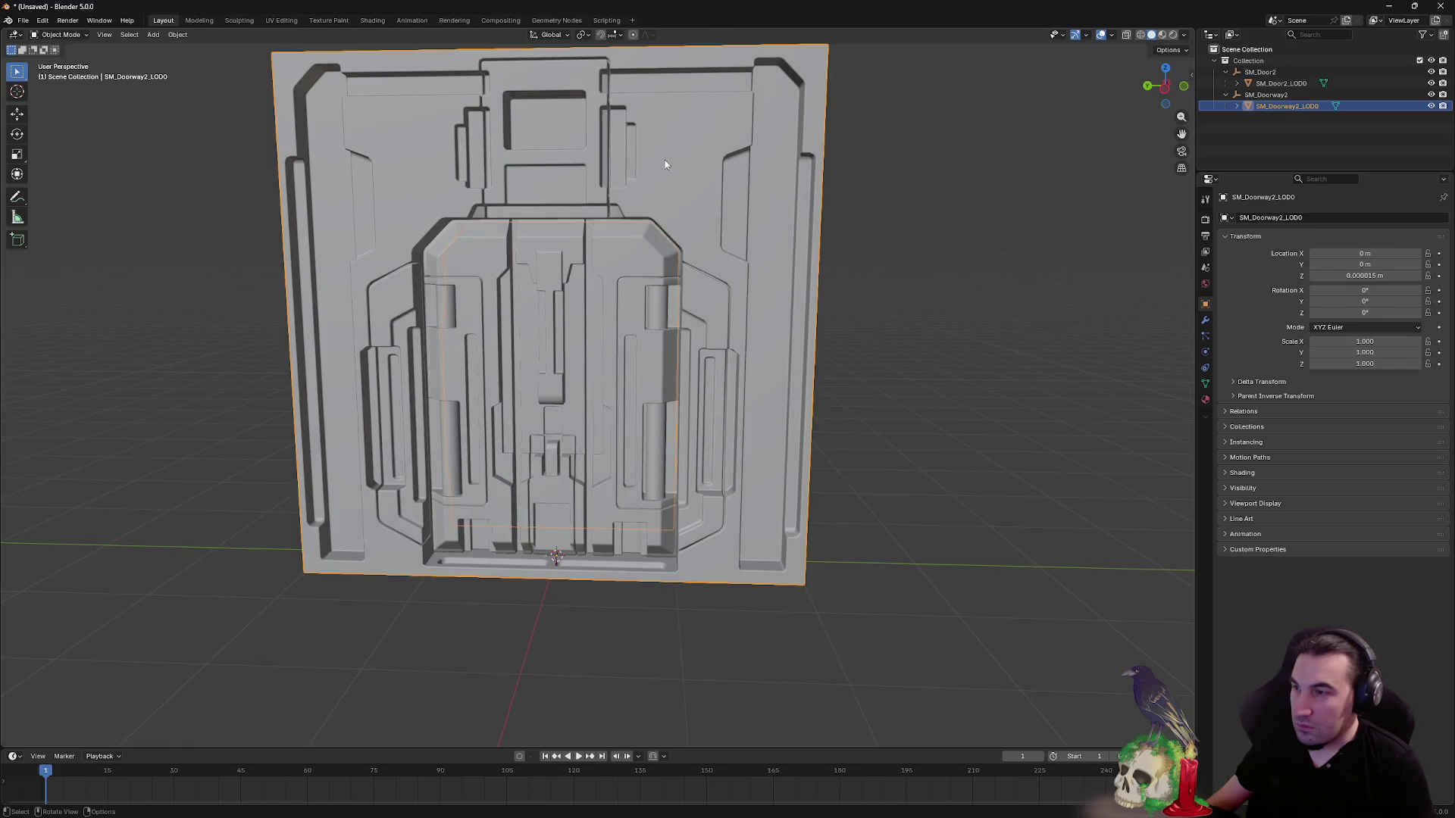
{"action": "key", "text": "a"}
{"action": "left_click", "coordinate": [17, 19]}
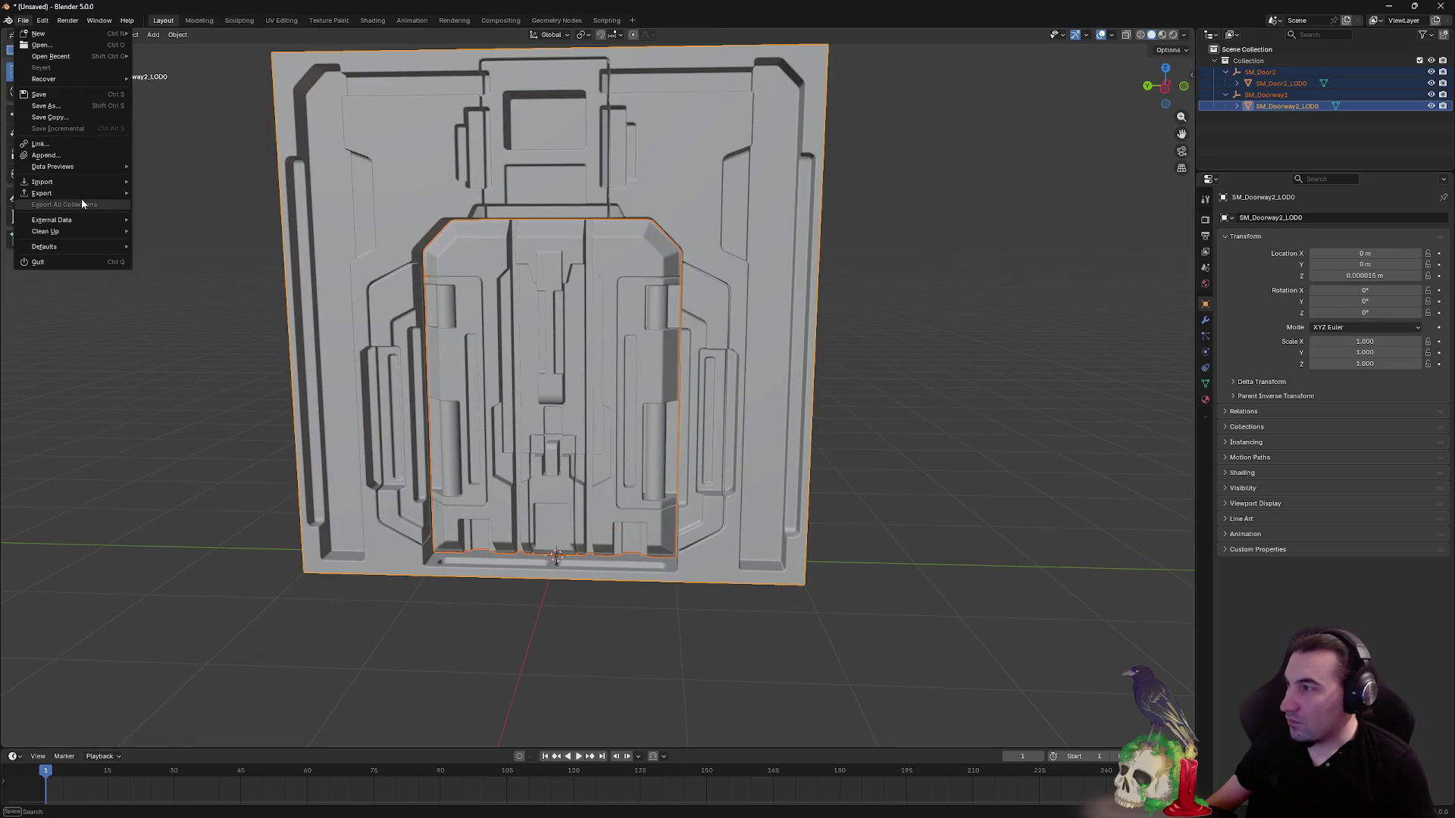
- Export the door and doorway as NewDoor.fbx to the Desktop, then minimize Blender
{"action": "mouse_move", "coordinate": [106, 194]}
{"action": "left_click", "coordinate": [205, 283]}
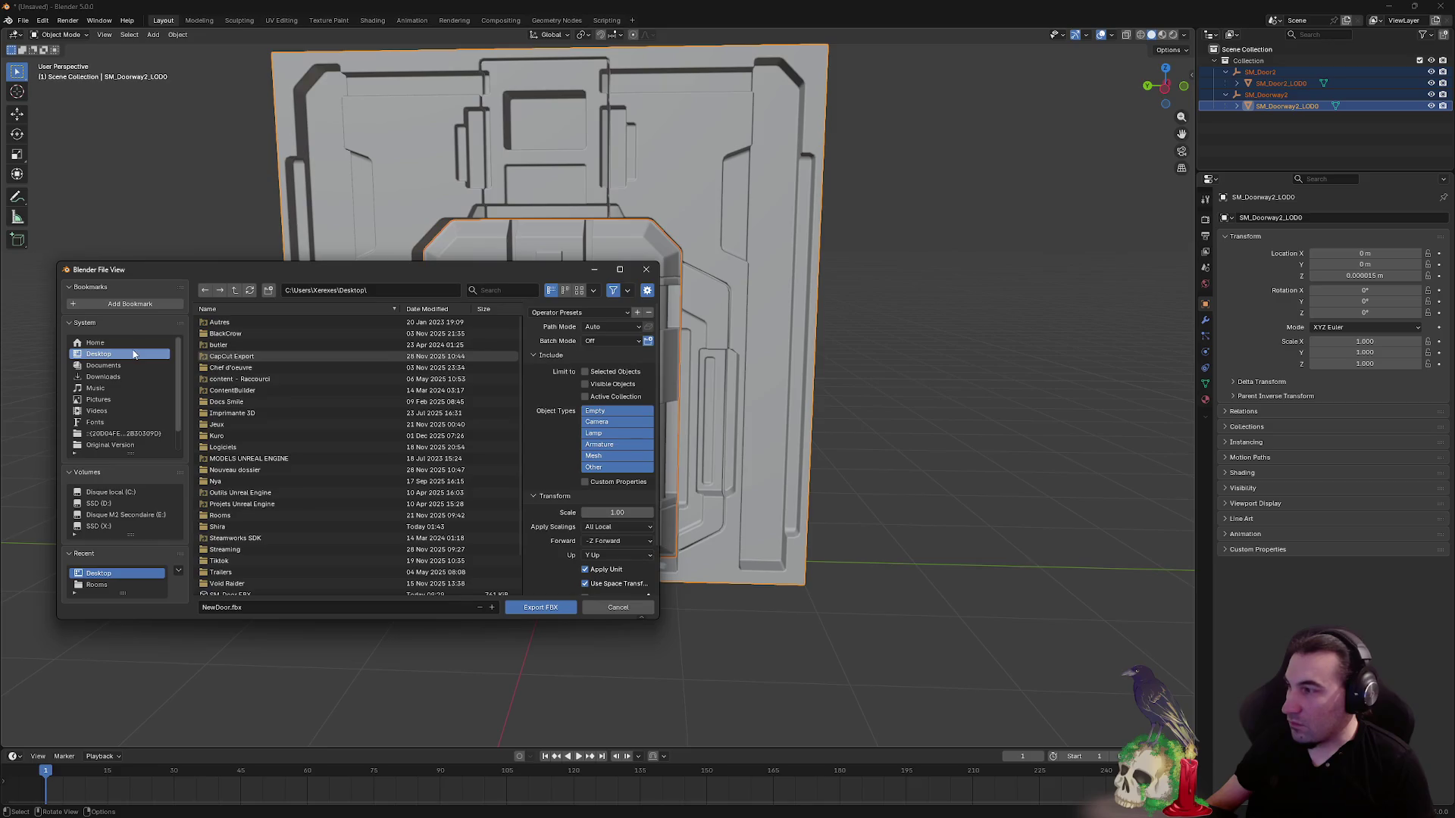
{"action": "scroll", "coordinate": [298, 539], "scroll_direction": "down", "scroll_amount": 1}
{"action": "left_click", "coordinate": [209, 607]}
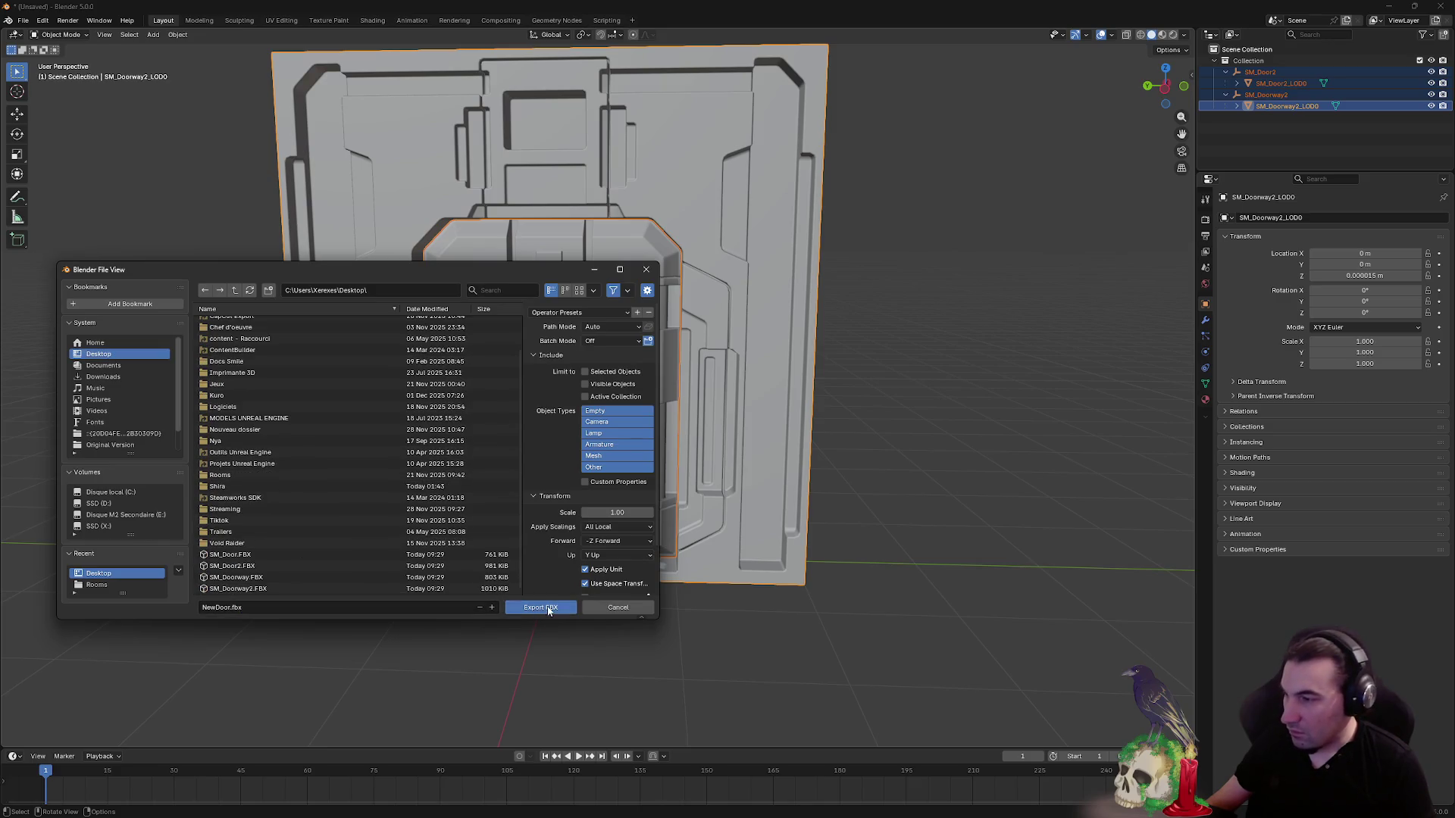
{"action": "left_click", "coordinate": [540, 607]}
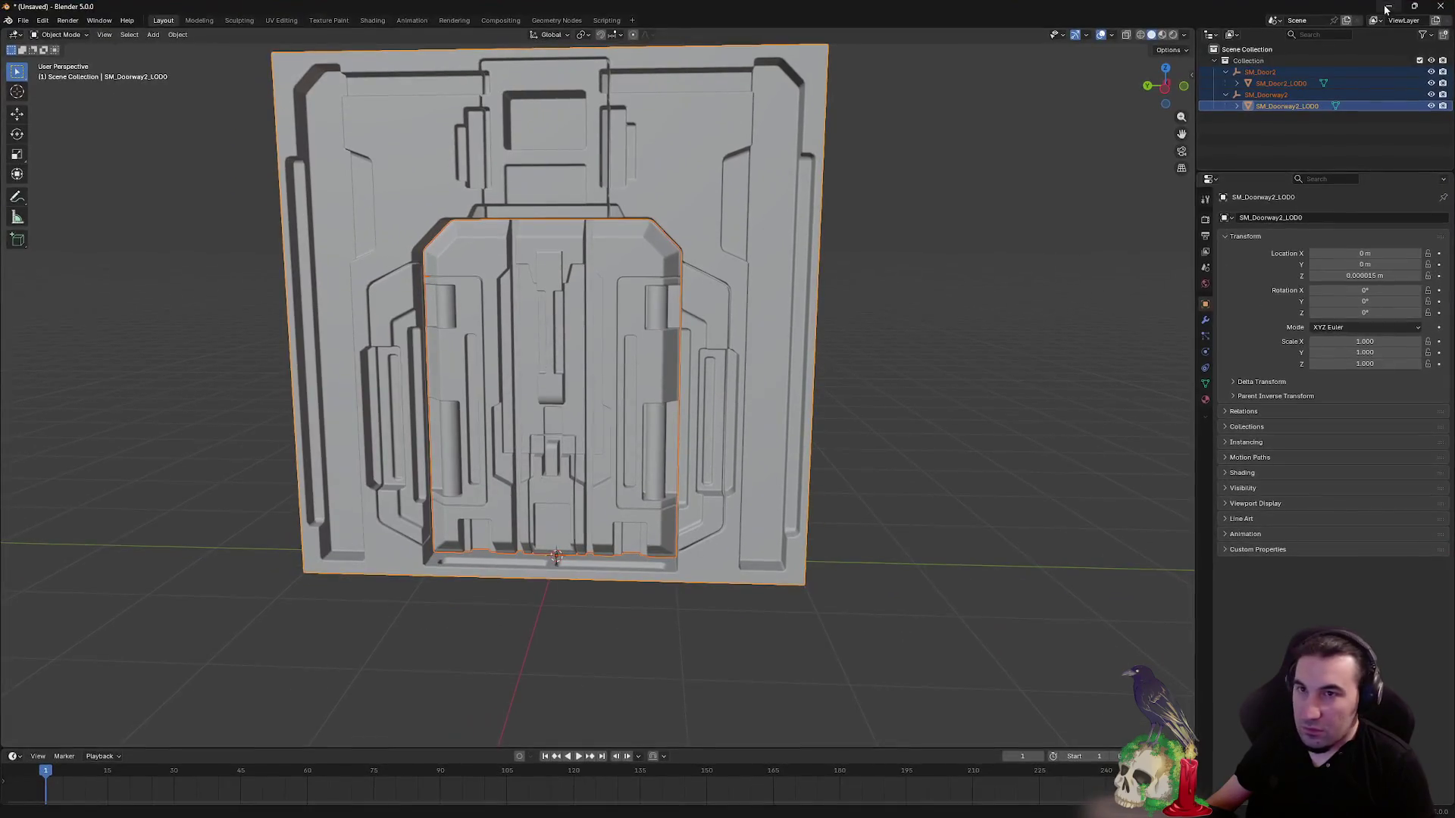
{"action": "left_click", "coordinate": [1387, 10]}
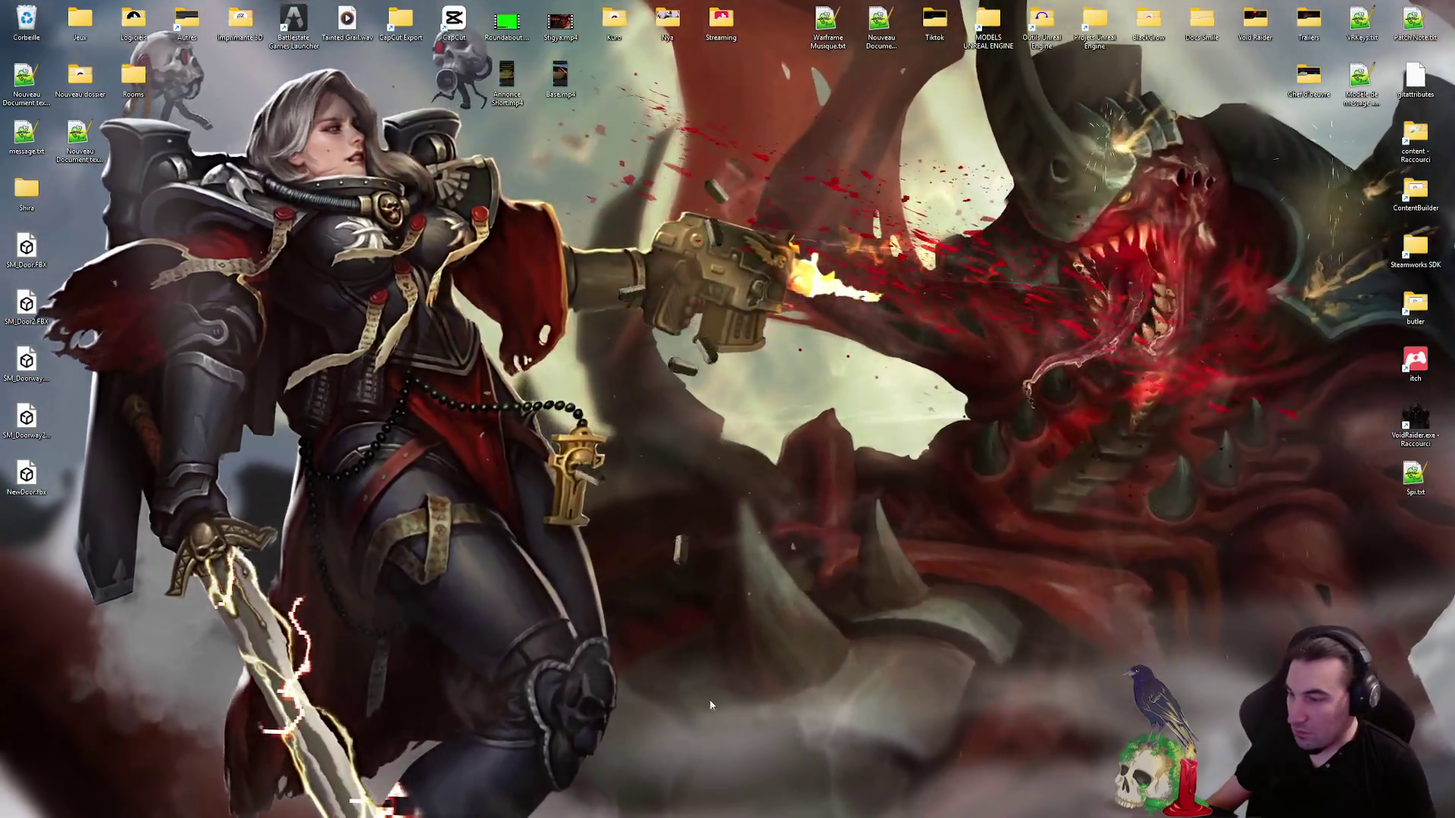
- Browse to the Assets > LevelDesign folder in the Content Browser with the search filter cleared
{"action": "key", "text": "super"}
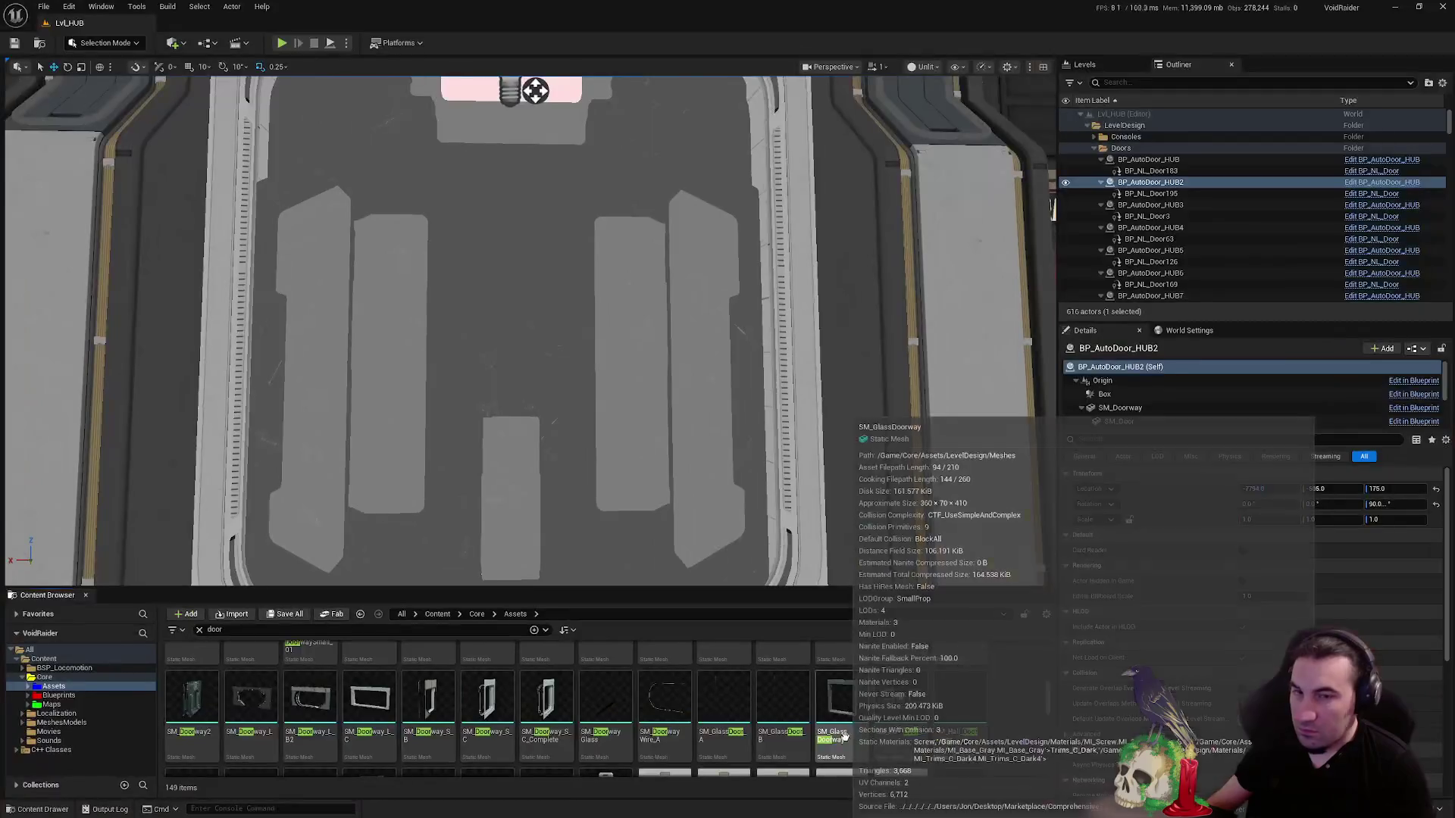
{"action": "scroll", "coordinate": [322, 653], "scroll_direction": "down", "scroll_amount": 2}
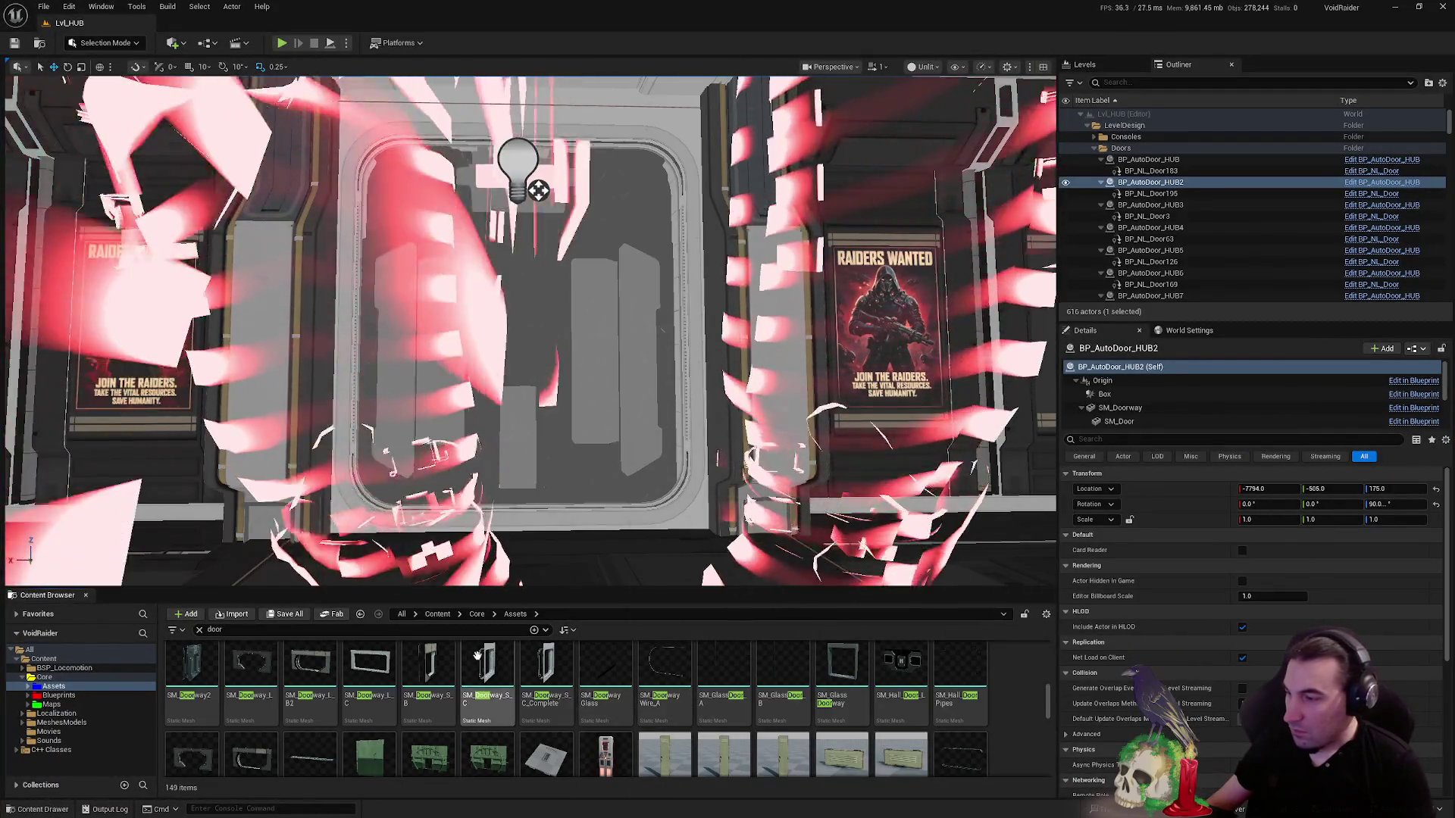
{"action": "left_click", "coordinate": [28, 685]}
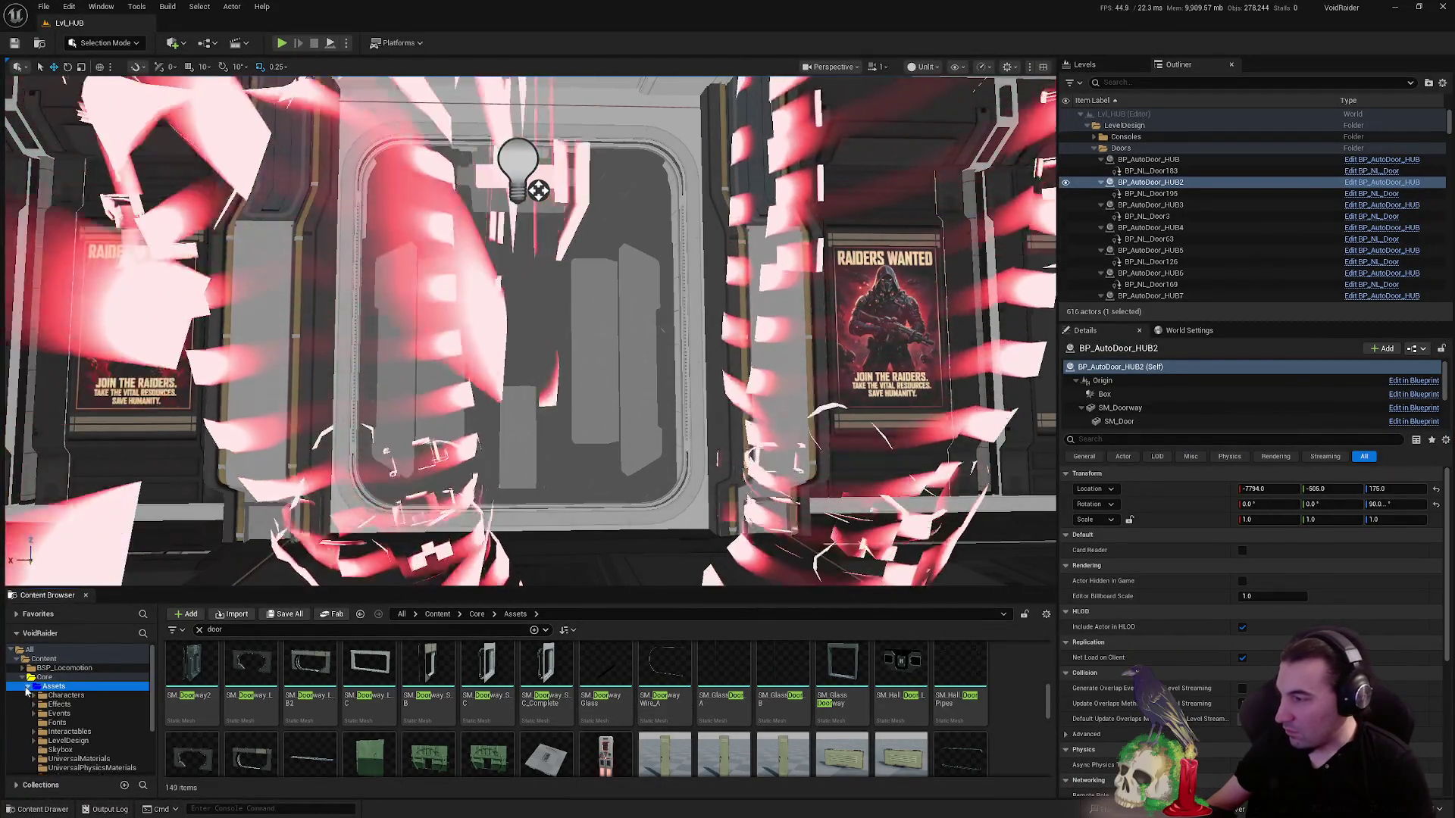
{"action": "scroll", "coordinate": [84, 722], "scroll_direction": "down", "scroll_amount": 1}
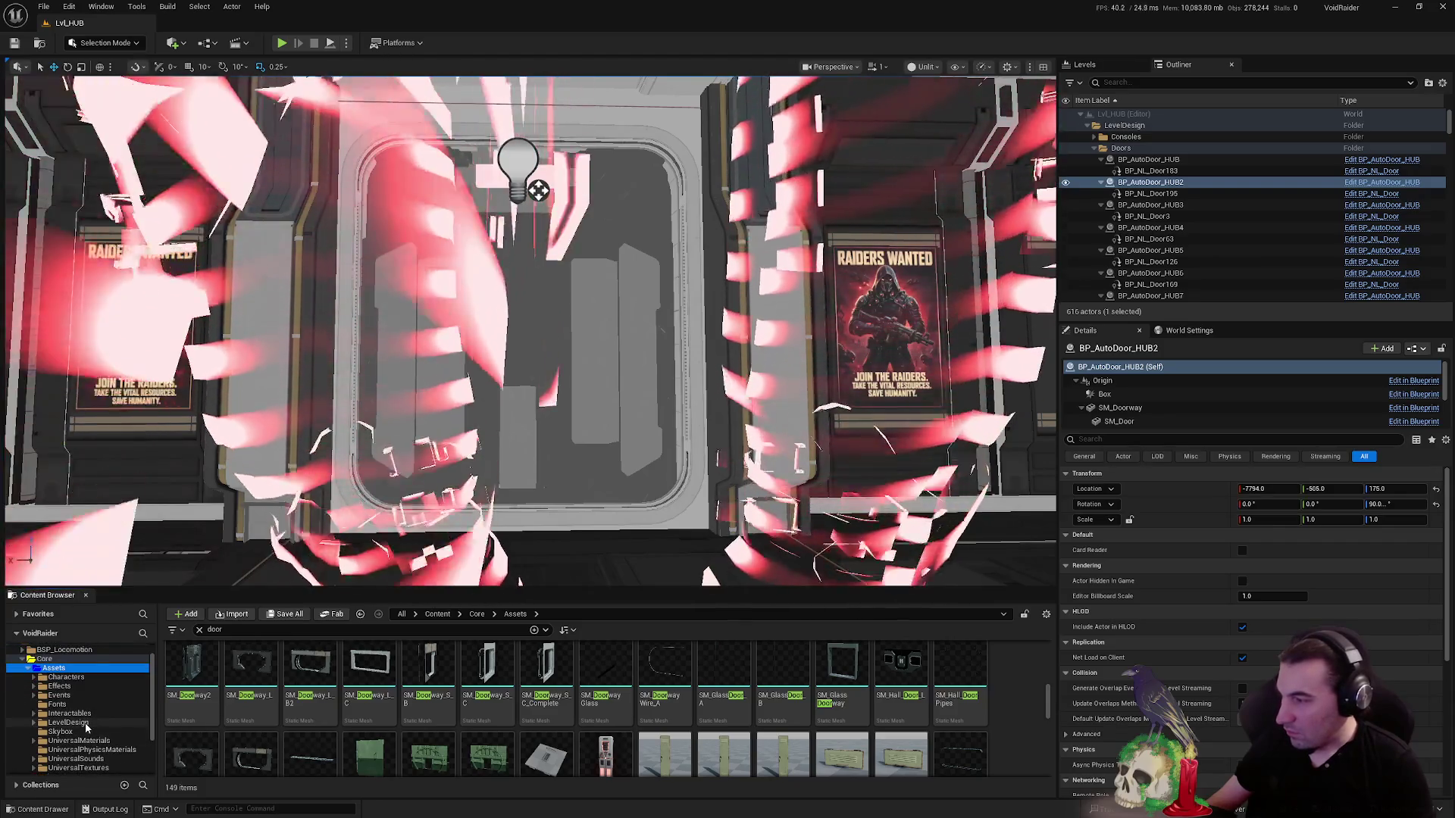
{"action": "left_click", "coordinate": [72, 714]}
{"action": "left_click", "coordinate": [68, 722]}
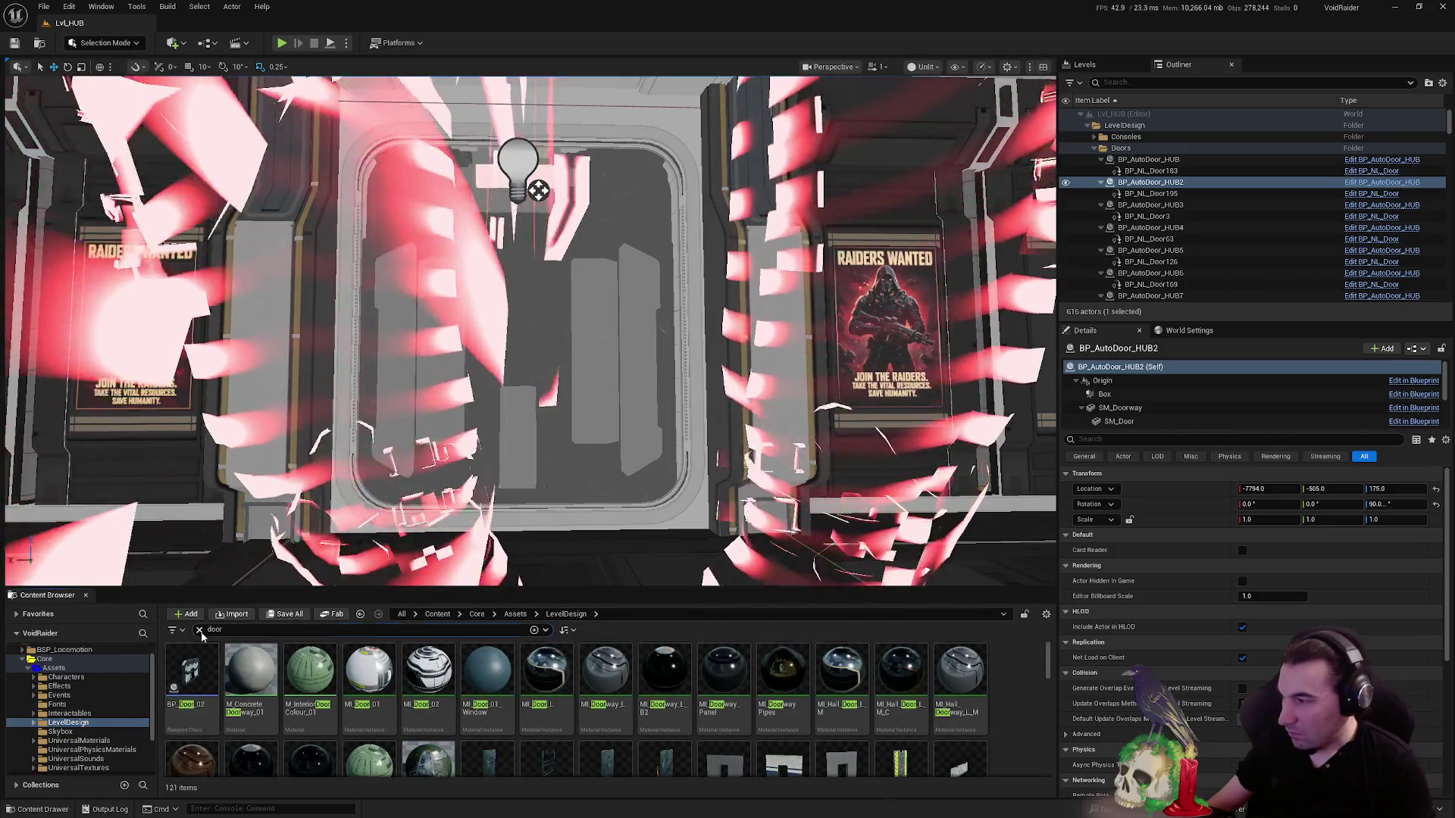
{"action": "left_click", "coordinate": [199, 630]}
- Import NewDoor.fbx from the desktop into LevelDesign and open SM_Door2_LOD0
{"action": "double_click", "coordinate": [694, 9]}
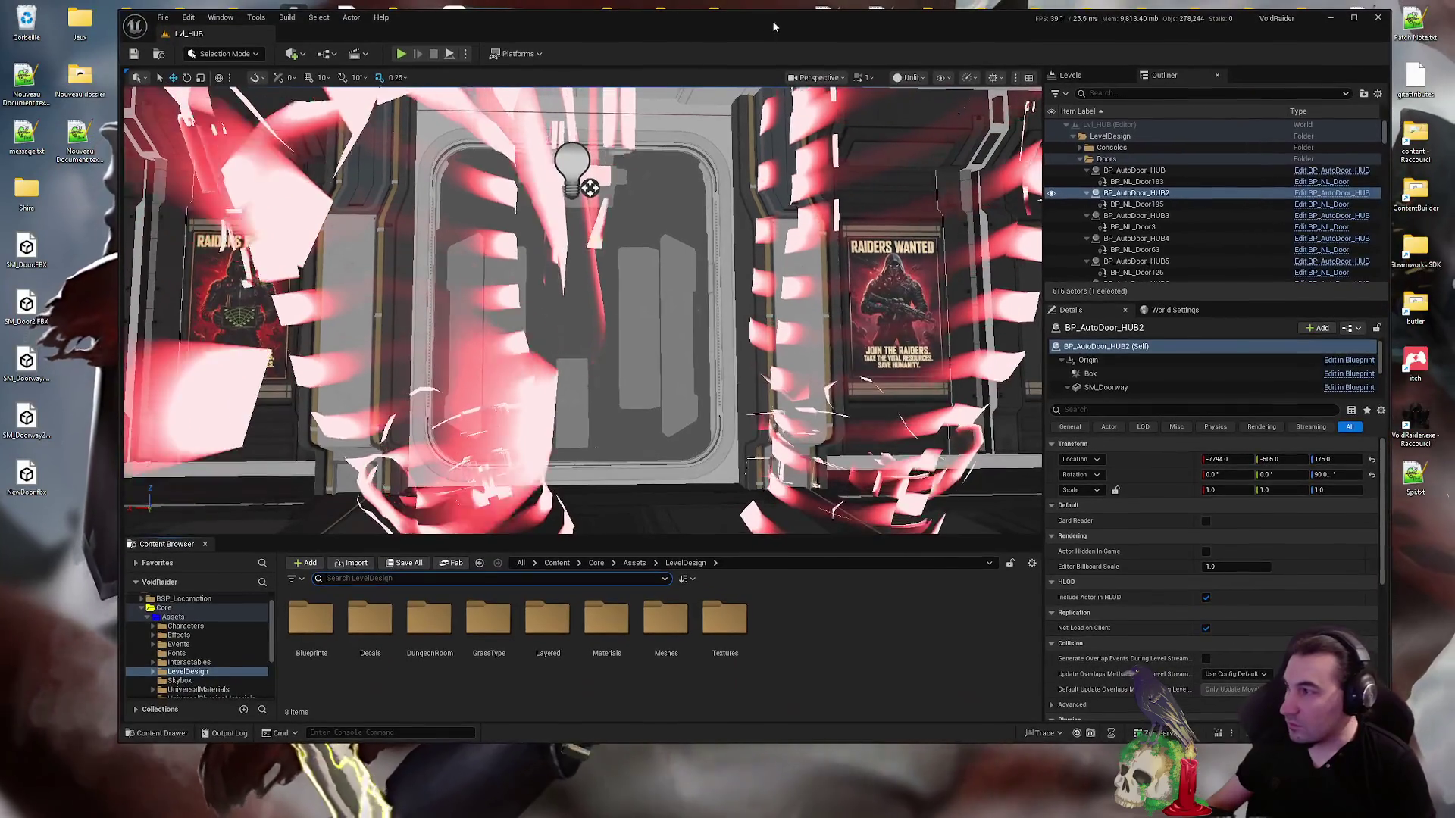
{"action": "left_click_drag", "start_coordinate": [838, 614], "coordinate": [835, 608]}
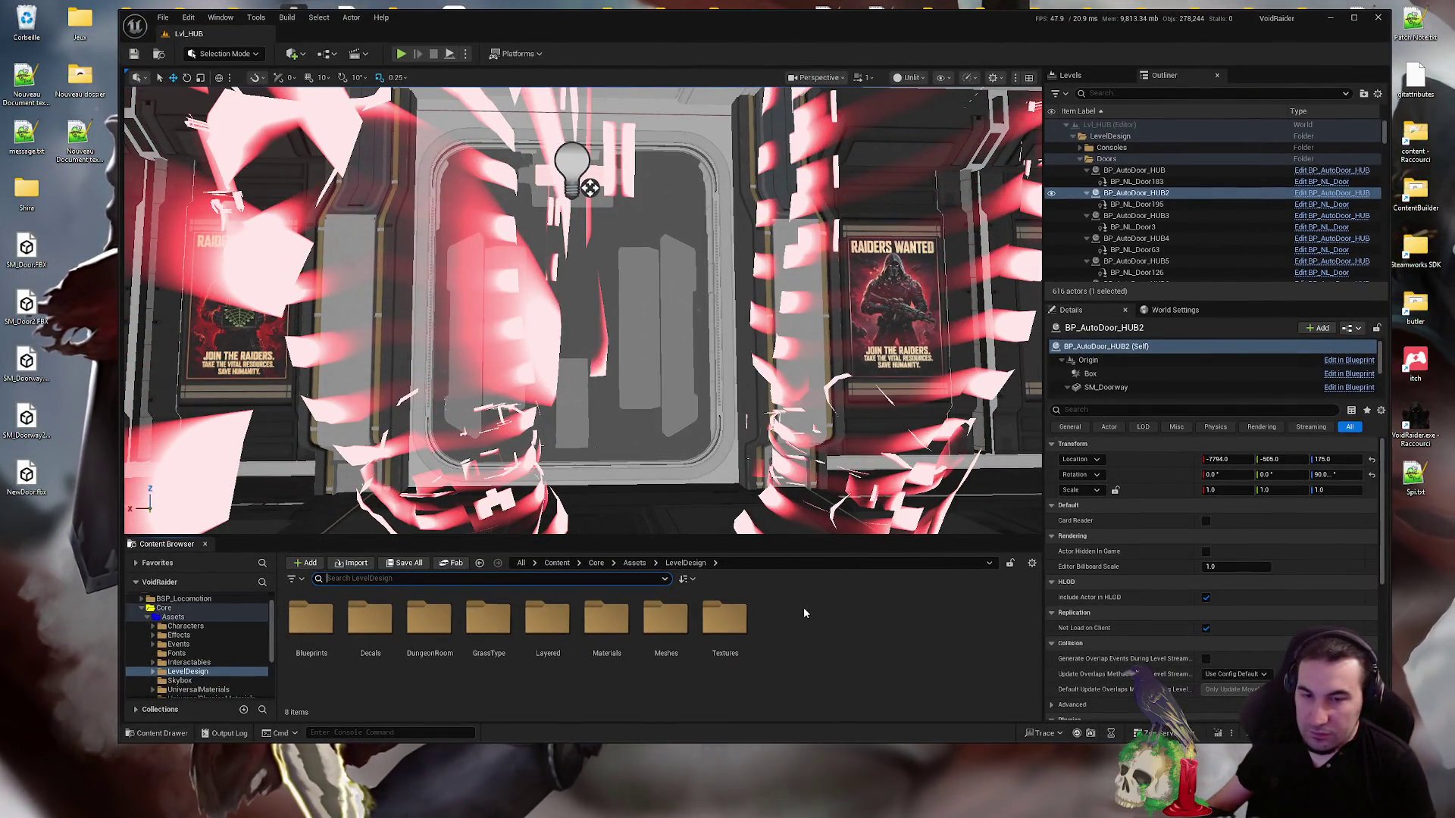
{"action": "left_click", "coordinate": [863, 588]}
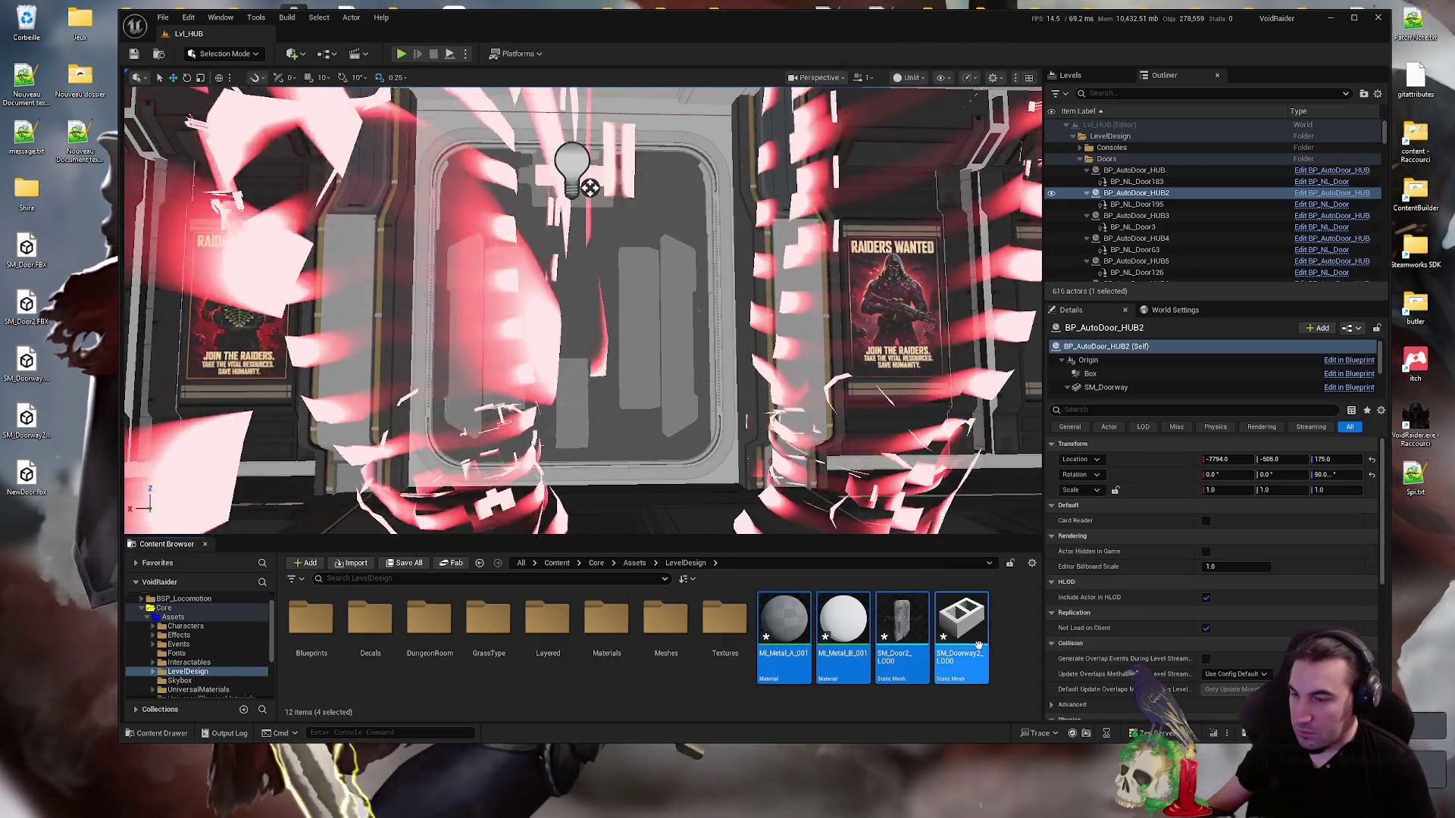
{"action": "left_click", "coordinate": [911, 639]}
{"action": "double_click", "coordinate": [911, 639]}
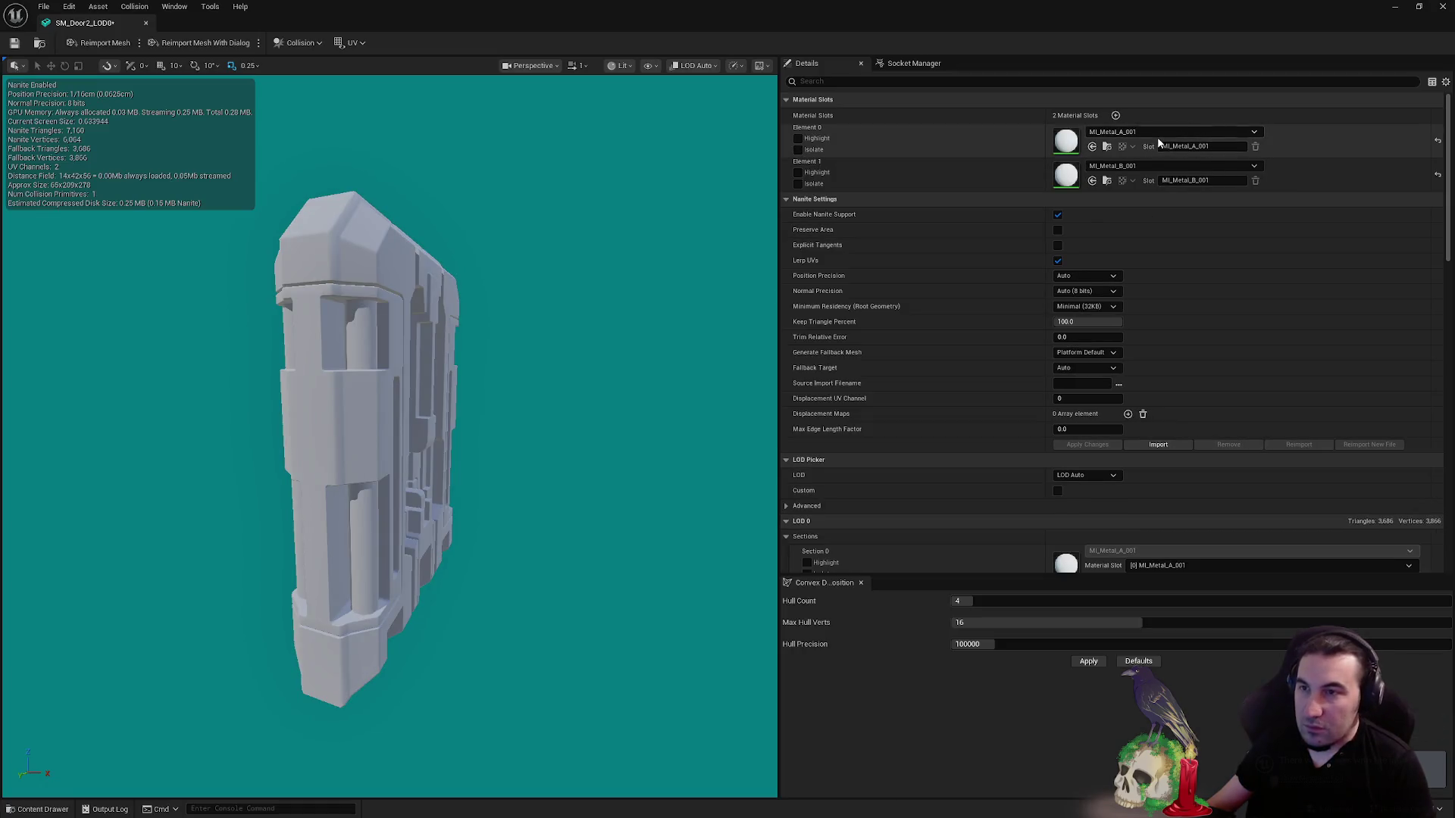
- Set material Element 0 to MI_Metal_A and Element 1 to MI_Metal_B
{"action": "left_click", "coordinate": [1157, 133]}
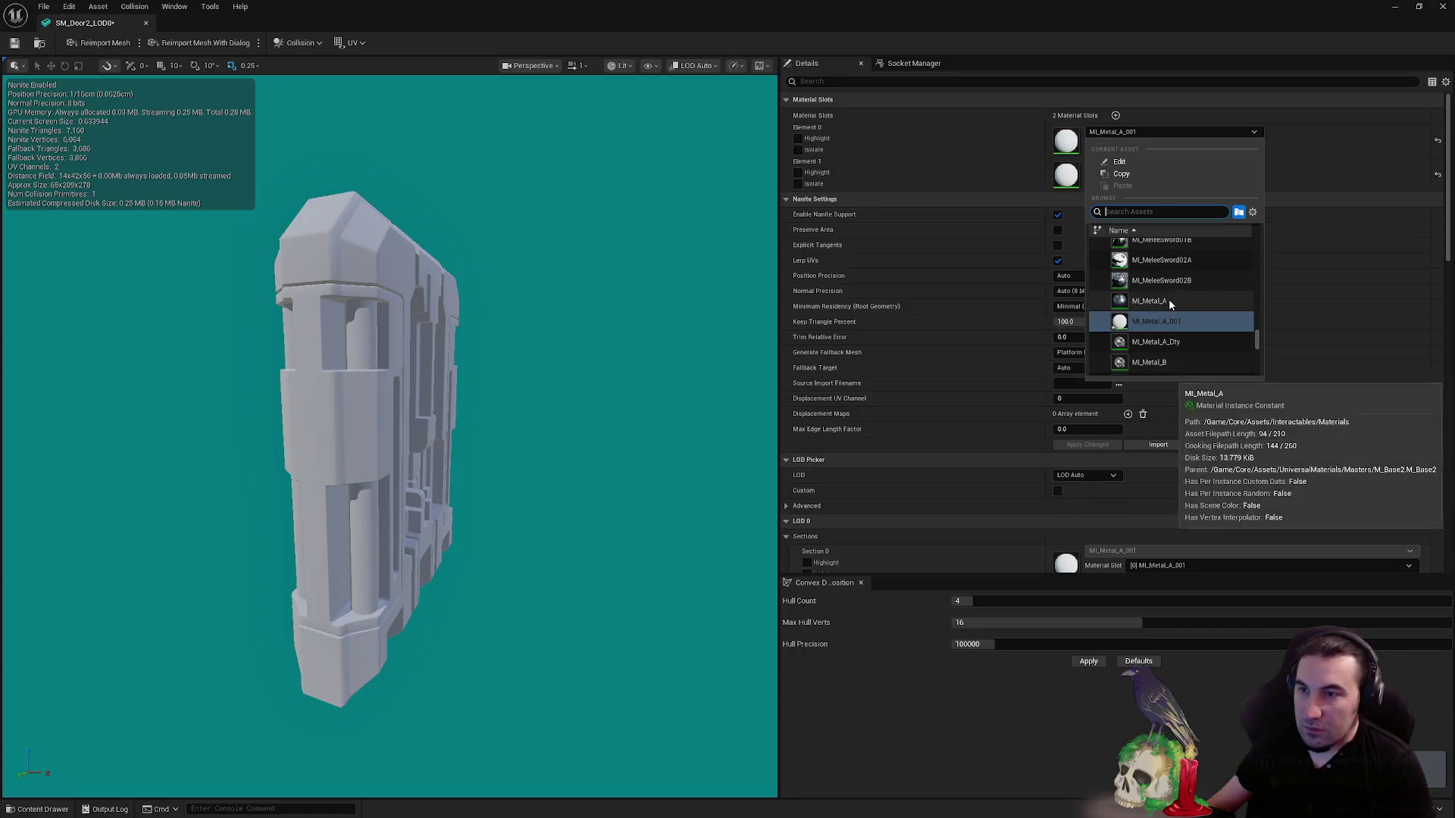
{"action": "left_click", "coordinate": [1167, 301]}
{"action": "left_click", "coordinate": [1172, 165]}
{"action": "scroll", "coordinate": [1191, 372], "scroll_direction": "down", "scroll_amount": 1}
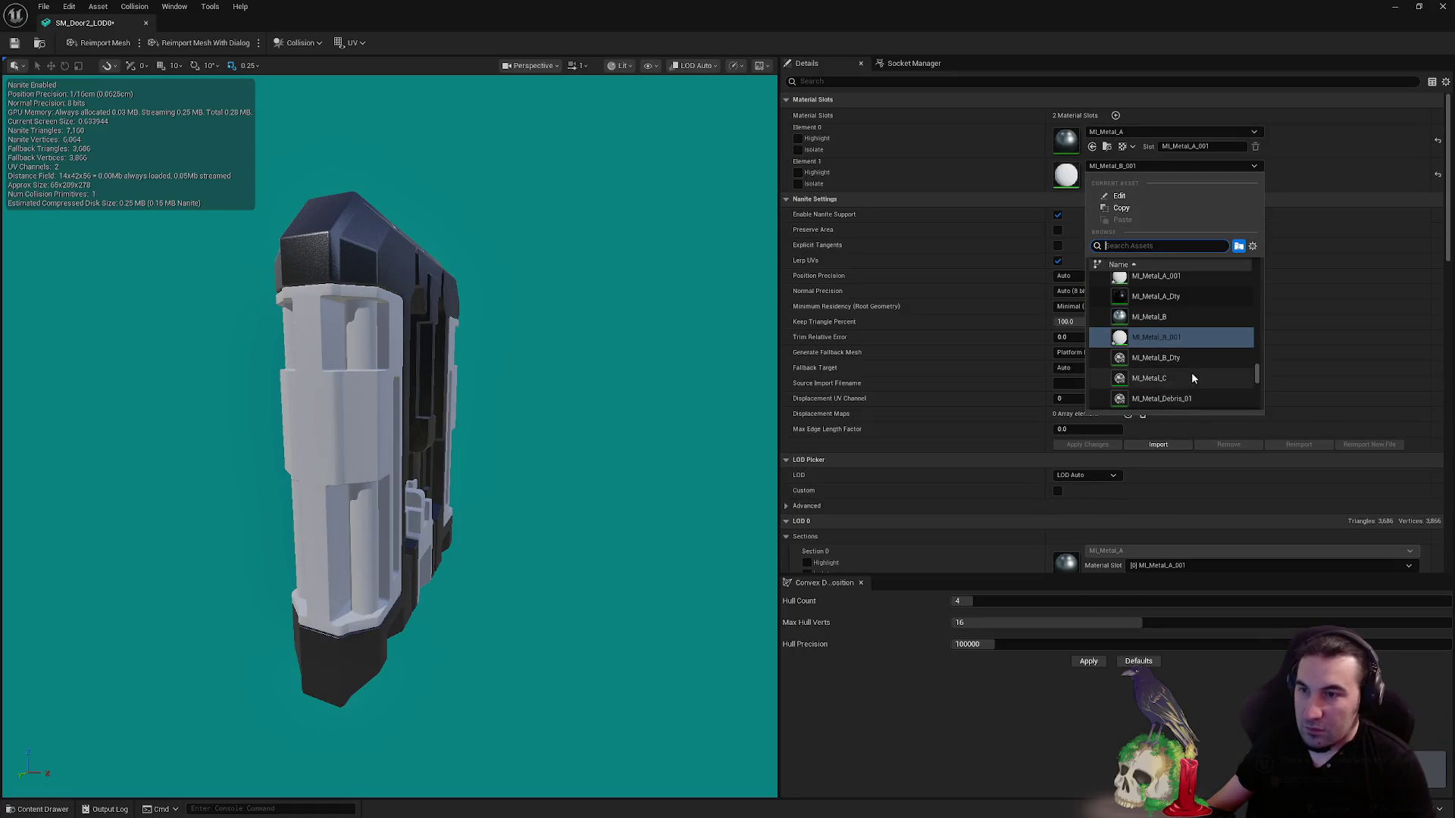
{"action": "left_click", "coordinate": [1165, 317]}
- Orbit and zoom around the door to inspect its front and side edge
{"action": "left_click_drag", "start_coordinate": [675, 332], "coordinate": [735, 334]}
{"action": "scroll", "coordinate": [735, 333], "scroll_direction": "up", "scroll_amount": 5}
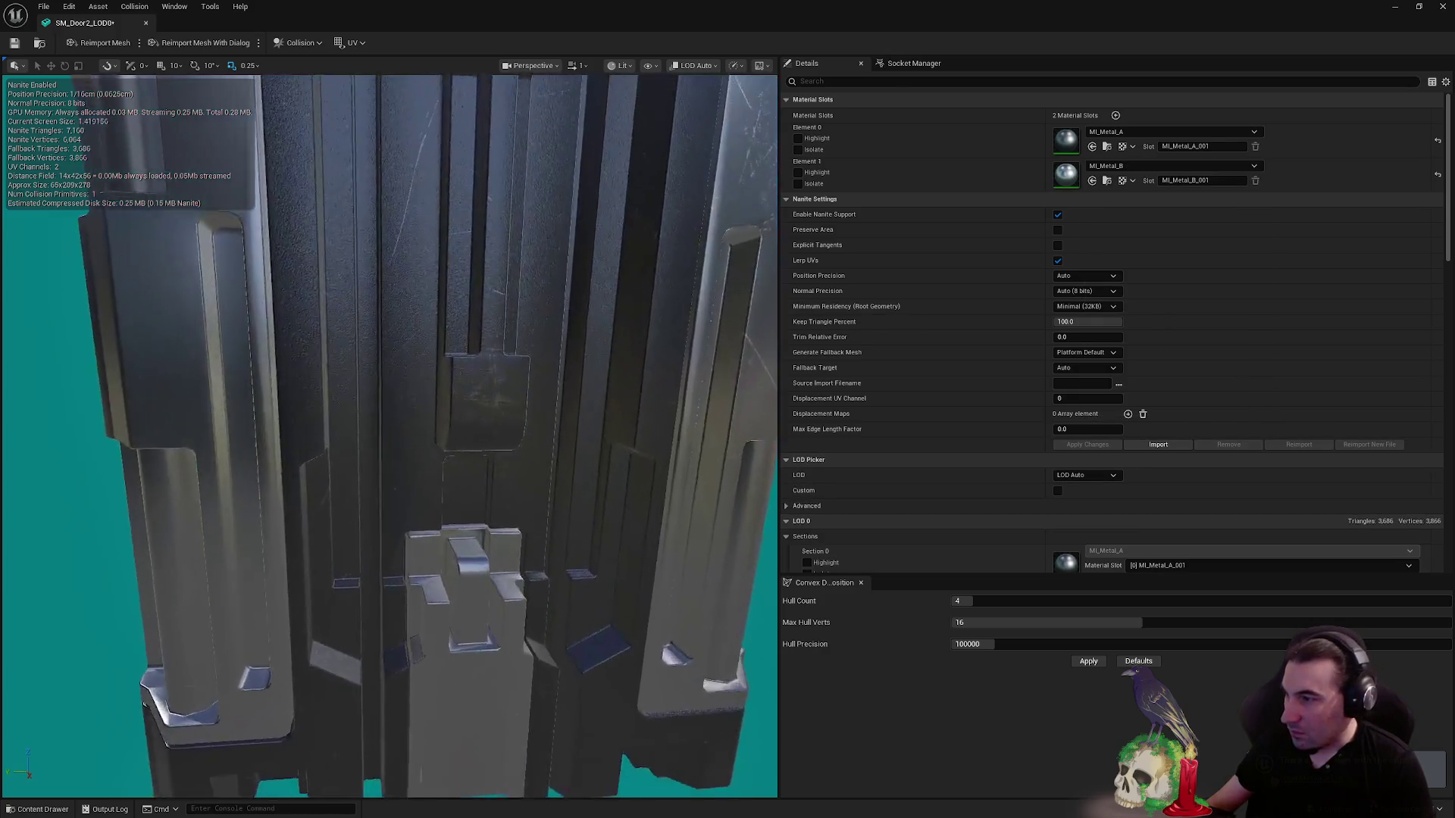
{"action": "scroll", "coordinate": [390, 436], "scroll_direction": "down", "scroll_amount": 5}
{"action": "left_click_drag", "start_coordinate": [390, 436], "coordinate": [409, 435]}
{"action": "scroll", "coordinate": [389, 436], "scroll_direction": "up", "scroll_amount": 5}
{"action": "scroll", "coordinate": [389, 436], "scroll_direction": "down", "scroll_amount": 5}
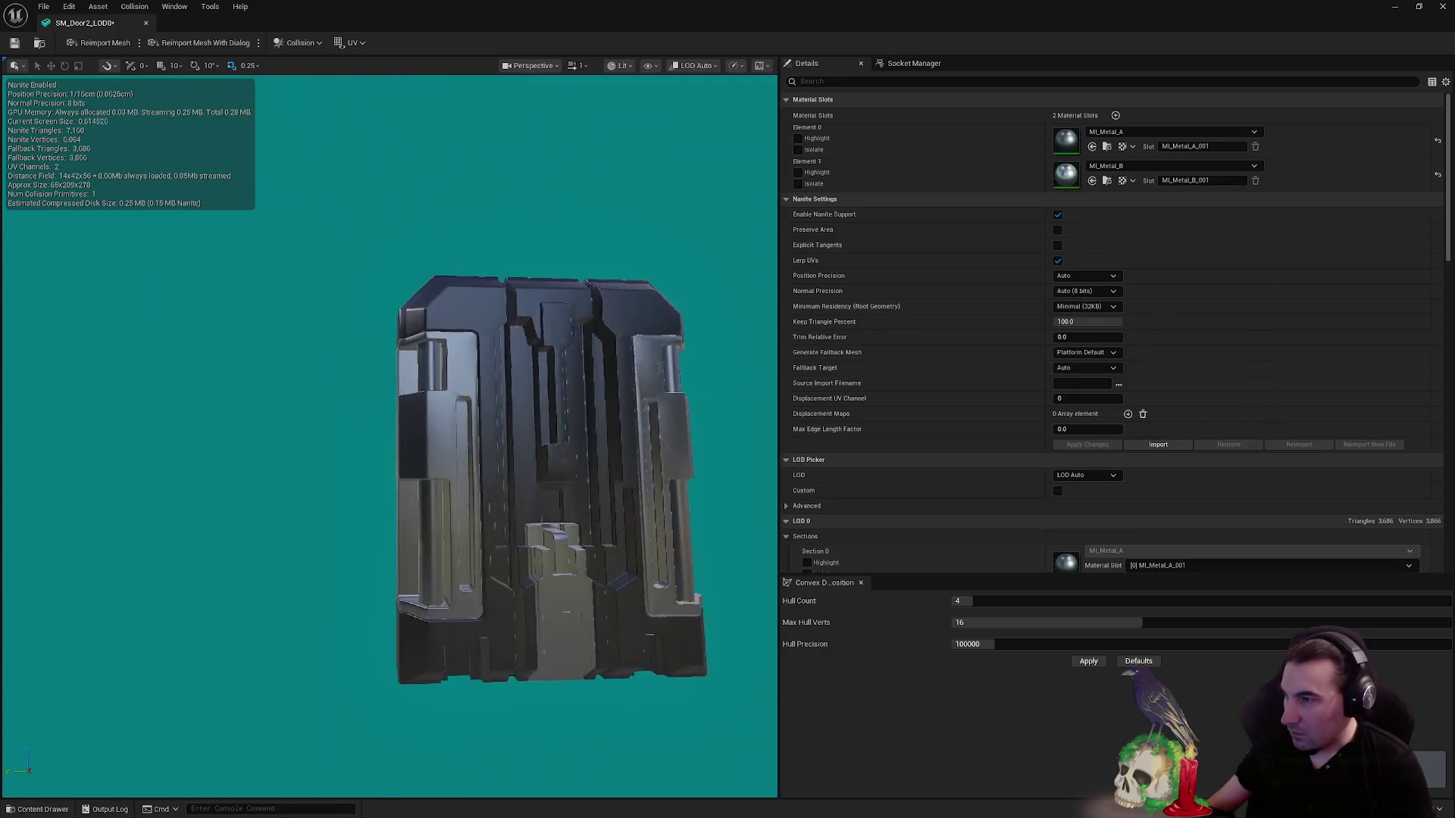
{"action": "scroll", "coordinate": [390, 436], "scroll_direction": "up", "scroll_amount": 6}
{"action": "scroll", "coordinate": [390, 436], "scroll_direction": "down", "scroll_amount": 3}
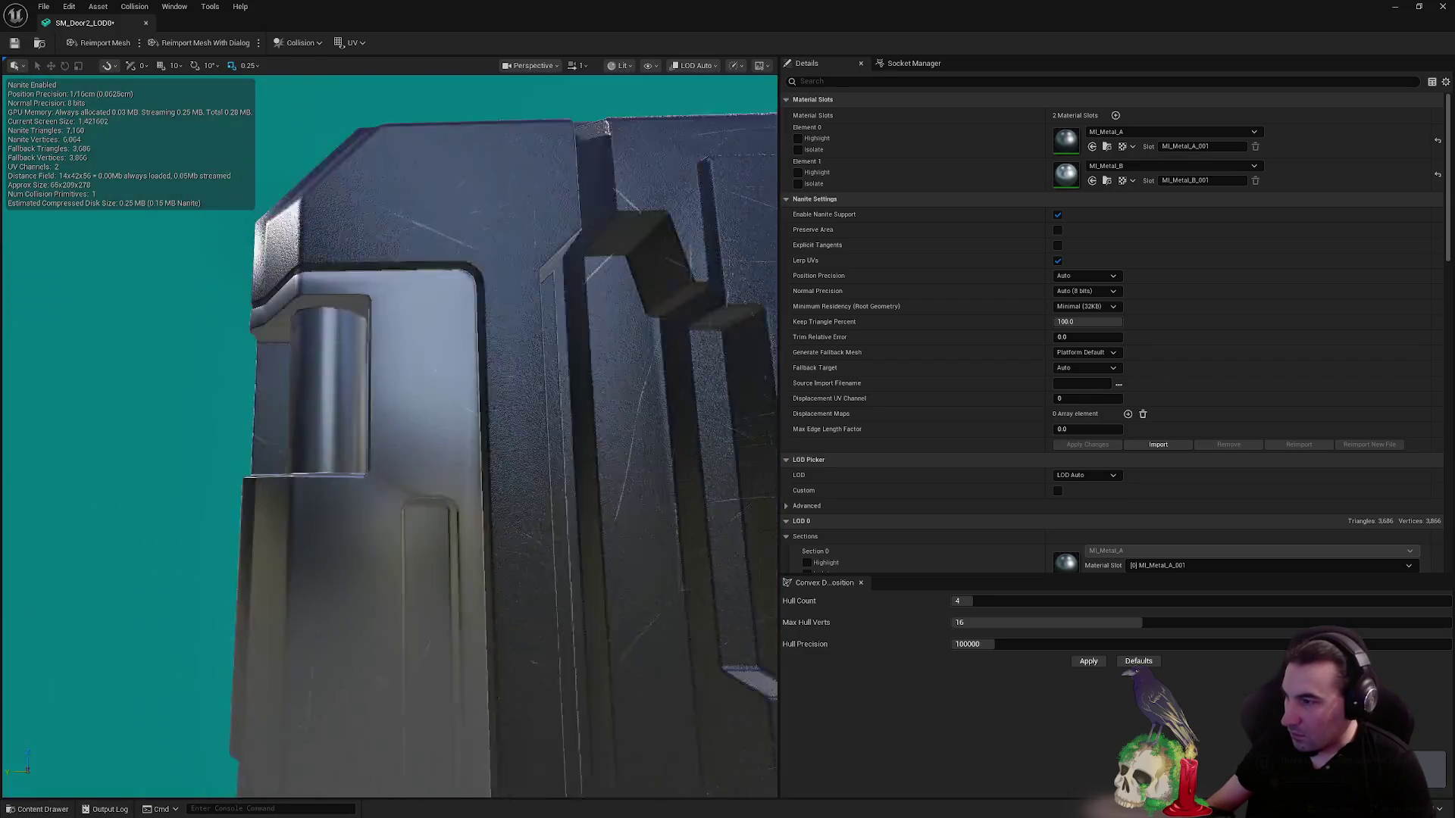
{"action": "scroll", "coordinate": [436, 460], "scroll_direction": "down", "scroll_amount": 2}
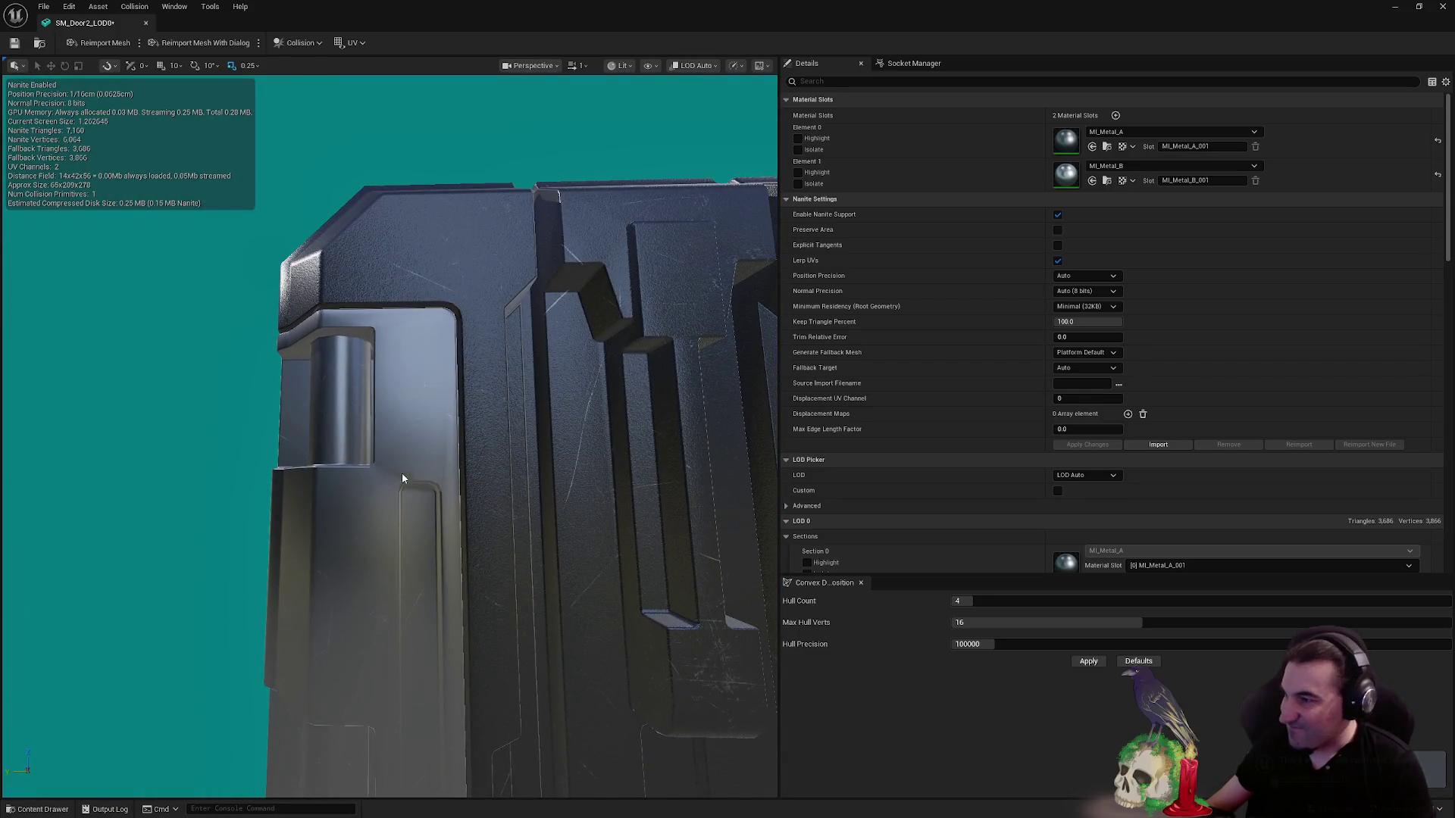
{"action": "scroll", "coordinate": [401, 477], "scroll_direction": "down", "scroll_amount": 3}
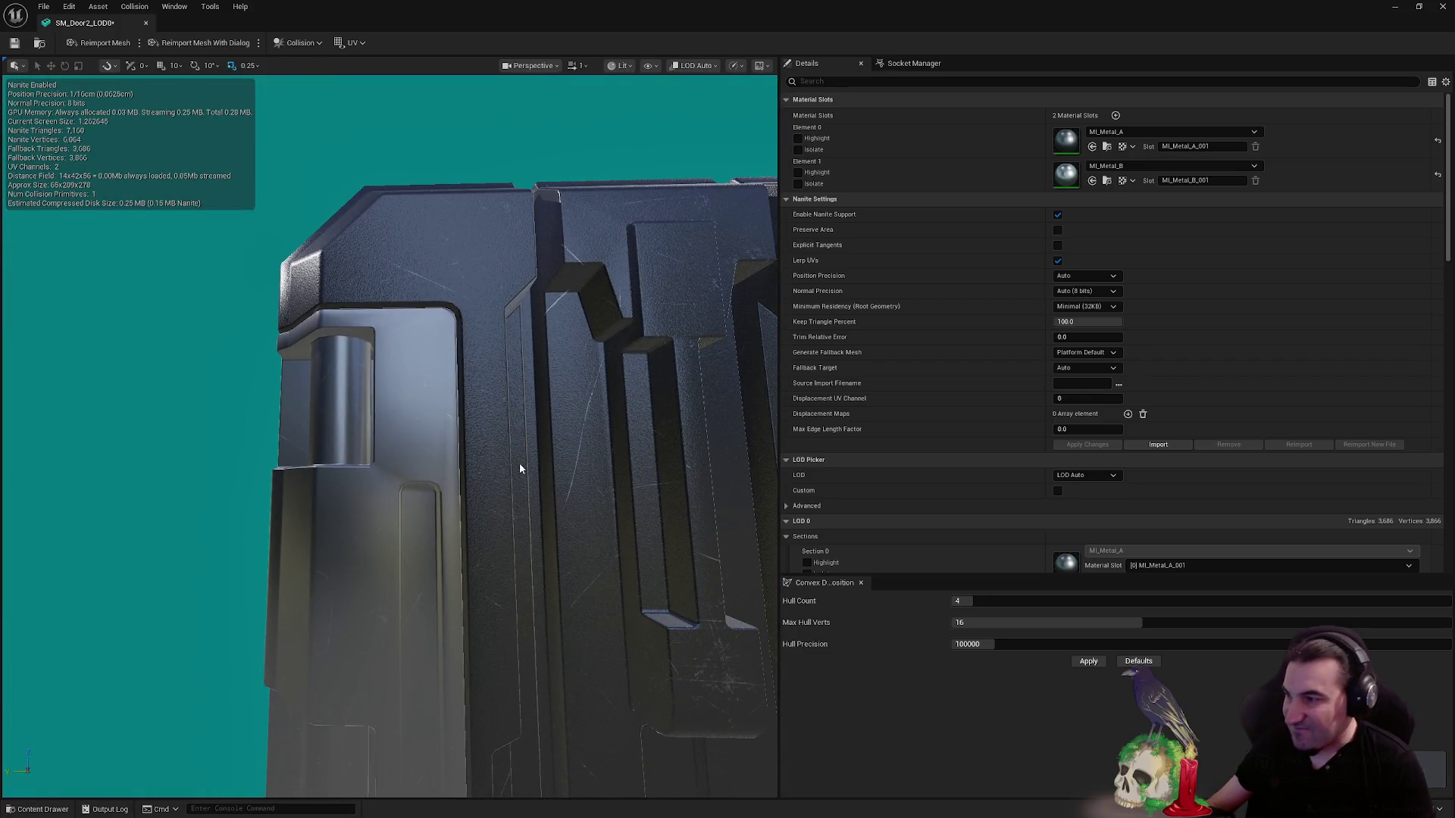
{"action": "scroll", "coordinate": [520, 462], "scroll_direction": "up", "scroll_amount": 5}
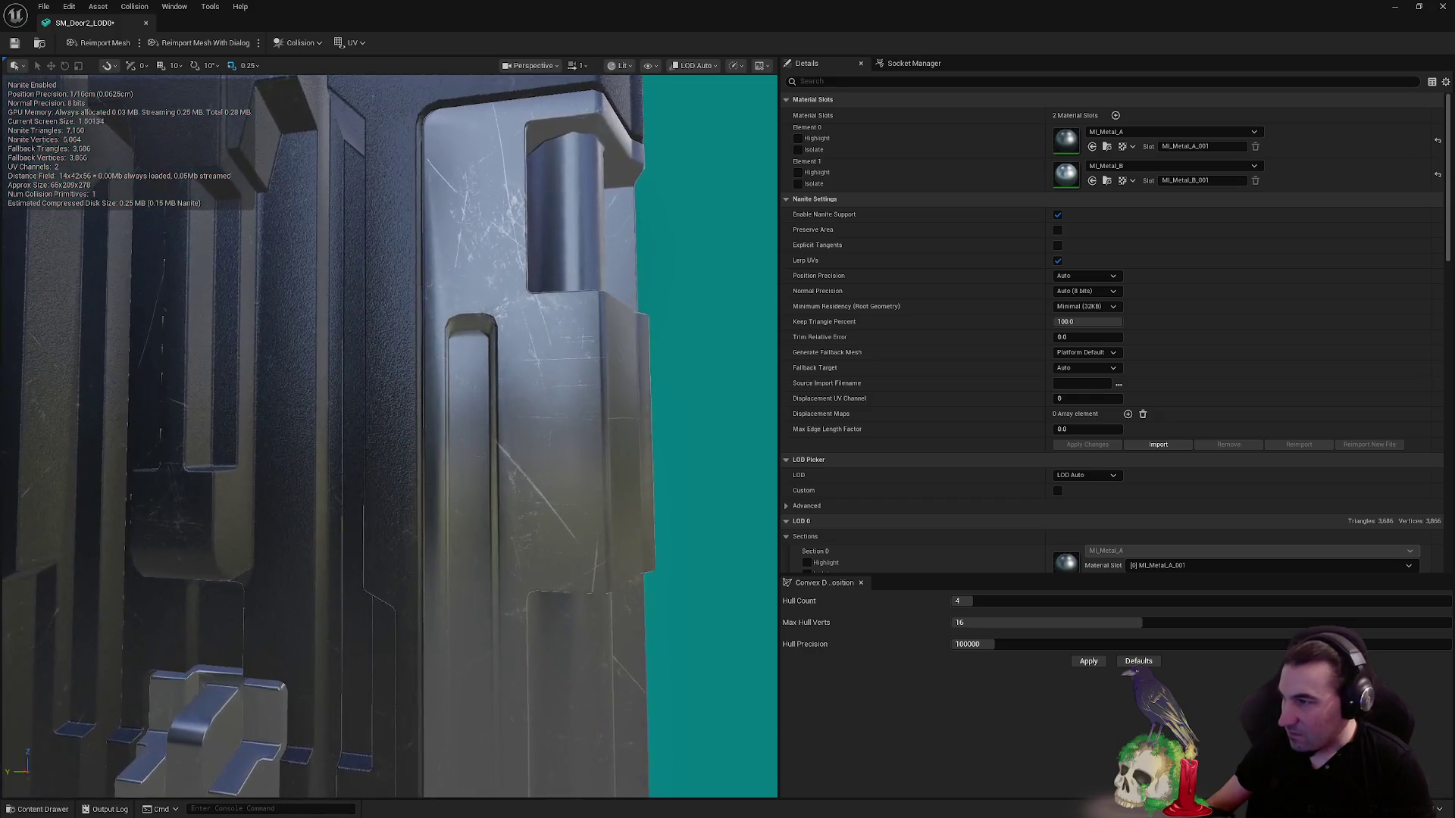
{"action": "mouse_move", "coordinate": [520, 462]}
{"action": "left_mouse_down"}
{"action": "mouse_move", "coordinate": [303, 454]}
{"action": "mouse_move", "coordinate": [281, 484]}
{"action": "mouse_move", "coordinate": [212, 470]}
{"action": "left_mouse_up"}
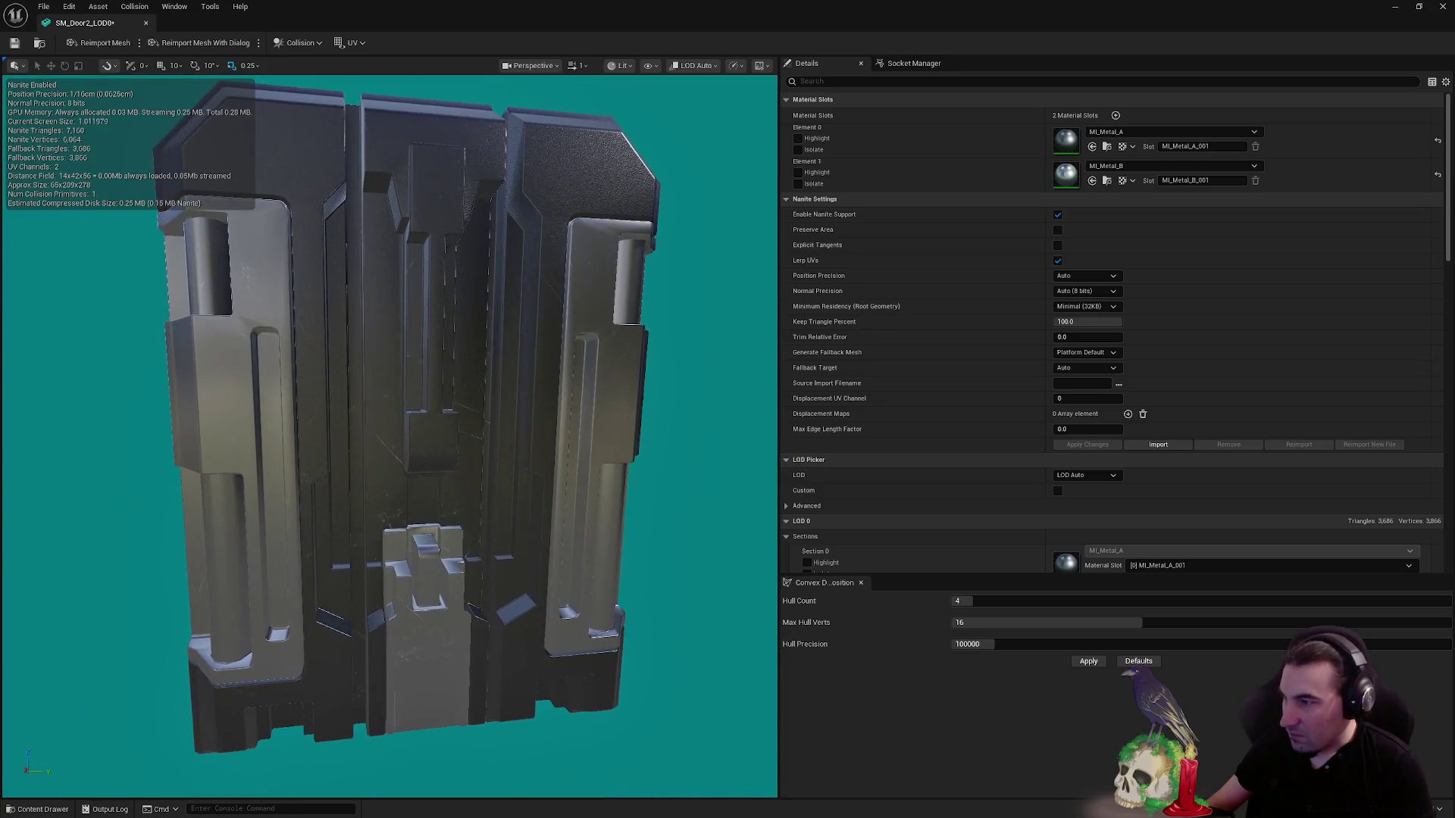
- Turn off Lerp UVs and Nanite support on the door mesh and apply the changes
{"action": "left_click", "coordinate": [1058, 261]}
{"action": "left_click", "coordinate": [1057, 215]}
{"action": "left_click", "coordinate": [1087, 446]}
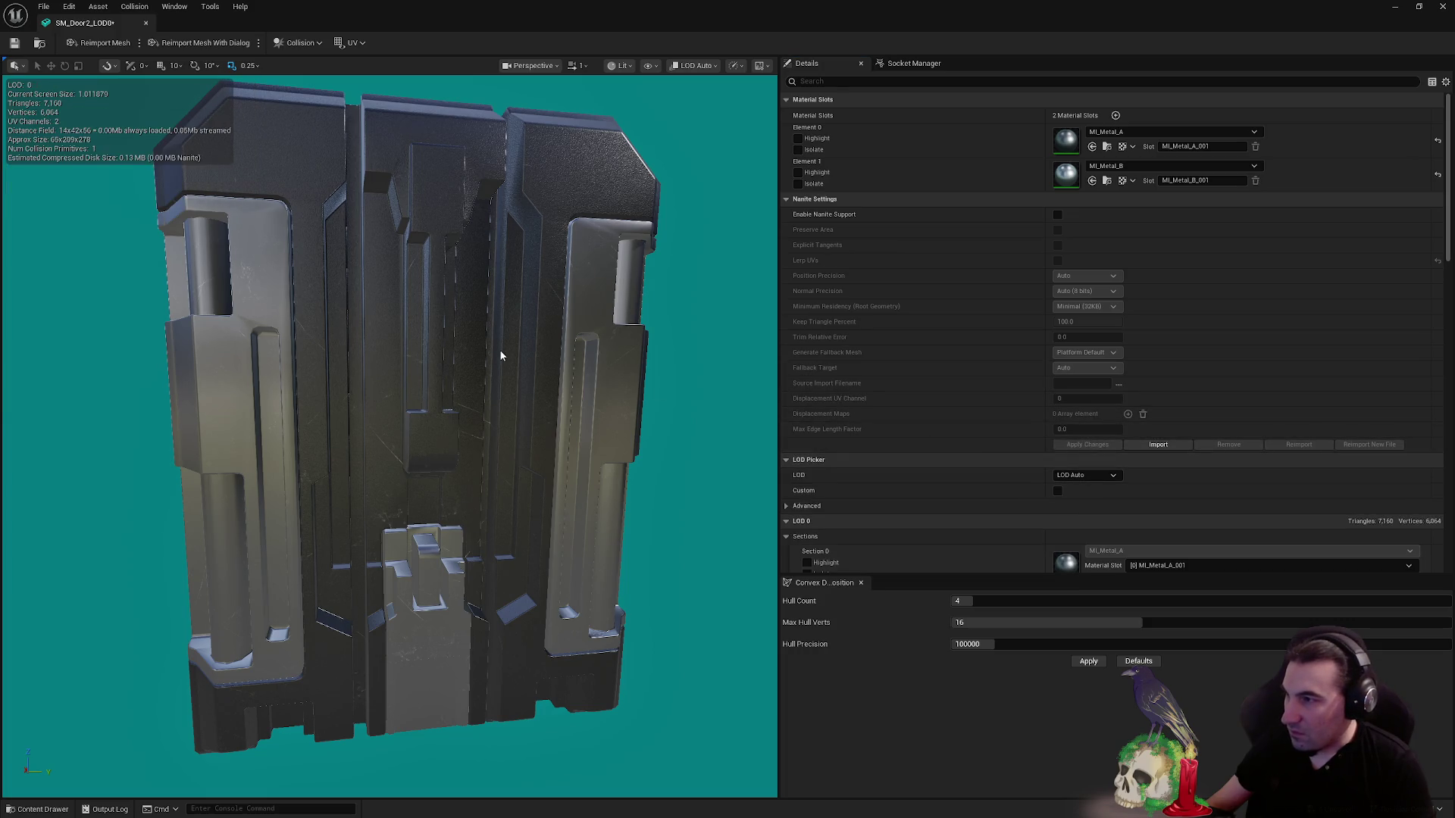
- Orbit around the door and scroll the Details panel through LOD, general and collision settings
{"action": "mouse_move", "coordinate": [497, 351]}
{"action": "left_mouse_down"}
{"action": "mouse_move", "coordinate": [292, 356]}
{"action": "mouse_move", "coordinate": [502, 354]}
{"action": "left_mouse_up"}
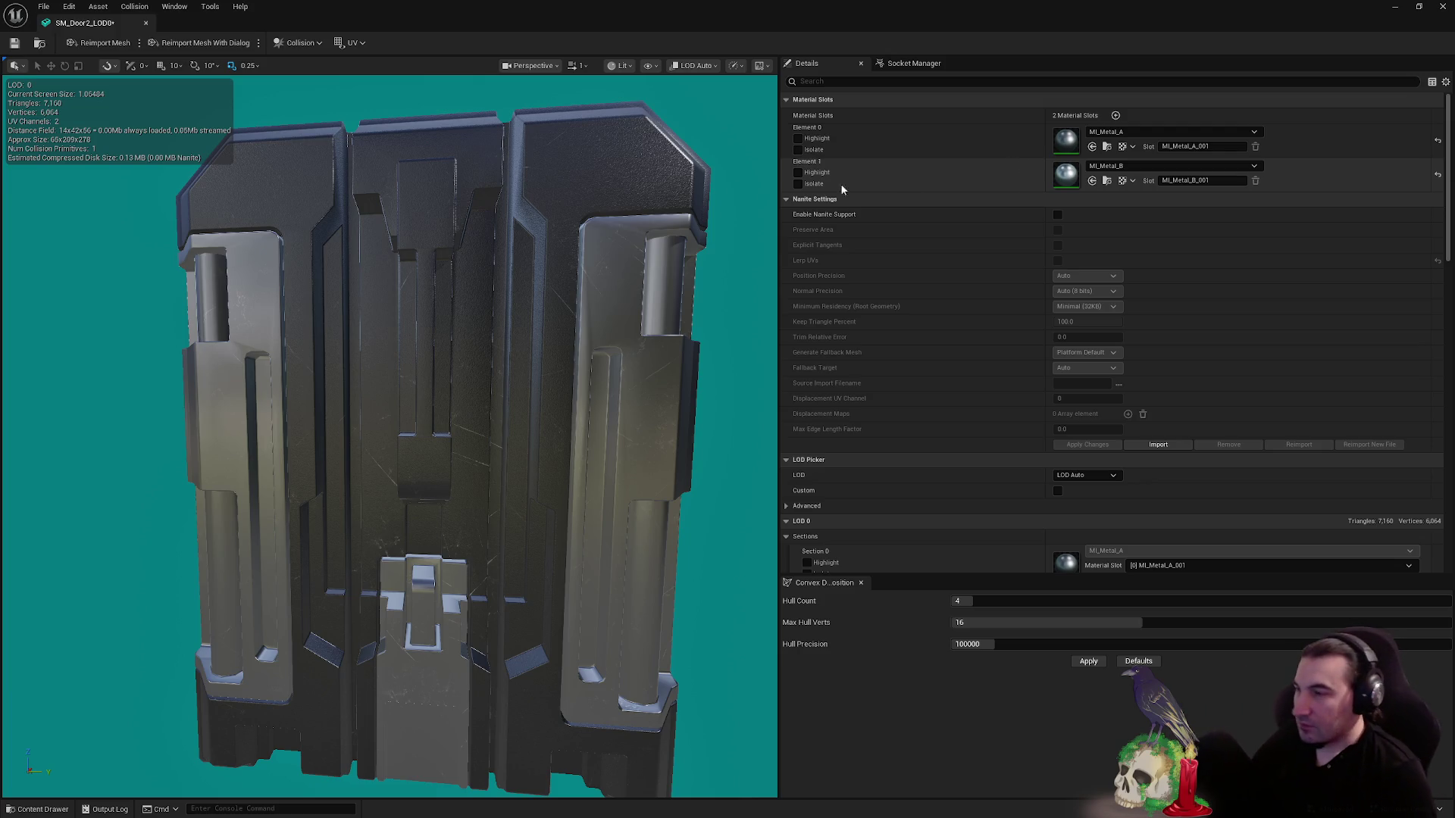
{"action": "mouse_move", "coordinate": [628, 310]}
{"action": "left_mouse_down"}
{"action": "mouse_move", "coordinate": [627, 421]}
{"action": "mouse_move", "coordinate": [600, 265]}
{"action": "mouse_move", "coordinate": [407, 387]}
{"action": "left_mouse_up"}
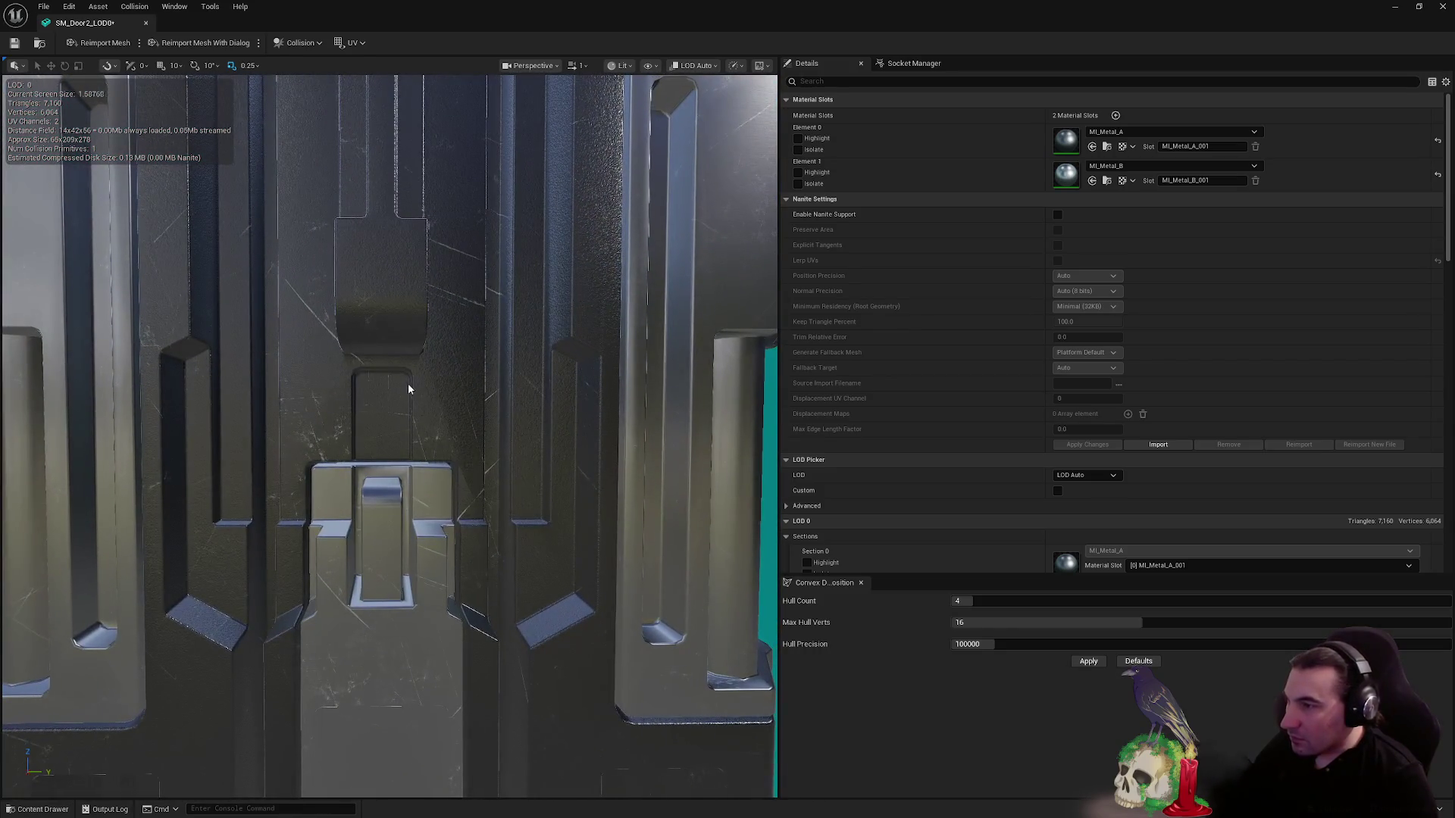
{"action": "scroll", "coordinate": [435, 377], "scroll_direction": "down", "scroll_amount": 5}
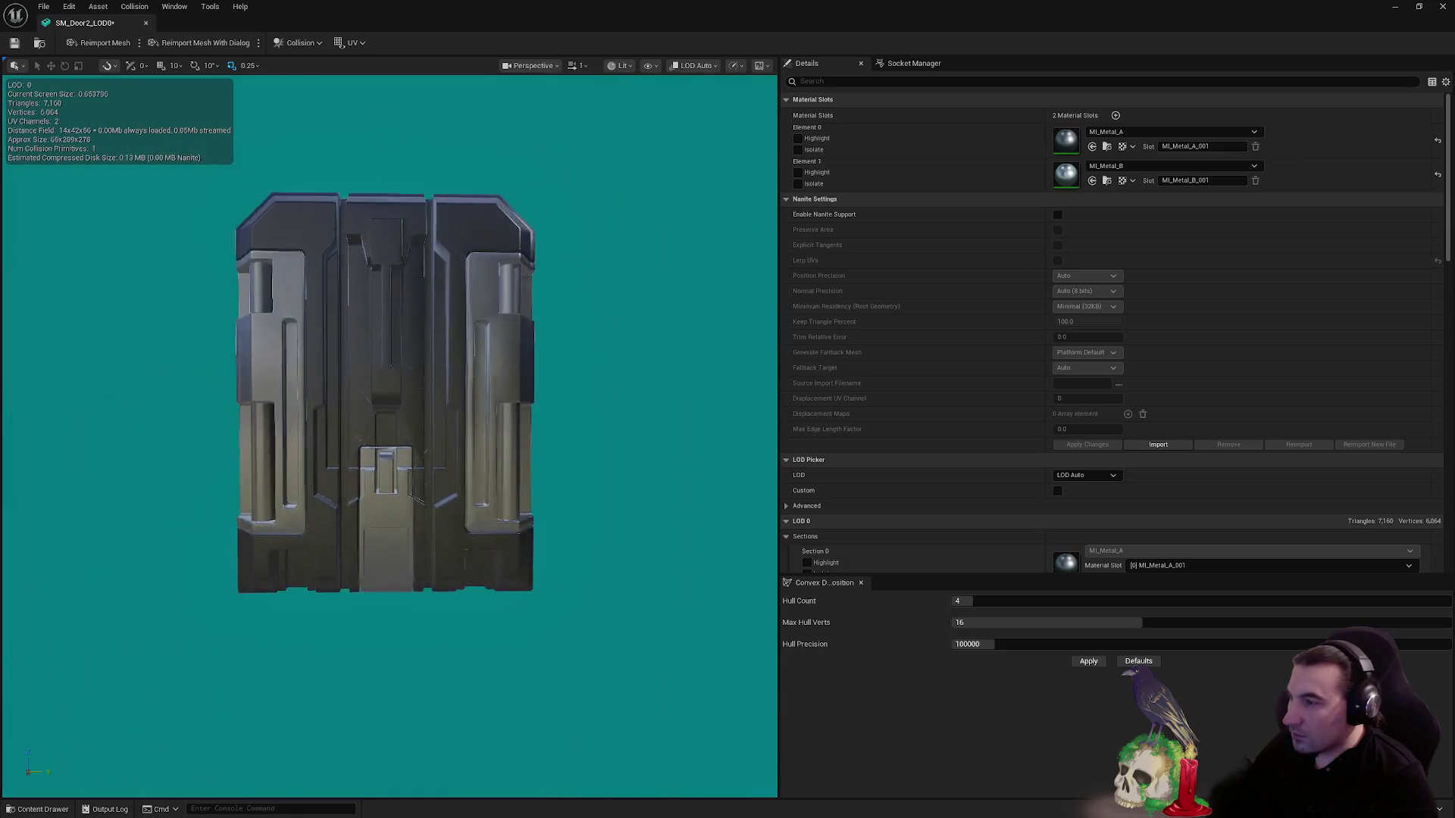
{"action": "scroll", "coordinate": [689, 362], "scroll_direction": "up", "scroll_amount": 3}
{"action": "scroll", "coordinate": [1119, 416], "scroll_direction": "down", "scroll_amount": 3}
{"action": "scroll", "coordinate": [1118, 415], "scroll_direction": "down", "scroll_amount": 6}
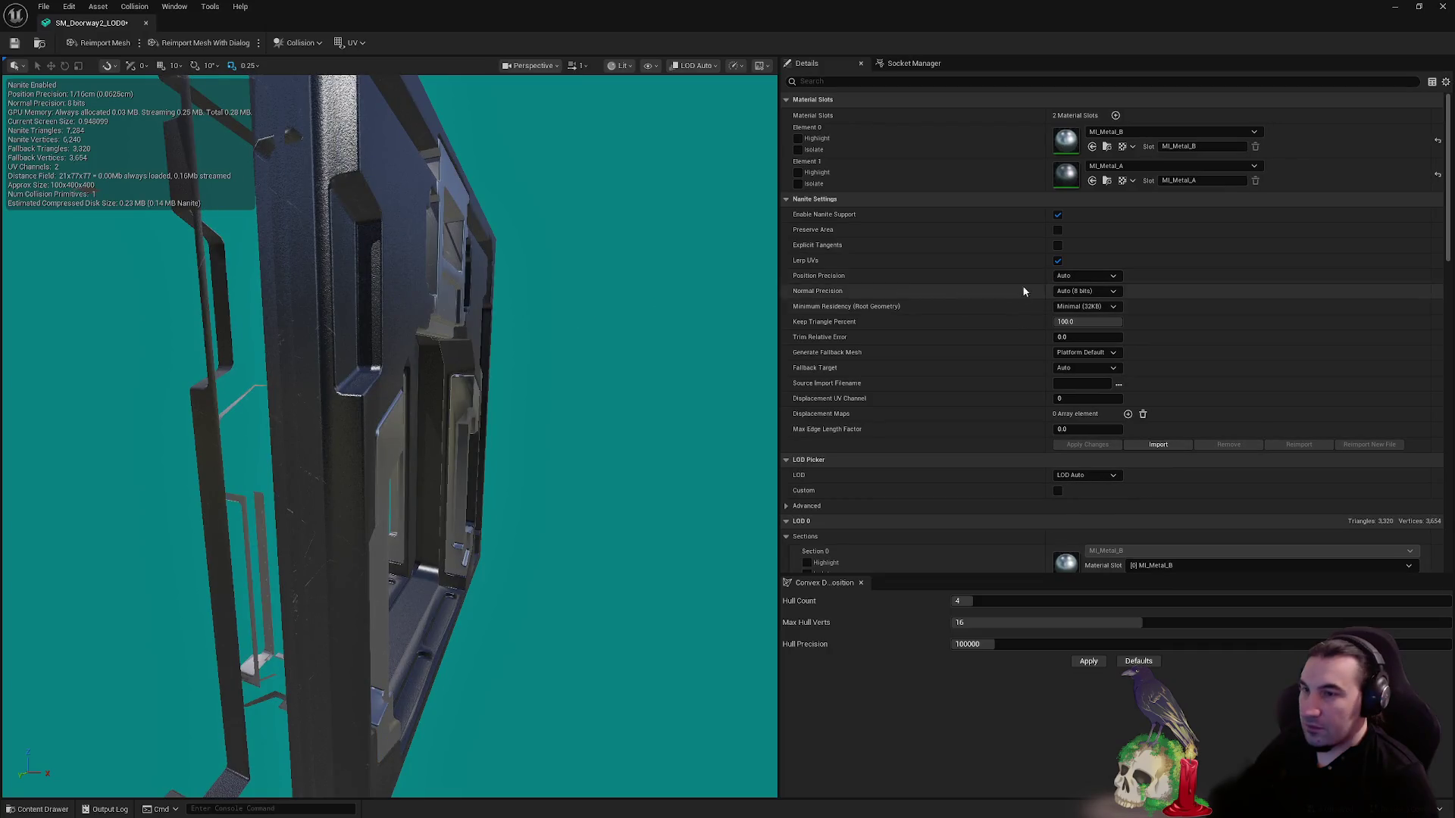
- Disable Nanite on SM_Doorway2_LOD0, check the frame from front and side, then close the editor
{"action": "left_click", "coordinate": [1057, 216]}
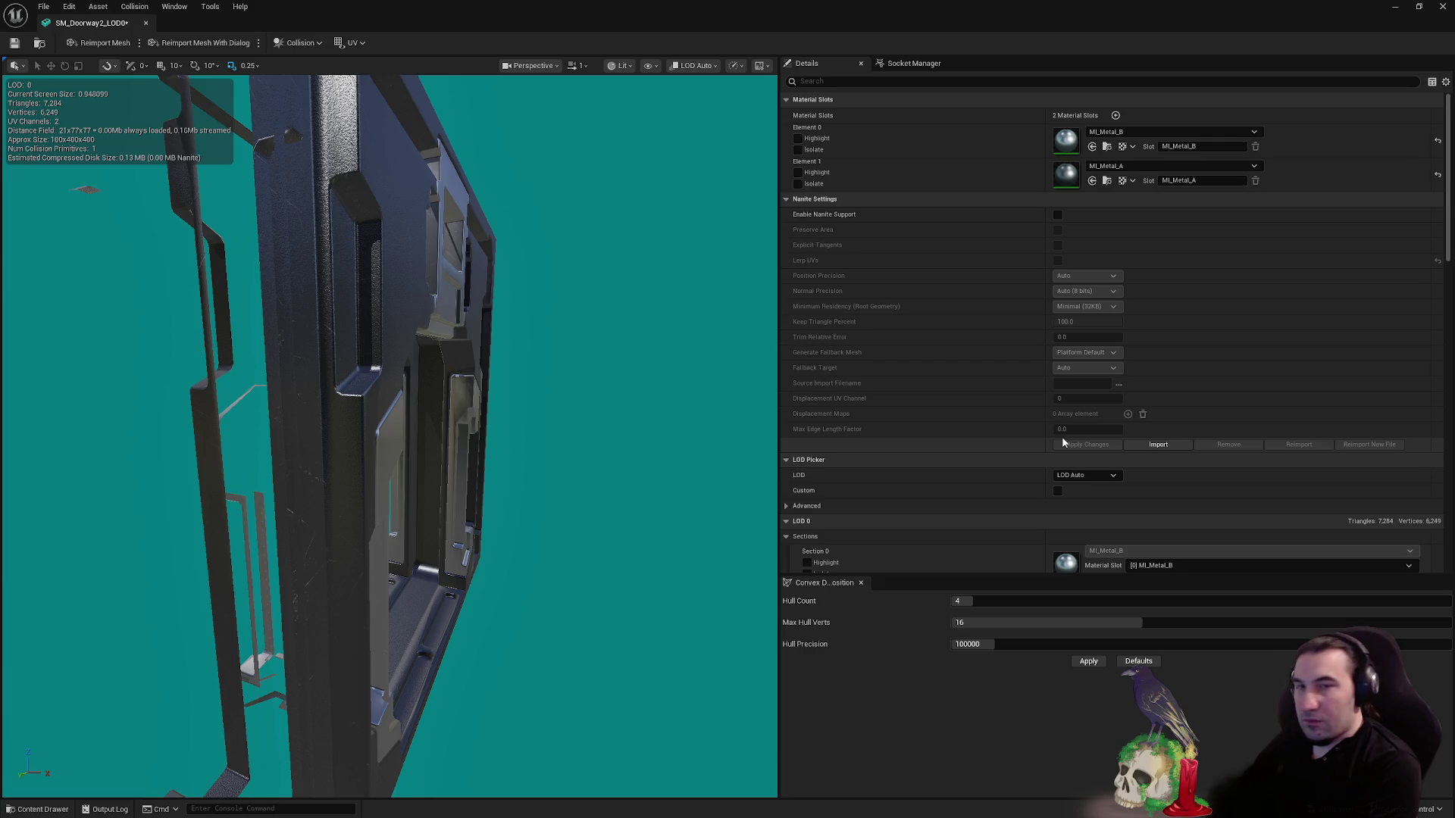
{"action": "mouse_move", "coordinate": [454, 379]}
{"action": "left_mouse_down"}
{"action": "mouse_move", "coordinate": [553, 379]}
{"action": "mouse_move", "coordinate": [553, 409]}
{"action": "mouse_move", "coordinate": [530, 303]}
{"action": "mouse_move", "coordinate": [455, 394]}
{"action": "mouse_move", "coordinate": [386, 394]}
{"action": "mouse_move", "coordinate": [470, 394]}
{"action": "mouse_move", "coordinate": [440, 394]}
{"action": "mouse_move", "coordinate": [424, 318]}
{"action": "mouse_move", "coordinate": [521, 528]}
{"action": "left_mouse_up"}
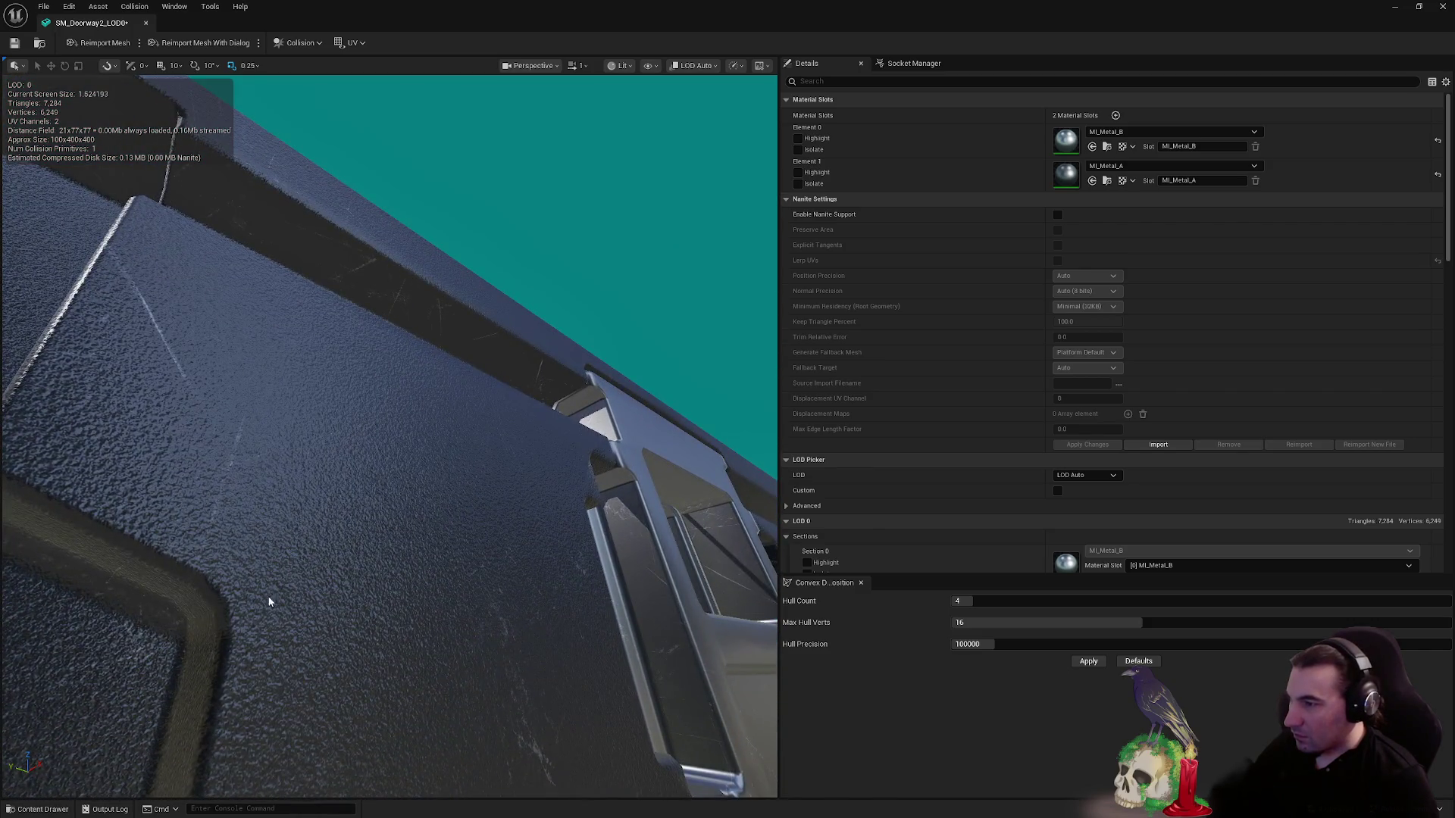
{"action": "mouse_move", "coordinate": [440, 550]}
{"action": "left_mouse_down"}
{"action": "mouse_move", "coordinate": [546, 530]}
{"action": "mouse_move", "coordinate": [421, 531]}
{"action": "mouse_move", "coordinate": [420, 500]}
{"action": "mouse_move", "coordinate": [390, 519]}
{"action": "mouse_move", "coordinate": [390, 493]}
{"action": "left_mouse_up"}
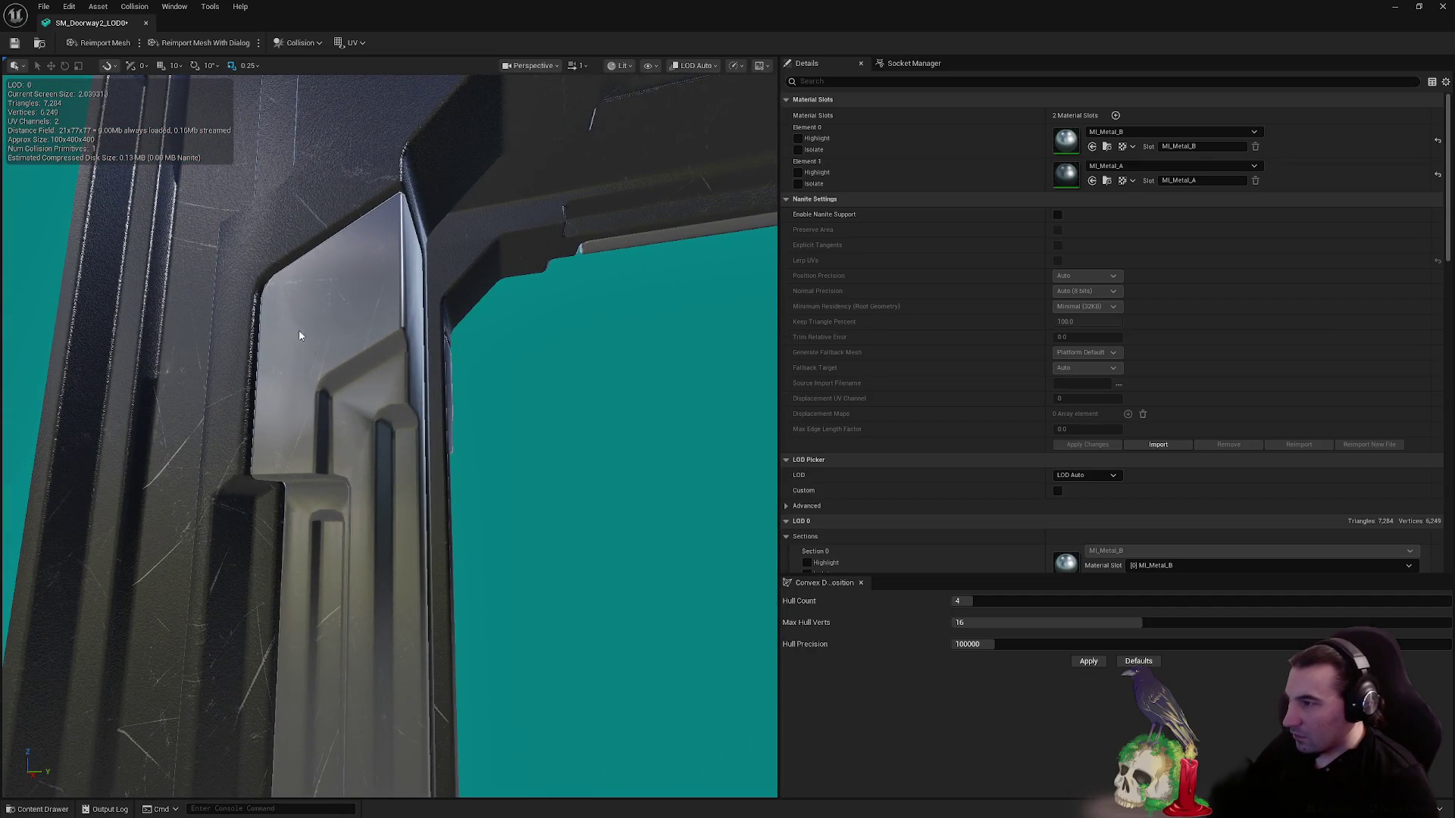
{"action": "left_click_drag", "start_coordinate": [337, 407], "coordinate": [510, 498]}
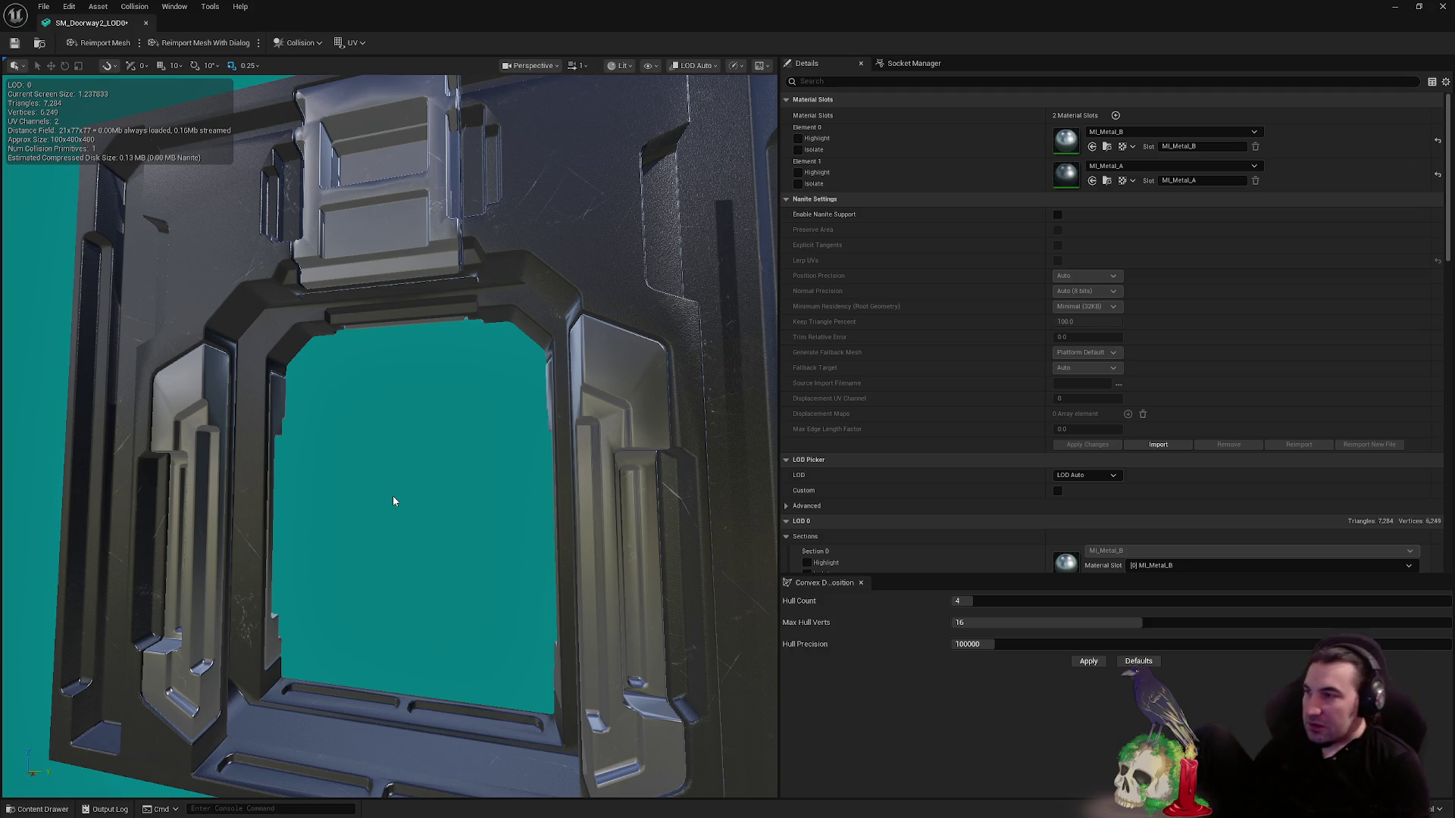
{"action": "left_click", "coordinate": [1446, 7]}
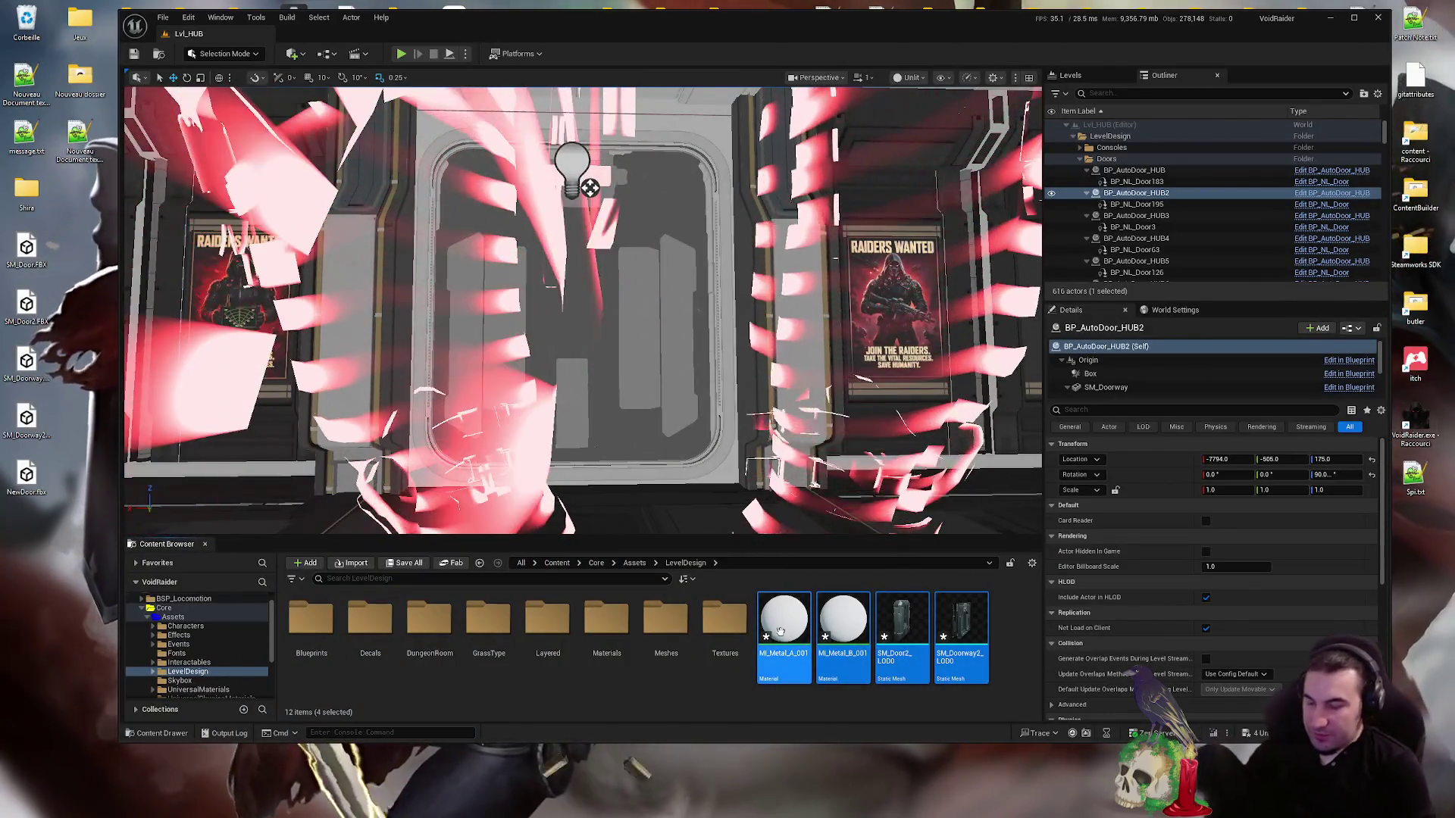
- Delete the four imported door assets, maximize the editor, and start Play In Editor with Alt+P
{"action": "key", "text": "Delete"}
{"action": "left_click", "coordinate": [652, 595]}
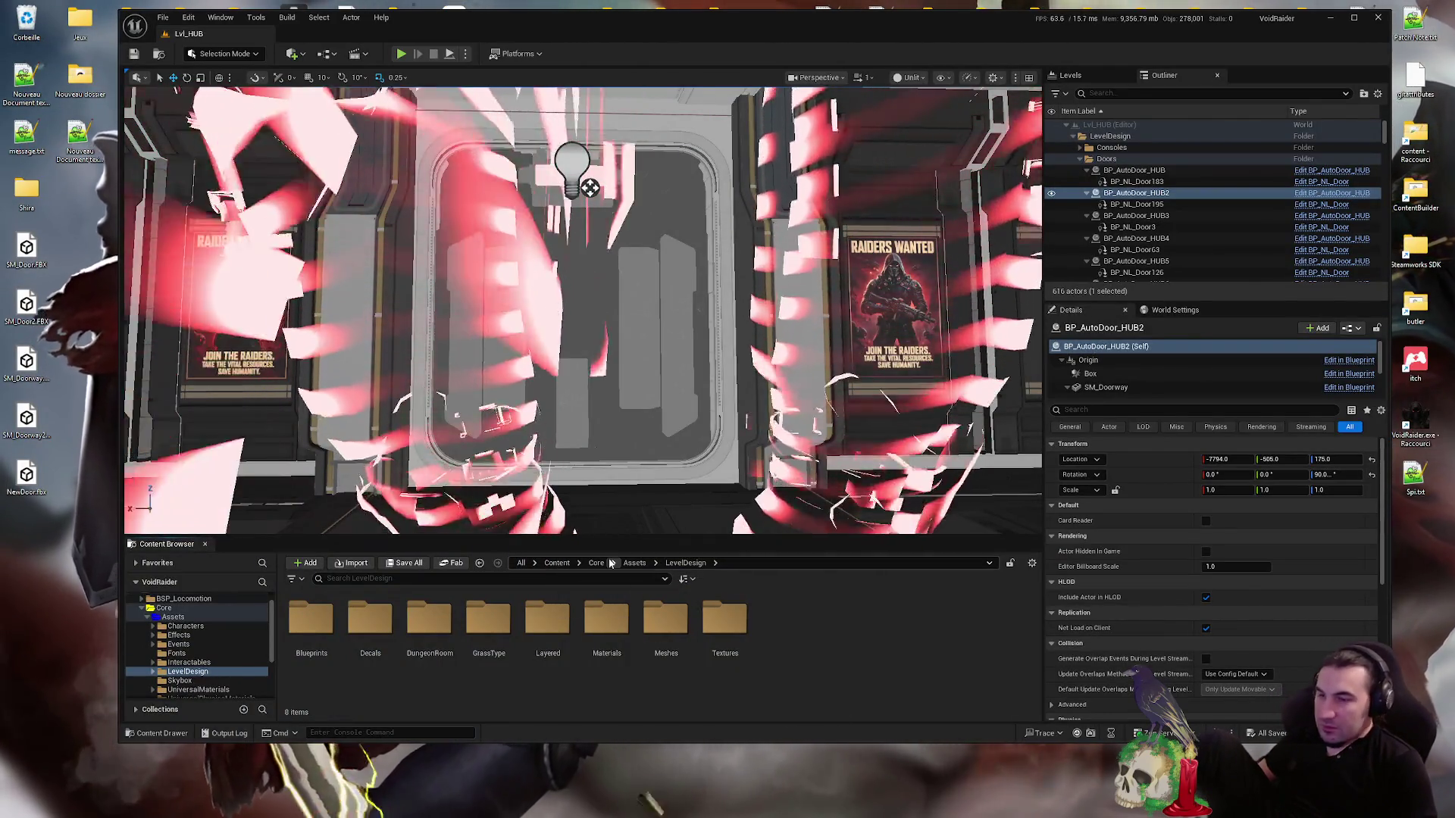
{"action": "double_click", "coordinate": [752, 26]}
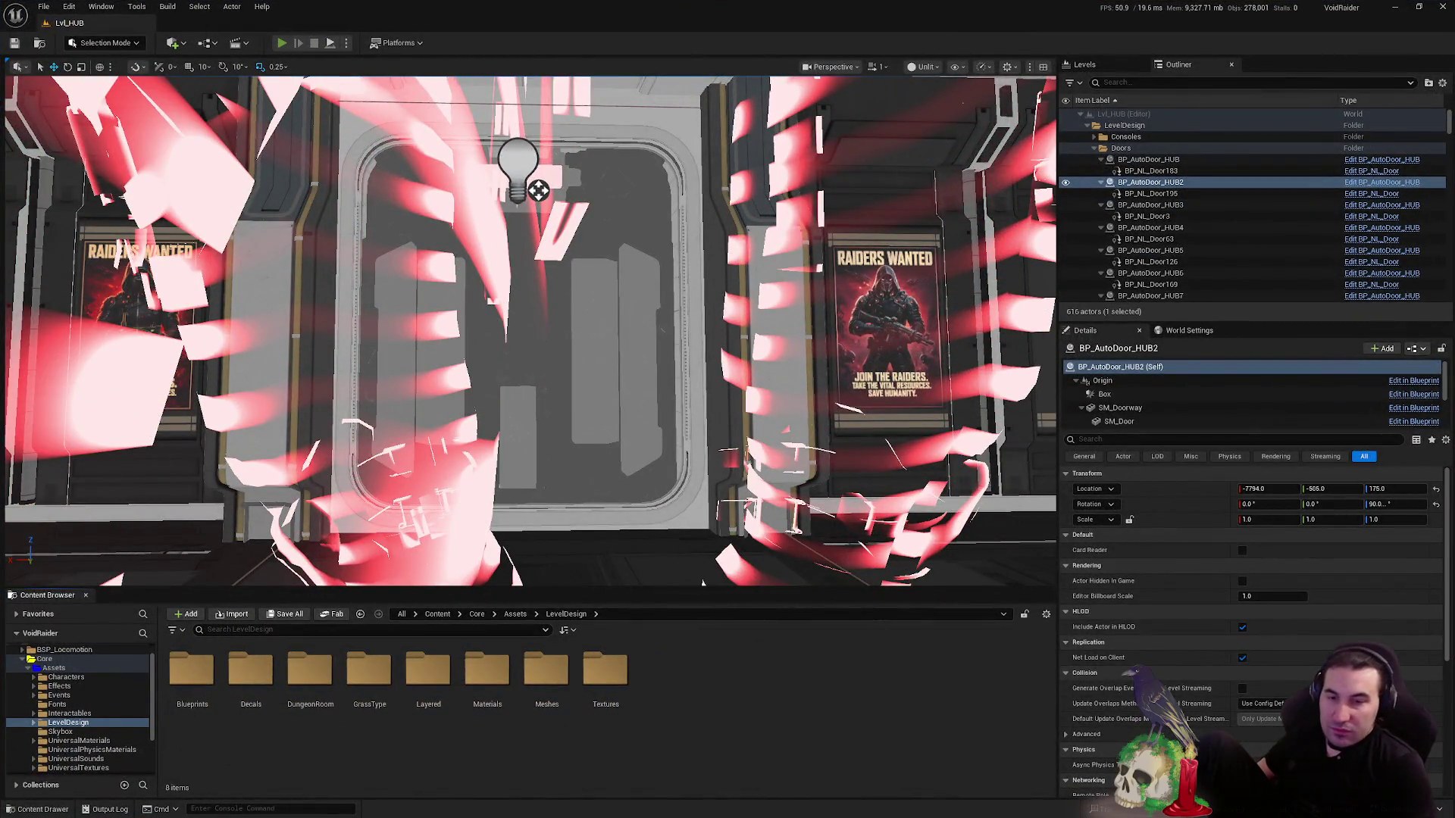
{"action": "key", "text": "alt+p"}
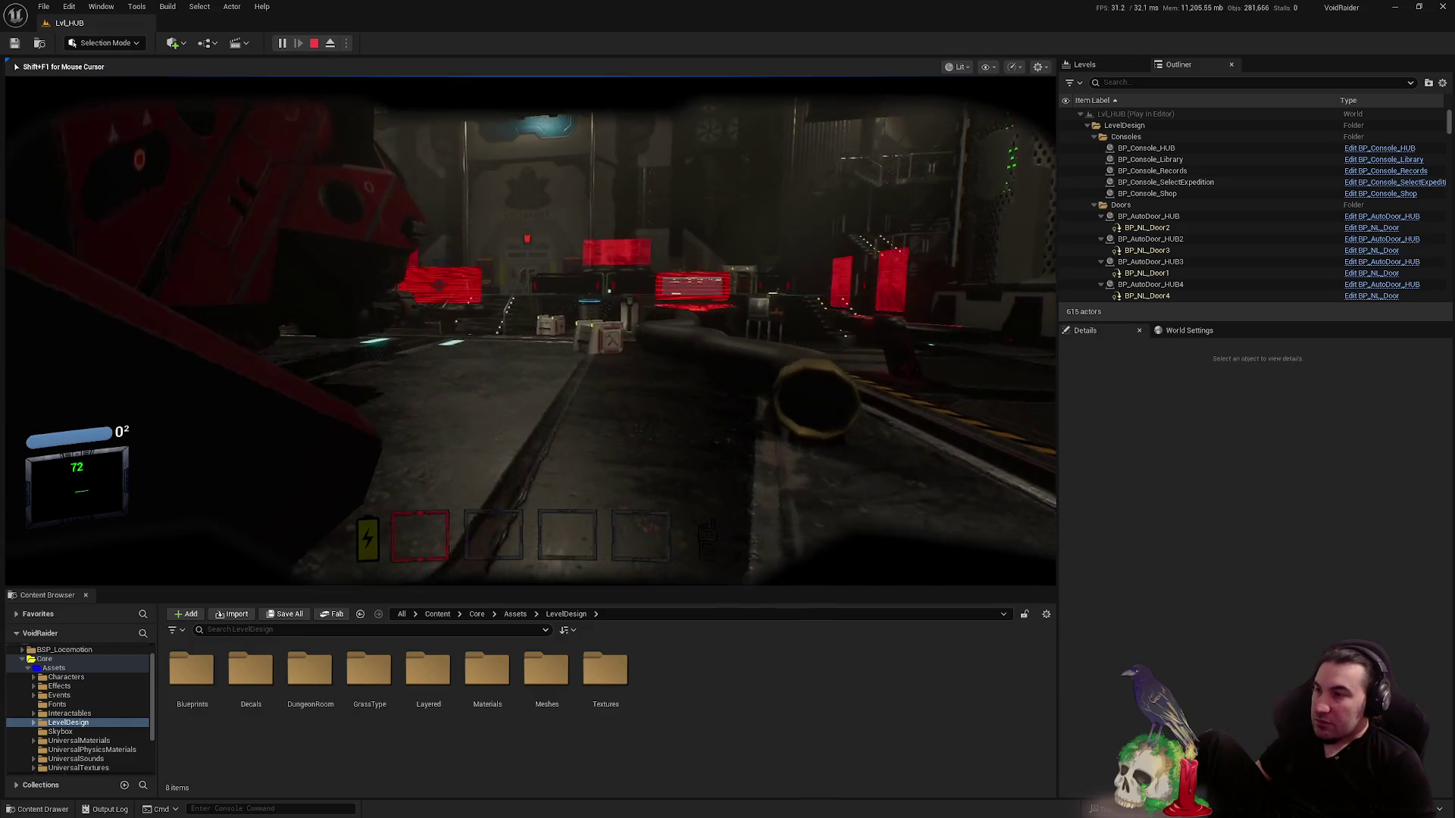
- Walk to the expedition console, validate an expedition, and open the Void Raider door
{"action": "key", "text": "w"}
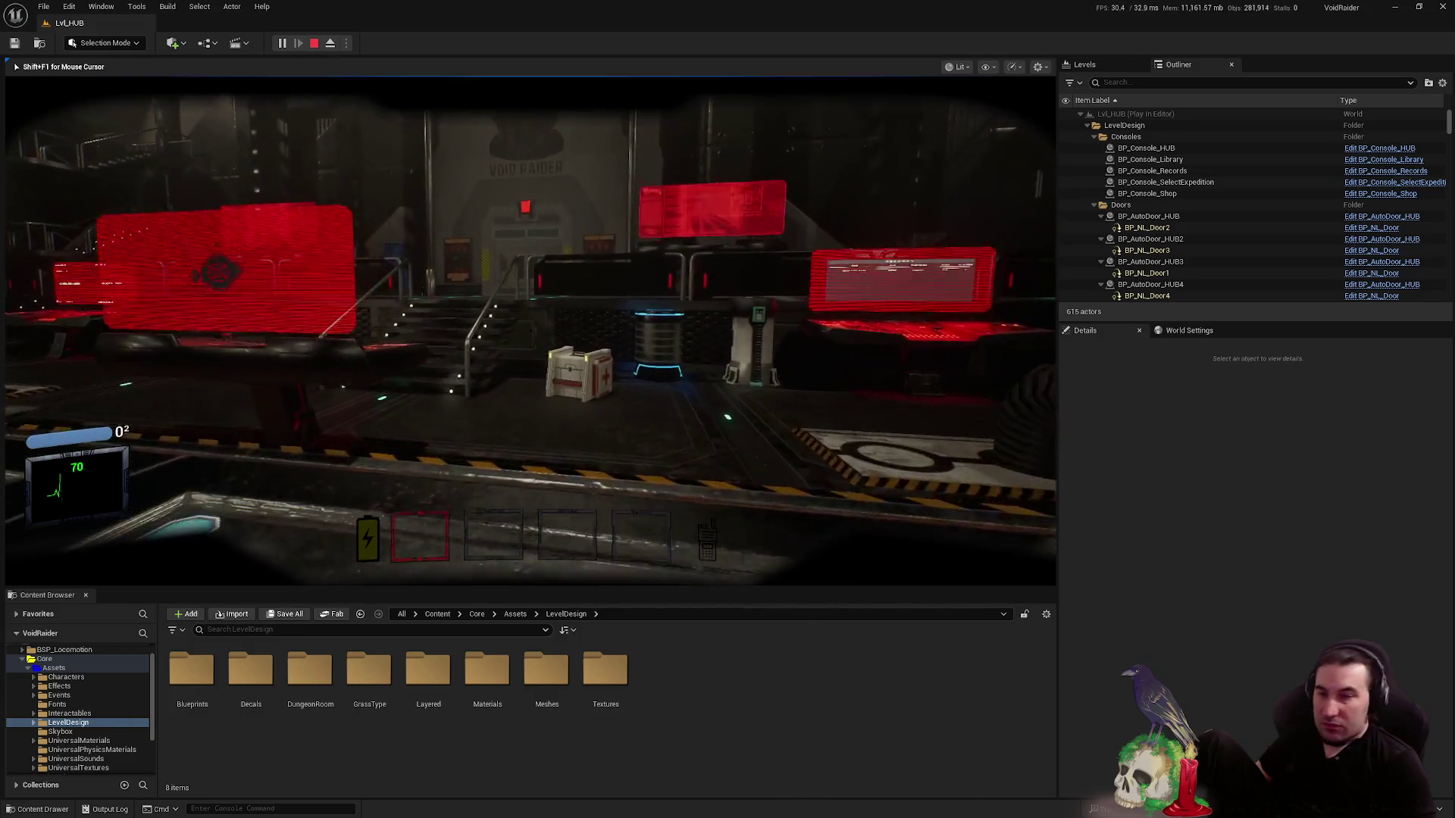
{"action": "key", "text": "w"}
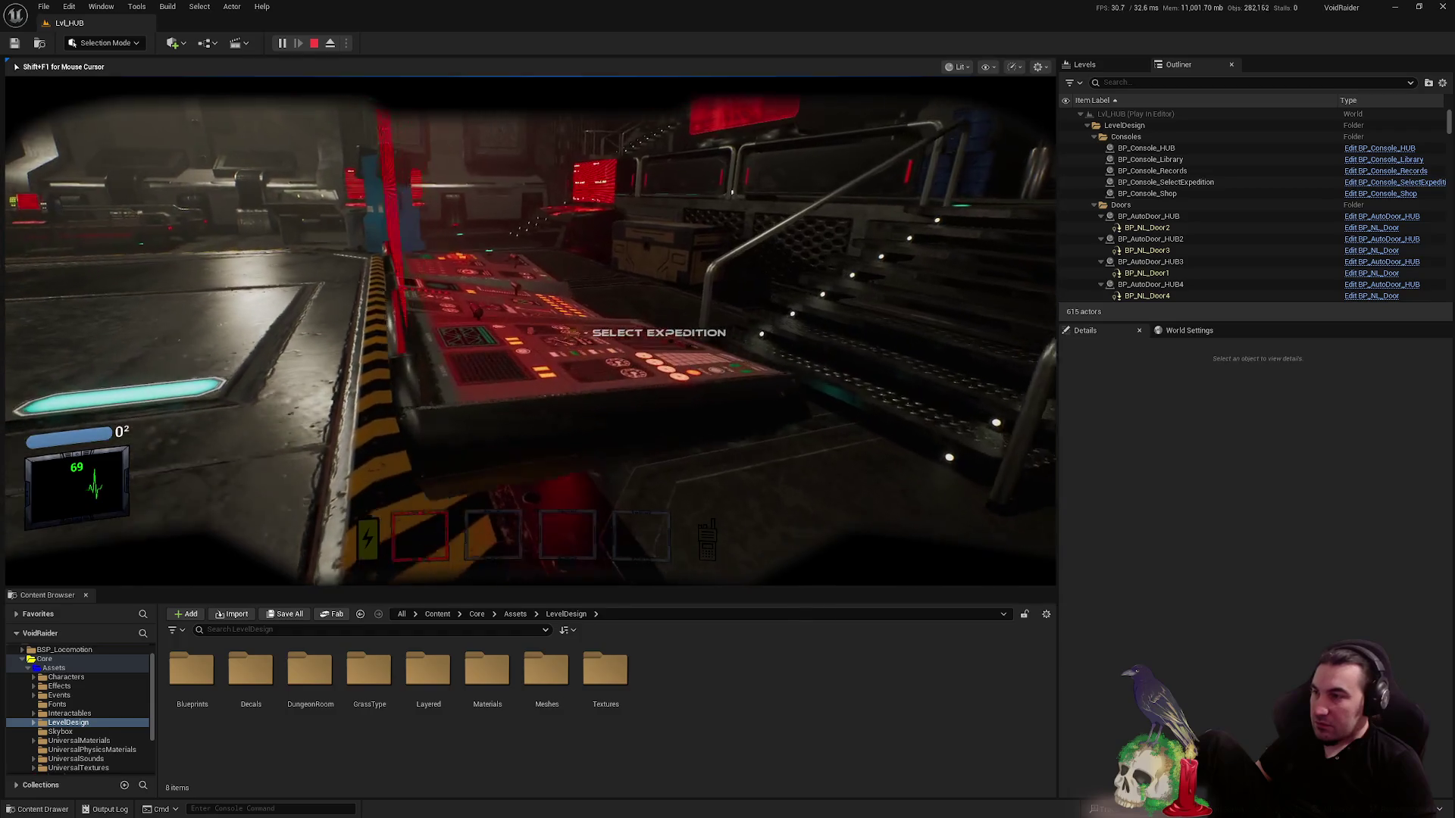
{"action": "key", "text": "e"}
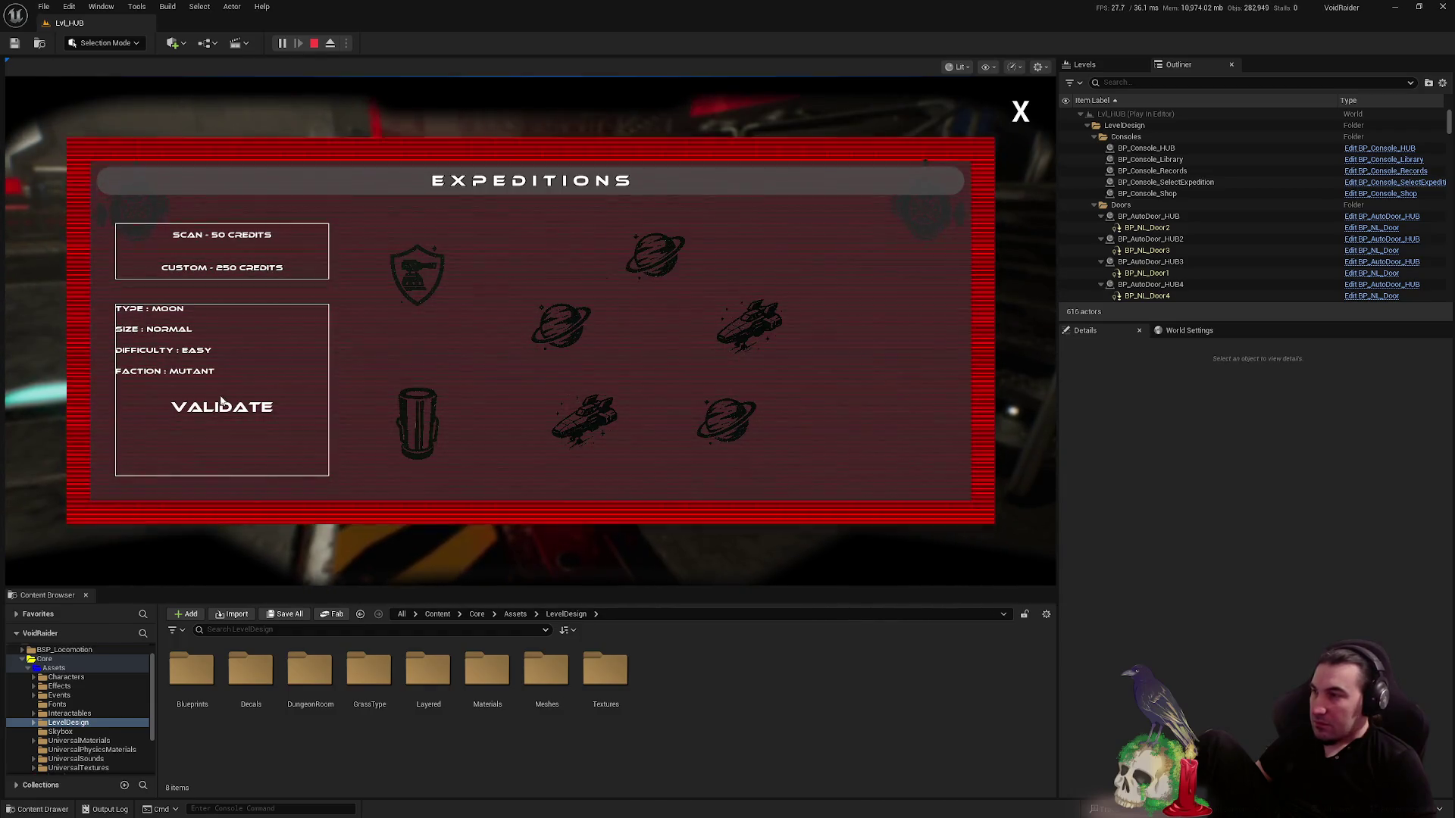
{"action": "left_click", "coordinate": [222, 402]}
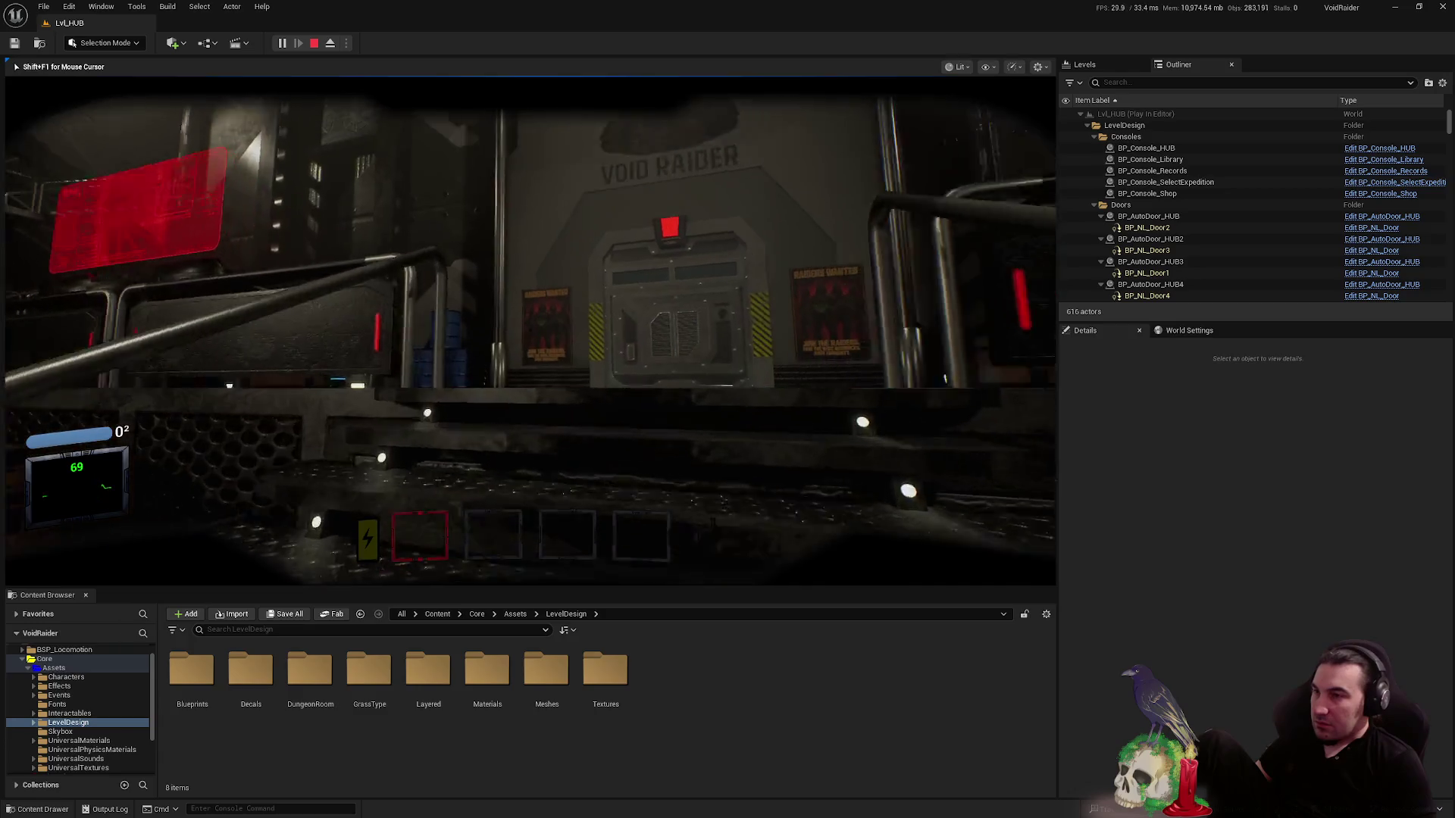
{"action": "key", "text": "w"}
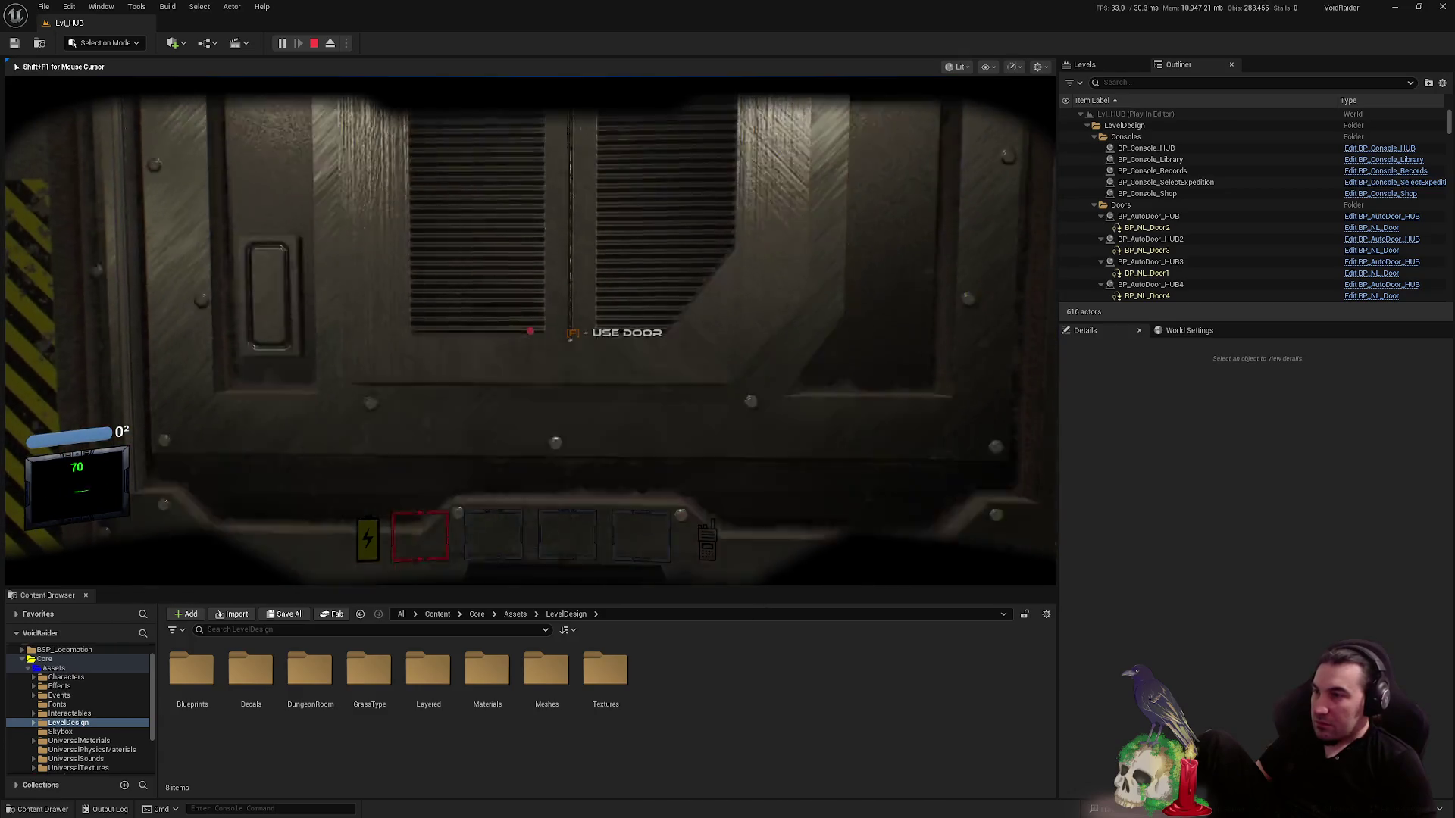
{"action": "key", "text": "f"}
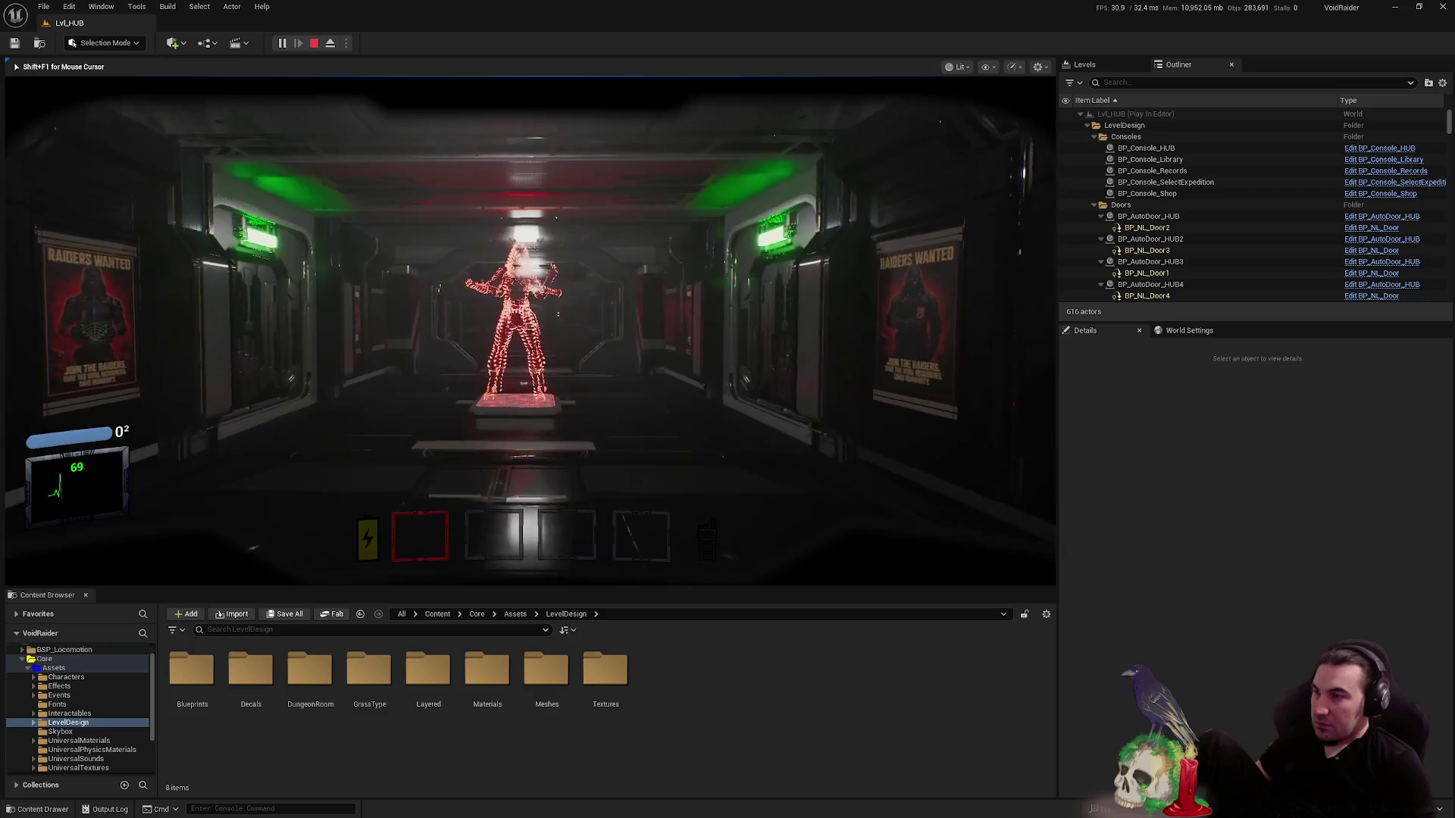
- Open the side door, walk through to the red console, and open then close the Items Shop
{"action": "key", "text": "w"}
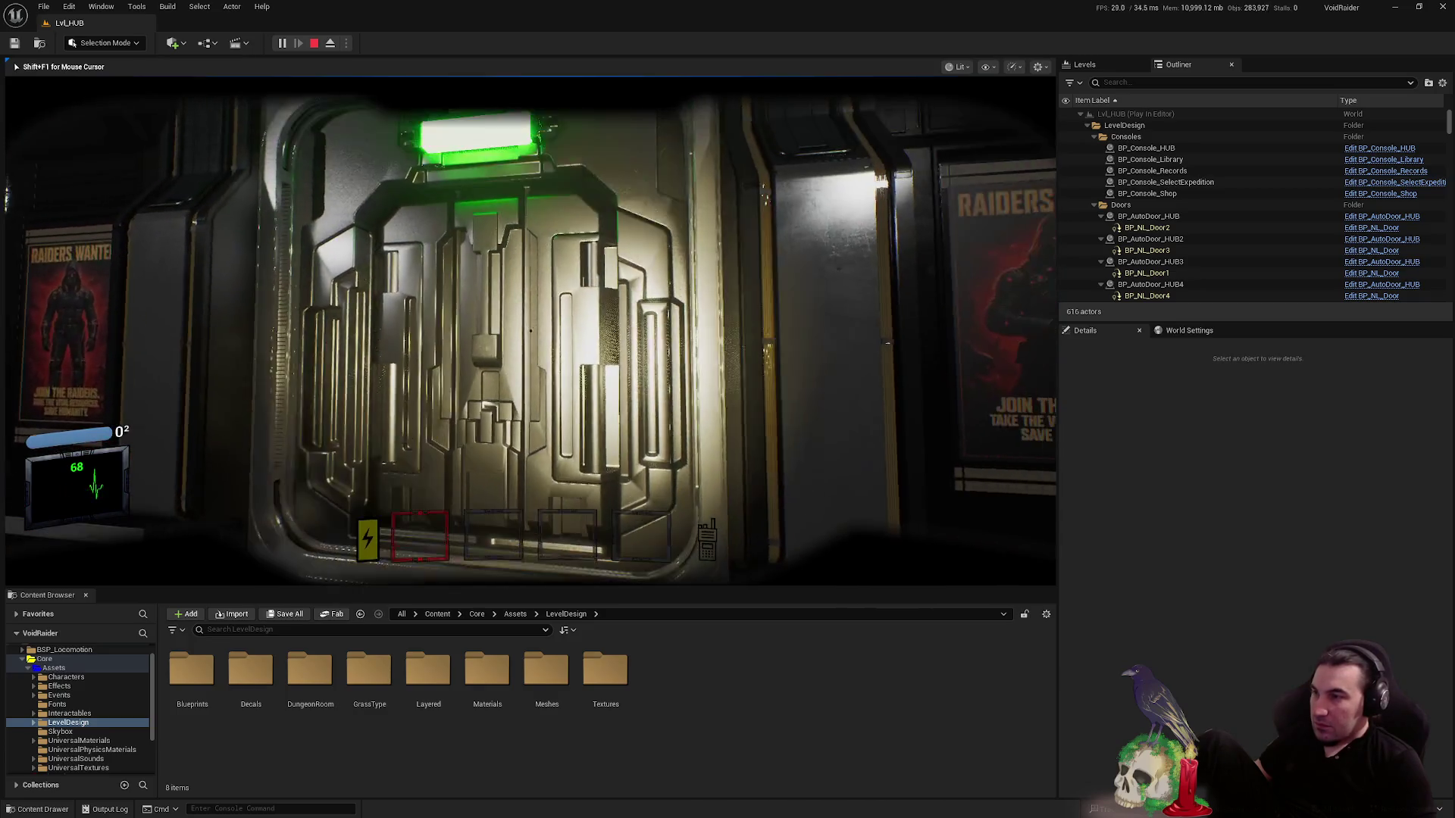
{"action": "key", "text": "w"}
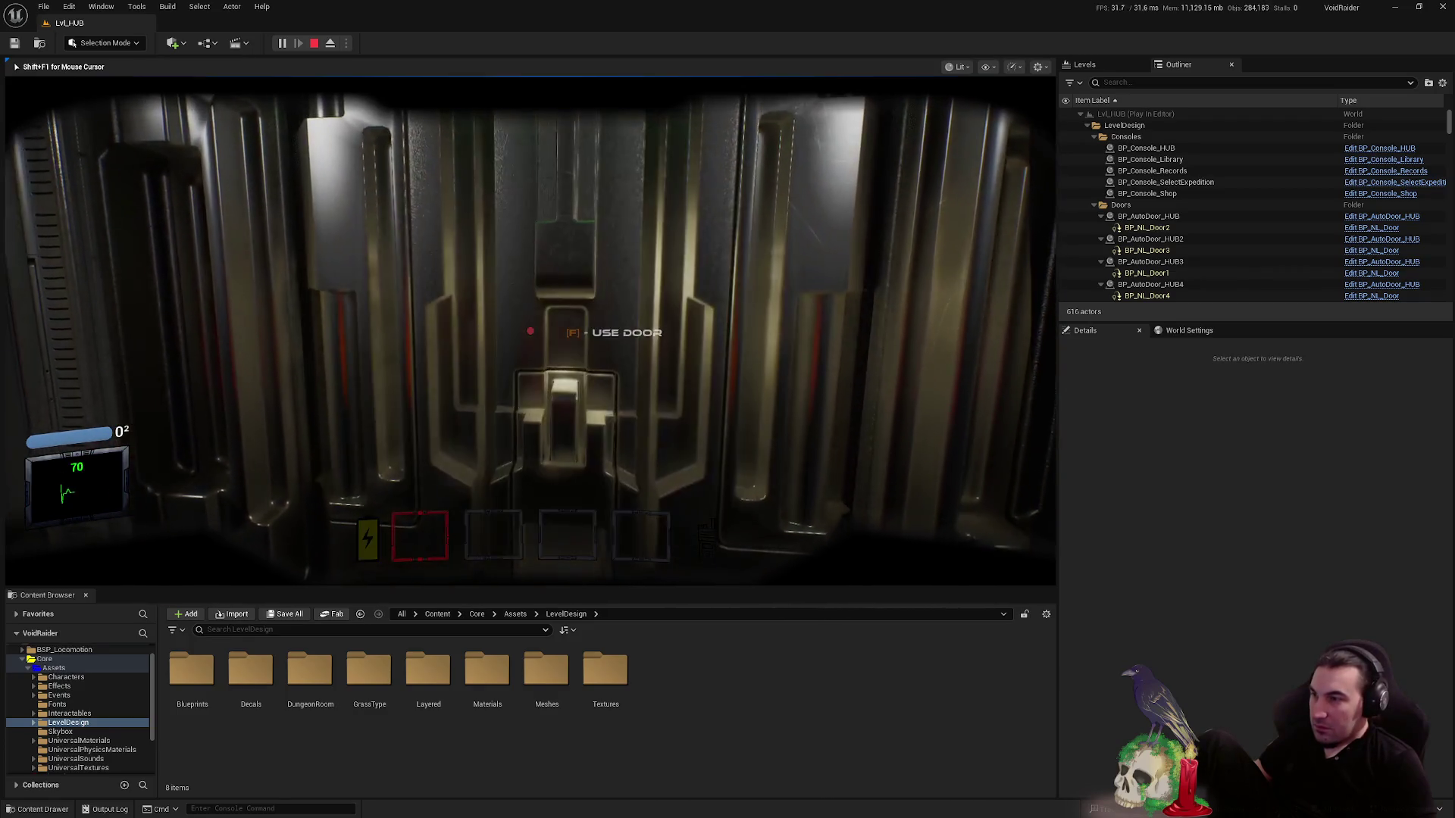
{"action": "key", "text": "f"}
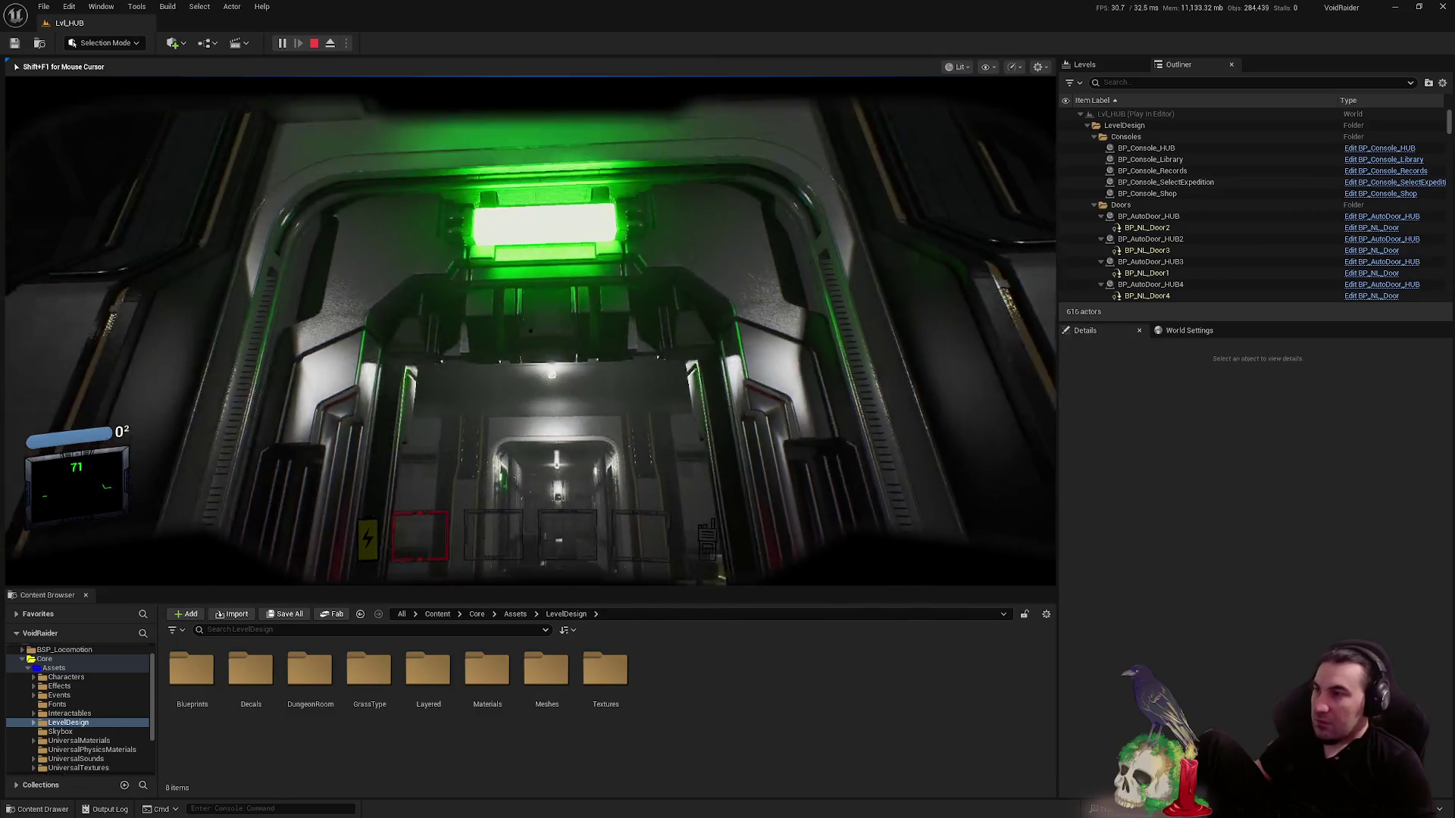
{"action": "key", "text": "w"}
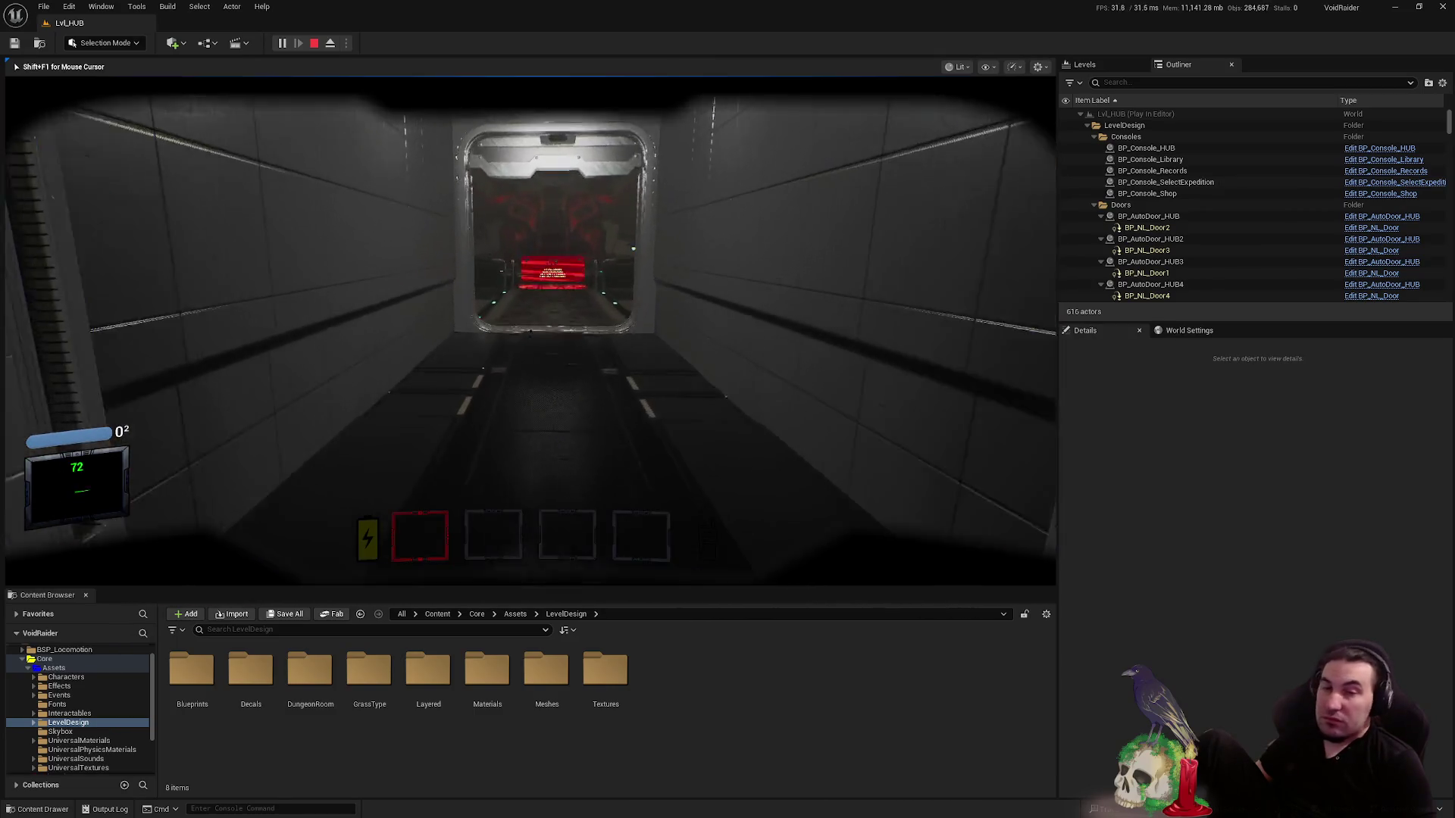
{"action": "key", "text": "w"}
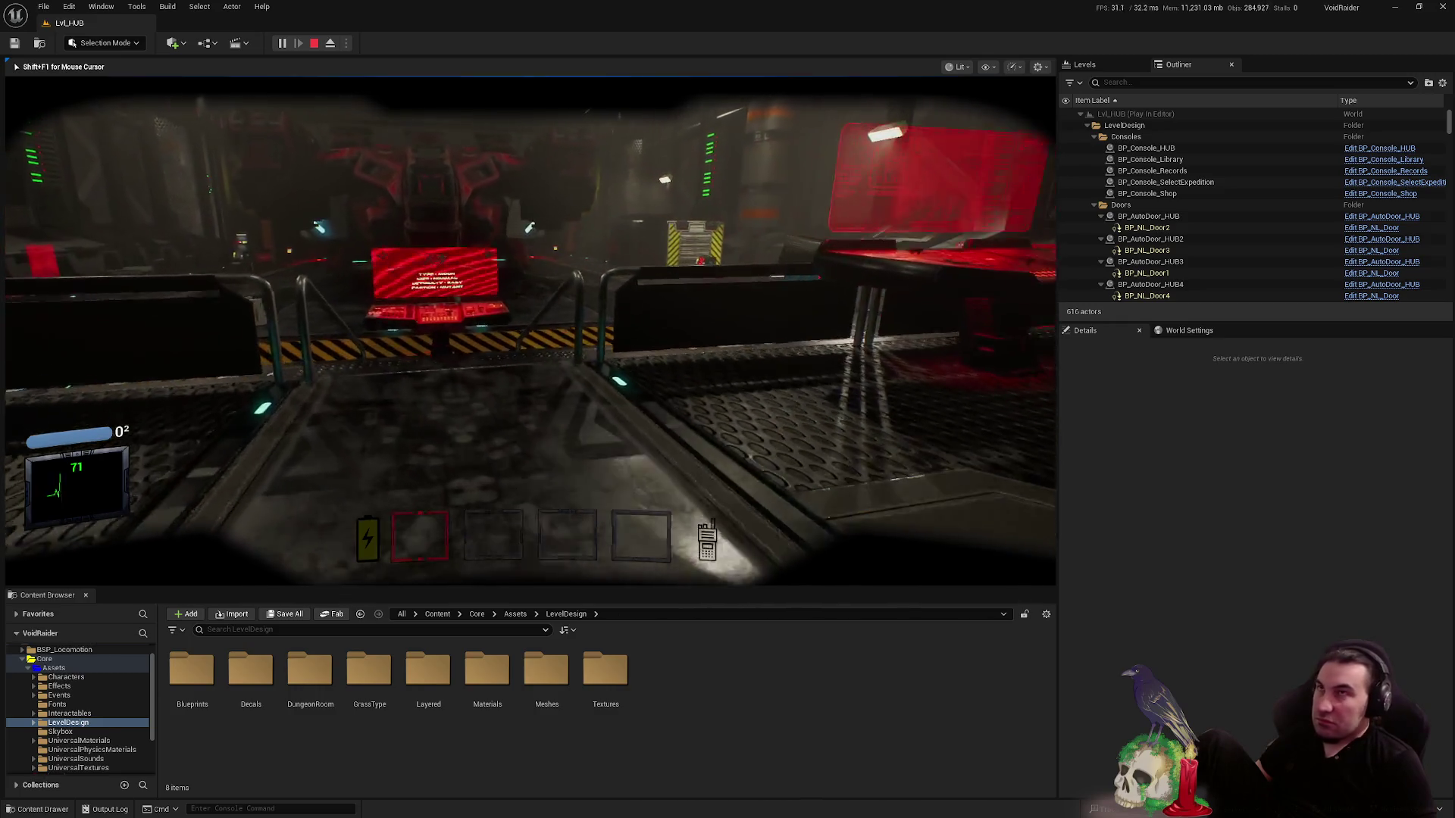
{"action": "key", "text": "w"}
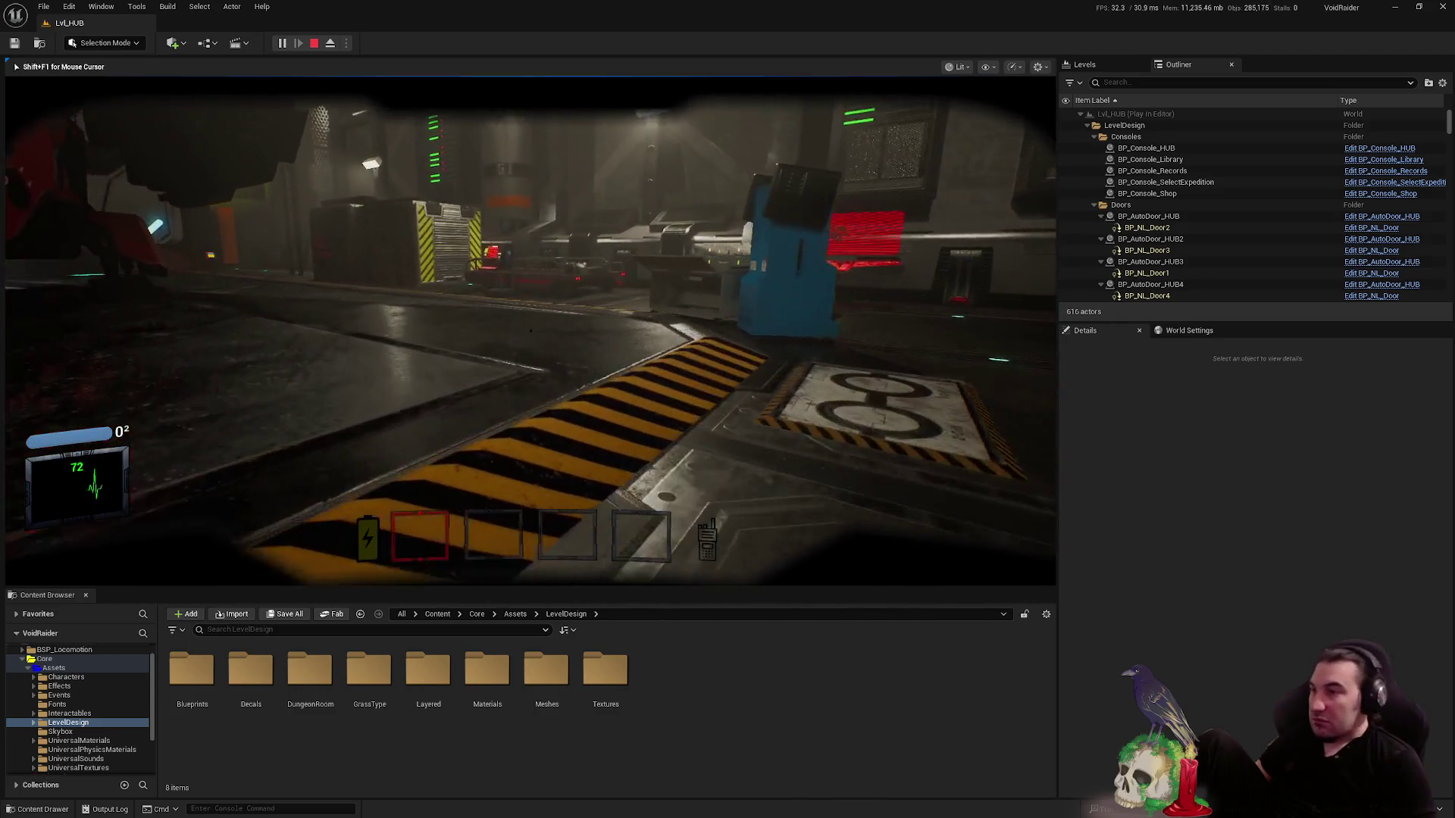
{"action": "key", "text": "w"}
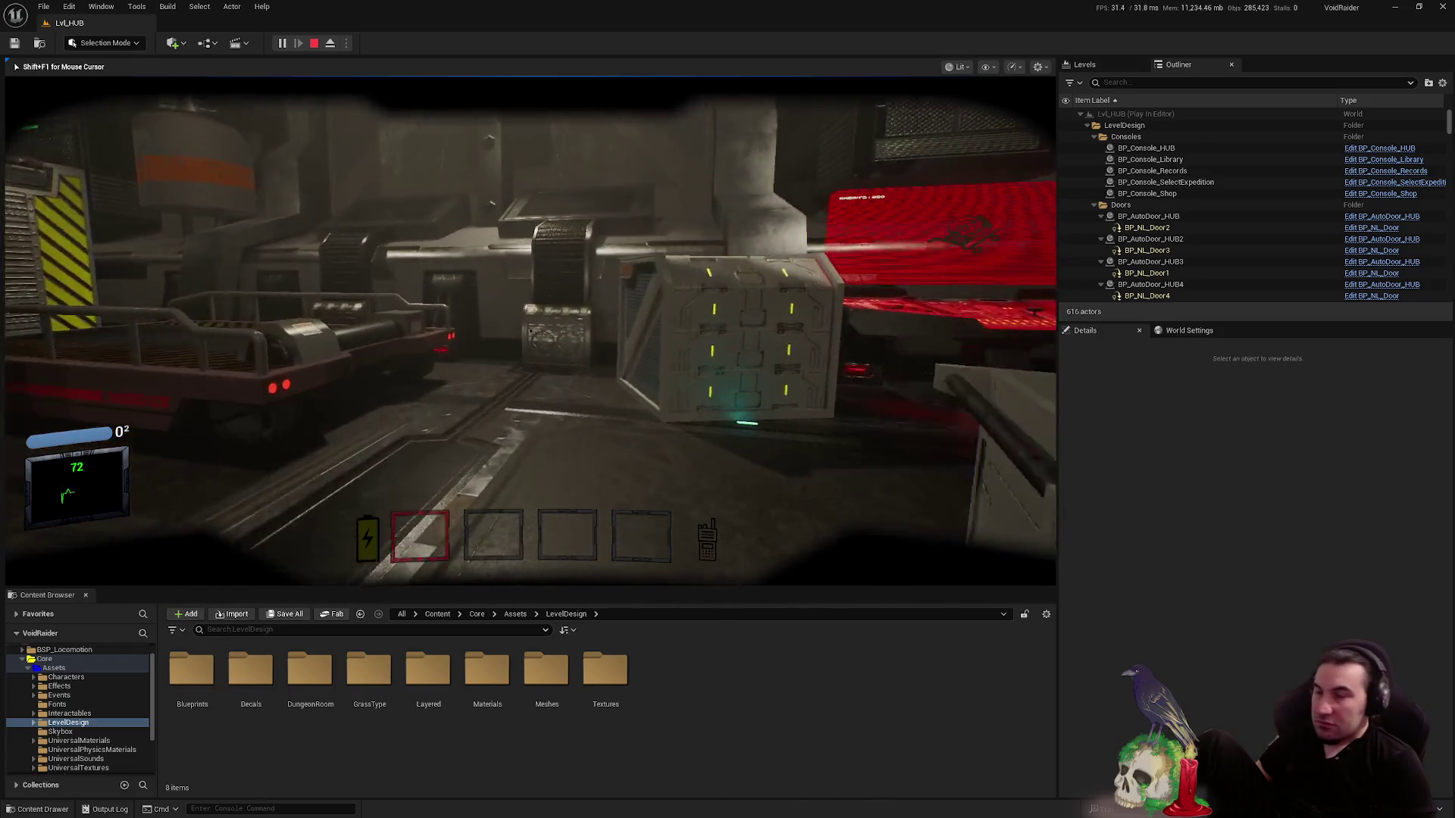
{"action": "key", "text": "e"}
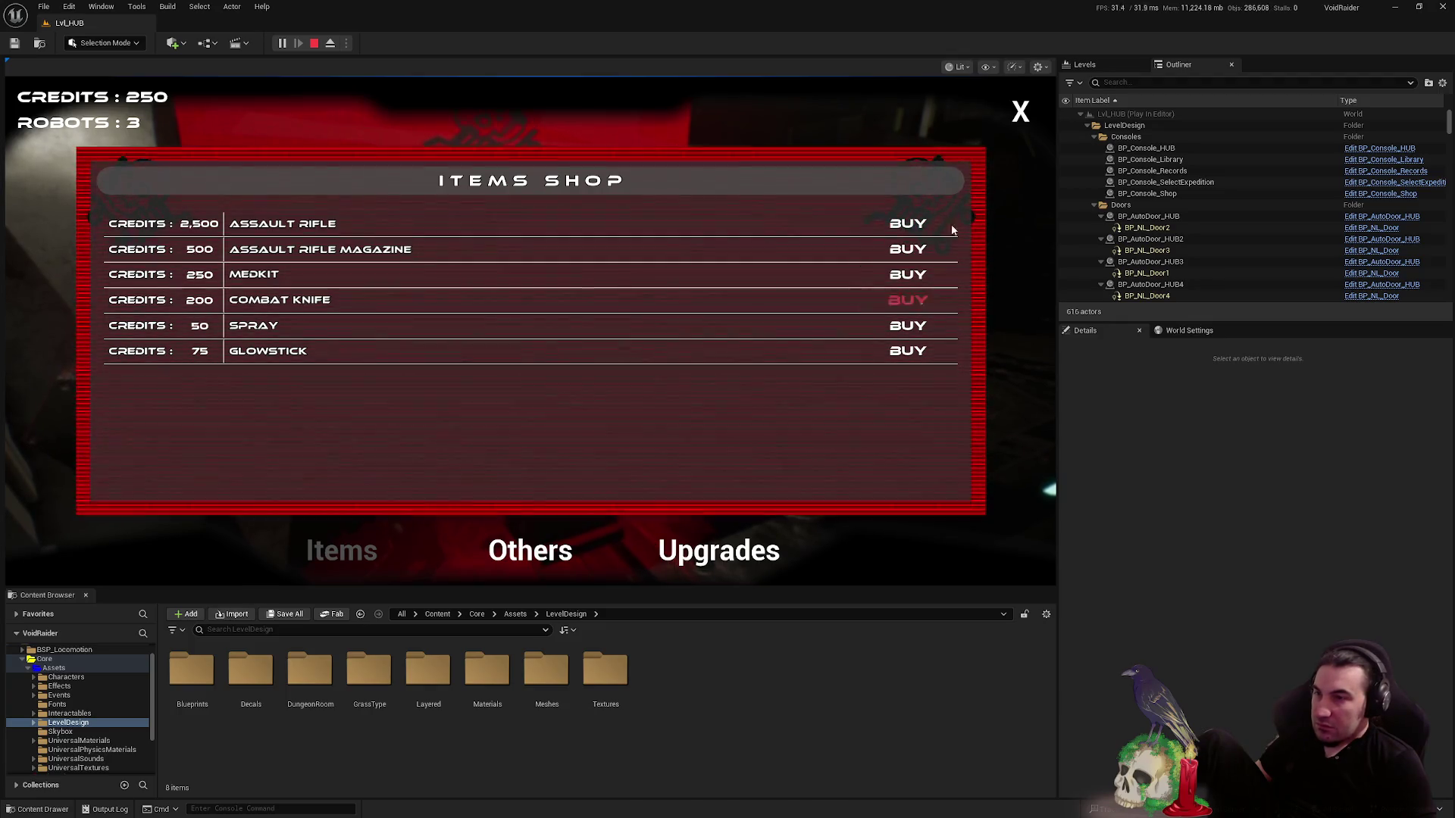
{"action": "key", "text": "Escape"}
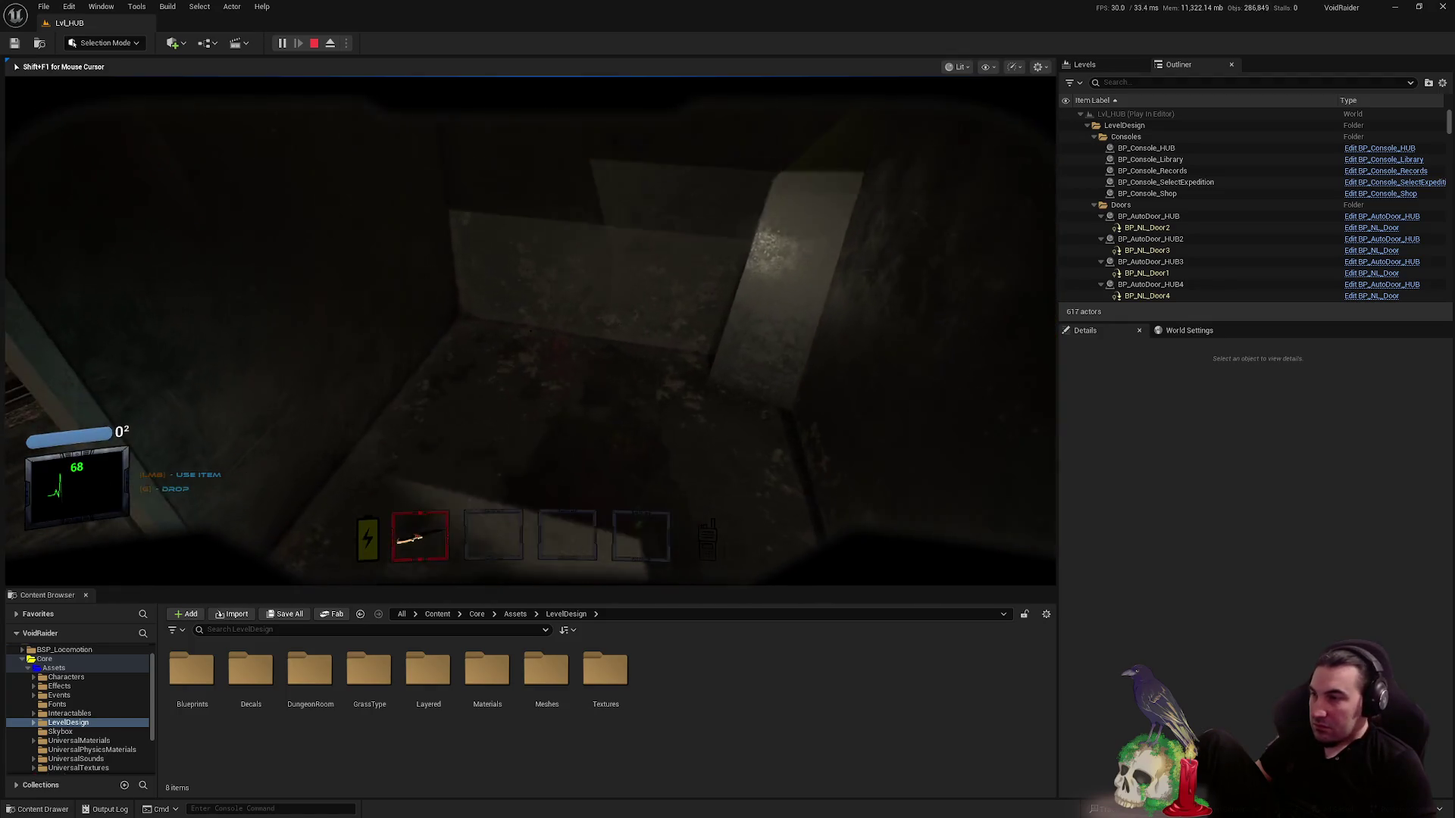
- Walk past the lockers and consoles toward the dark doorway, then stop the play test
{"action": "key", "text": "w"}
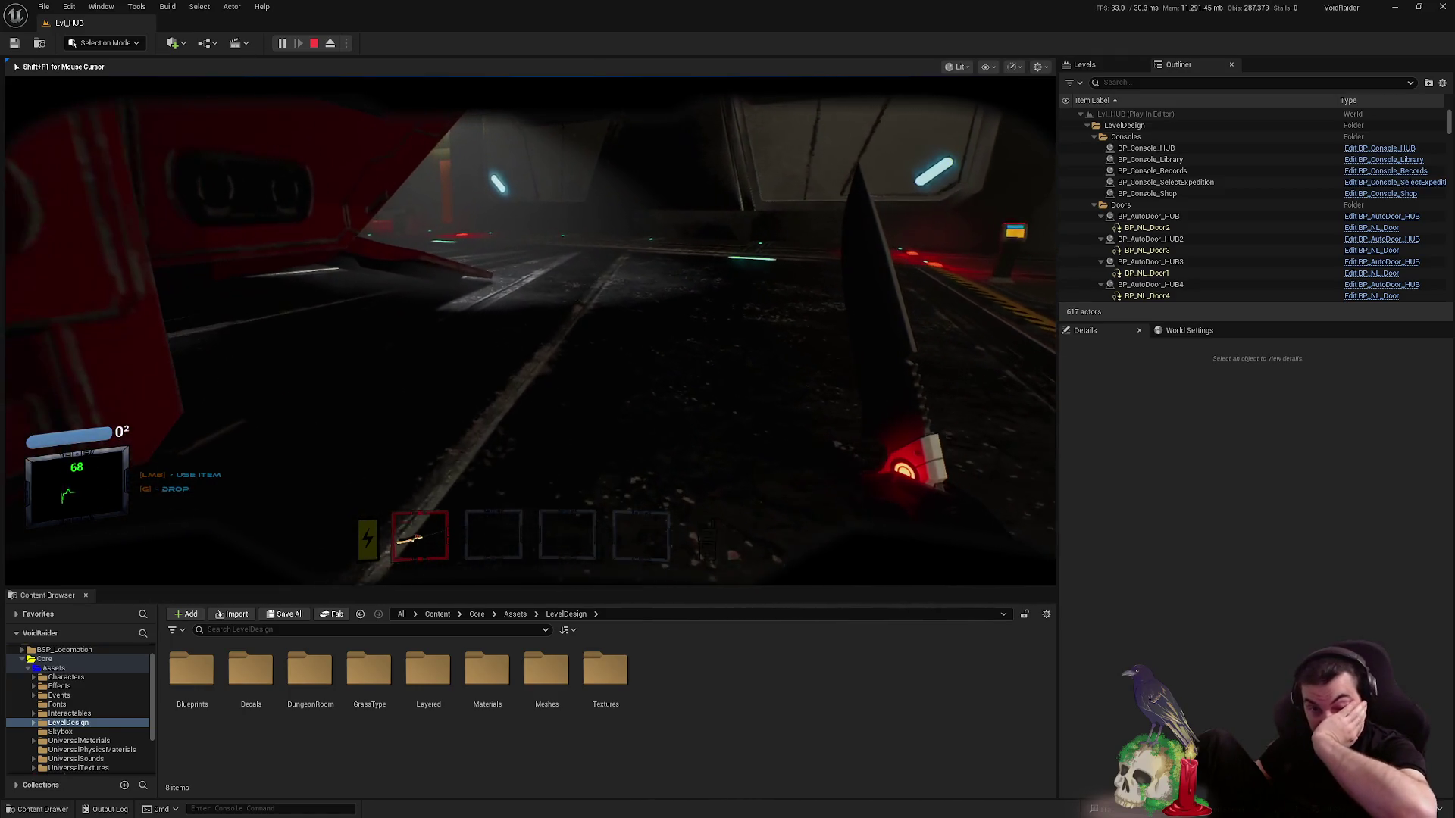
{"action": "key", "text": "w"}
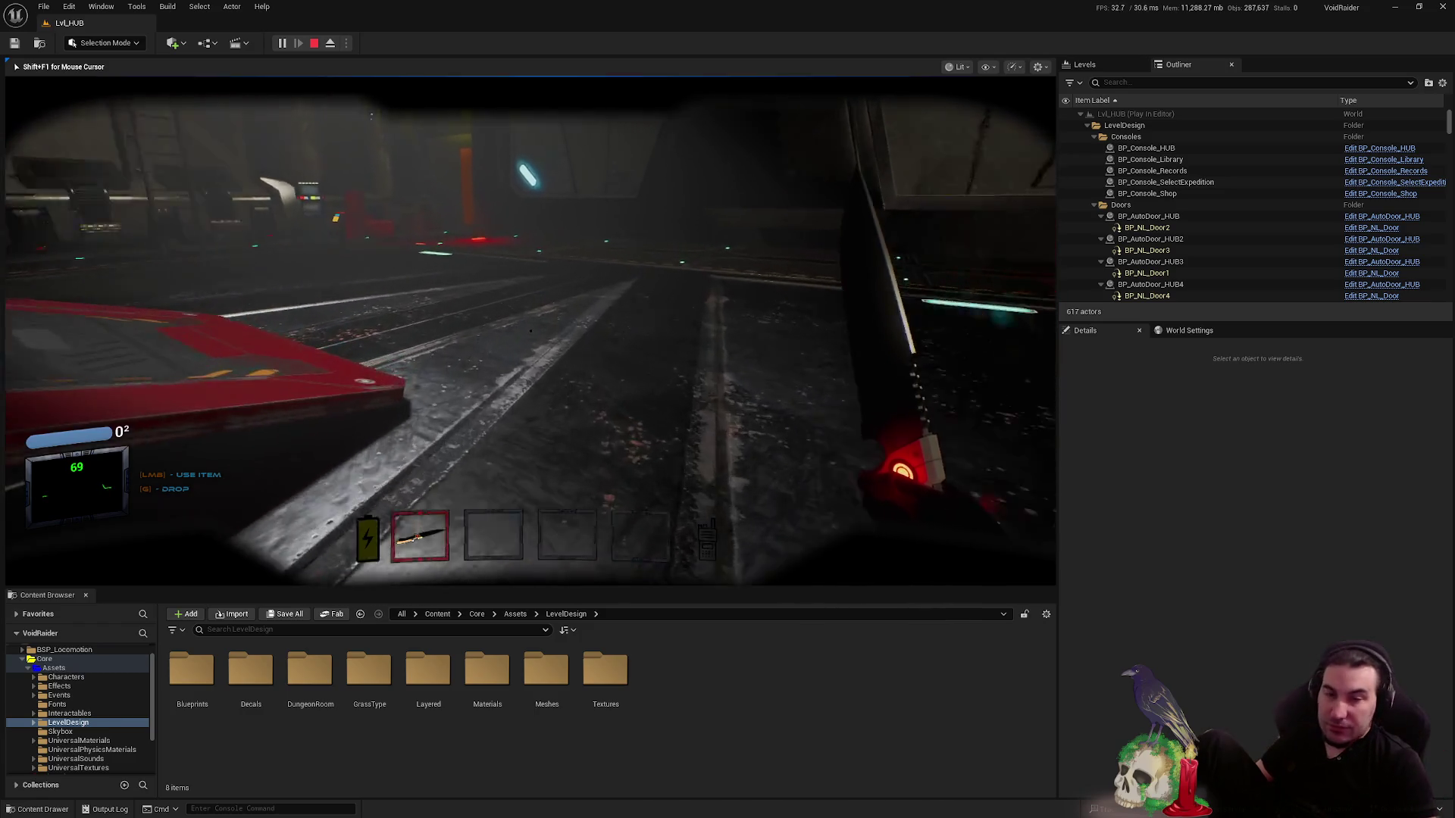
{"action": "key", "text": "w"}
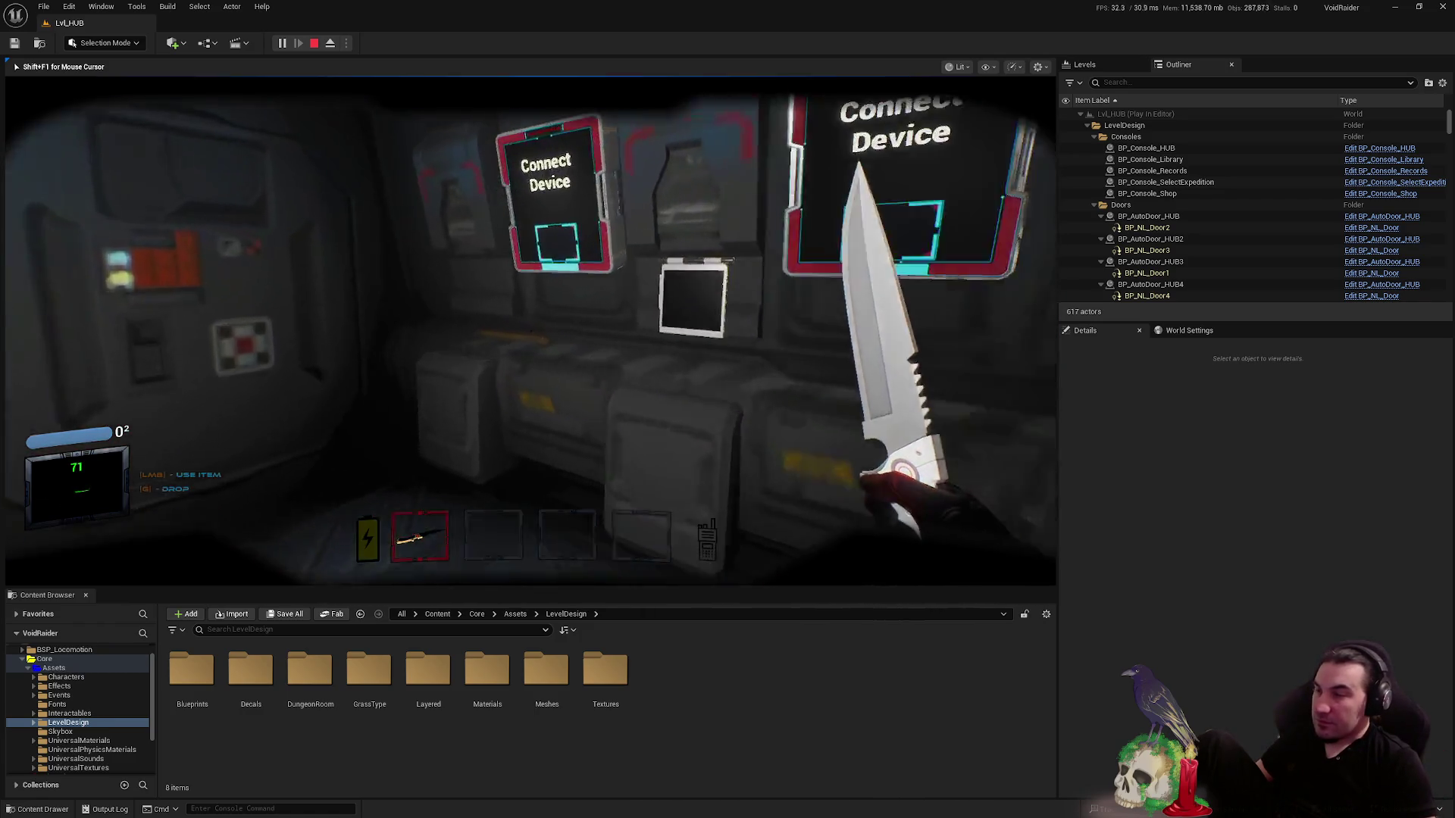
{"action": "key", "text": "w"}
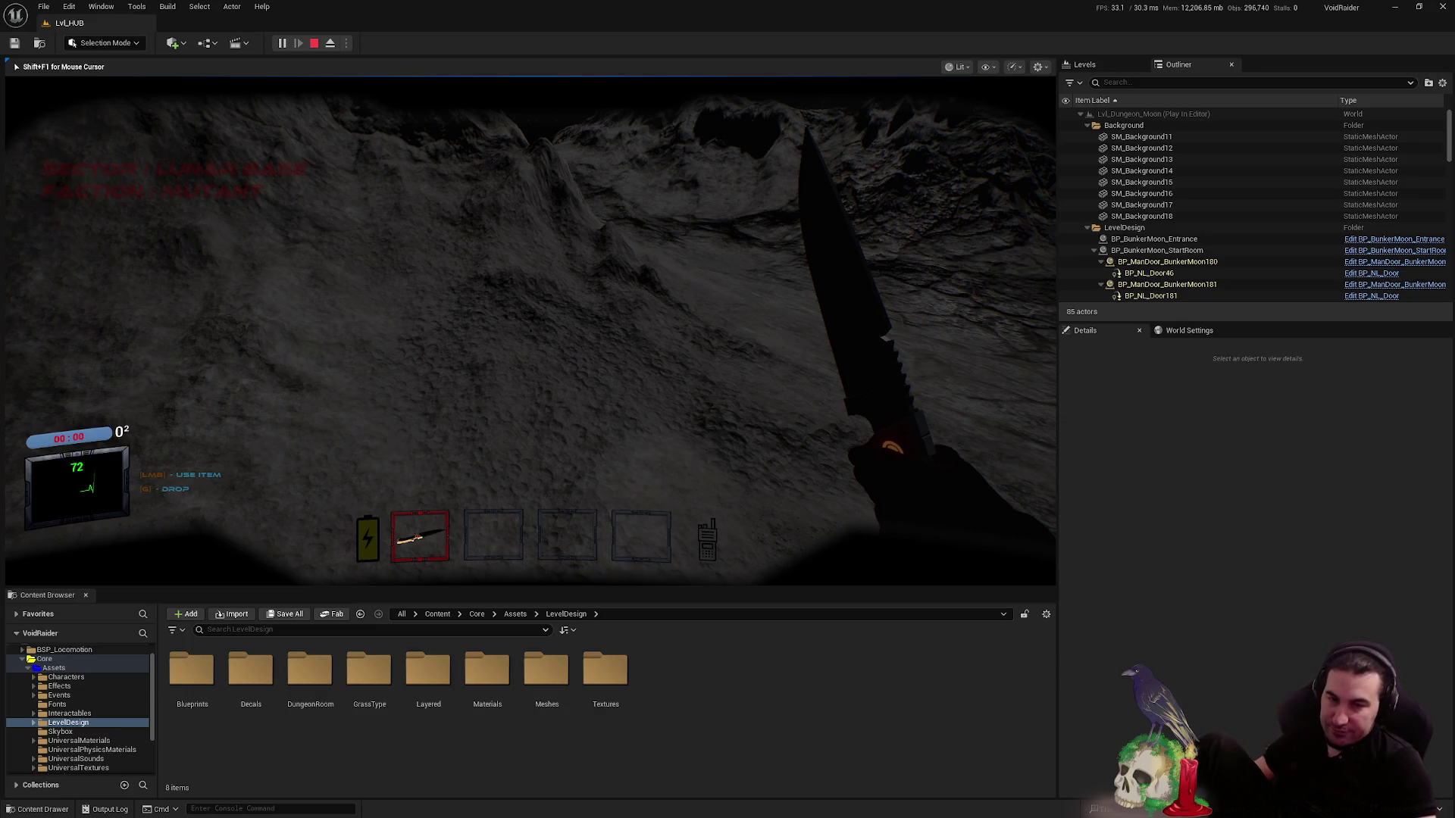
{"action": "key", "text": "Escape"}
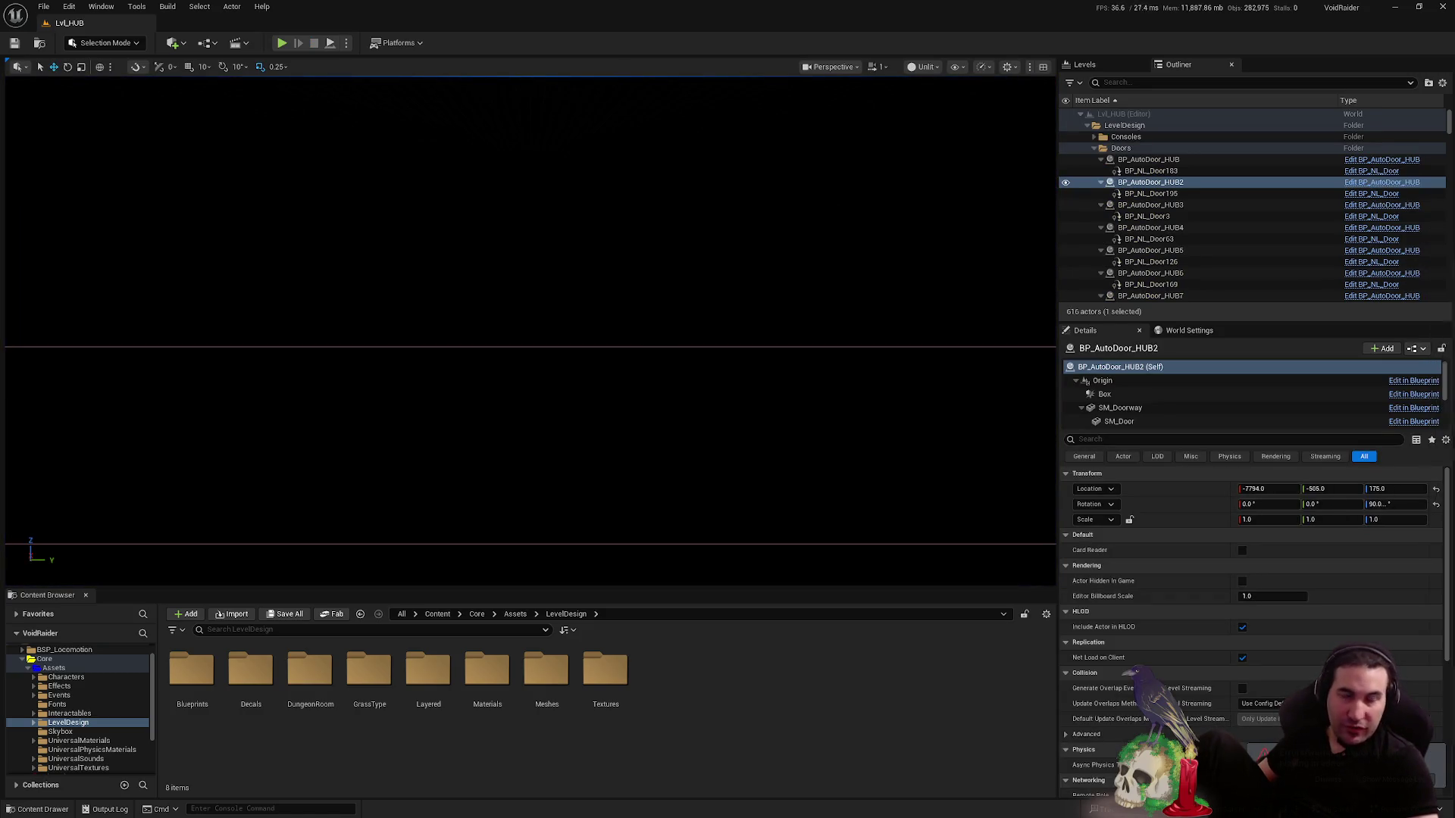
- Open the Lvl_Intro level from the Maps folder and start a Play-in-Editor session
{"action": "double_click", "coordinate": [30, 668]}
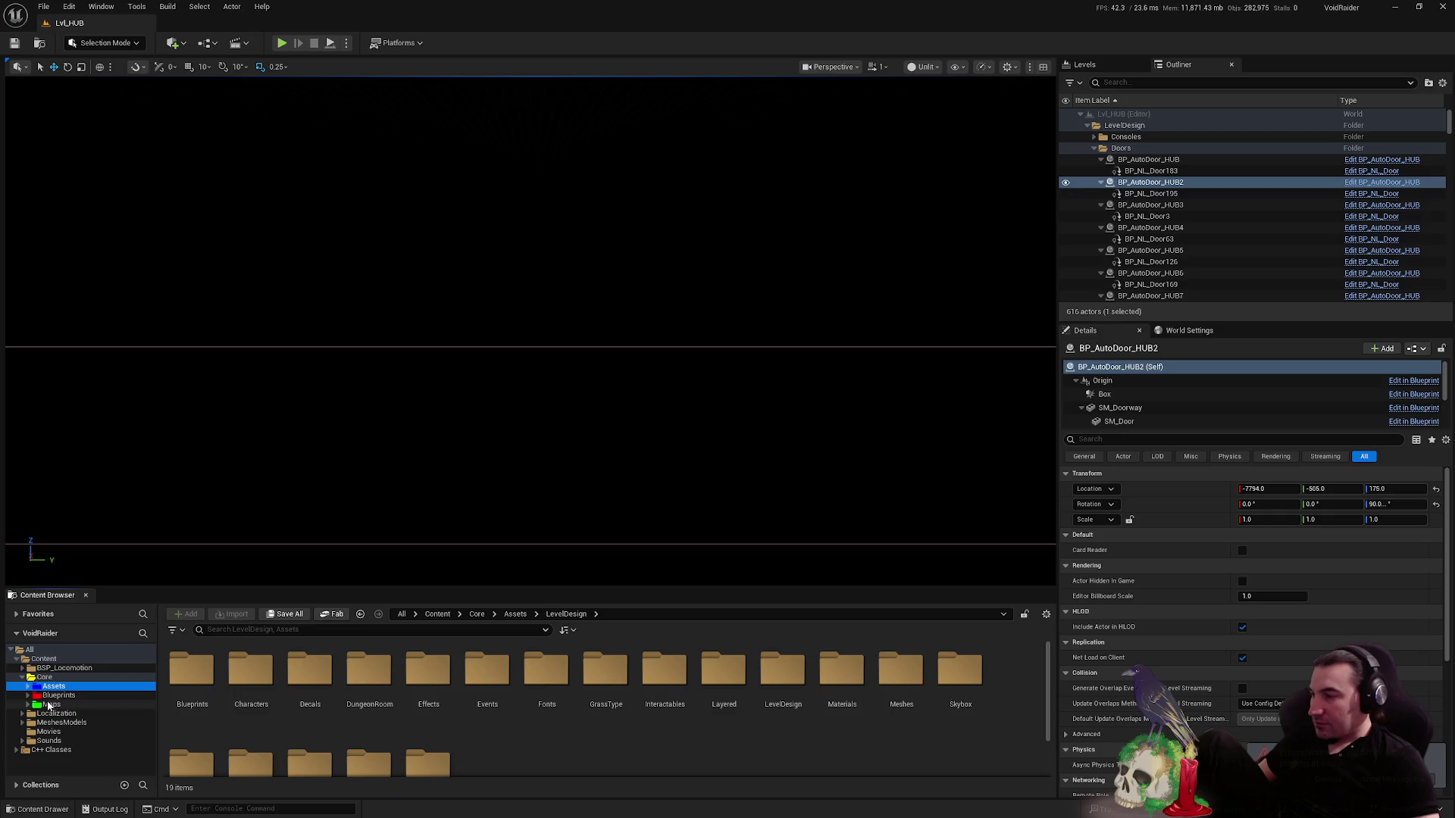
{"action": "left_click", "coordinate": [50, 704]}
{"action": "double_click", "coordinate": [778, 684]}
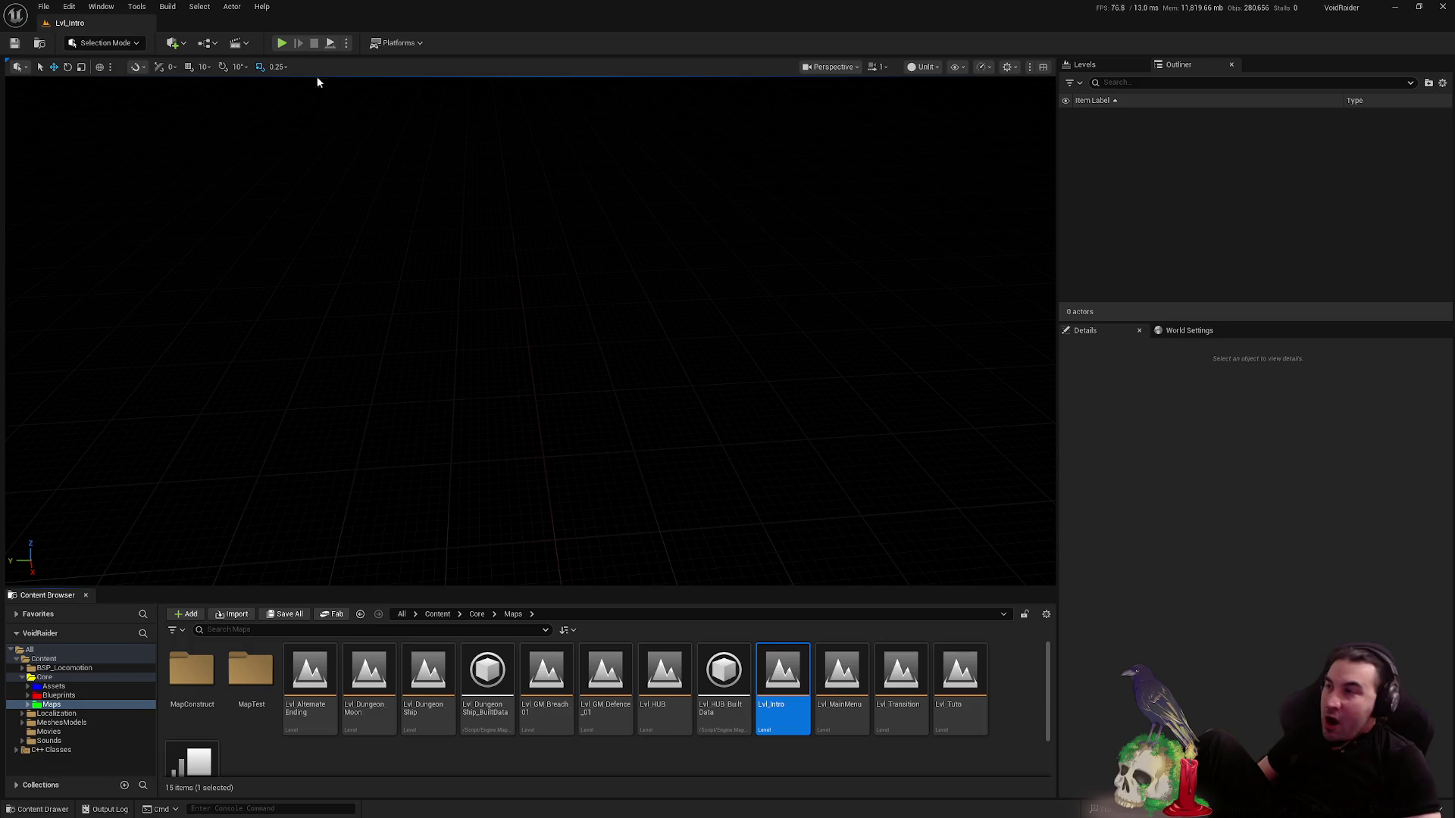
{"action": "left_click", "coordinate": [281, 44]}
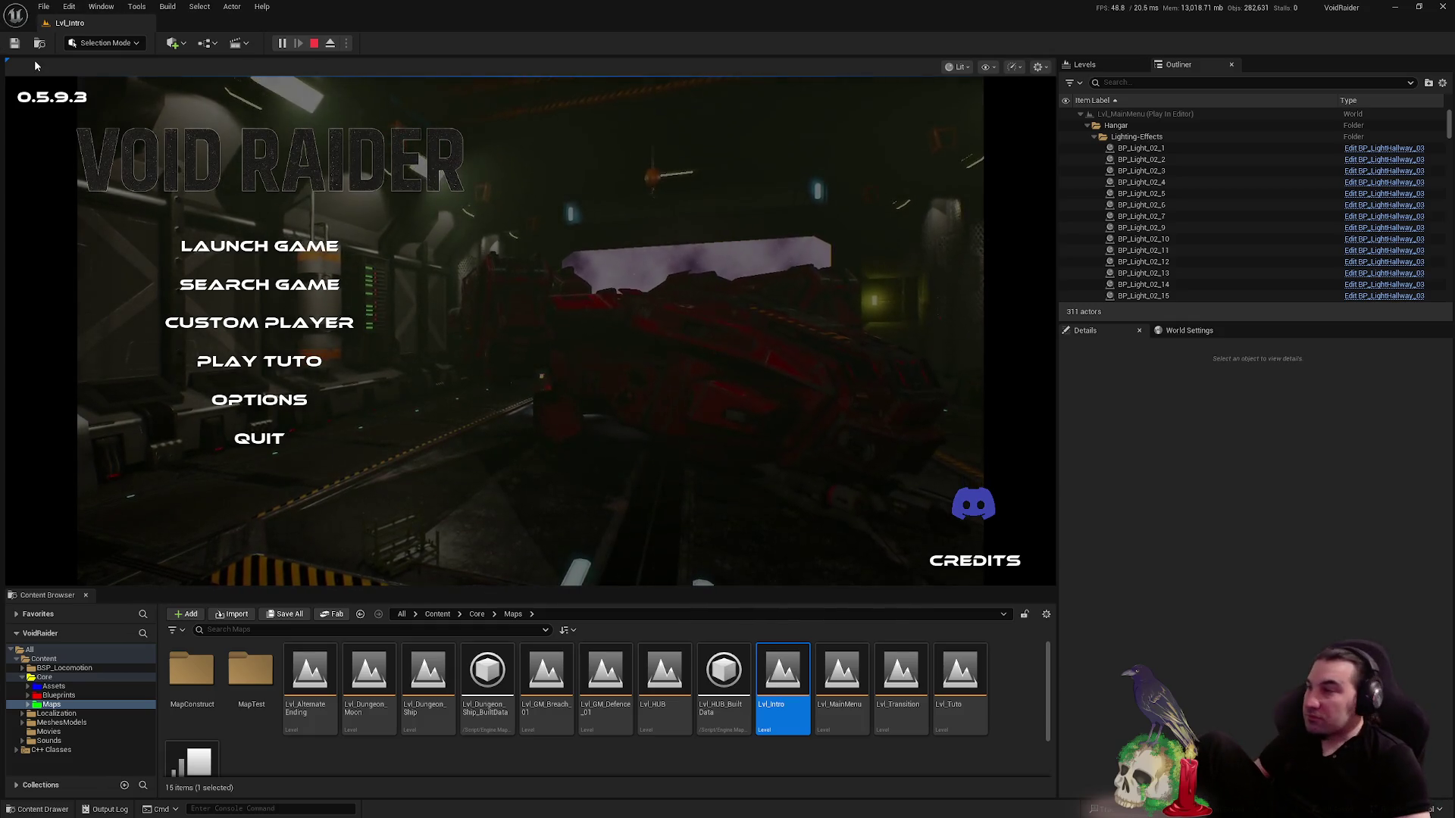
- Launch a solo game from the main menu, minimizing Steam and refocusing the game window
{"action": "left_click", "coordinate": [289, 241]}
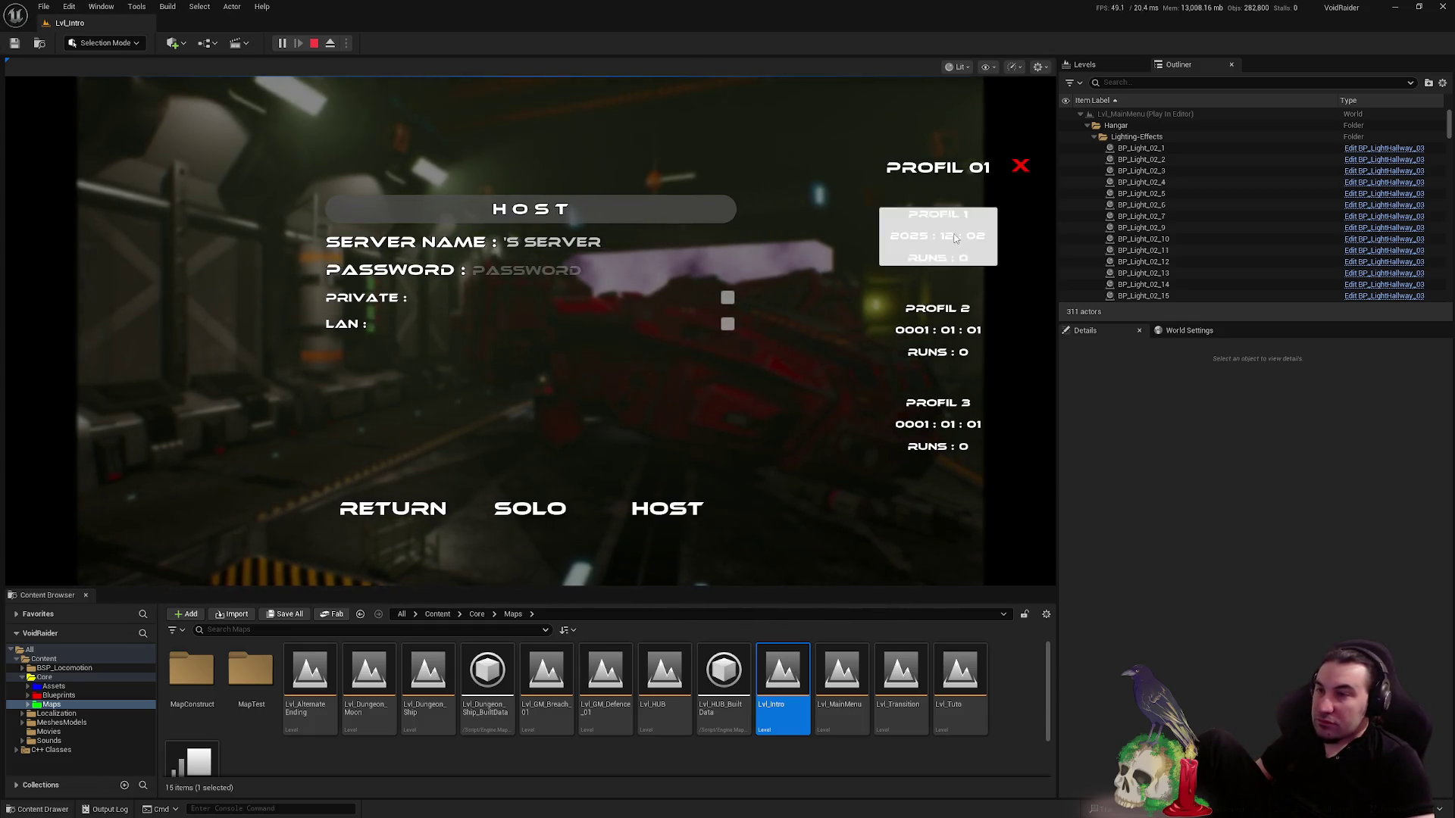
{"action": "left_click", "coordinate": [556, 513]}
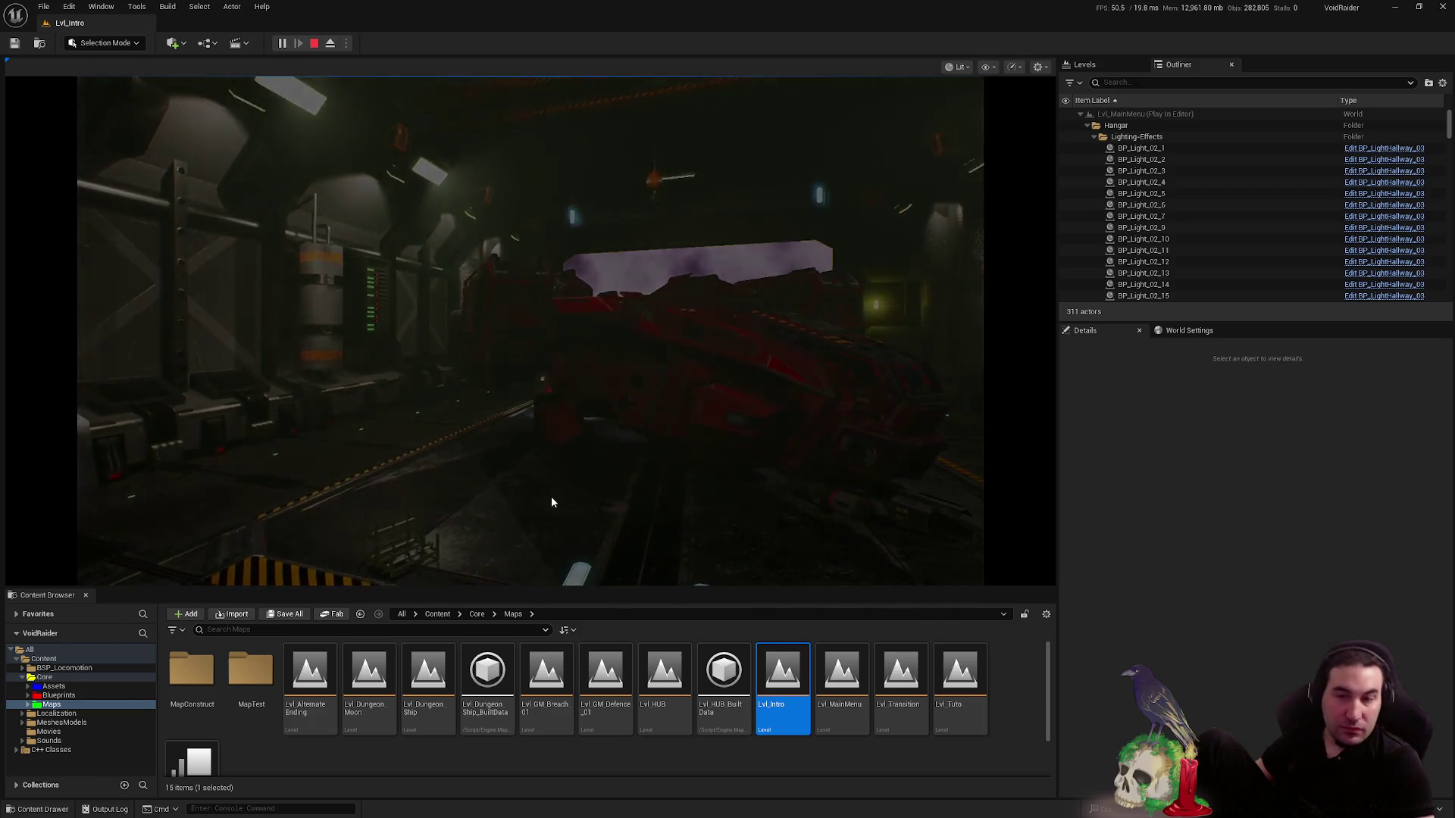
{"action": "left_click", "coordinate": [637, 812]}
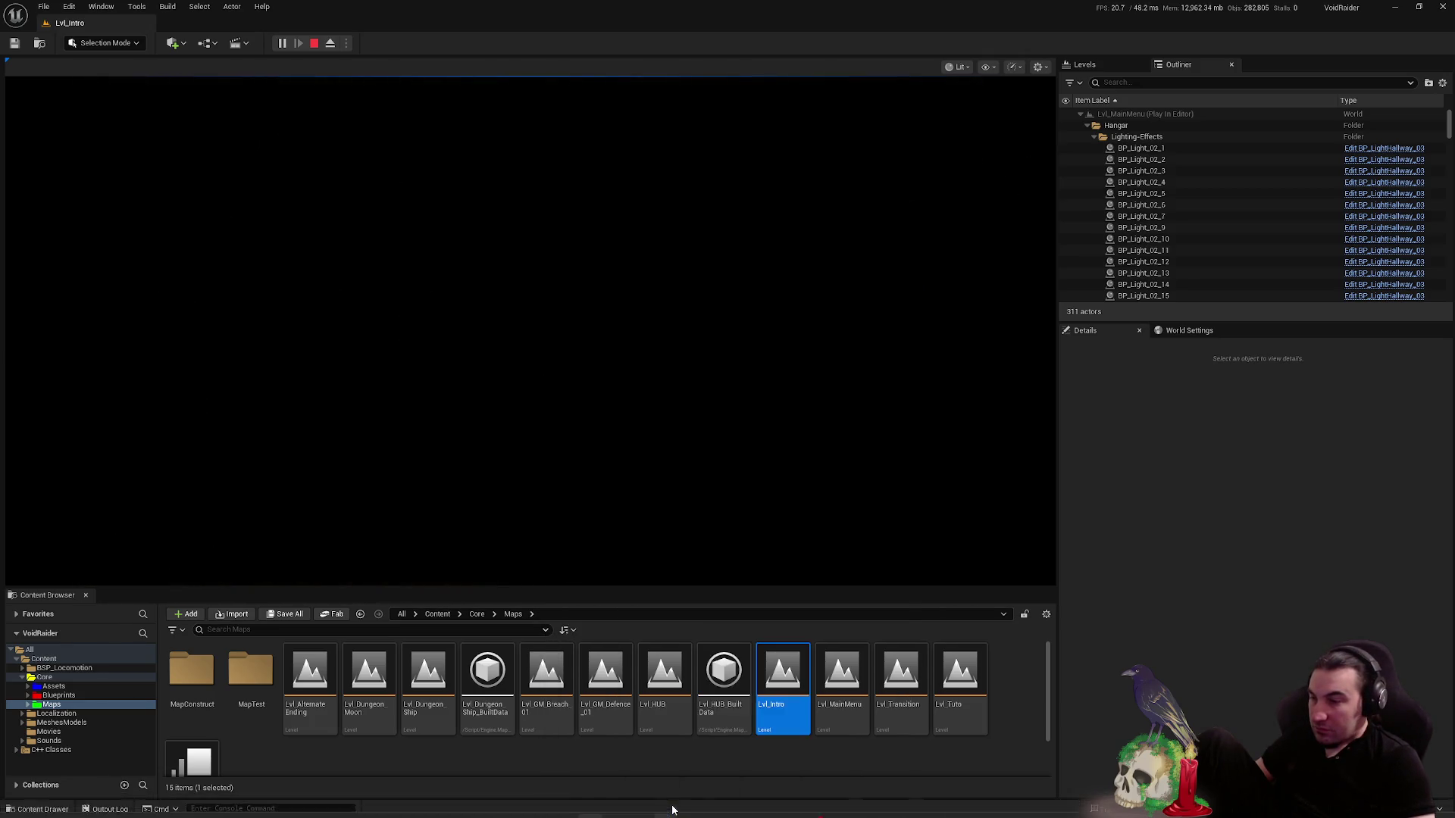
{"action": "left_click", "coordinate": [697, 738]}
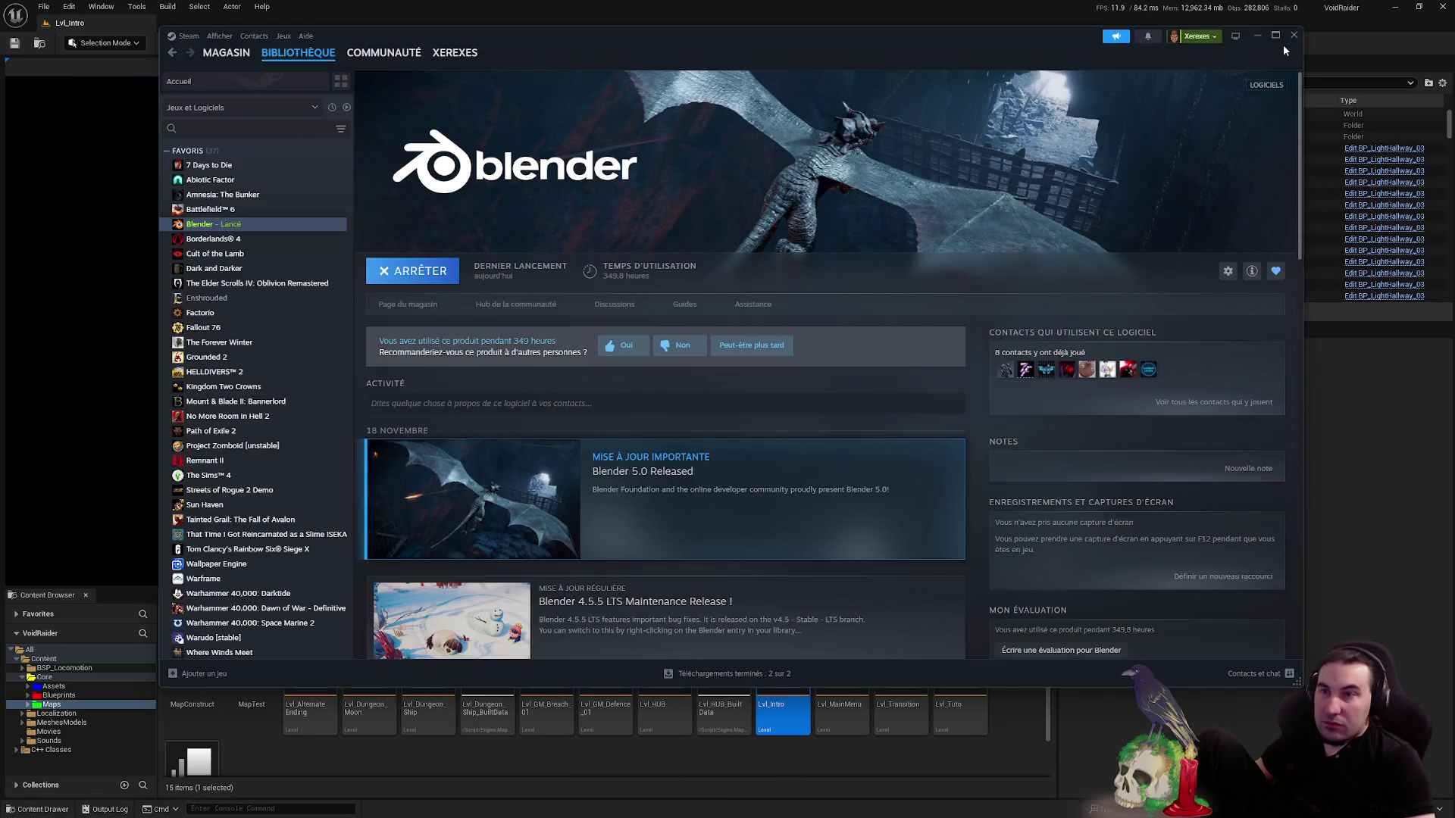
{"action": "left_click", "coordinate": [1256, 34]}
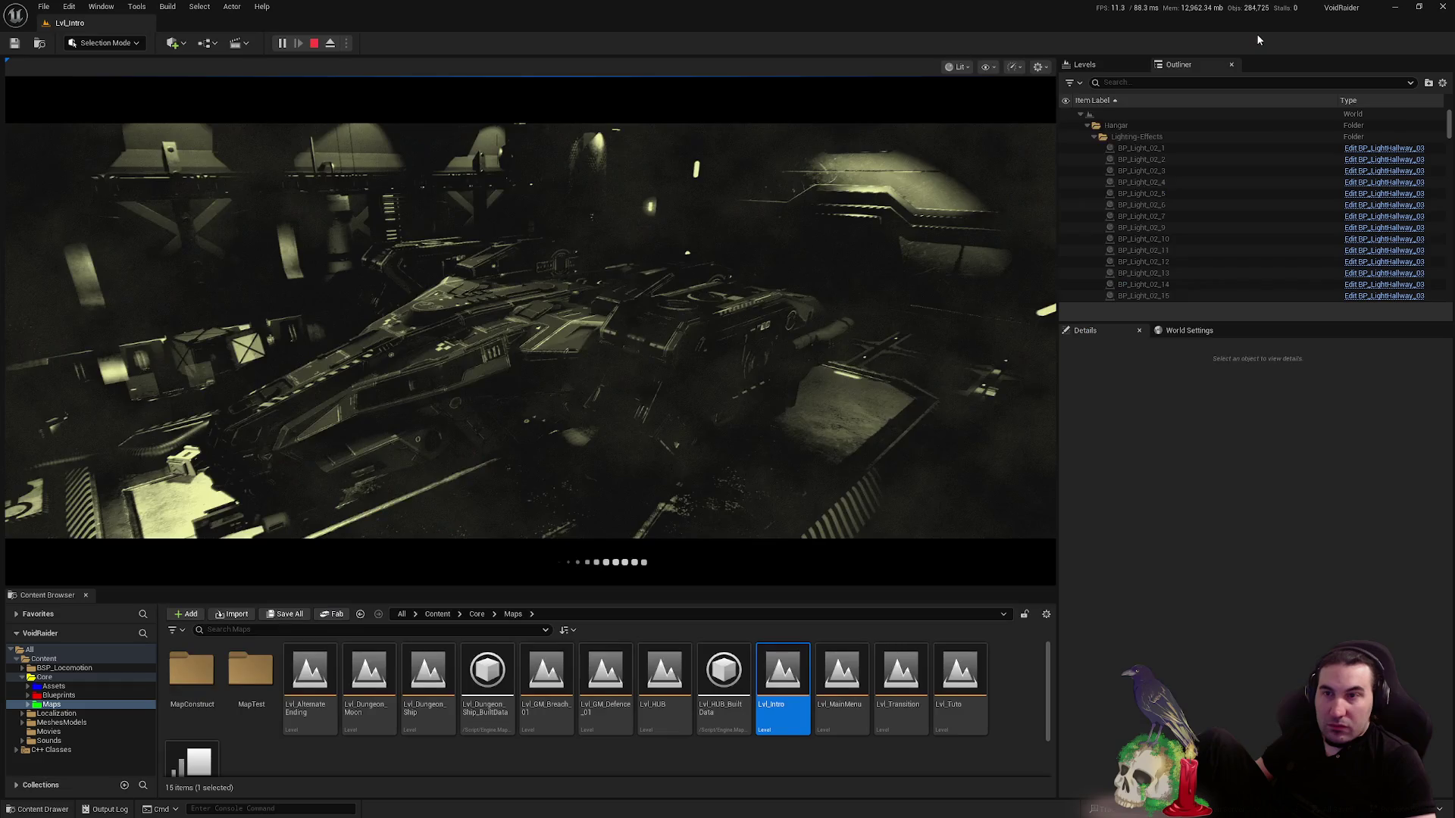
{"action": "left_click", "coordinate": [589, 804]}
{"action": "mouse_move", "coordinate": [656, 813]}
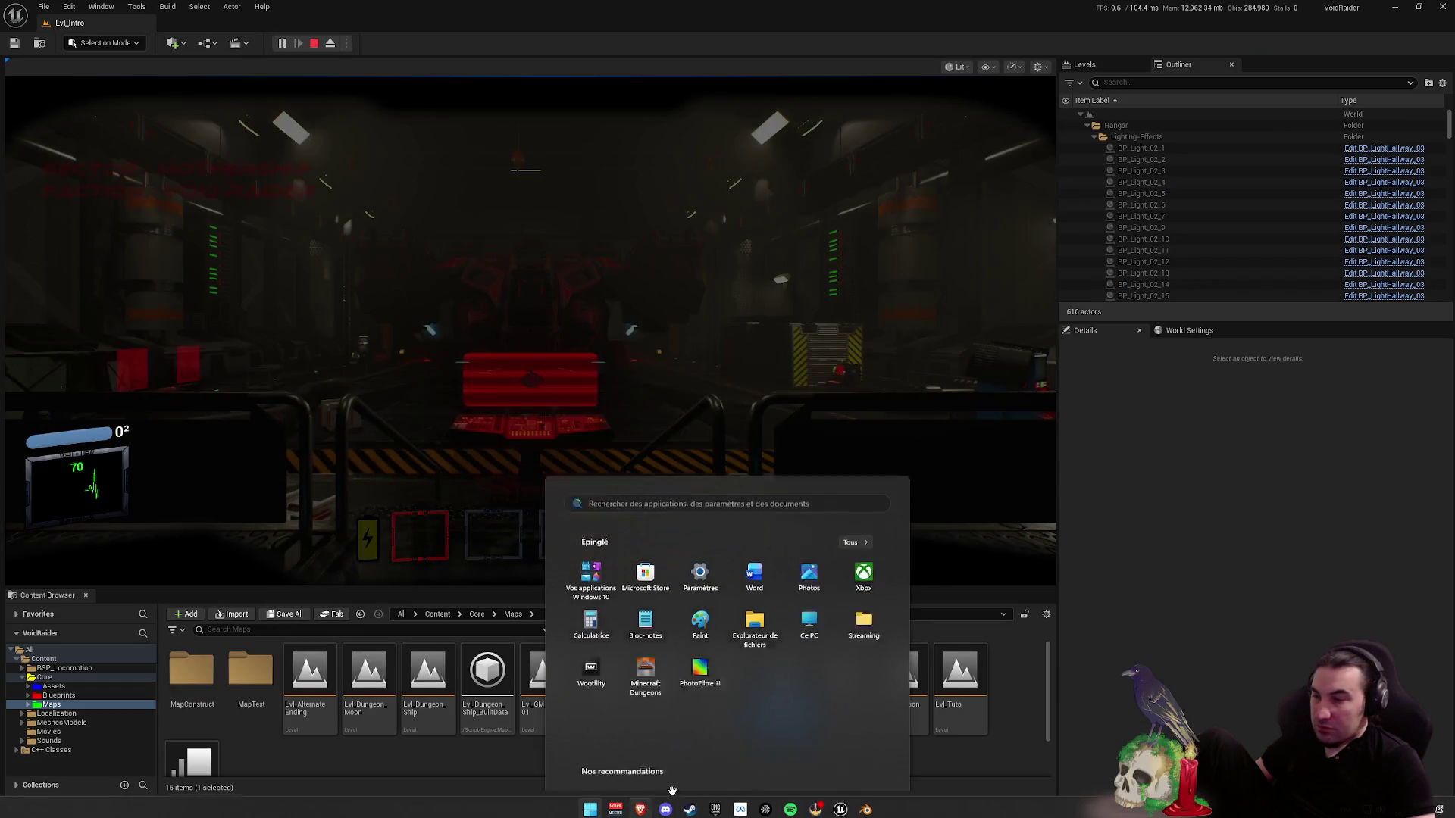
{"action": "left_click", "coordinate": [952, 317]}
- Walk the player to the hangar console and validate an expedition in the Expeditions menu
{"action": "key", "text": "w"}
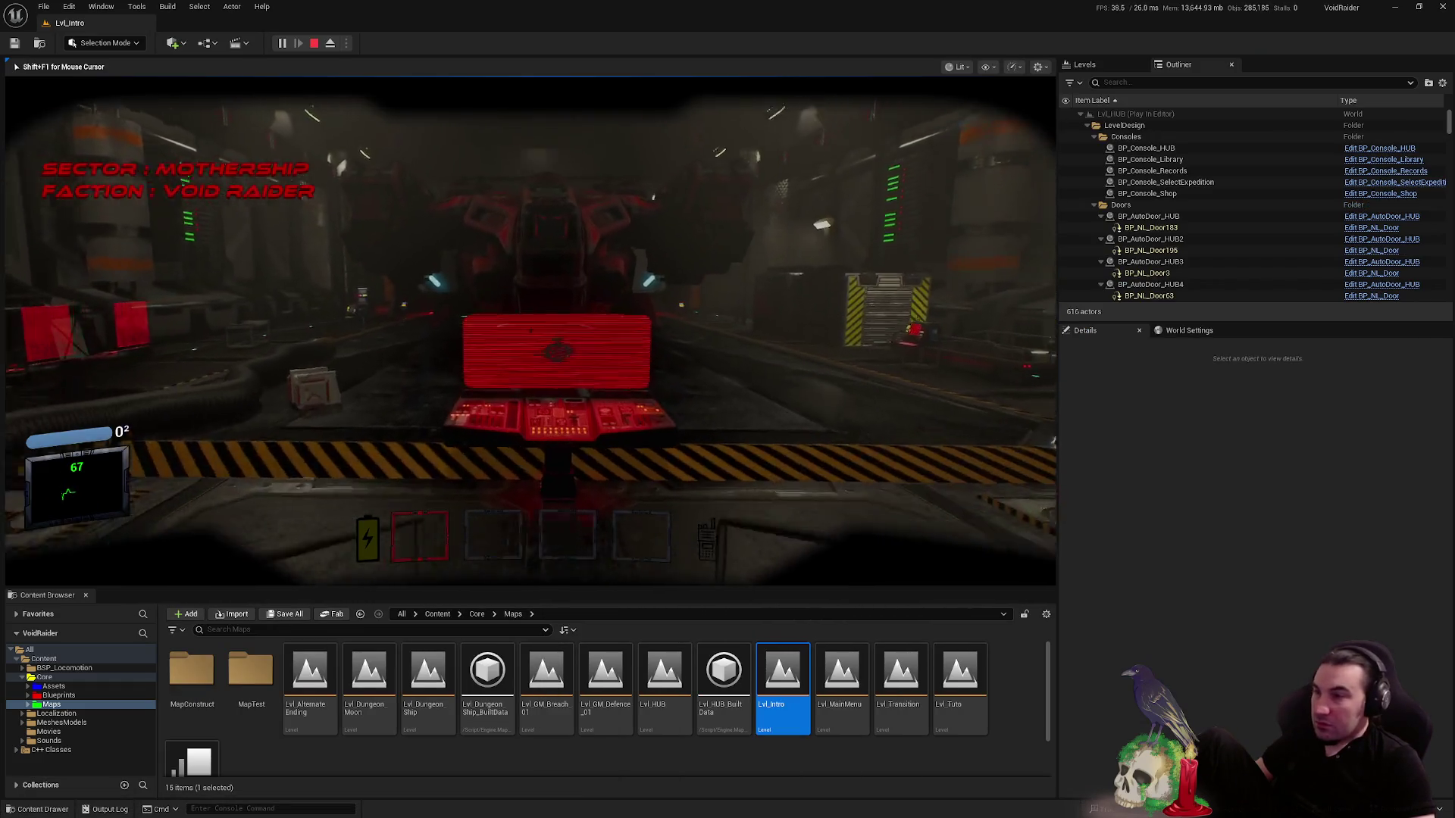
{"action": "key", "text": "w"}
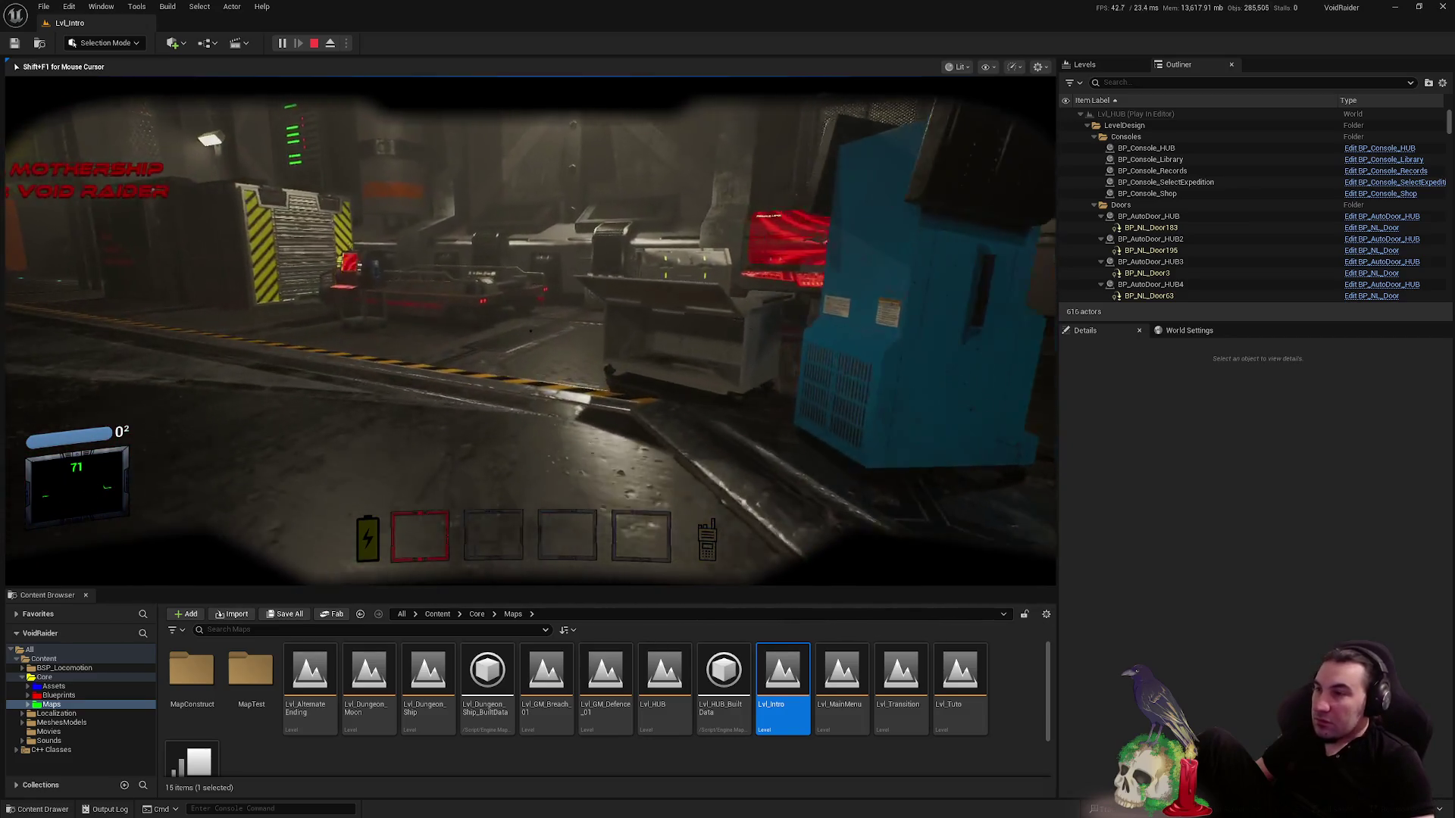
{"action": "key", "text": "w"}
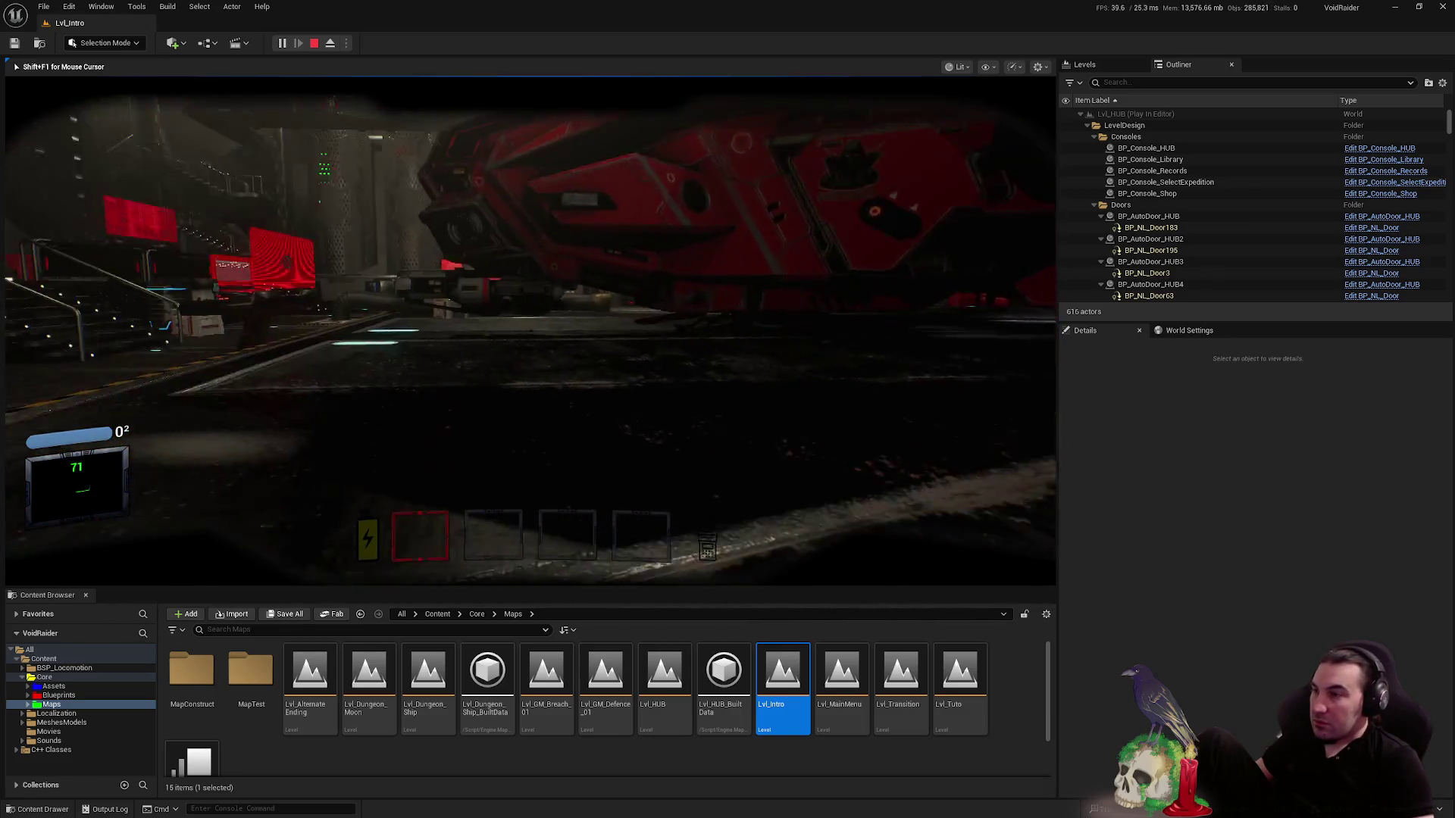
{"action": "key", "text": "e"}
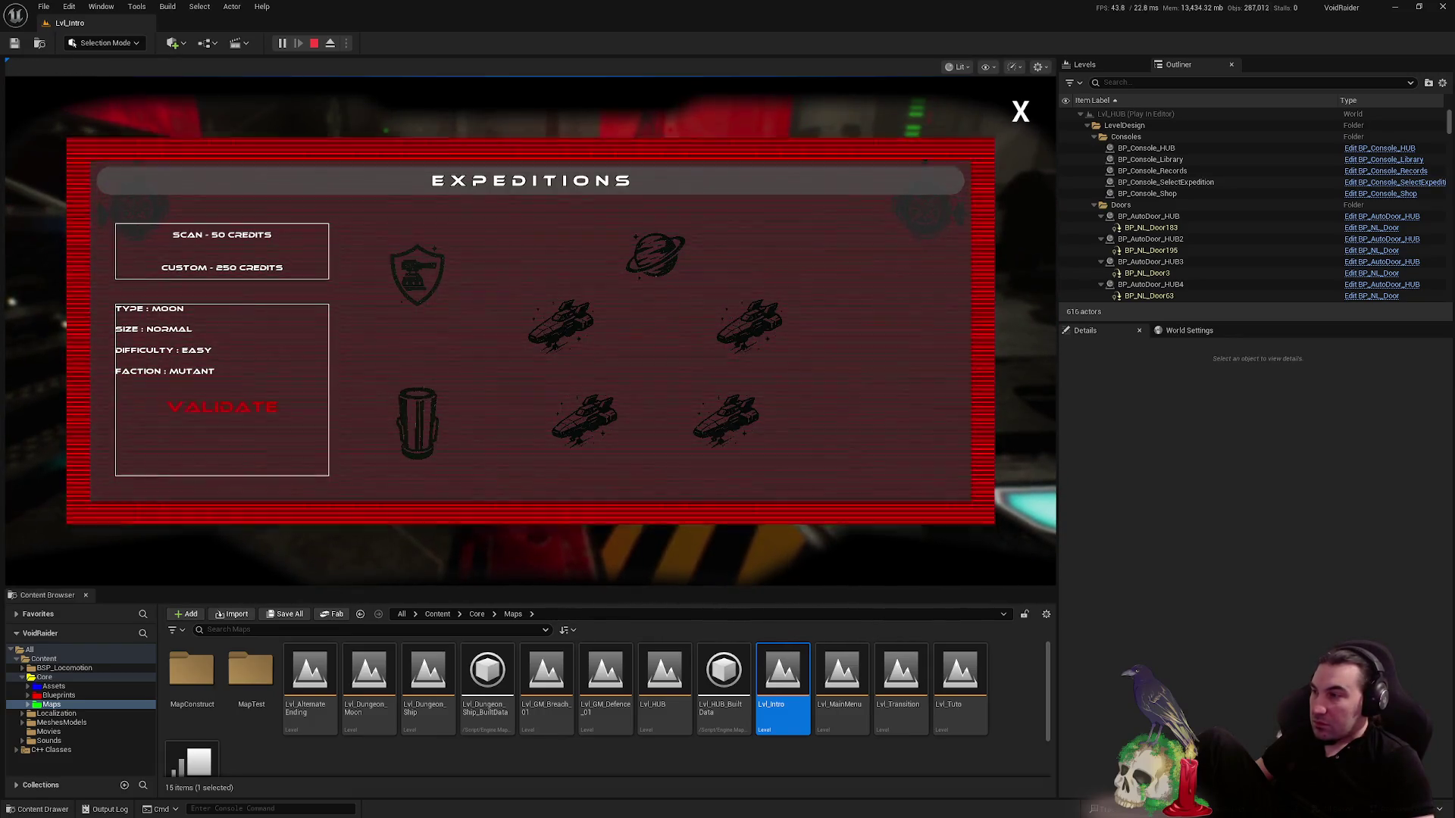
{"action": "left_click", "coordinate": [222, 407]}
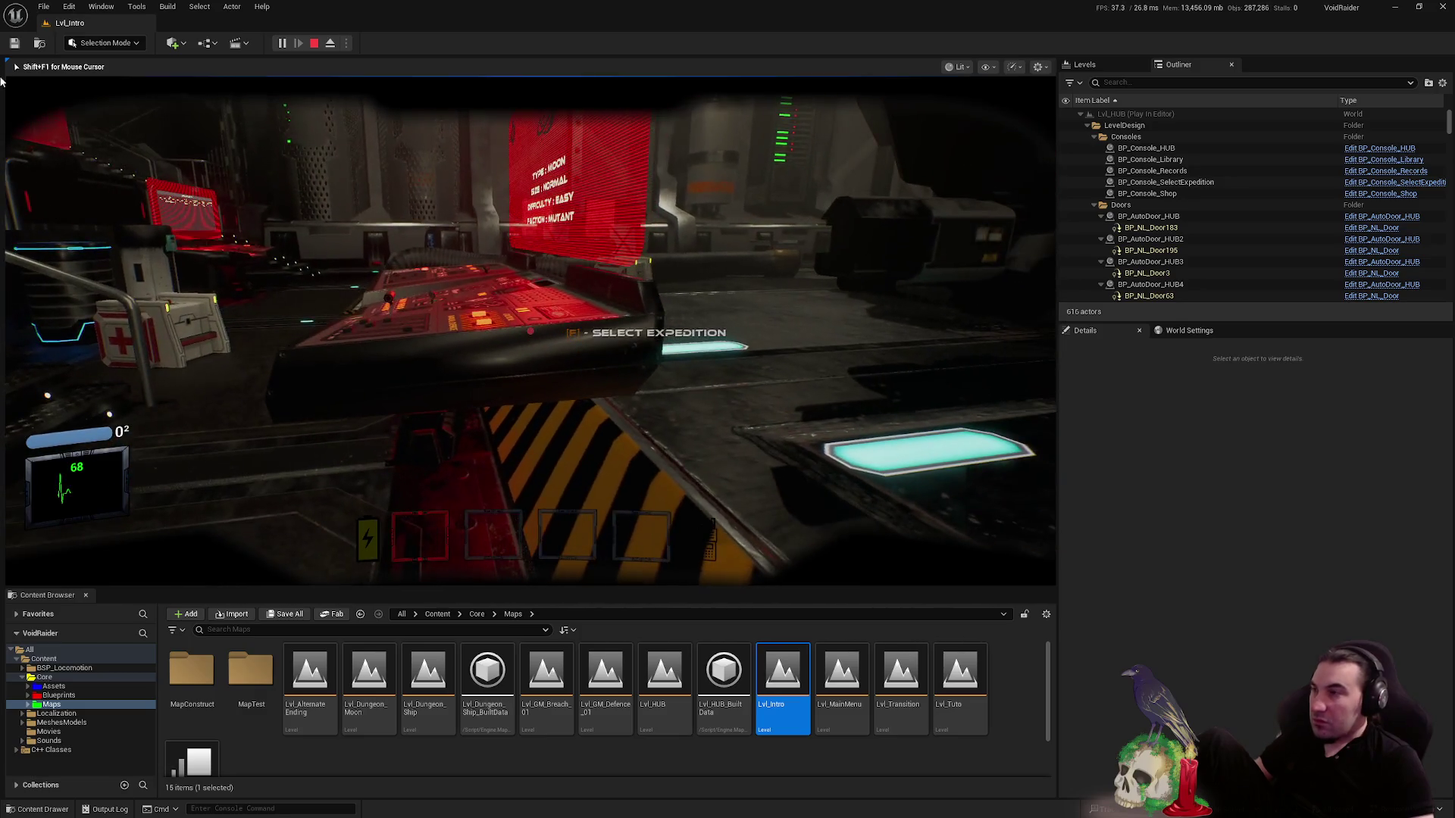
- Stop and restart the play session, launching the game again from the main menu
{"action": "left_click", "coordinate": [314, 42]}
{"action": "left_click", "coordinate": [282, 43]}
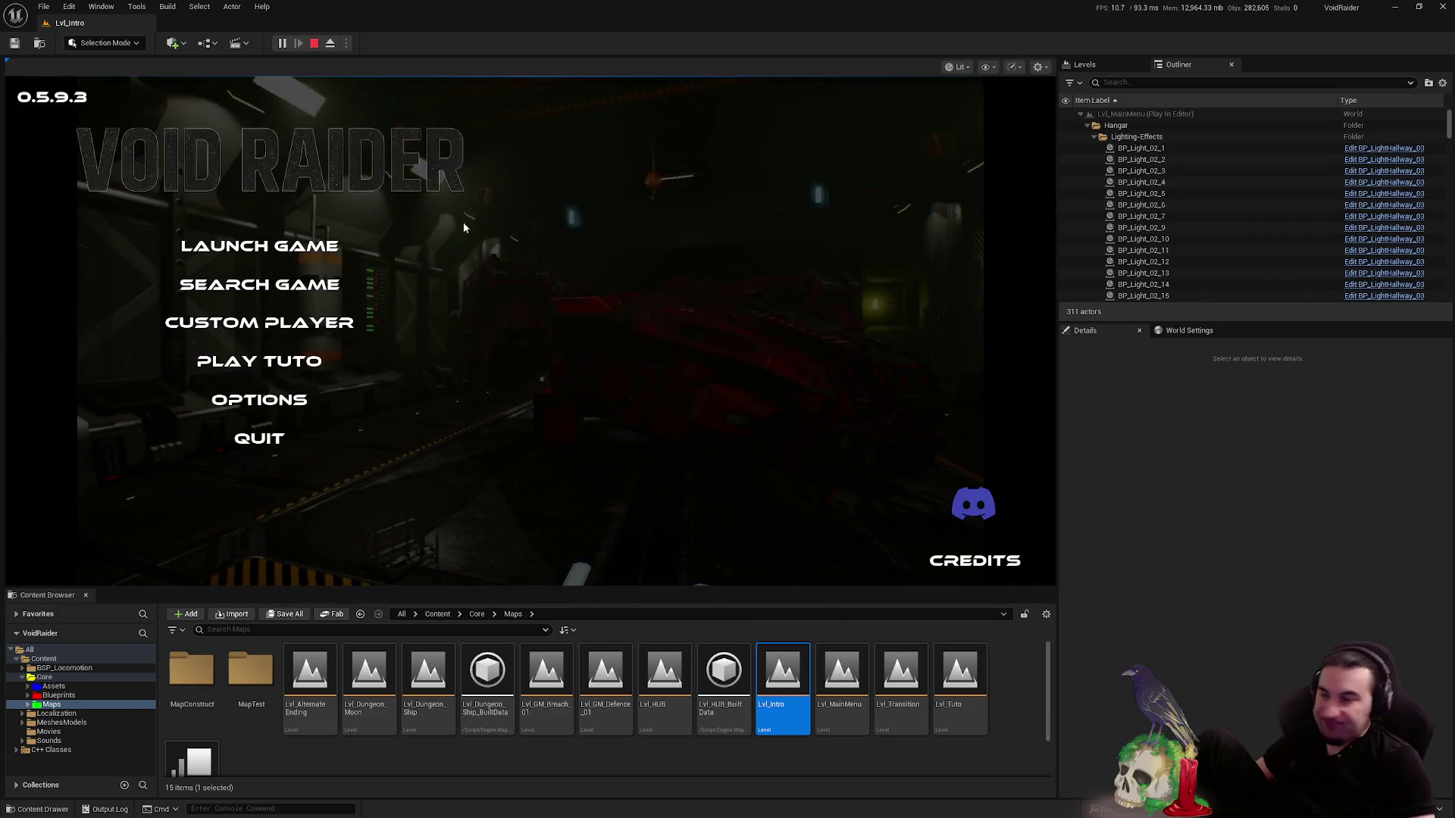
{"action": "left_click", "coordinate": [430, 244]}
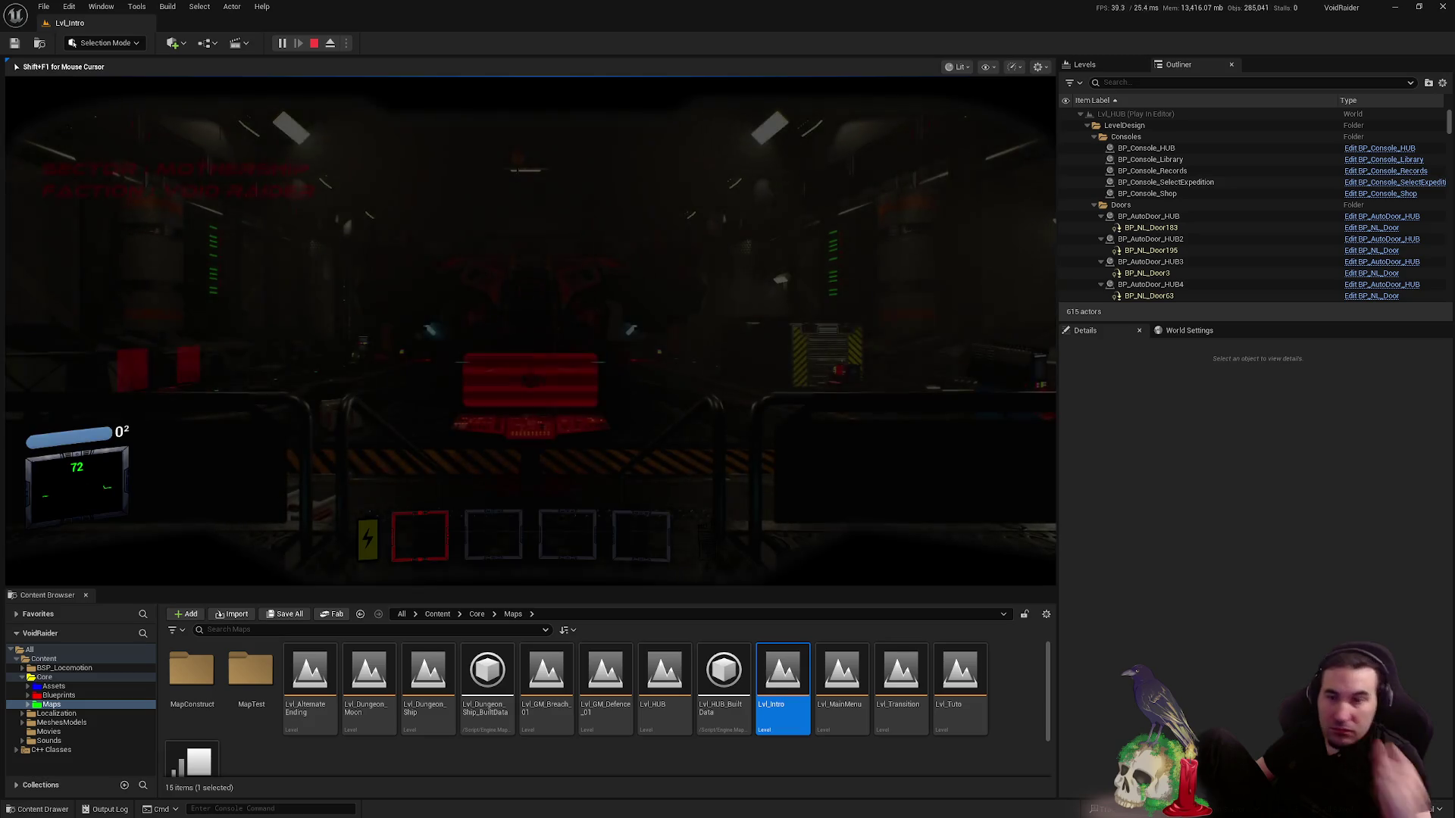
- Validate an expedition at the console, then open and close the Items Shop
{"action": "key", "text": "e"}
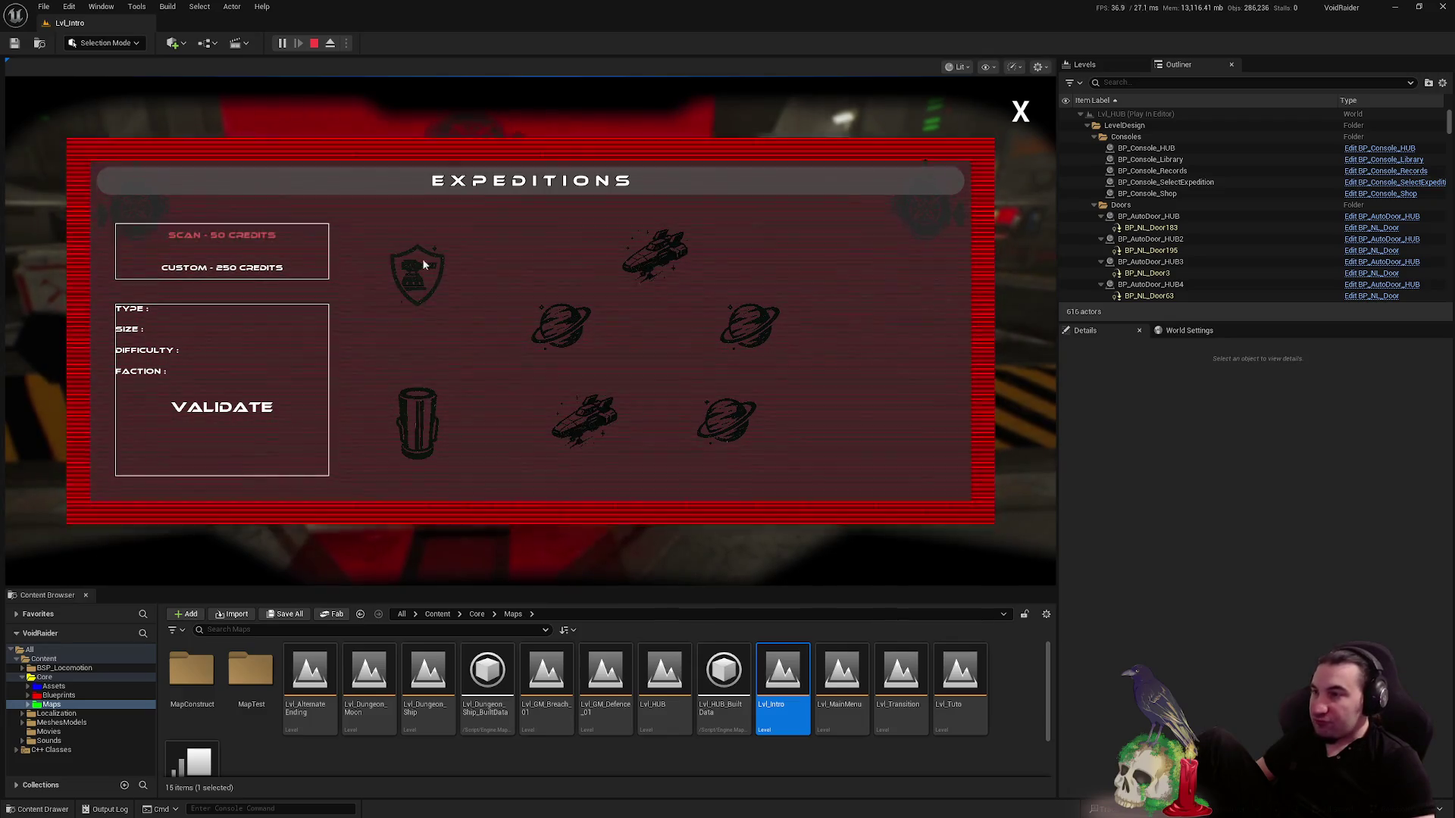
{"action": "left_click", "coordinate": [227, 415]}
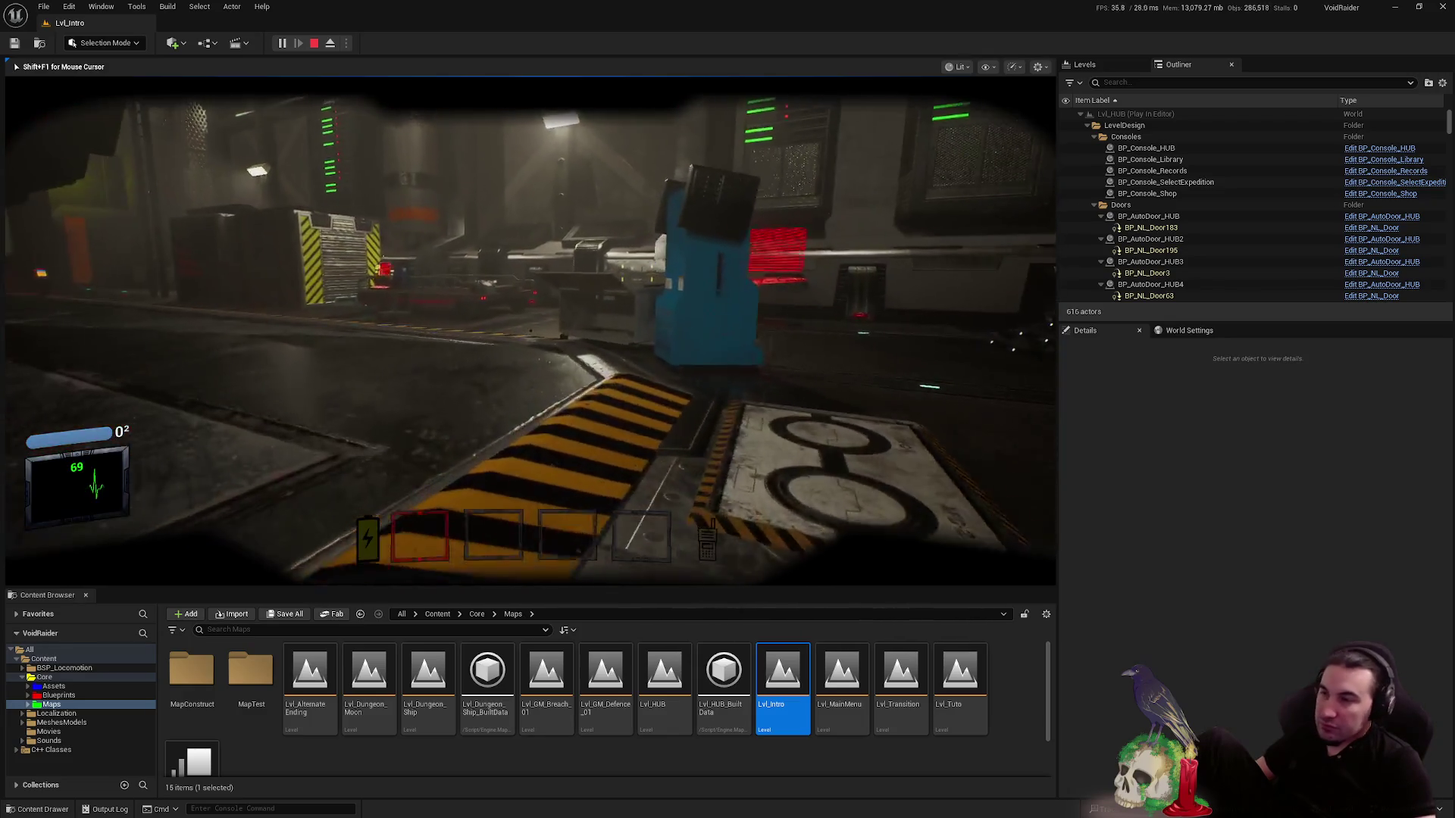
{"action": "key", "text": "e"}
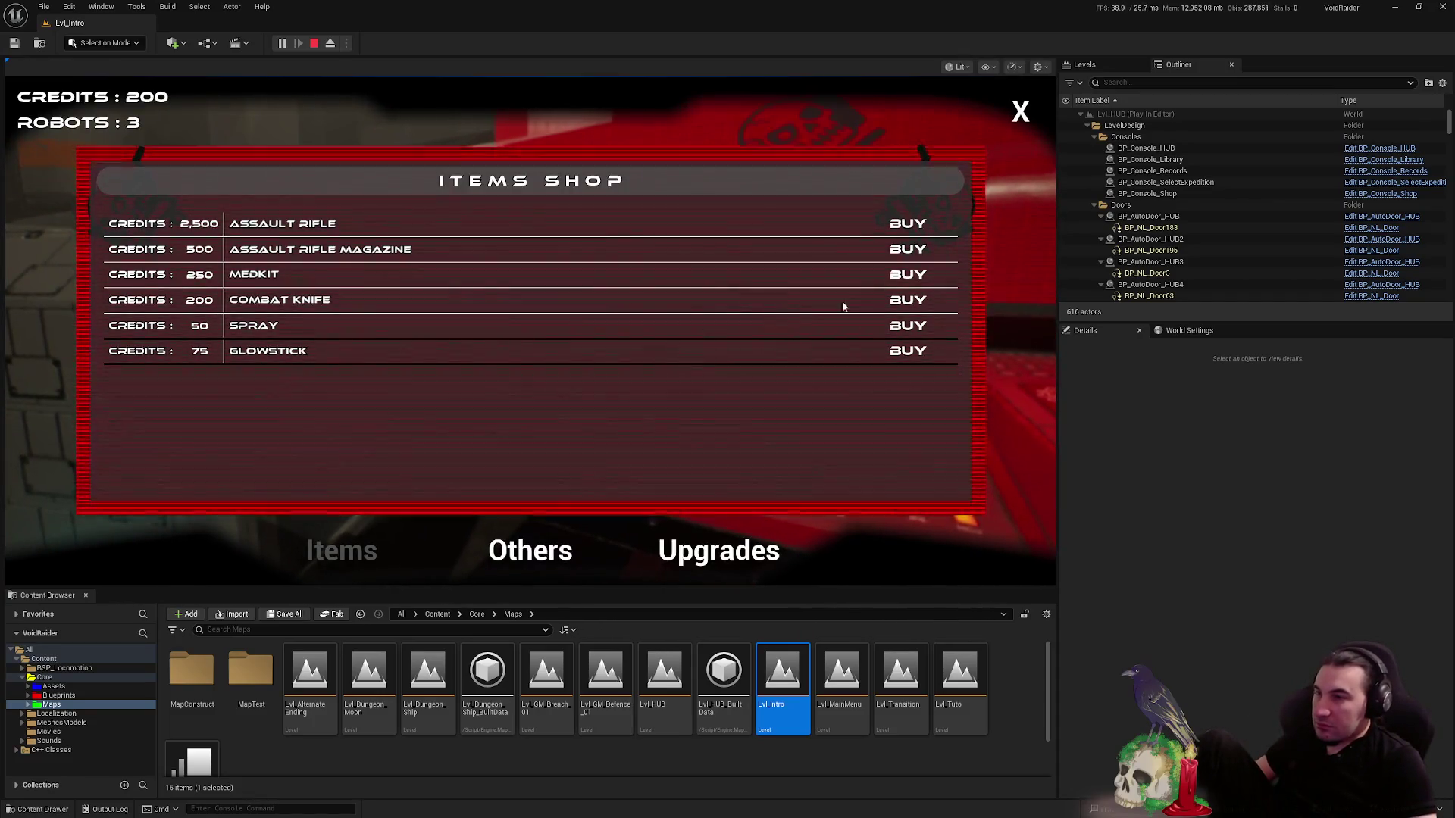
{"action": "left_click", "coordinate": [1020, 112]}
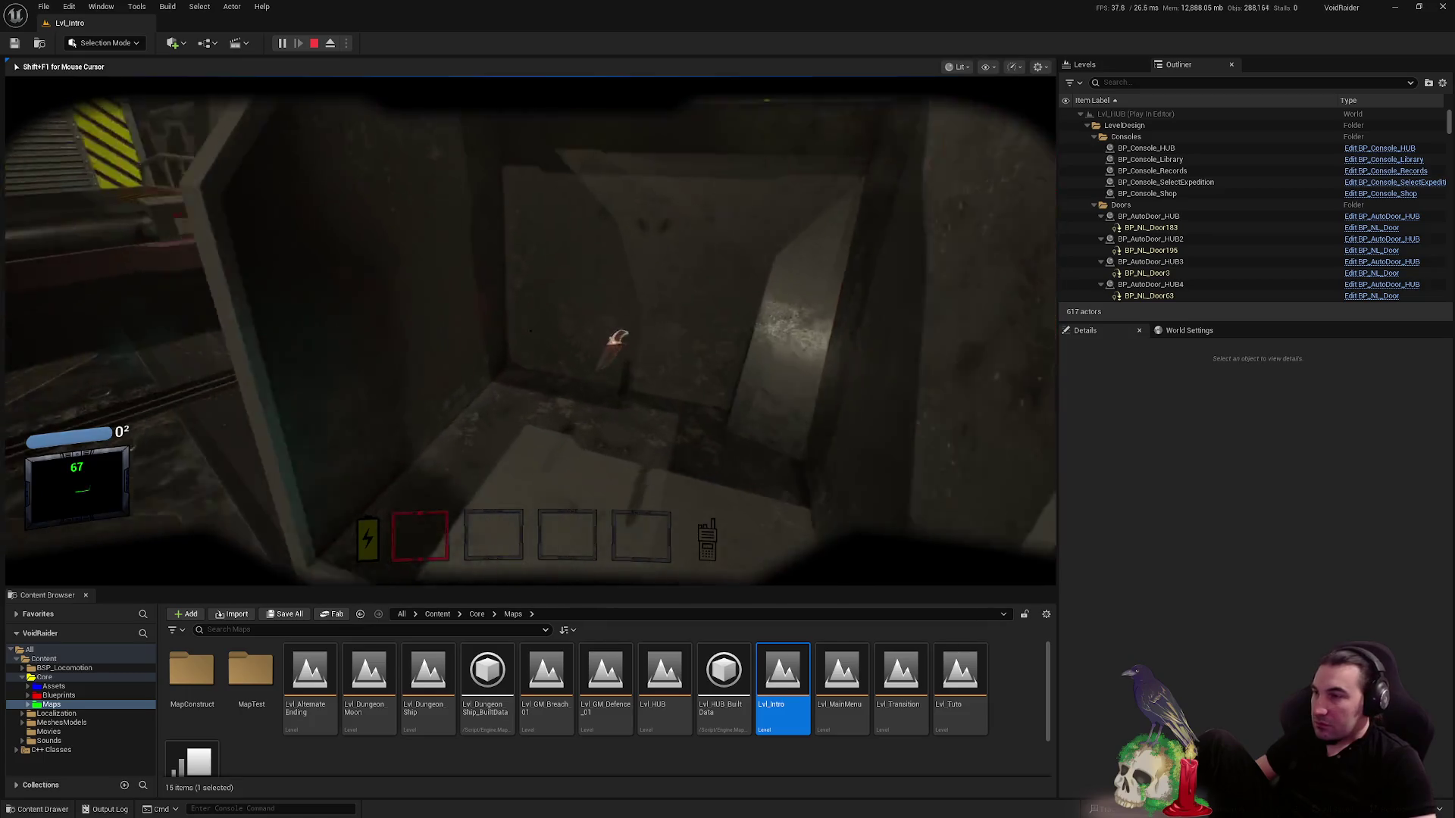
- Walk to the red ship and board it to load Lvl_Dungeon_Ship
{"action": "key", "text": "w"}
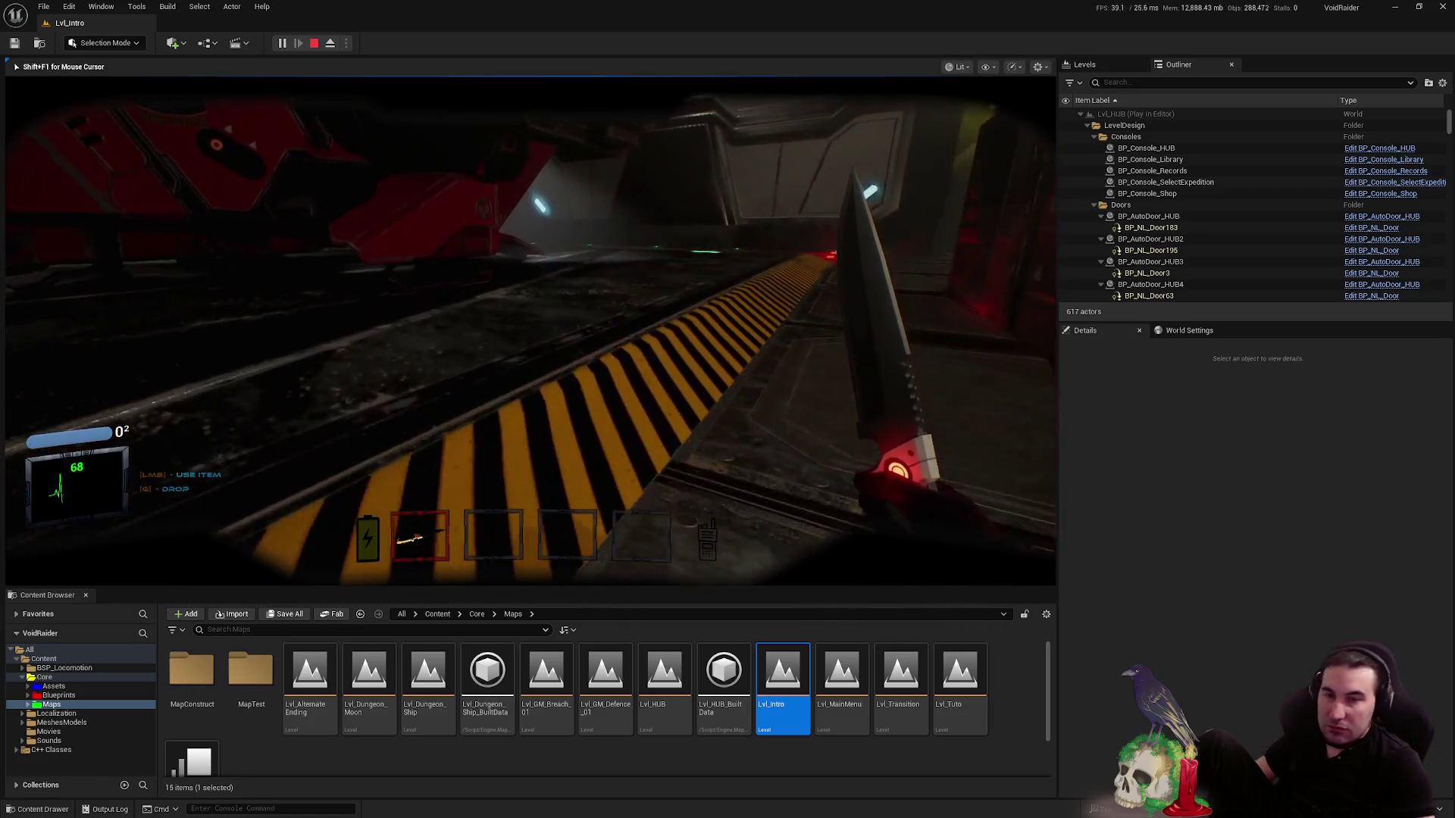
{"action": "key", "text": "w"}
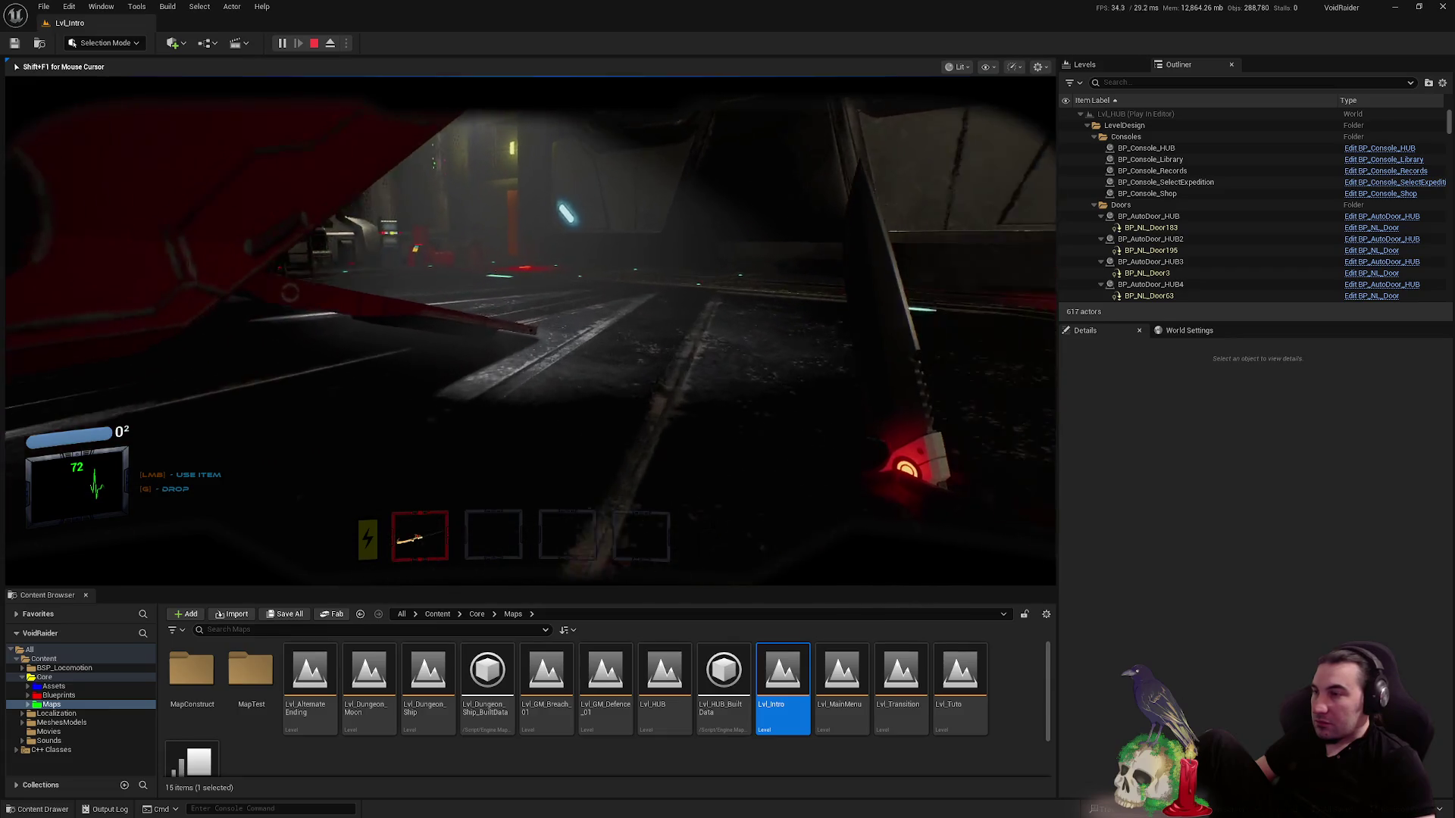
{"action": "key", "text": "w"}
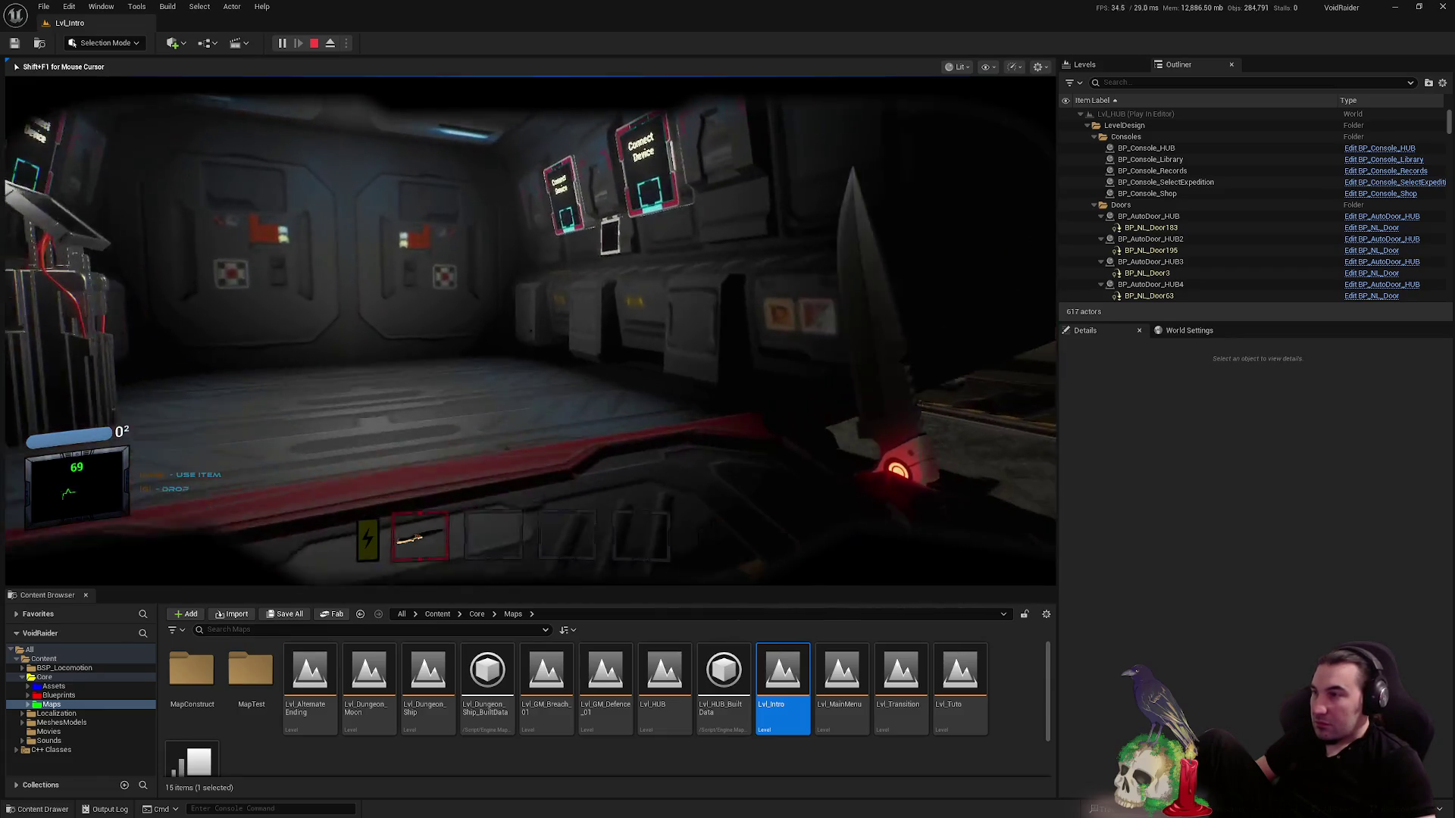
{"action": "key", "text": "e"}
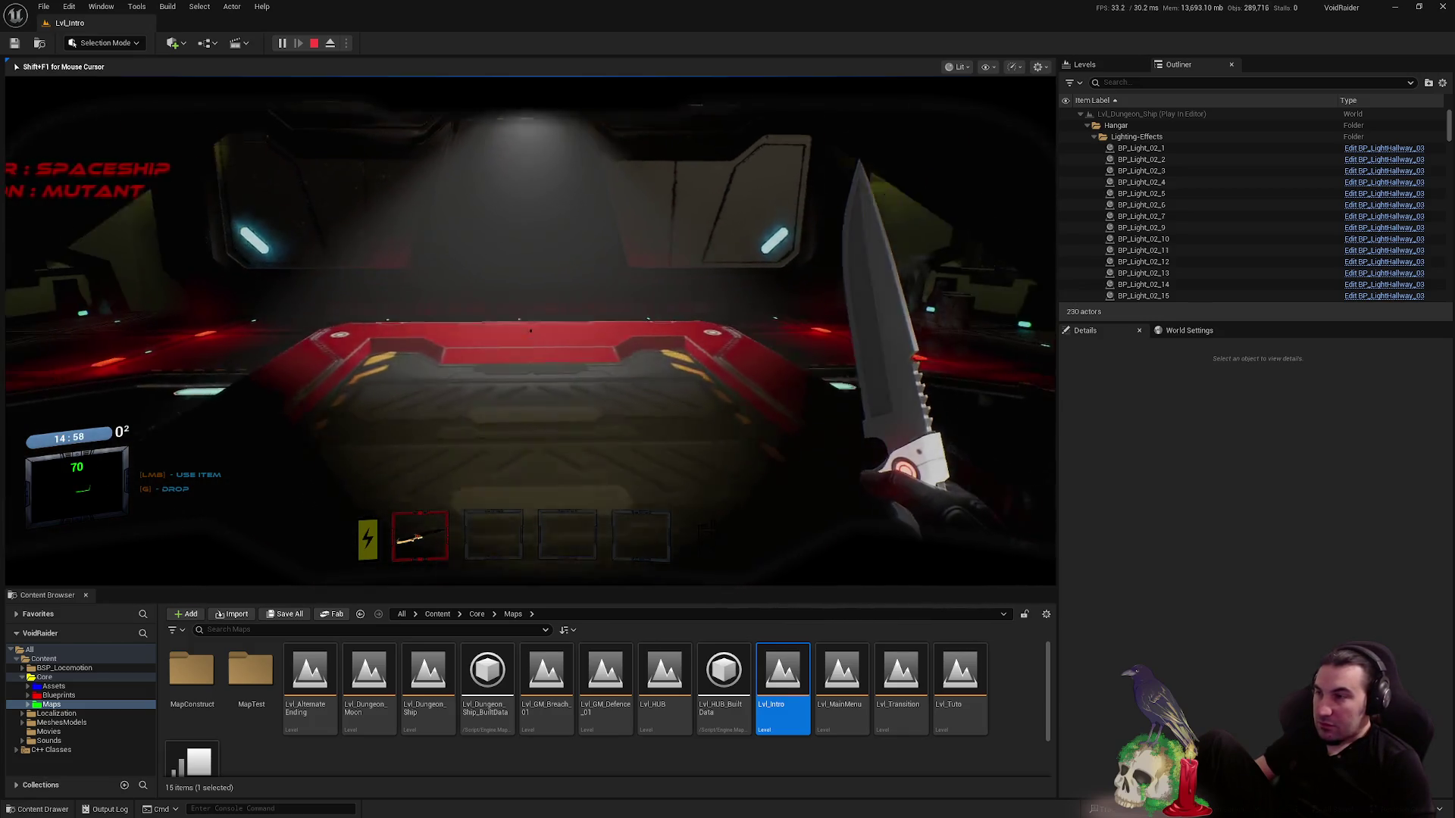
- Walk the player up the lit stairs and through the corridor toward the green door
{"action": "mouse_move", "coordinate": [530, 331]}
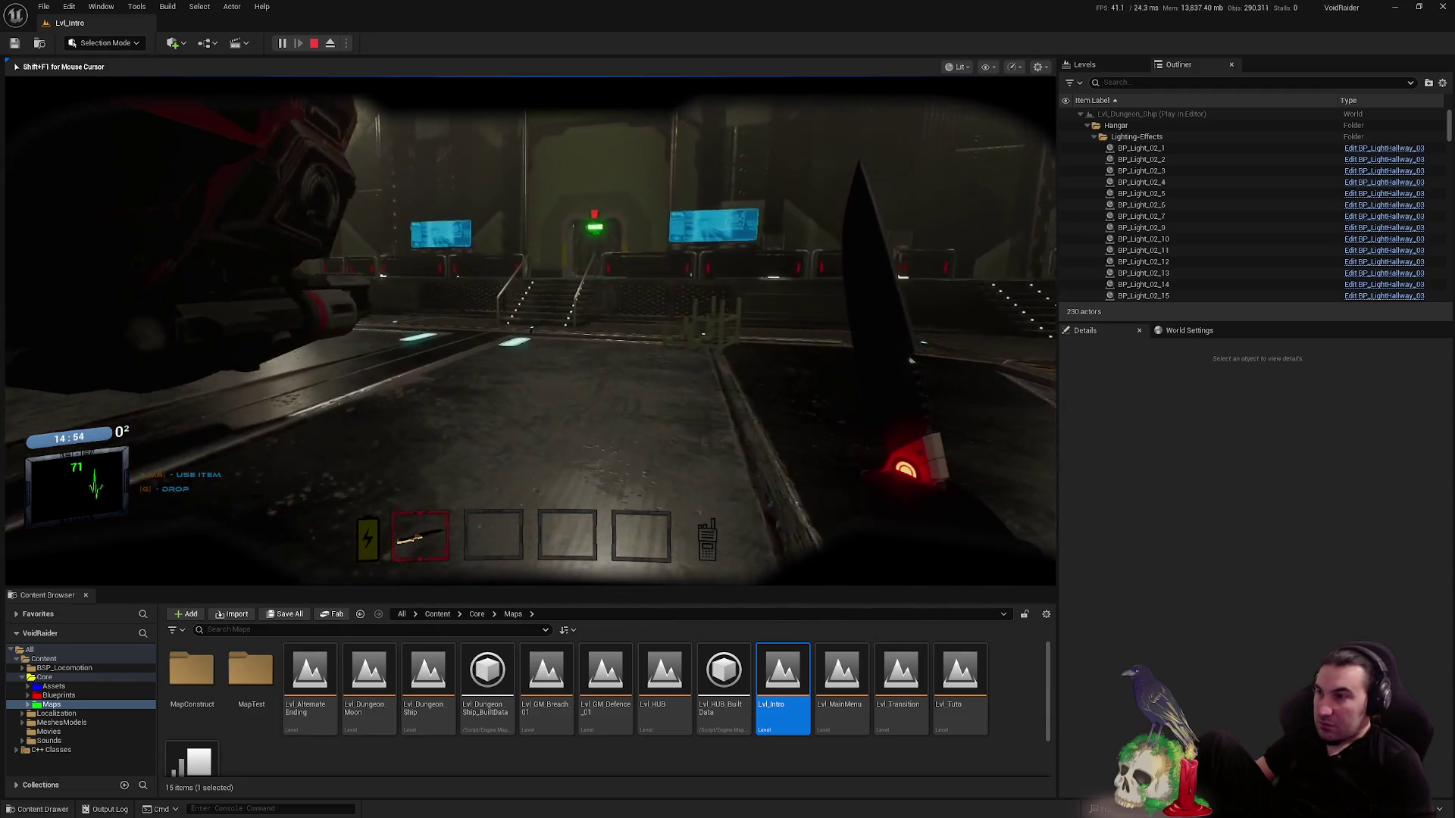
{"action": "key", "text": "w"}
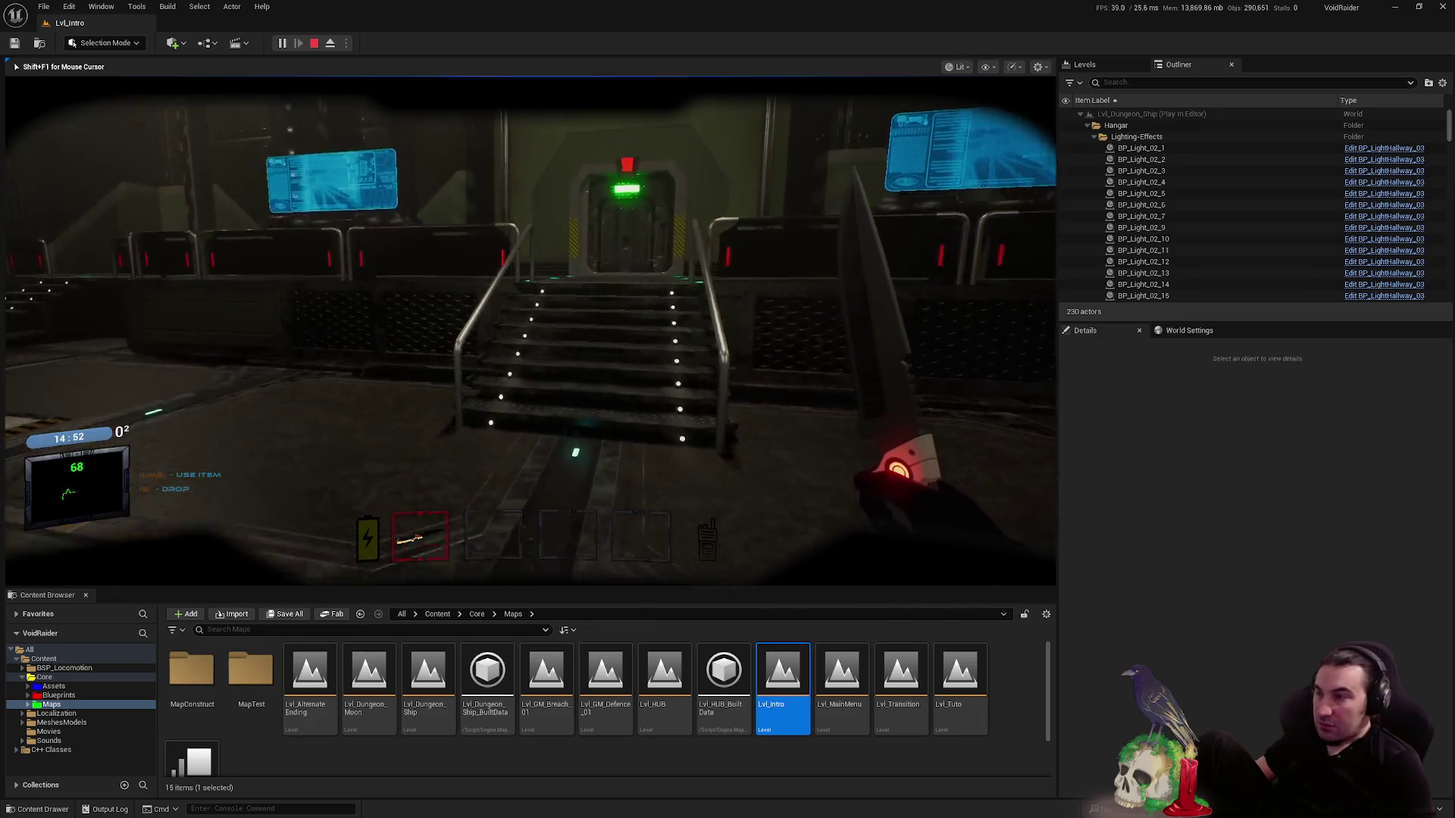
{"action": "key", "text": "w"}
{"action": "key", "text": "w"}
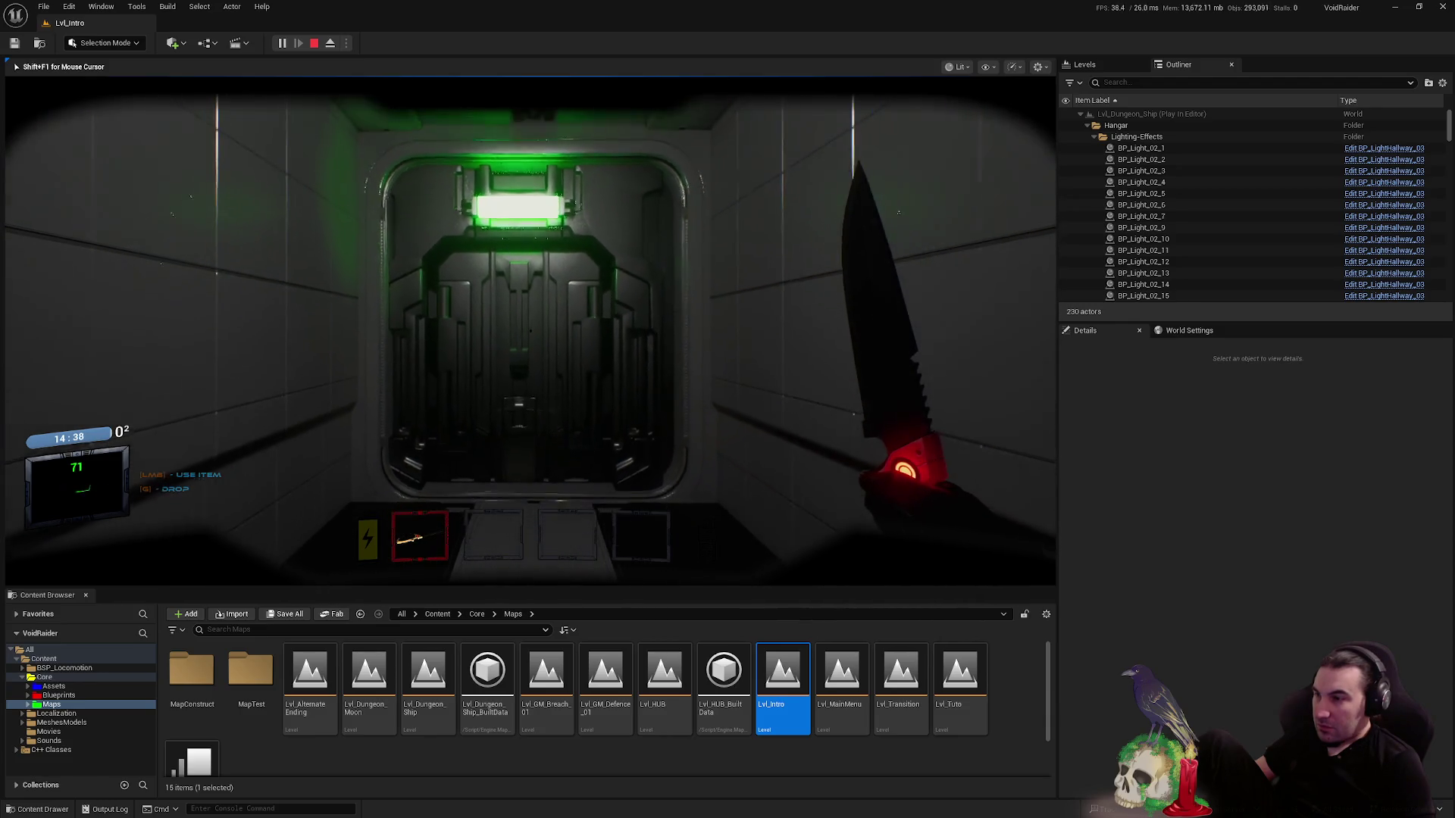
{"action": "key", "text": "w"}
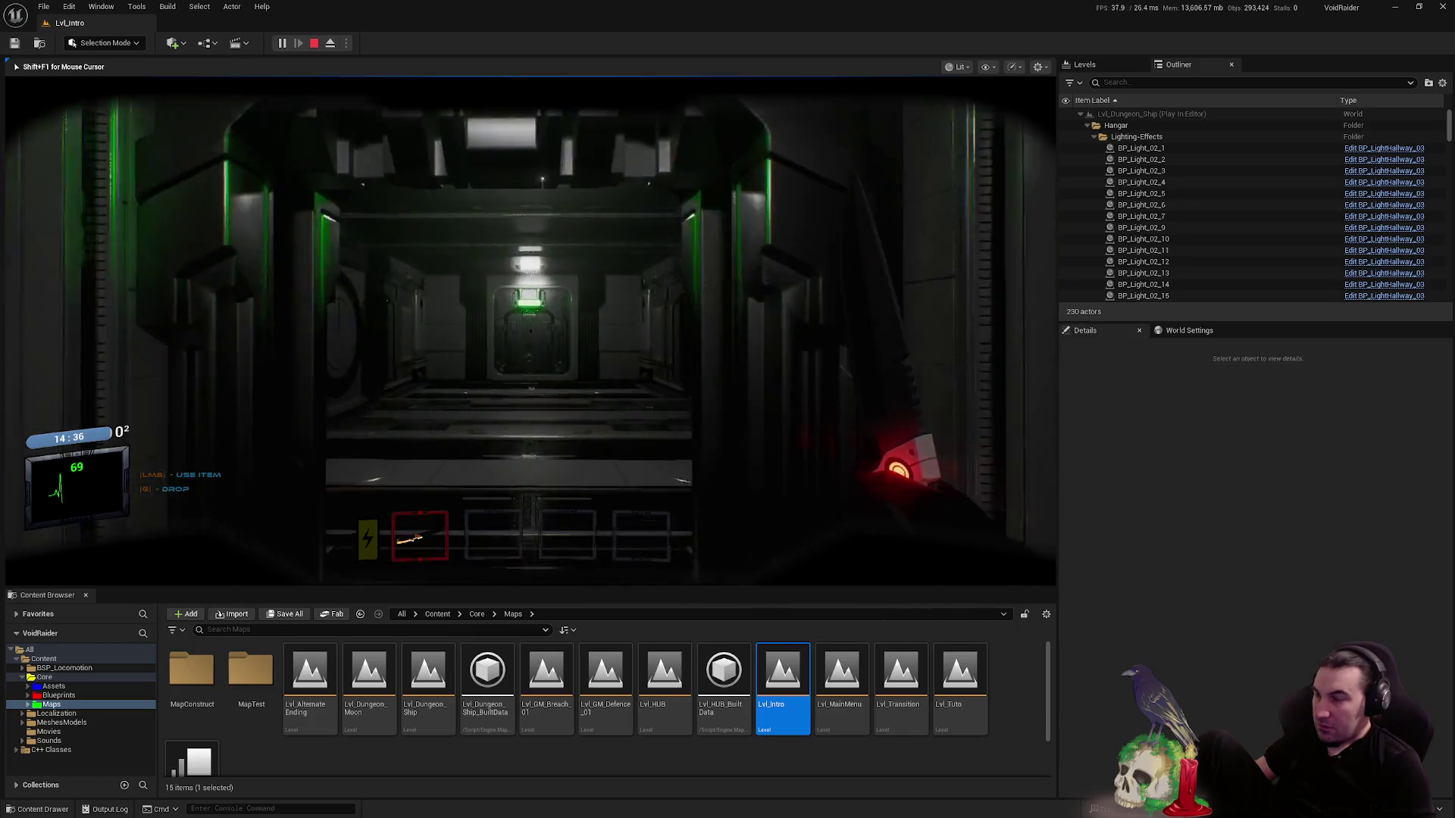
{"action": "key", "text": "w"}
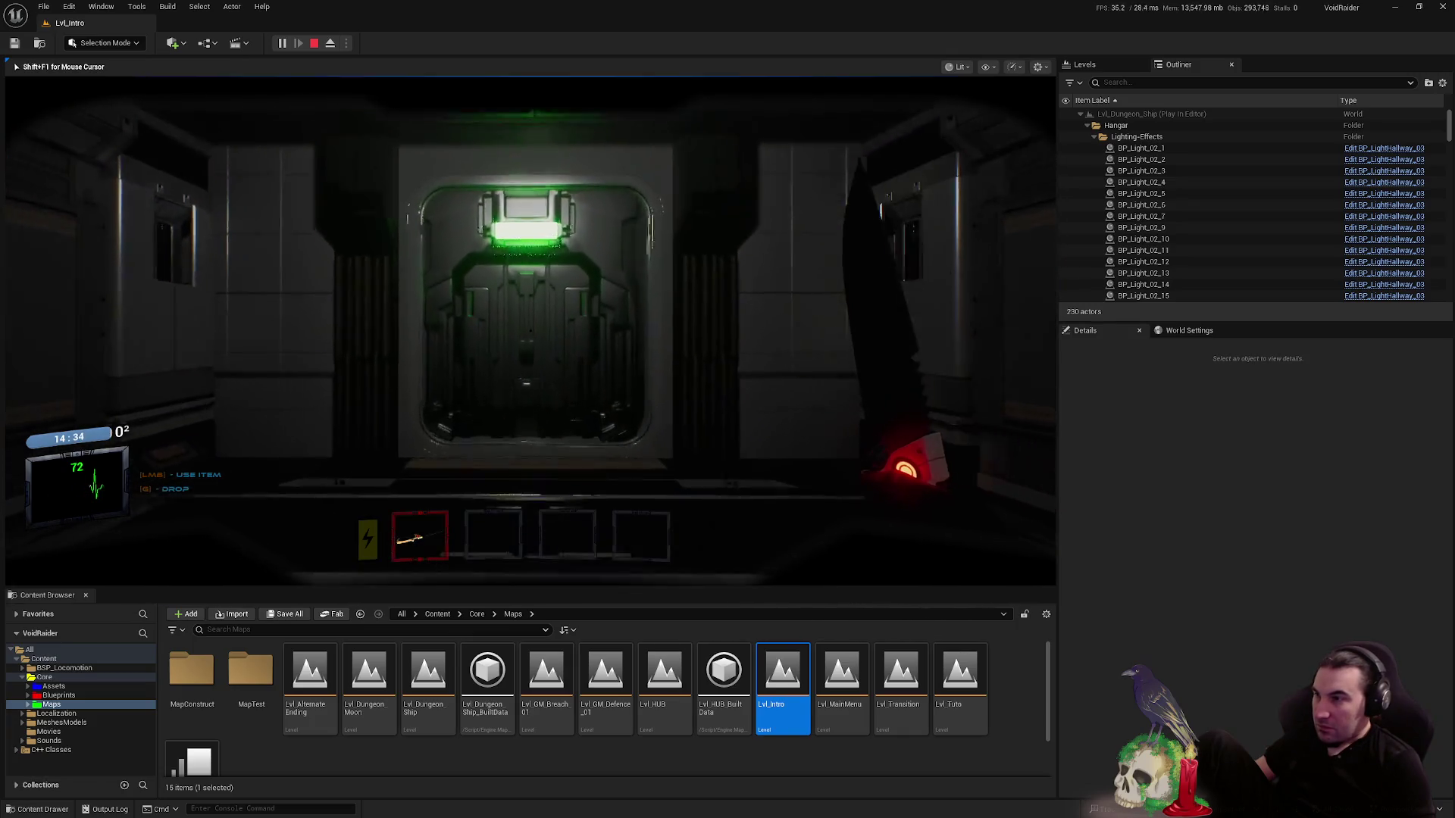
- Let the green door open, then end the play session and list the Core/Blueprints folder
{"action": "key", "text": "w"}
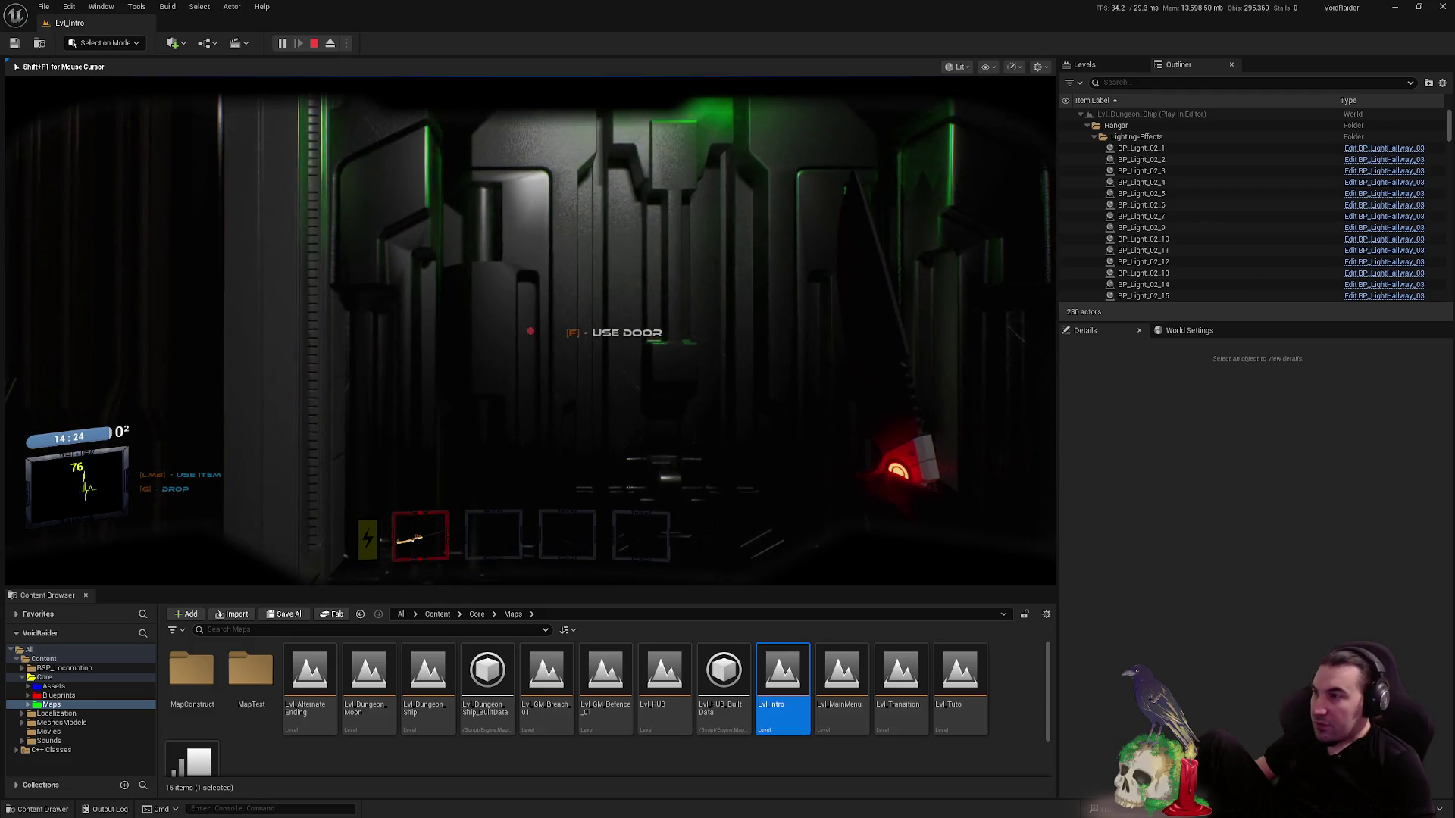
{"action": "key", "text": "Escape"}
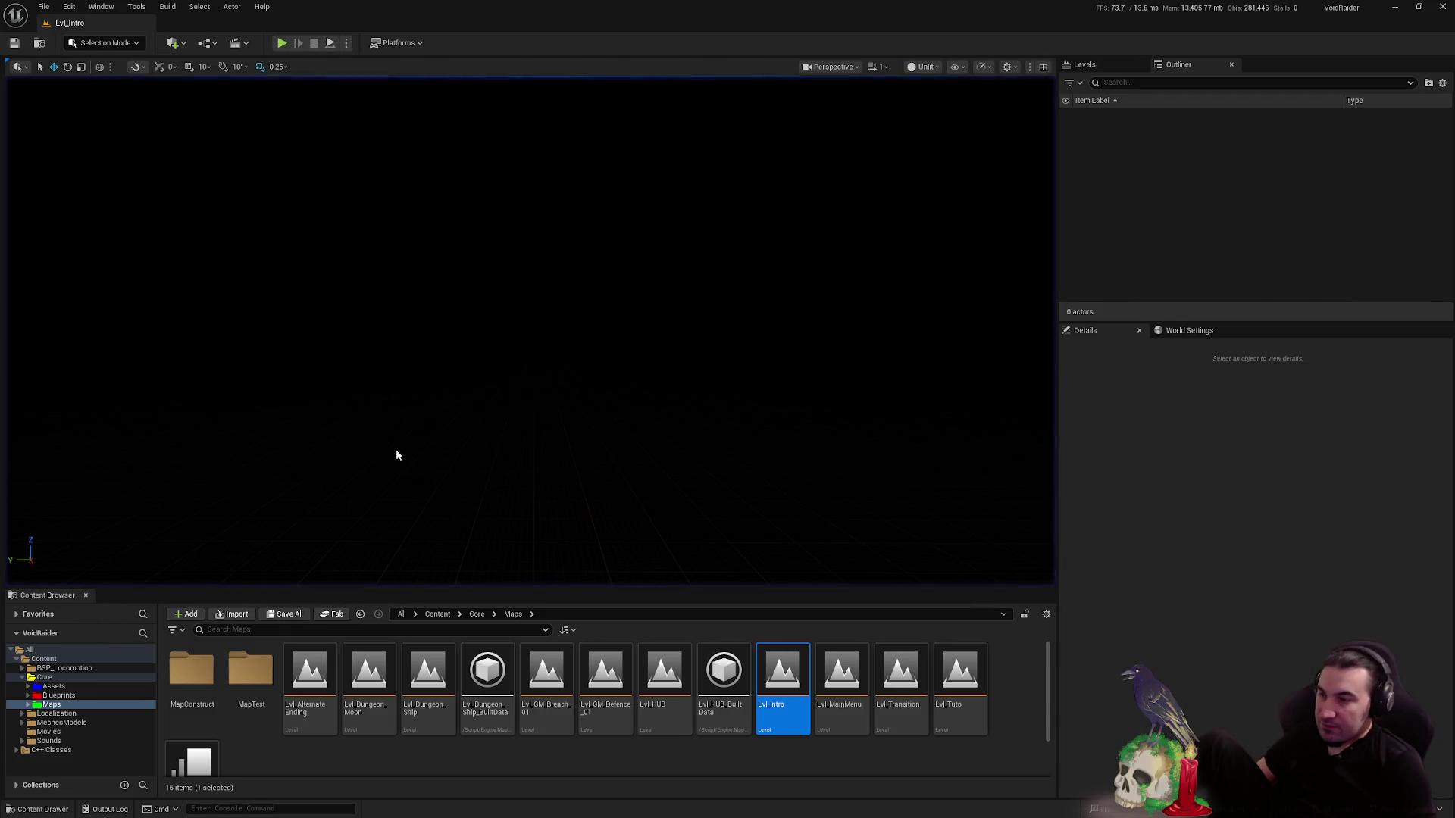
{"action": "left_click", "coordinate": [74, 695]}
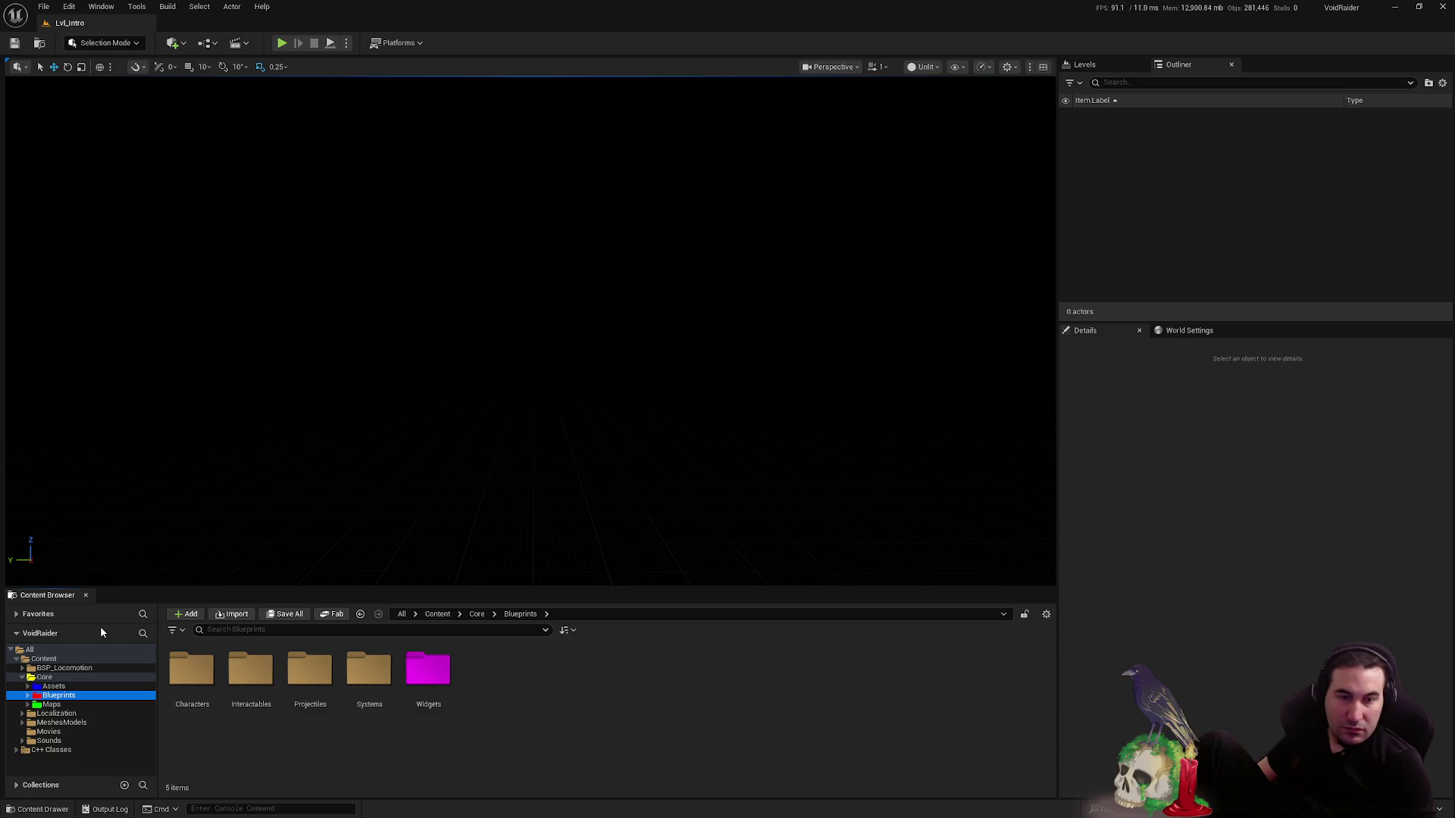
- Look through the Maps and Blueprints folders, then open the Lvl_AlternateEnding level
{"action": "left_click", "coordinate": [92, 704]}
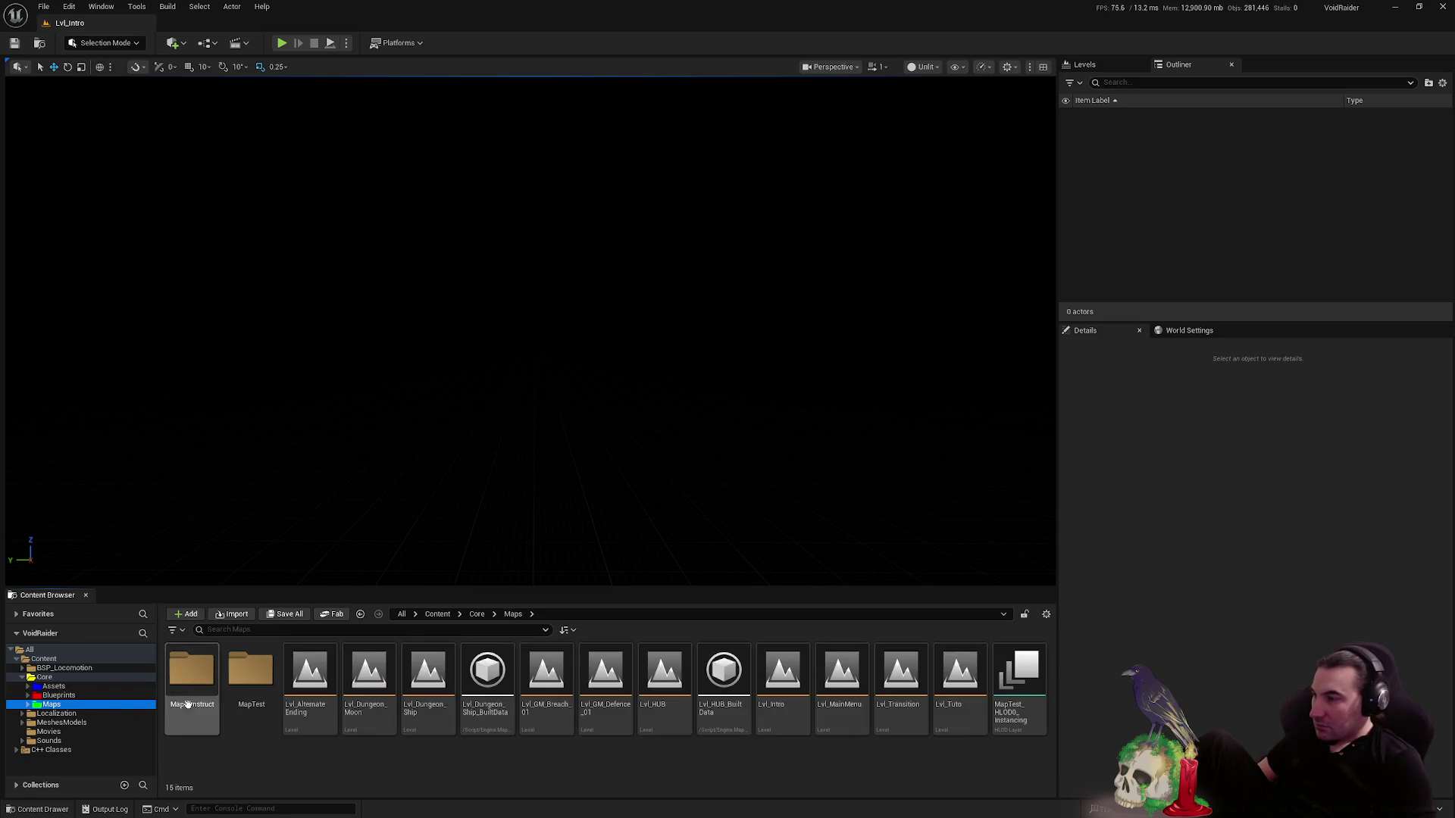
{"action": "left_click", "coordinate": [71, 697]}
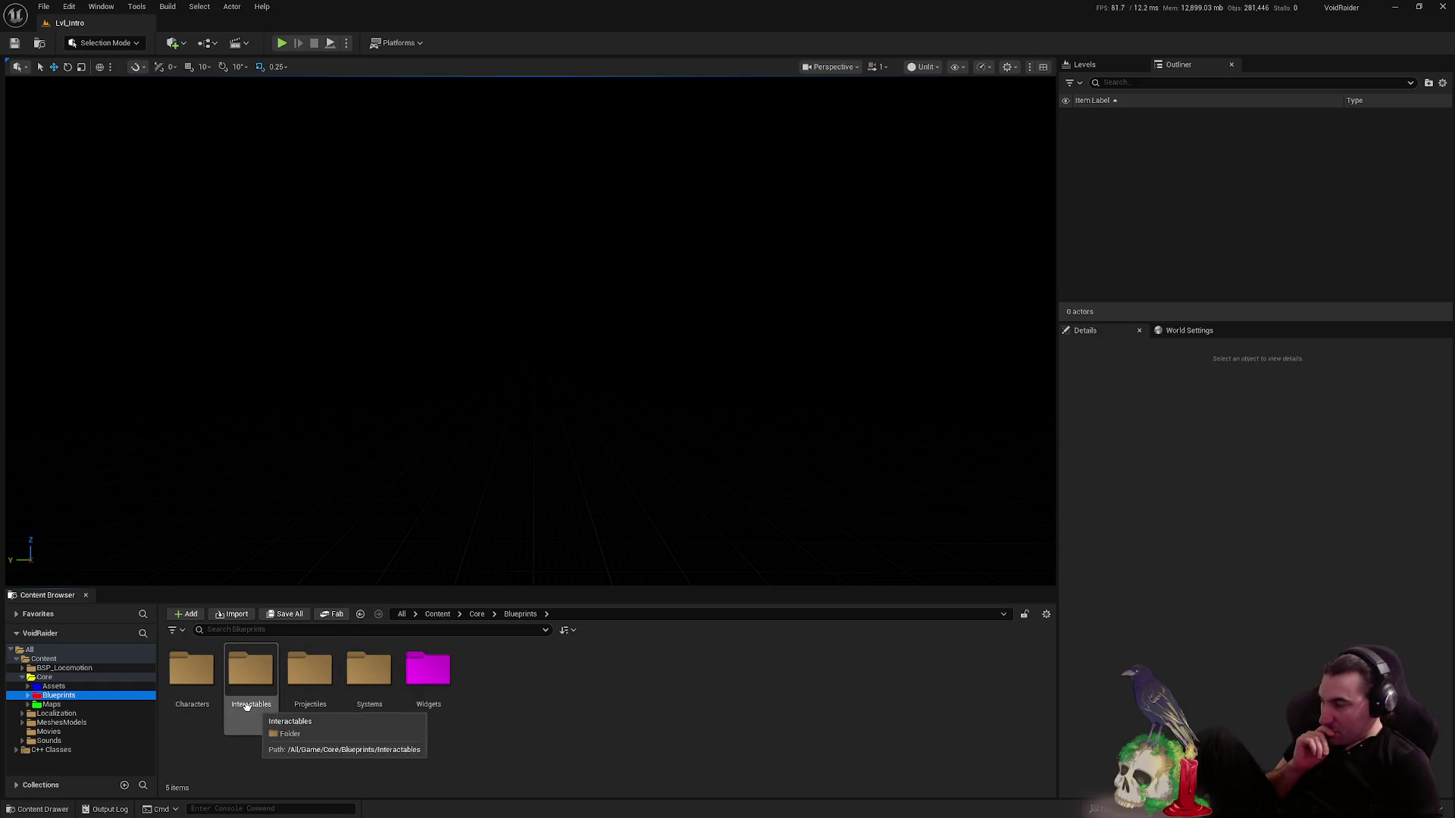
{"action": "left_click", "coordinate": [108, 705]}
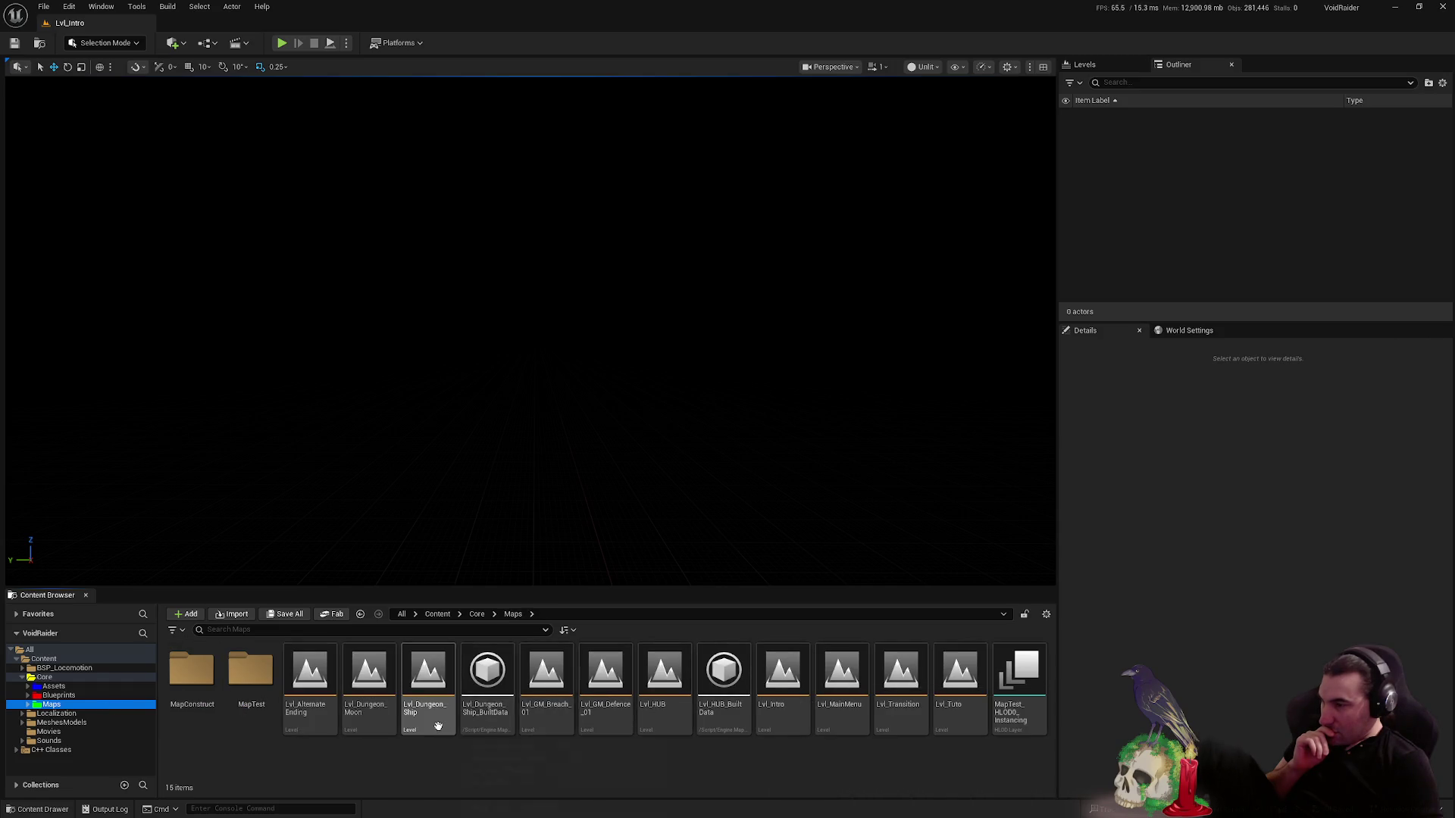
{"action": "double_click", "coordinate": [322, 705]}
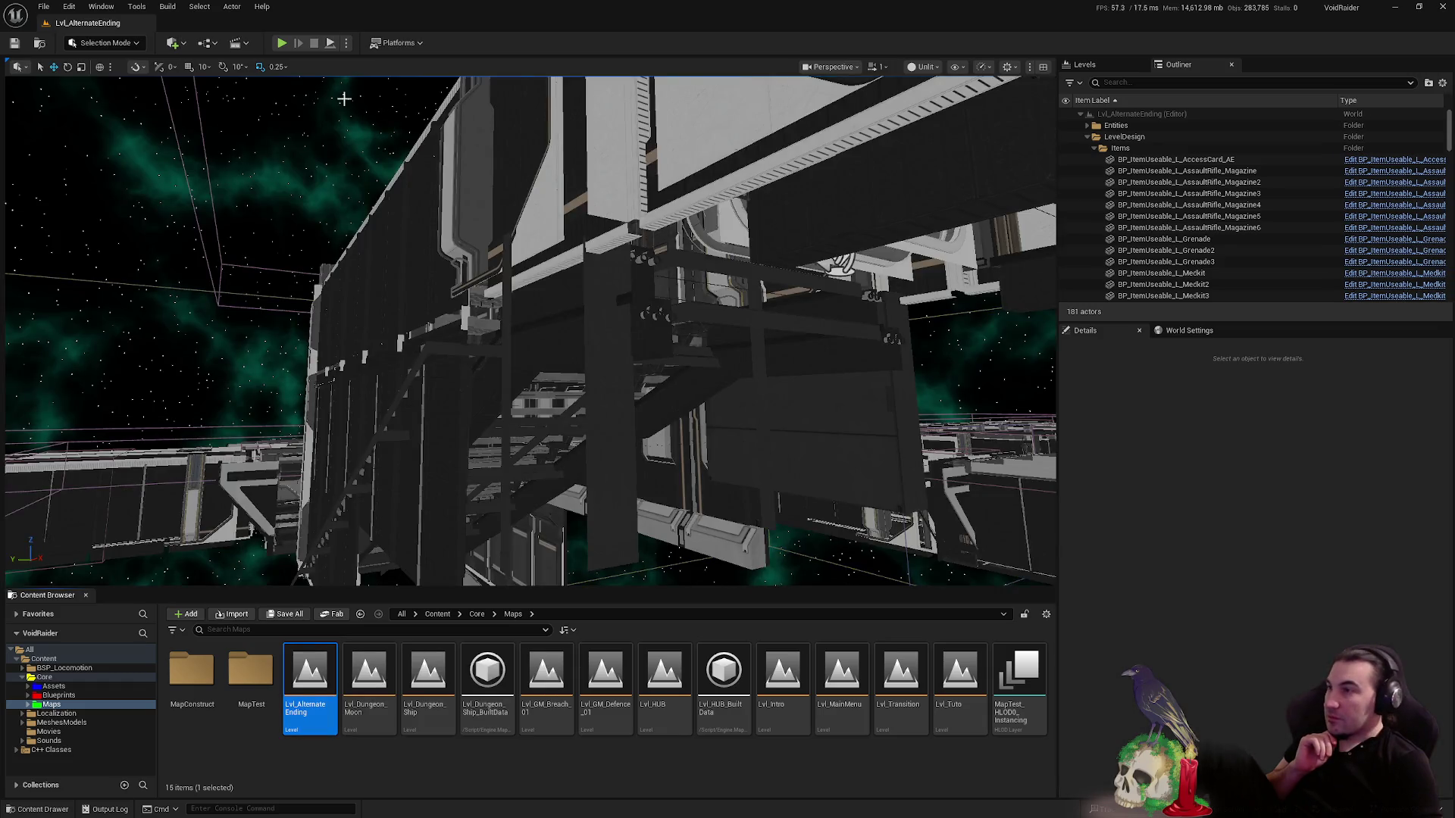
- Expand Props > Doors in the Outliner and focus on BP_AutoDoor_AE in its command center room
{"action": "left_click", "coordinate": [1095, 148]}
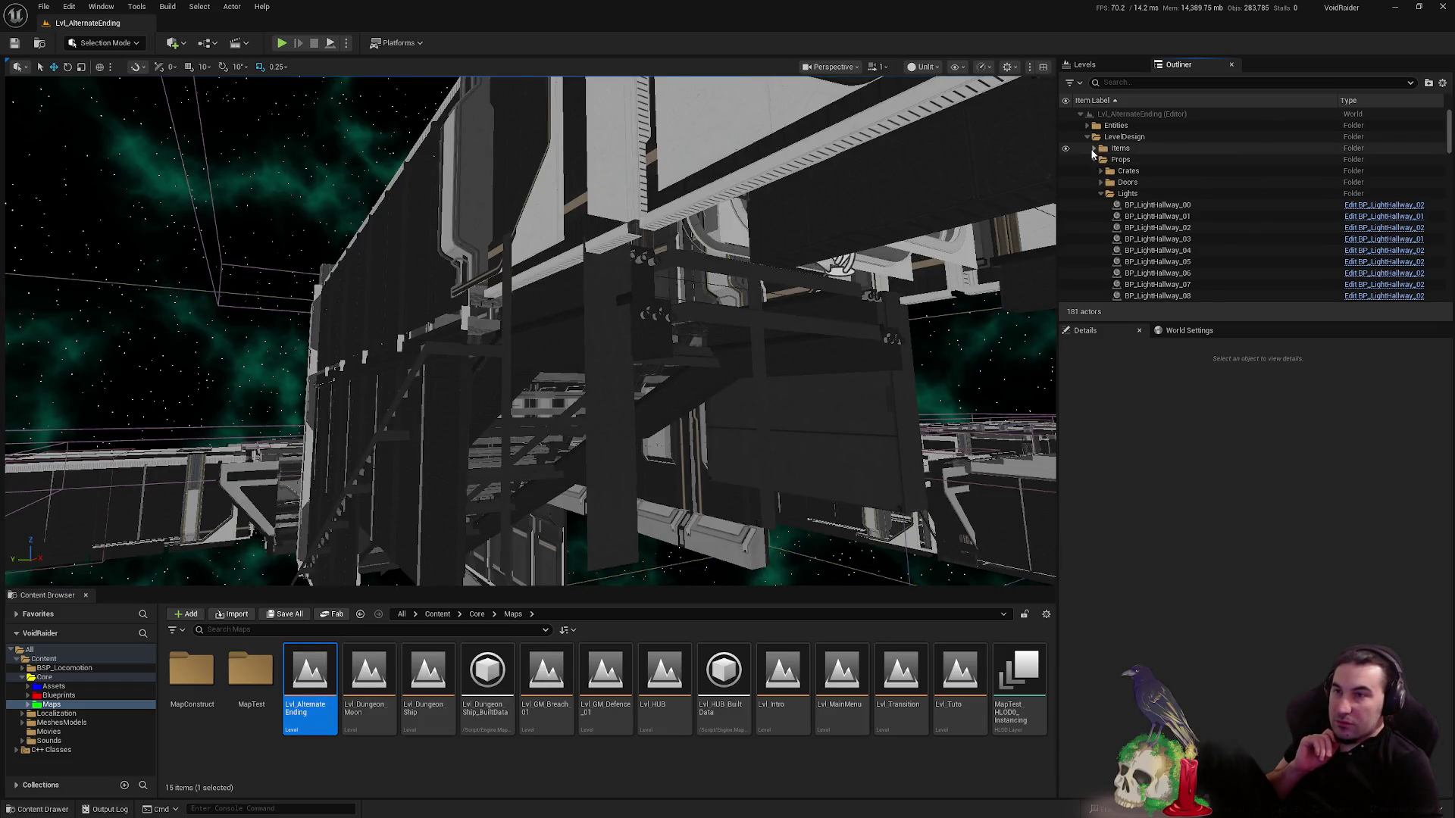
{"action": "left_click", "coordinate": [1101, 182]}
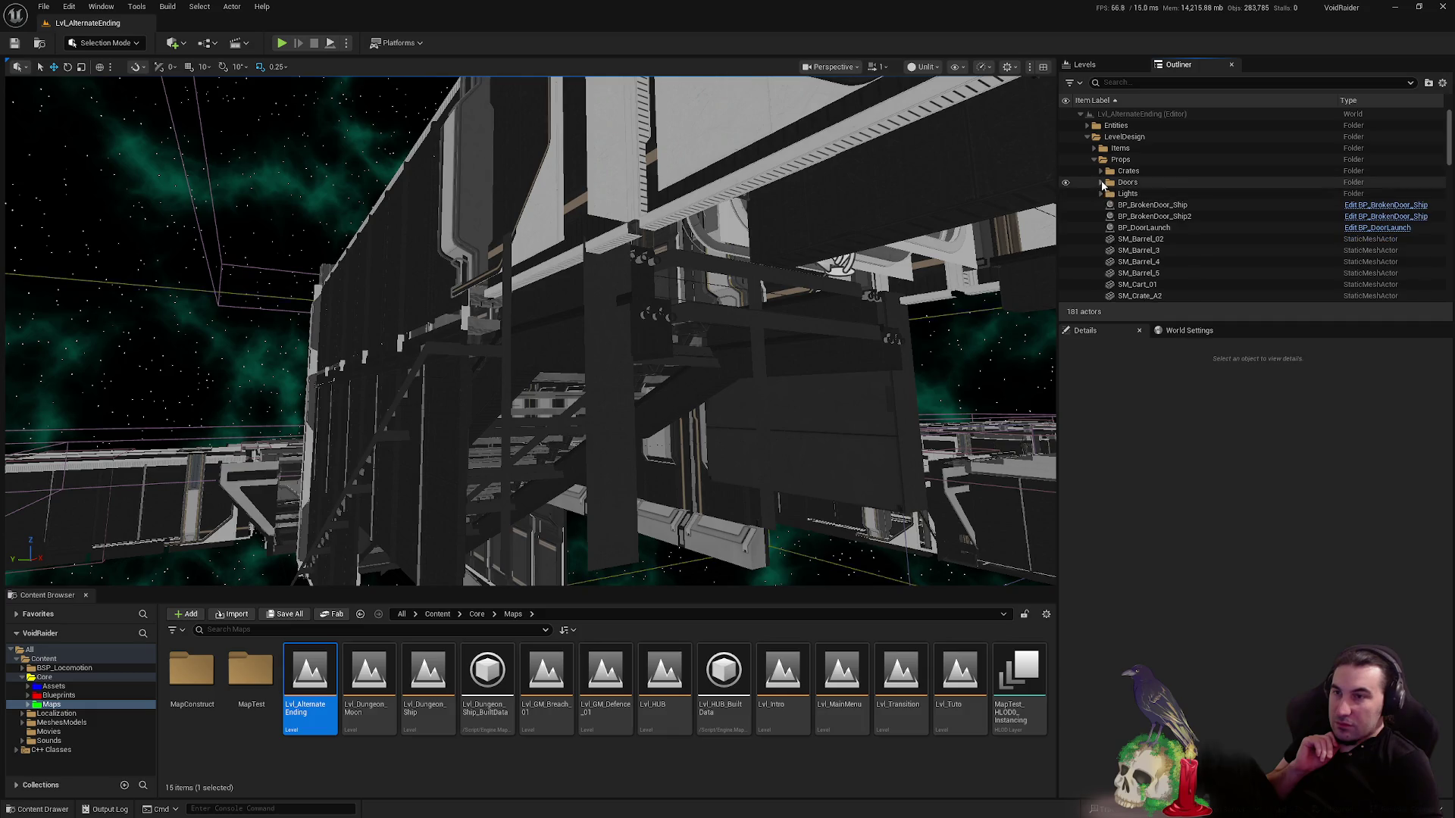
{"action": "double_click", "coordinate": [1152, 194]}
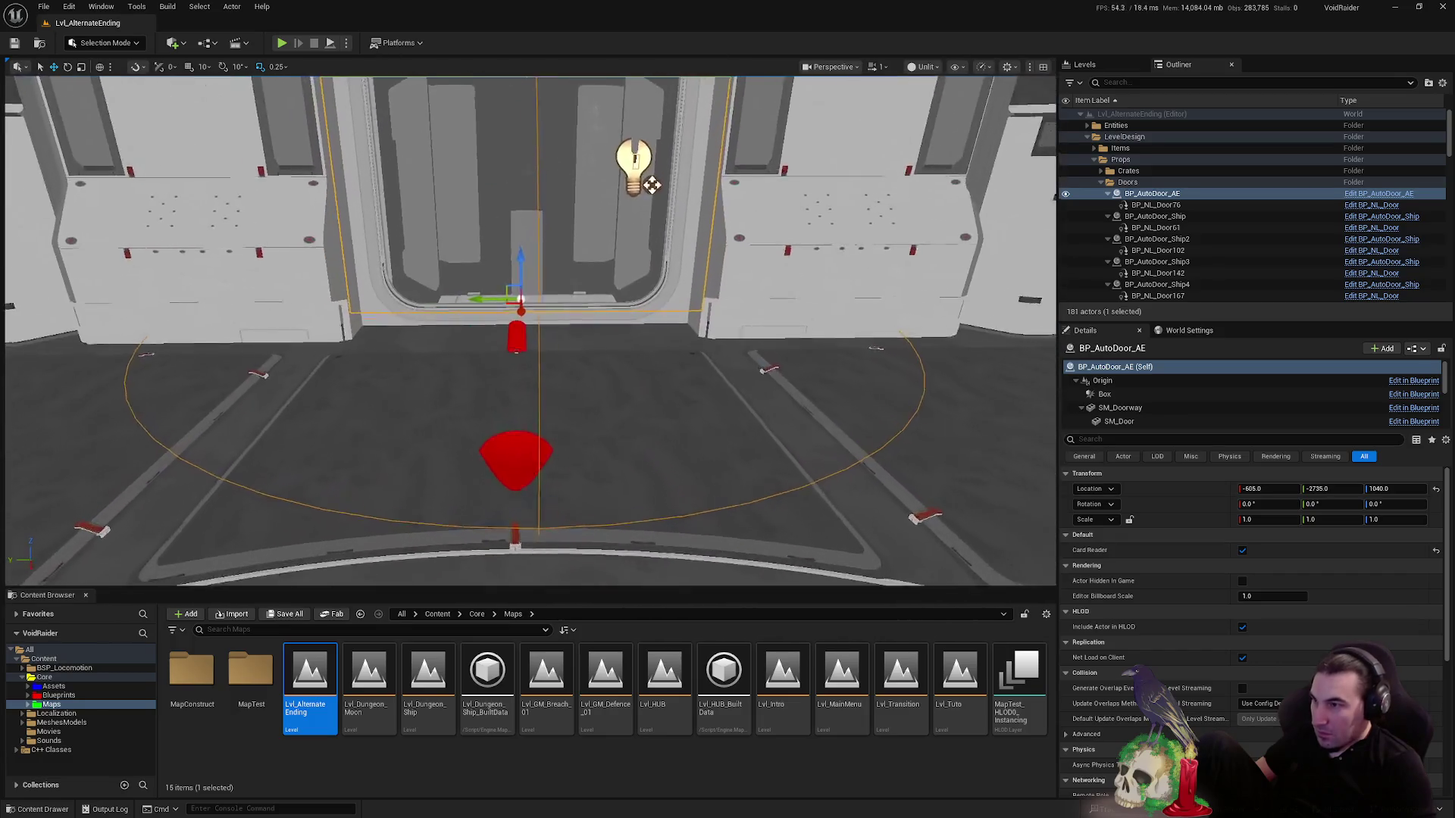
{"action": "scroll", "coordinate": [535, 409], "scroll_direction": "down", "scroll_amount": 3}
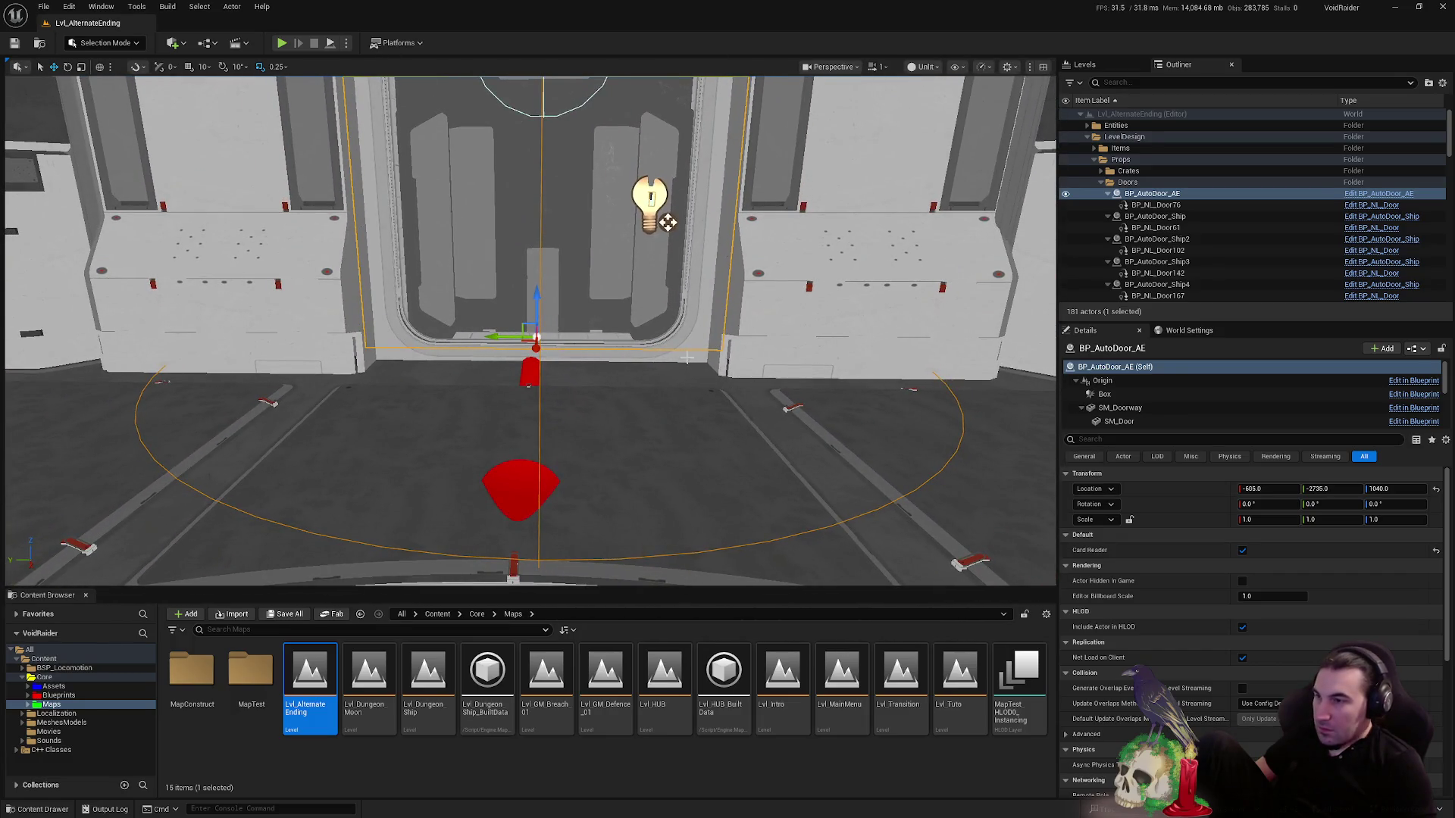
{"action": "left_click", "coordinate": [668, 222]}
{"action": "right_click", "coordinate": [642, 324]}
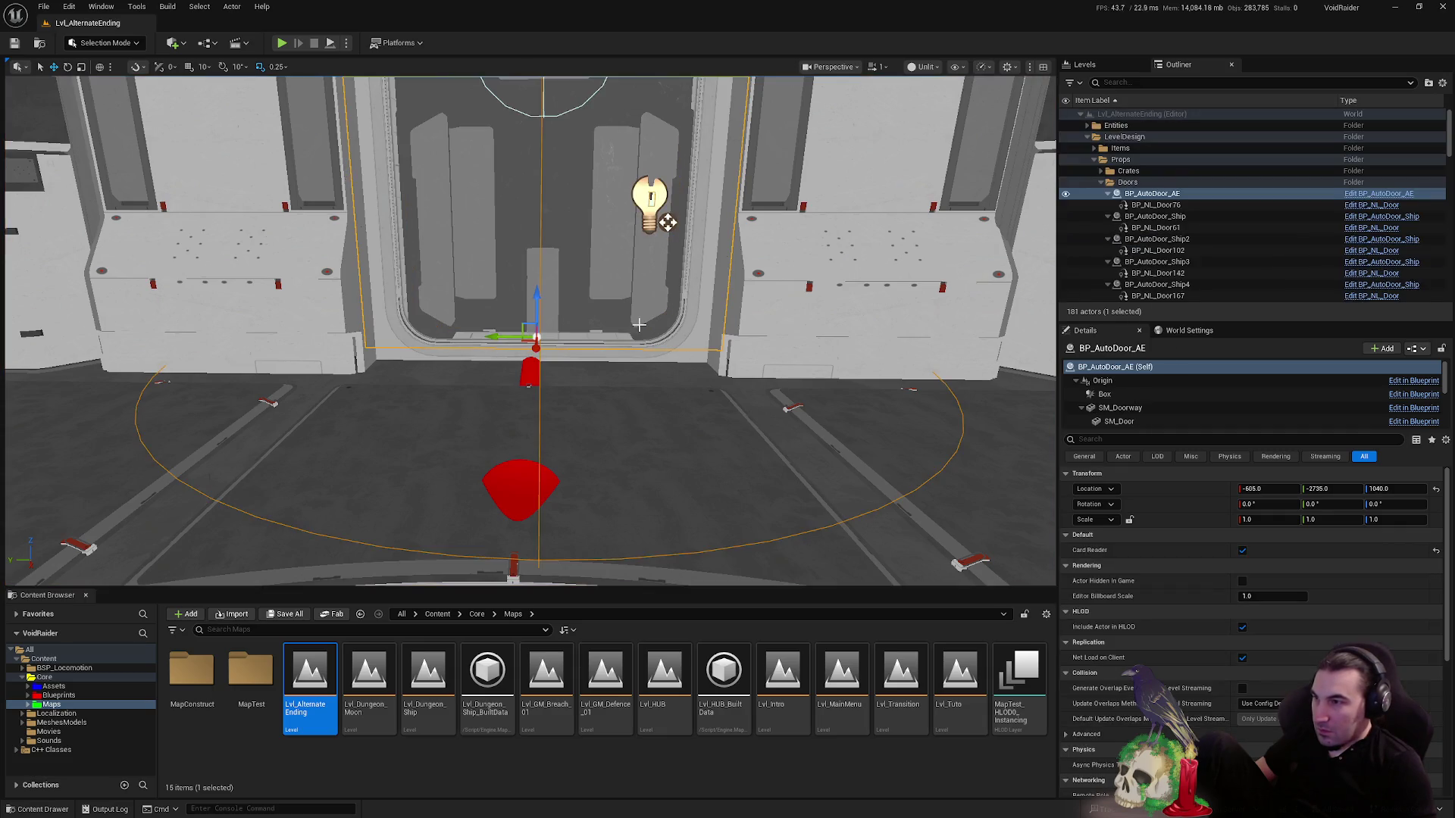
{"action": "key", "text": "Escape"}
{"action": "scroll", "coordinate": [614, 362], "scroll_direction": "down", "scroll_amount": 10}
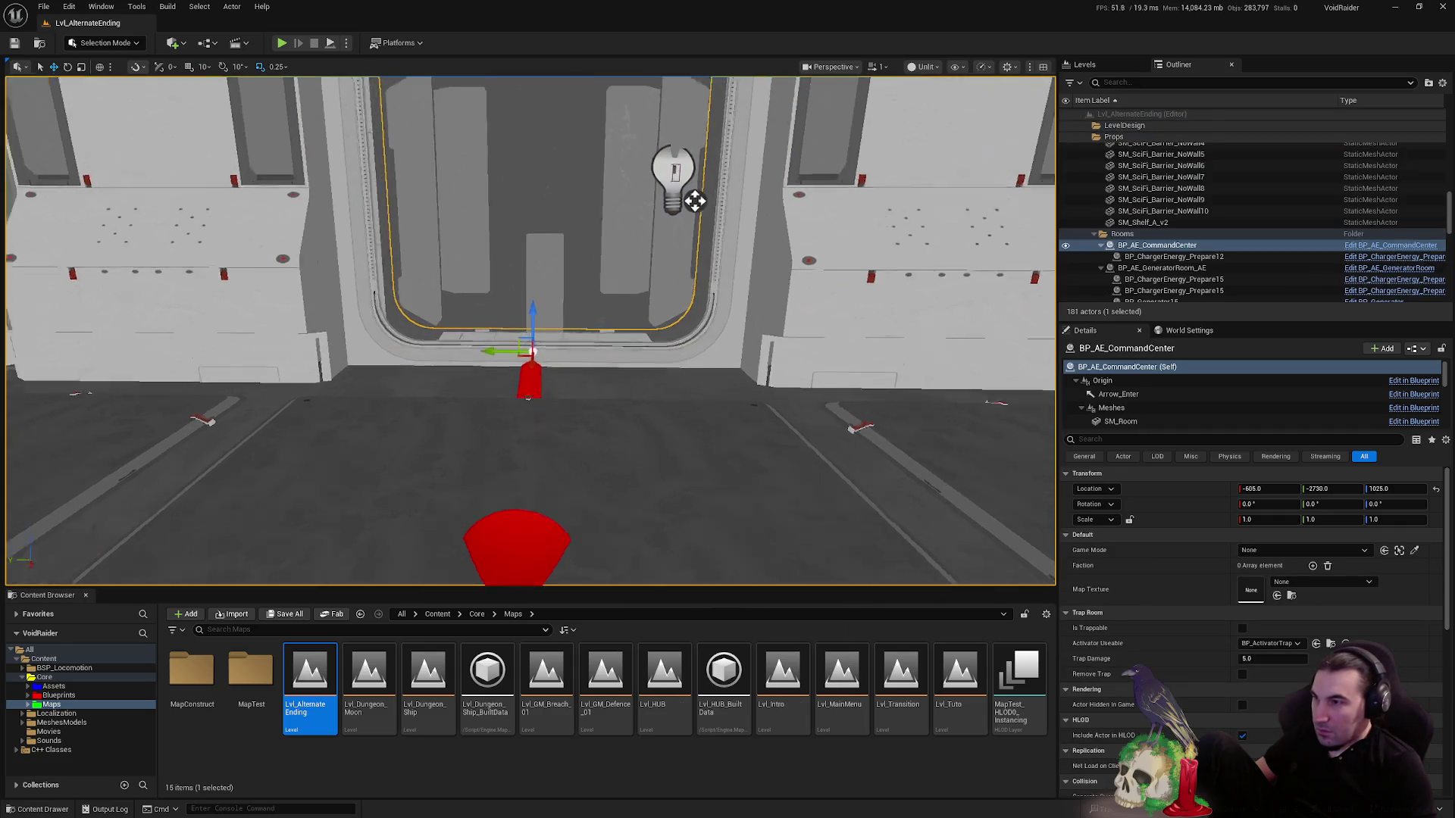
{"action": "scroll", "coordinate": [531, 331], "scroll_direction": "up", "scroll_amount": 5}
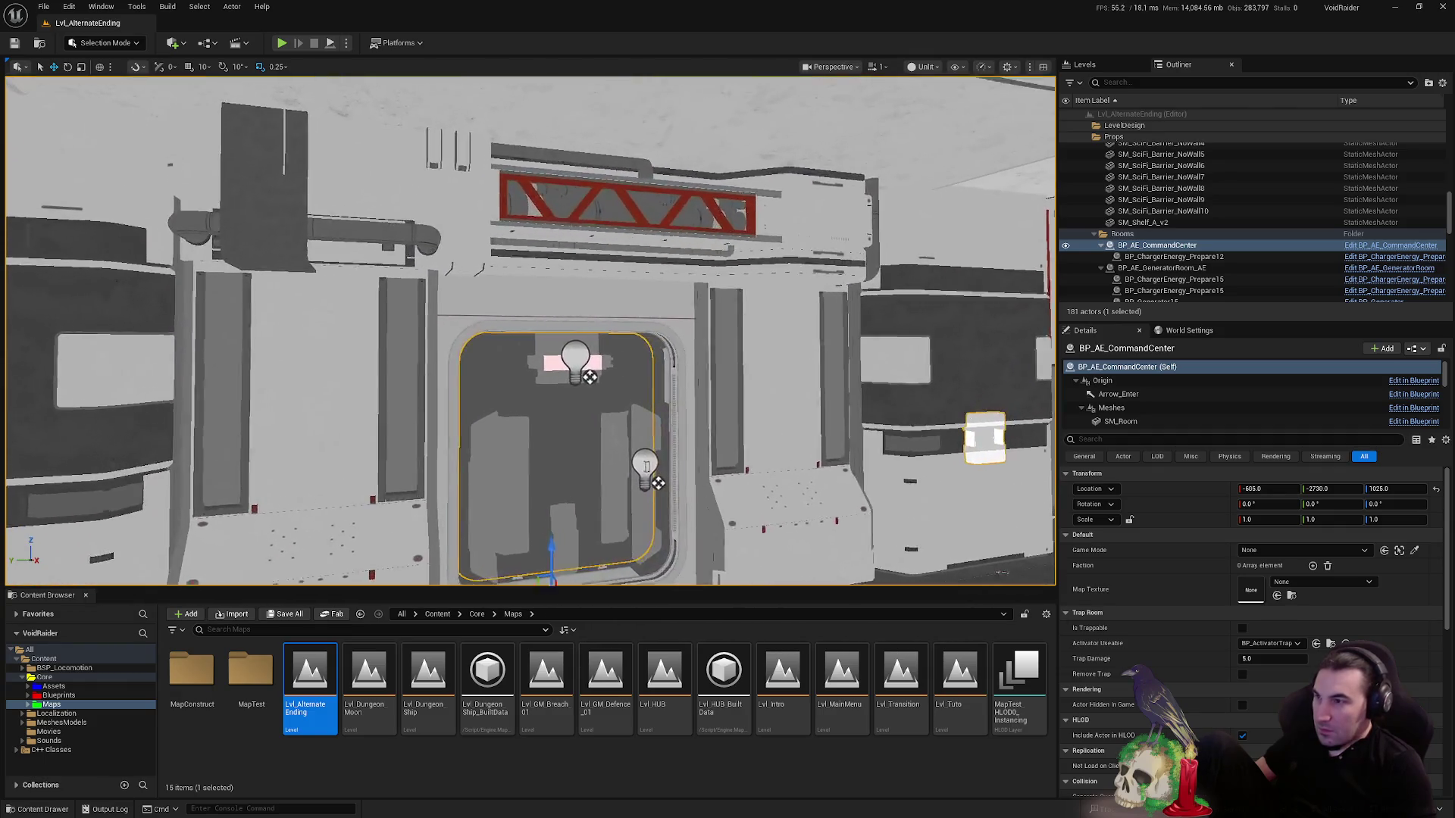
{"action": "left_click", "coordinate": [530, 493]}
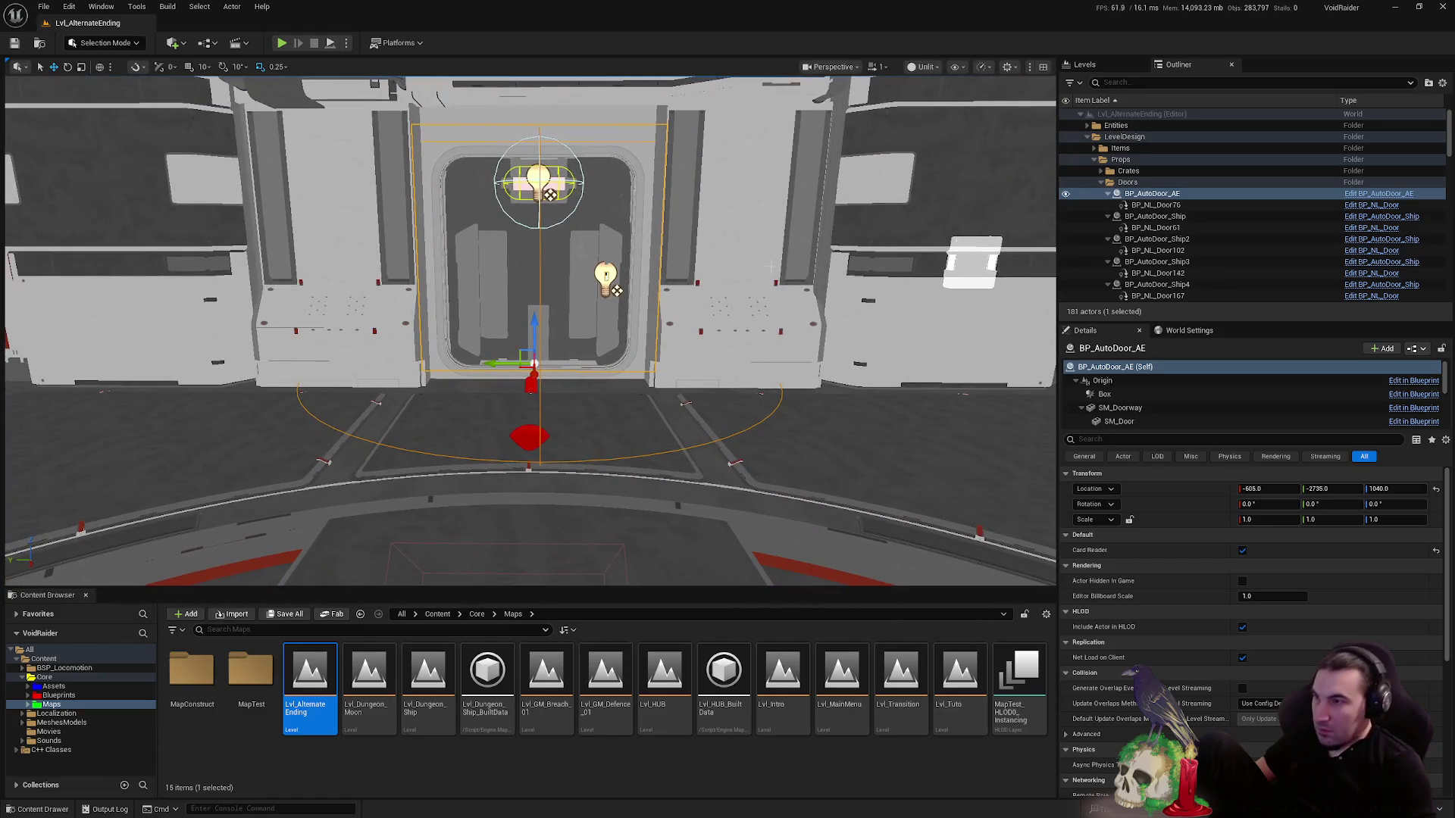
- Fly to BP_AutoDoor_Ship through BP_AutoDoor_Ship5 and inspect Ship5's SM_Door mesh component
{"action": "double_click", "coordinate": [1153, 216]}
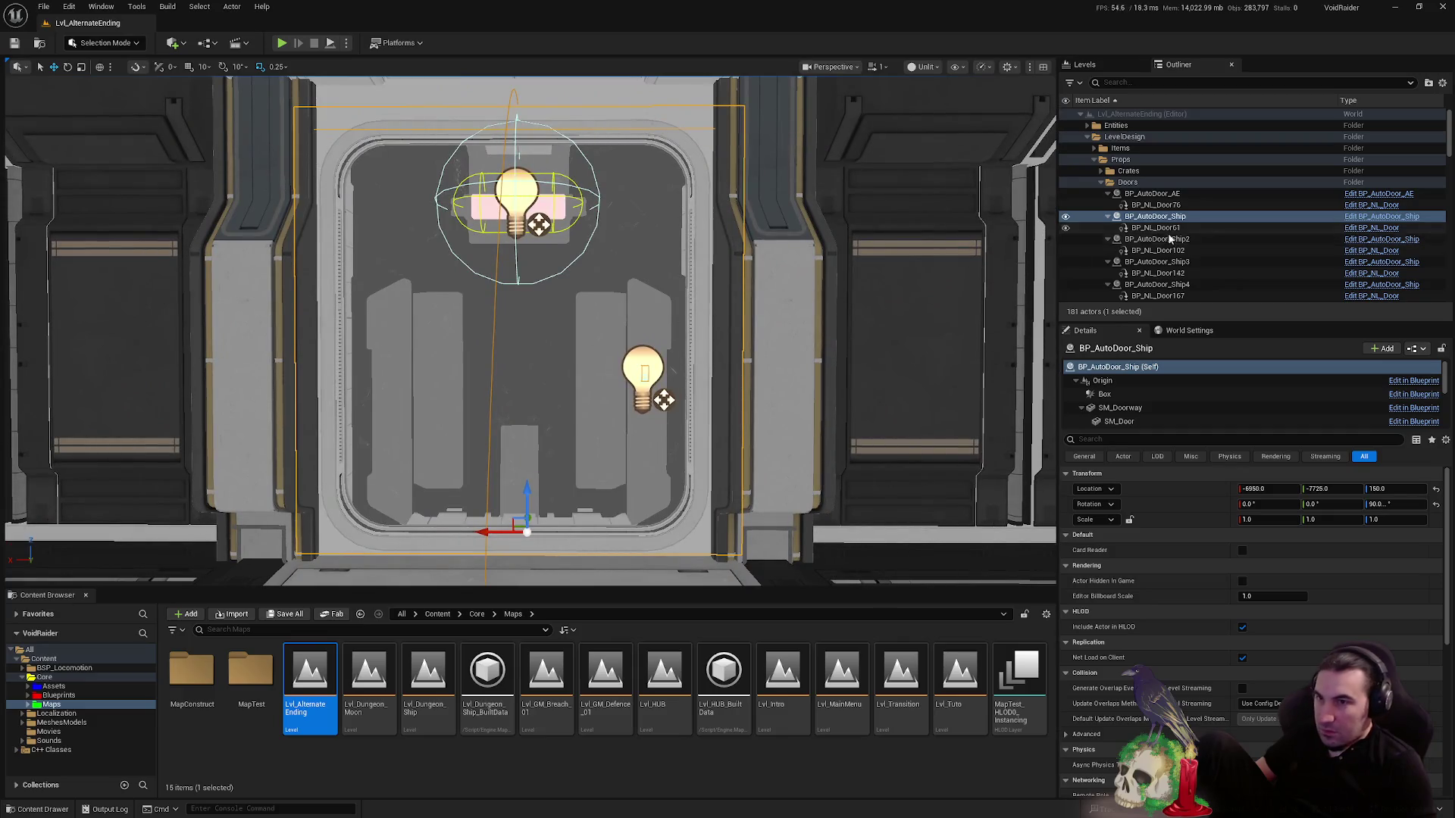
{"action": "double_click", "coordinate": [1171, 239]}
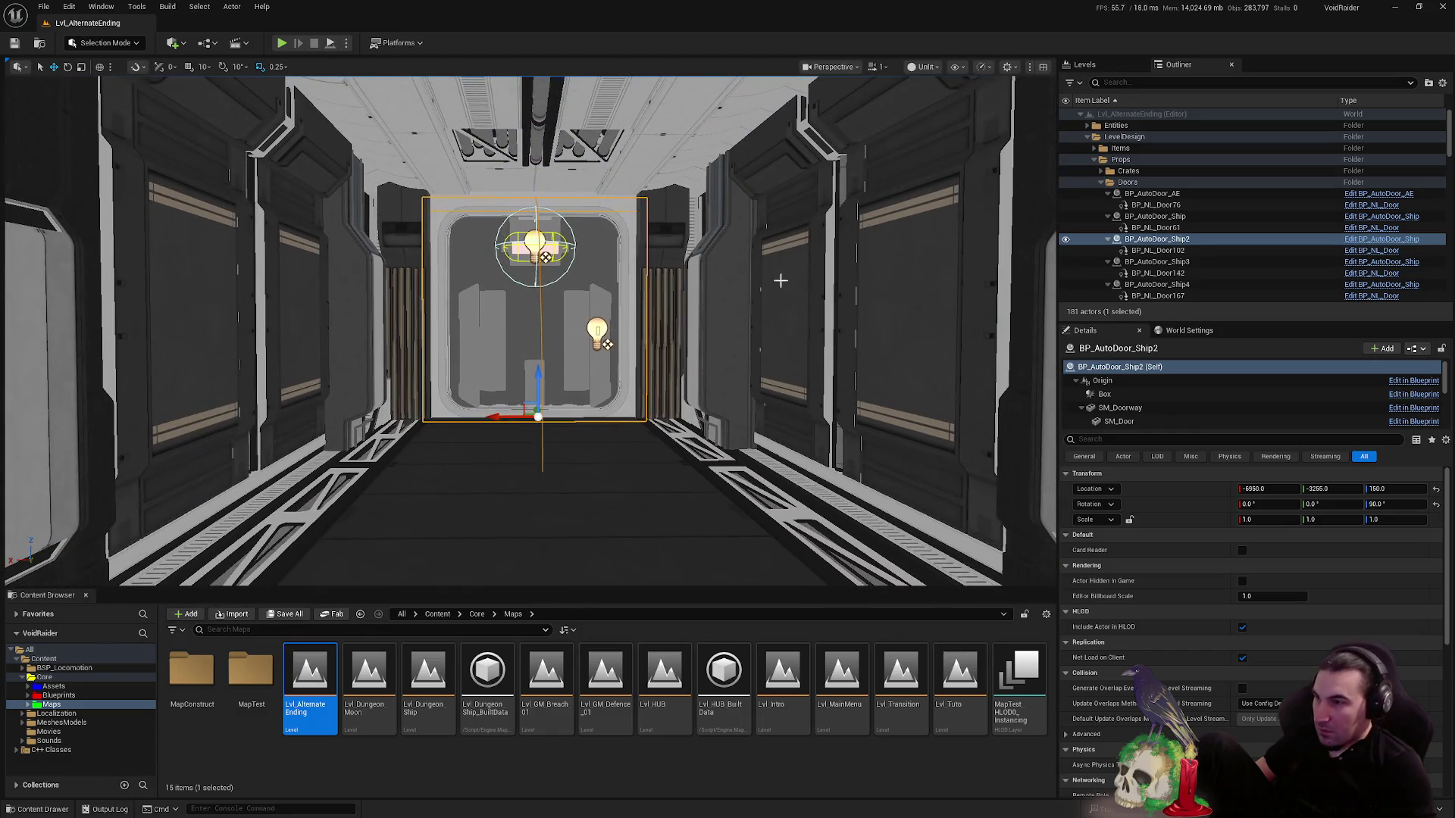
{"action": "double_click", "coordinate": [1157, 262]}
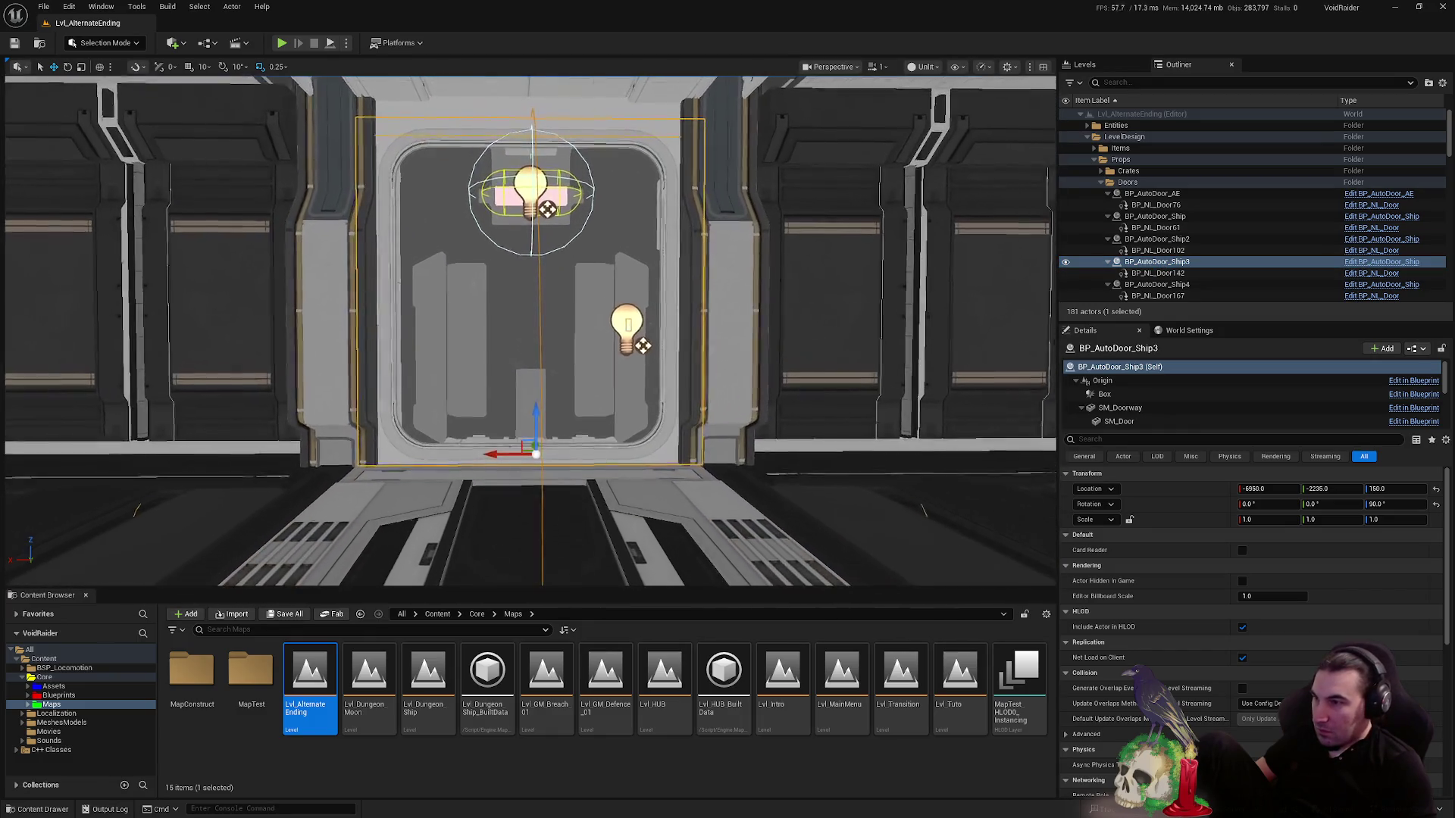
{"action": "double_click", "coordinate": [1095, 282]}
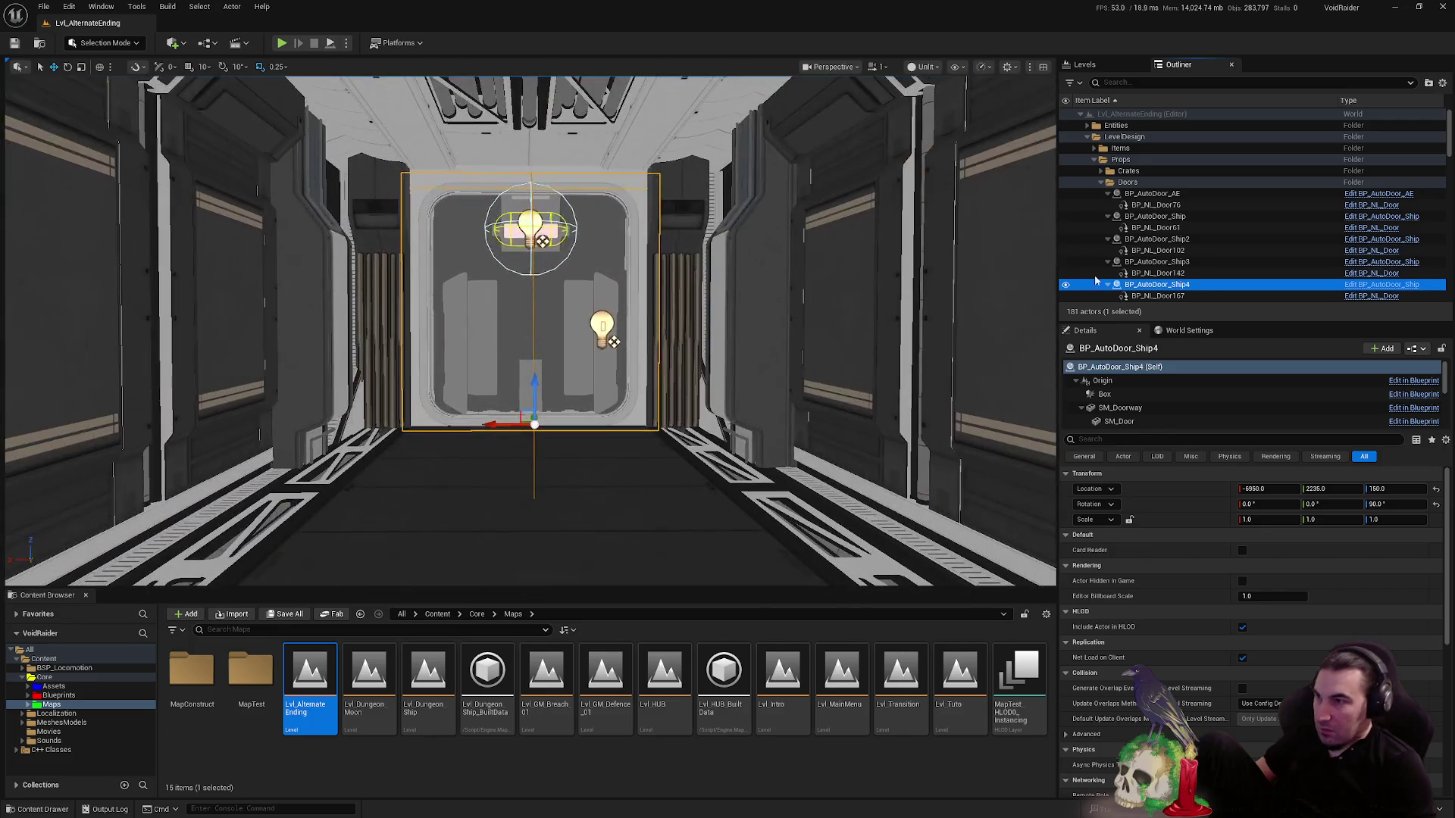
{"action": "scroll", "coordinate": [1076, 280], "scroll_direction": "down", "scroll_amount": 2}
{"action": "double_click", "coordinate": [1083, 276]}
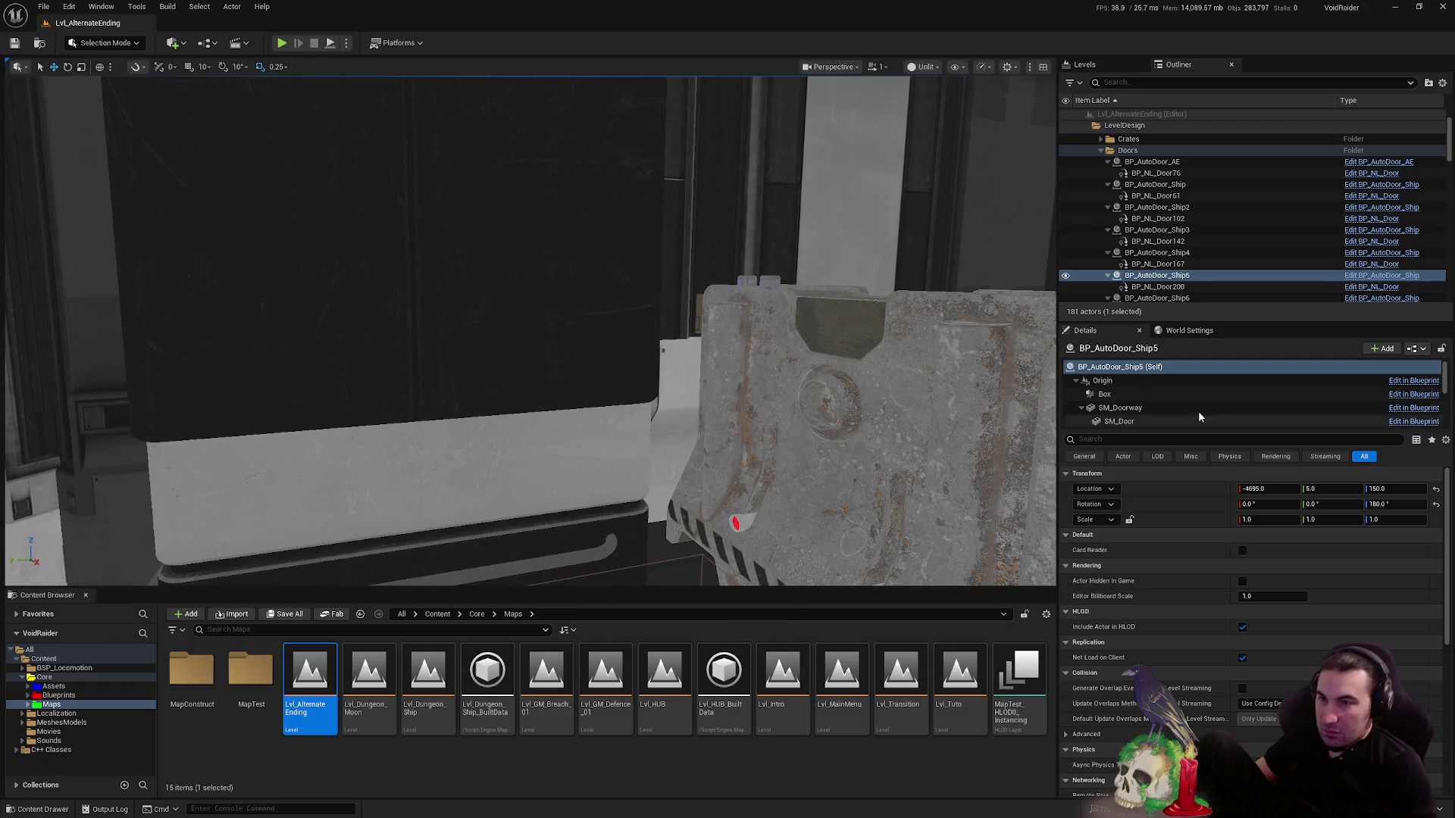
{"action": "scroll", "coordinate": [1144, 390], "scroll_direction": "down", "scroll_amount": 2}
{"action": "left_click", "coordinate": [1144, 388]}
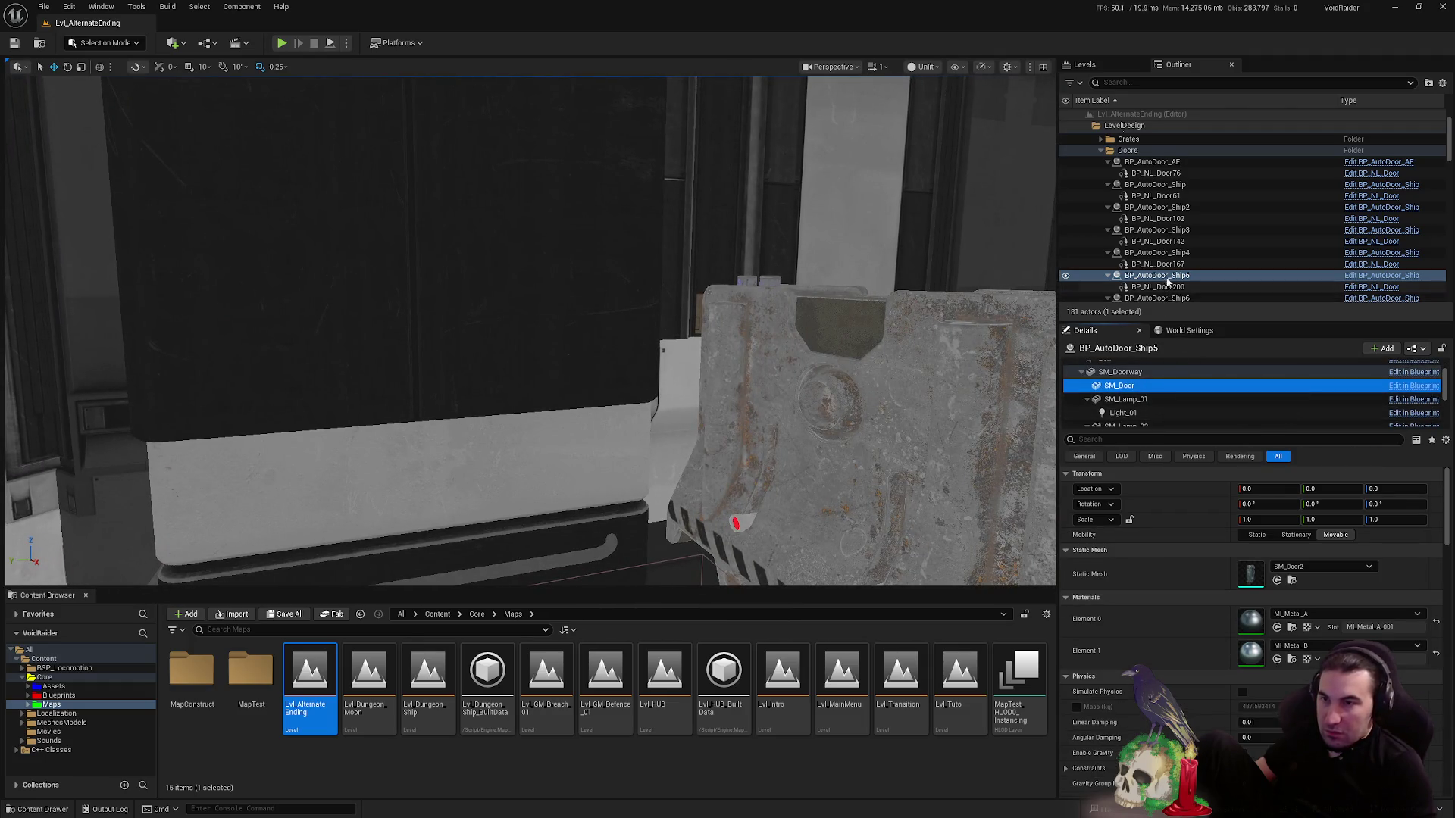
{"action": "double_click", "coordinate": [1178, 275]}
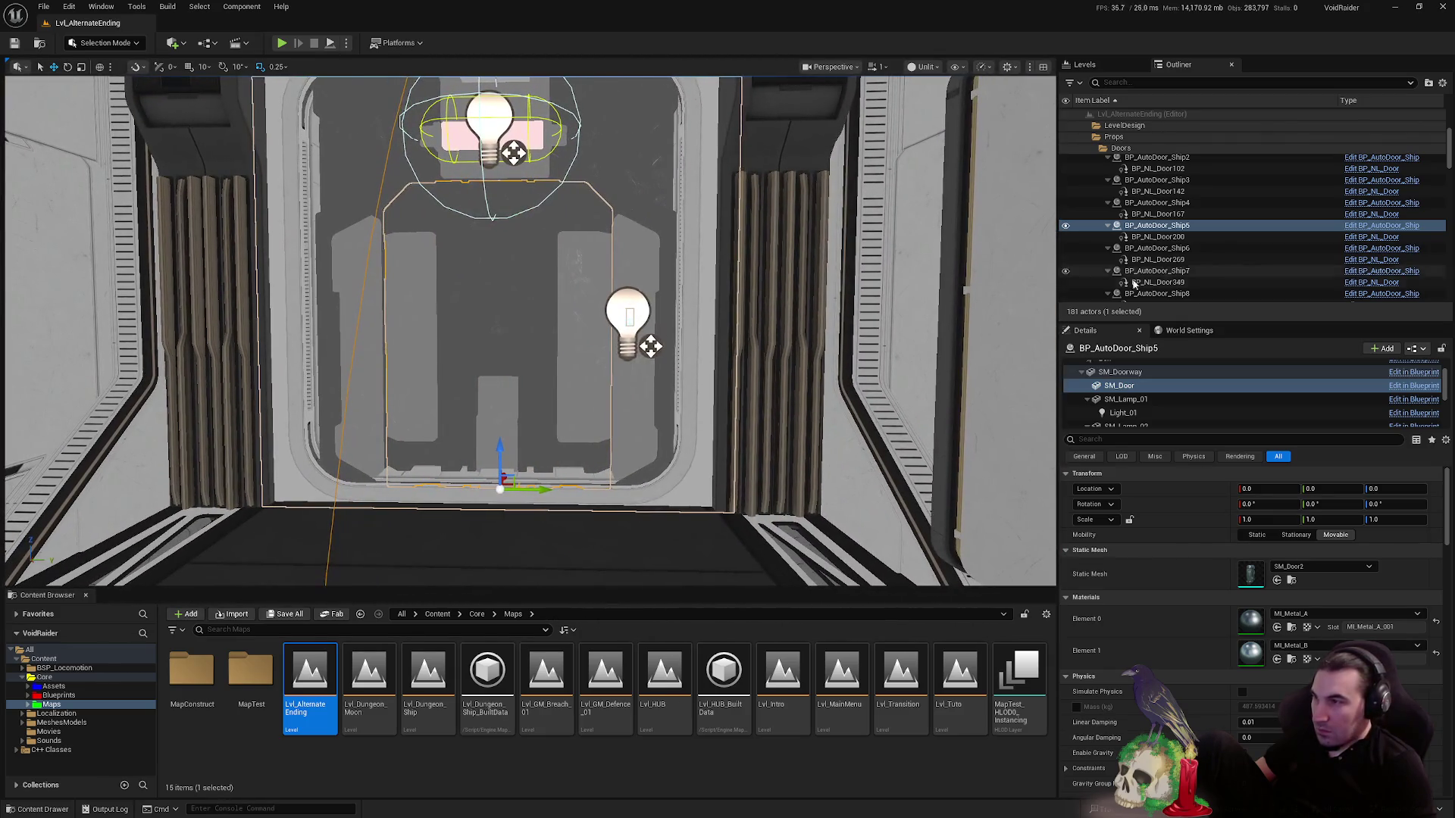
{"action": "key", "text": "alt+Tab"}
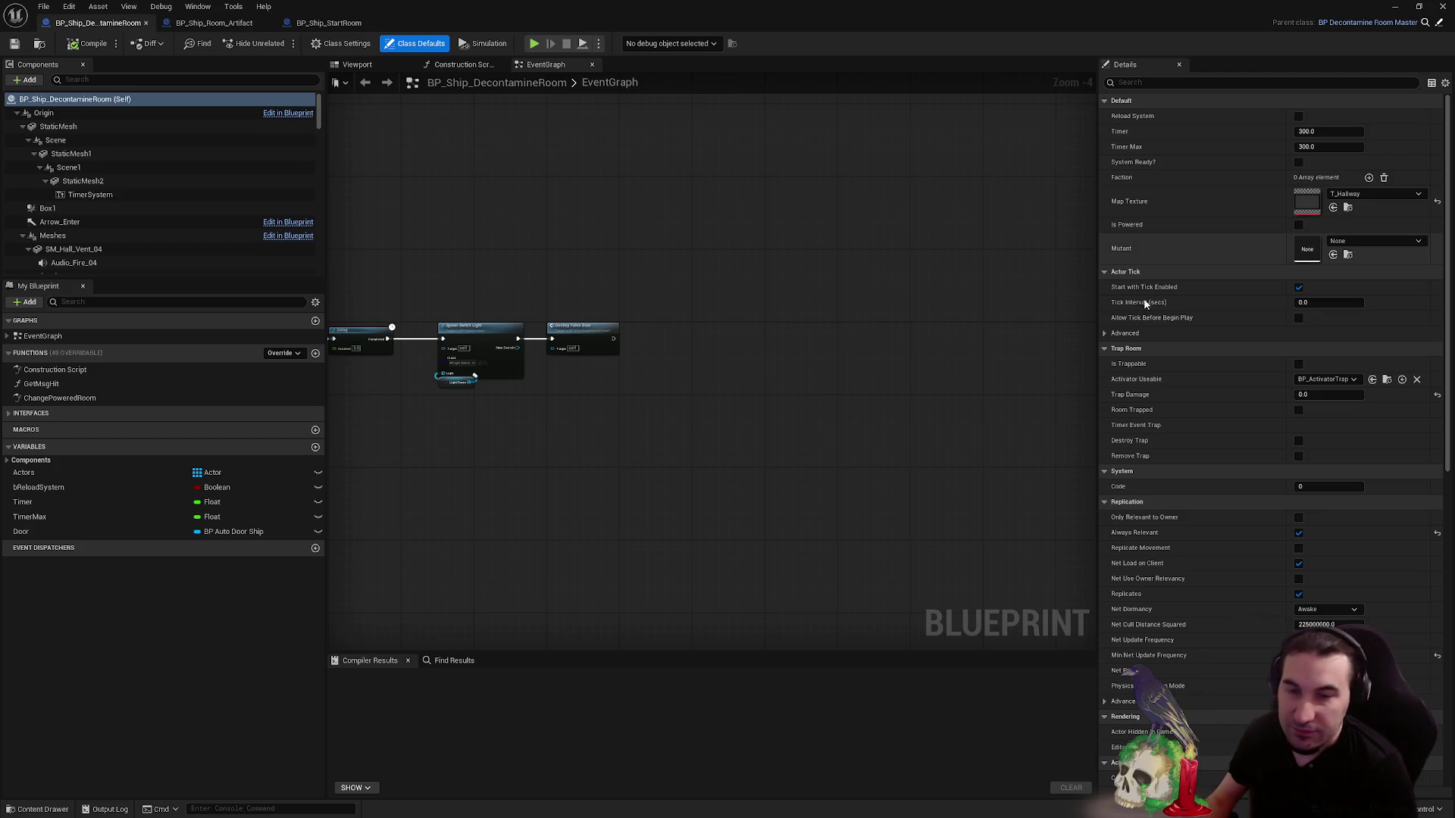
{"action": "left_click", "coordinate": [589, 805]}
{"action": "mouse_move", "coordinate": [654, 812]}
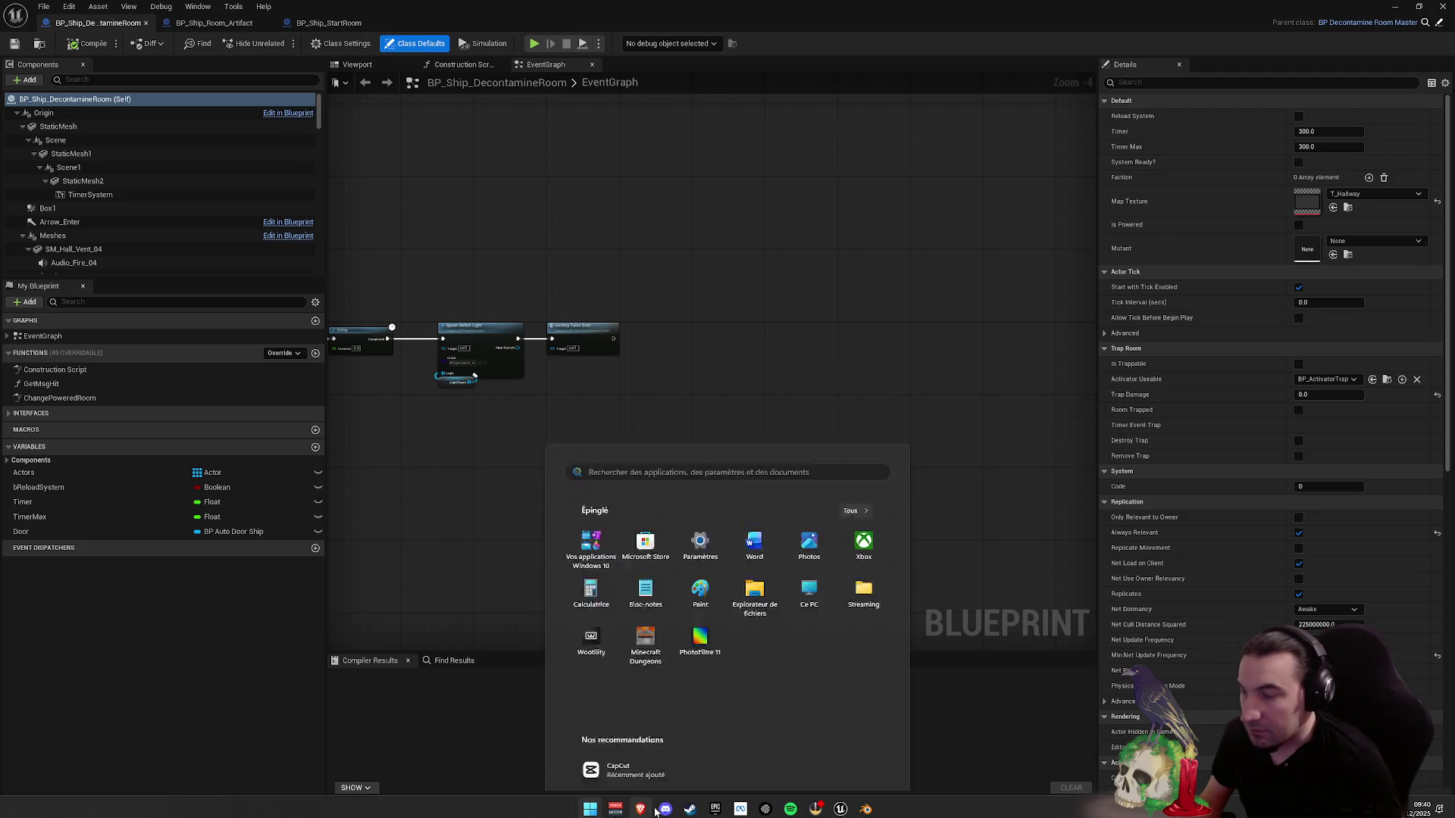
{"action": "left_click", "coordinate": [589, 805]}
{"action": "left_click", "coordinate": [589, 805]}
{"action": "left_click", "coordinate": [1049, 629]}
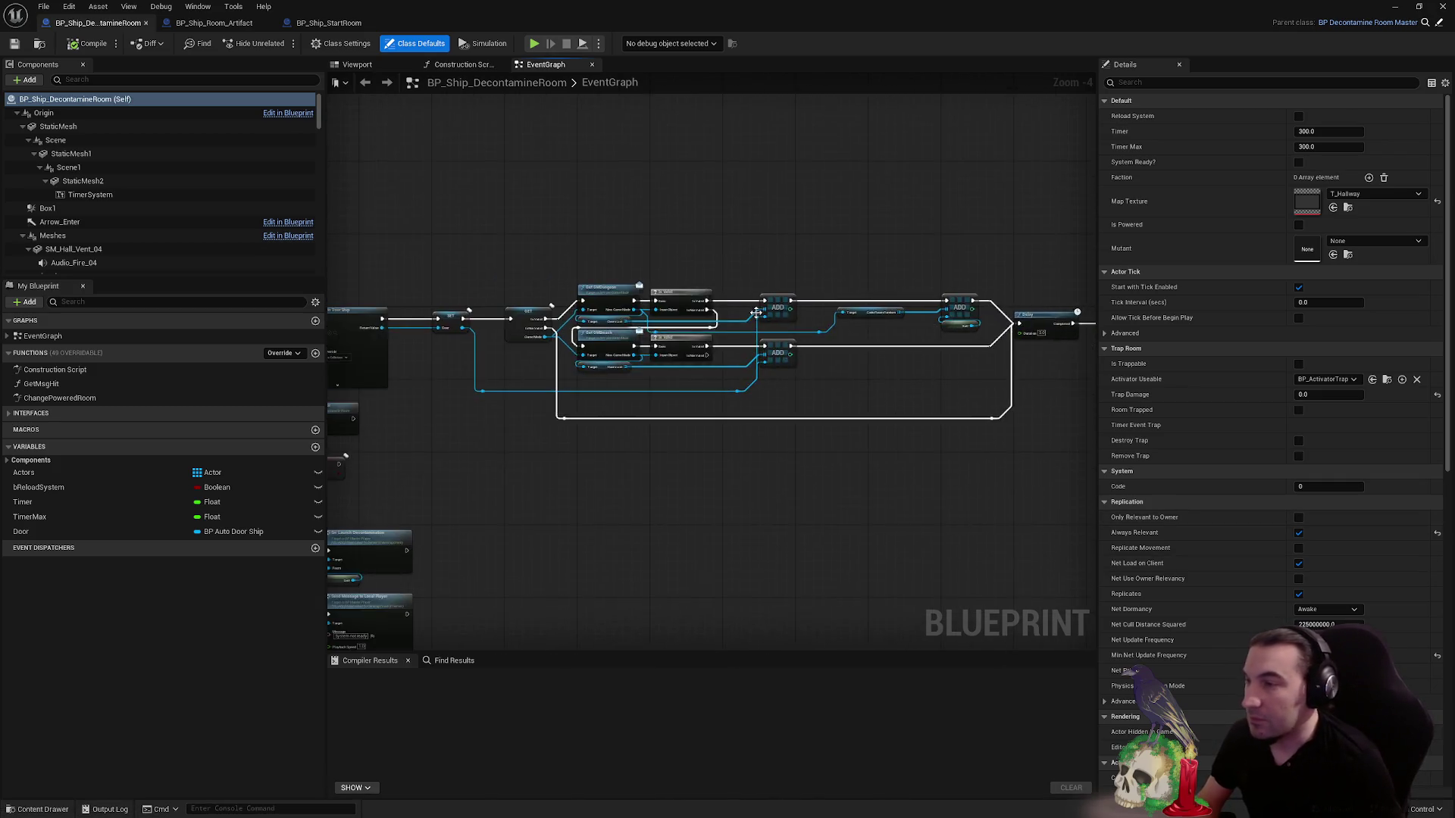
{"action": "scroll", "coordinate": [983, 291], "scroll_direction": "down", "scroll_amount": 1}
{"action": "scroll", "coordinate": [879, 322], "scroll_direction": "up", "scroll_amount": 4}
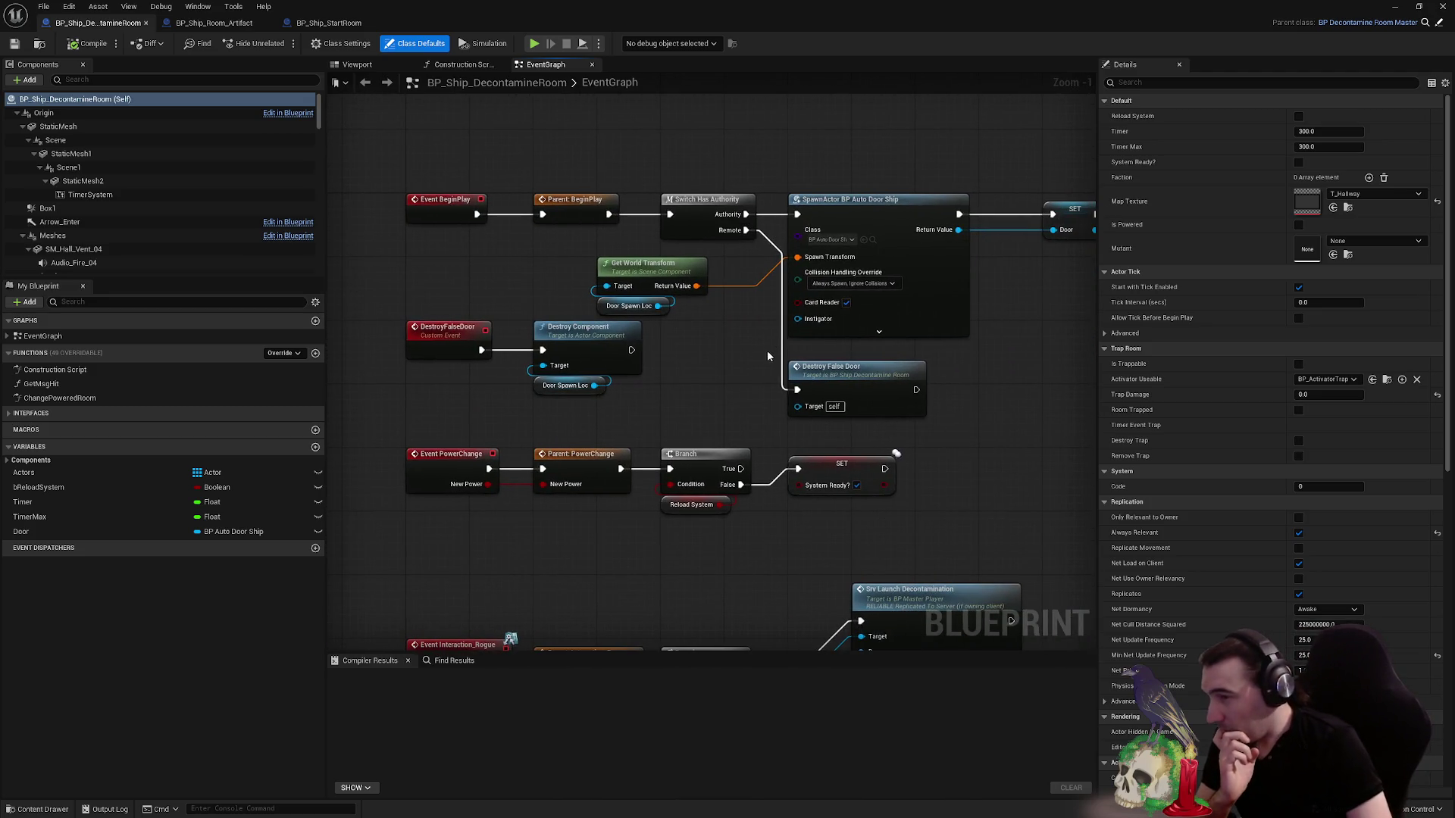
{"action": "left_click_drag", "start_coordinate": [711, 365], "coordinate": [636, 207]}
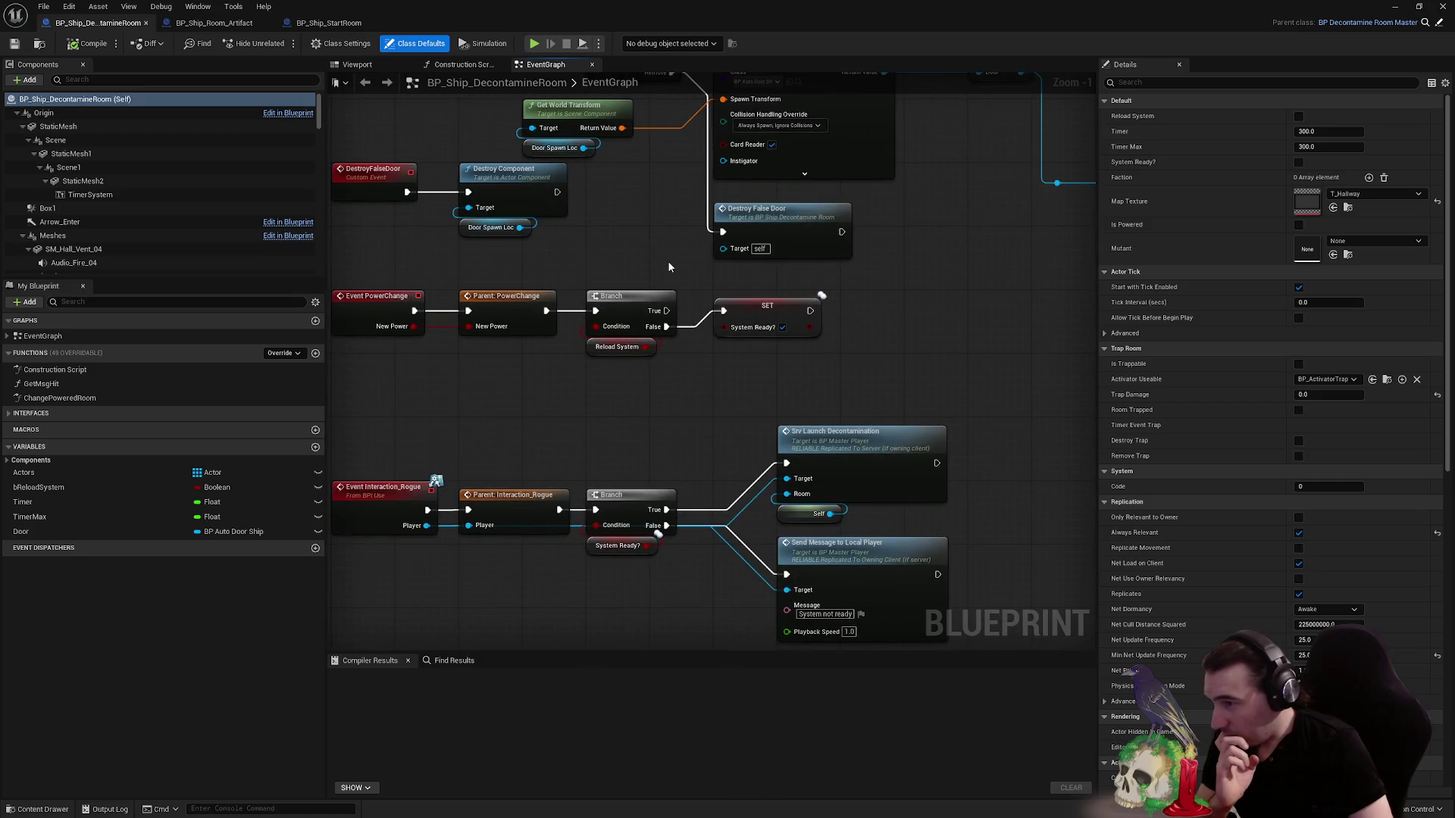
{"action": "left_click_drag", "start_coordinate": [636, 341], "coordinate": [739, 218]}
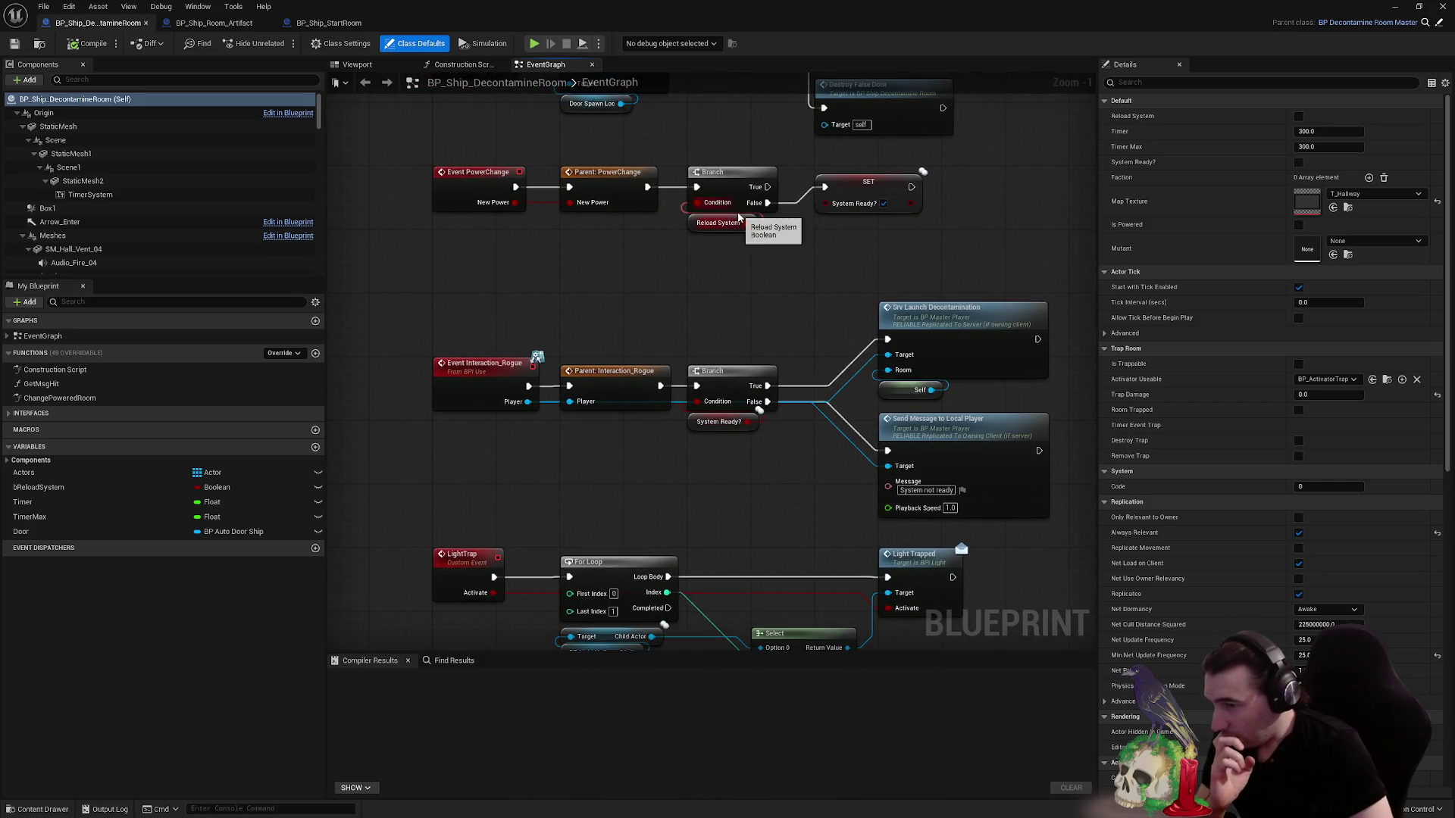
{"action": "scroll", "coordinate": [739, 217], "scroll_direction": "down", "scroll_amount": 3}
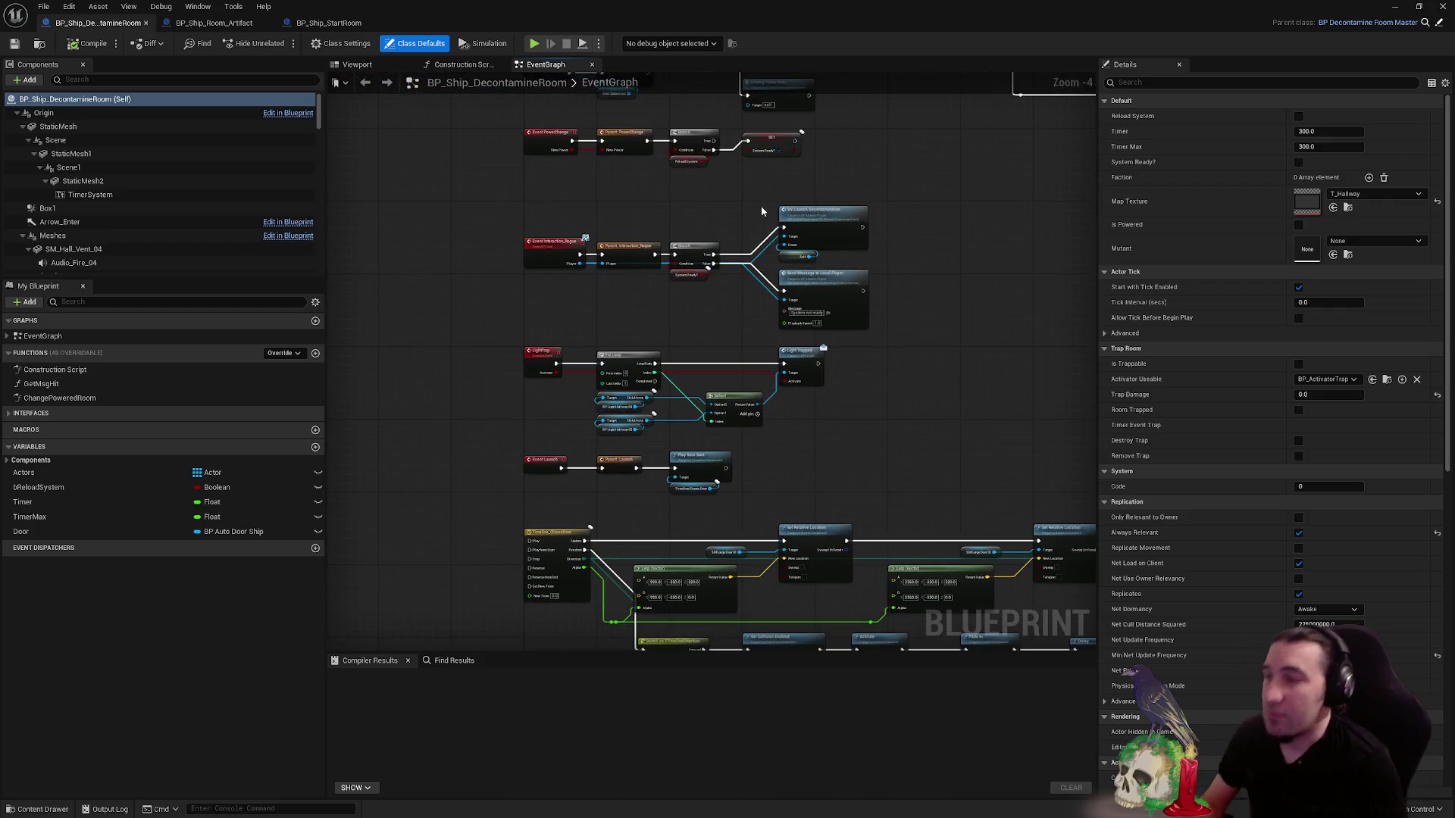
{"action": "mouse_move", "coordinate": [761, 206]}
{"action": "left_mouse_down"}
{"action": "mouse_move", "coordinate": [750, 214]}
{"action": "mouse_move", "coordinate": [783, 247]}
{"action": "left_mouse_up"}
{"action": "scroll", "coordinate": [776, 288], "scroll_direction": "up", "scroll_amount": 2}
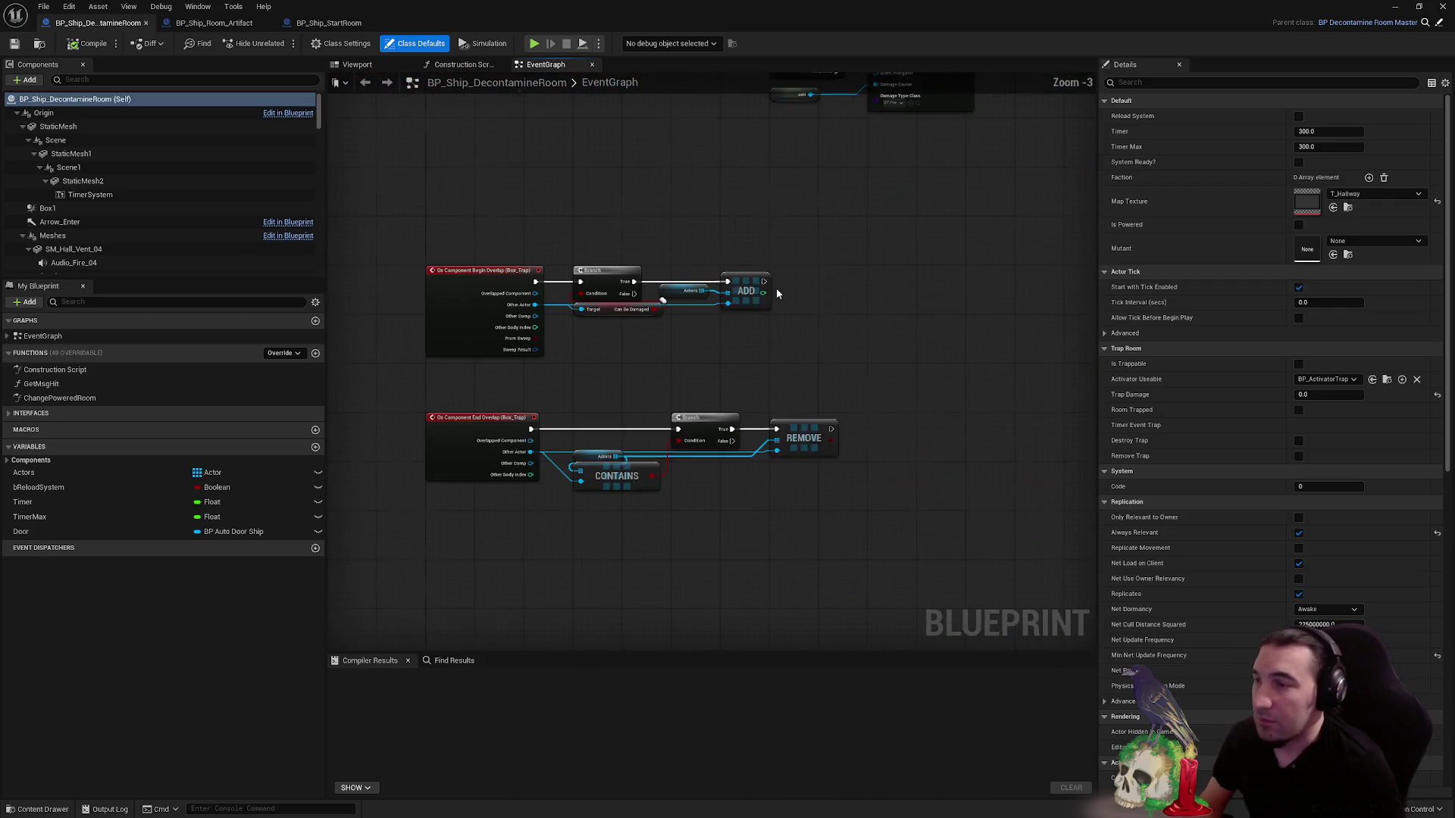
{"action": "scroll", "coordinate": [776, 288], "scroll_direction": "down", "scroll_amount": 4}
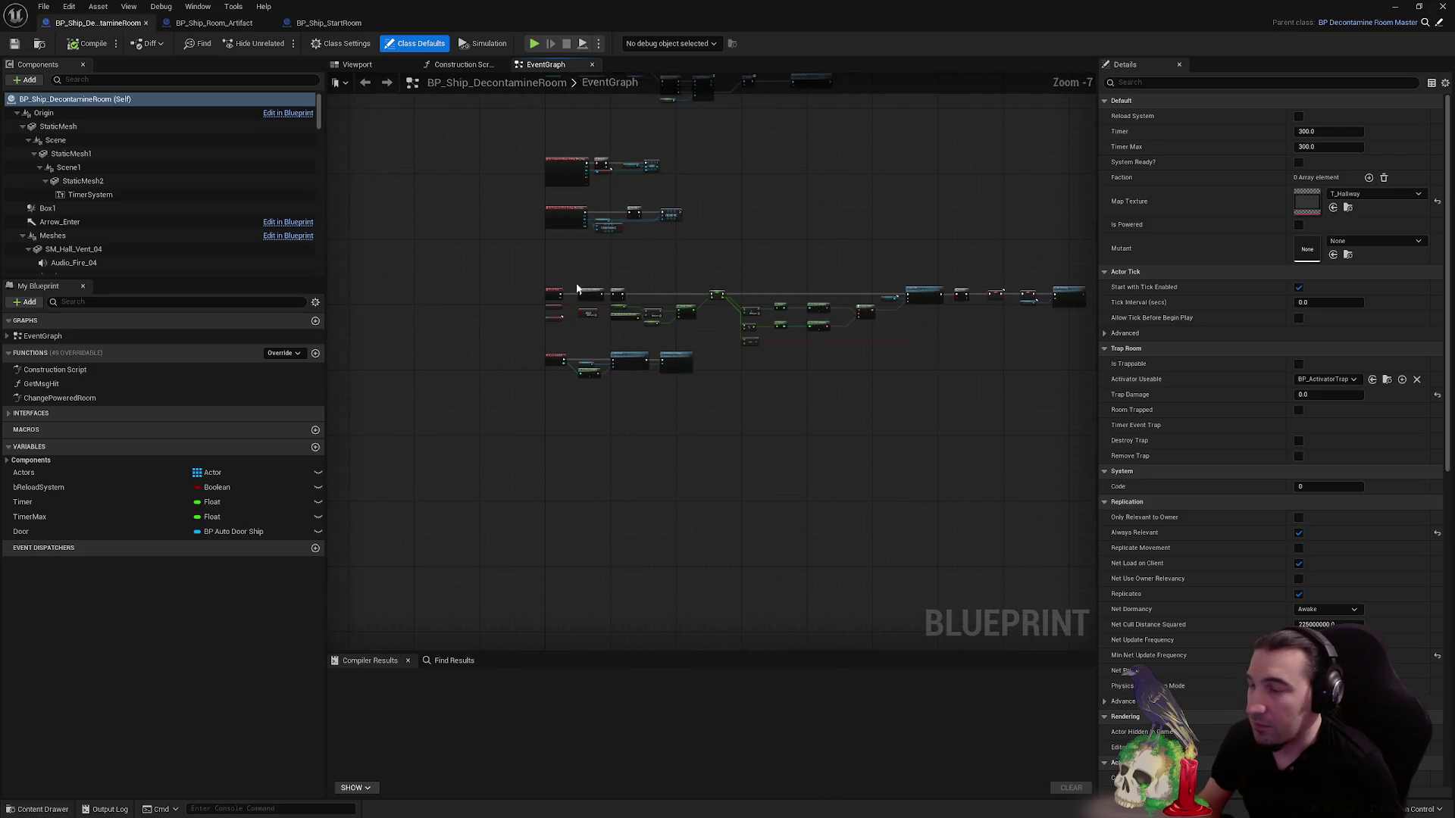
{"action": "scroll", "coordinate": [647, 185], "scroll_direction": "up", "scroll_amount": 4}
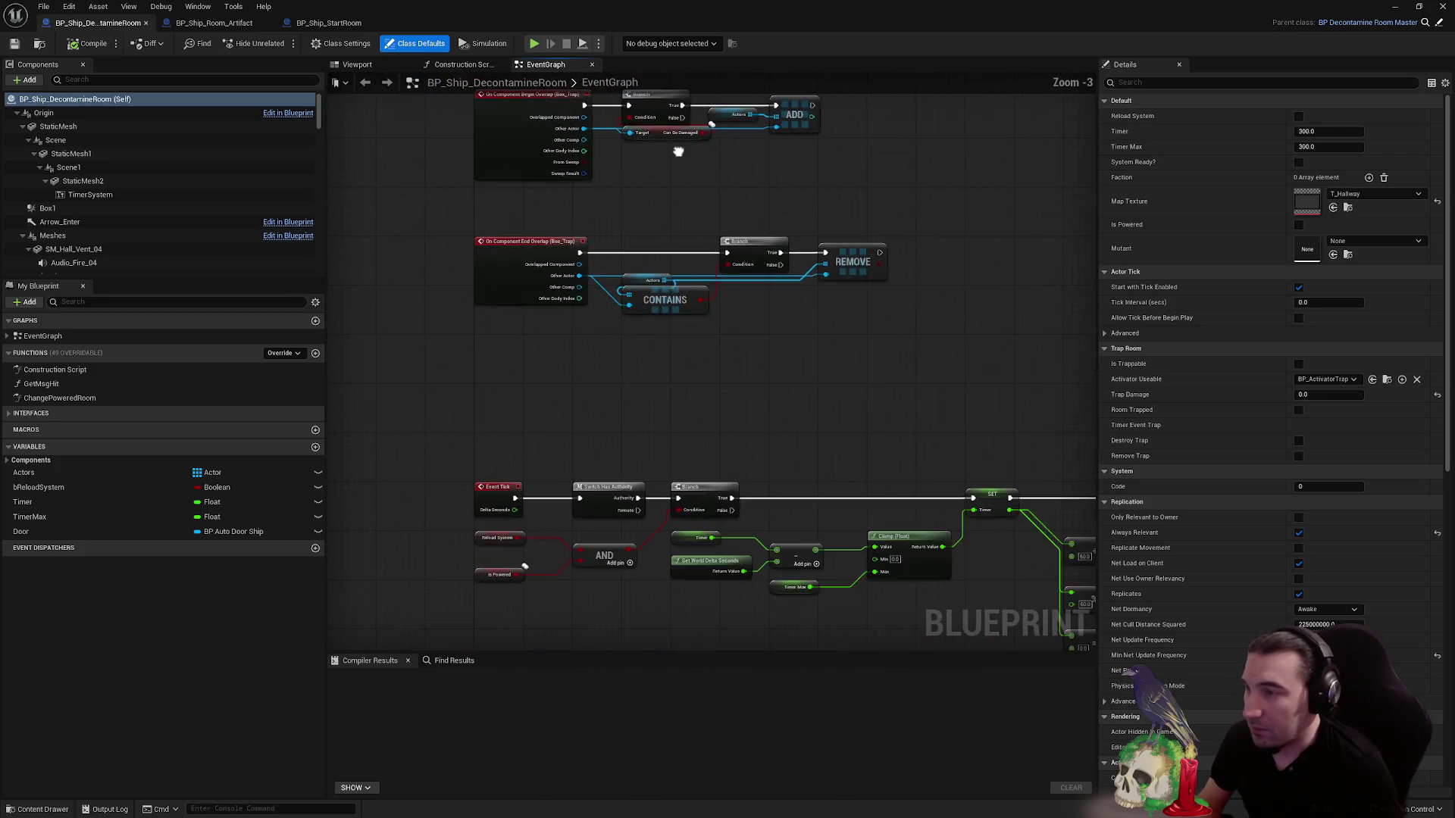
{"action": "scroll", "coordinate": [681, 228], "scroll_direction": "down", "scroll_amount": 2}
{"action": "scroll", "coordinate": [496, 317], "scroll_direction": "up", "scroll_amount": 3}
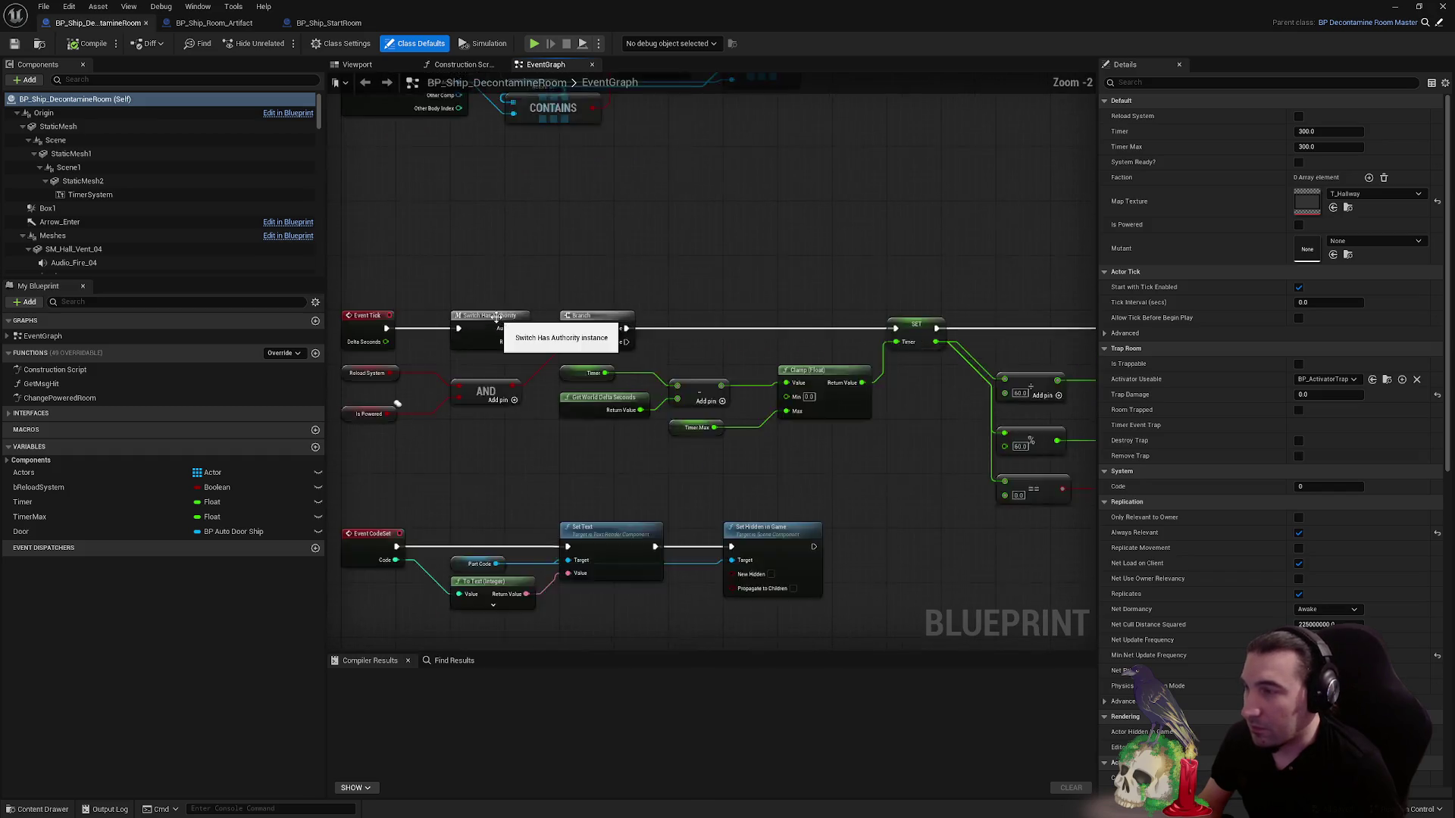
{"action": "scroll", "coordinate": [618, 237], "scroll_direction": "down", "scroll_amount": 2}
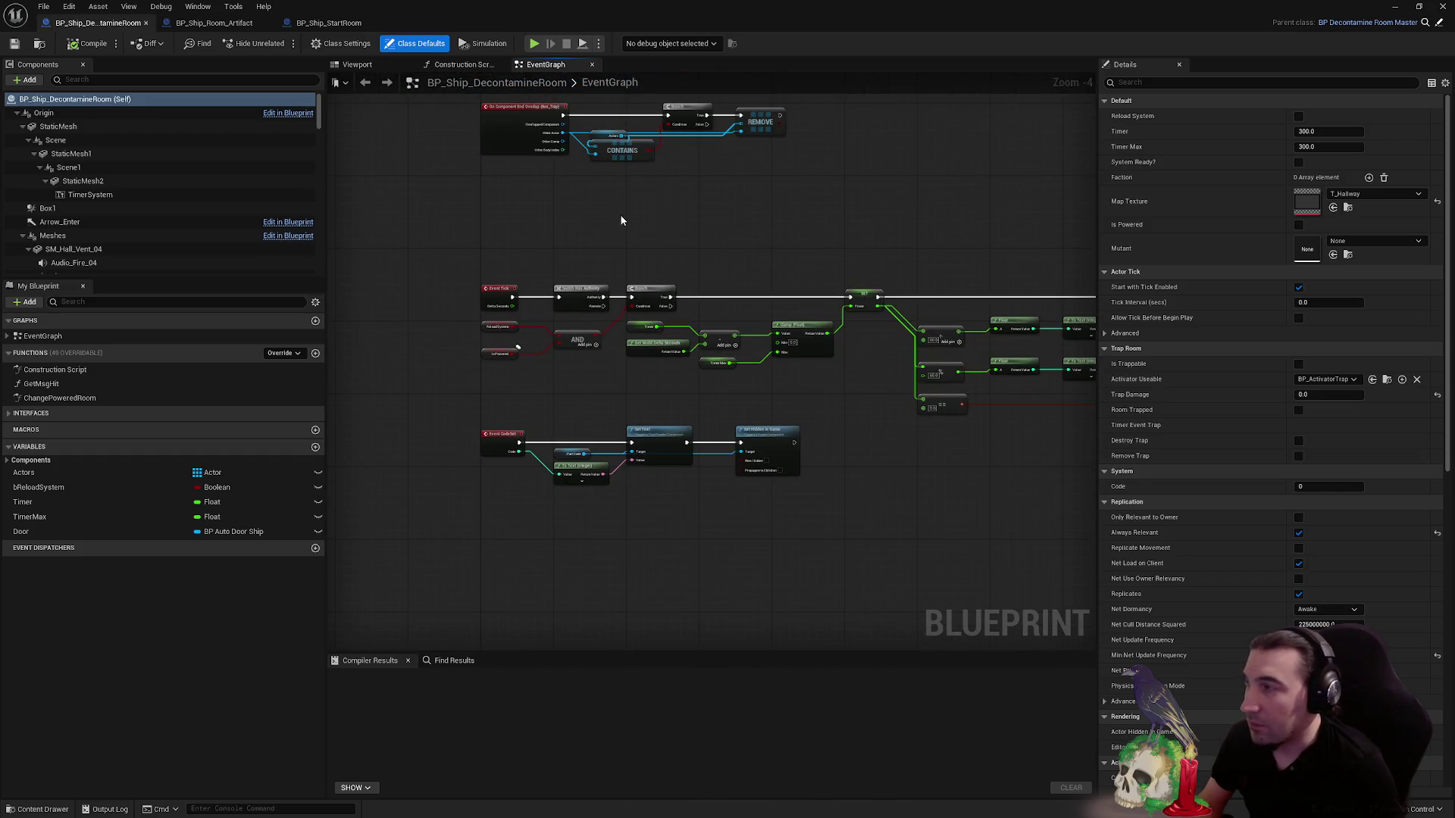
{"action": "scroll", "coordinate": [666, 379], "scroll_direction": "down", "scroll_amount": 2}
{"action": "scroll", "coordinate": [705, 454], "scroll_direction": "up", "scroll_amount": 3}
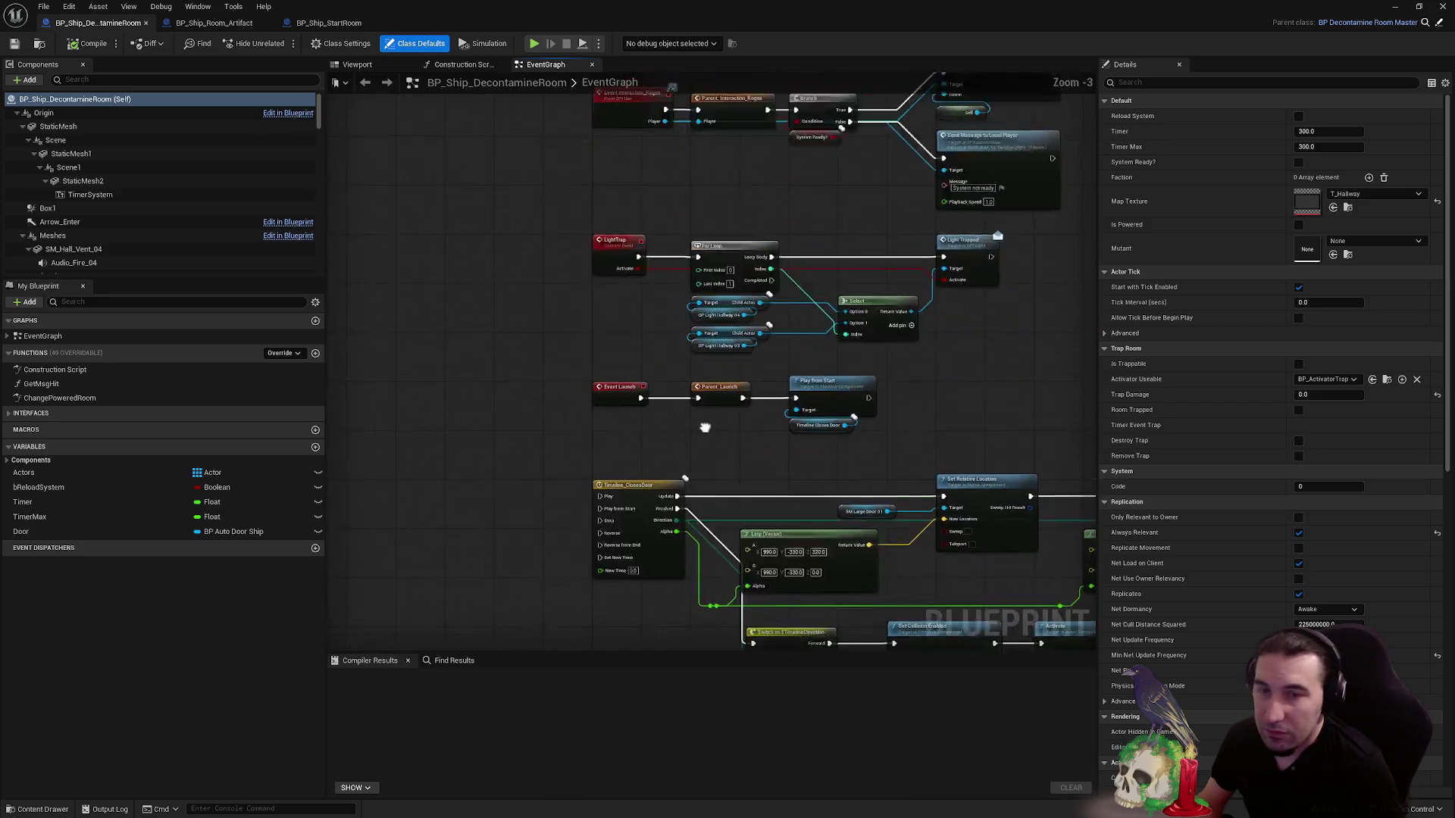
{"action": "scroll", "coordinate": [729, 261], "scroll_direction": "down", "scroll_amount": 2}
{"action": "scroll", "coordinate": [696, 262], "scroll_direction": "up", "scroll_amount": 3}
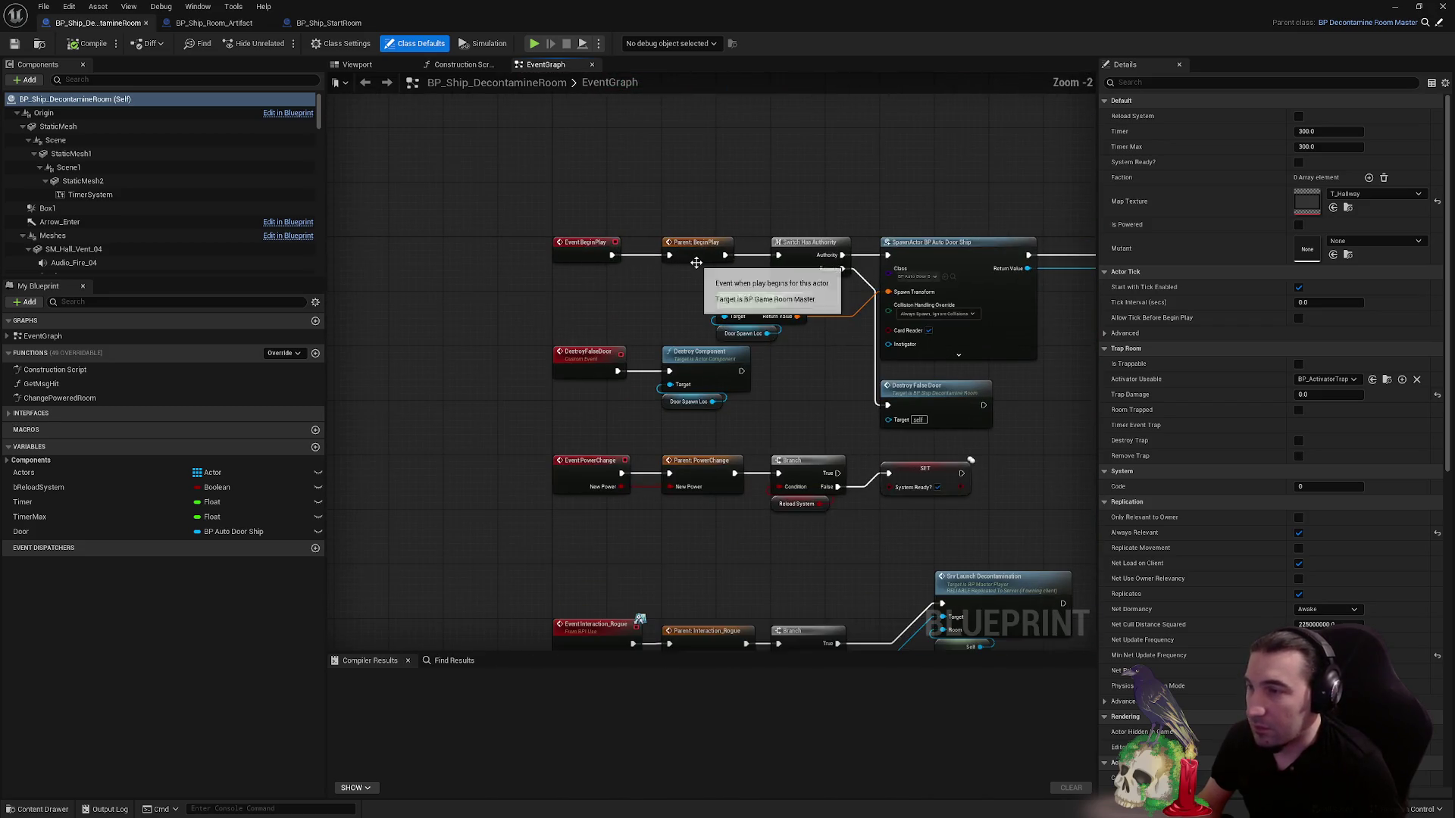
{"action": "mouse_move", "coordinate": [695, 262]}
{"action": "left_mouse_down"}
{"action": "mouse_move", "coordinate": [636, 334]}
{"action": "mouse_move", "coordinate": [553, 348]}
{"action": "left_mouse_up"}
{"action": "left_click_drag", "start_coordinate": [666, 345], "coordinate": [348, 324]}
{"action": "left_click_drag", "start_coordinate": [530, 356], "coordinate": [980, 413]}
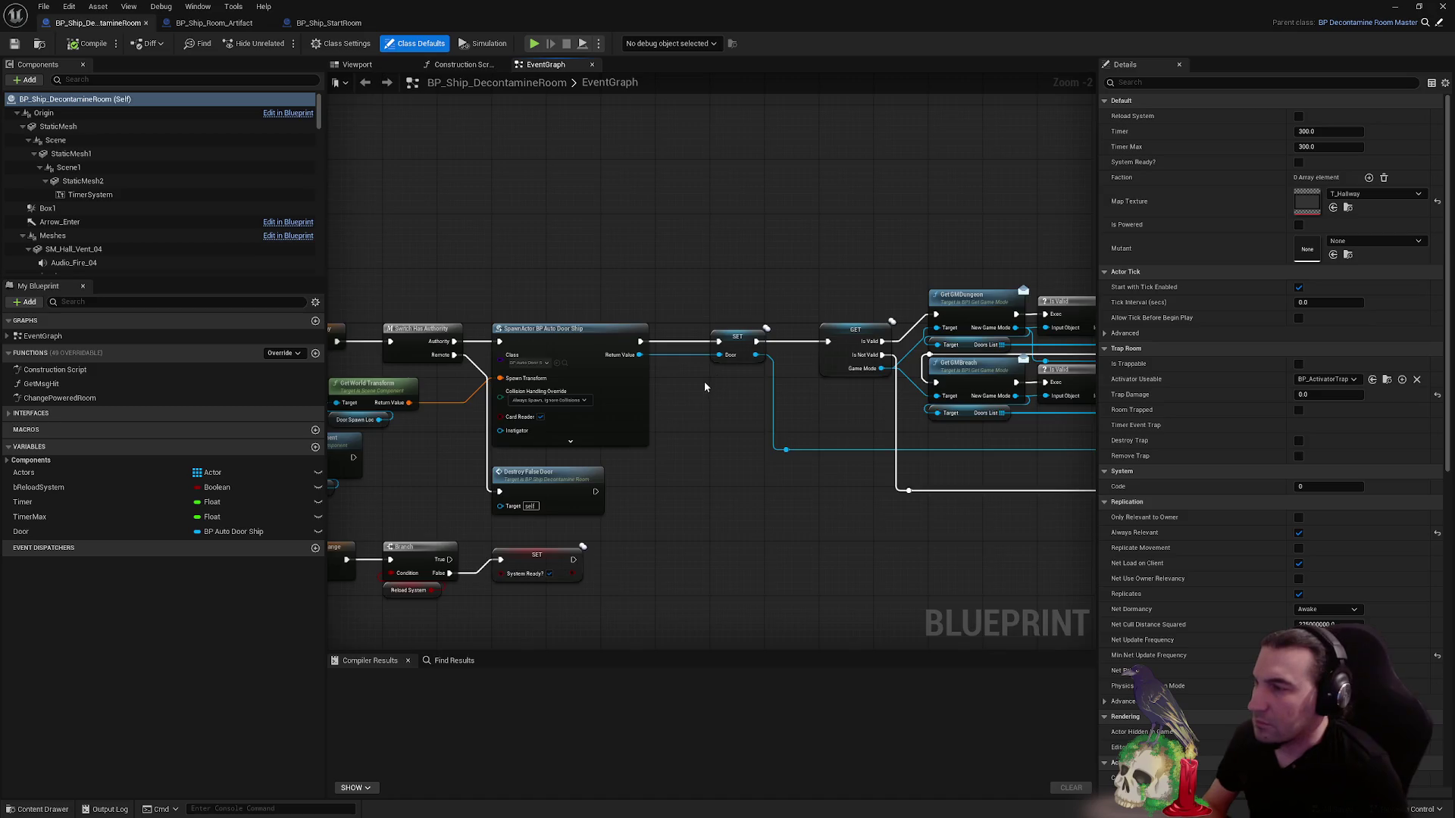
{"action": "left_click_drag", "start_coordinate": [703, 381], "coordinate": [835, 352]}
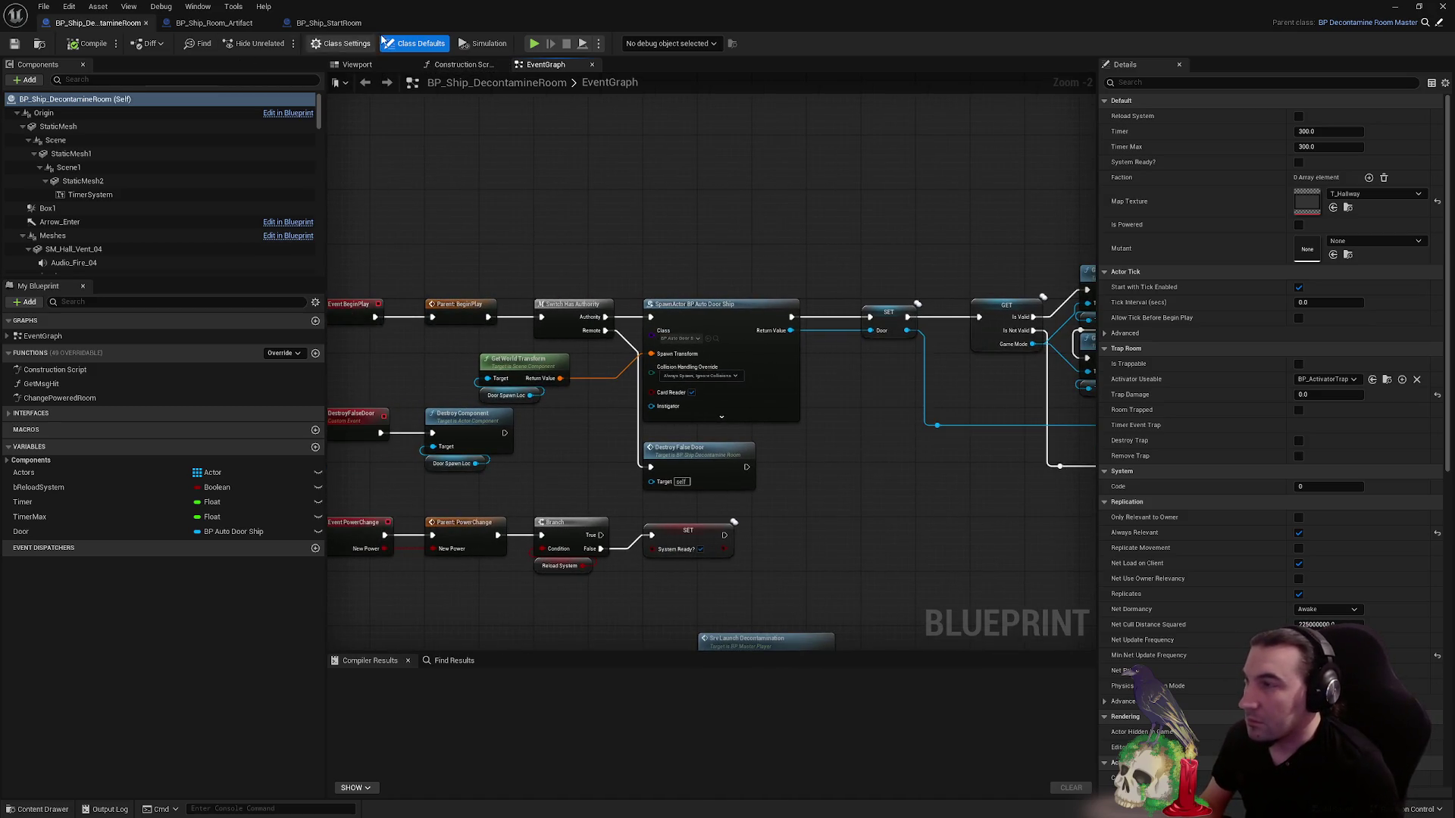
{"action": "left_click", "coordinate": [360, 64]}
- Select the ghost doorway placeholder in the decontamination room and face it straight on
{"action": "scroll", "coordinate": [690, 519], "scroll_direction": "up", "scroll_amount": 3}
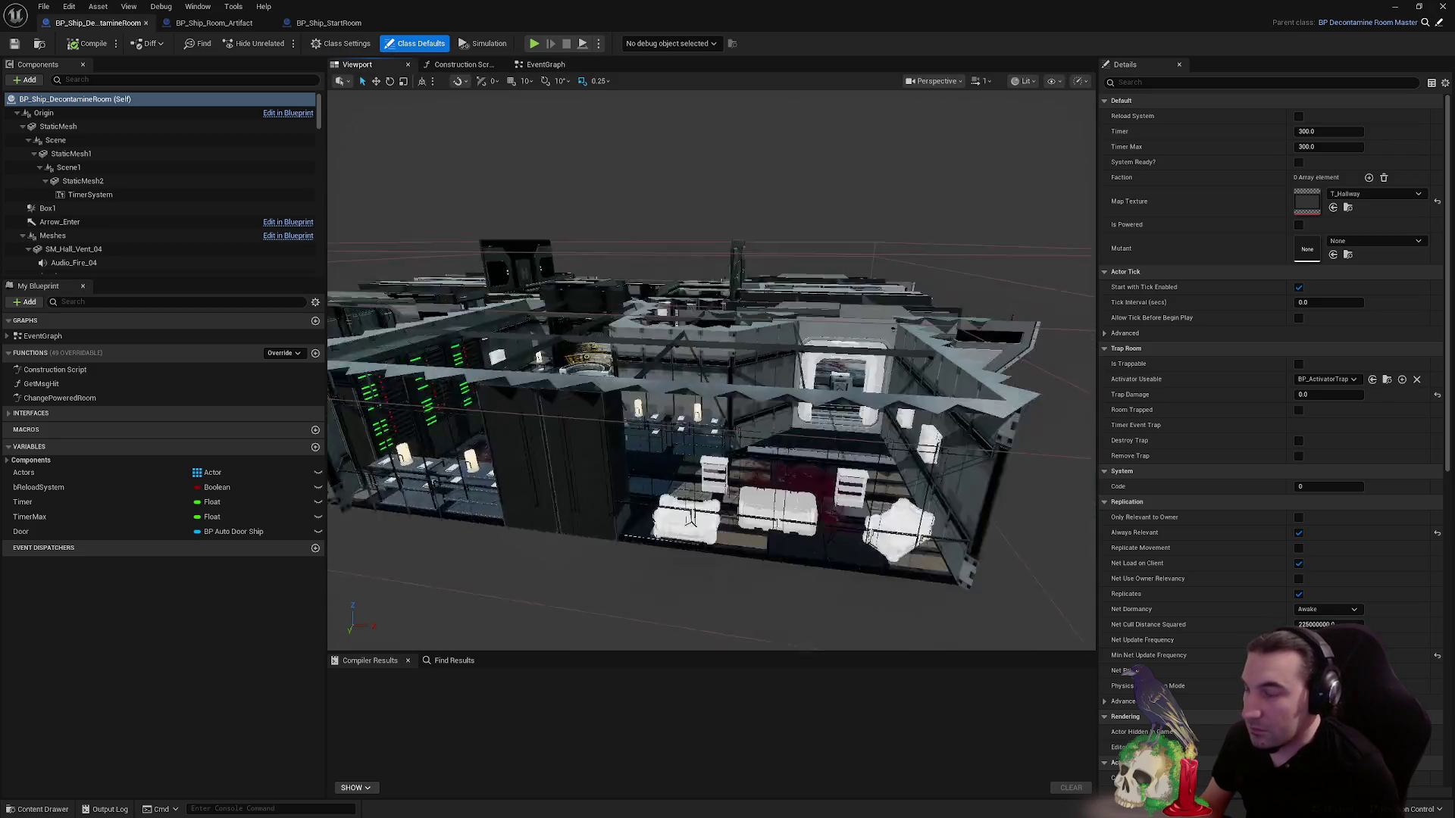
{"action": "scroll", "coordinate": [690, 519], "scroll_direction": "up", "scroll_amount": 10}
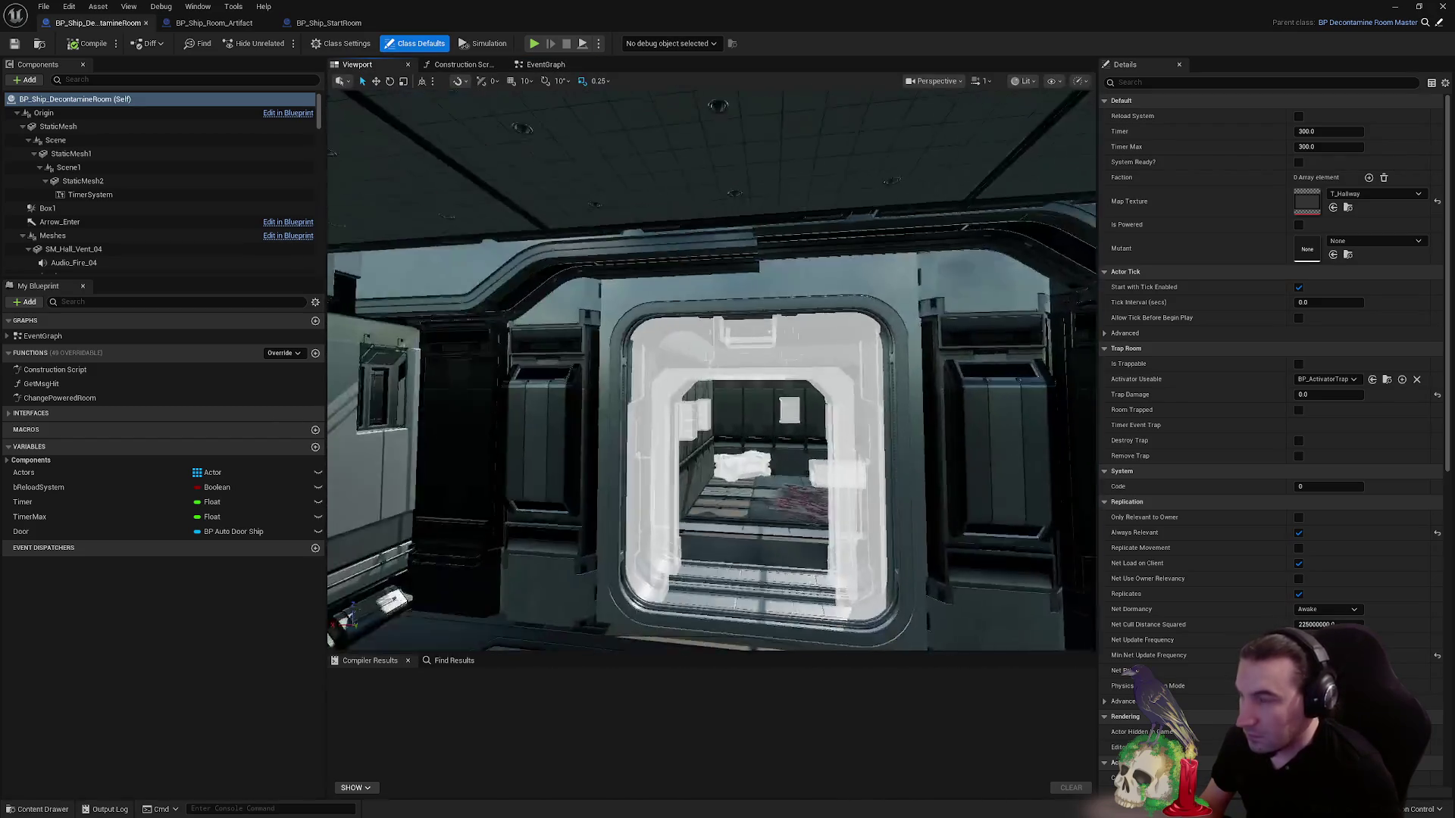
{"action": "scroll", "coordinate": [711, 370], "scroll_direction": "up", "scroll_amount": 5}
{"action": "left_click", "coordinate": [545, 341]}
{"action": "scroll", "coordinate": [711, 370], "scroll_direction": "down", "scroll_amount": 6}
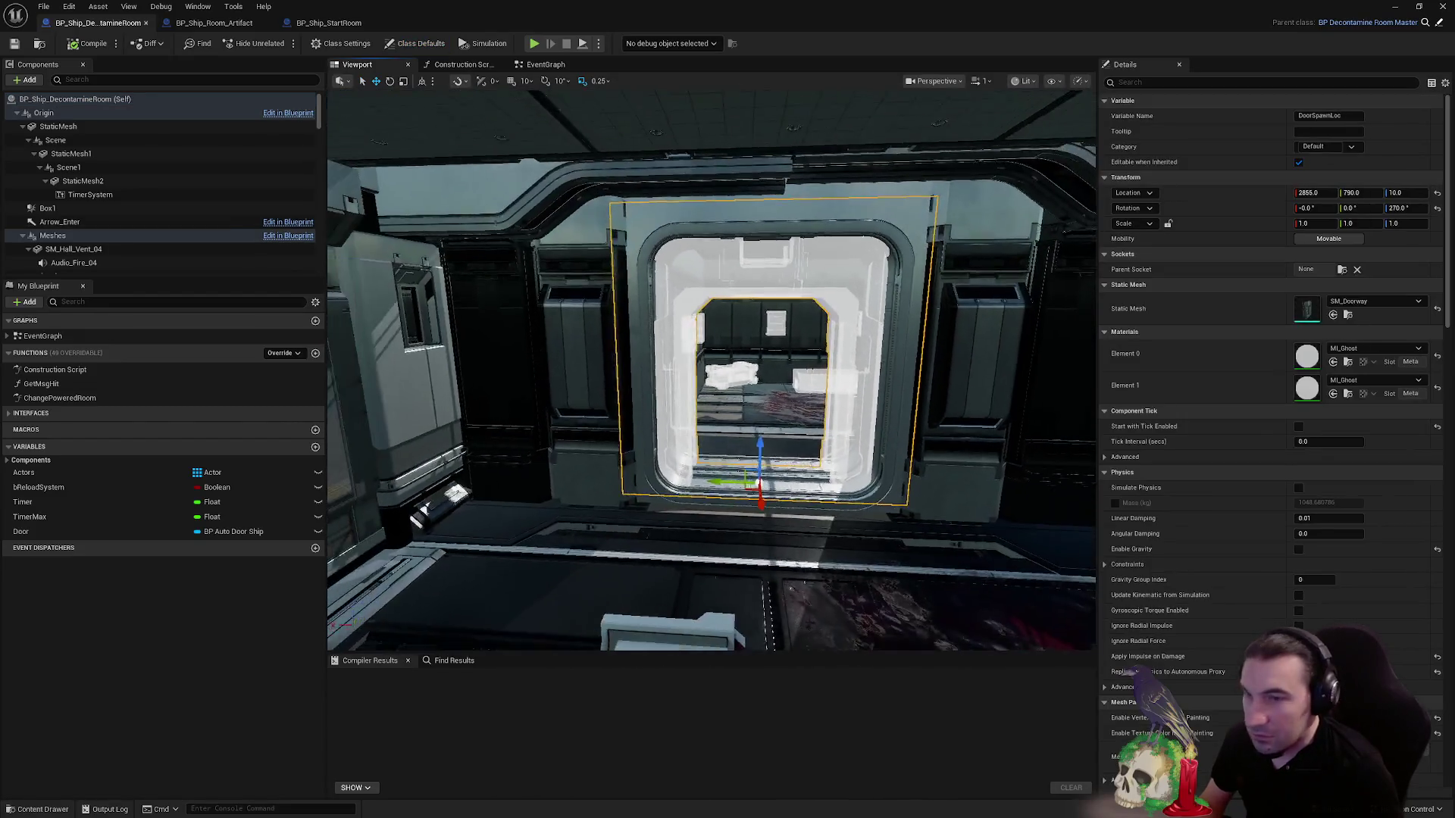
{"action": "mouse_move", "coordinate": [711, 370]}
{"action": "left_mouse_down"}
{"action": "mouse_move", "coordinate": [701, 425]}
{"action": "mouse_move", "coordinate": [686, 356]}
{"action": "mouse_move", "coordinate": [671, 333]}
{"action": "mouse_move", "coordinate": [659, 344]}
{"action": "left_mouse_up"}
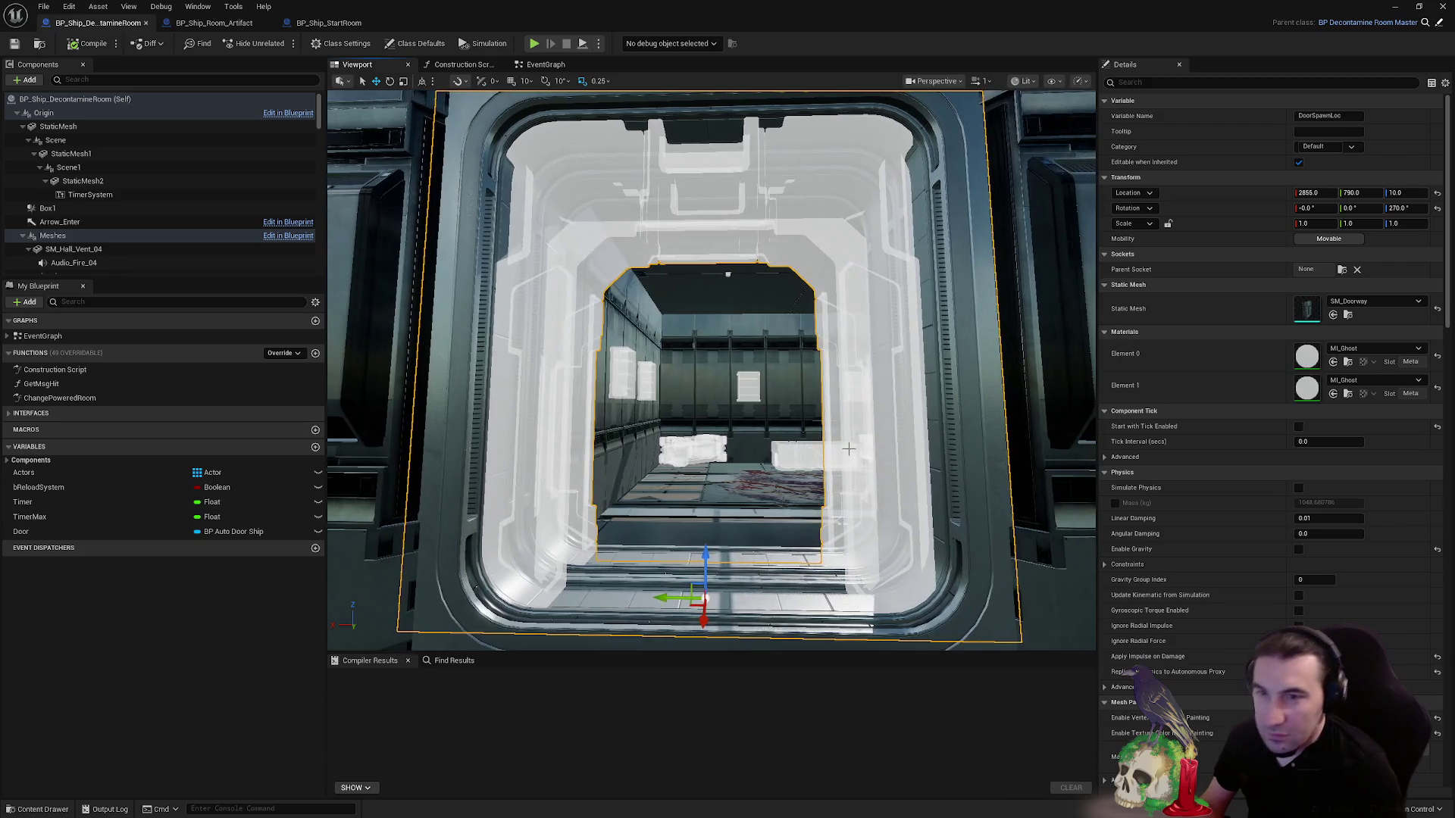
- Try SM_Doorway2 and SM_Doorway as the doorway's Static Mesh, then inspect it from outside and inside
{"action": "left_click", "coordinate": [1373, 301]}
{"action": "left_click", "coordinate": [1356, 451]}
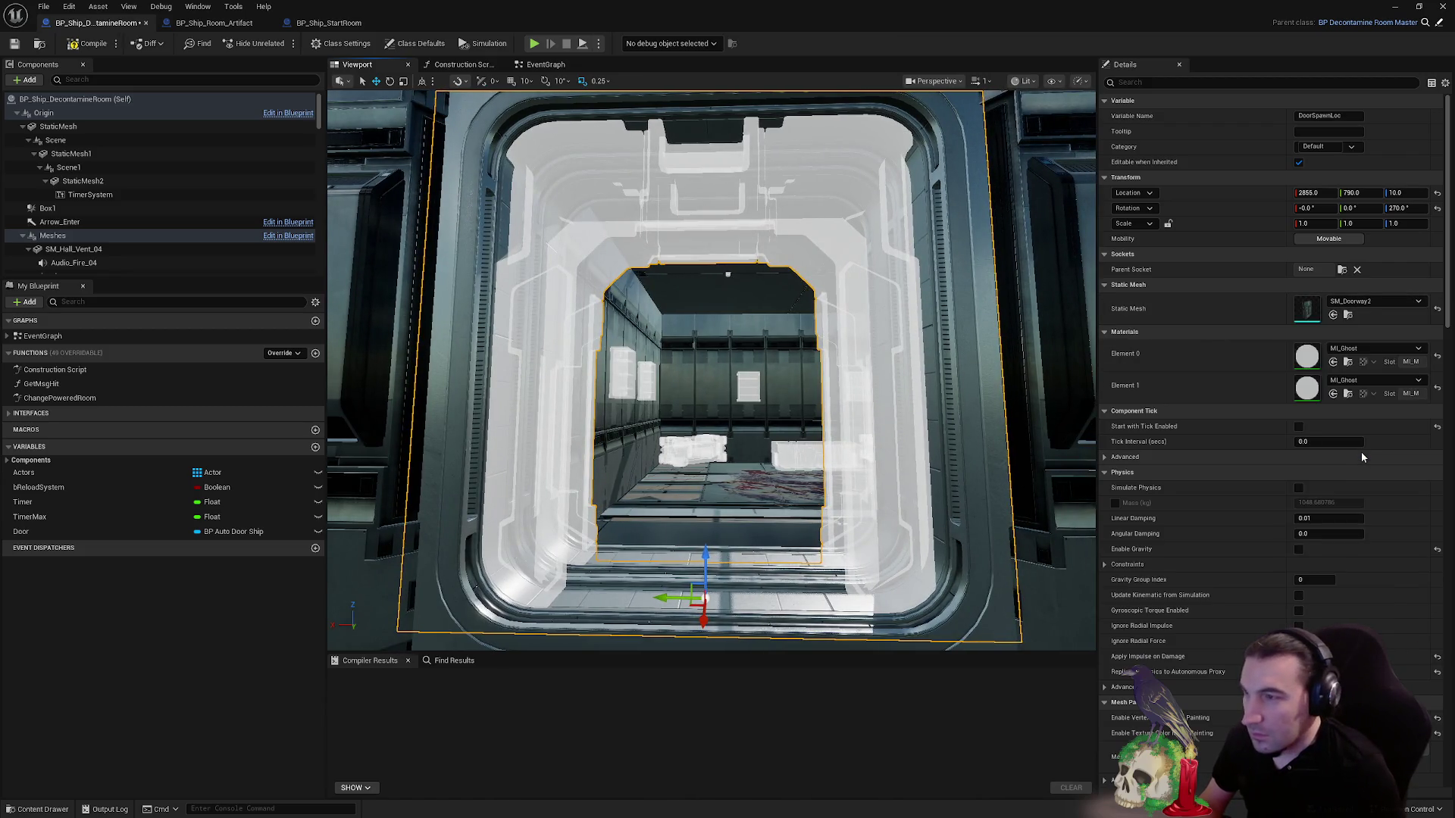
{"action": "left_click", "coordinate": [1373, 302]}
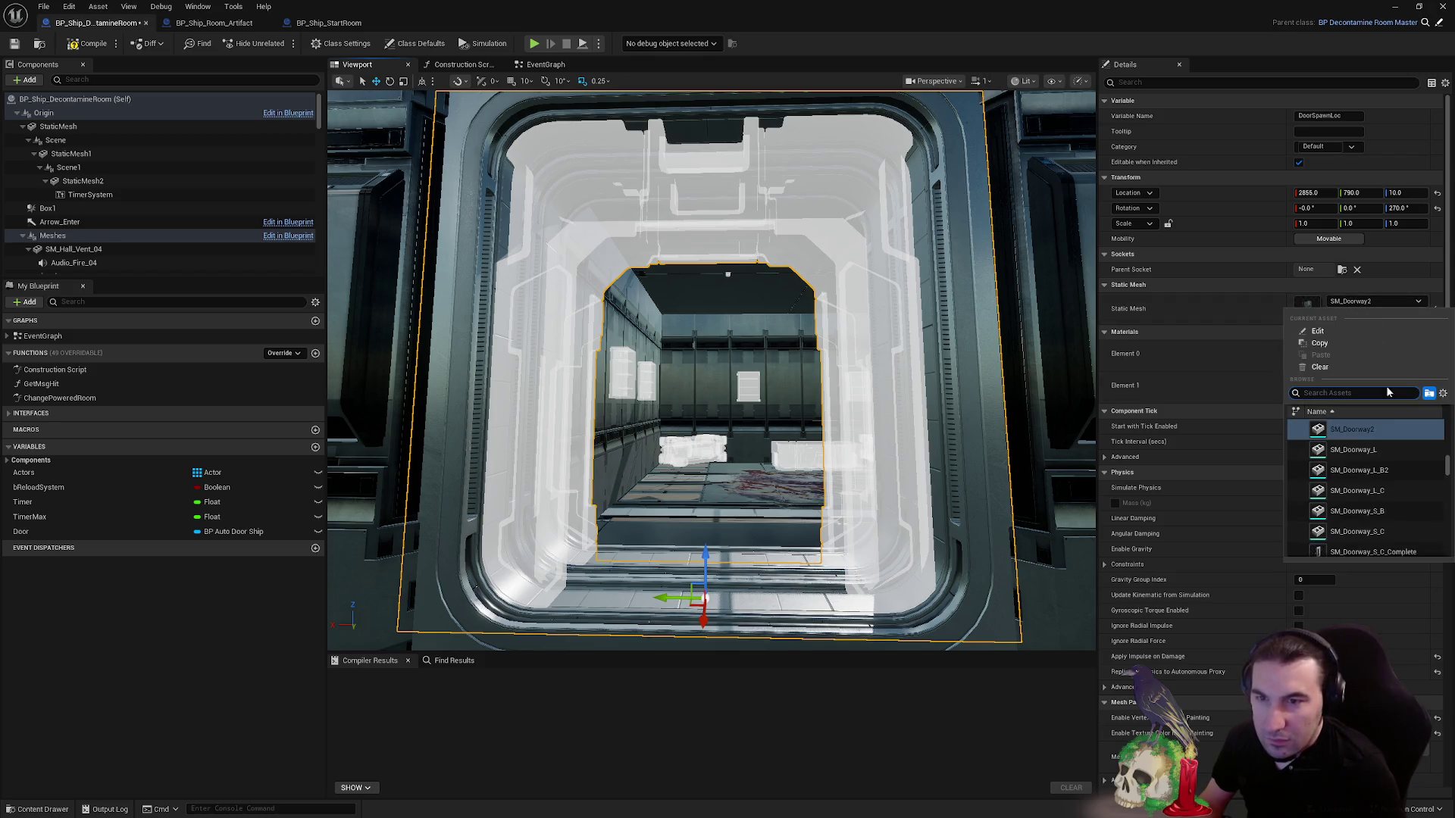
{"action": "left_click", "coordinate": [1364, 450]}
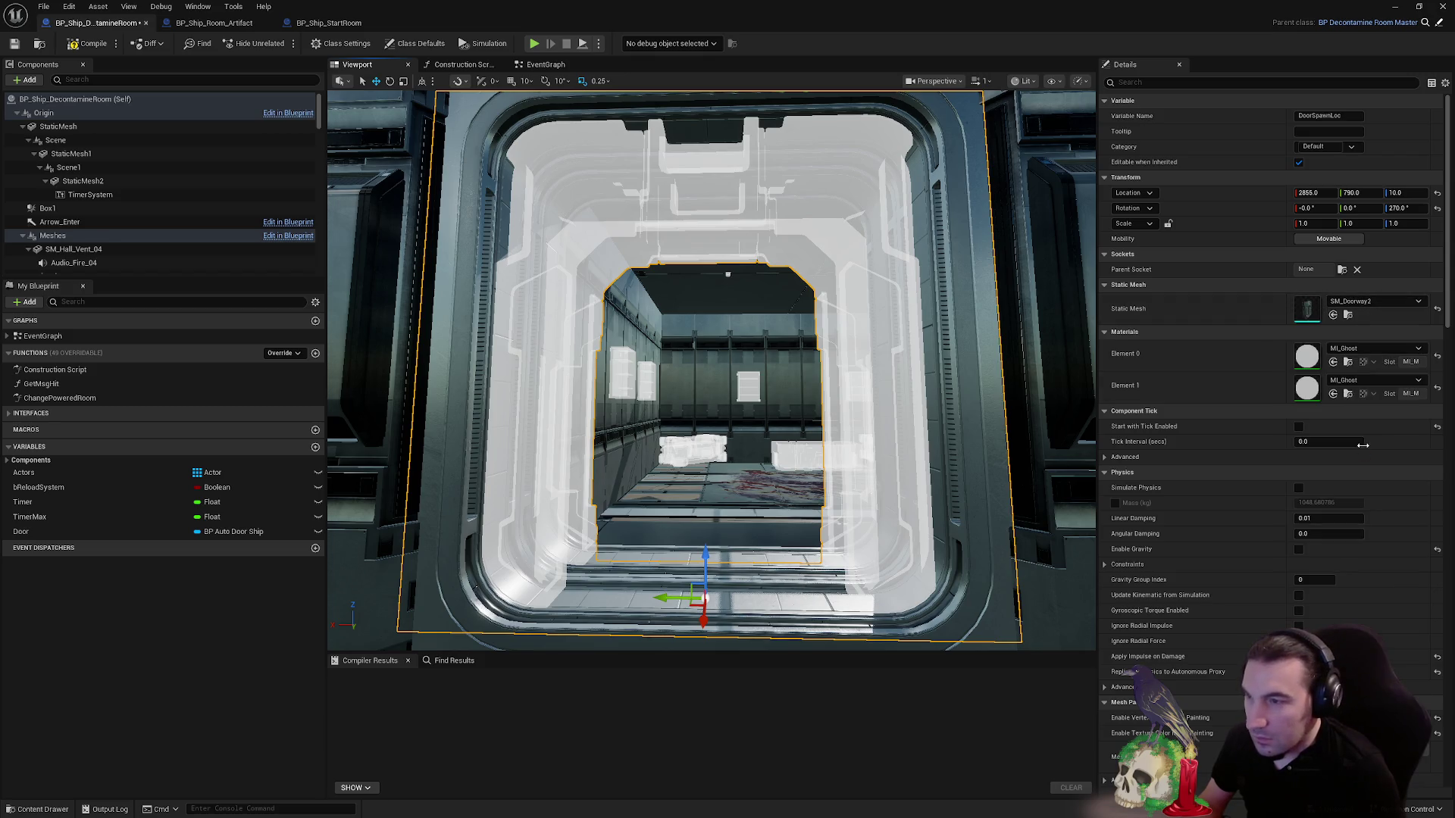
{"action": "left_click", "coordinate": [1373, 301]}
{"action": "key", "text": "Escape"}
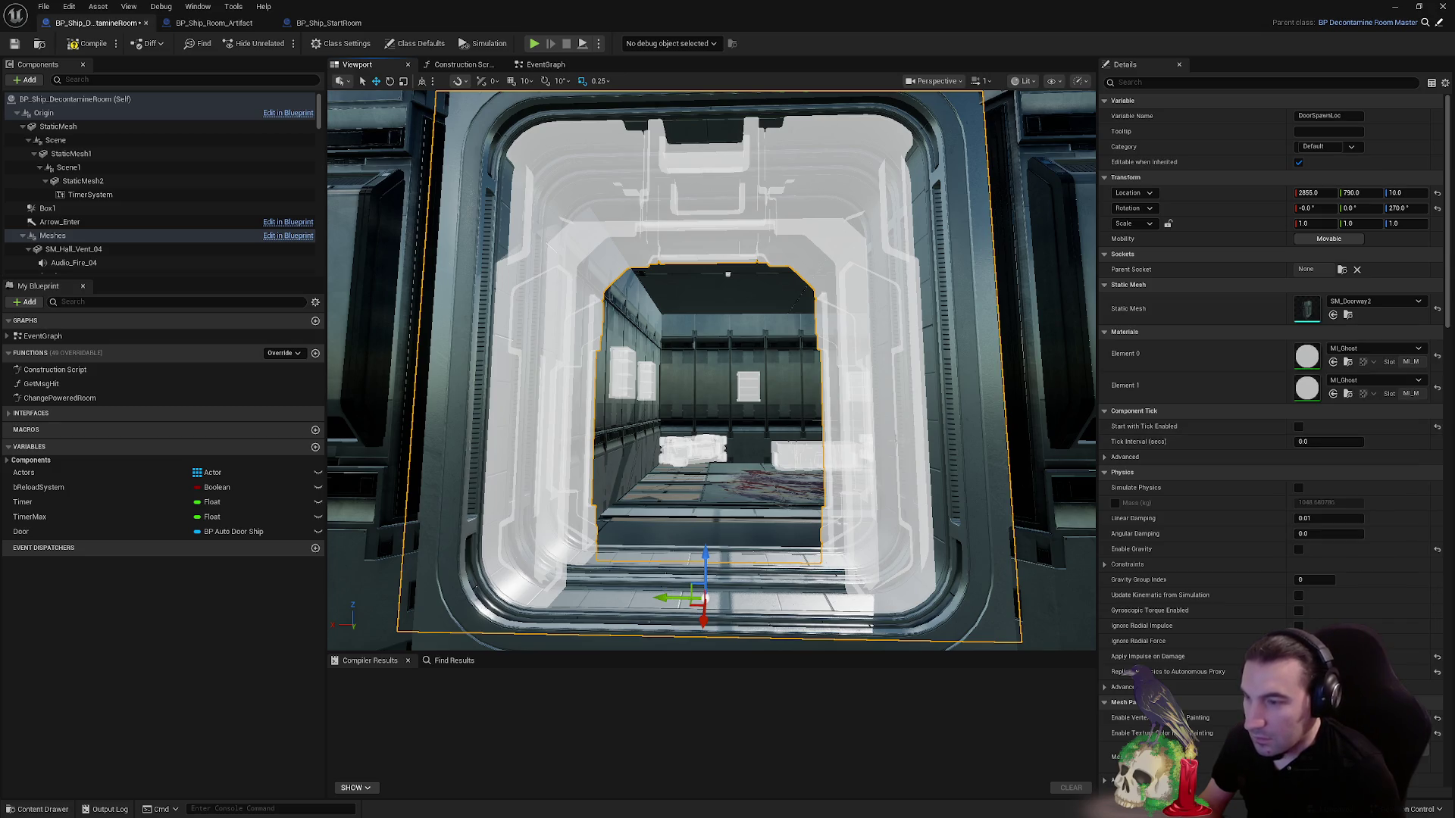
{"action": "mouse_move", "coordinate": [710, 370]}
{"action": "left_mouse_down"}
{"action": "mouse_move", "coordinate": [766, 423]}
{"action": "mouse_move", "coordinate": [255, 81]}
{"action": "left_mouse_up"}
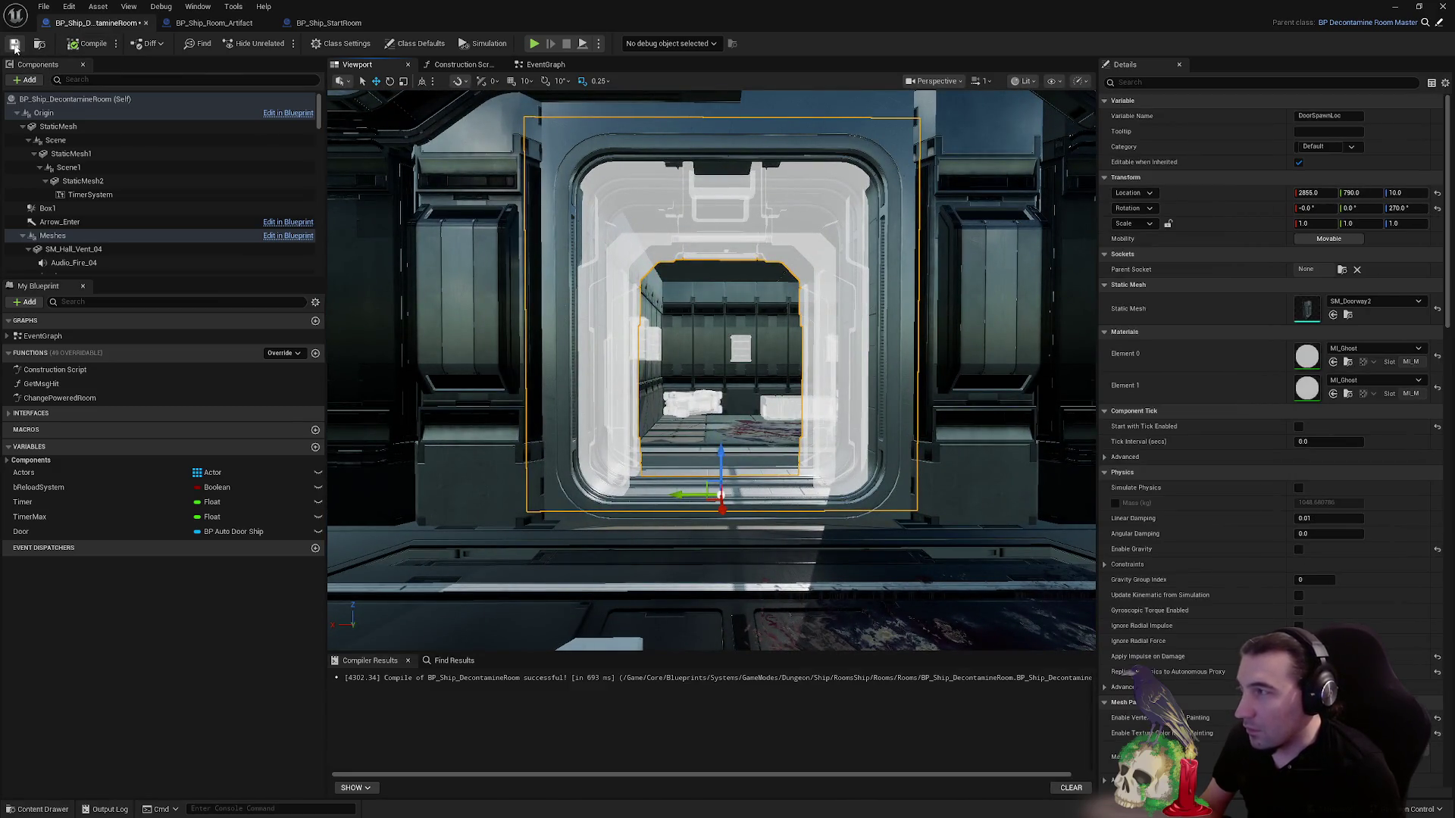
{"action": "mouse_move", "coordinate": [711, 370]}
{"action": "left_mouse_down"}
{"action": "mouse_move", "coordinate": [697, 287]}
{"action": "mouse_move", "coordinate": [728, 311]}
{"action": "mouse_move", "coordinate": [682, 280]}
{"action": "left_mouse_up"}
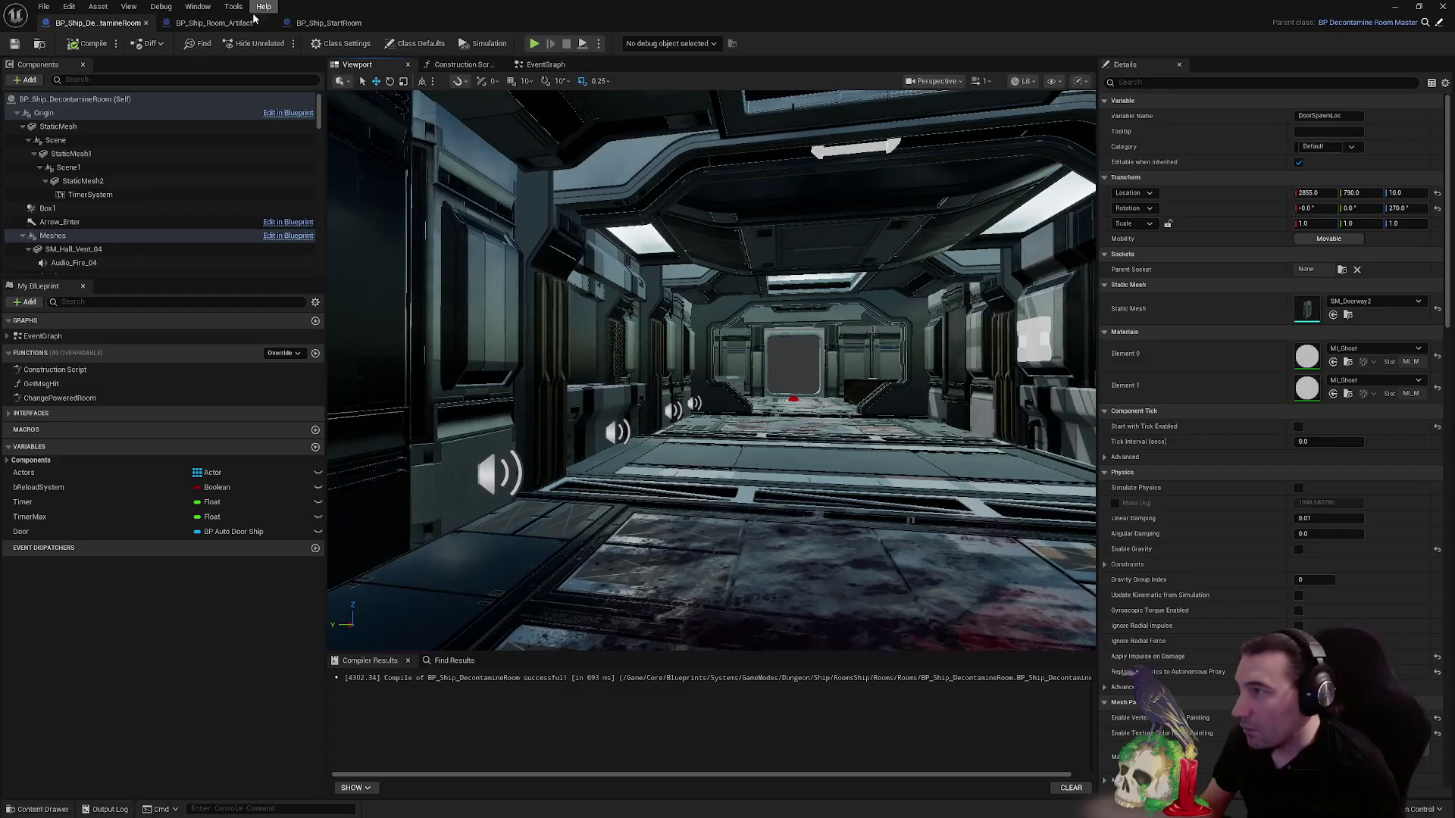
- Frame the artifact room's DoorSpawnLoc_01 doorway in its Viewport, then open BP_Ship_StartRoom's Viewport
{"action": "left_click", "coordinate": [220, 22]}
{"action": "left_click", "coordinate": [344, 66]}
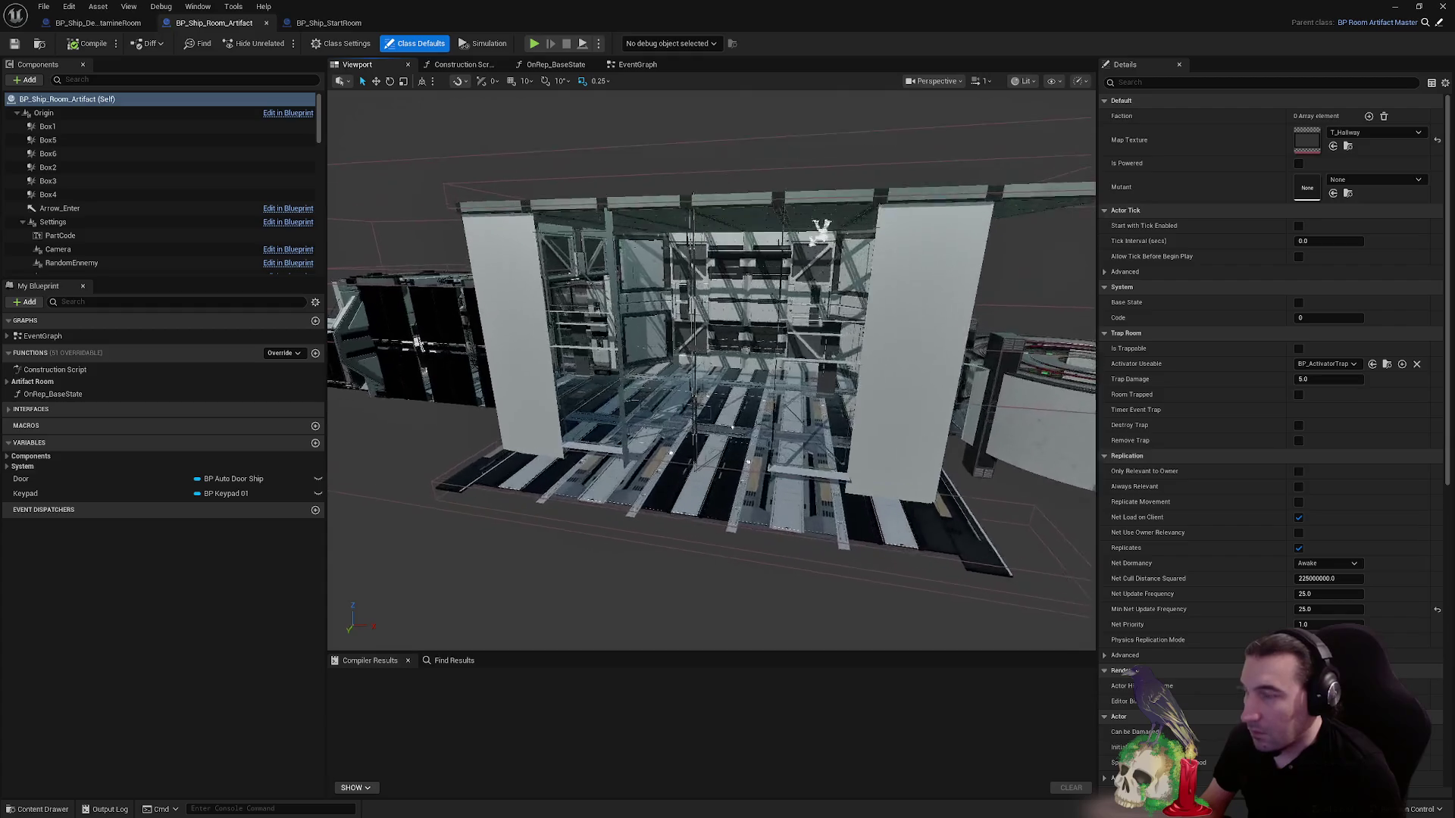
{"action": "mouse_move", "coordinate": [711, 369]}
{"action": "left_mouse_down"}
{"action": "mouse_move", "coordinate": [716, 356]}
{"action": "mouse_move", "coordinate": [682, 363]}
{"action": "left_mouse_up"}
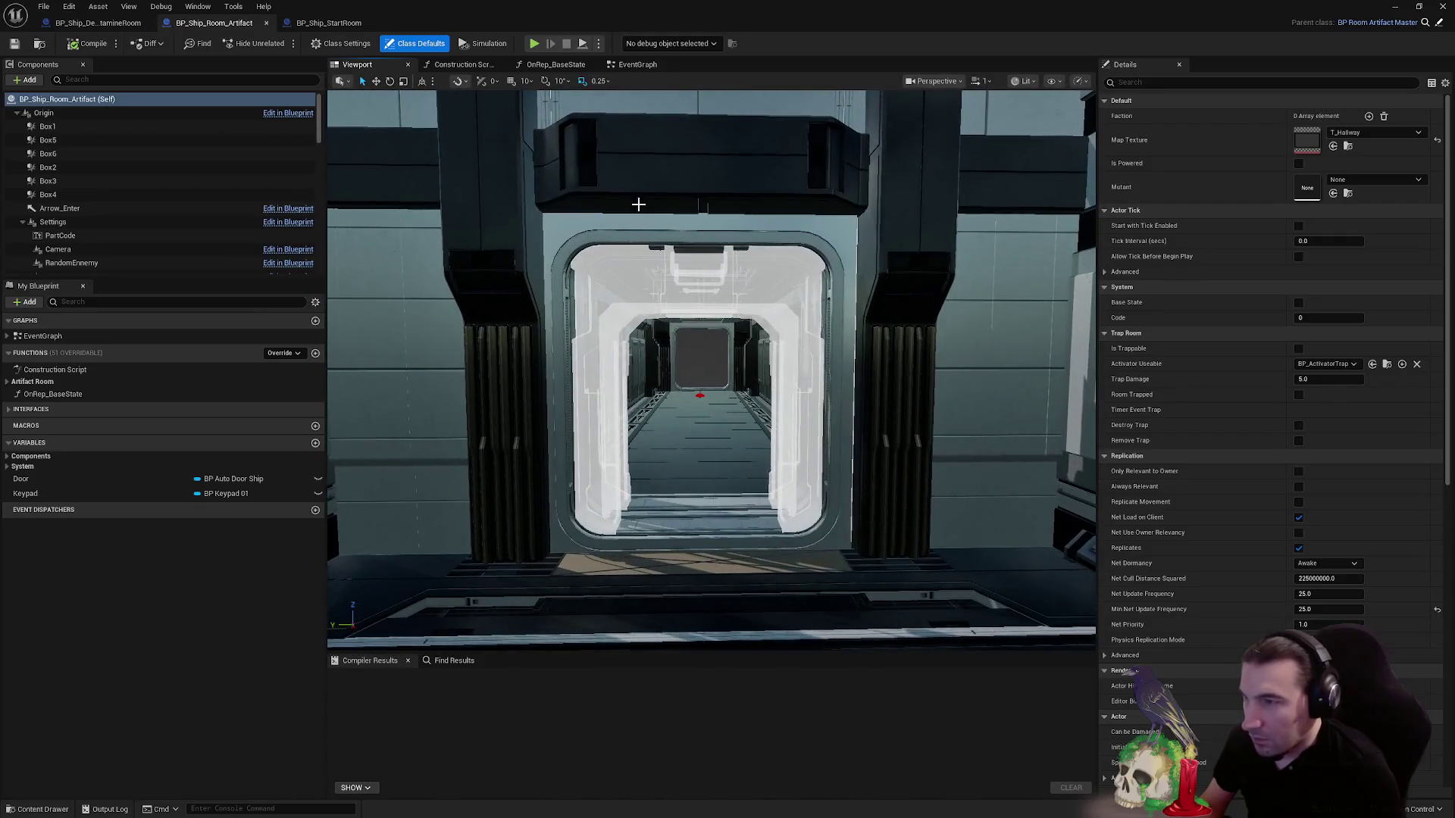
{"action": "left_click", "coordinate": [595, 378]}
{"action": "key", "text": "f"}
{"action": "left_click_drag", "start_coordinate": [595, 378], "coordinate": [606, 375]}
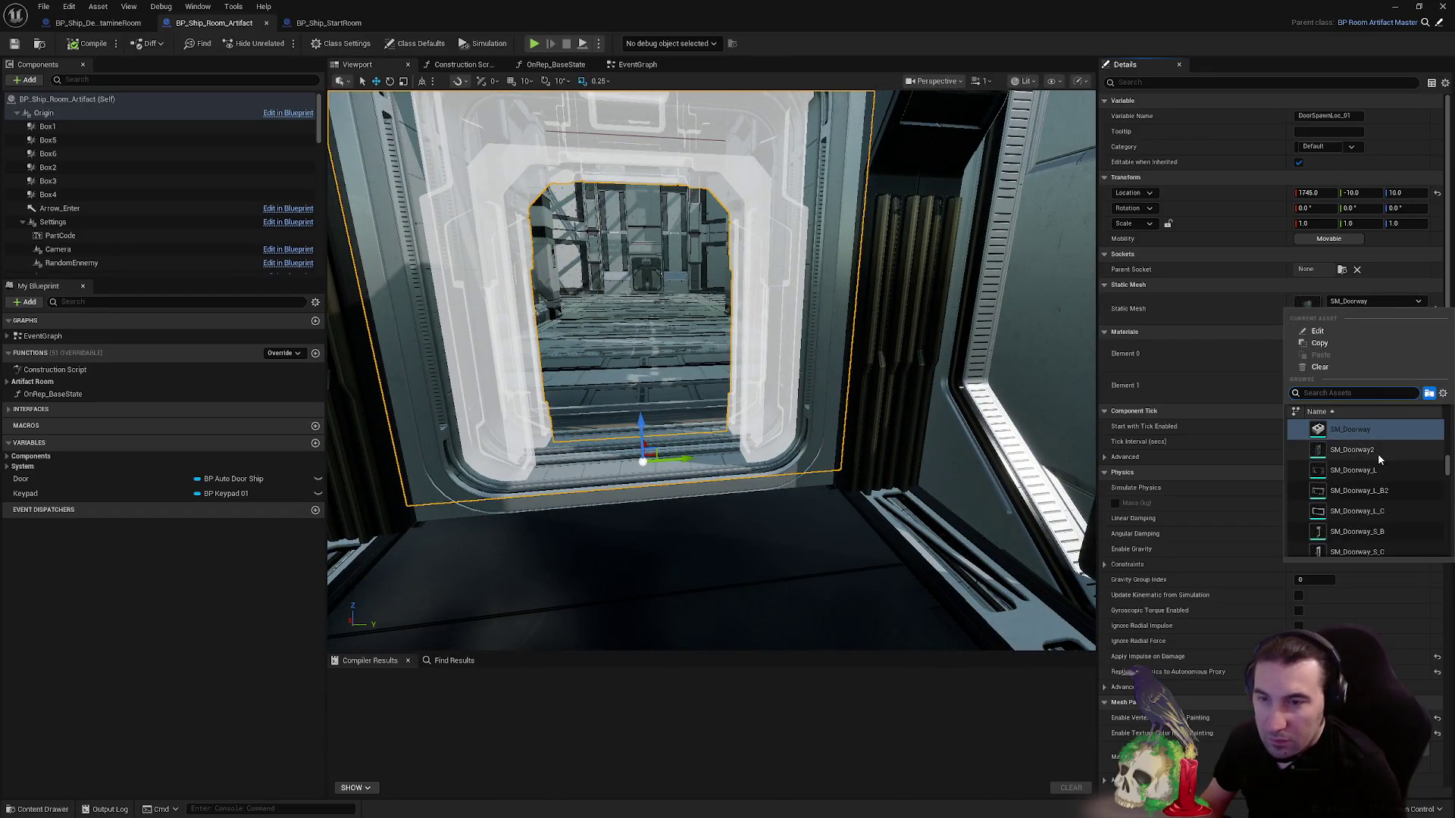
{"action": "left_click_drag", "start_coordinate": [948, 422], "coordinate": [933, 388]}
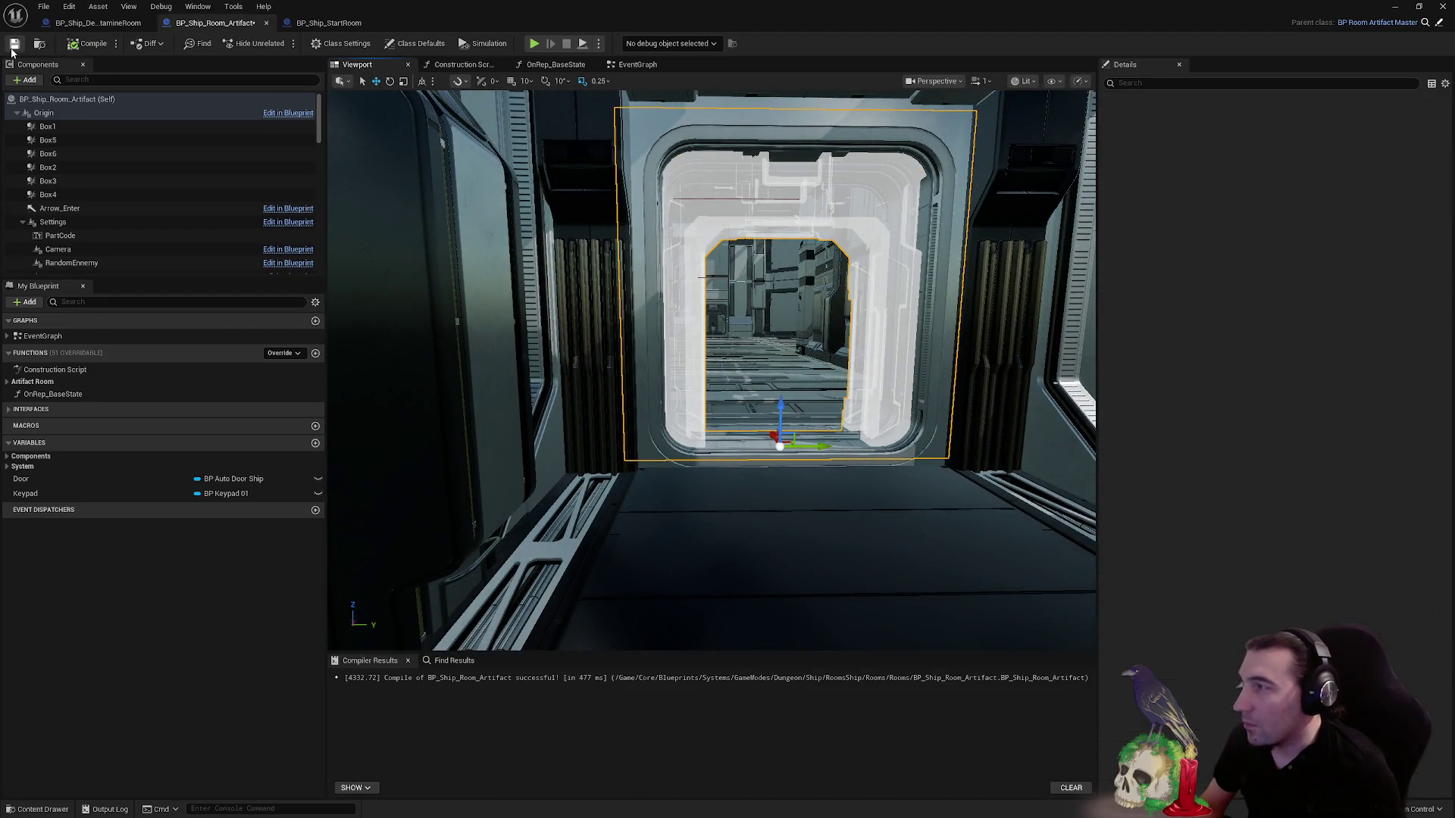
{"action": "left_click", "coordinate": [333, 23]}
{"action": "left_click", "coordinate": [353, 65]}
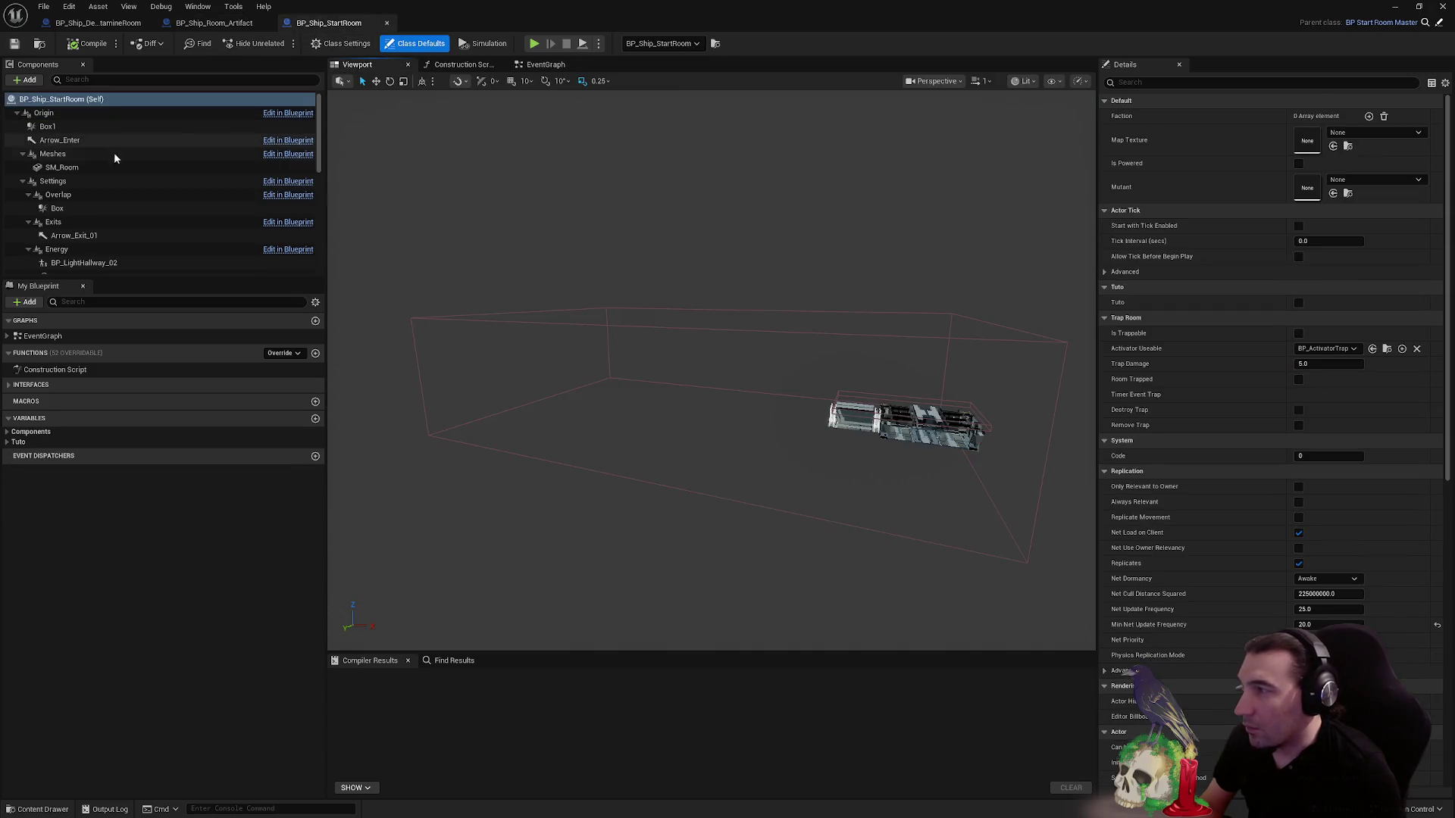